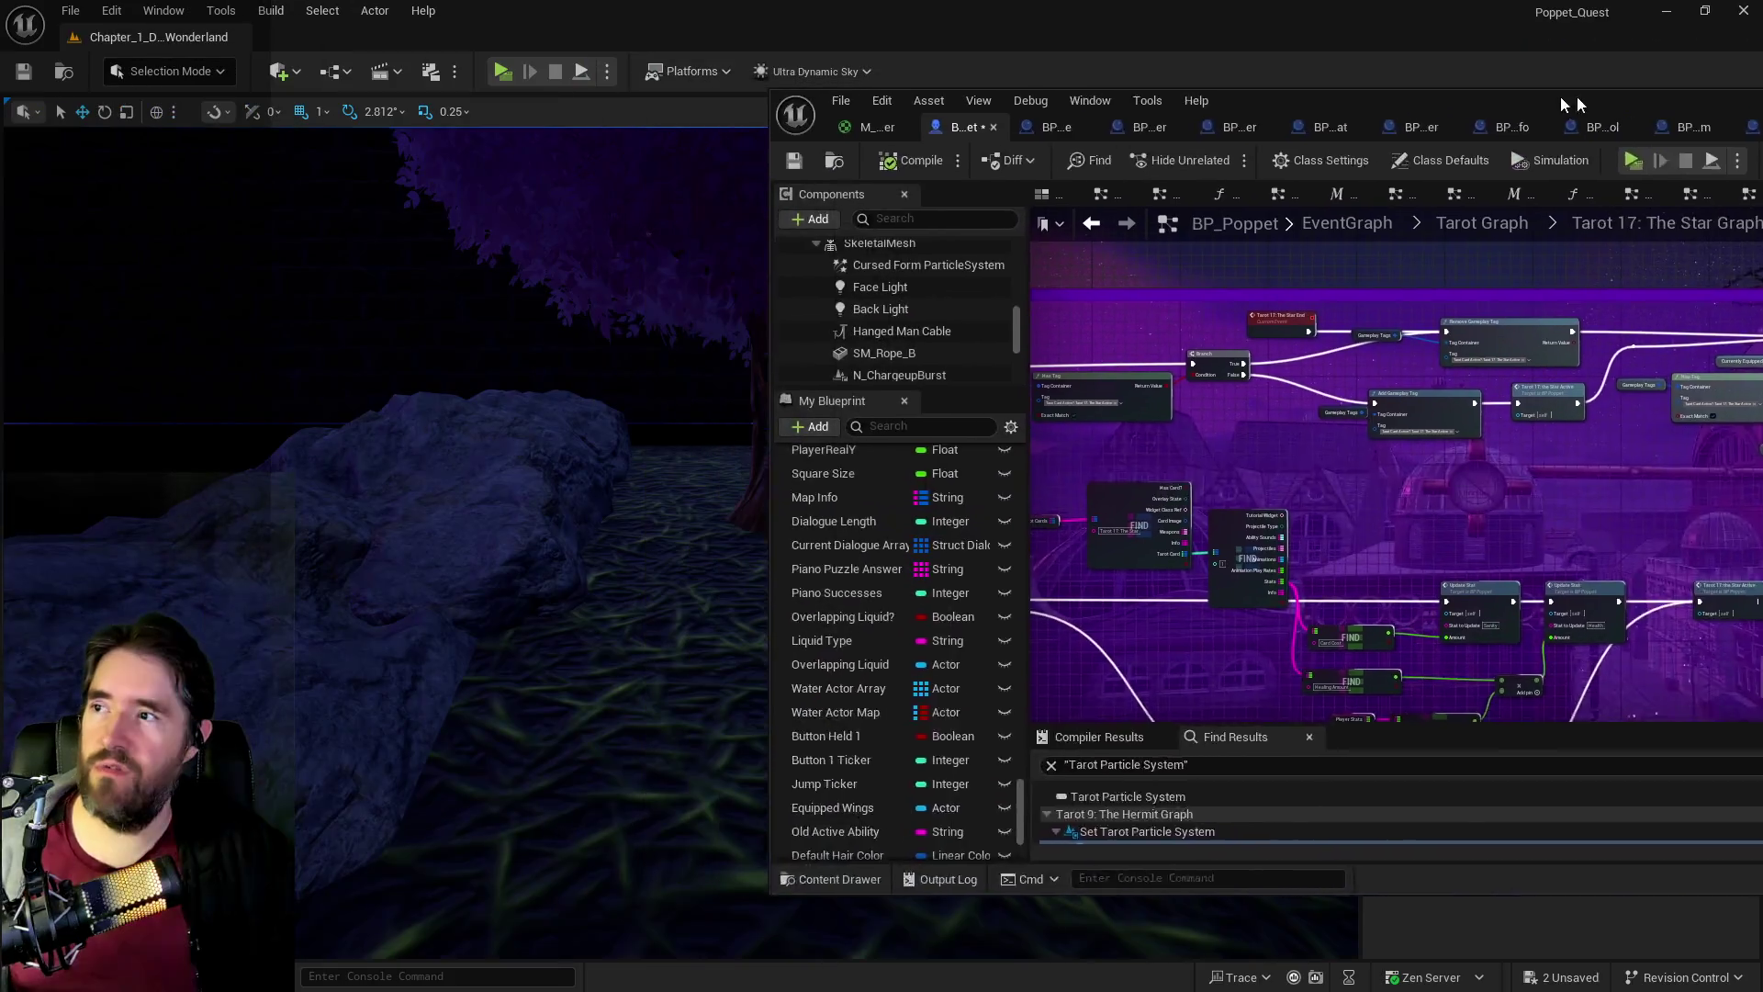
# Step: Pan the Wonderland level view toward the magic-circle window
pyautogui.moveTo(680, 551)
pyautogui.mouseDown()
pyautogui.moveTo(698, 551)
pyautogui.moveTo(717, 501)
pyautogui.moveTo(786, 583)
pyautogui.mouseUp()
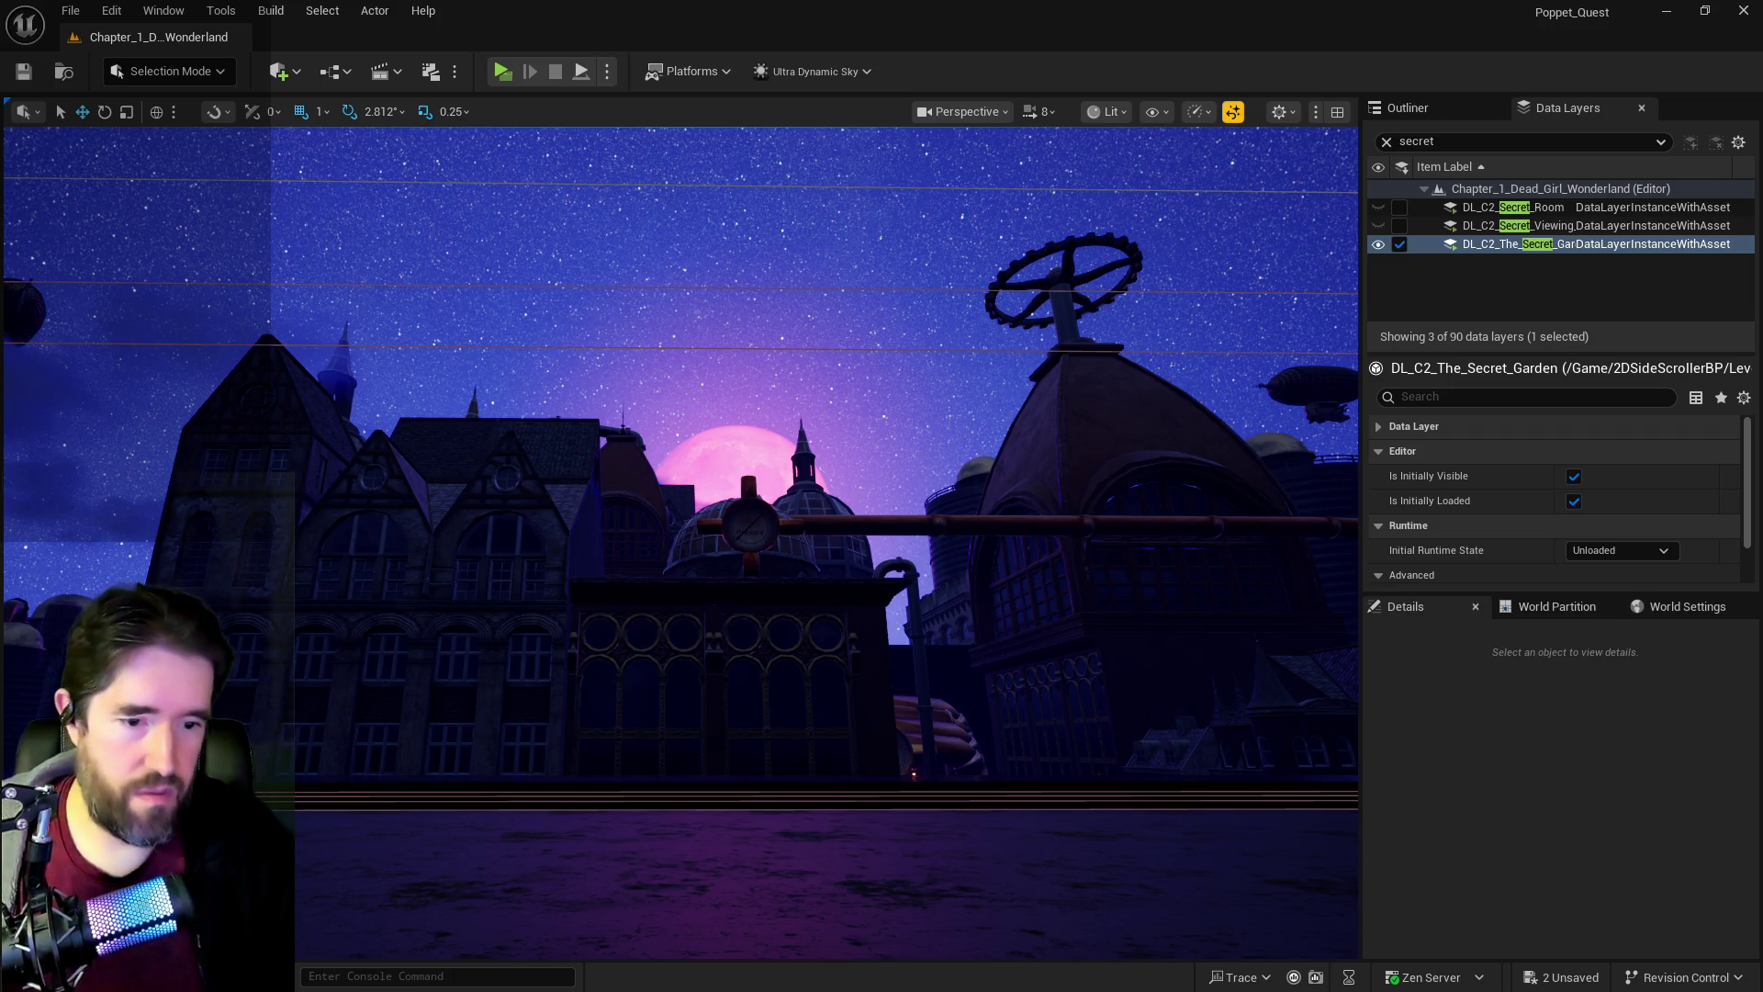
# Step: Bring the PQ Revised Tarot Abilities doc over the editor and scroll to Tarot 13–17
pyautogui.moveTo(1762, 94); pyautogui.dragTo(1090, 94)
pyautogui.scroll(-2, 1101, 395)
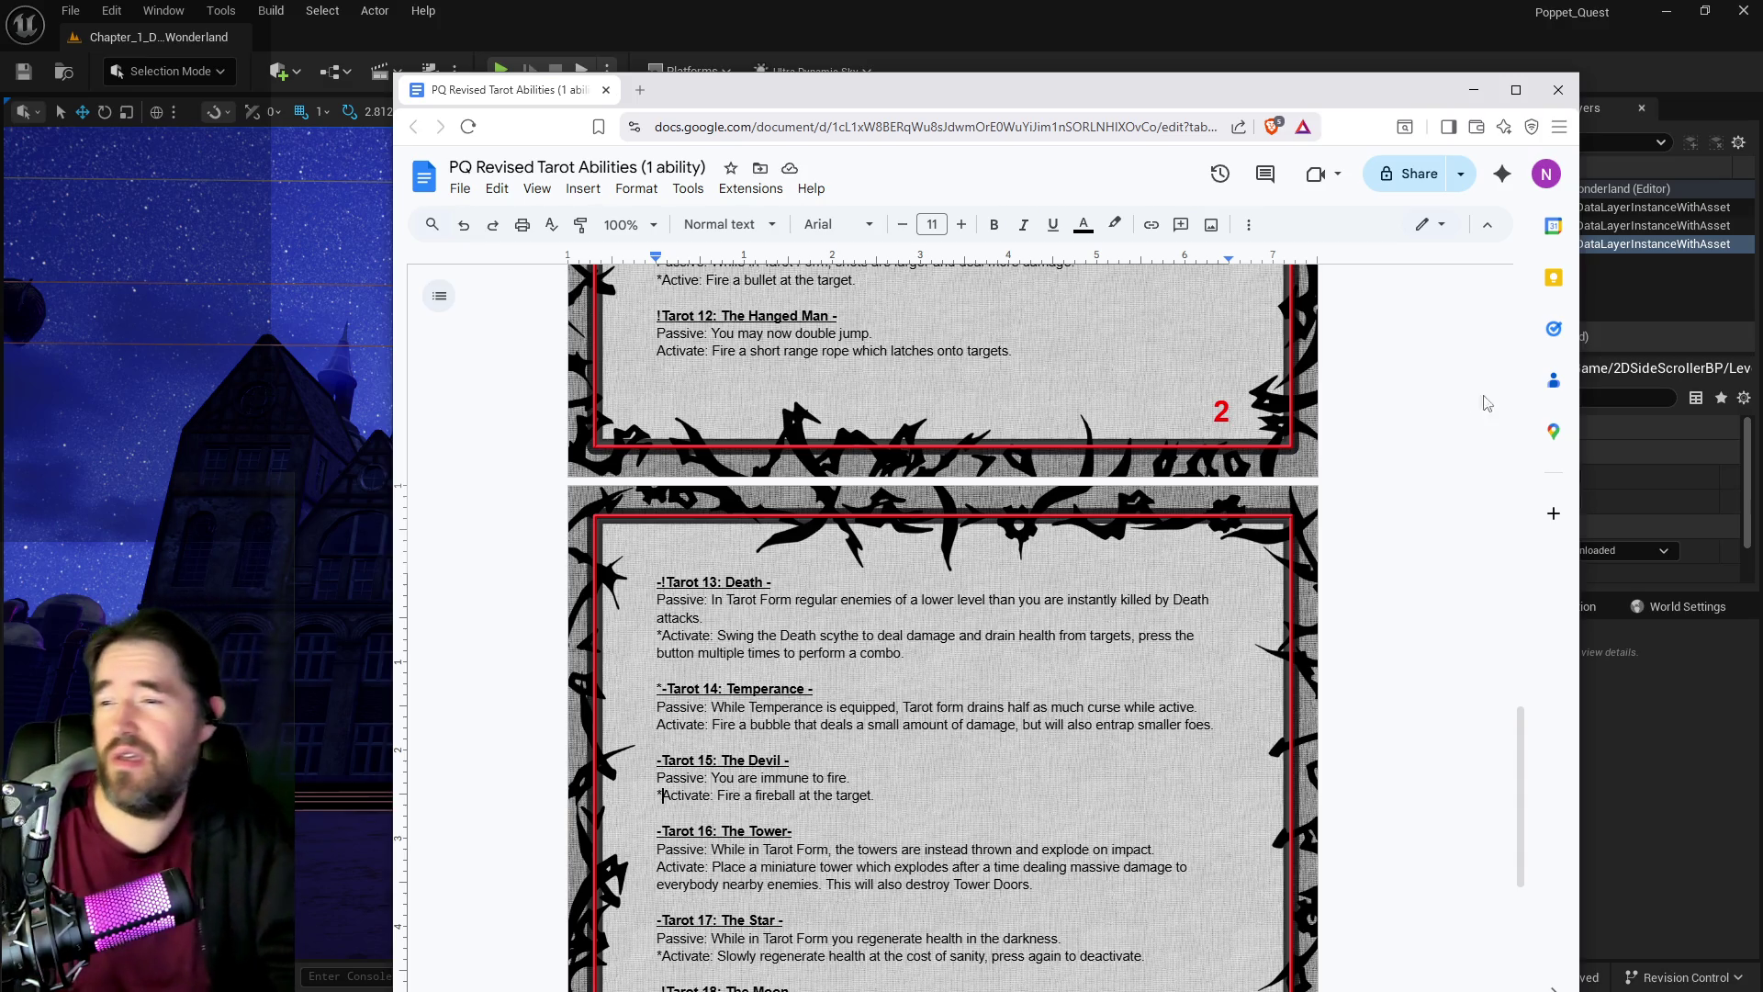
pyautogui.scroll(-2, 943, 624)
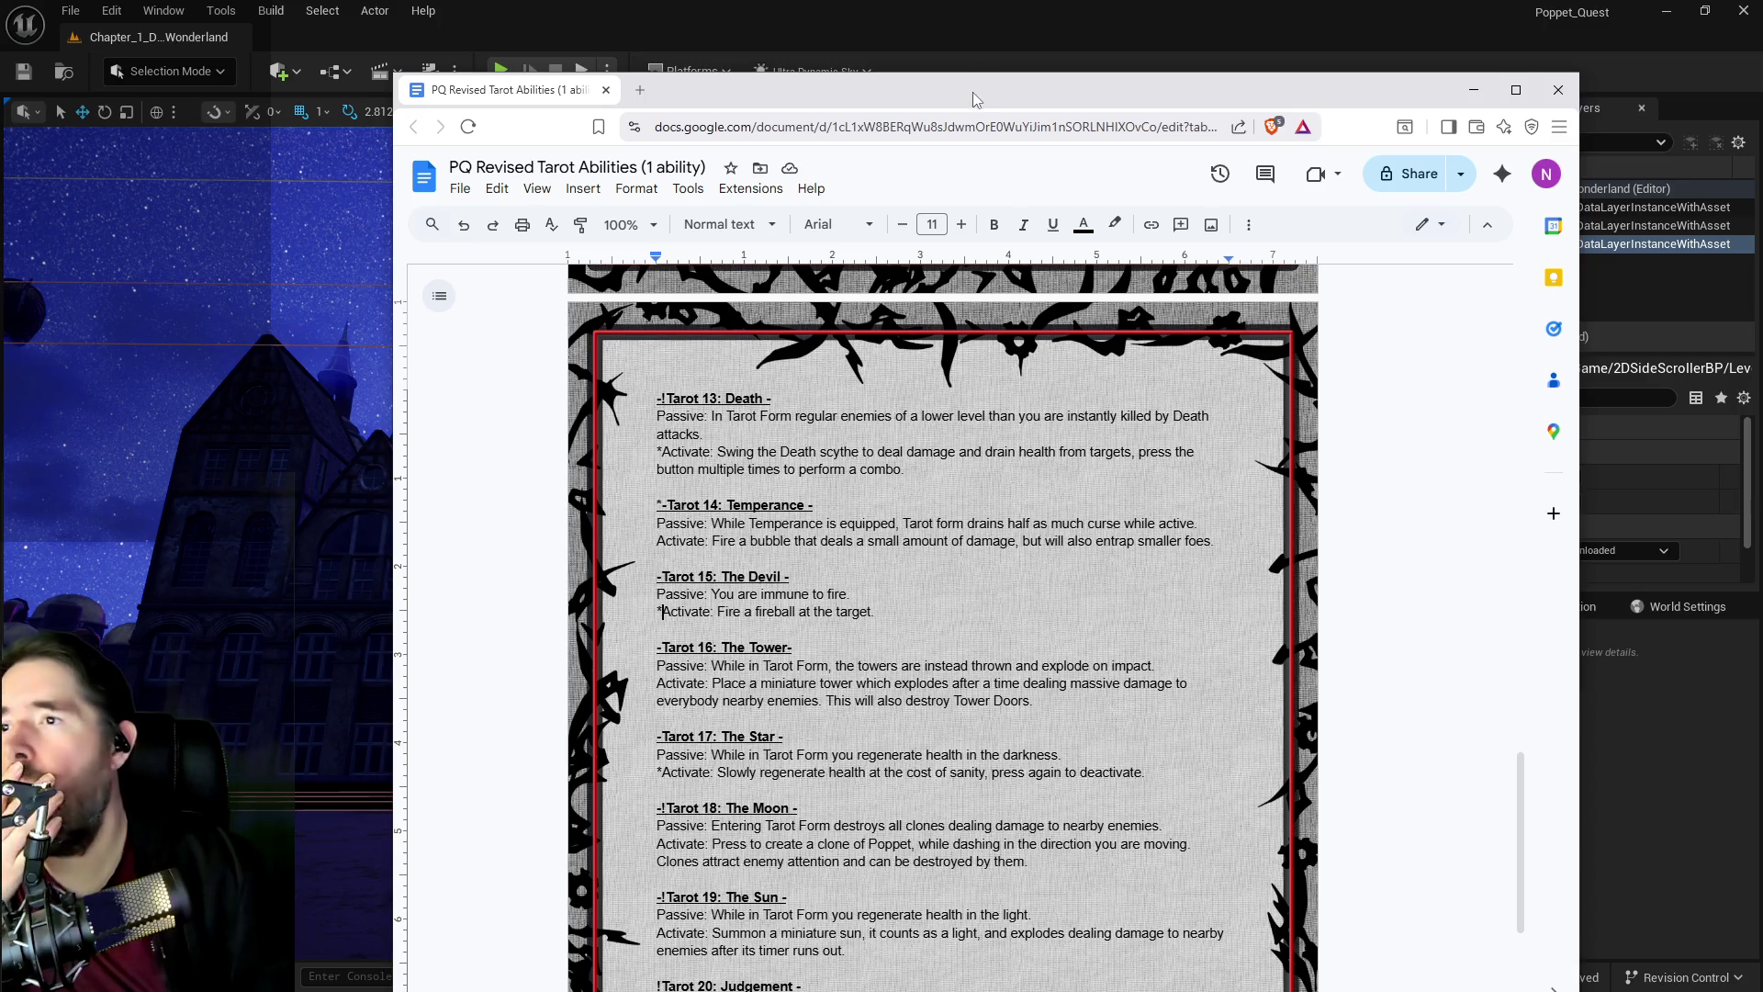
# Step: Put the tarot abilities document away to return to the Unreal level editor
pyautogui.hotkey('alt', 'Tab')
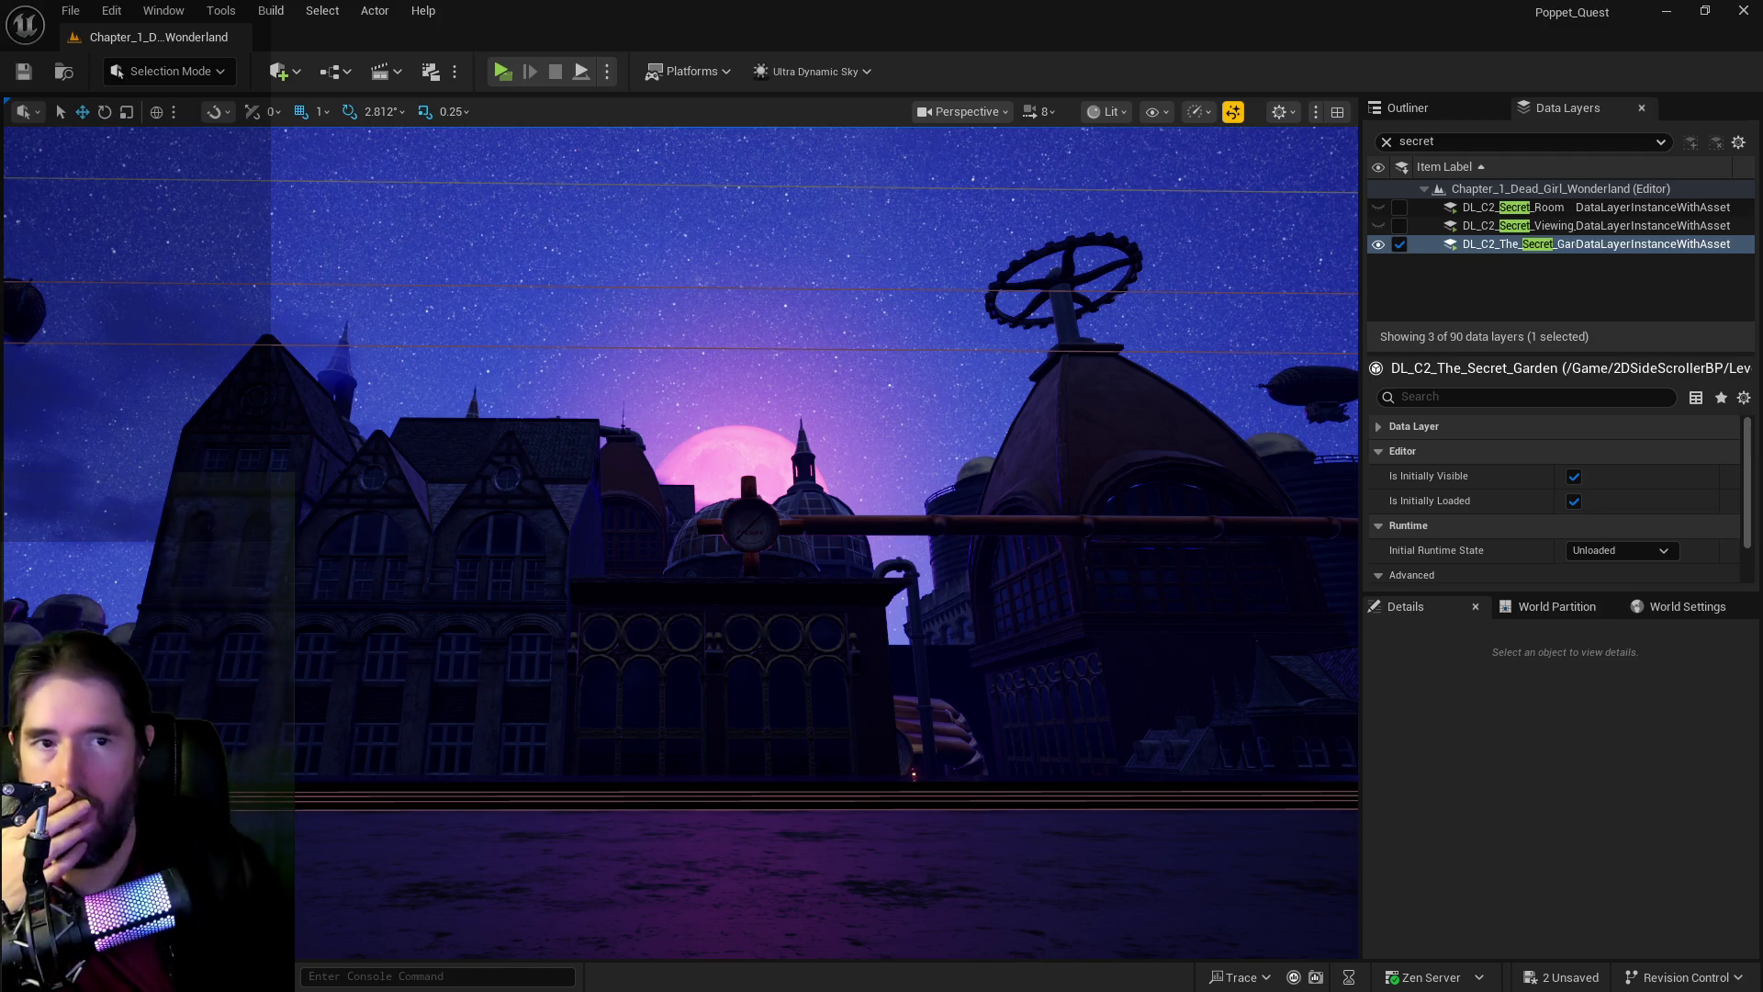
# Step: Maximize the BP_Poppet Blueprint editor and go up to the Tarot Graph overview
pyautogui.hotkey('alt', 'Tab')
pyautogui.doubleClick(1137, 86)
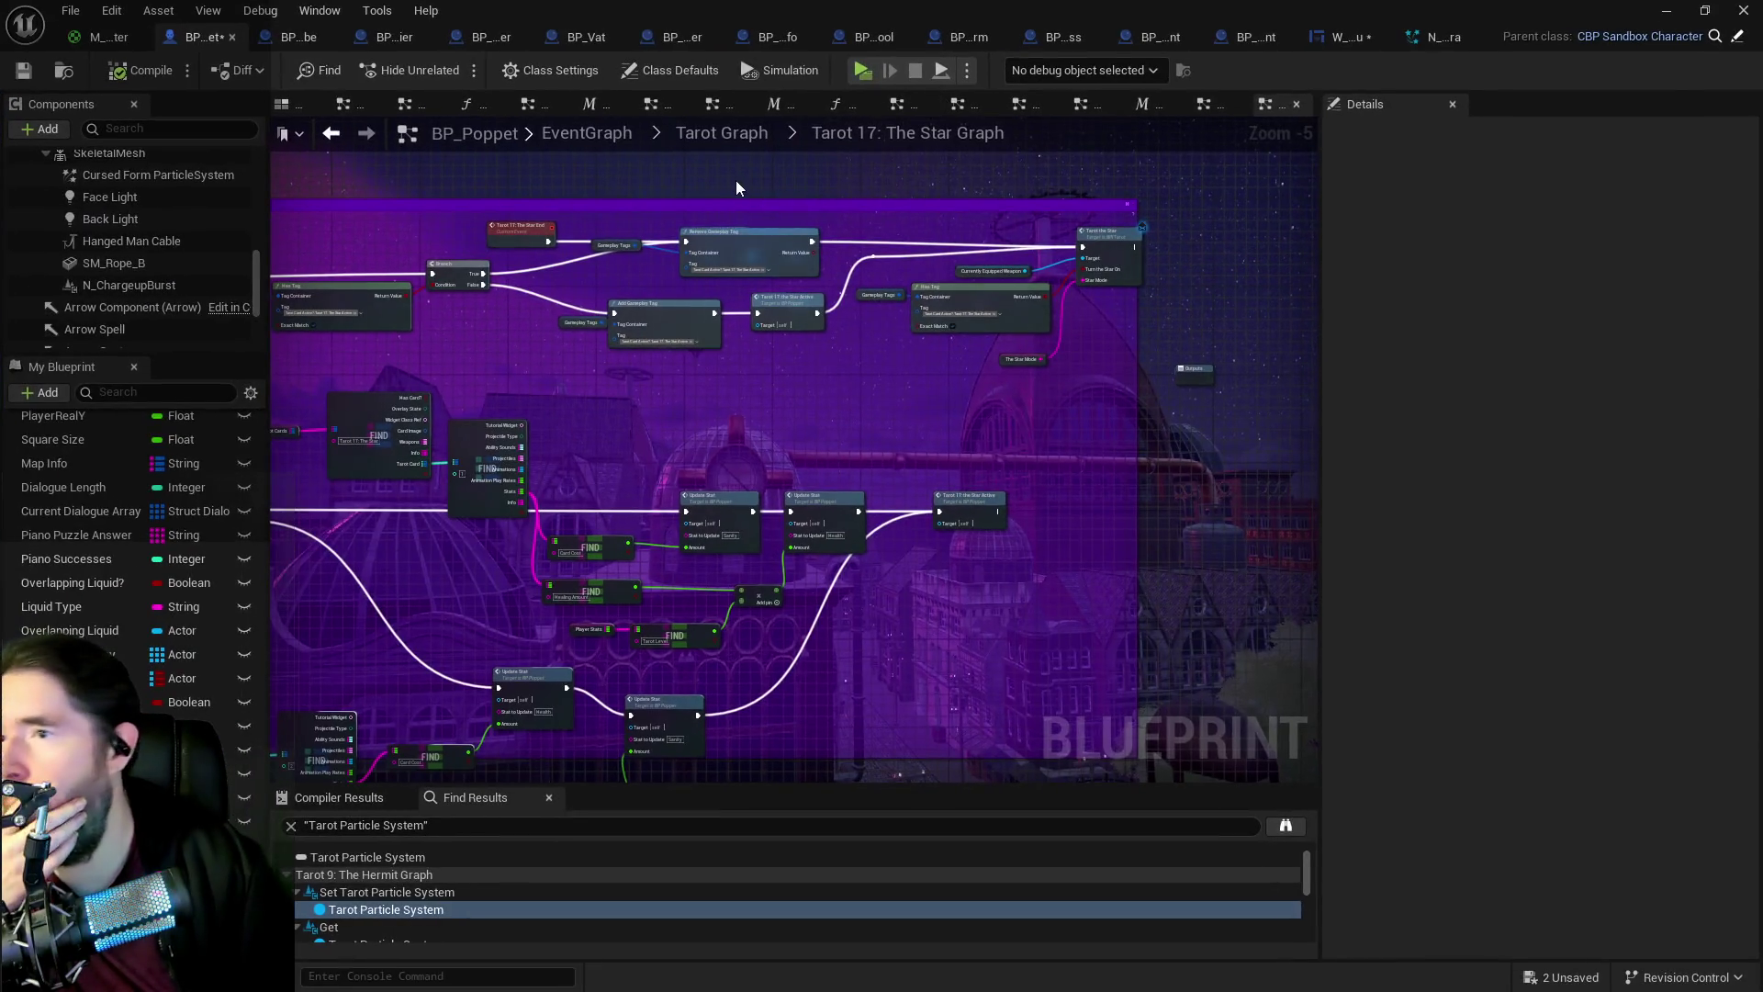
pyautogui.click(735, 138)
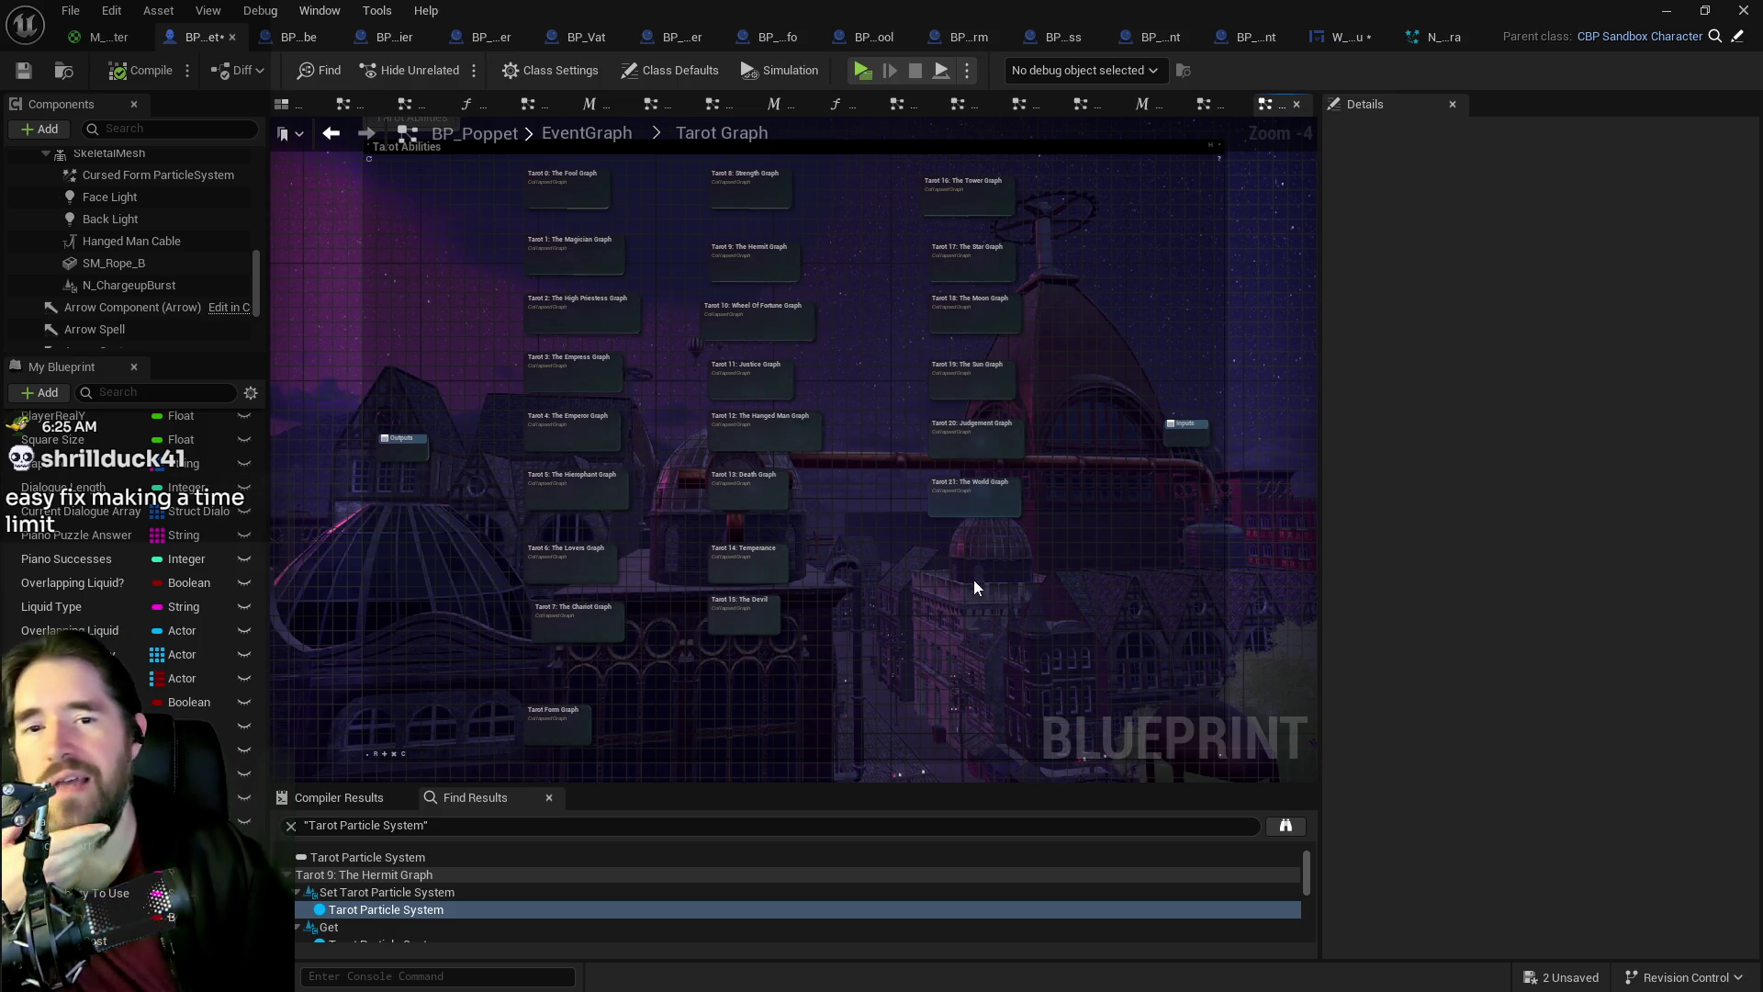
pyautogui.scroll(2, 958, 511)
pyautogui.moveTo(874, 563); pyautogui.dragTo(824, 780)
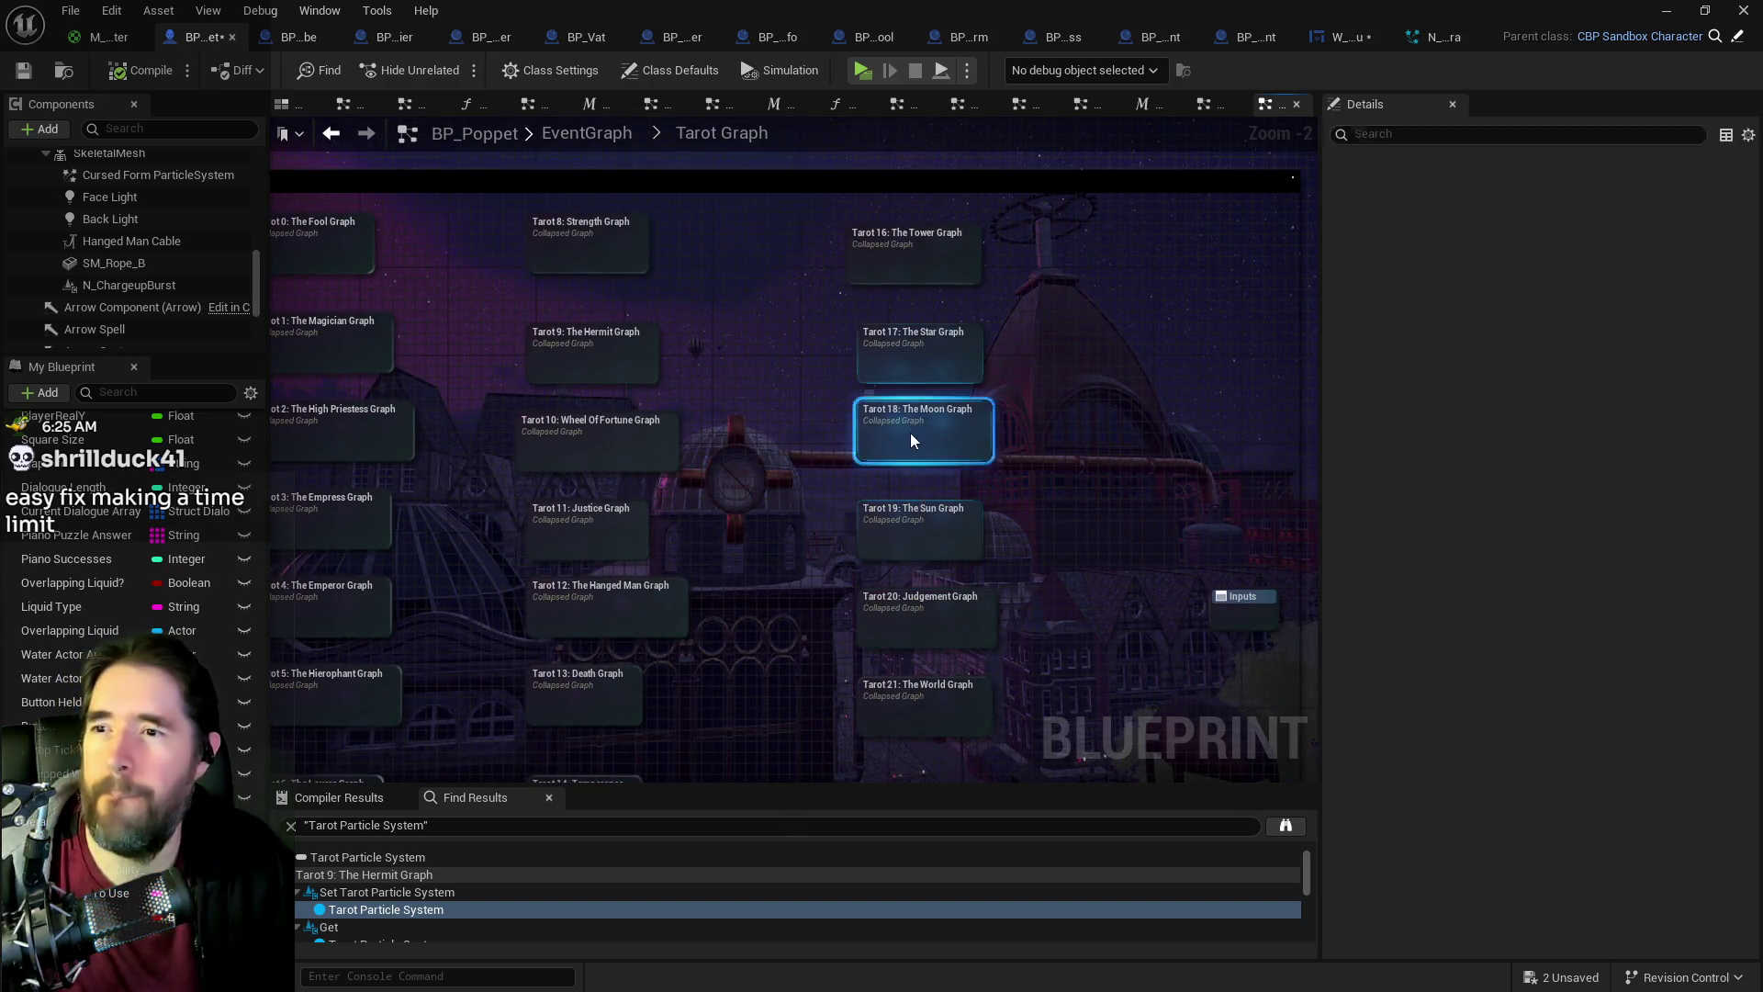
pyautogui.doubleClick(911, 441)
pyautogui.scroll(7, 881, 482)
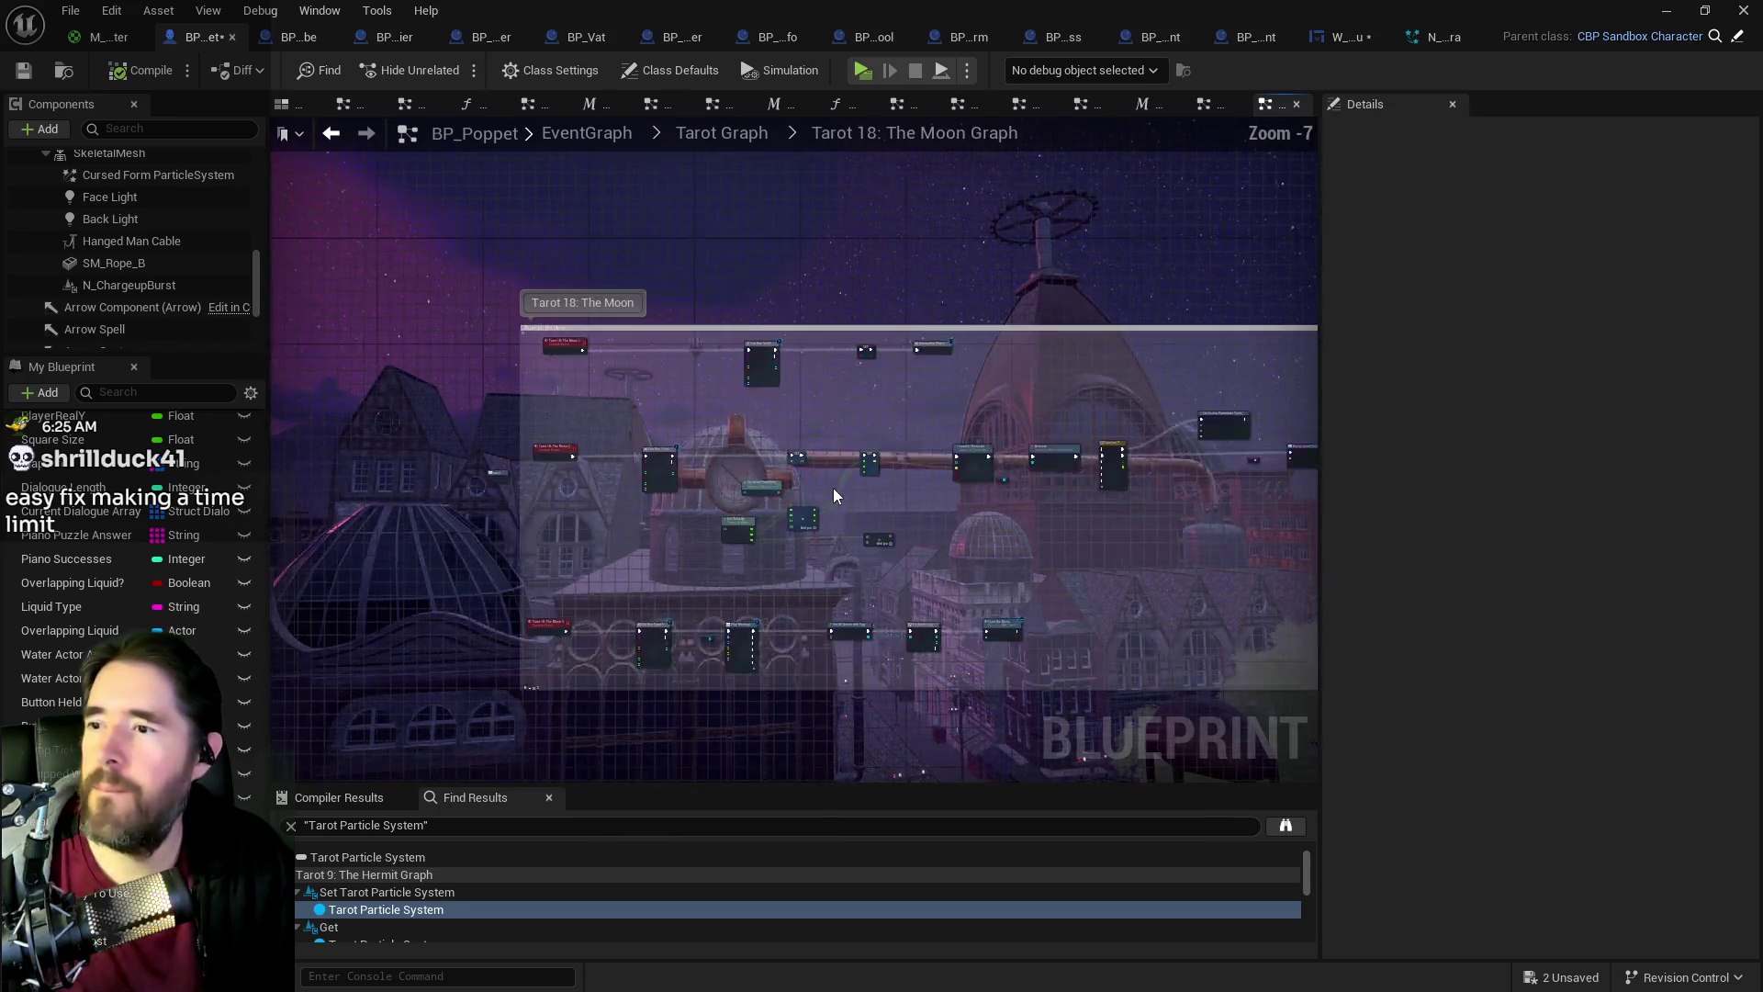
pyautogui.moveTo(630, 583); pyautogui.dragTo(677, 649)
pyautogui.moveTo(721, 591)
pyautogui.mouseDown()
pyautogui.moveTo(852, 611)
pyautogui.moveTo(606, 620)
pyautogui.moveTo(967, 603)
pyautogui.moveTo(874, 608)
pyautogui.mouseUp()
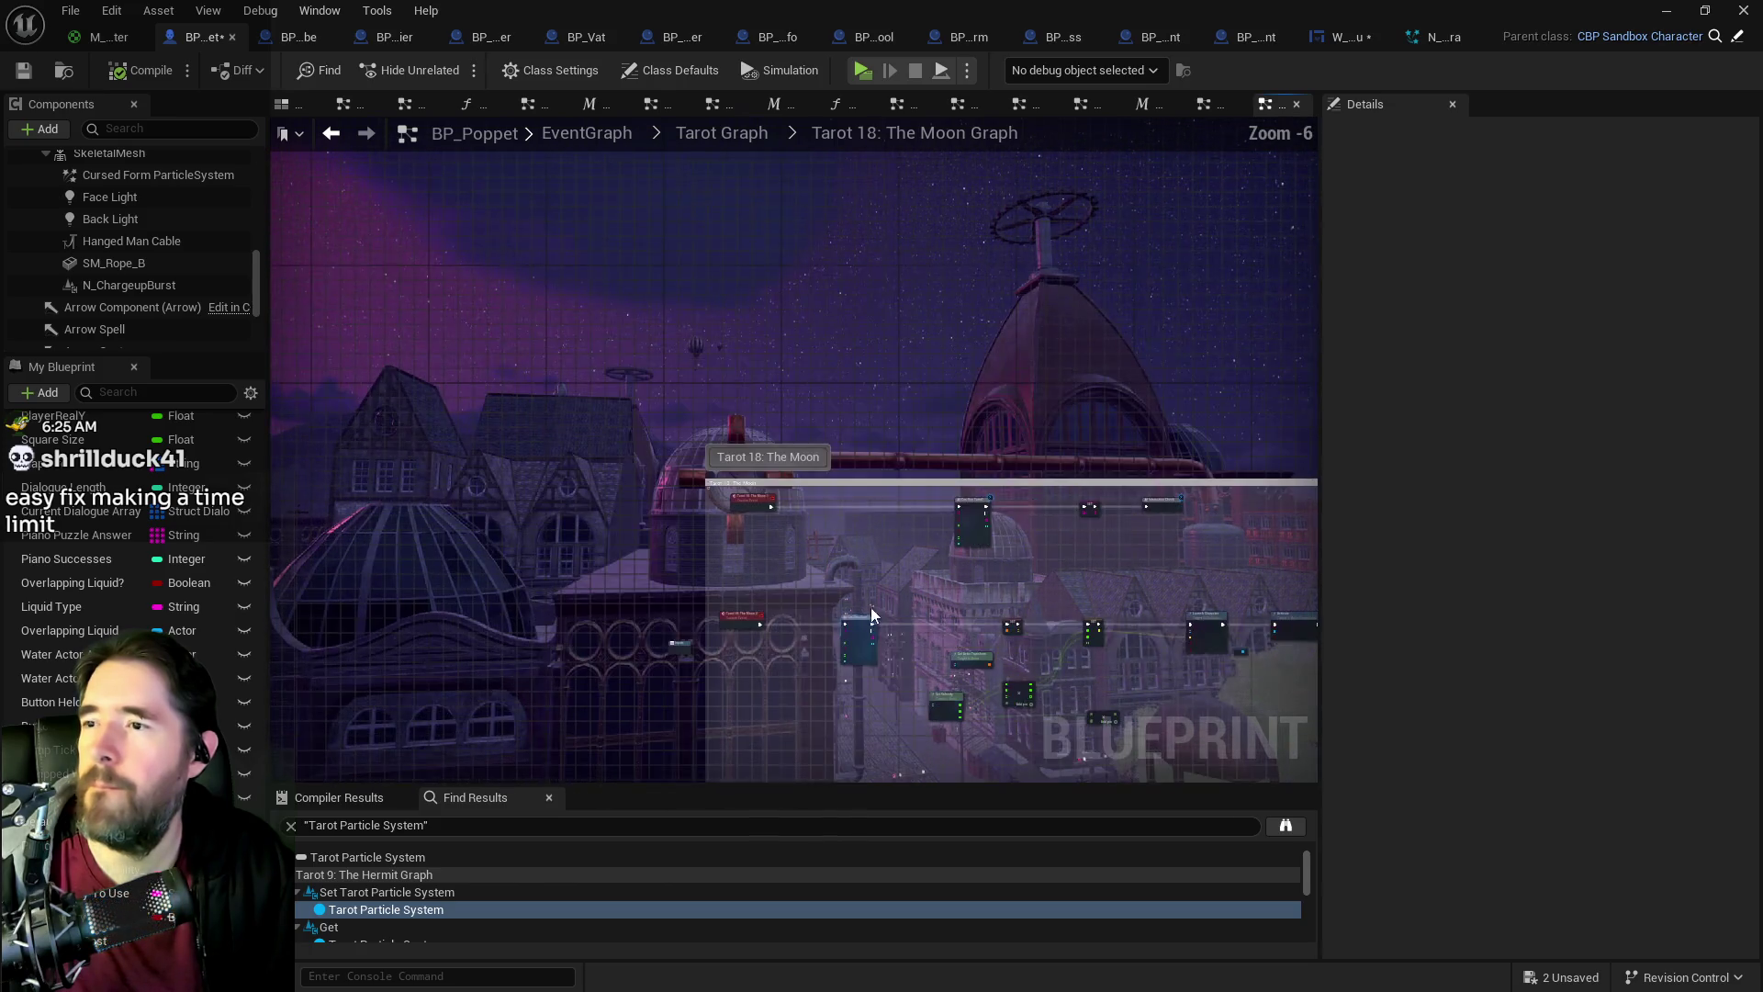
pyautogui.scroll(1, 826, 633)
pyautogui.moveTo(782, 649); pyautogui.dragTo(828, 496)
pyautogui.scroll(-2, 876, 564)
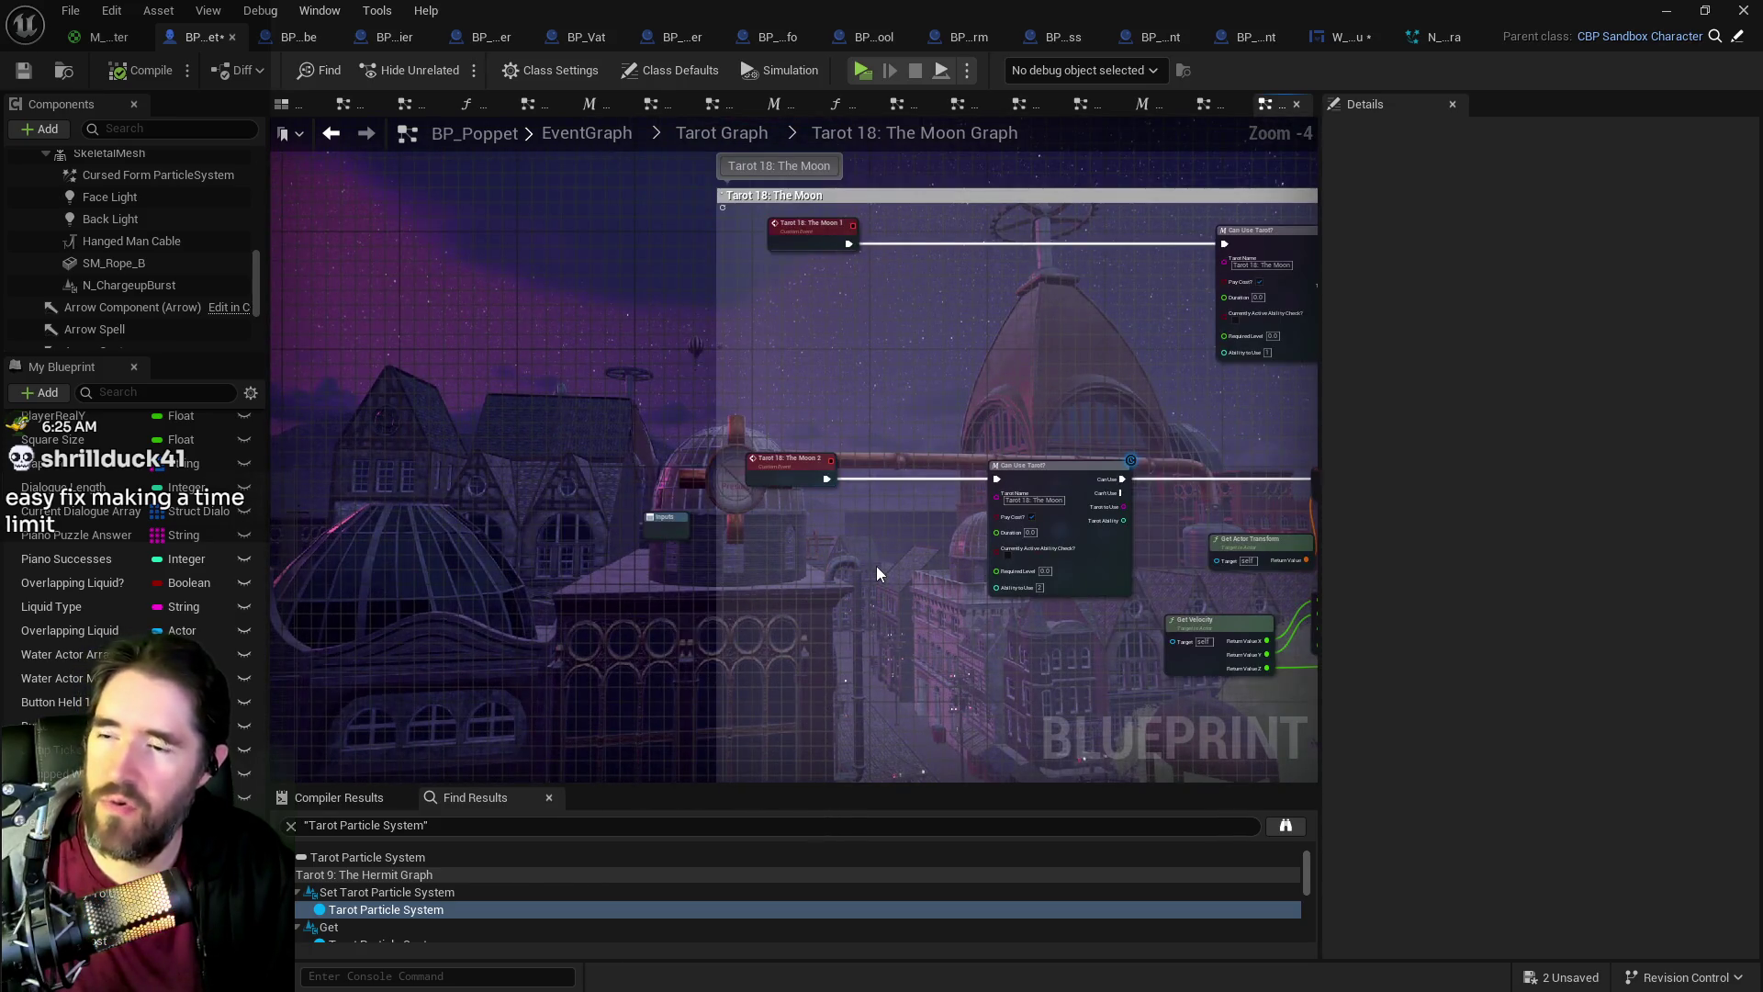
pyautogui.moveTo(876, 566); pyautogui.dragTo(820, 716)
pyautogui.moveTo(885, 605); pyautogui.dragTo(821, 492)
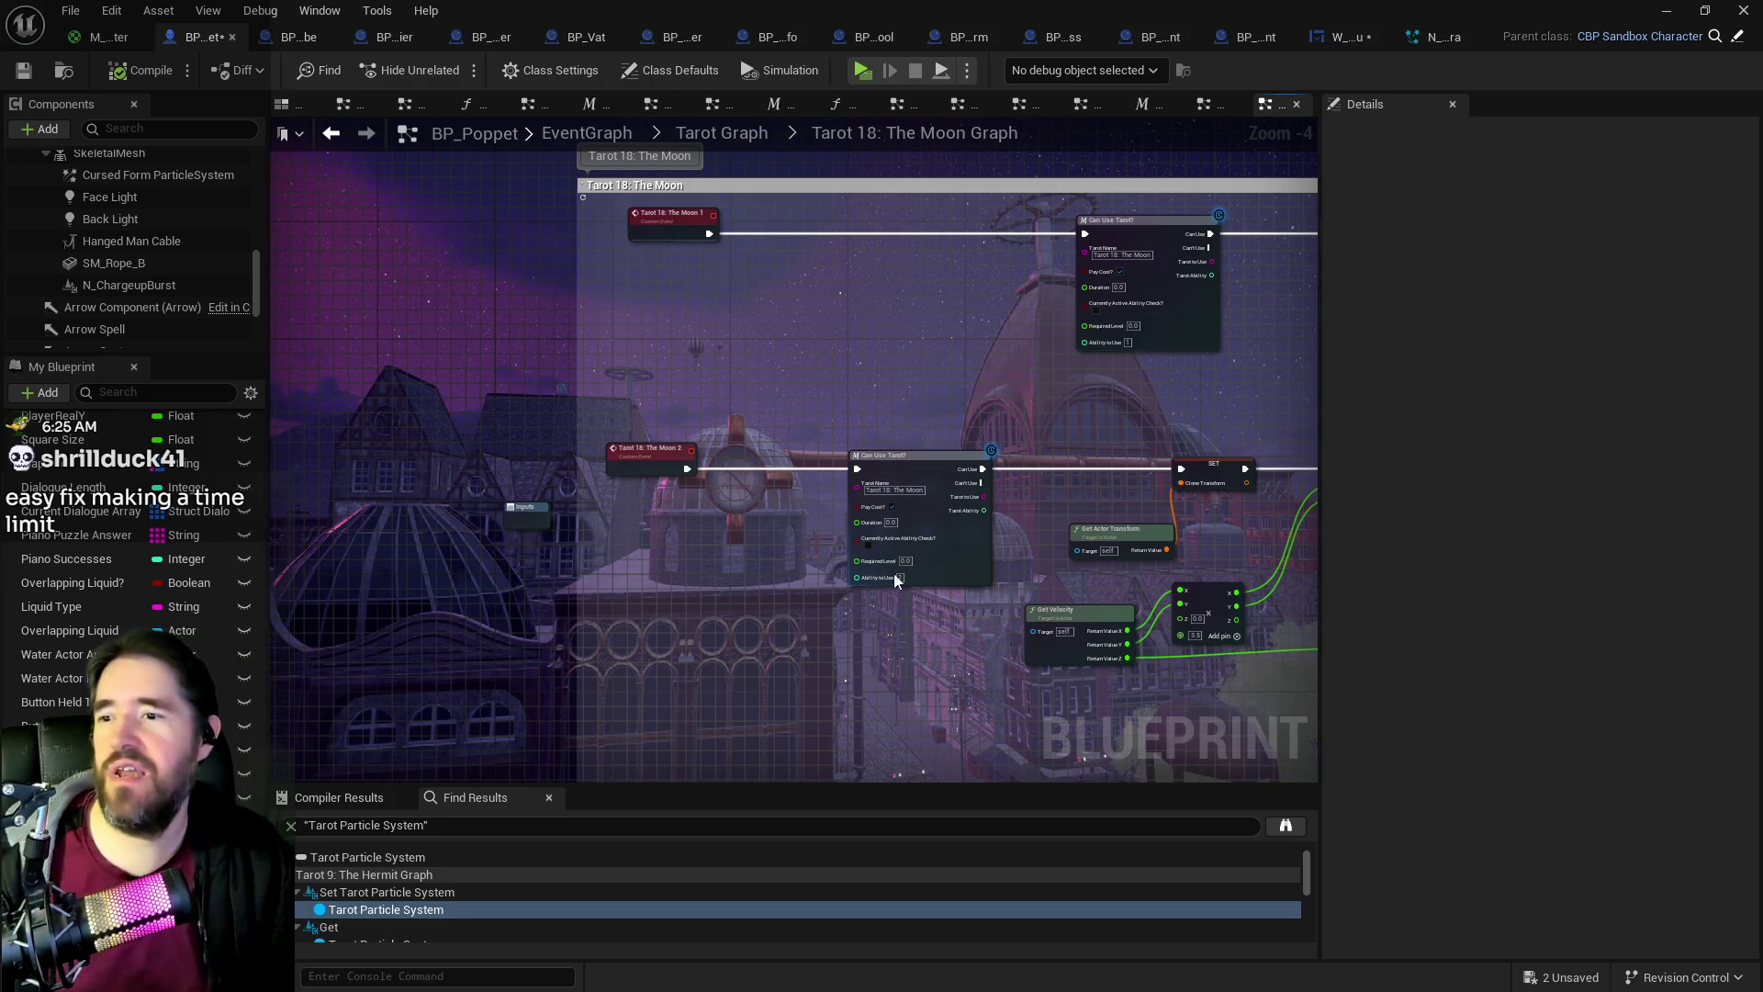
pyautogui.scroll(-2, 922, 501)
pyautogui.scroll(3, 886, 540)
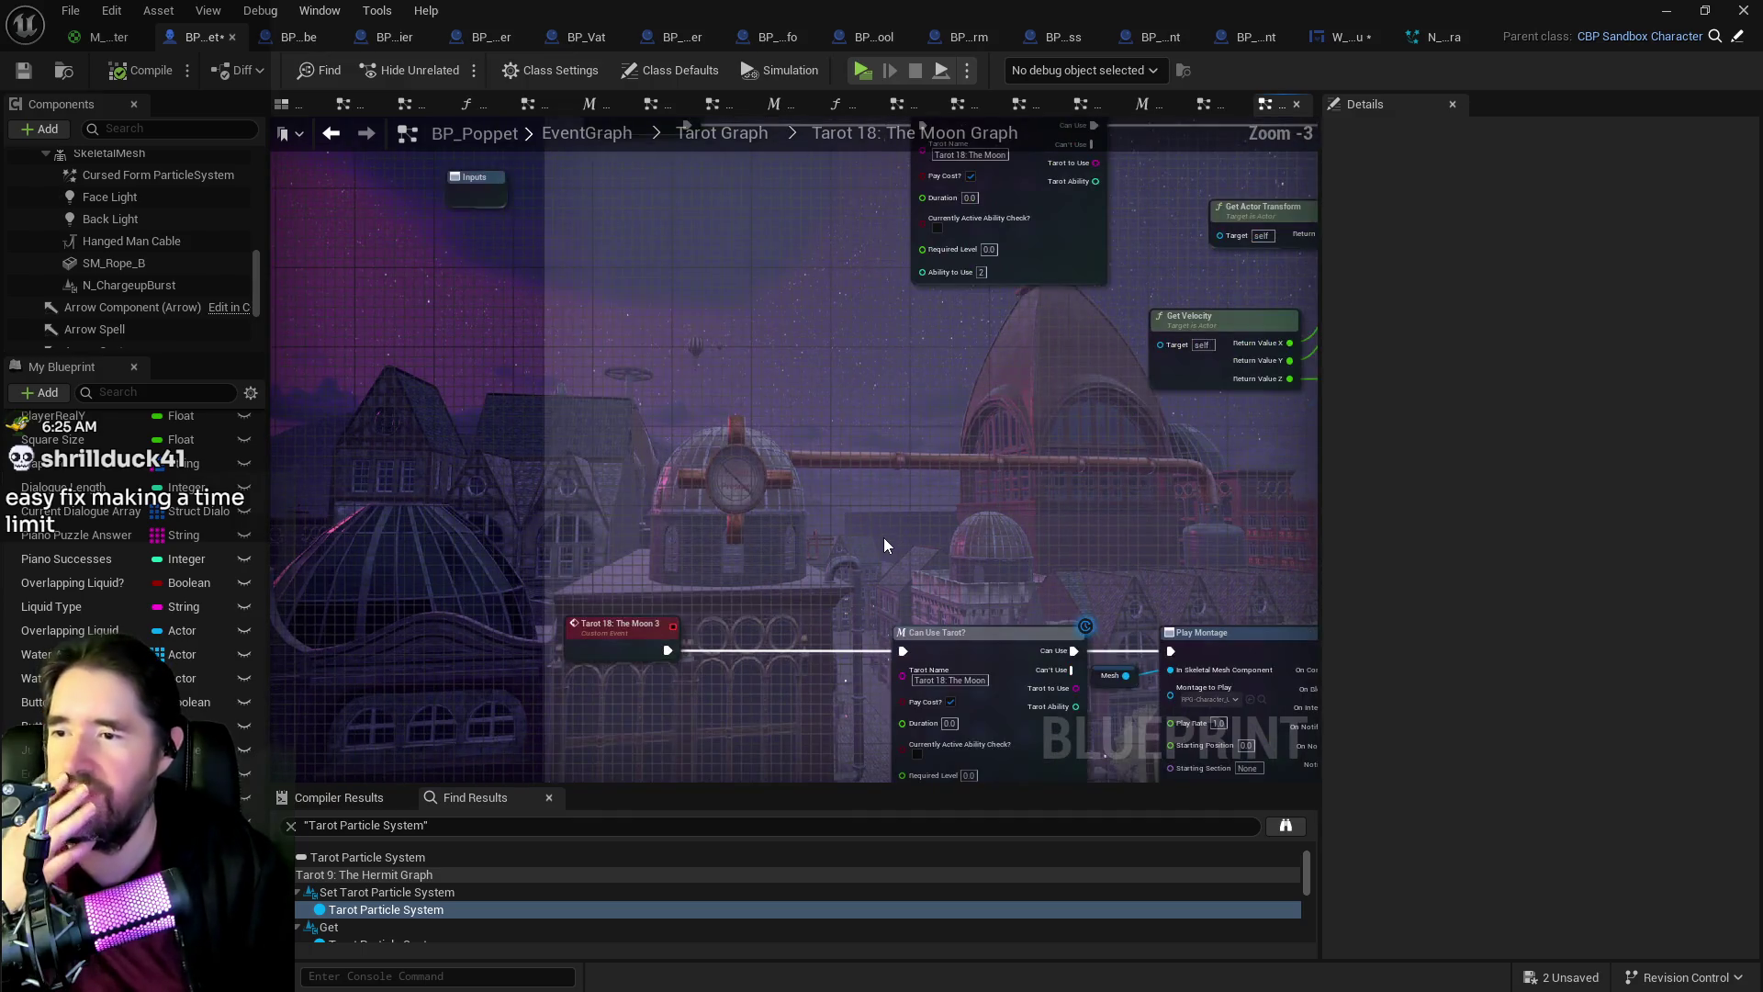
pyautogui.moveTo(685, 581)
pyautogui.mouseDown()
pyautogui.moveTo(713, 499)
pyautogui.moveTo(839, 787)
pyautogui.moveTo(748, 661)
pyautogui.moveTo(787, 587)
pyautogui.mouseUp()
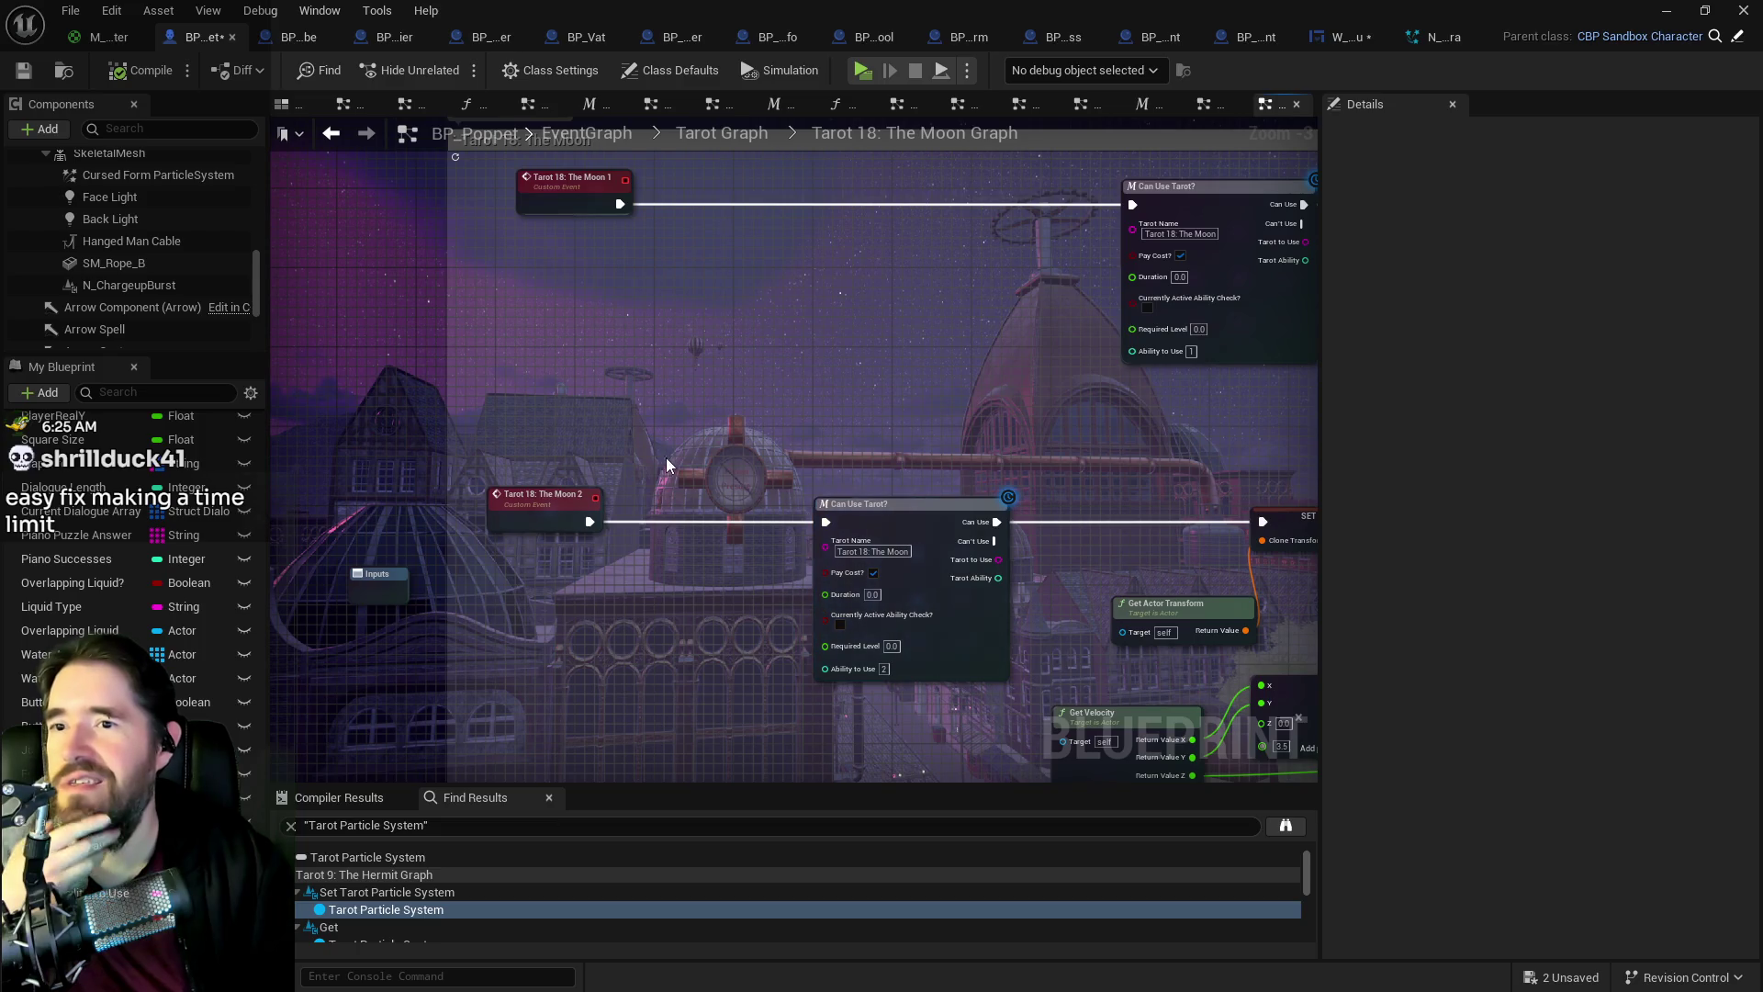
pyautogui.moveTo(620, 204)
pyautogui.mouseDown()
pyautogui.moveTo(768, 504)
pyautogui.moveTo(838, 525)
pyautogui.moveTo(688, 516)
pyautogui.moveTo(621, 463)
pyautogui.mouseUp()
pyautogui.hotkey('ctrl', 'v')
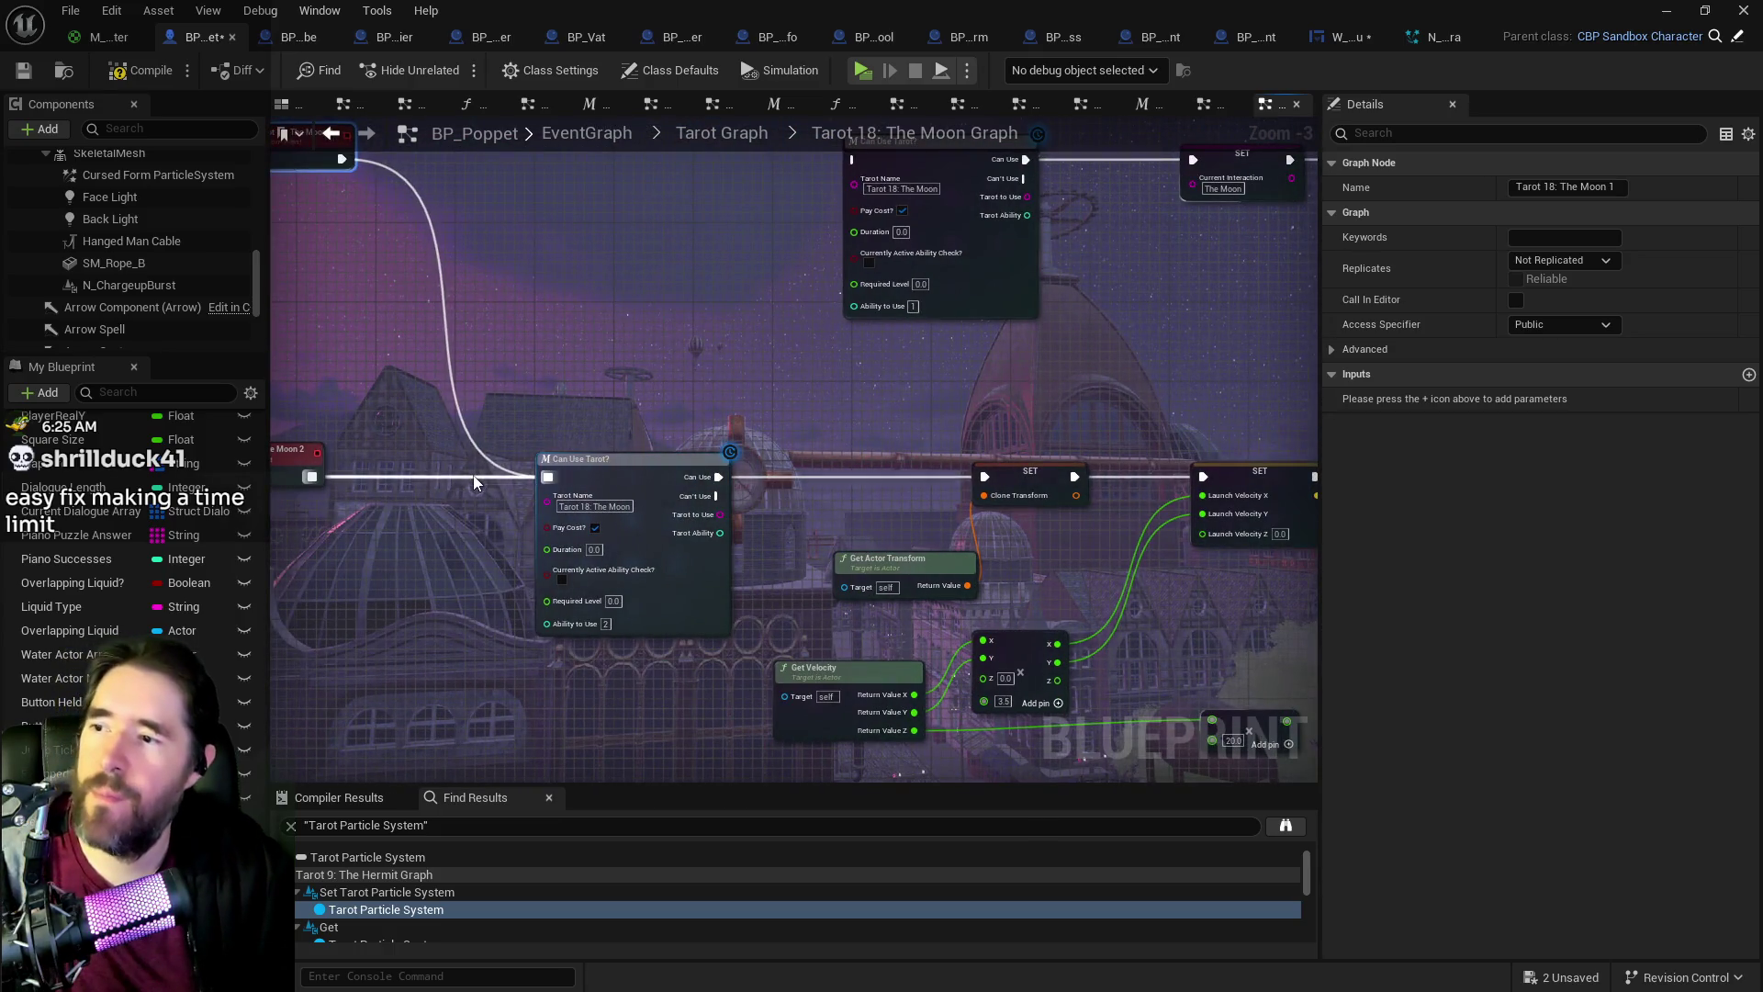
pyautogui.scroll(1, 551, 578)
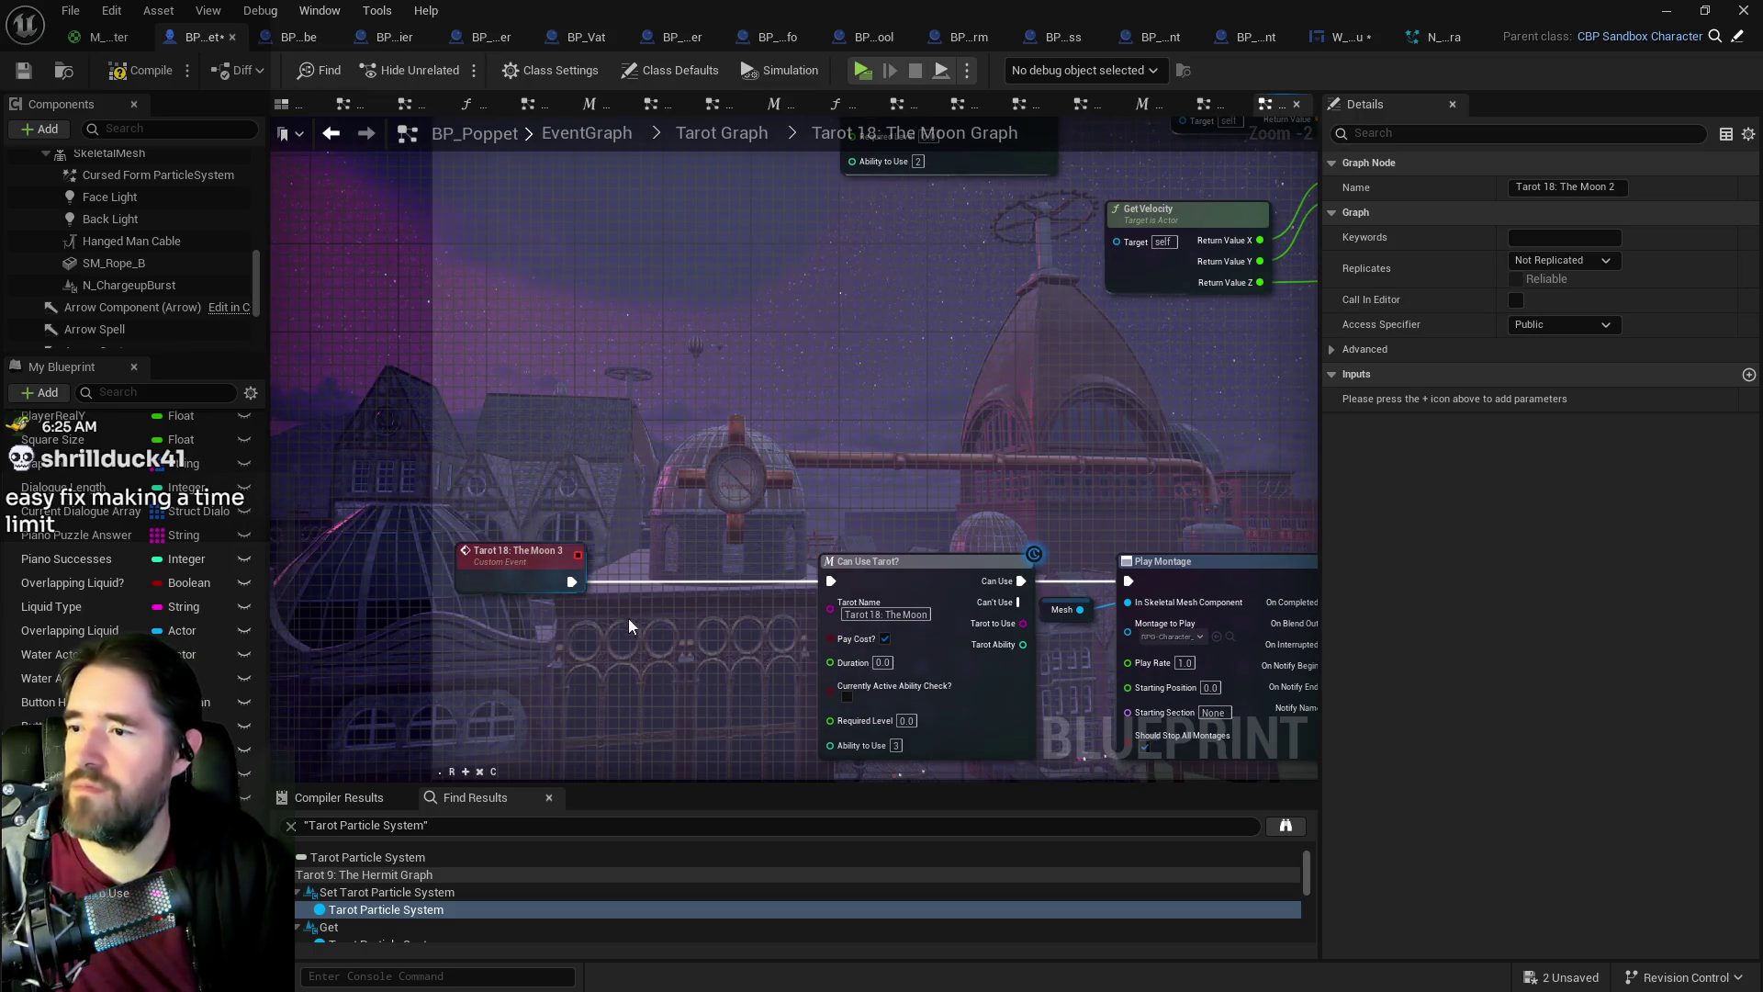
pyautogui.click(731, 145)
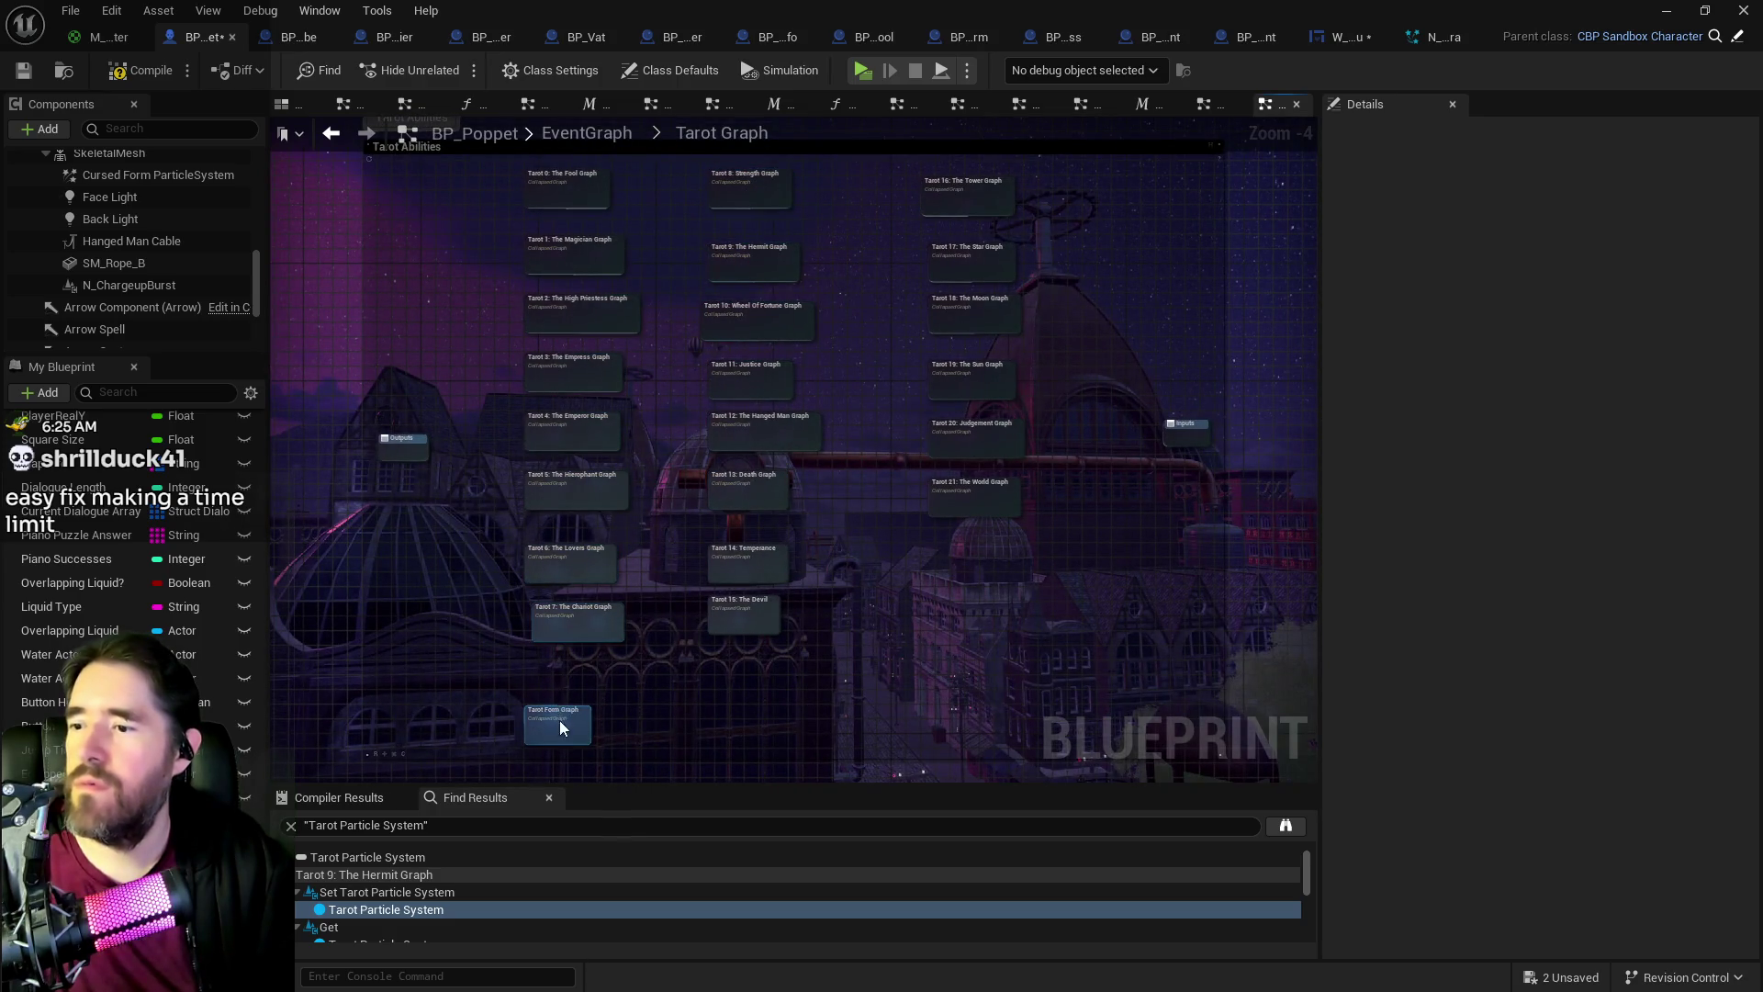
# Step: In the Tarot Form Graph, add a Tarot 18: the Moon 3 call wired from High Priestess Active
pyautogui.doubleClick(557, 718)
pyautogui.scroll(9, 1241, 426)
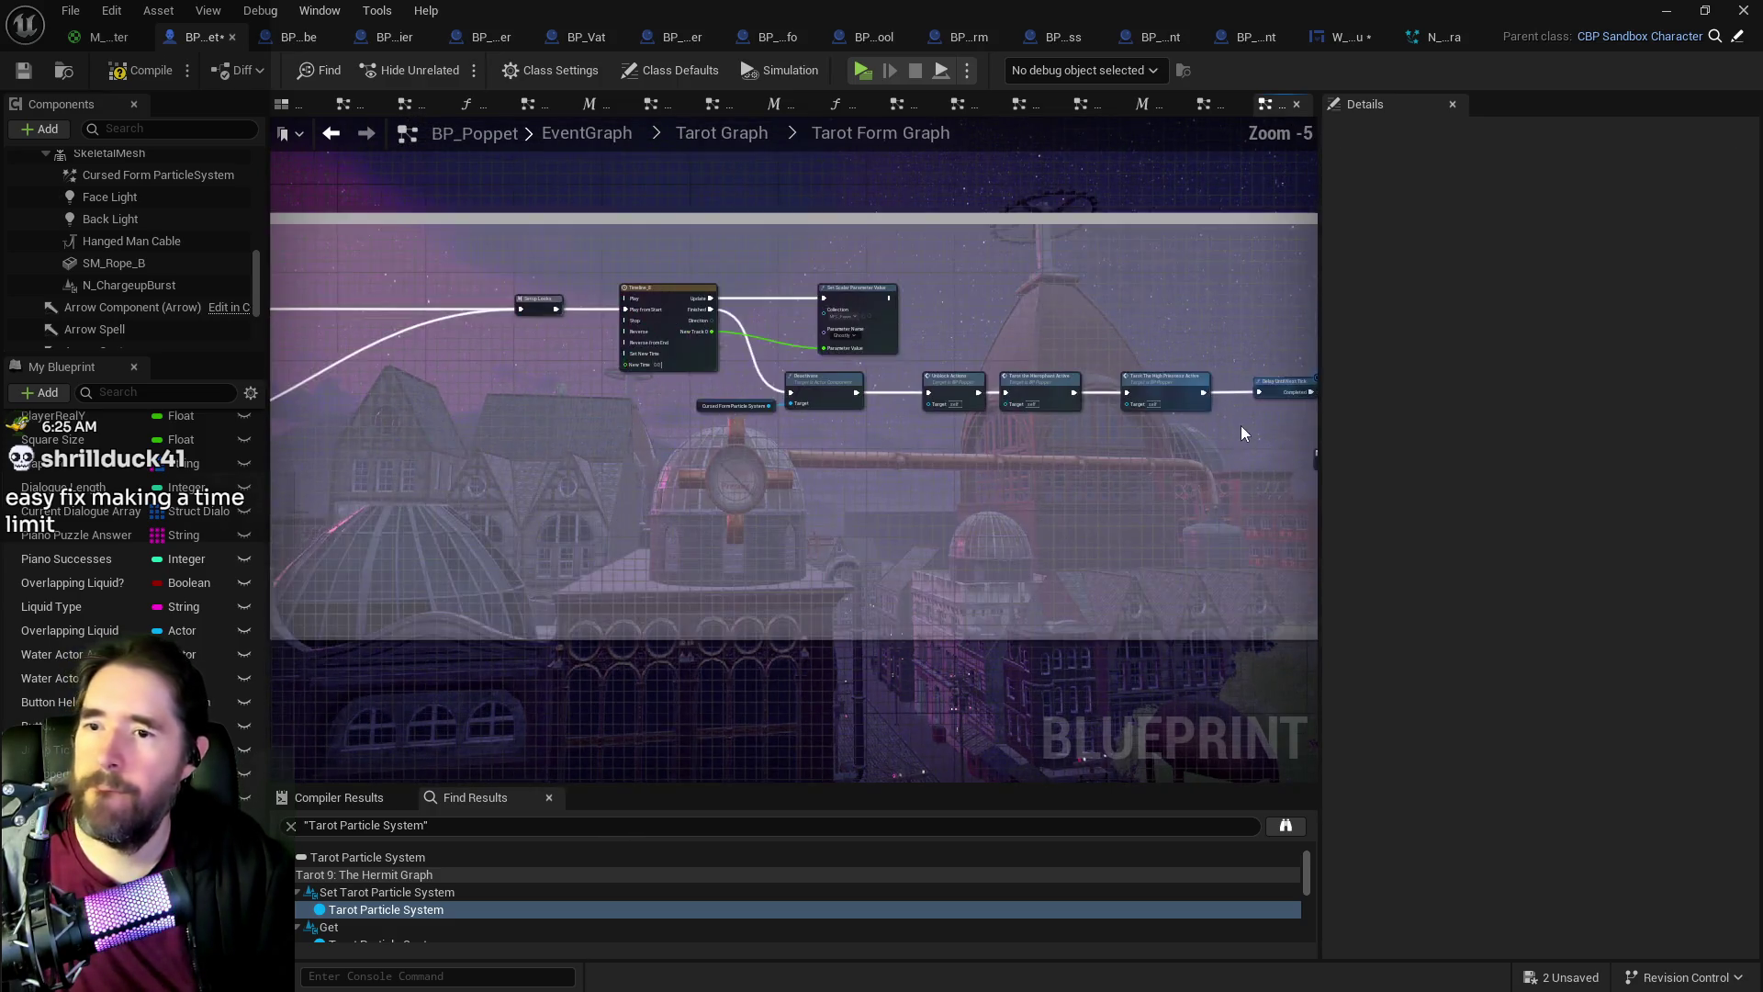
pyautogui.rightClick(905, 511)
pyautogui.write('tarot the moo')
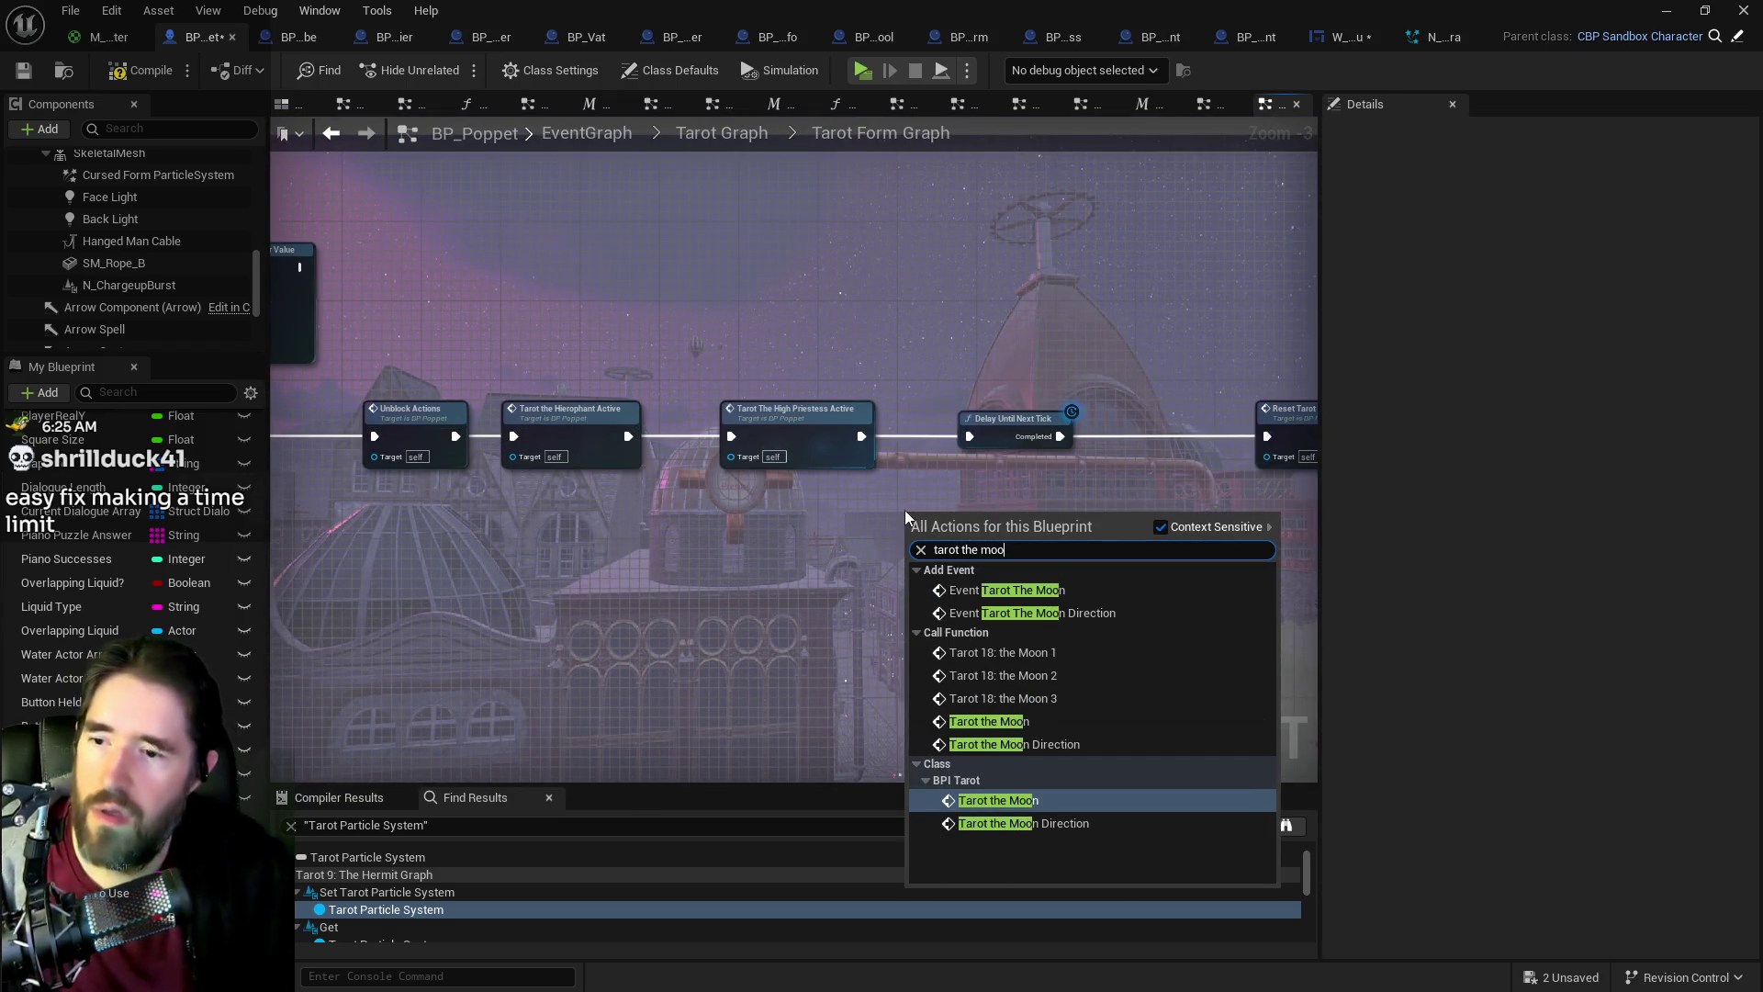
pyautogui.click(1033, 703)
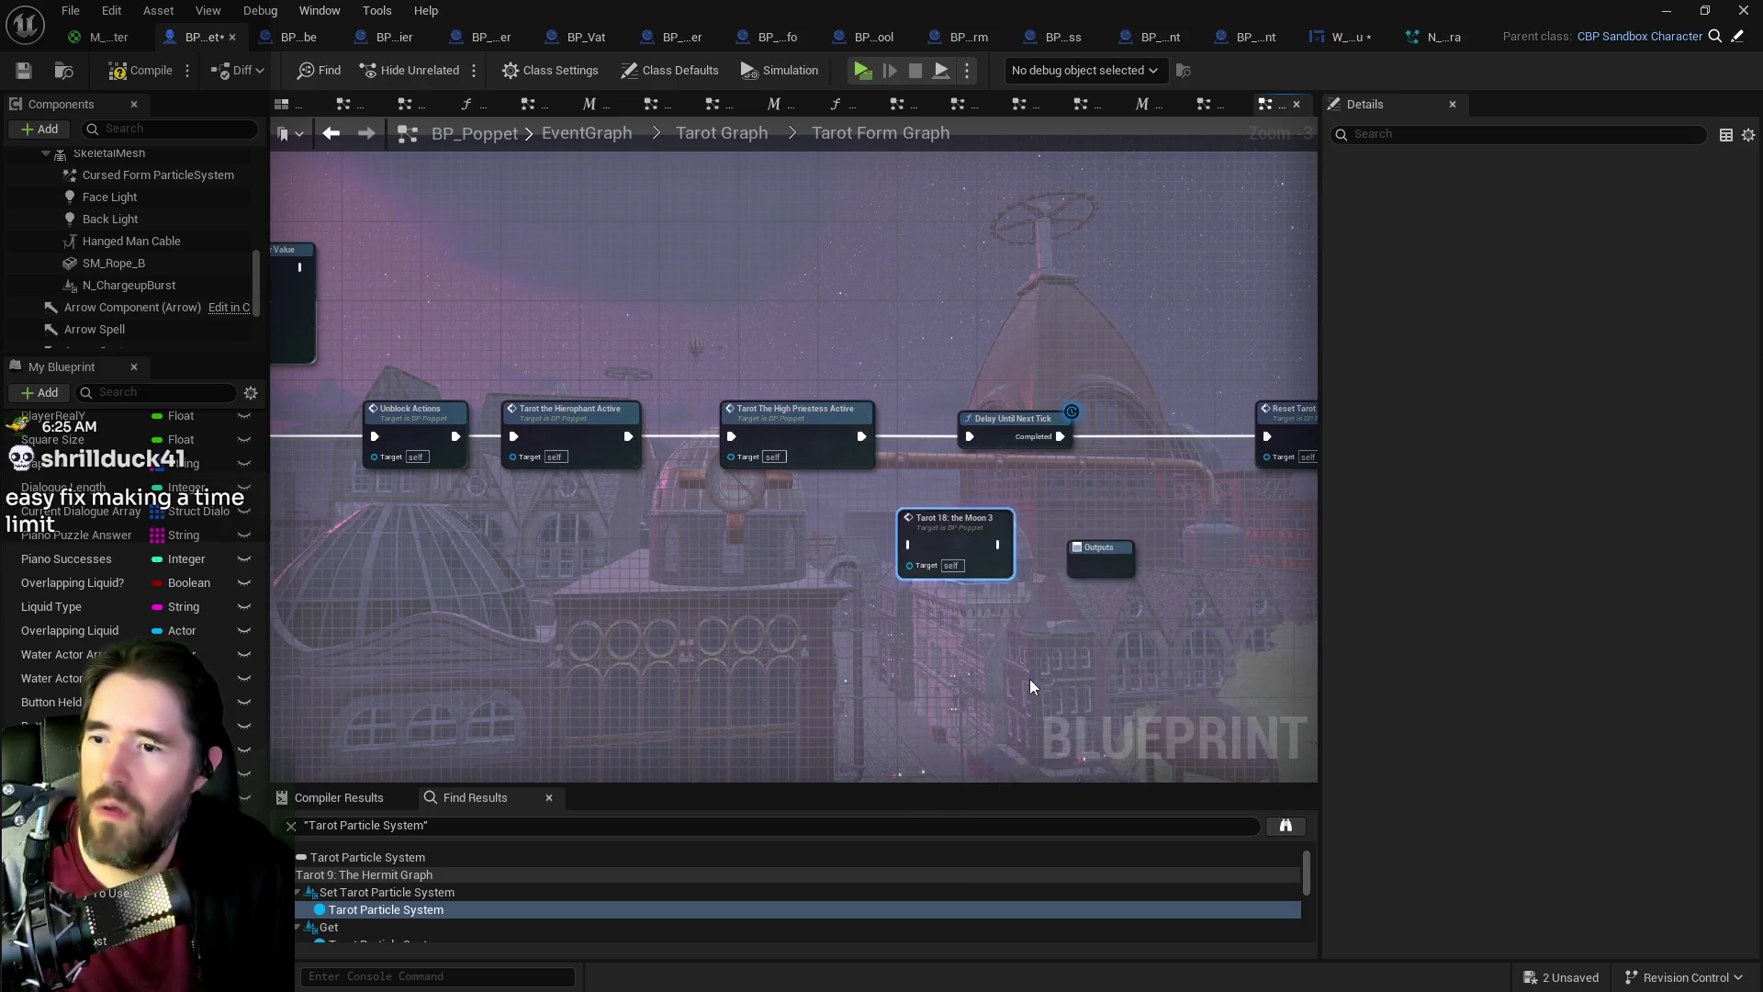
pyautogui.moveTo(861, 436)
pyautogui.mouseDown()
pyautogui.moveTo(906, 542)
pyautogui.moveTo(970, 437)
pyautogui.mouseUp()
# Step: Slot Moon 3 before Delay Until Next Tick and Reset Tarot Form, then compile and save
pyautogui.click(1139, 451)
pyautogui.keyDown('ctrl'); pyautogui.click(845, 460); pyautogui.keyUp('ctrl')
pyautogui.moveTo(845, 460); pyautogui.dragTo(938, 470)
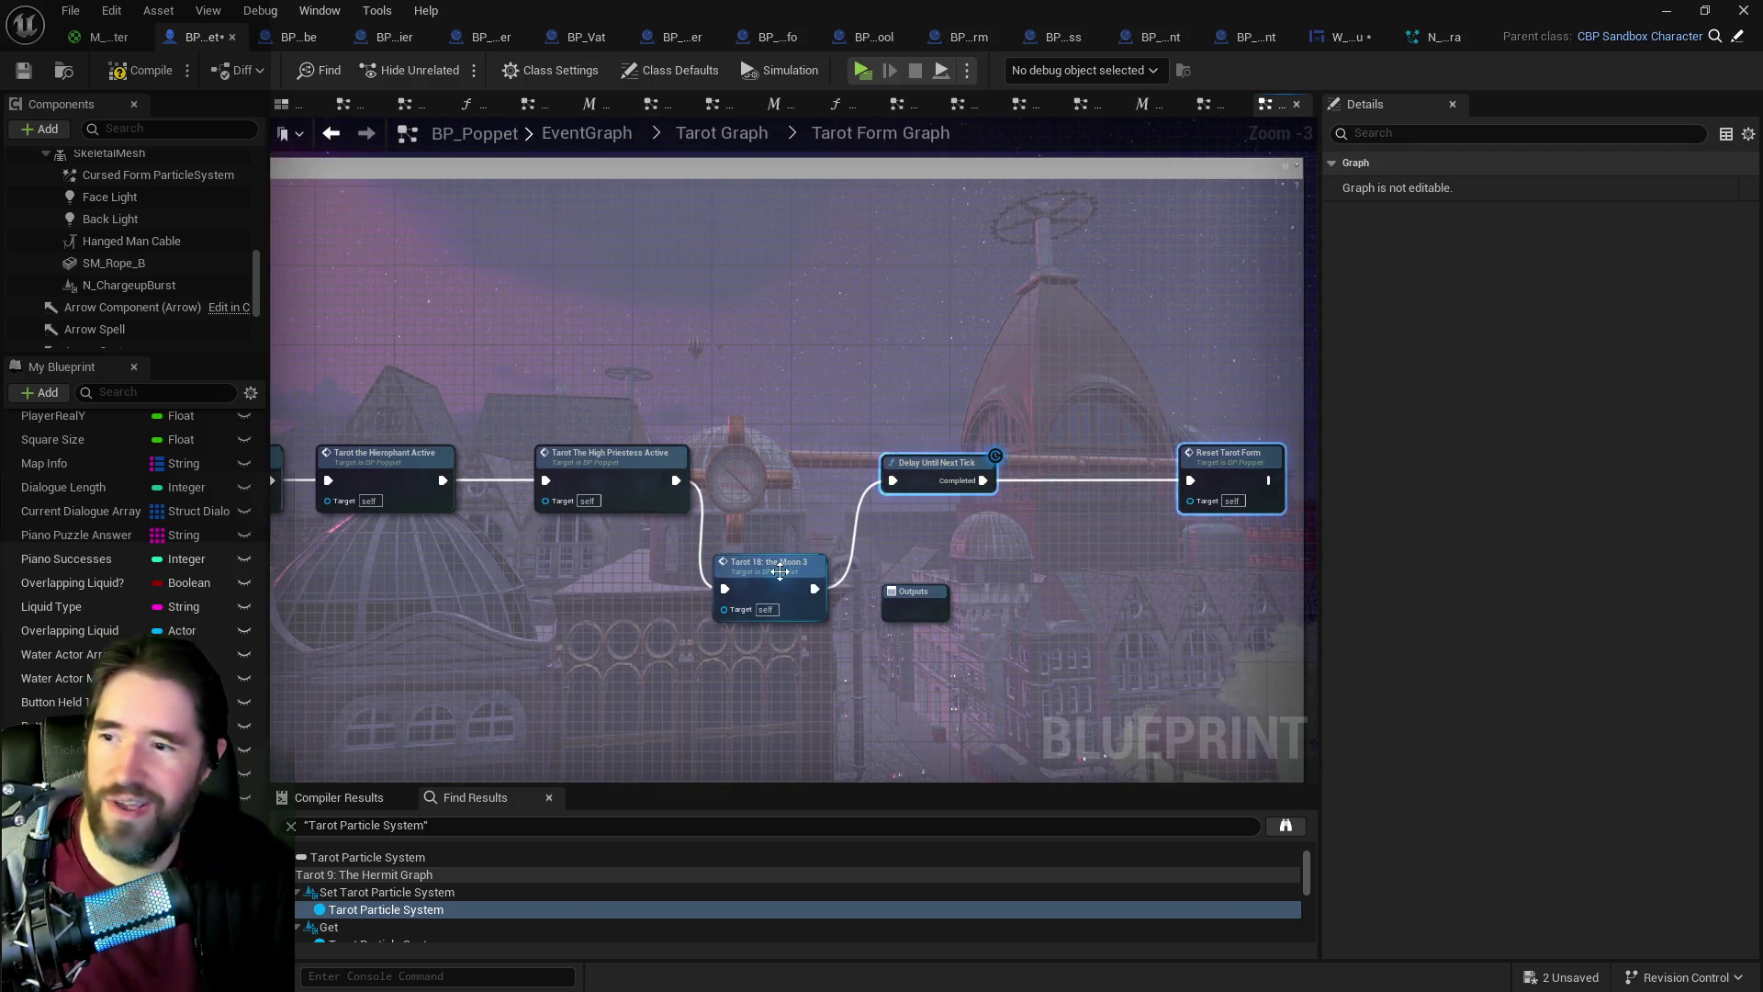
pyautogui.moveTo(776, 563); pyautogui.dragTo(785, 454)
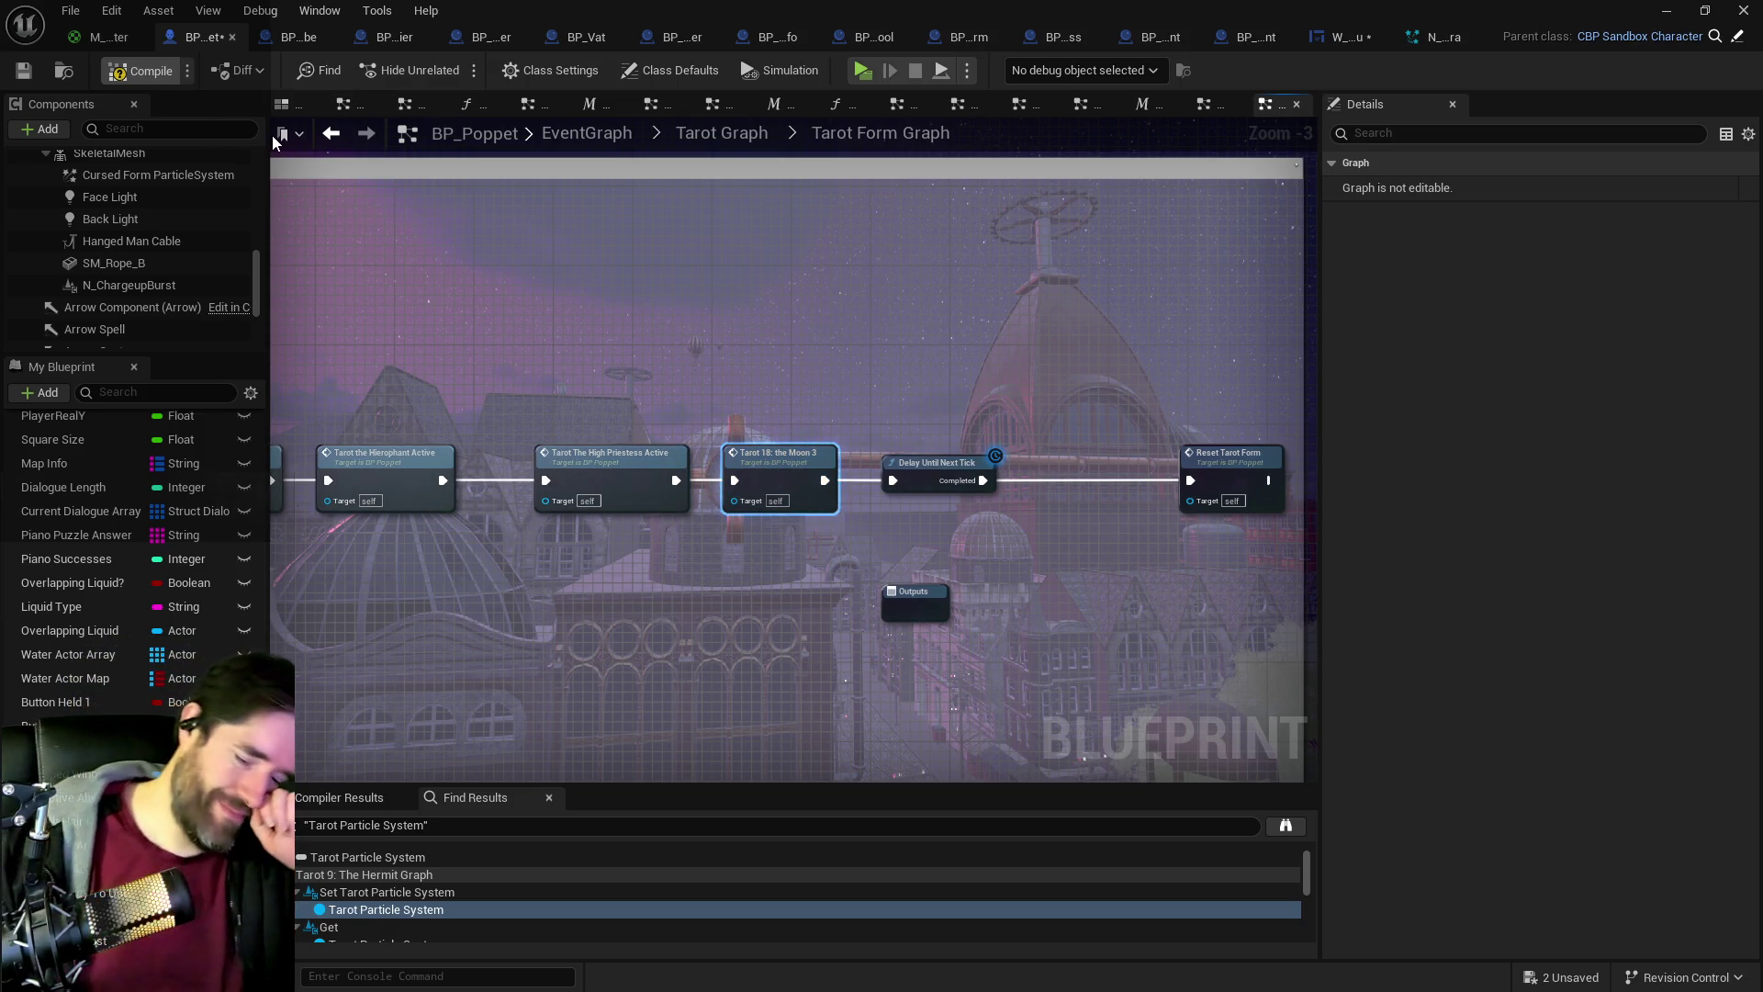
pyautogui.press('F7')
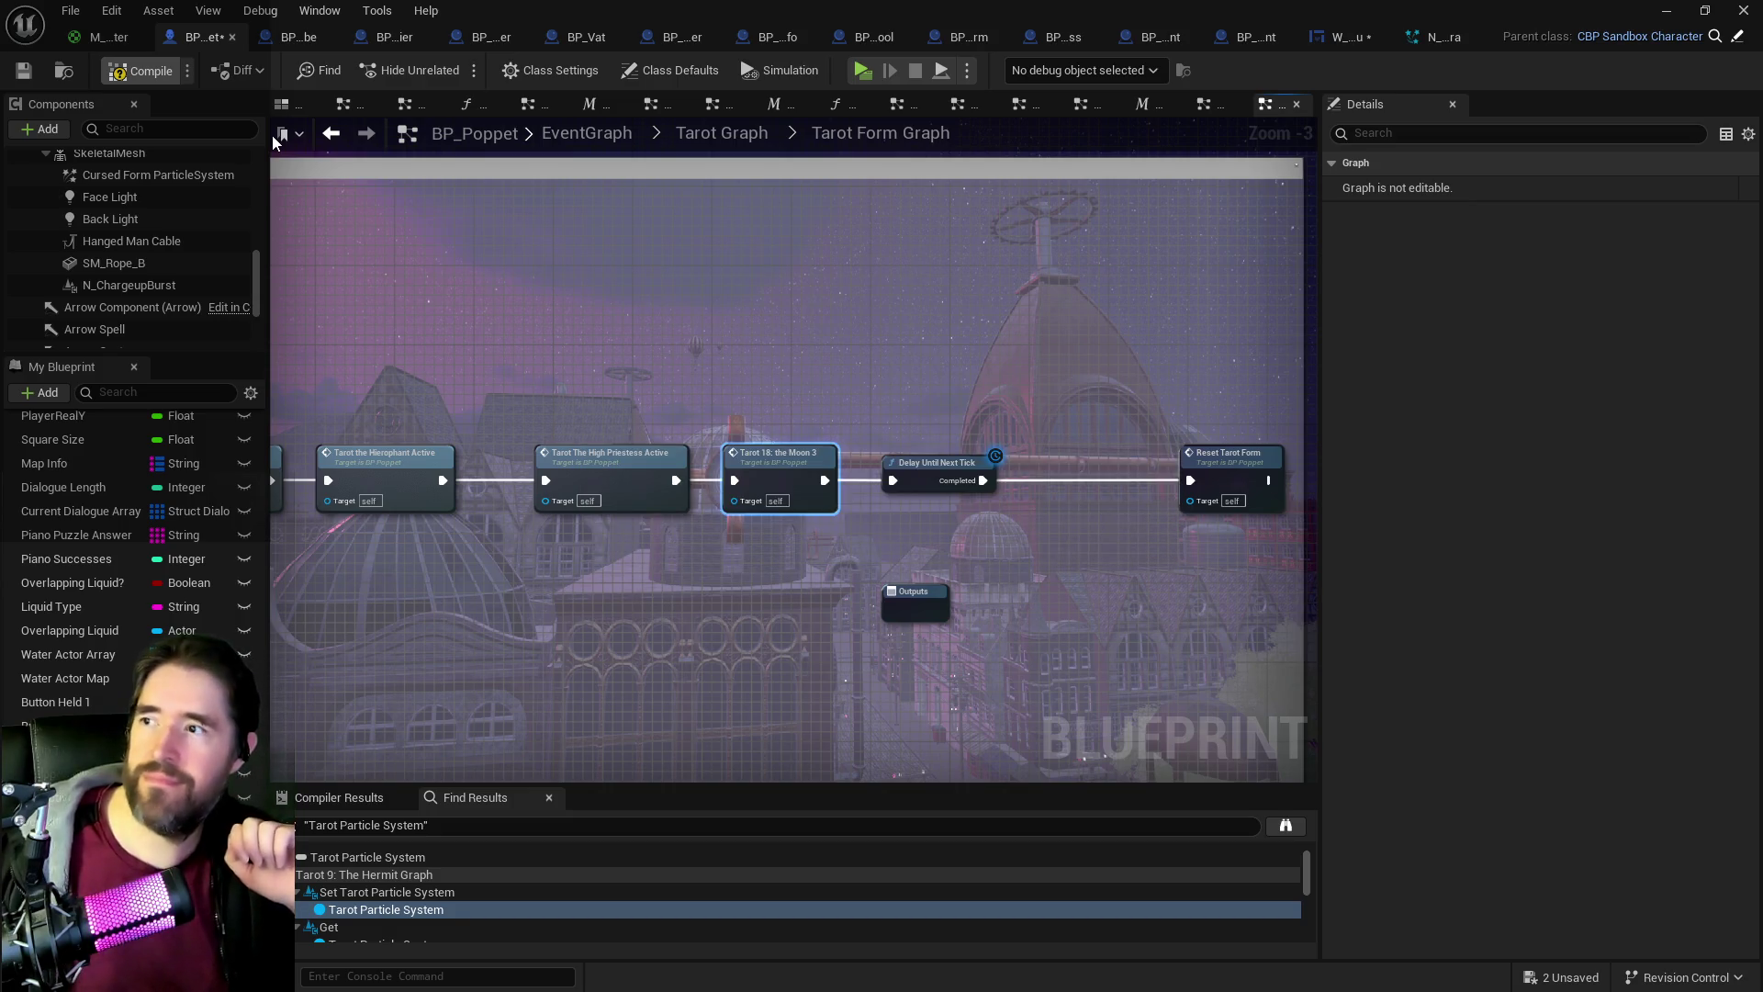
pyautogui.hotkey('ctrl', 'shift', 's')
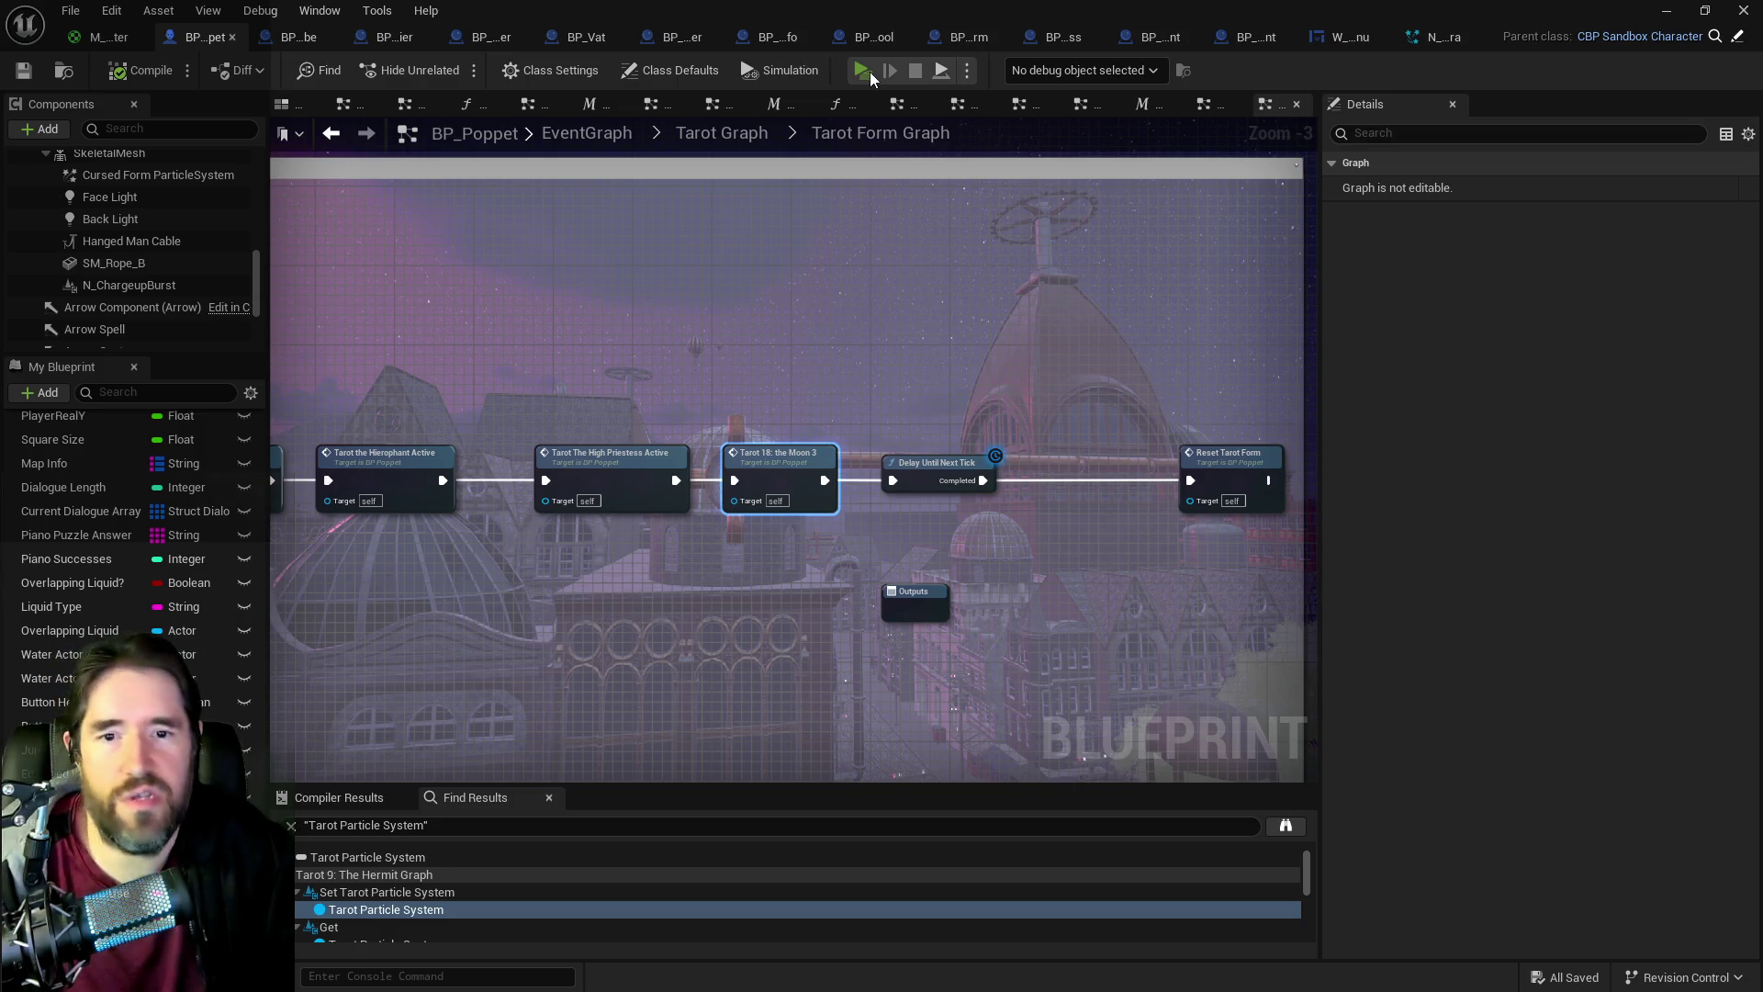
# Step: Launch a standalone Poppet_Quest playtest and dismiss the in-game card menu
pyautogui.click(868, 73)
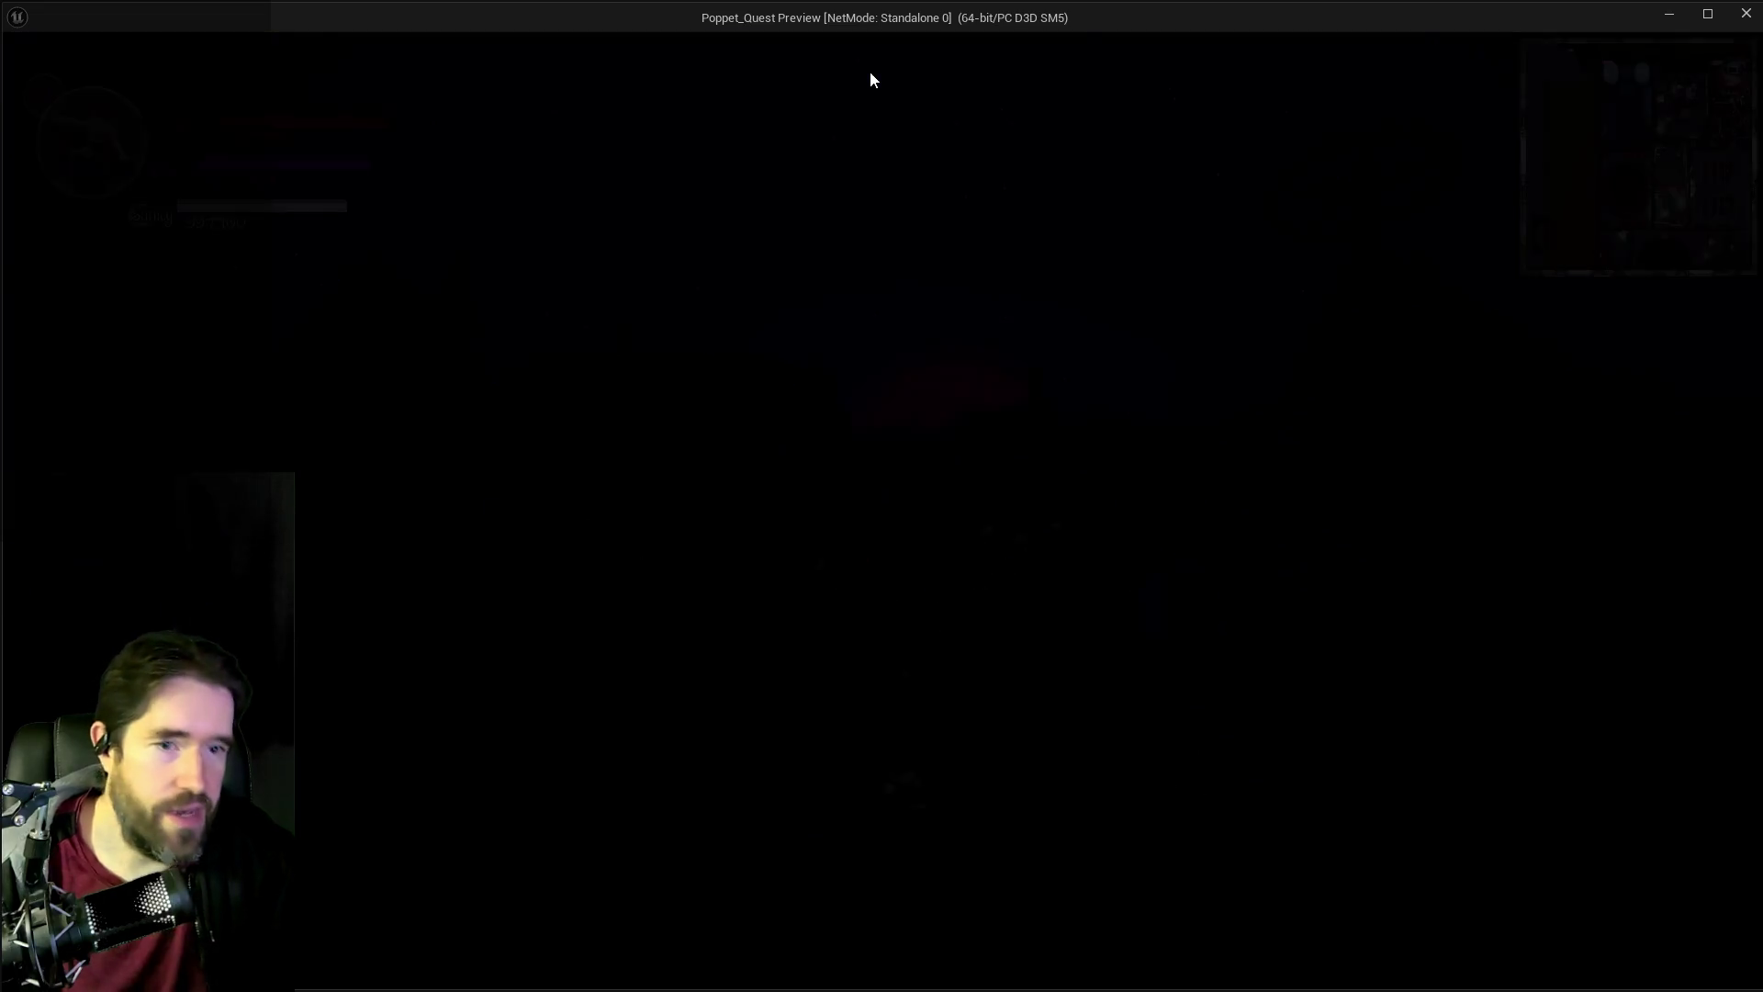
pyautogui.click(1417, 618)
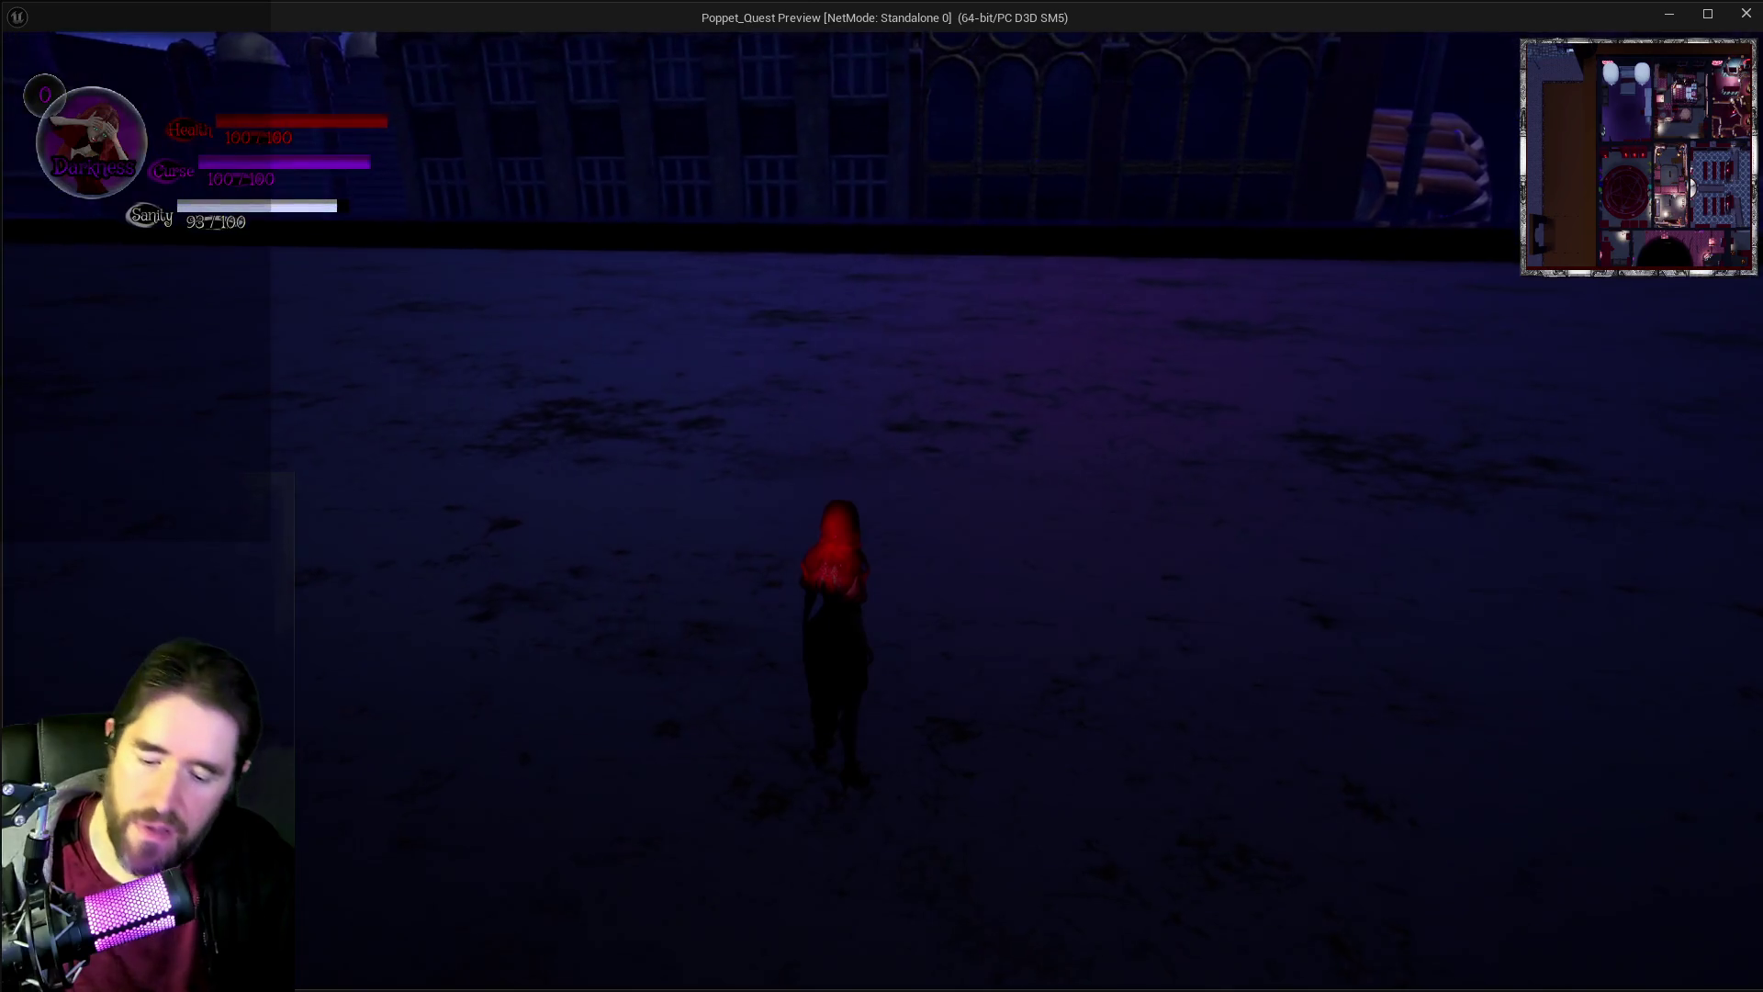
pyautogui.press('Tab')
pyautogui.press('Tab')
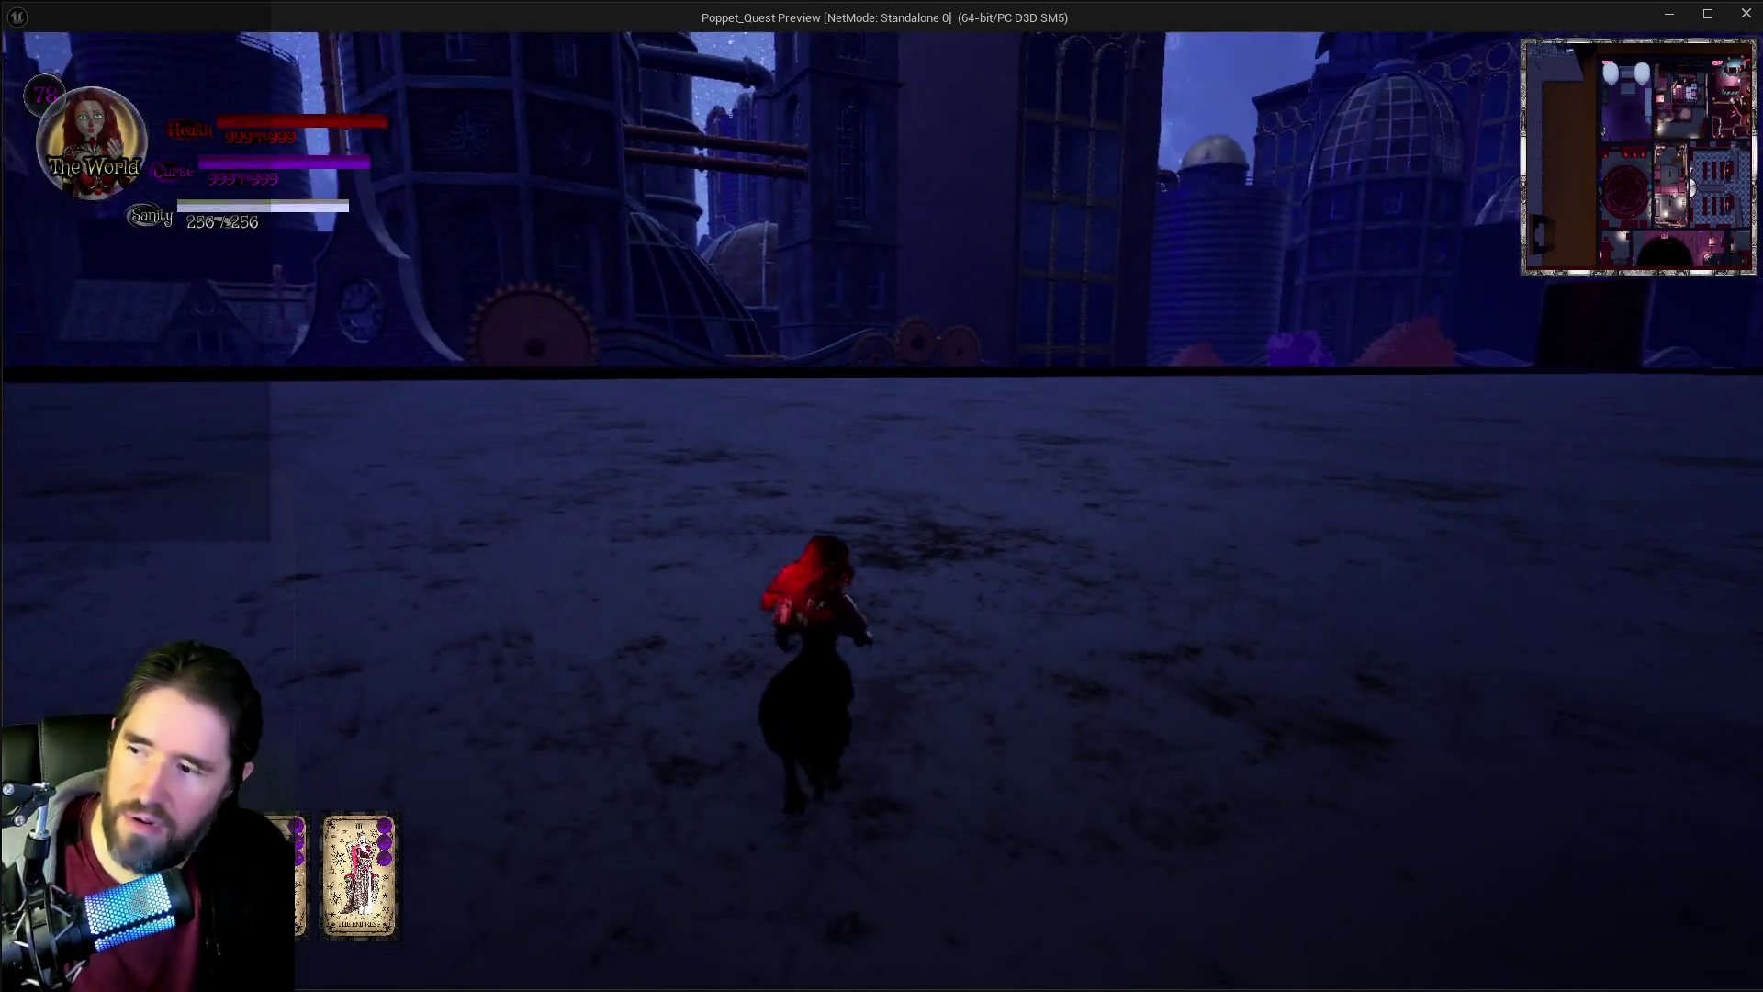
pyautogui.press('Tab')
pyautogui.press('Tab')
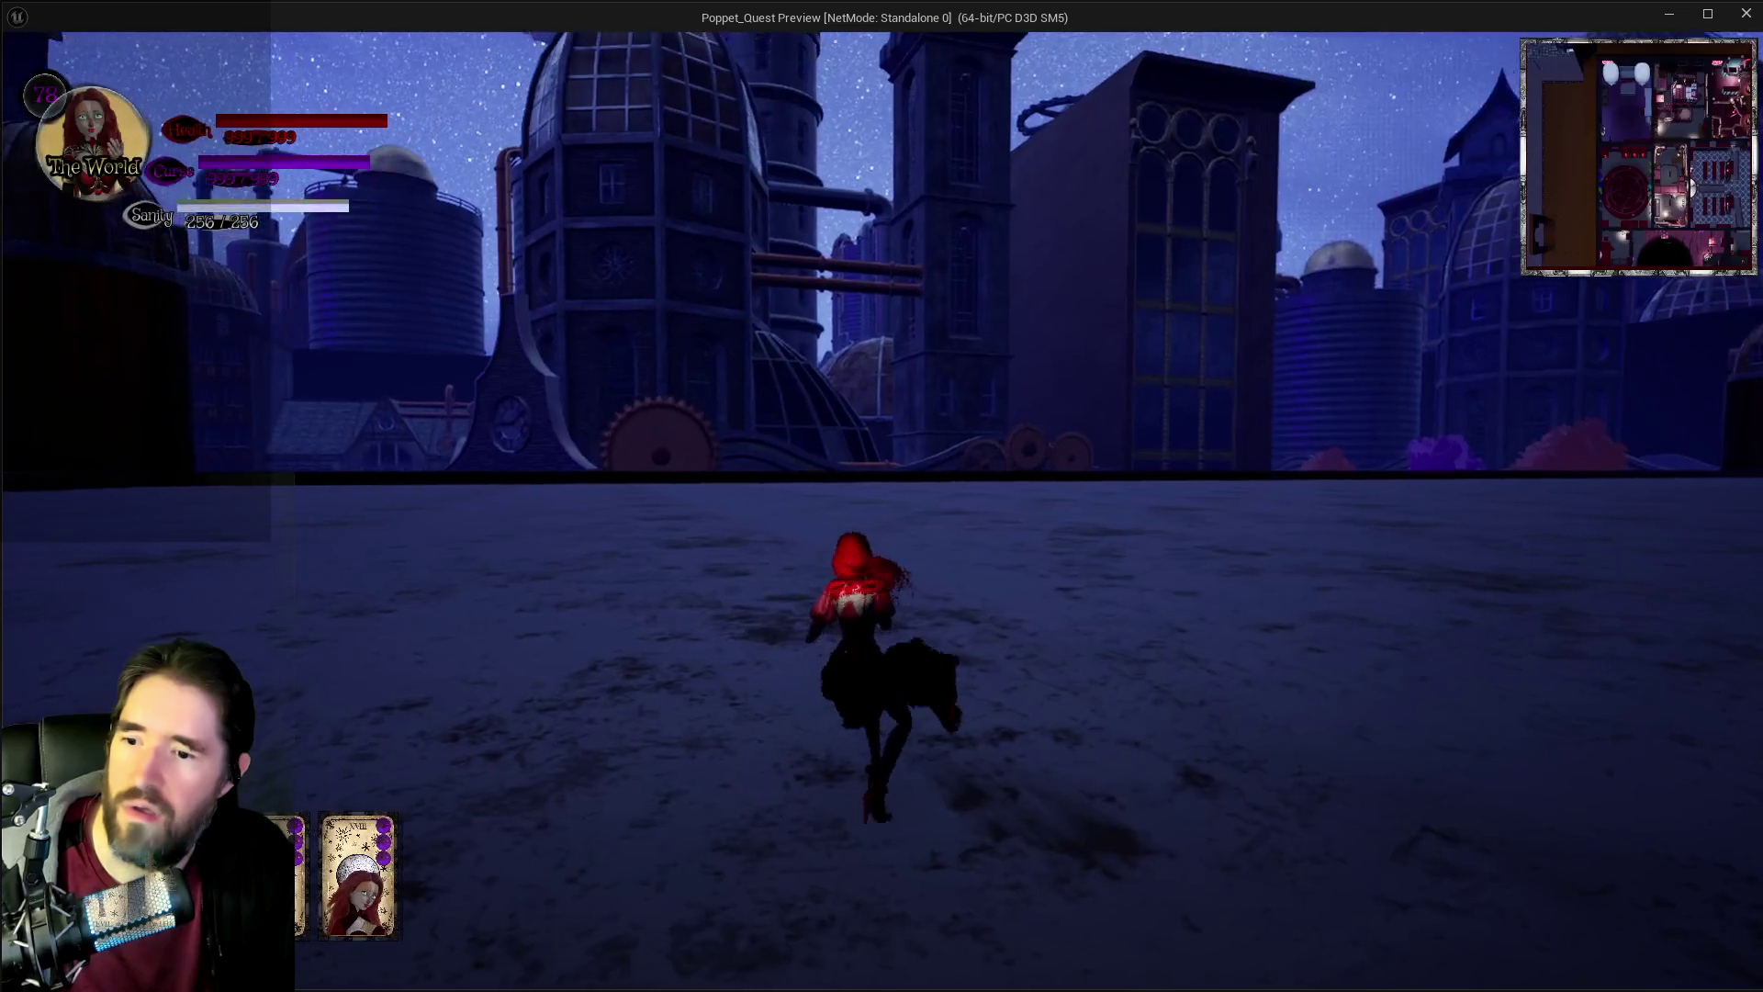
# Step: Cast repeated purple shadow tarot bursts on the floor enemies, then pause the game
pyautogui.press('e')
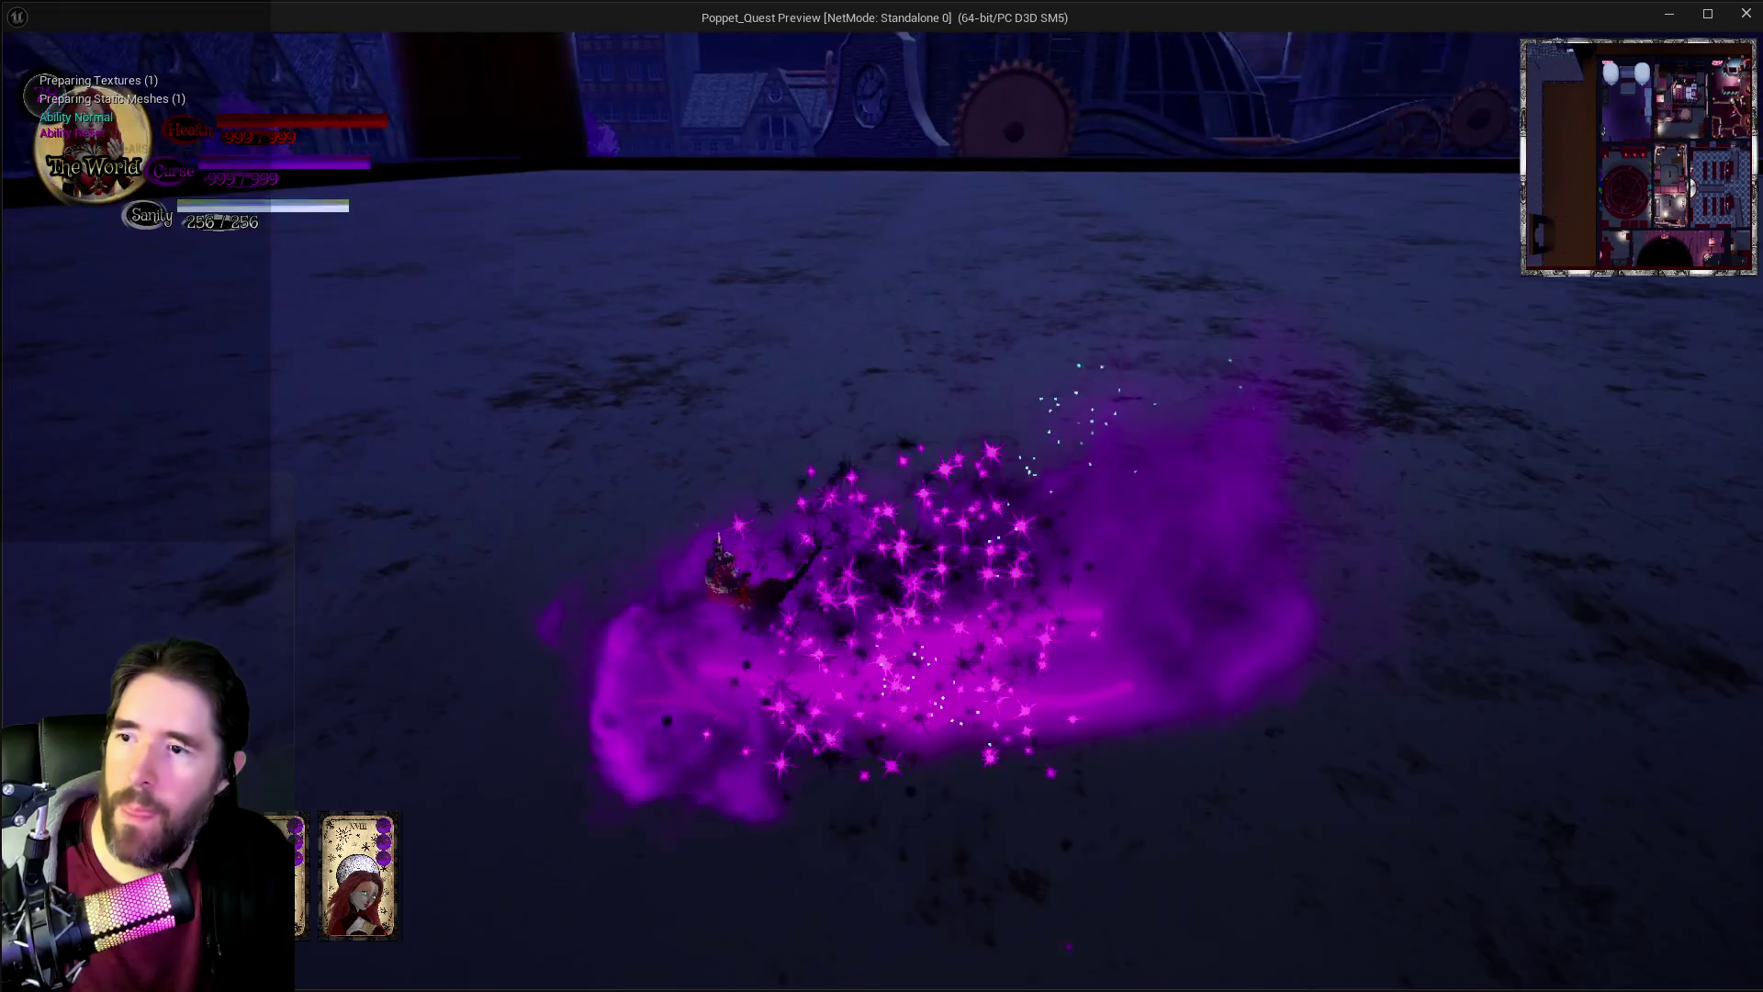
pyautogui.press('d')
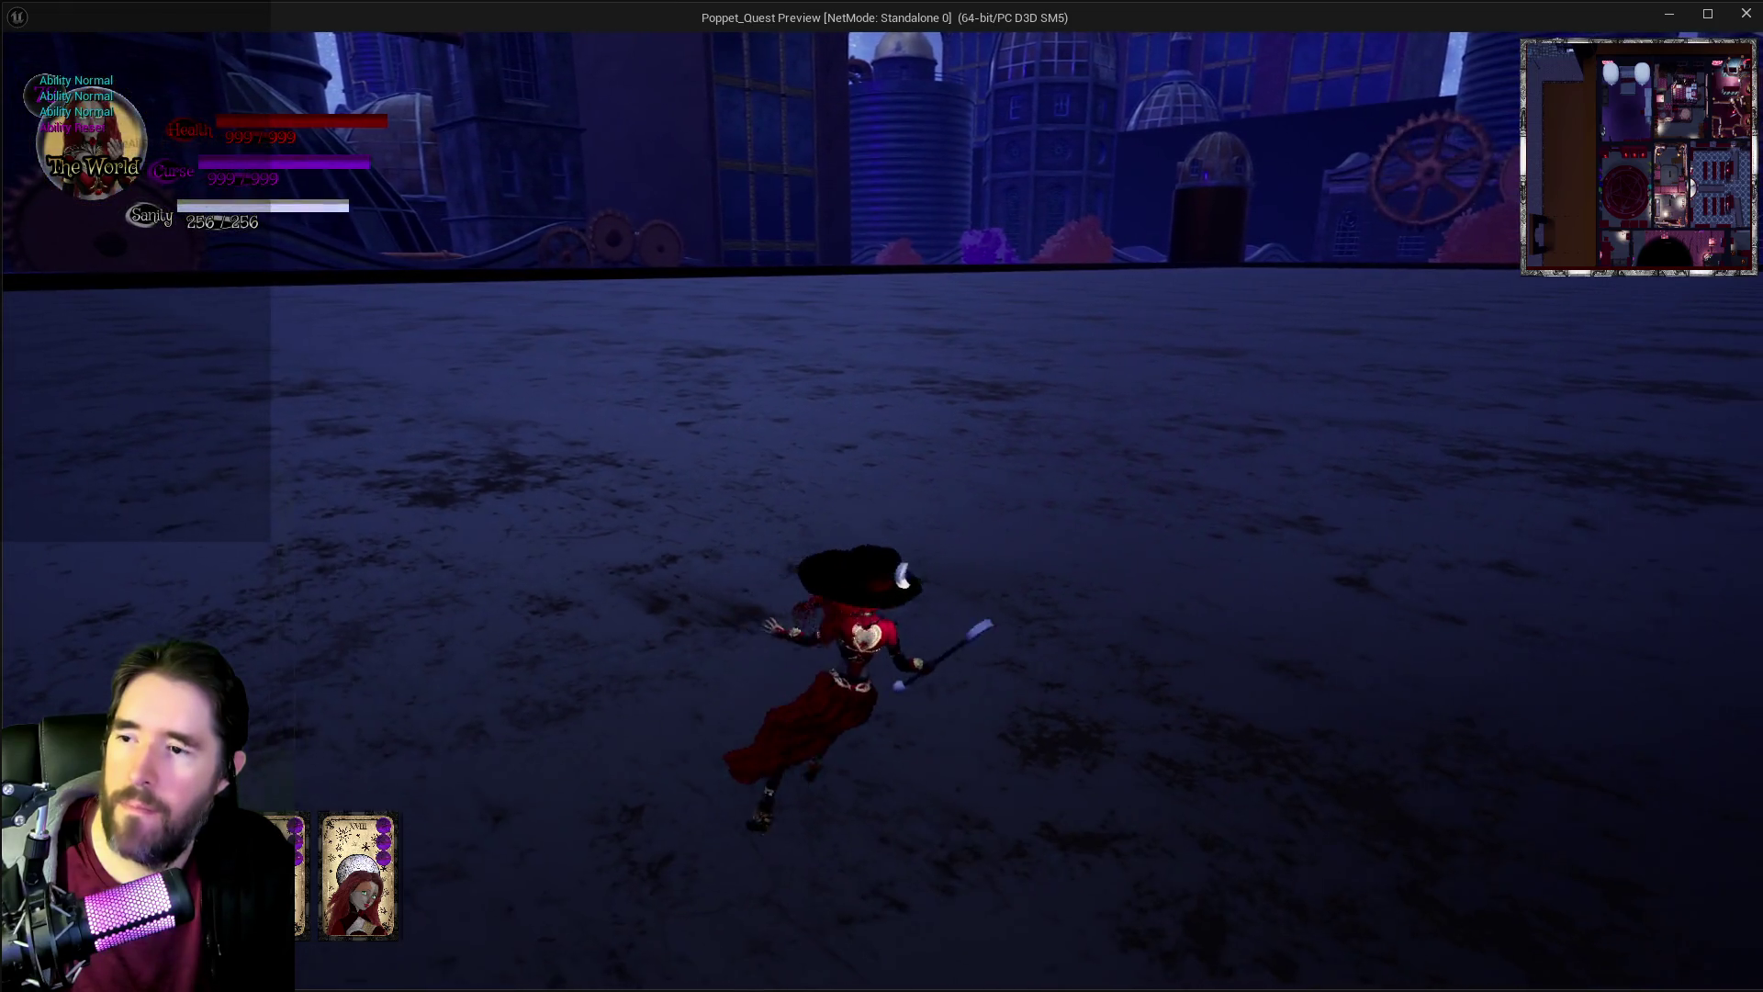
pyautogui.press('e')
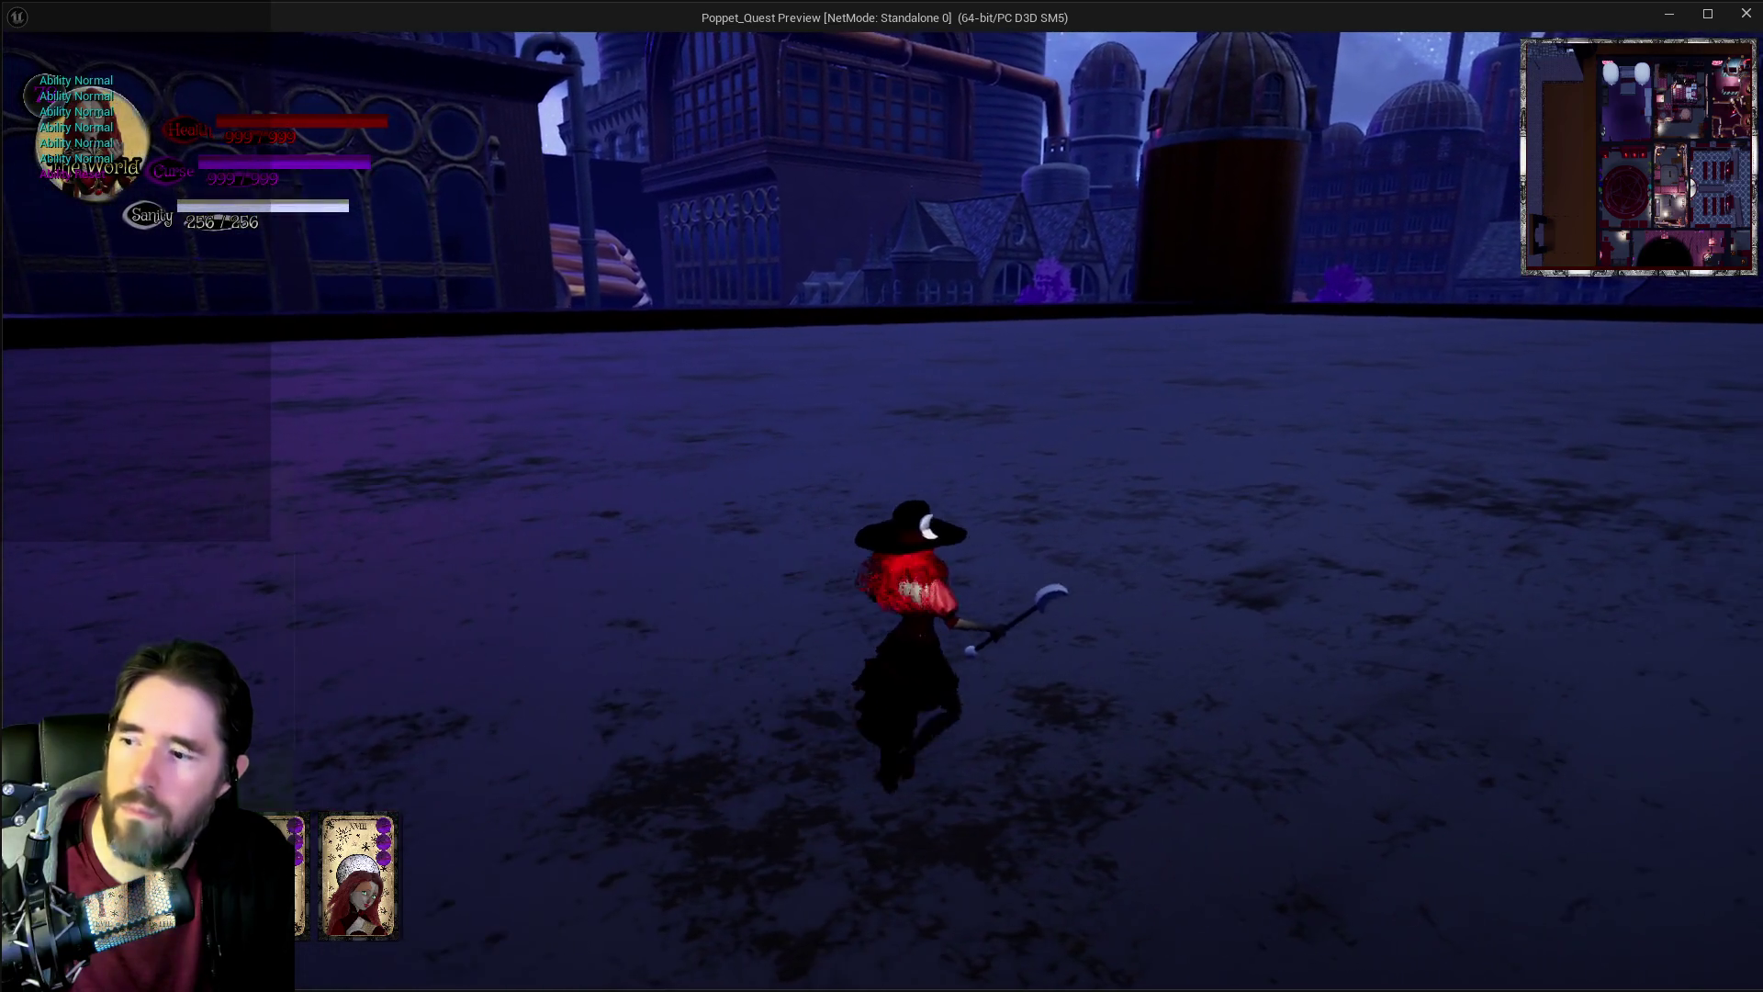
pyautogui.press('e')
pyautogui.press('e')
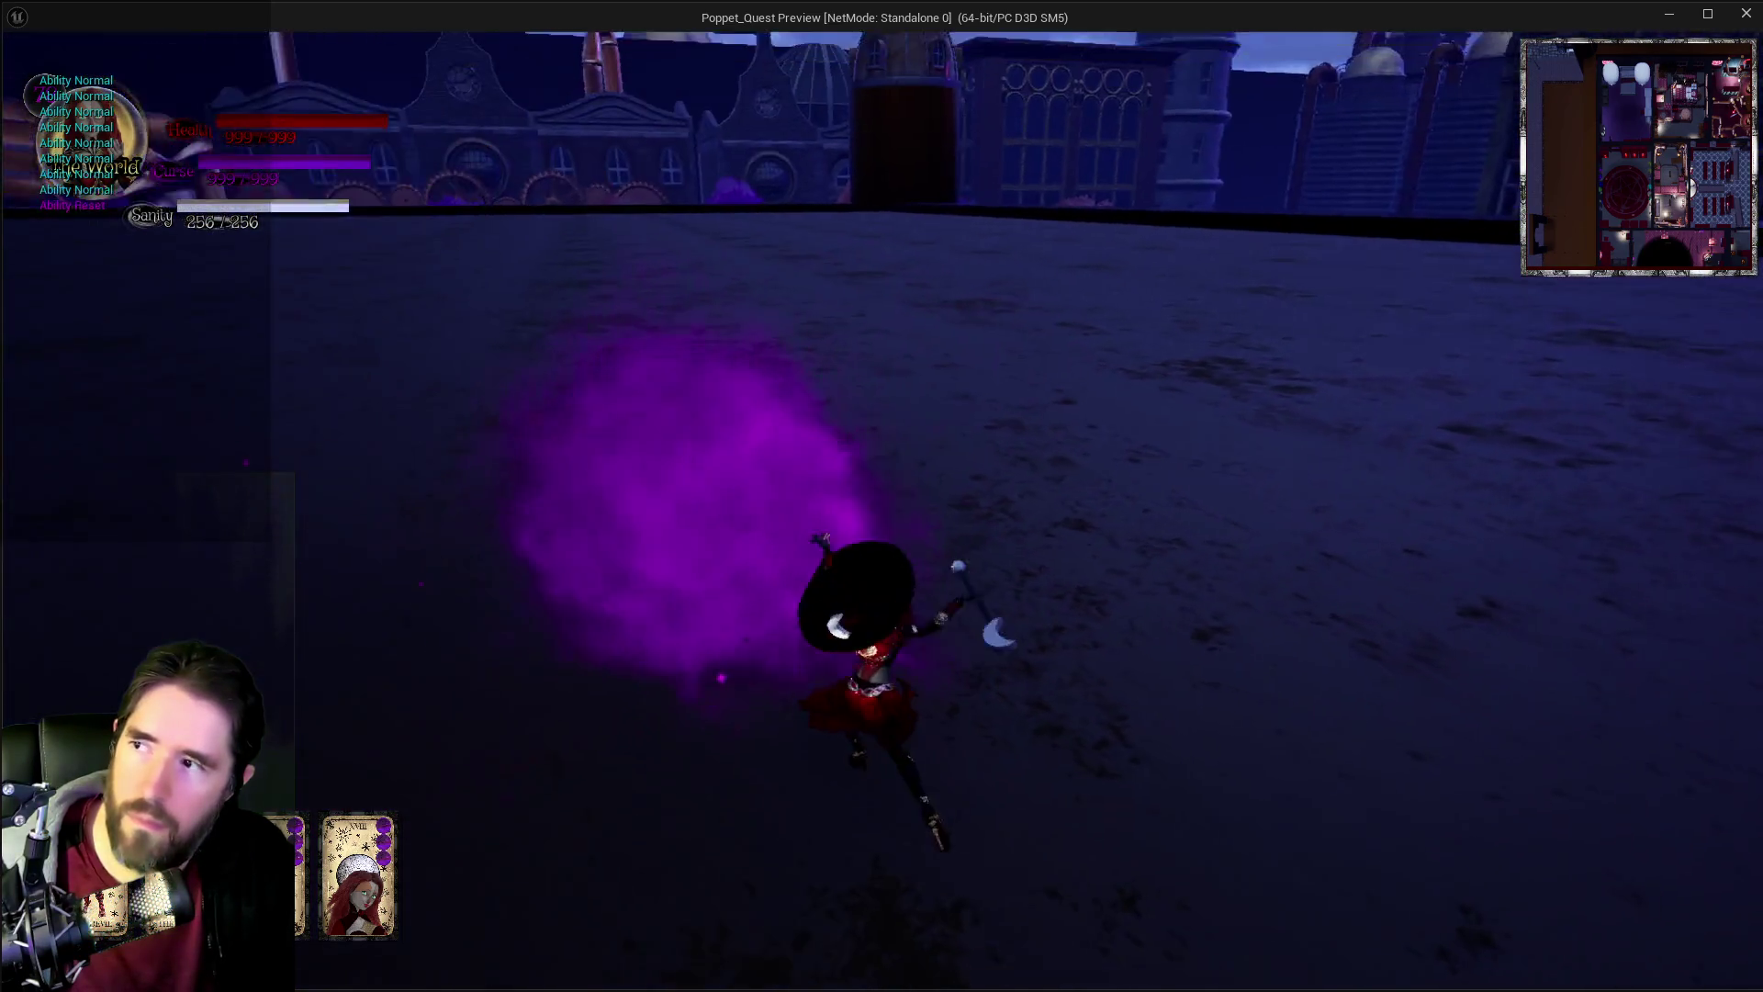
pyautogui.press('e')
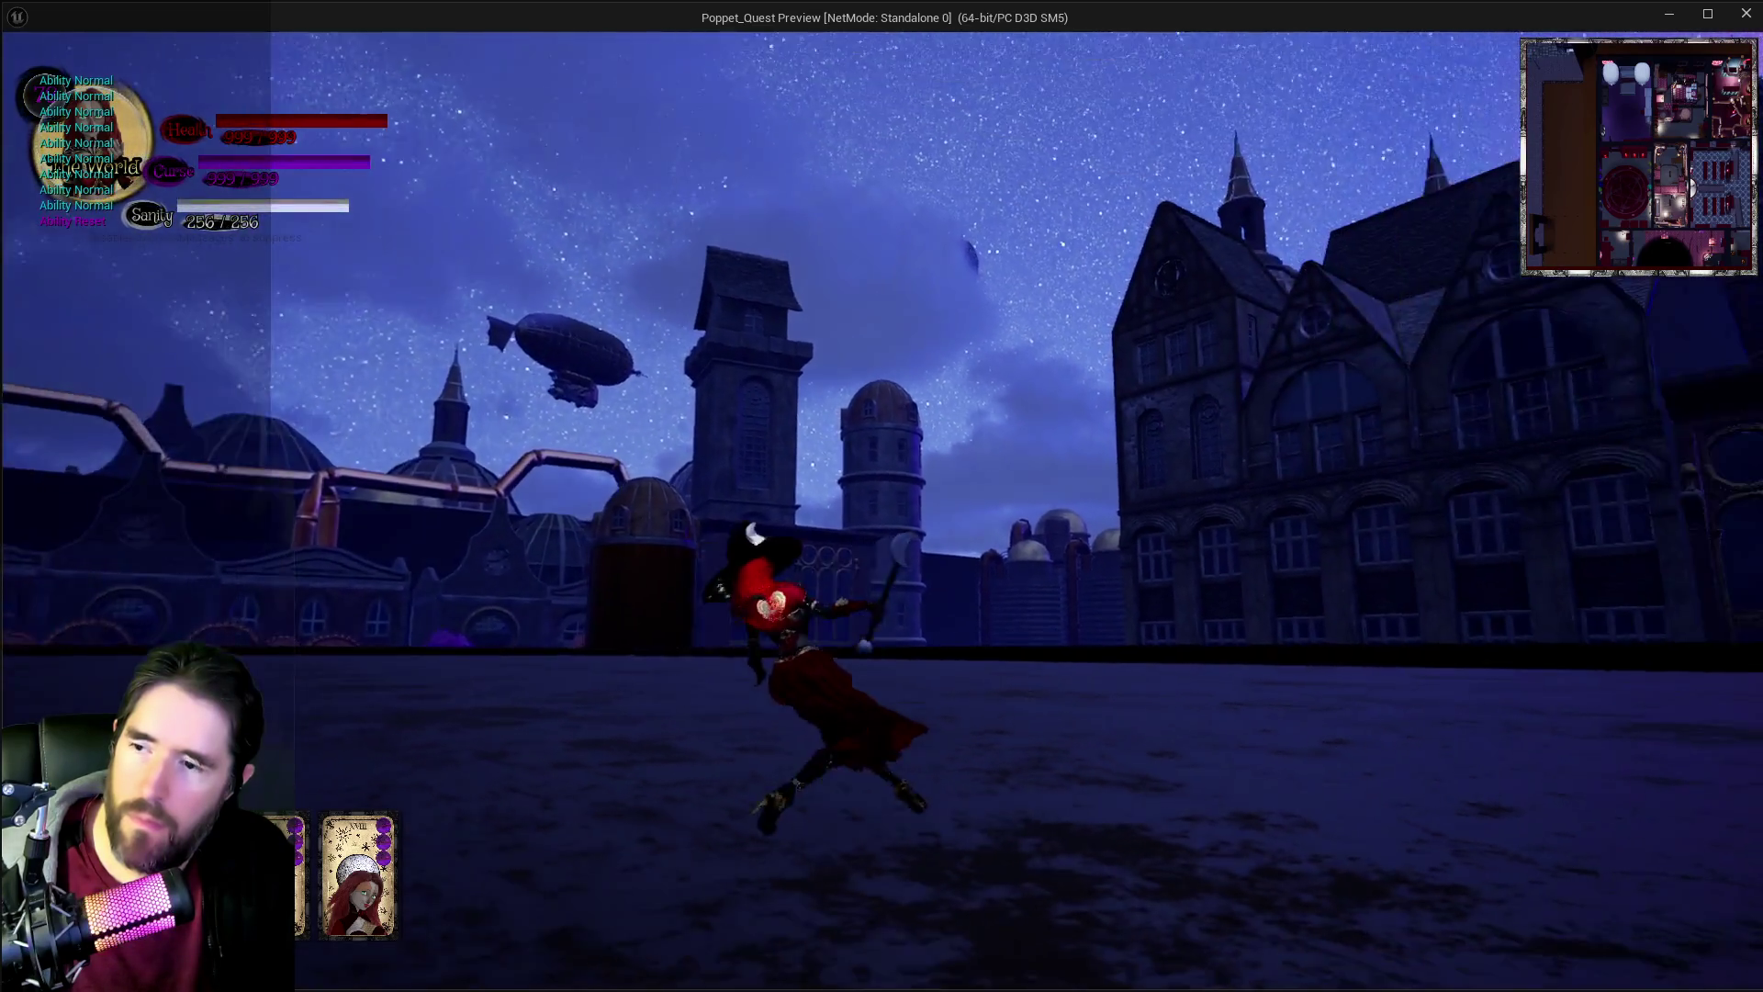
pyautogui.press('e')
pyautogui.press('e')
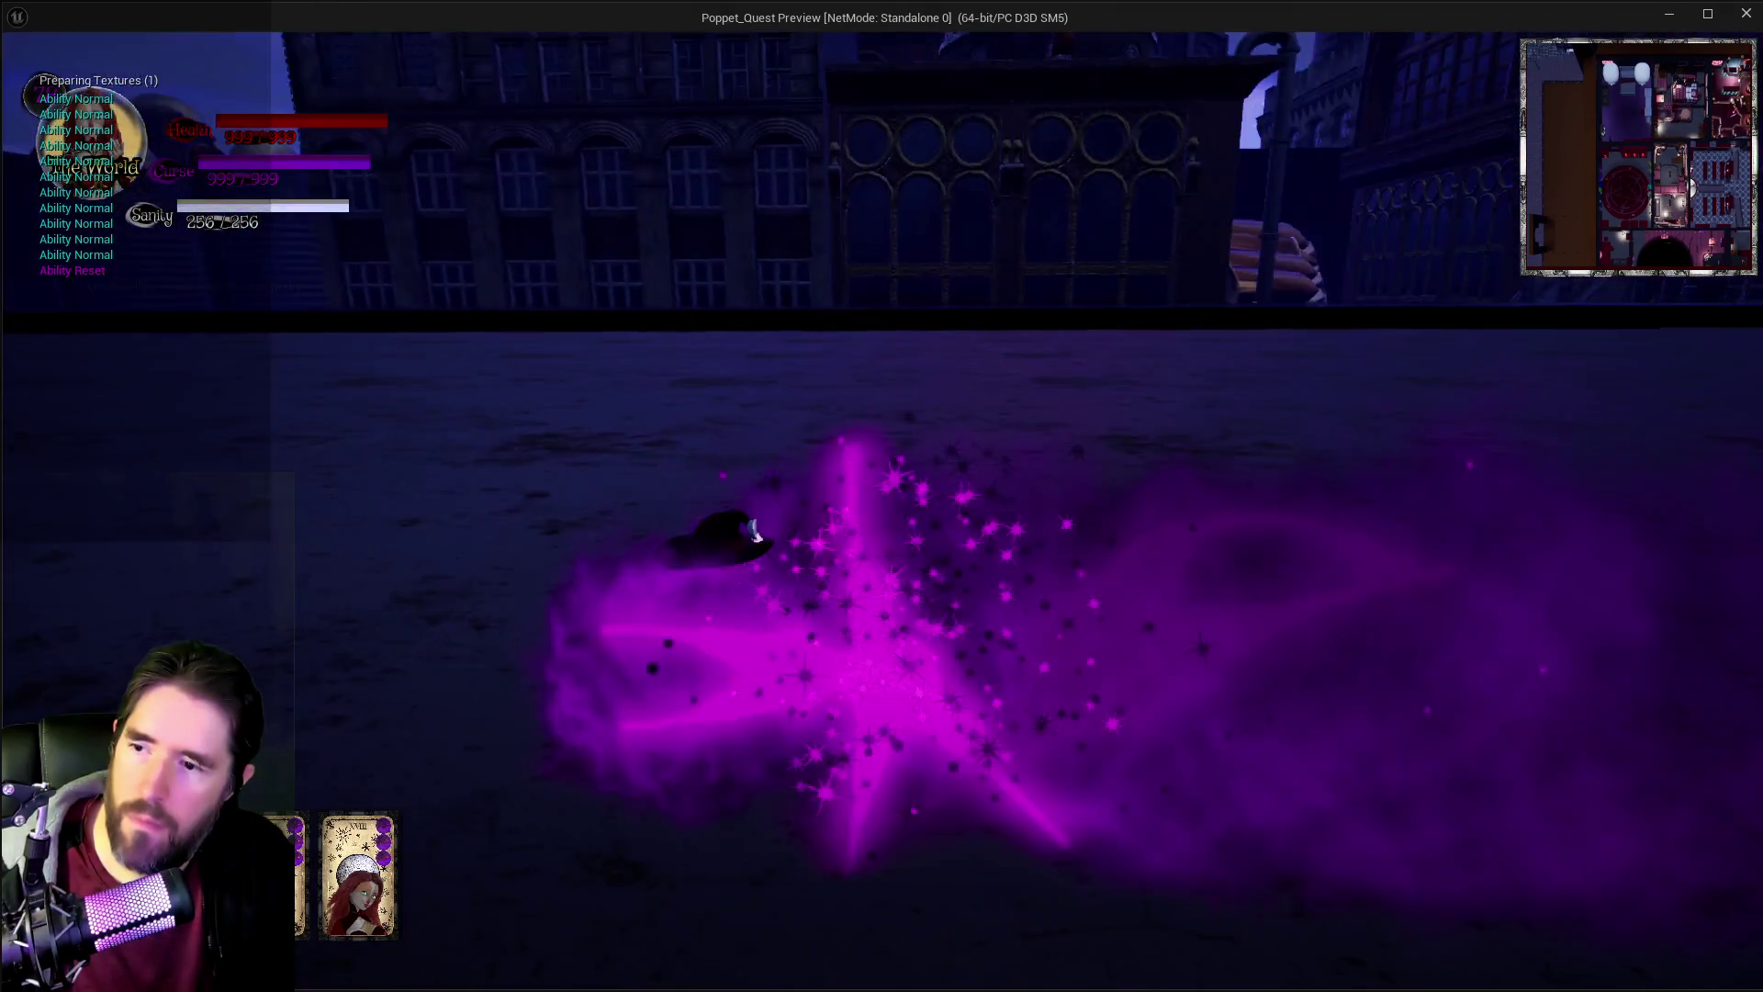
pyautogui.press('e')
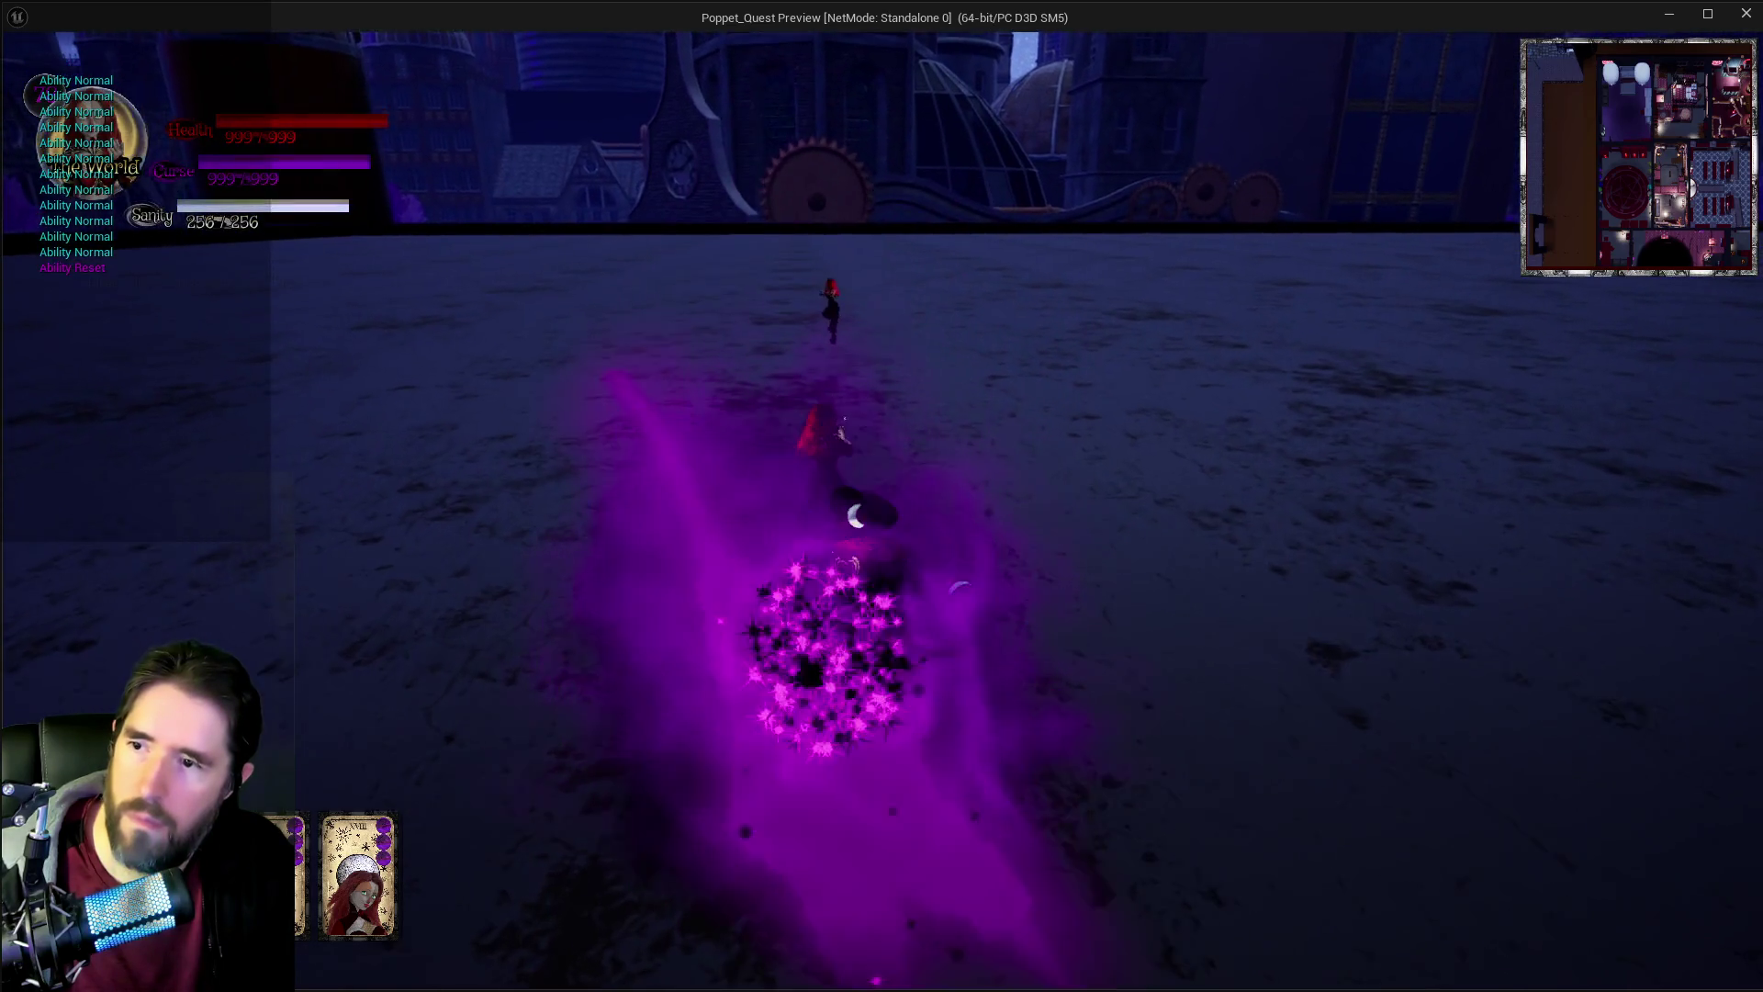
pyautogui.press('e')
pyautogui.press('e')
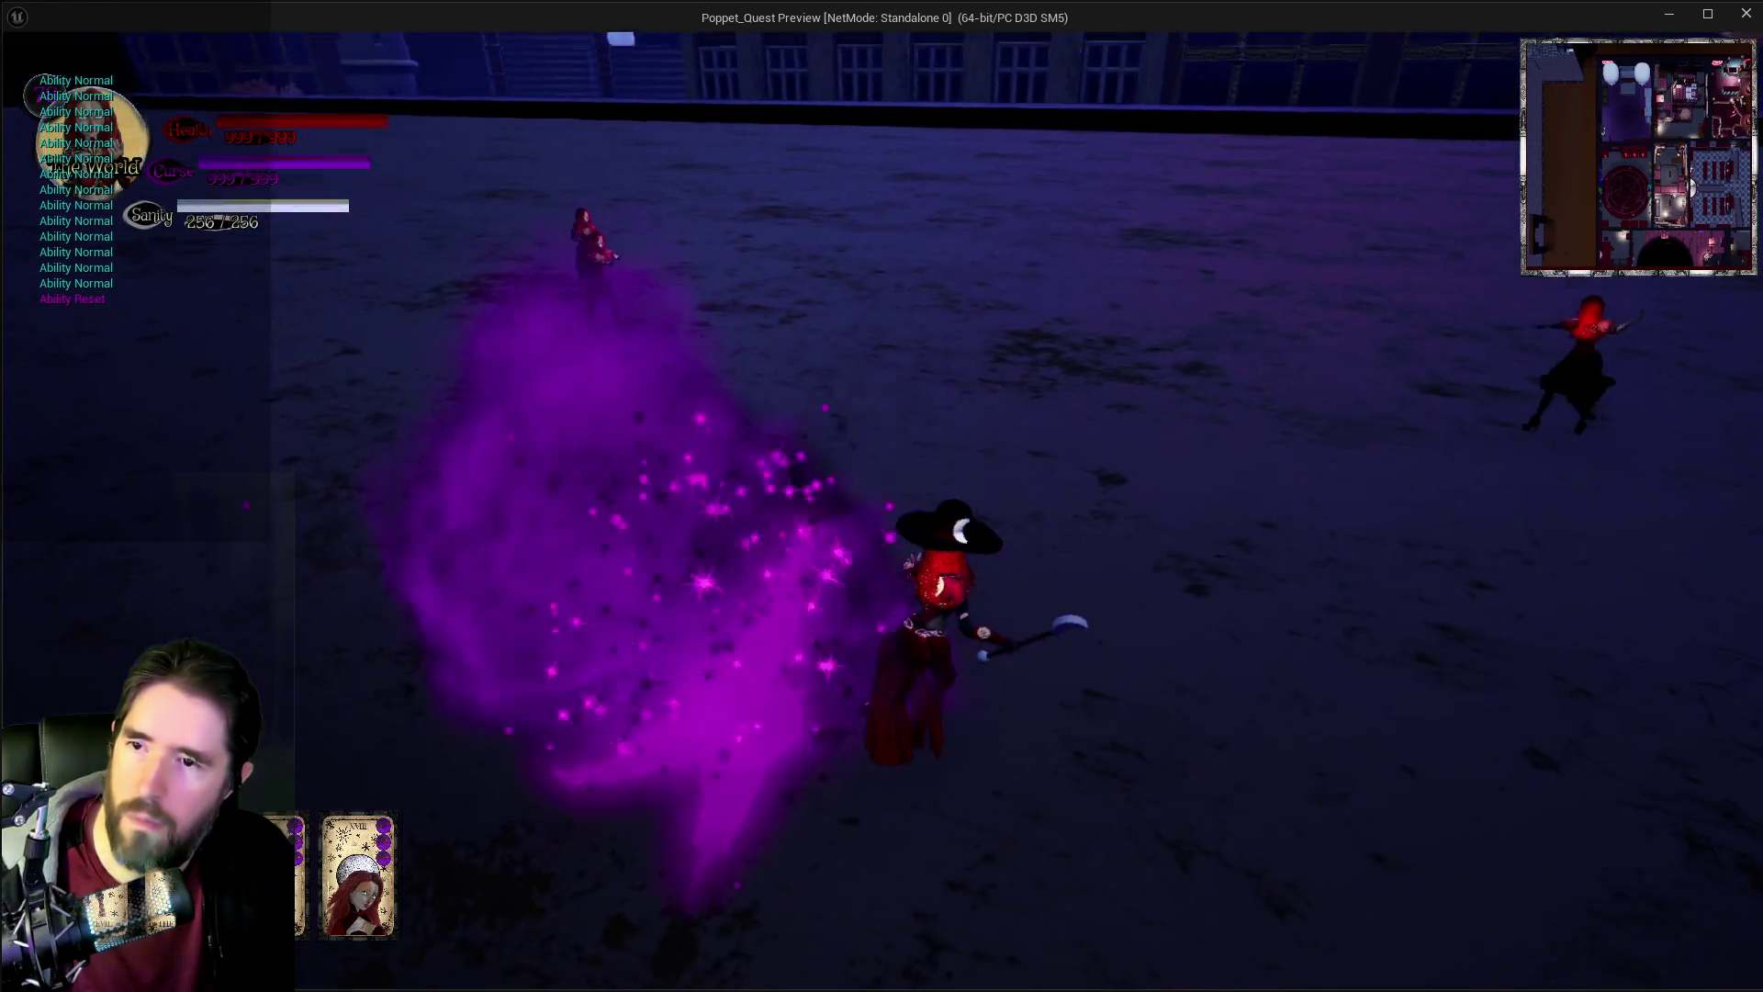
pyautogui.press('e')
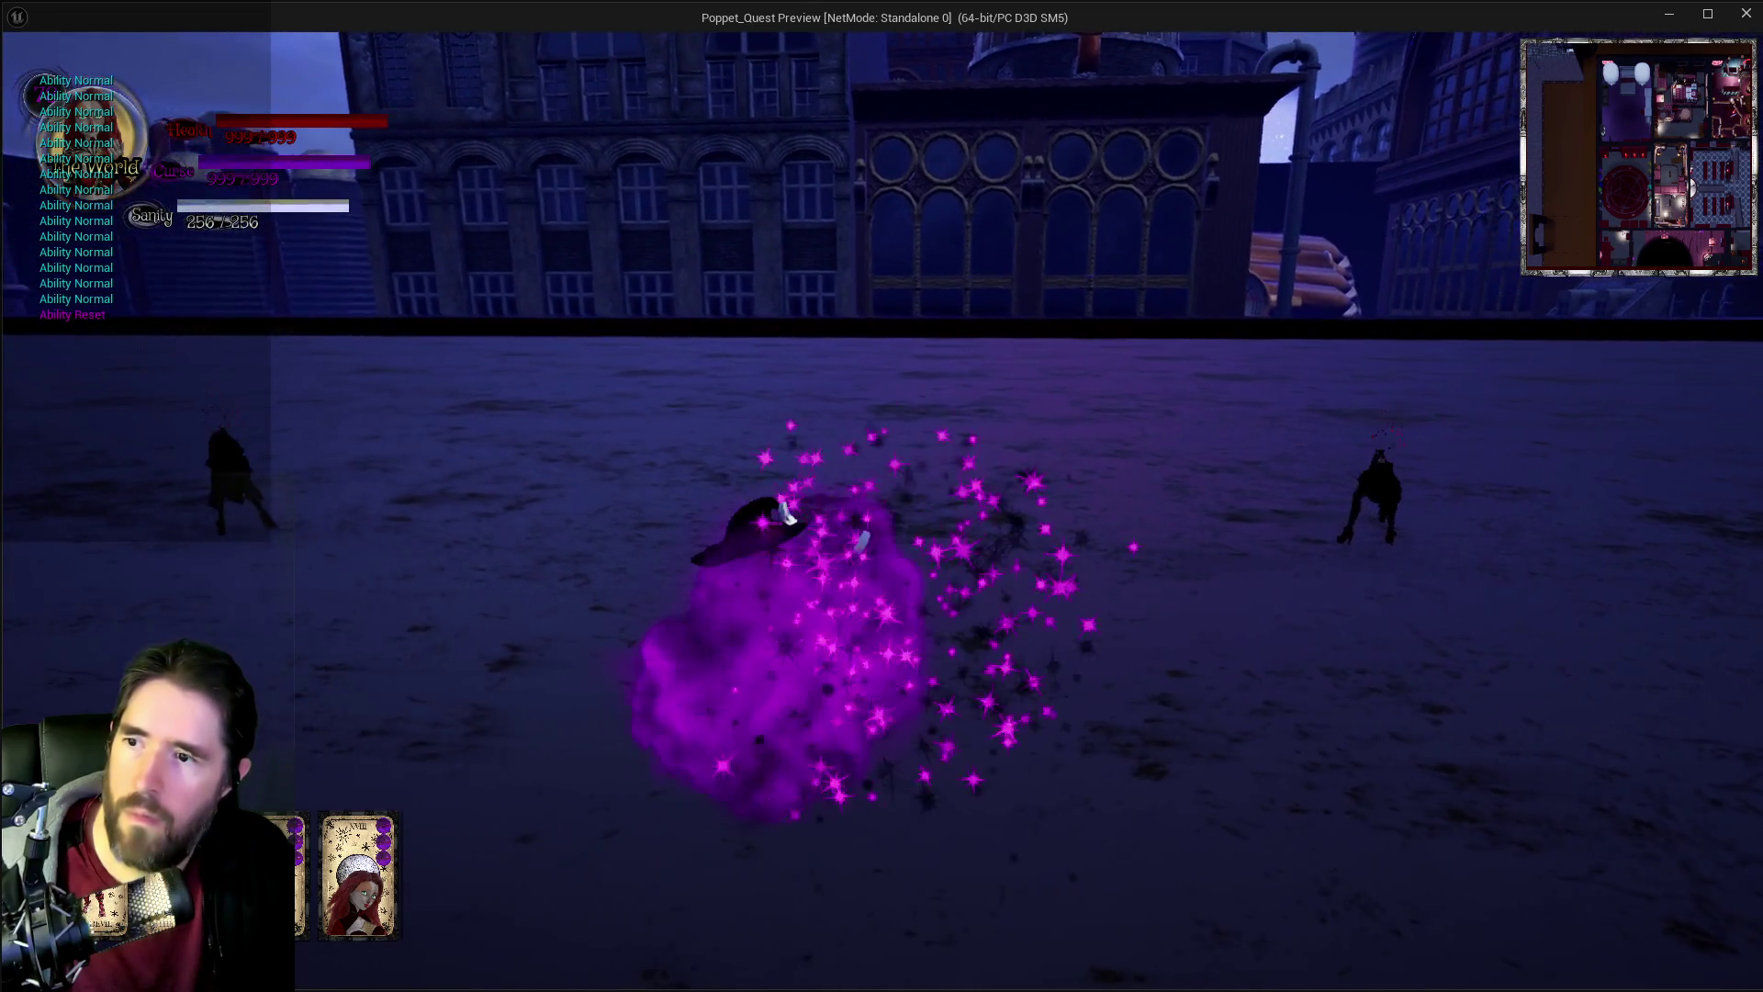
pyautogui.press('e')
pyautogui.press('e')
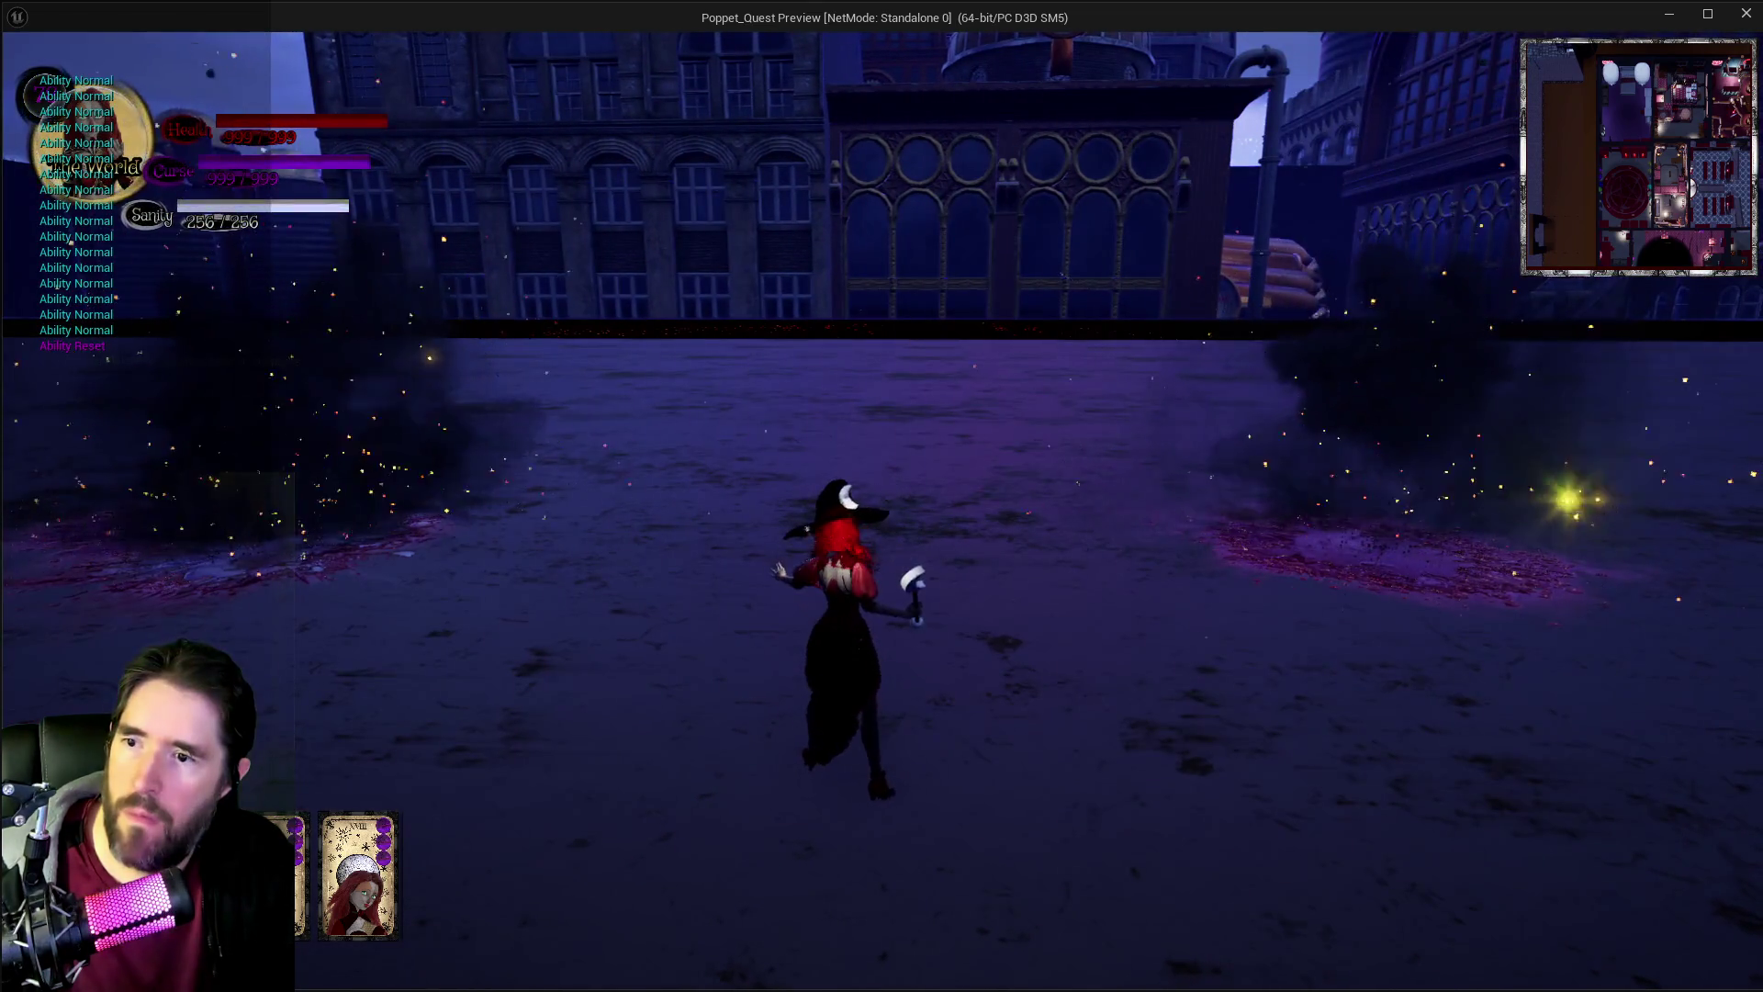
pyautogui.press('e')
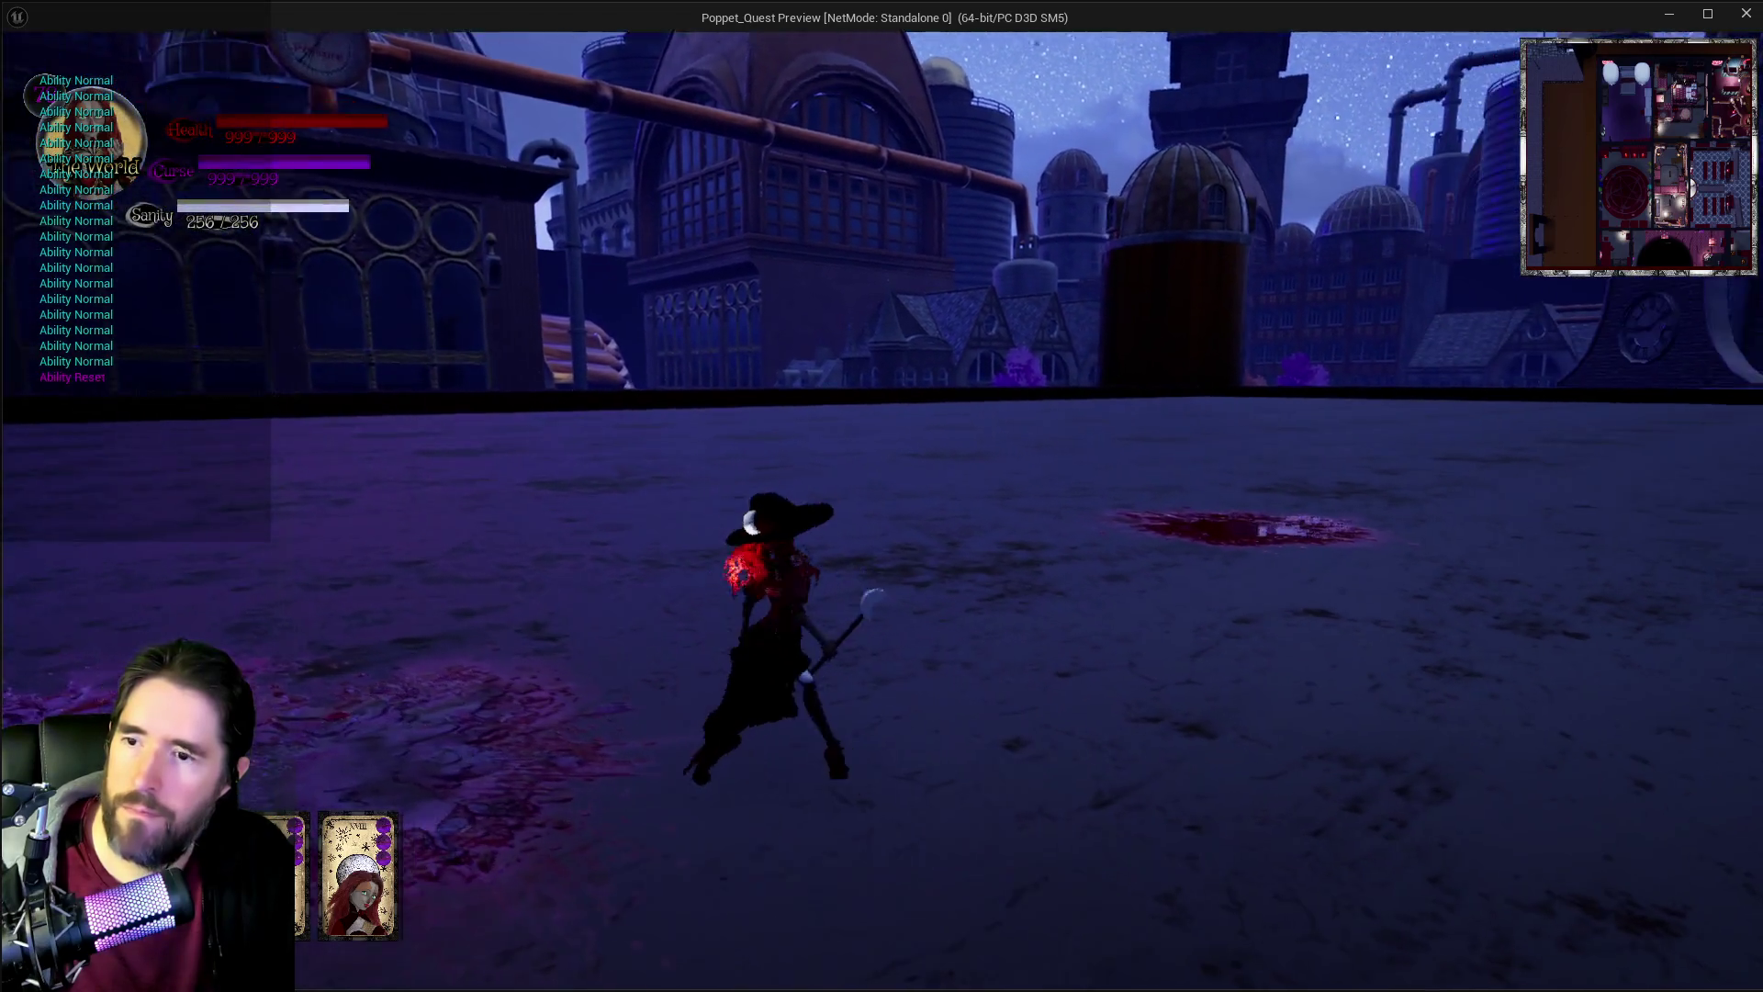
pyautogui.press('e')
pyautogui.press('e')
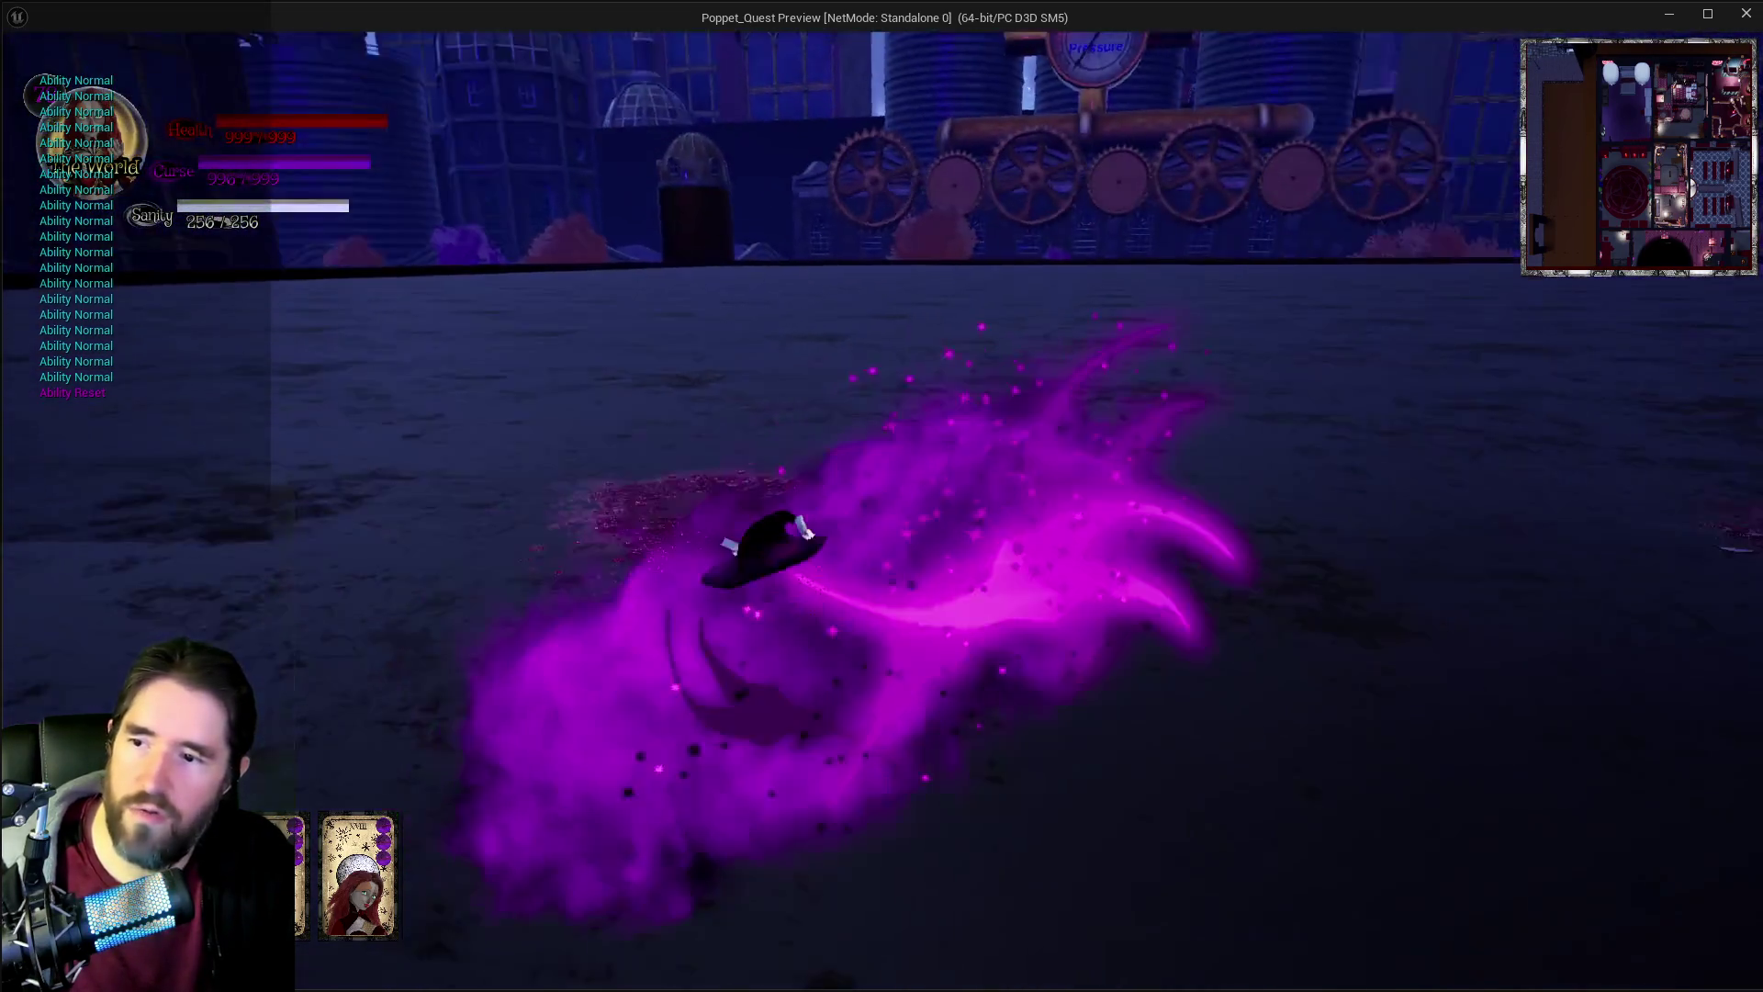
pyautogui.press('e')
pyautogui.press('e')
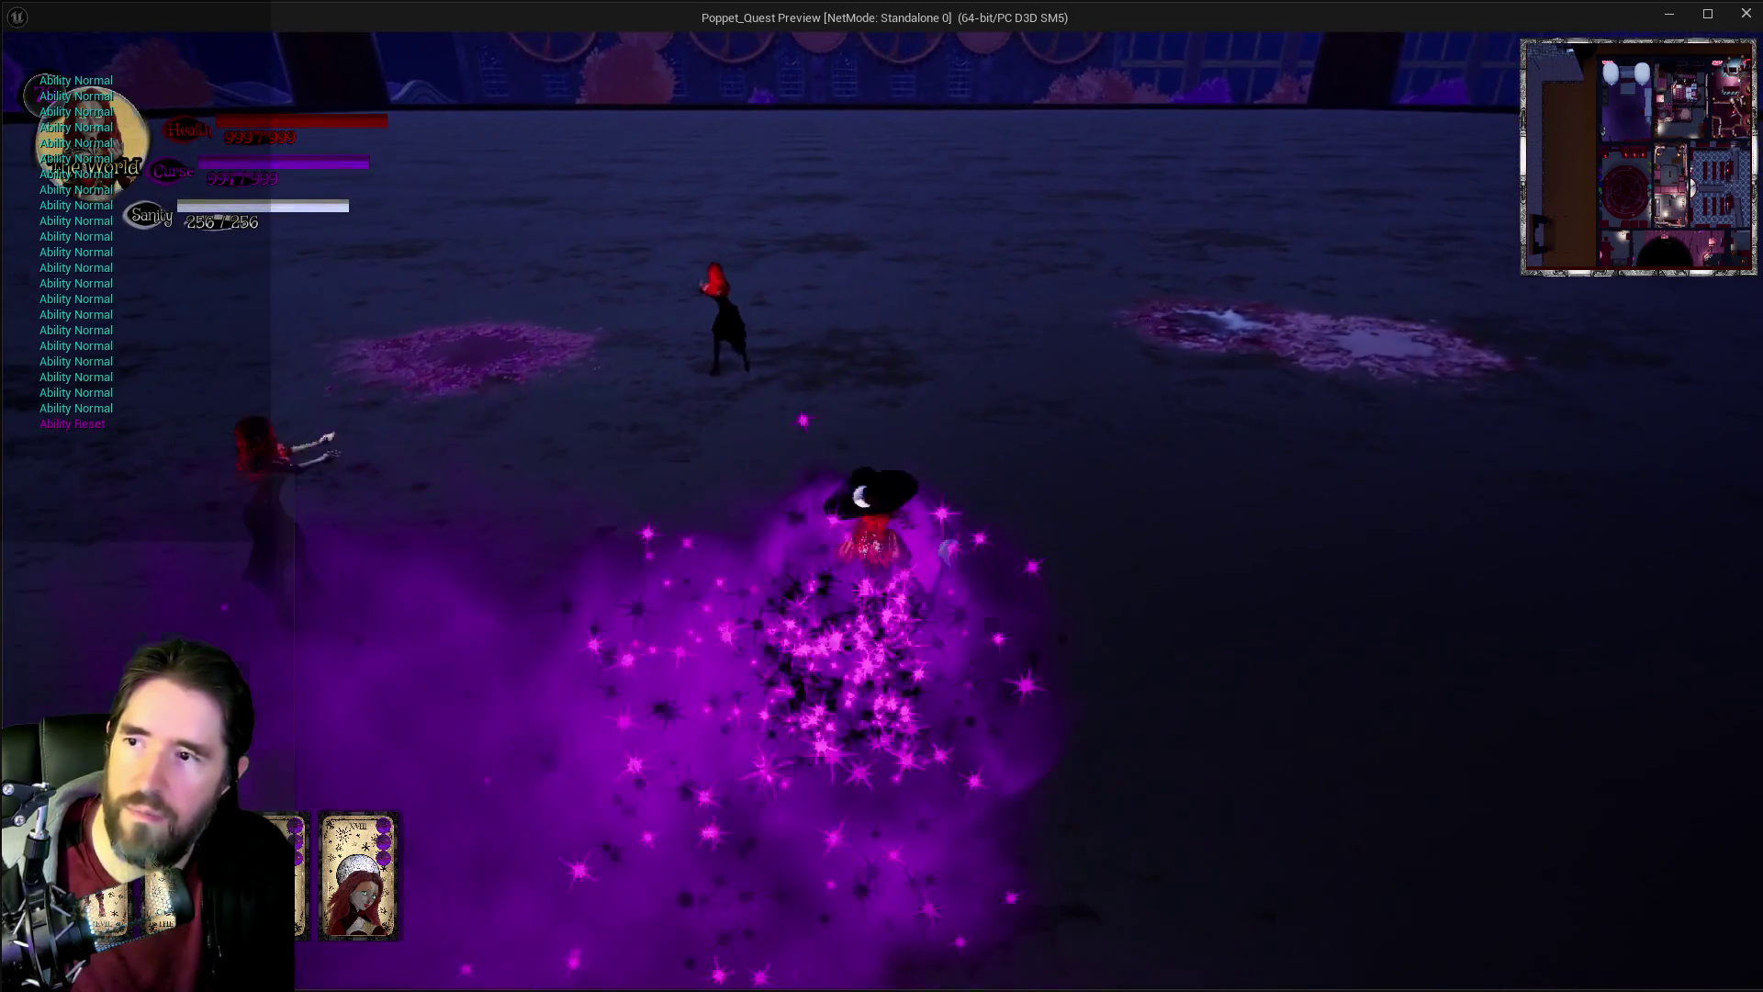
pyautogui.press('e')
pyautogui.press('e')
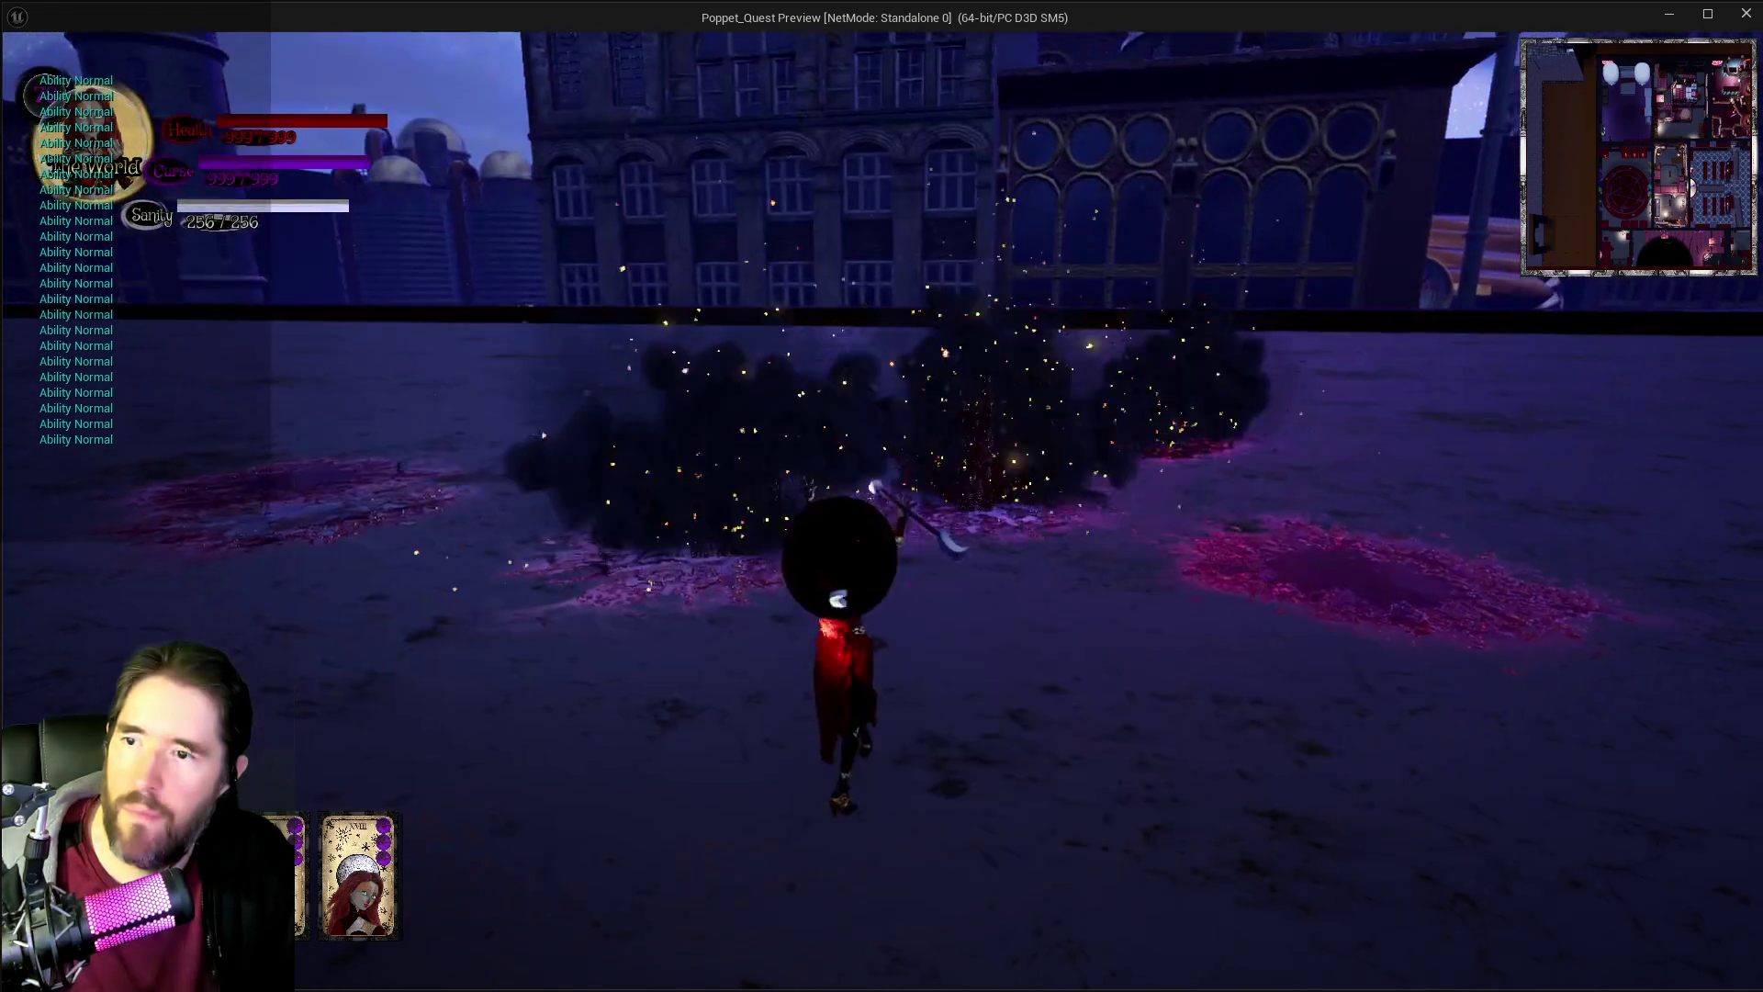
pyautogui.press('e')
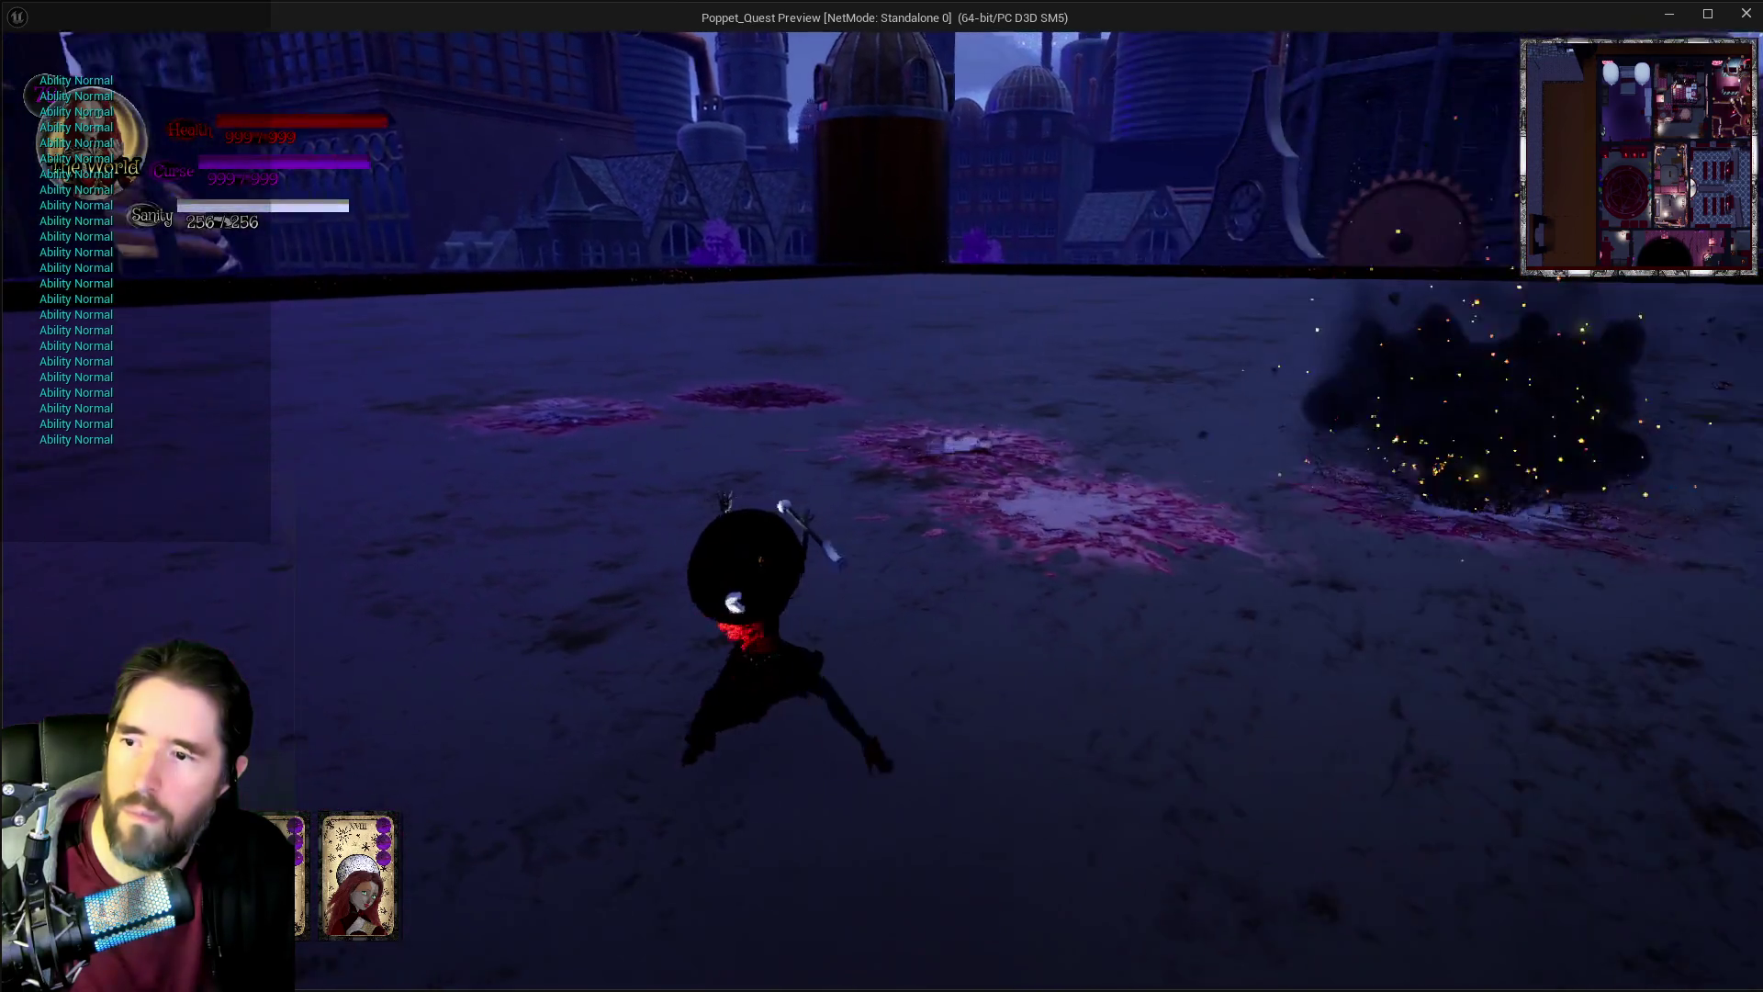
pyautogui.press('e')
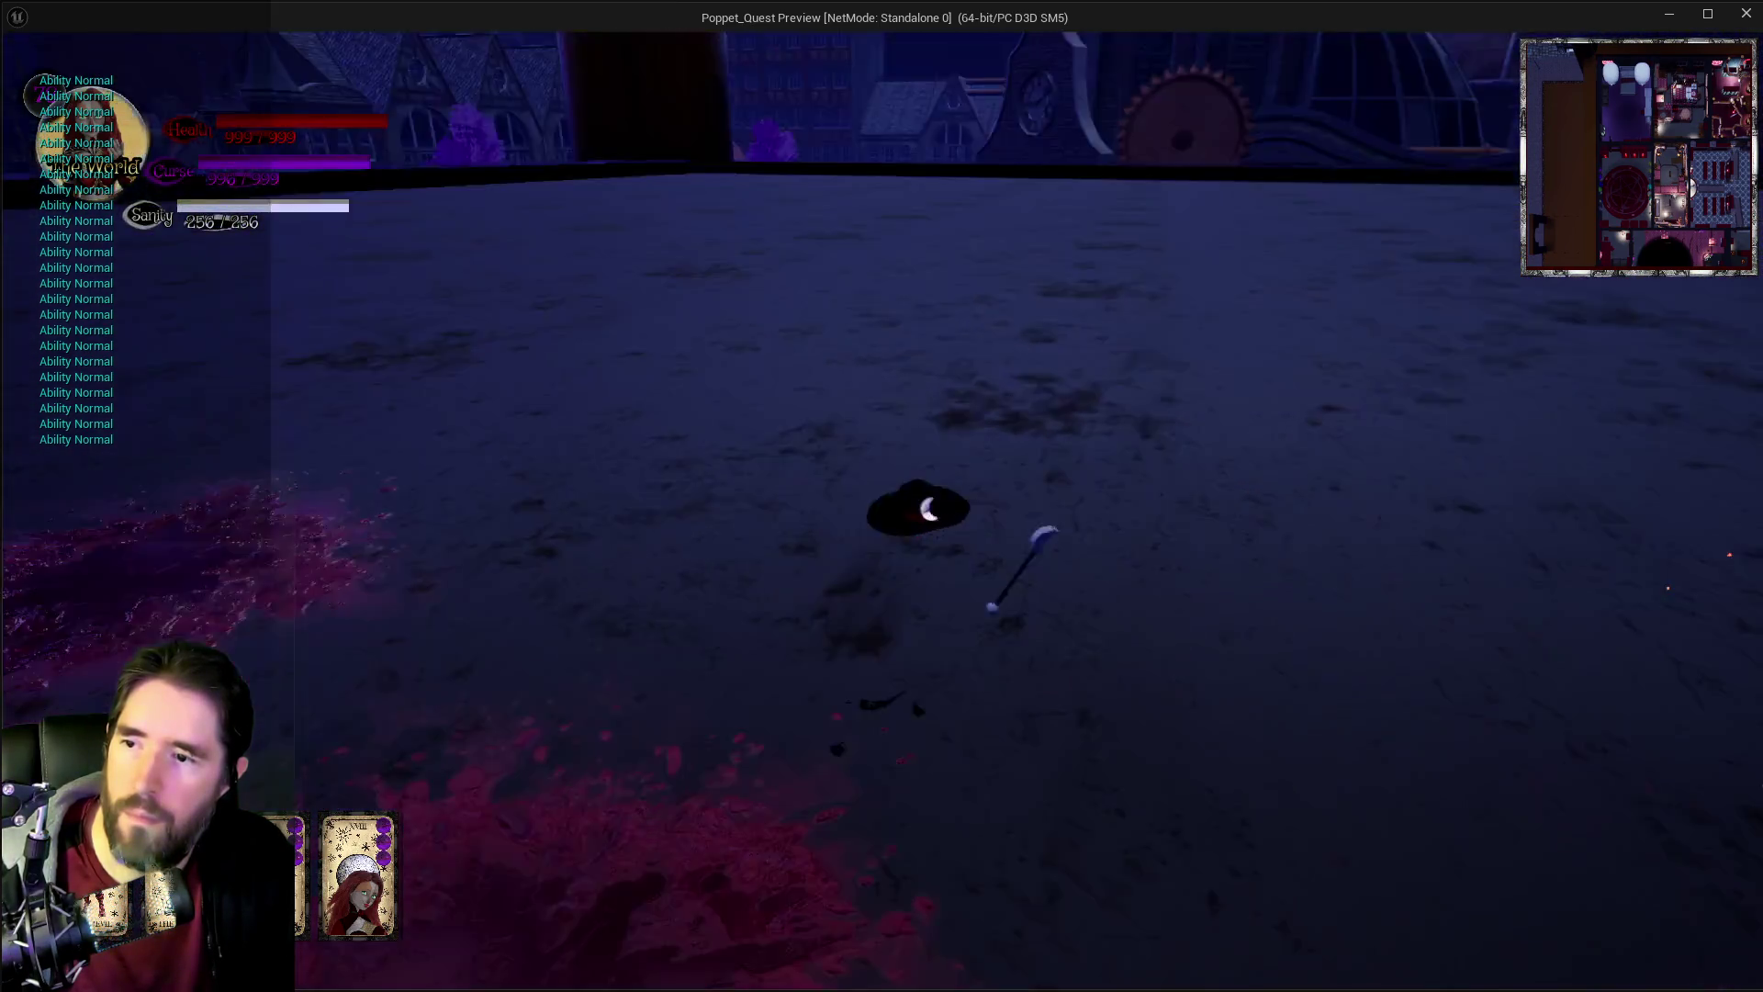
pyautogui.press('e')
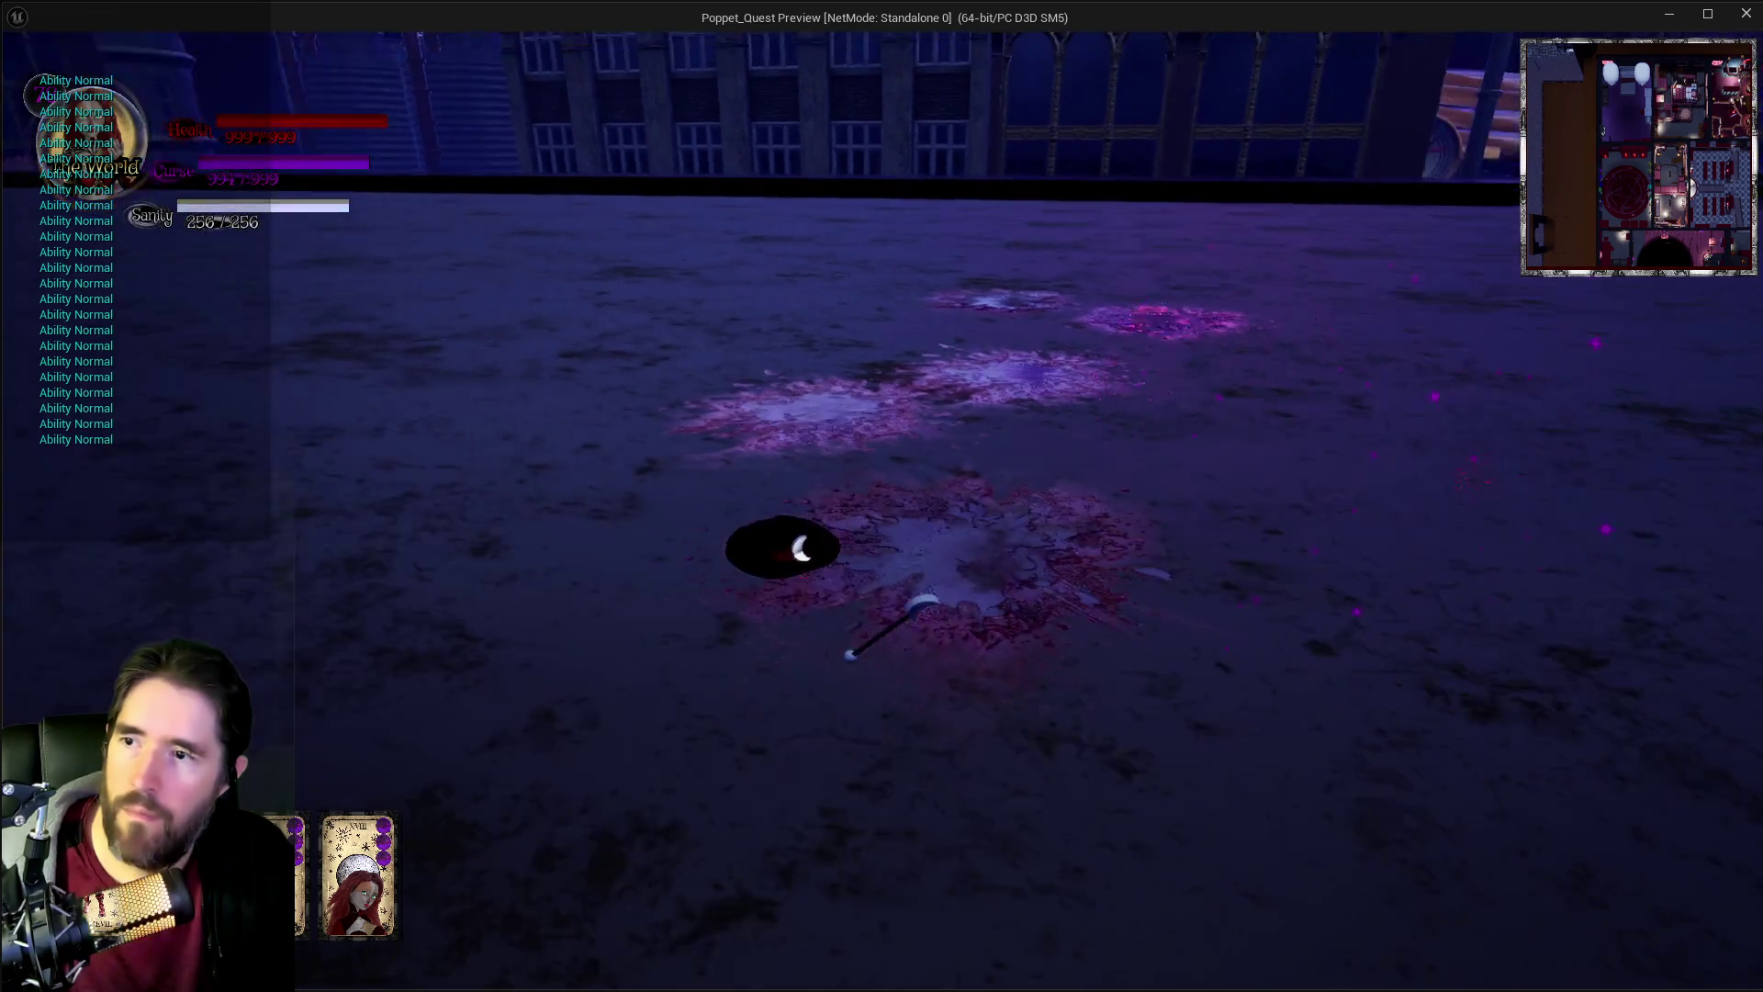
pyautogui.press('e')
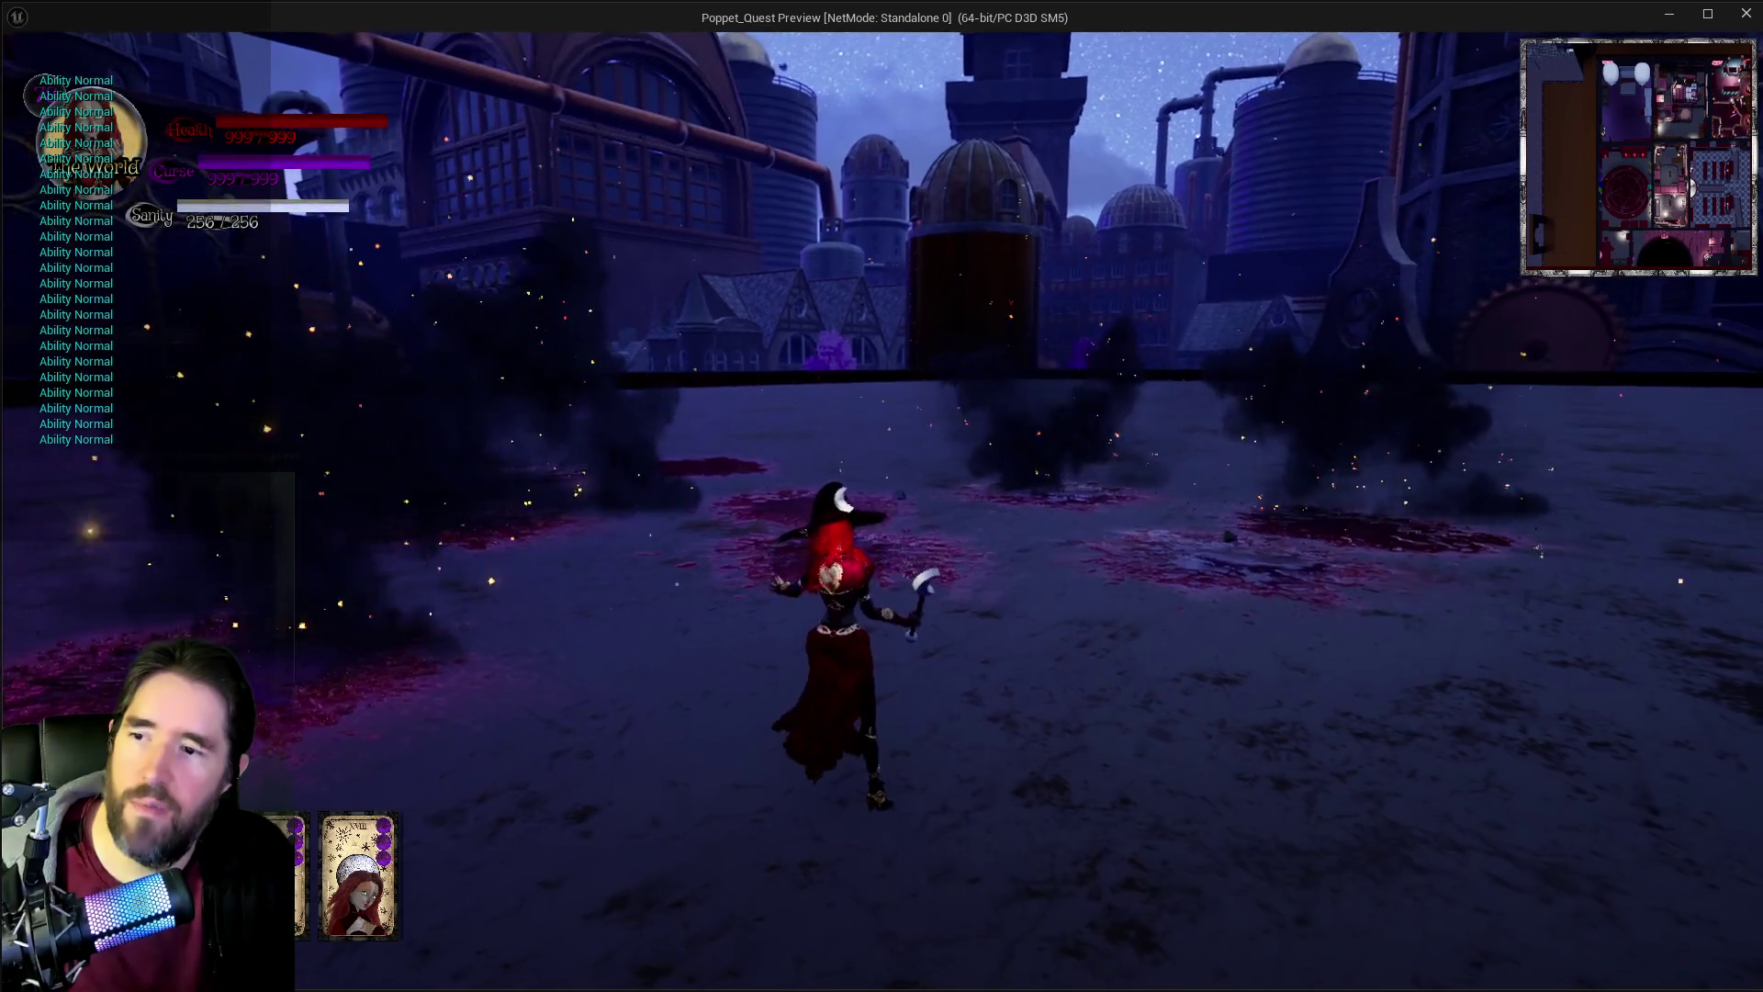
pyautogui.press('e')
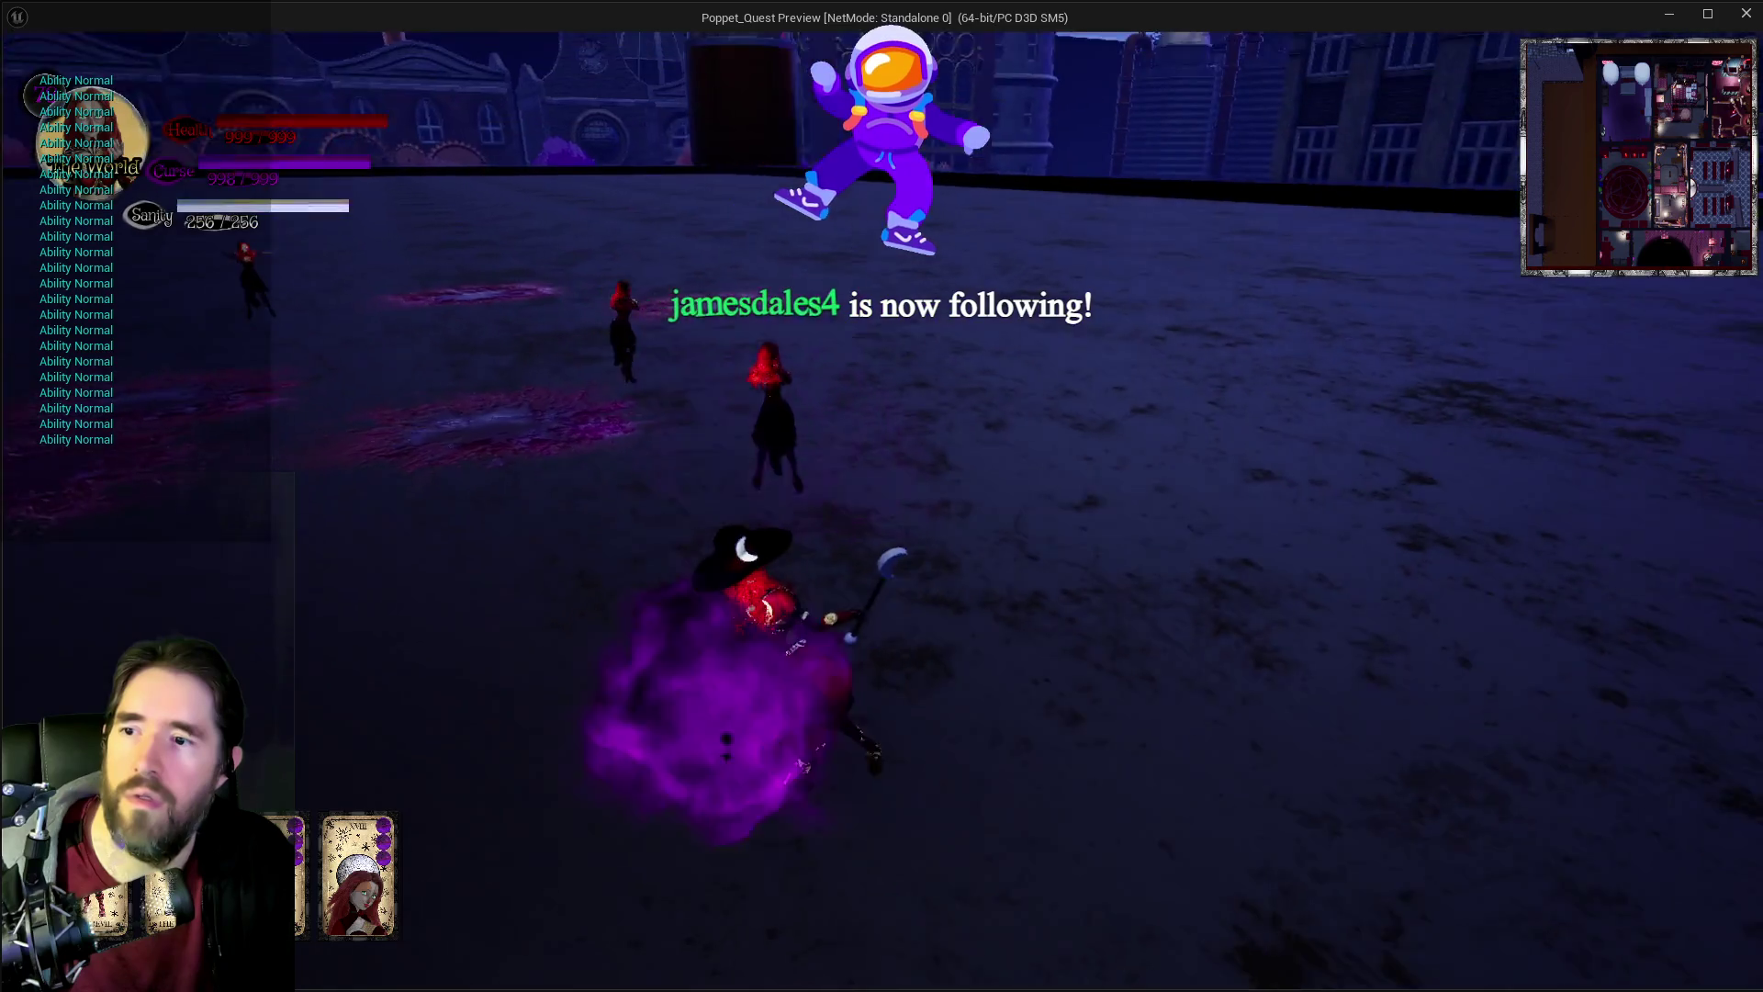
pyautogui.press('Escape')
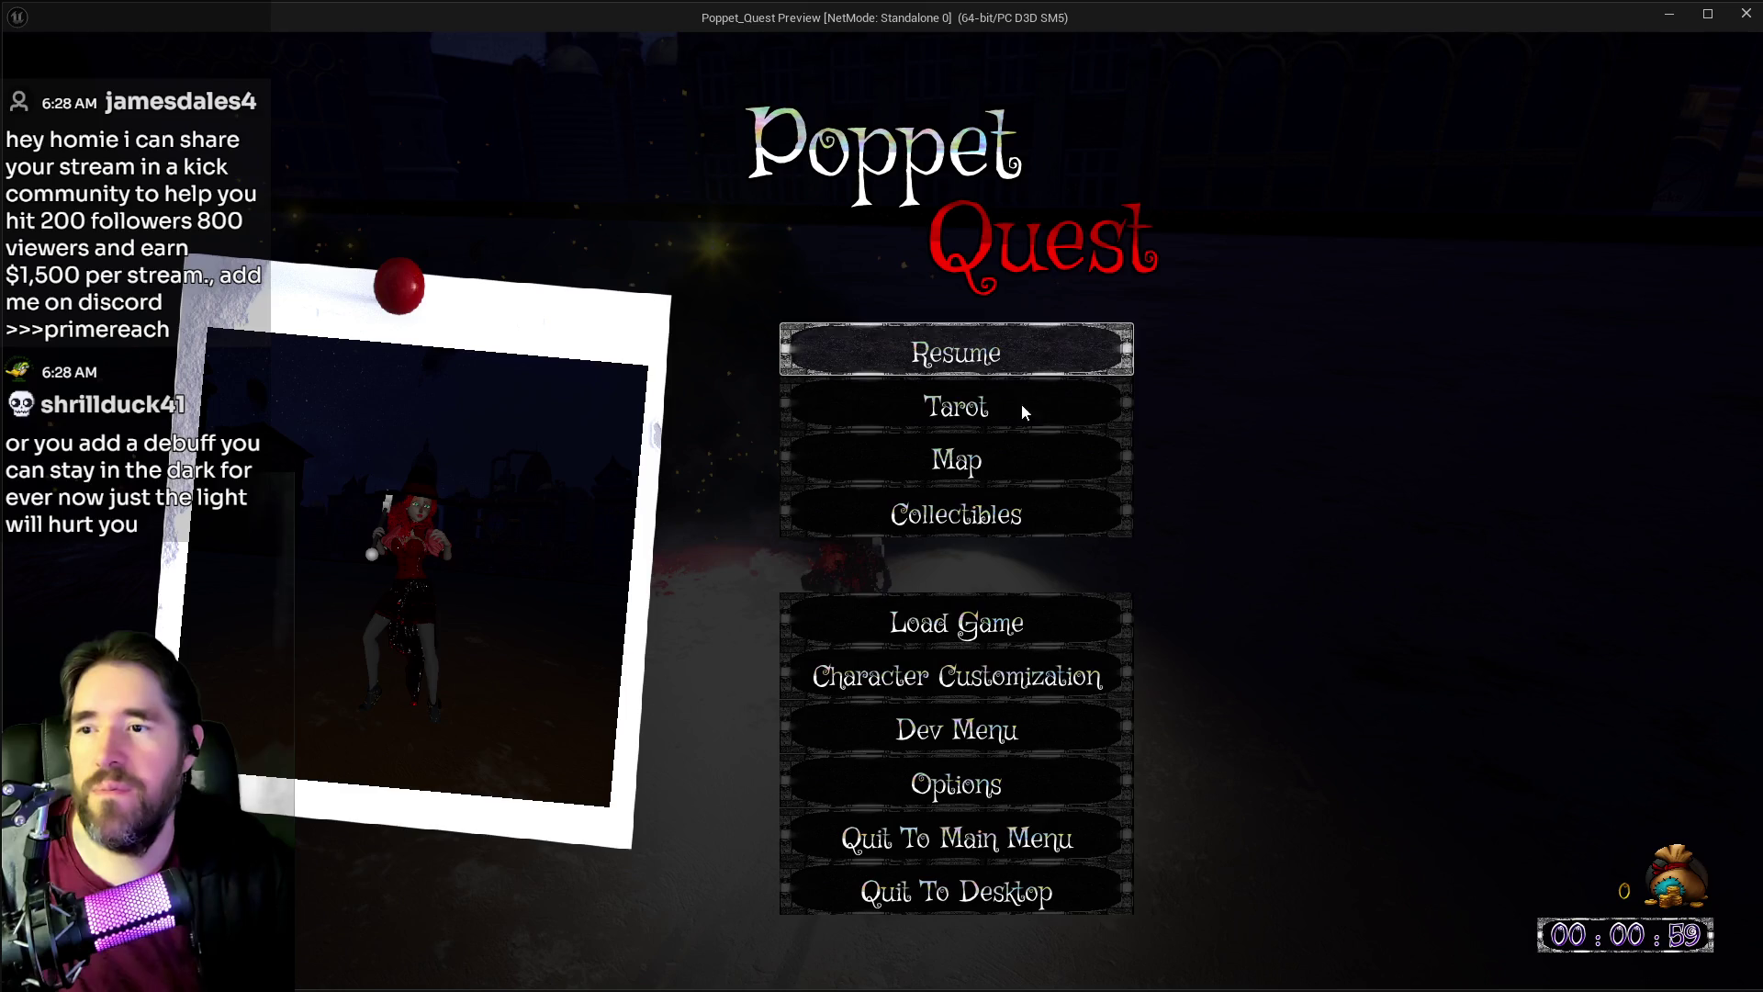
# Step: Resume live gameplay from the Poppet_Quest pause menu
pyautogui.click(1039, 351)
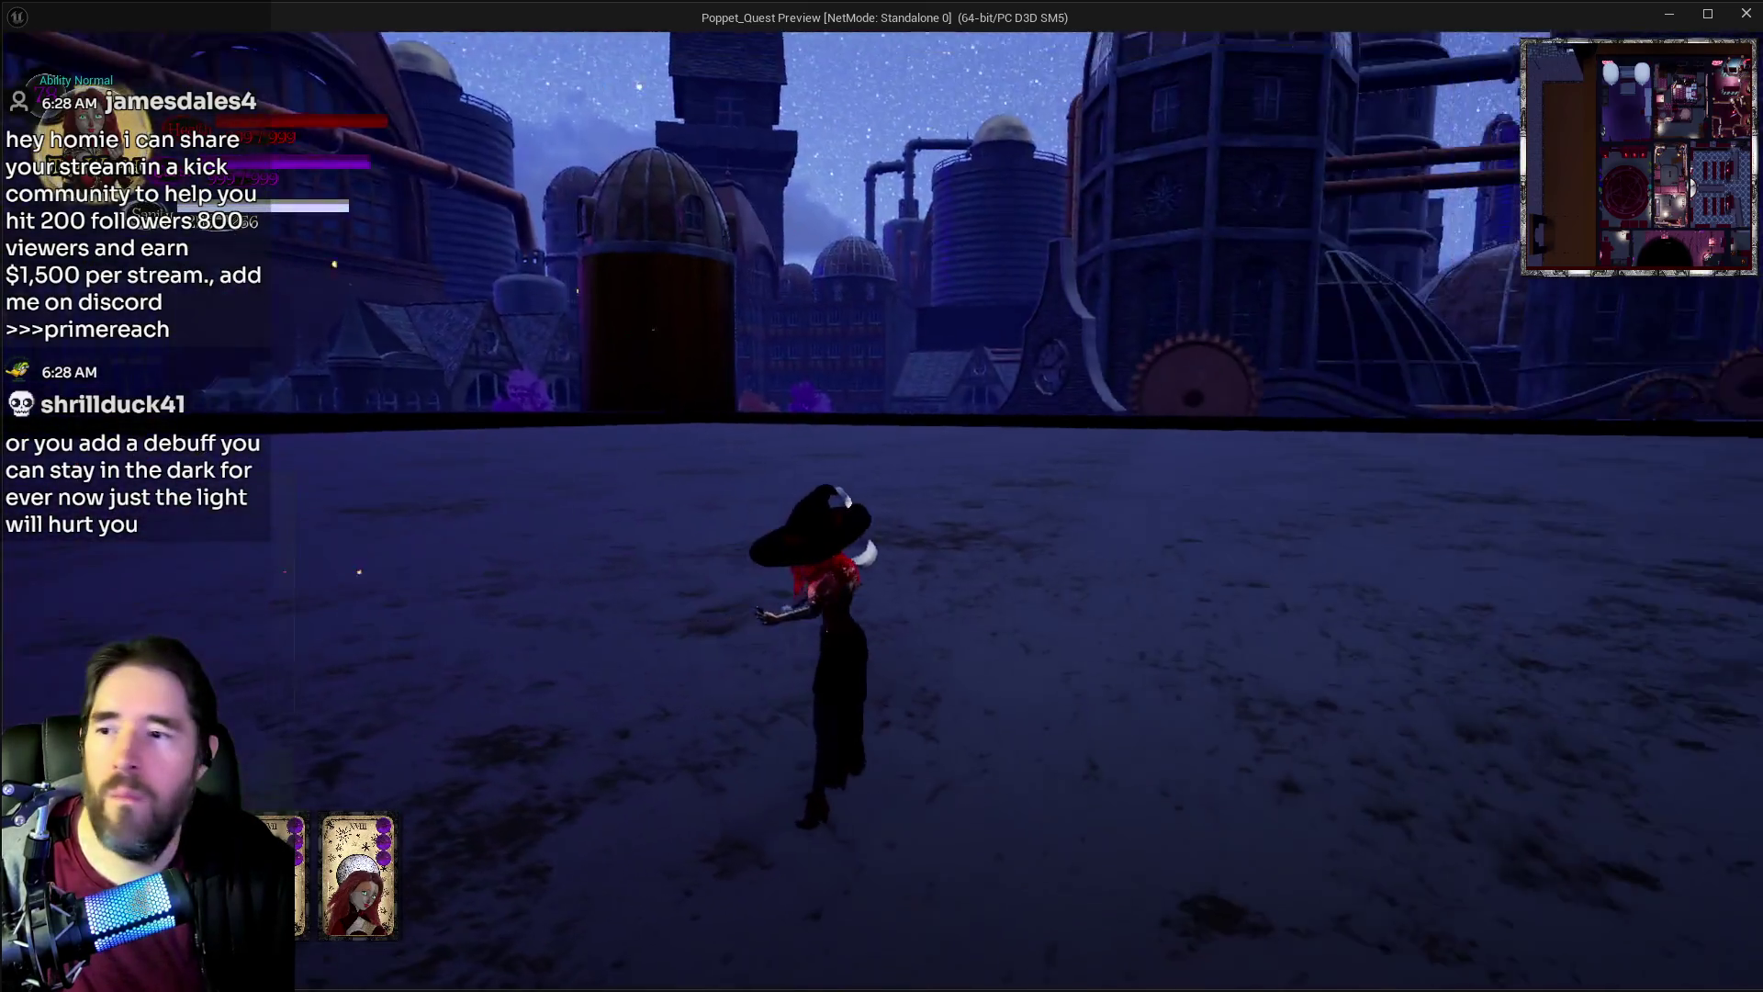
# Step: Cast the purple shadow ability, magenta star-bursts and a dash against approaching enemies
pyautogui.press('e')
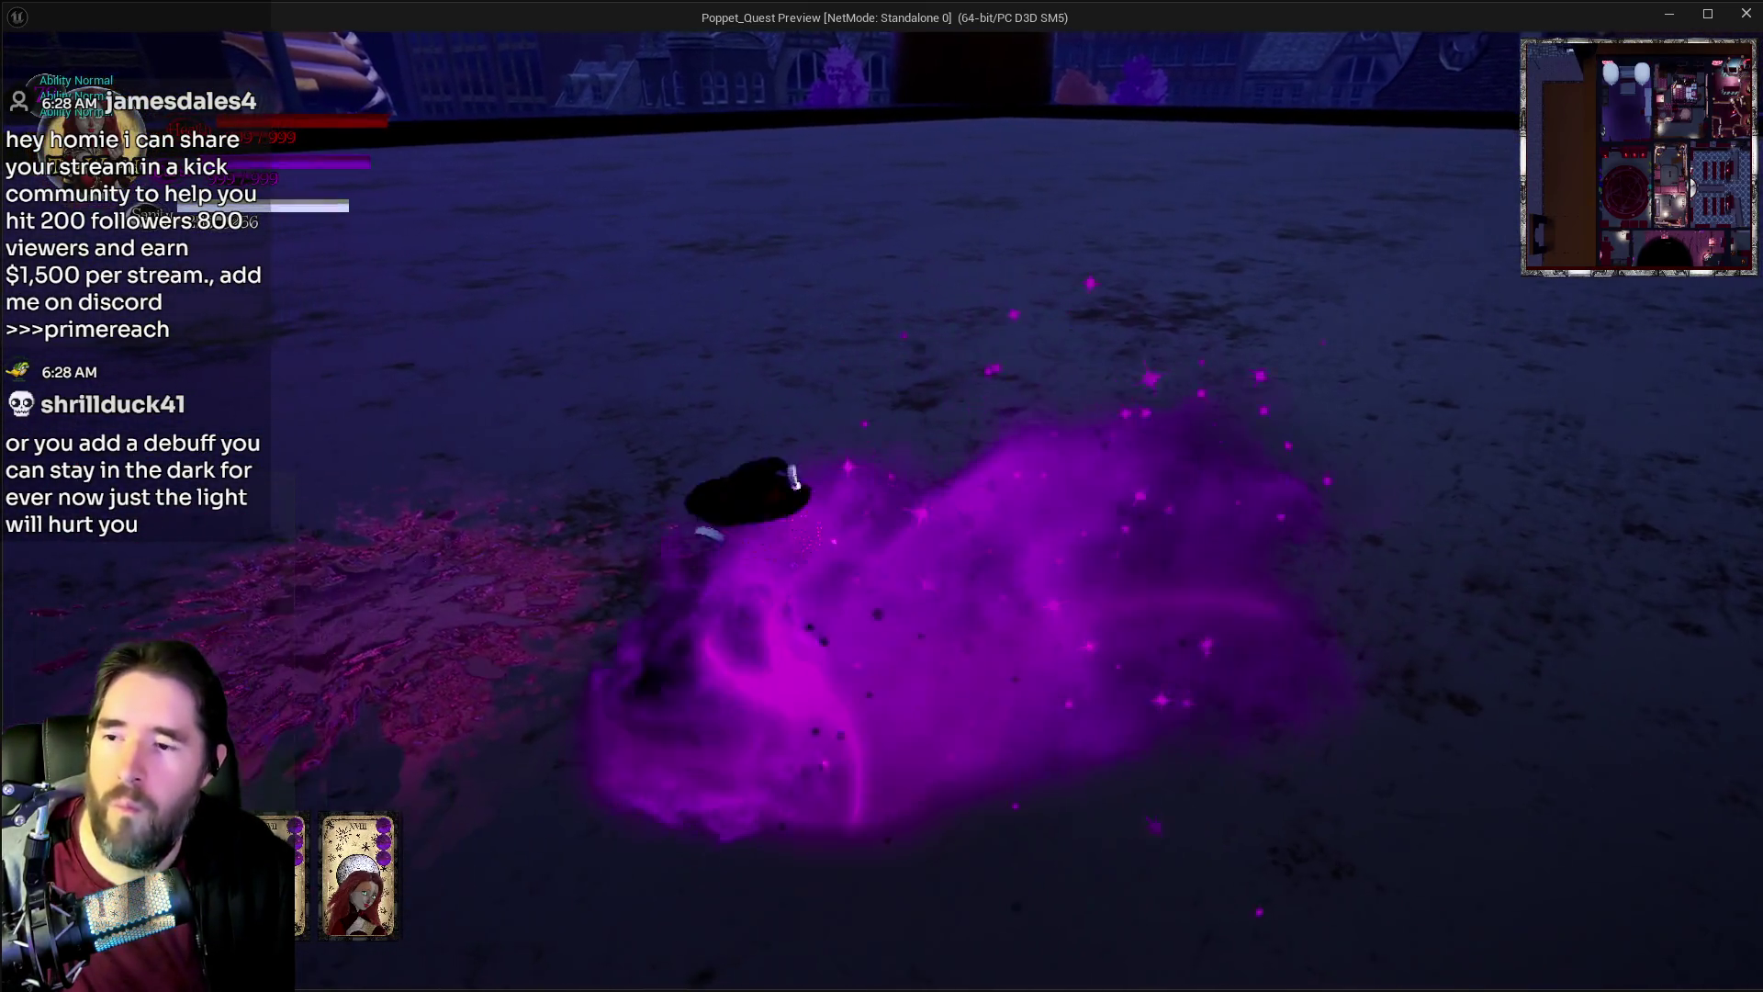
pyautogui.press('w')
pyautogui.press('shift')
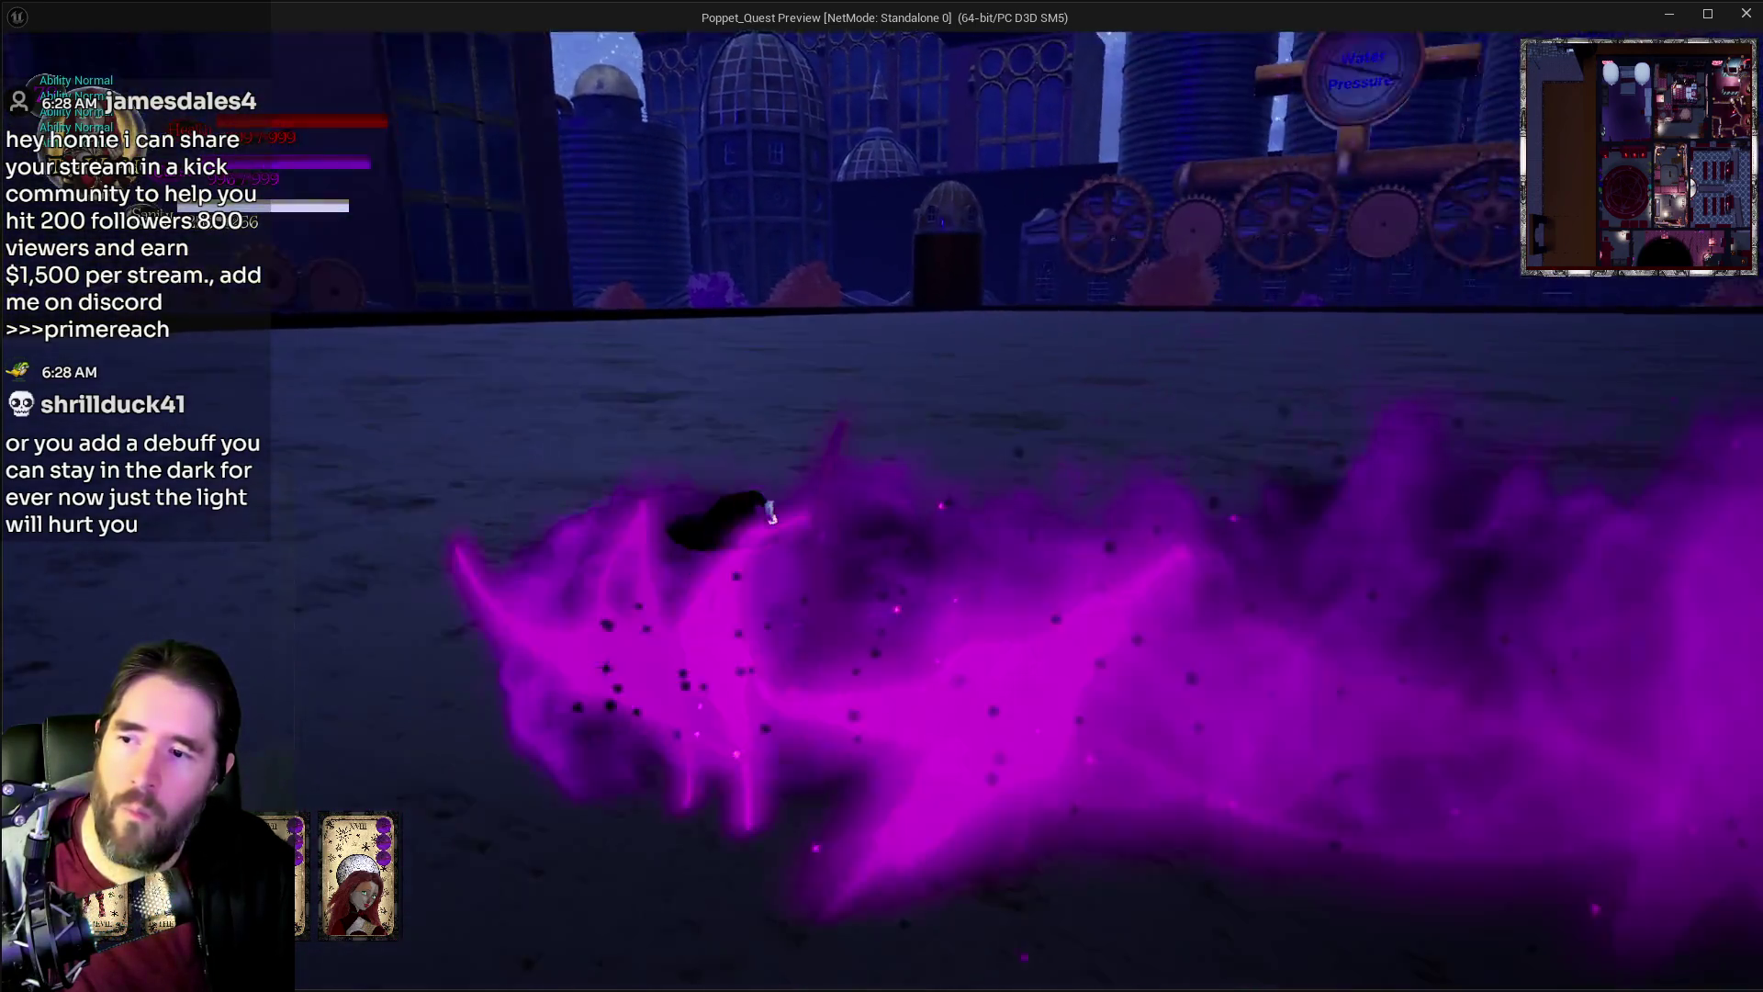
pyautogui.press('w')
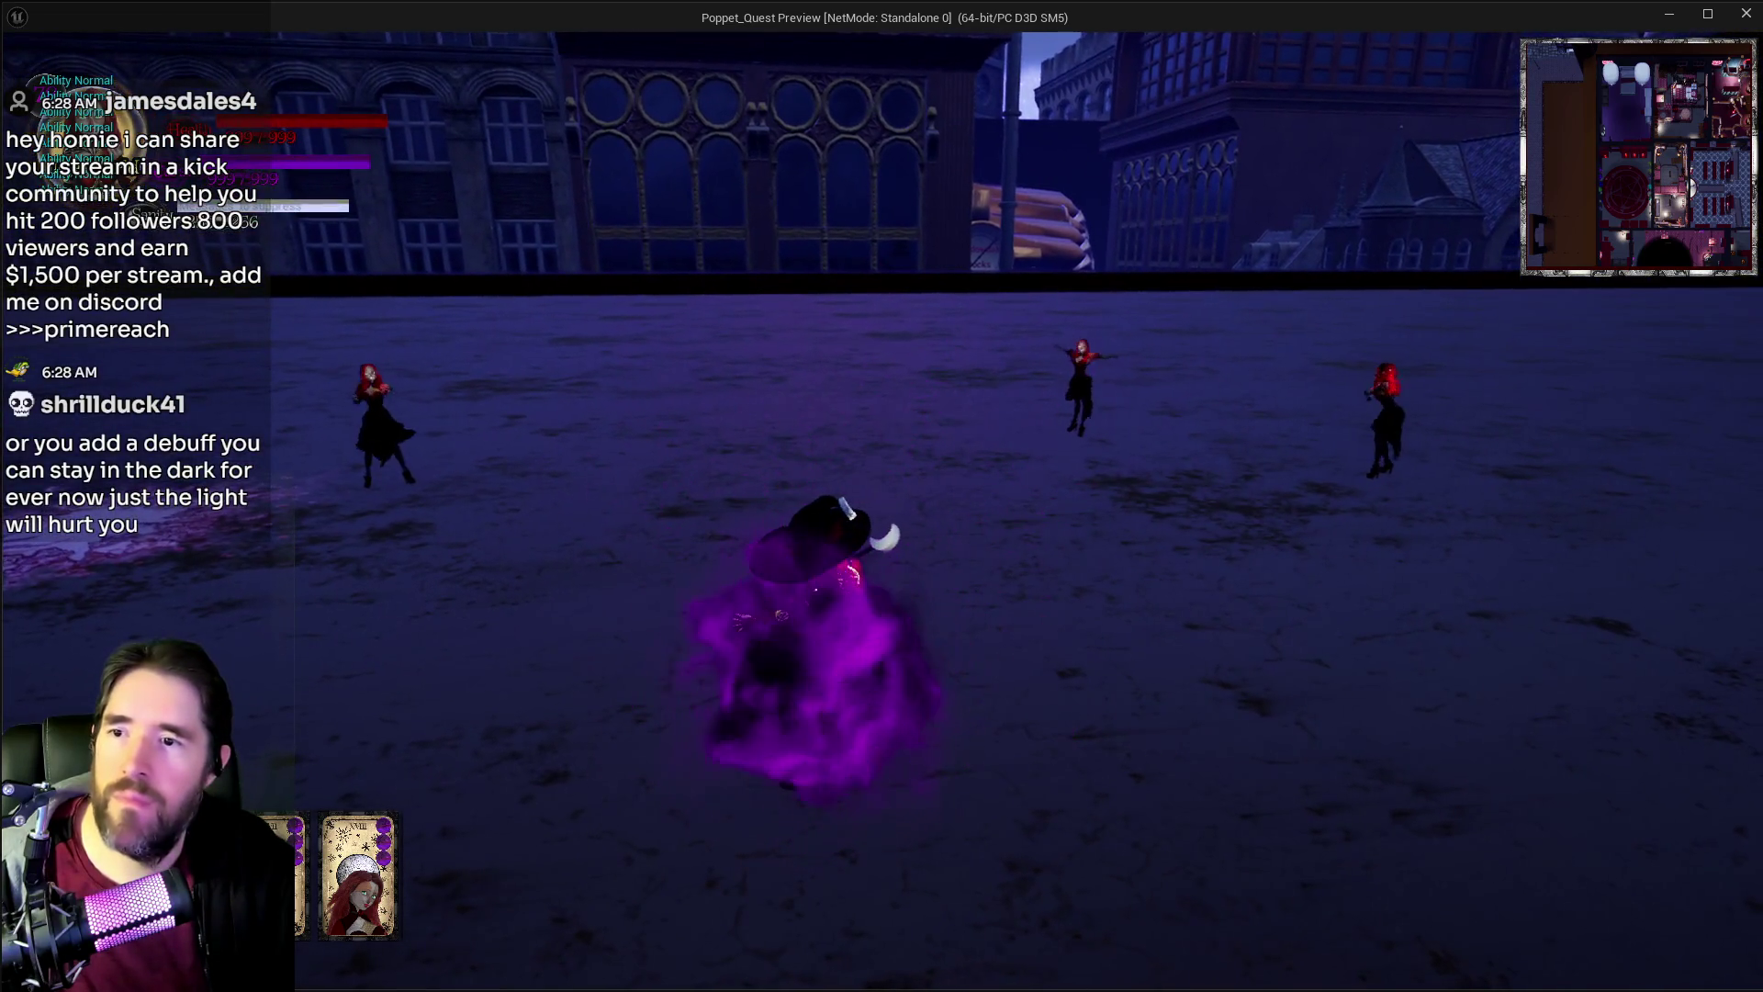
pyautogui.press('w')
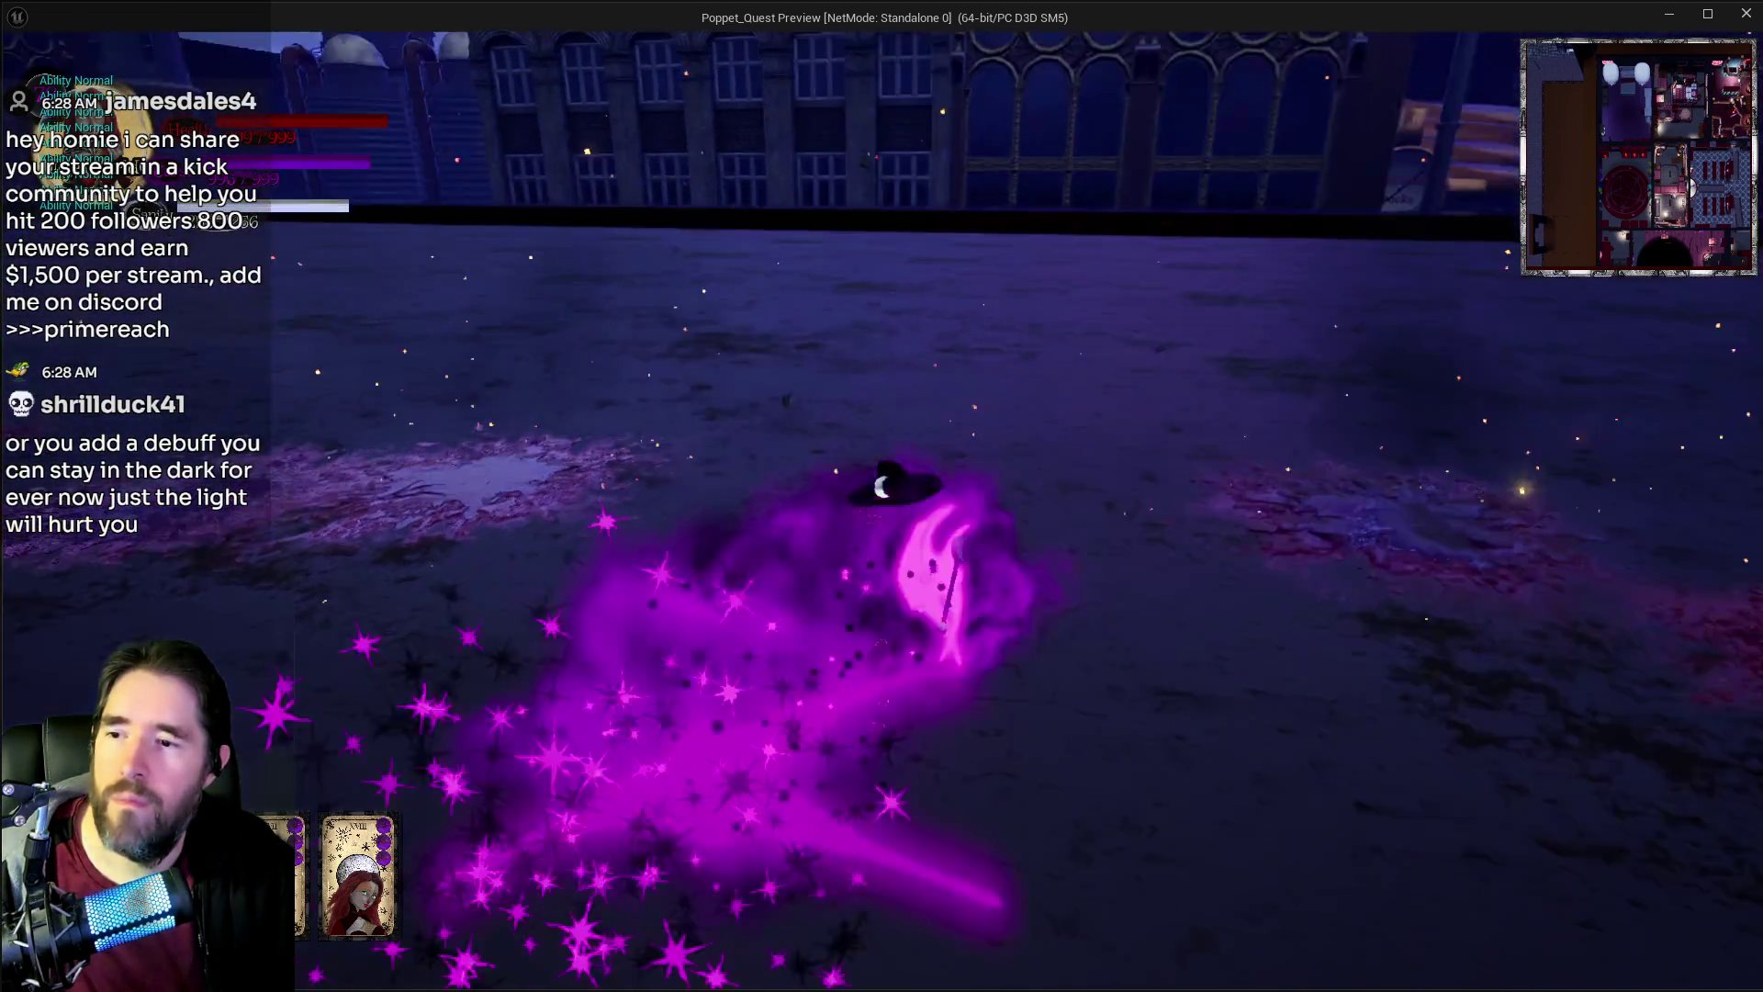
pyautogui.press('w')
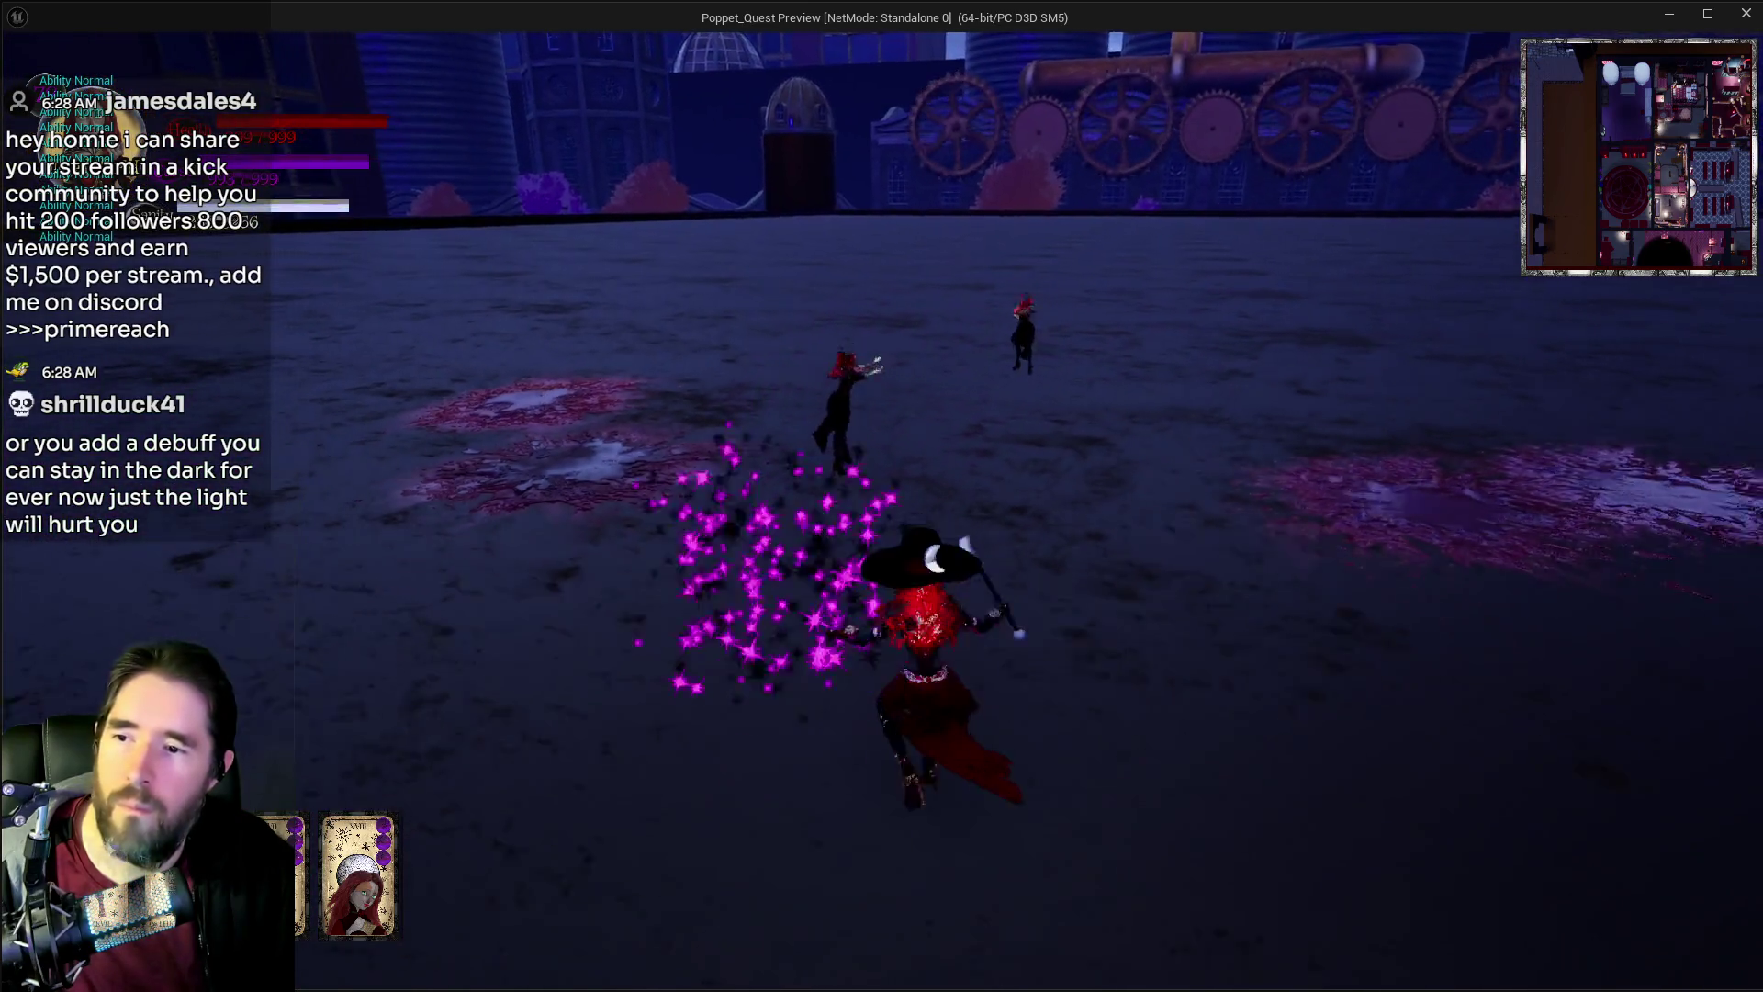
pyautogui.press('w')
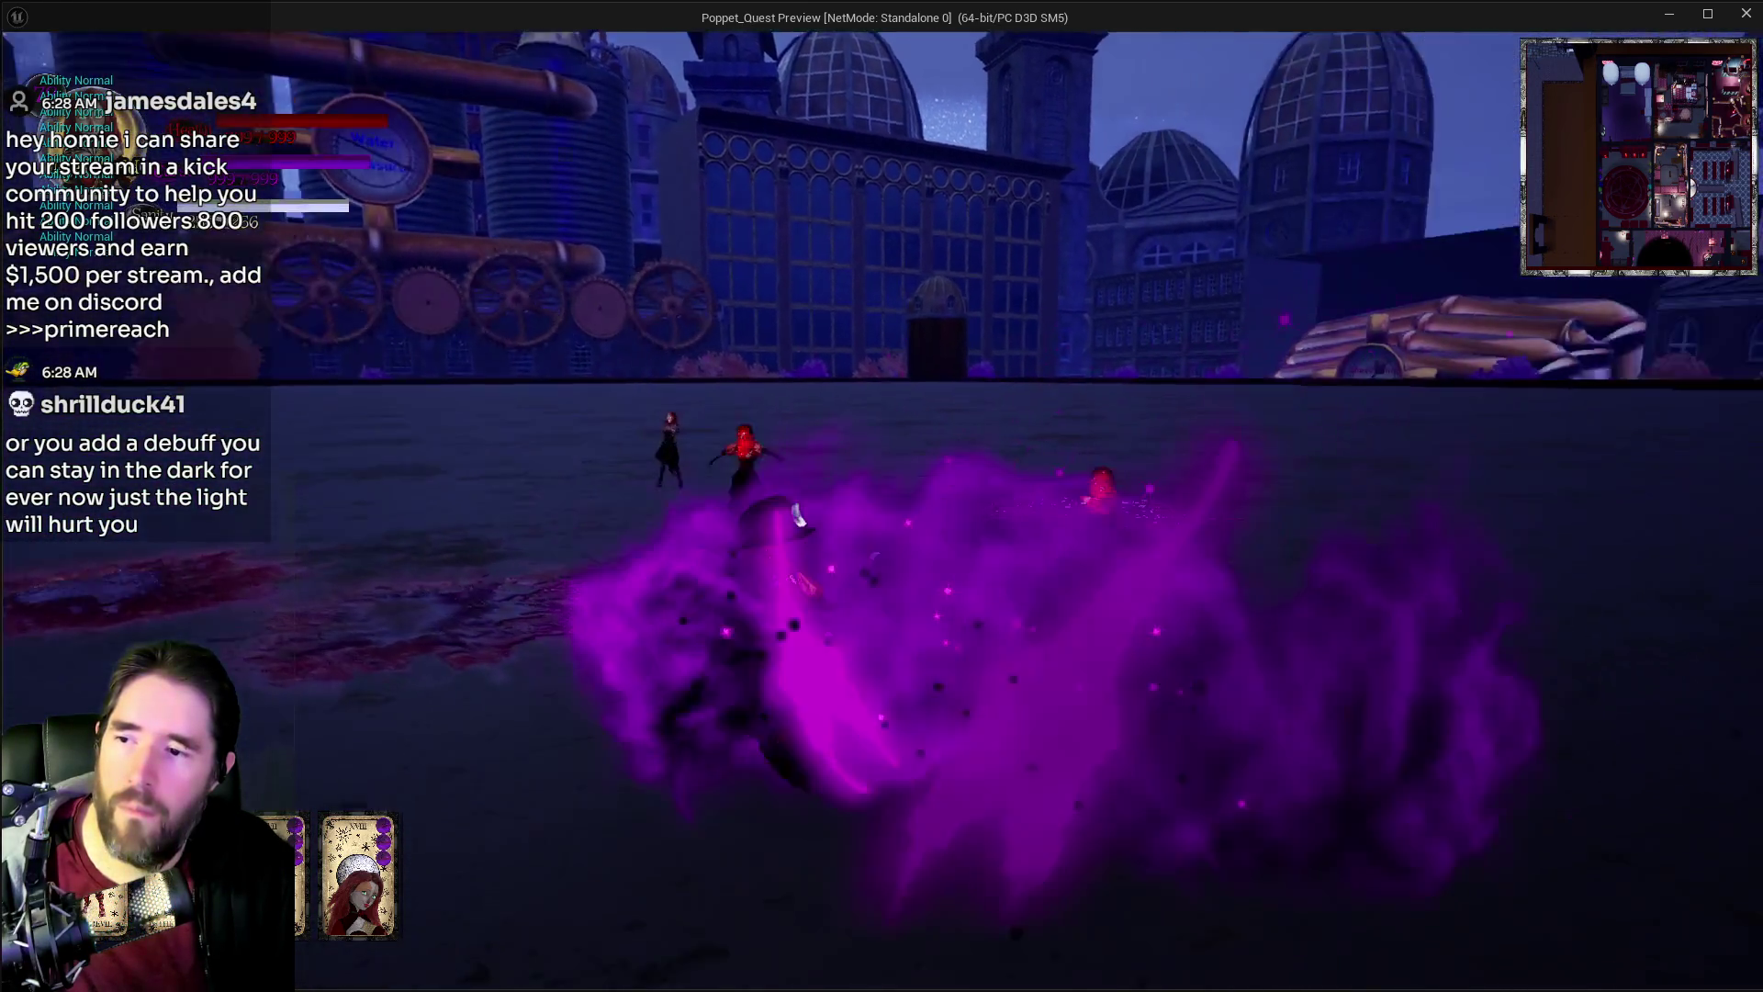
# Step: Charge the enemy group with more bursts and a light explosion, then stop the play session
pyautogui.press('w')
pyautogui.press('w')
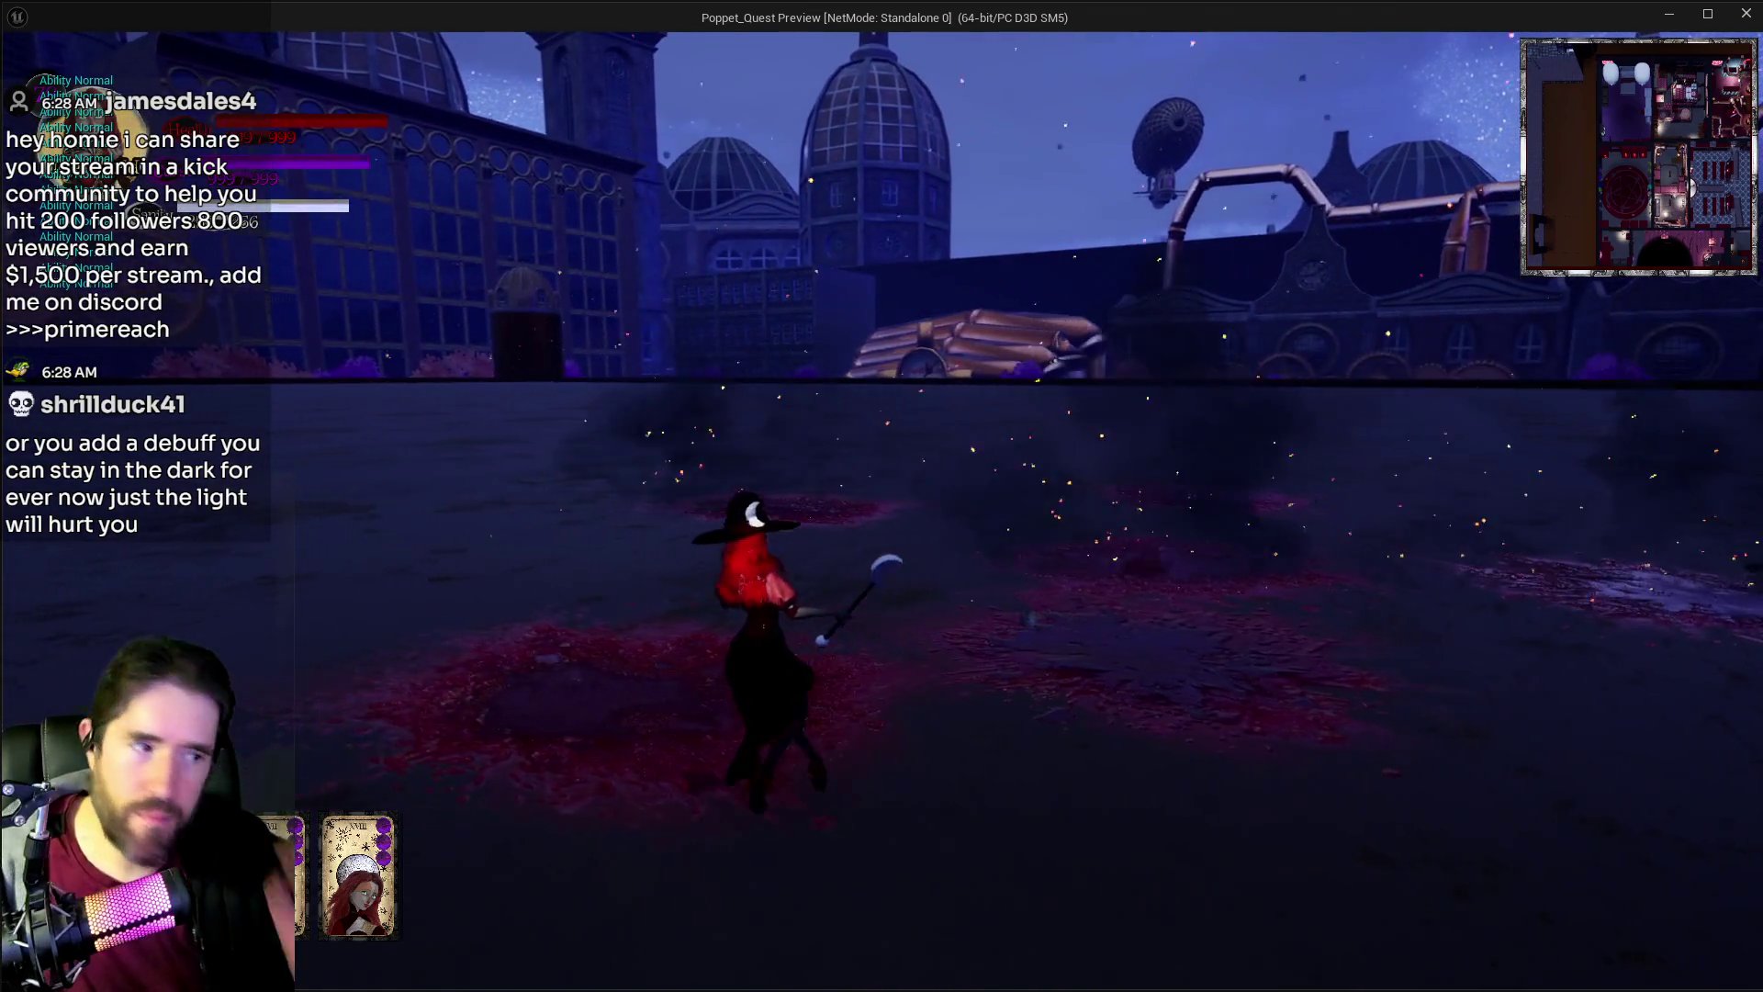
pyautogui.press('w')
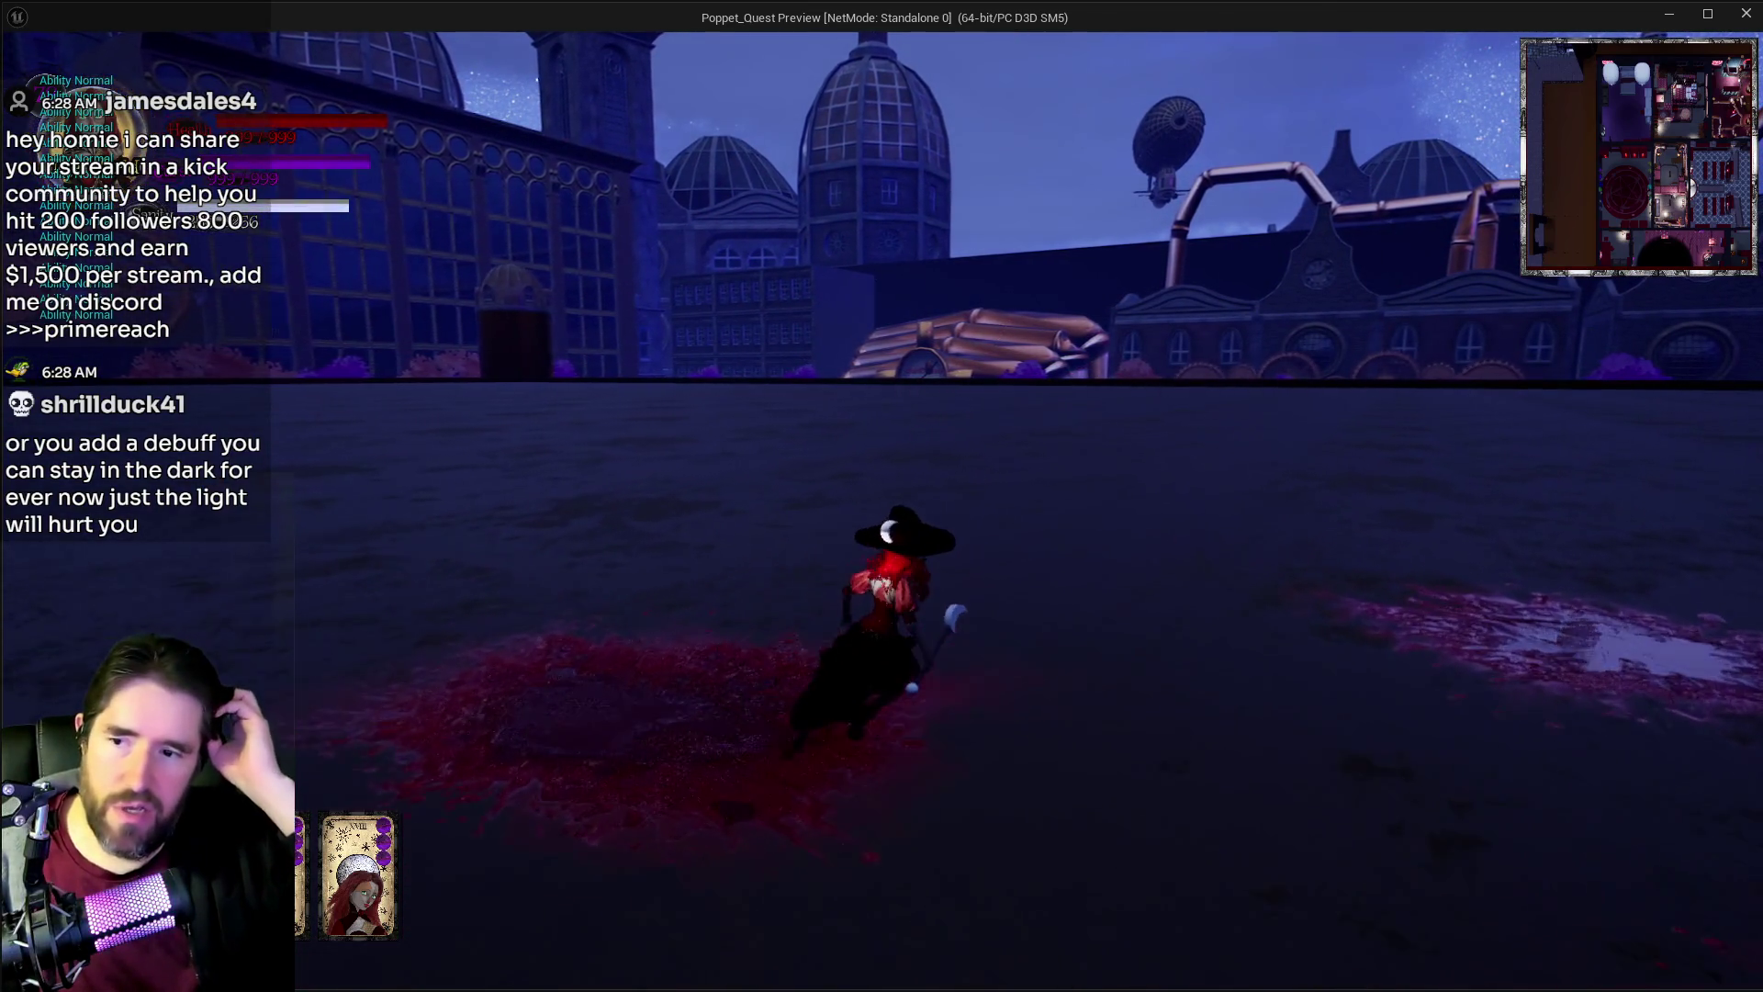
pyautogui.press('w')
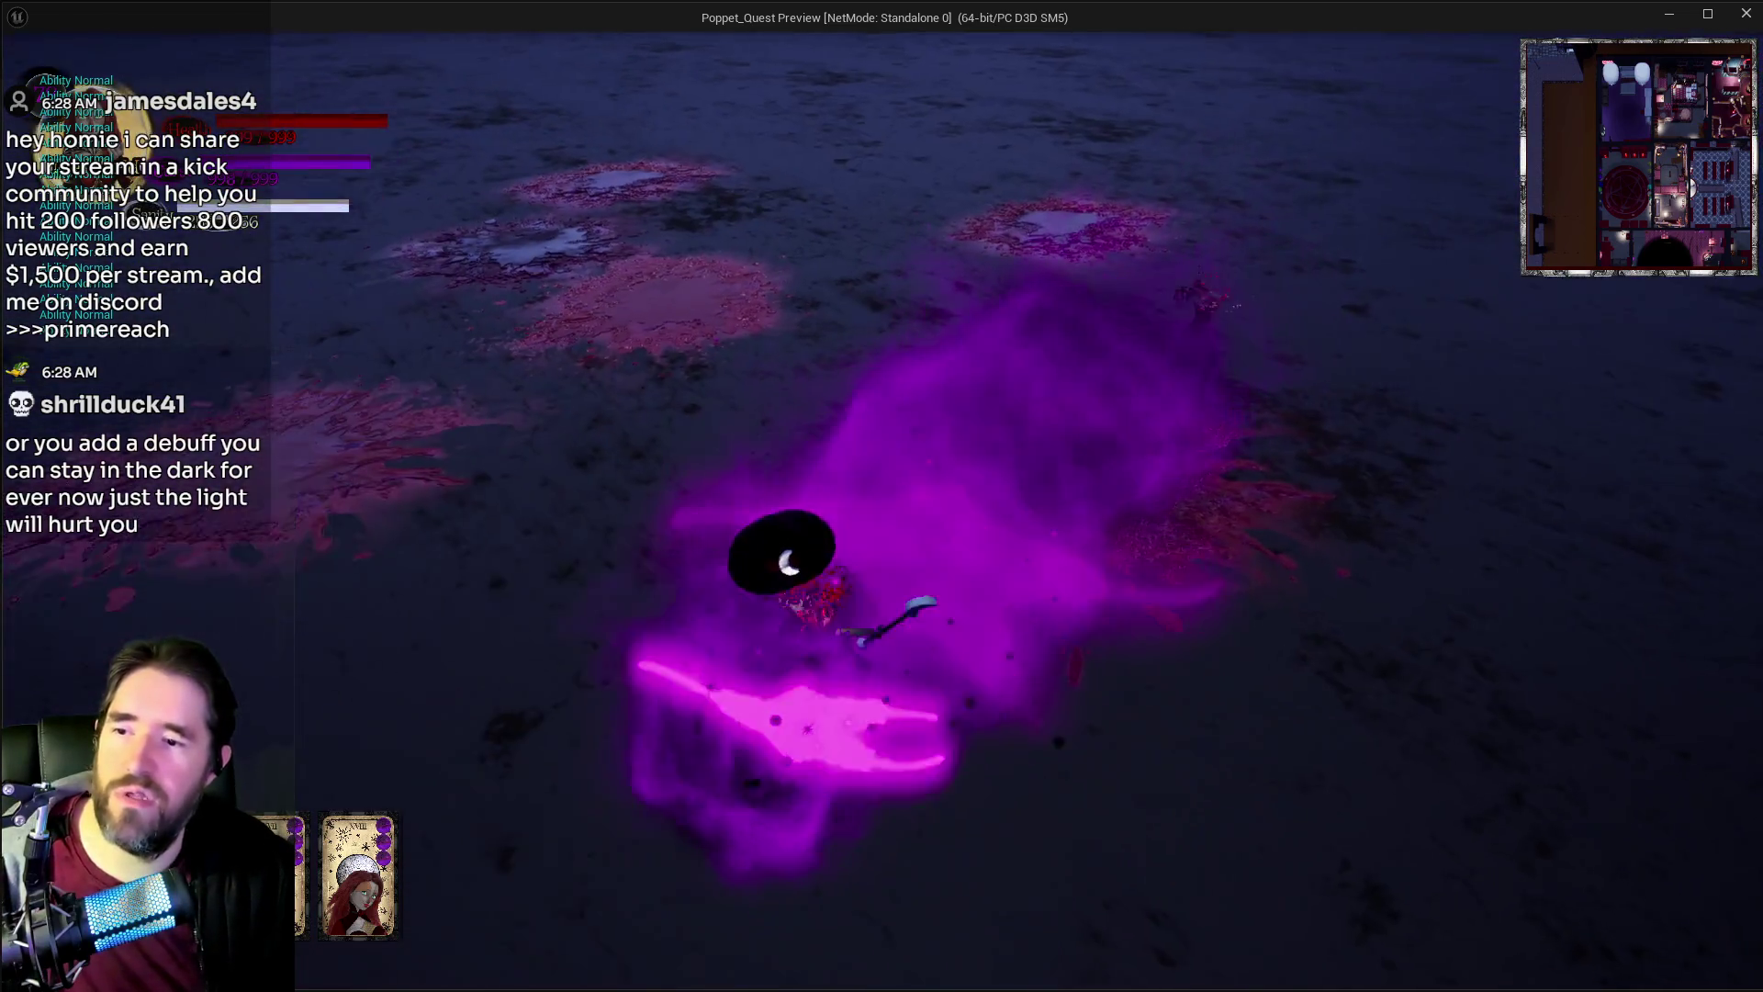
pyautogui.press('w')
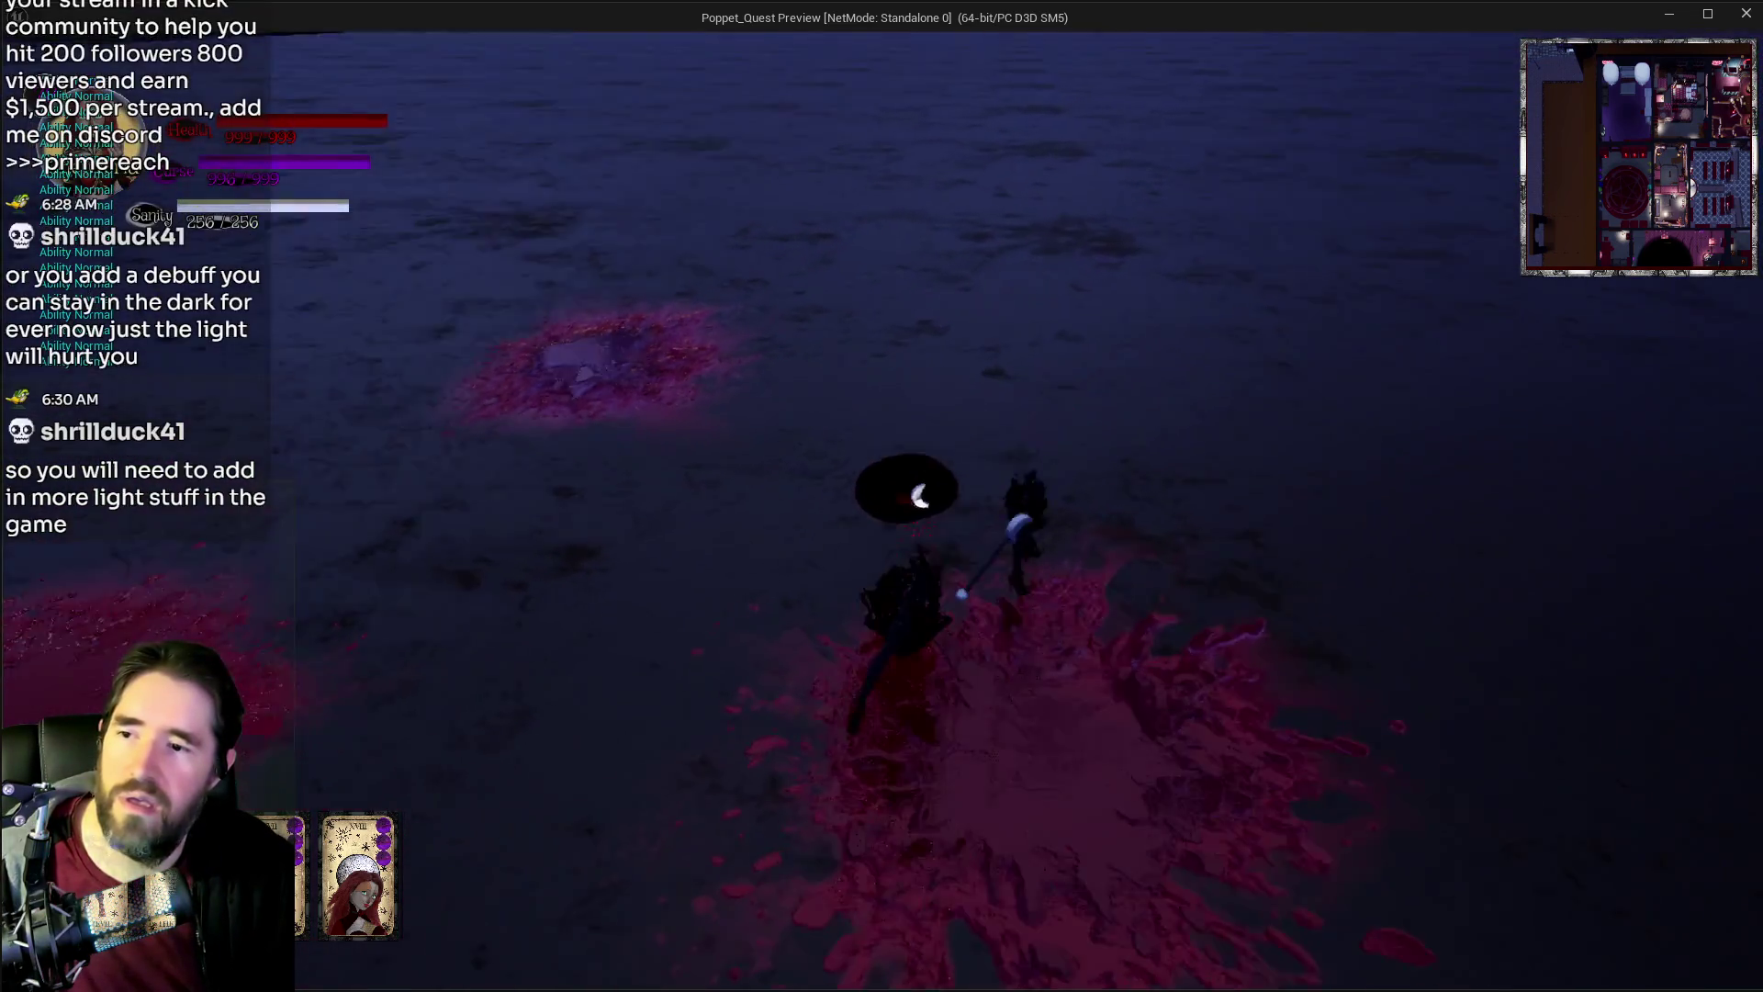
pyautogui.press('w')
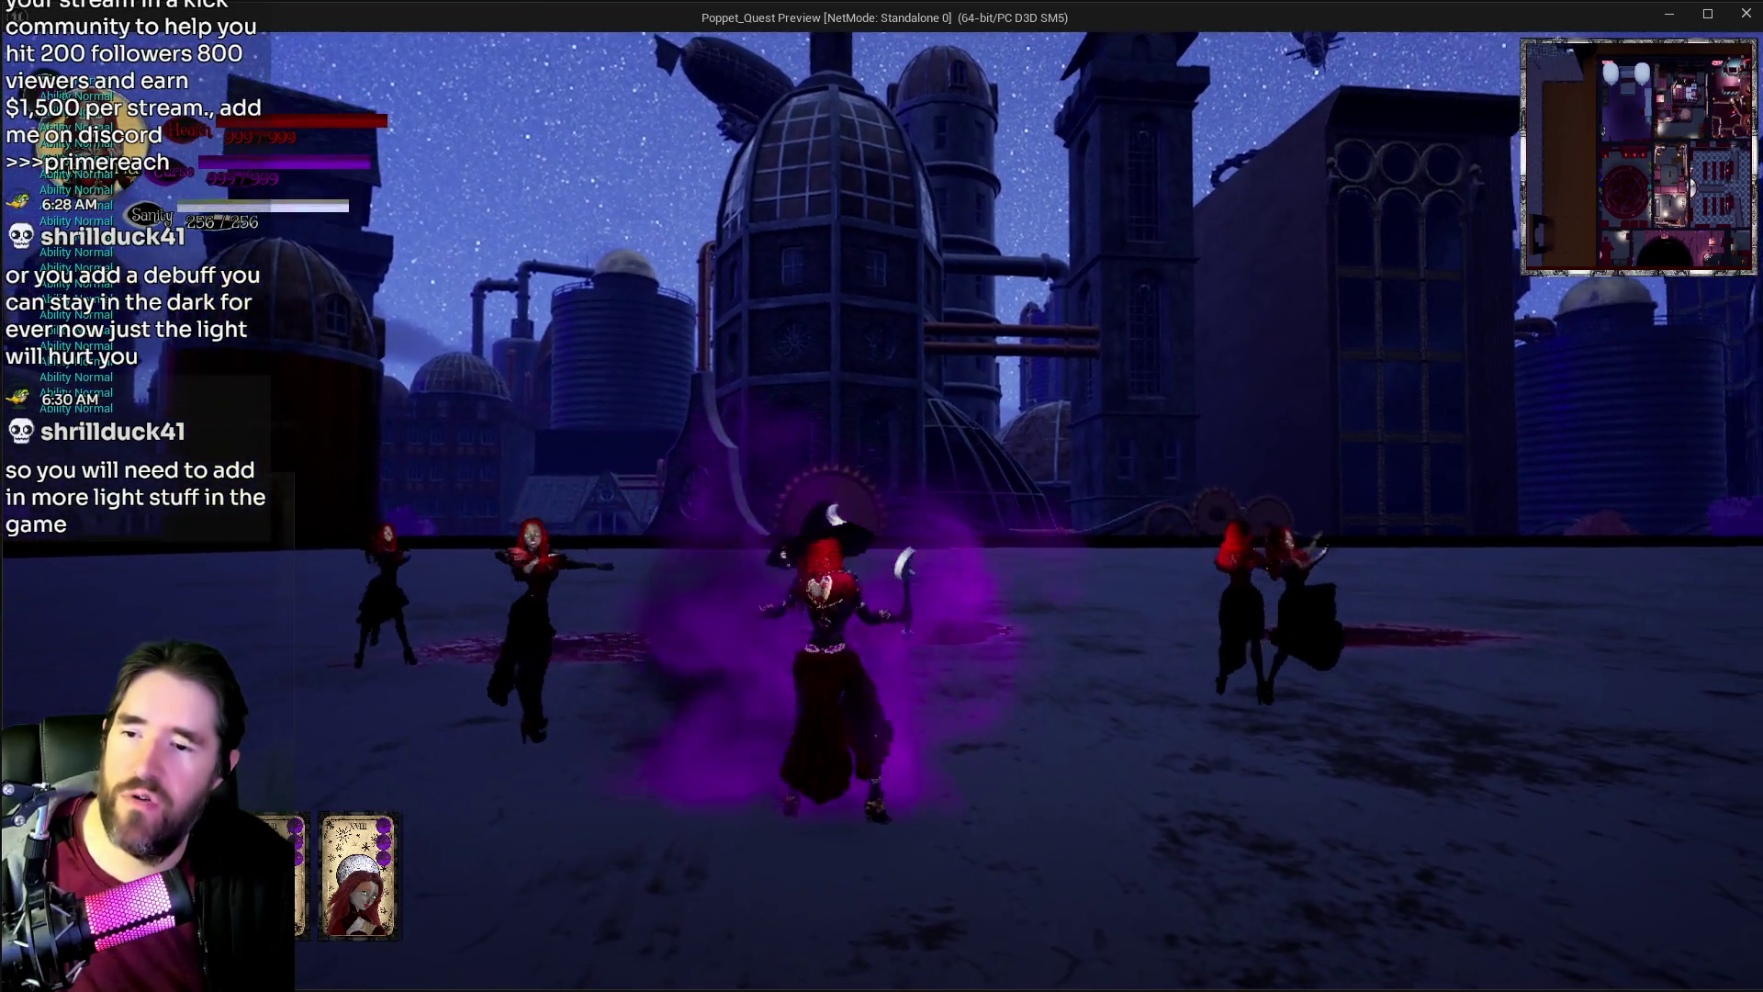
pyautogui.click(879, 485)
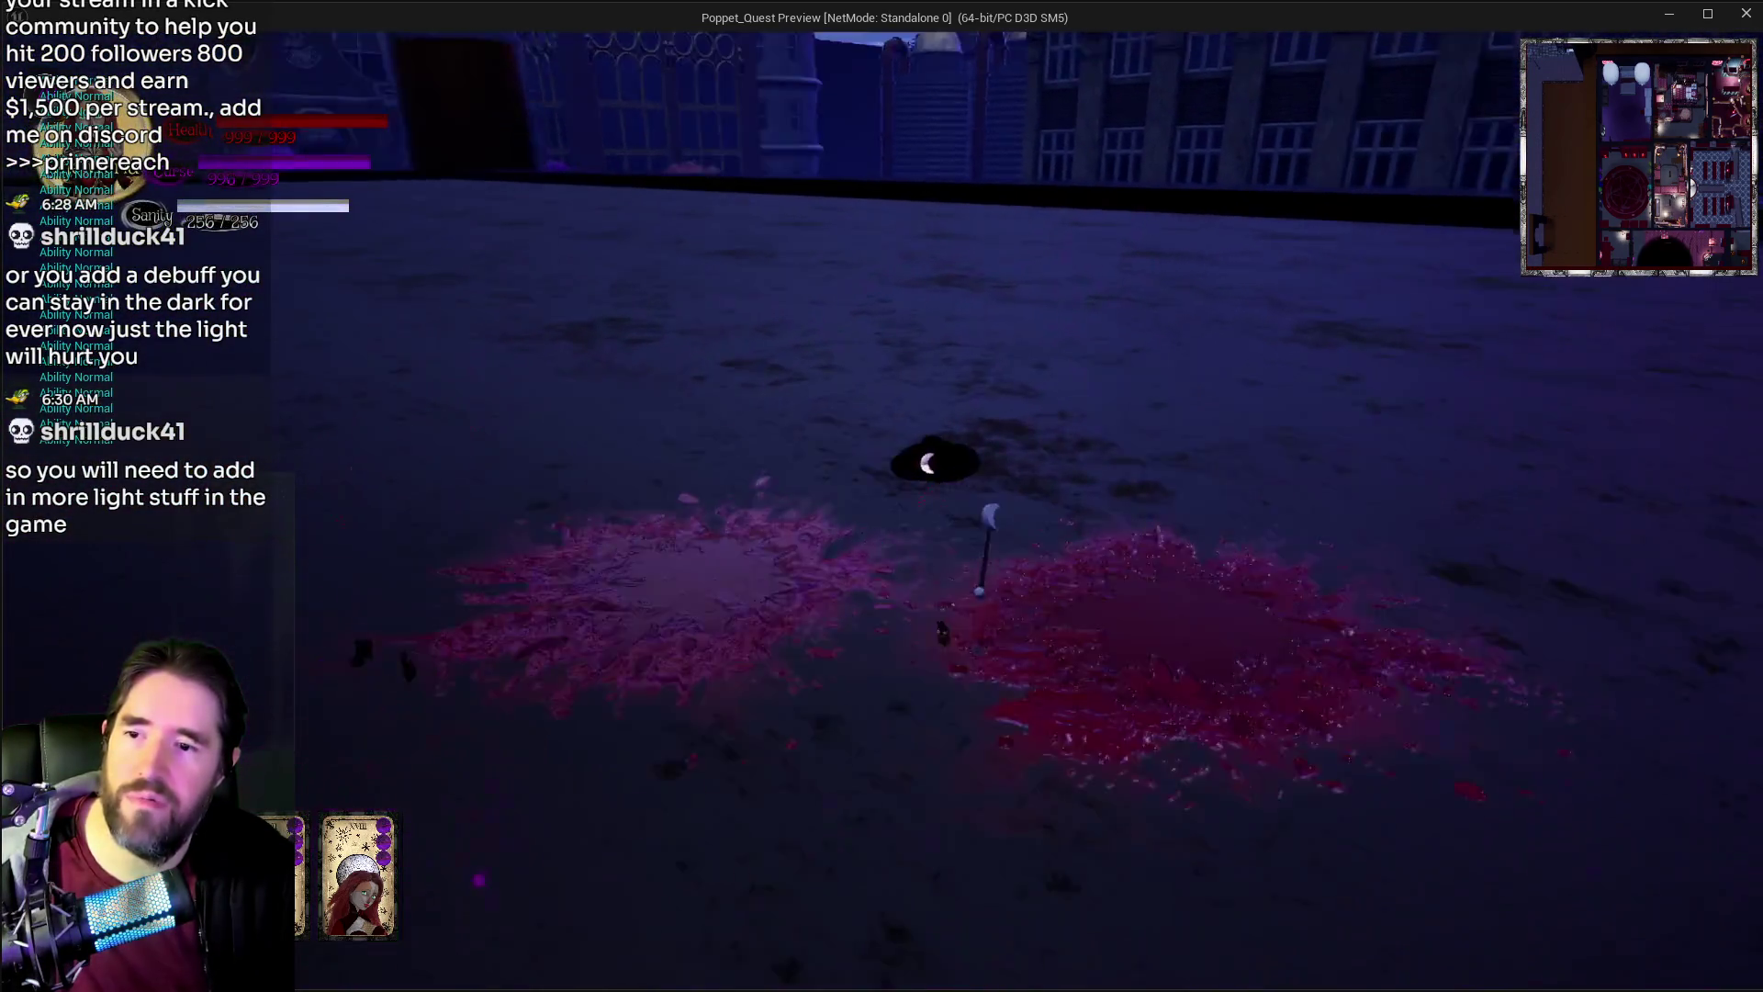
pyautogui.press('w')
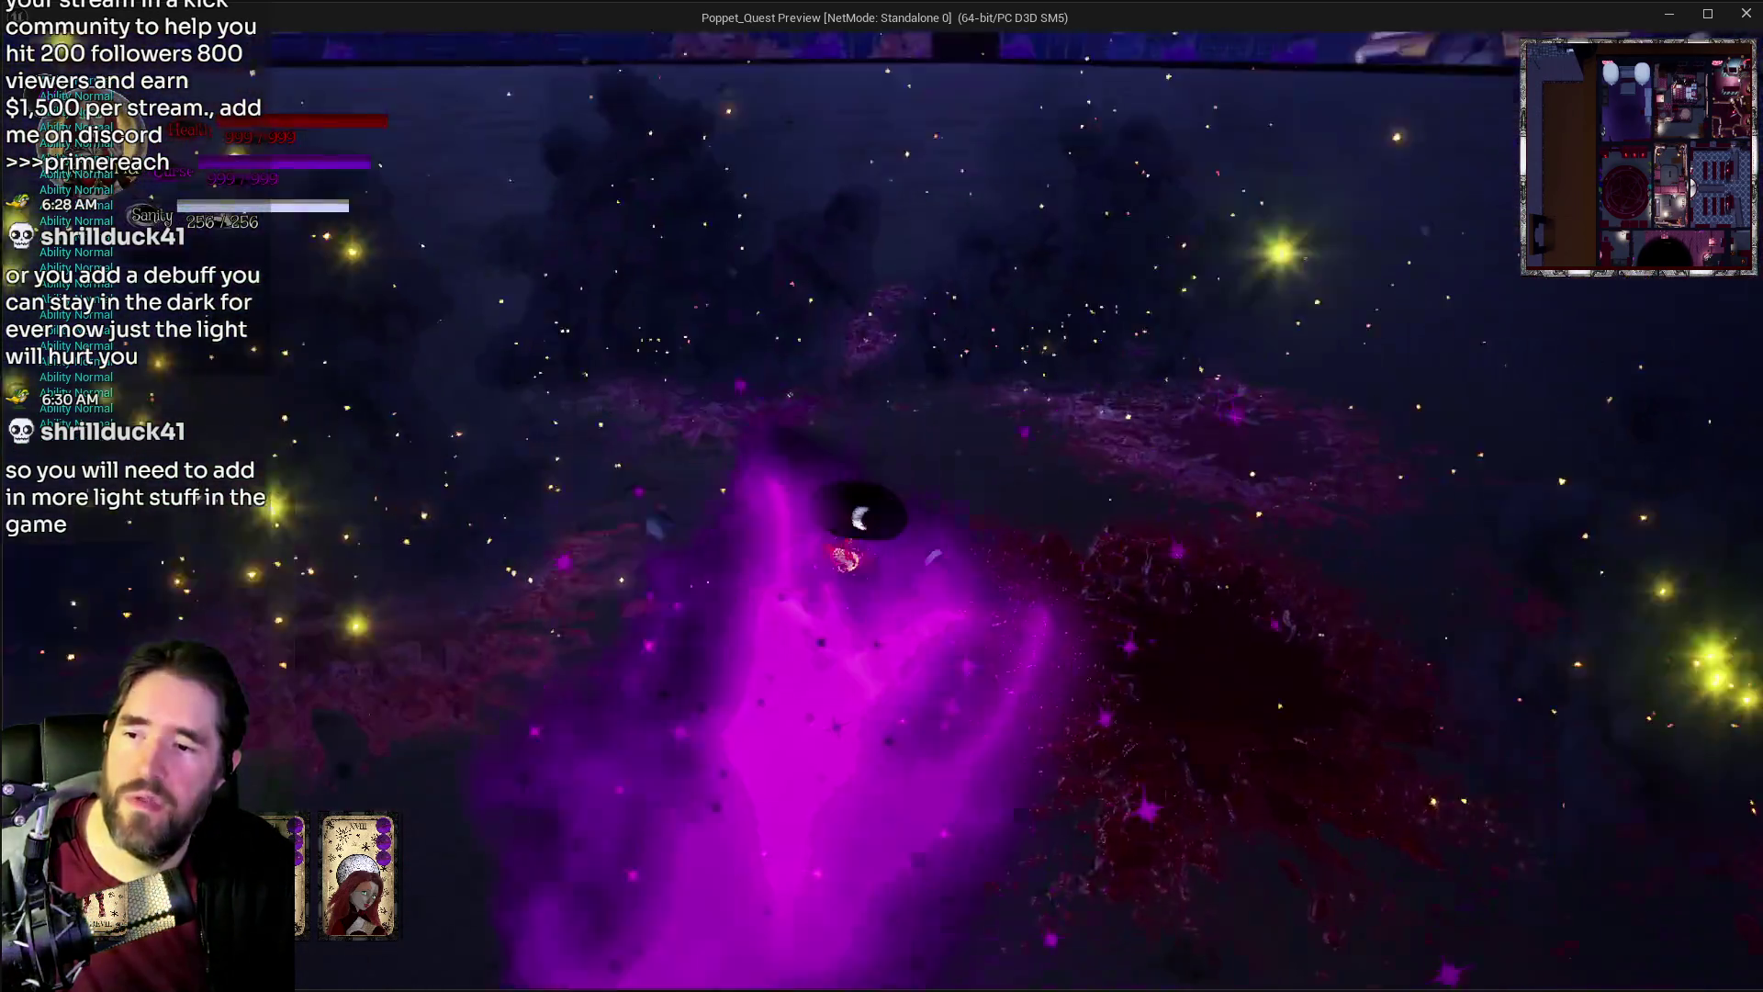
pyautogui.hotkey('alt', 'Tab')
pyautogui.press('Escape')
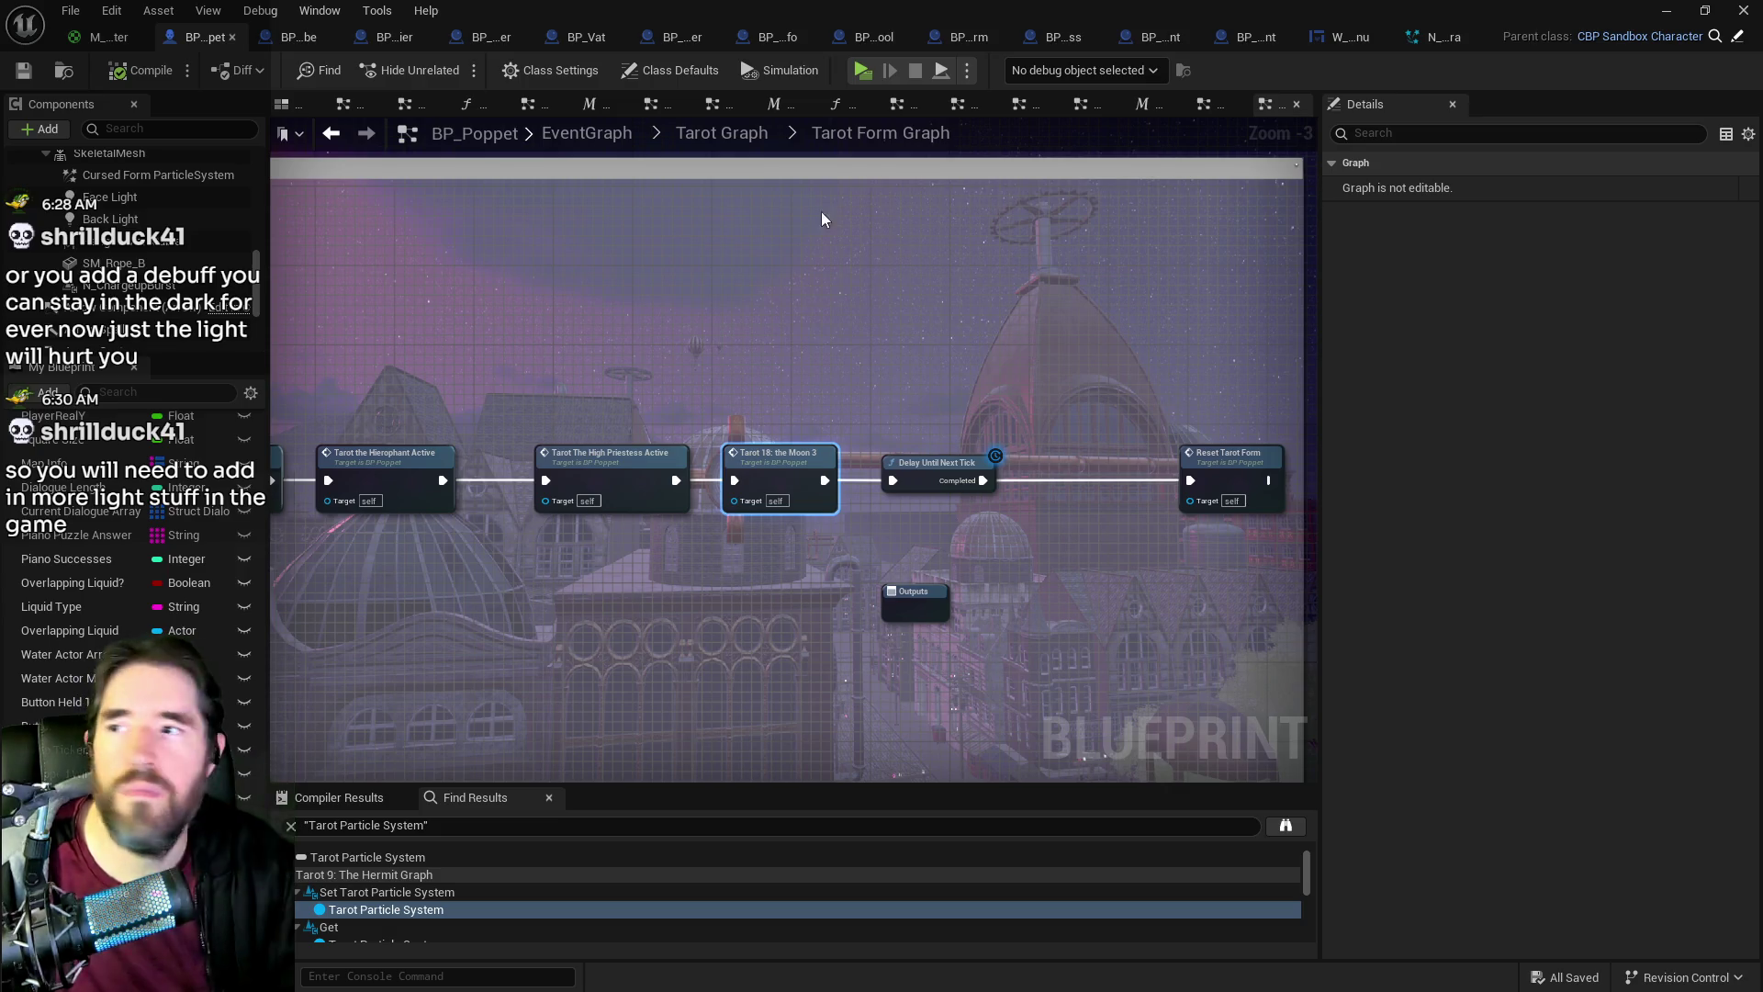
# Step: Clear the Tarot Form Graph selection and bring the tarot abilities doc back in front
pyautogui.click(512, 279)
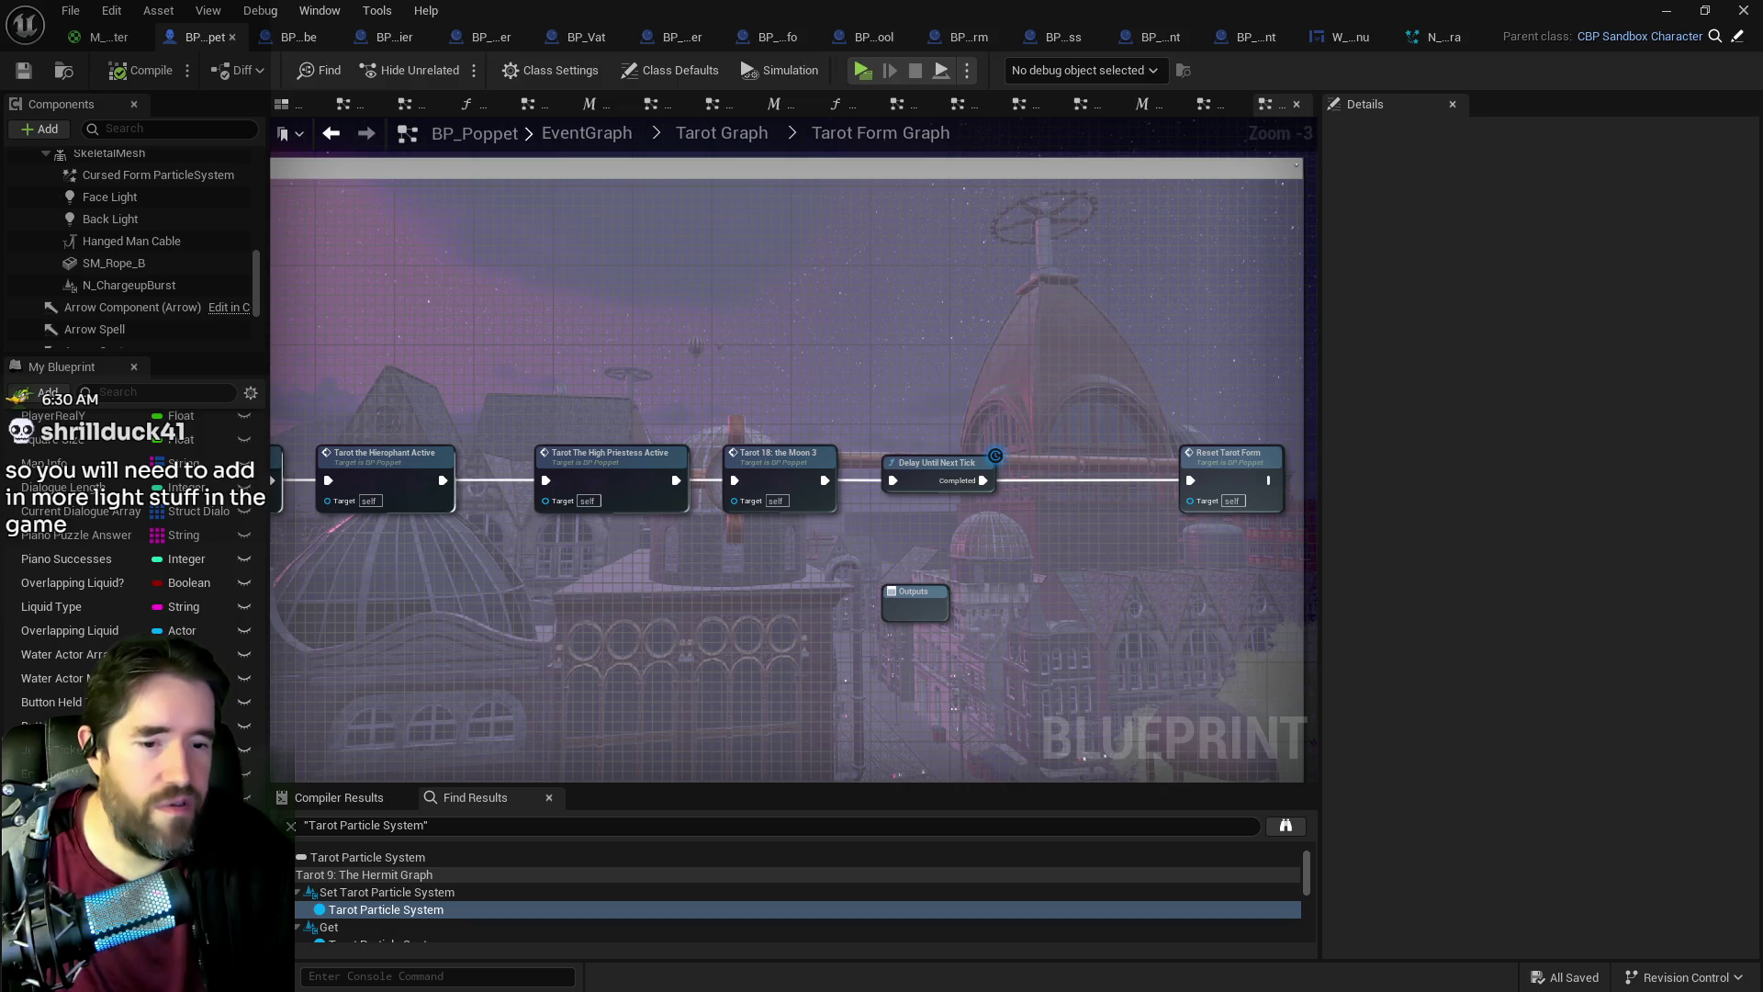
pyautogui.hotkey('alt', 'Tab')
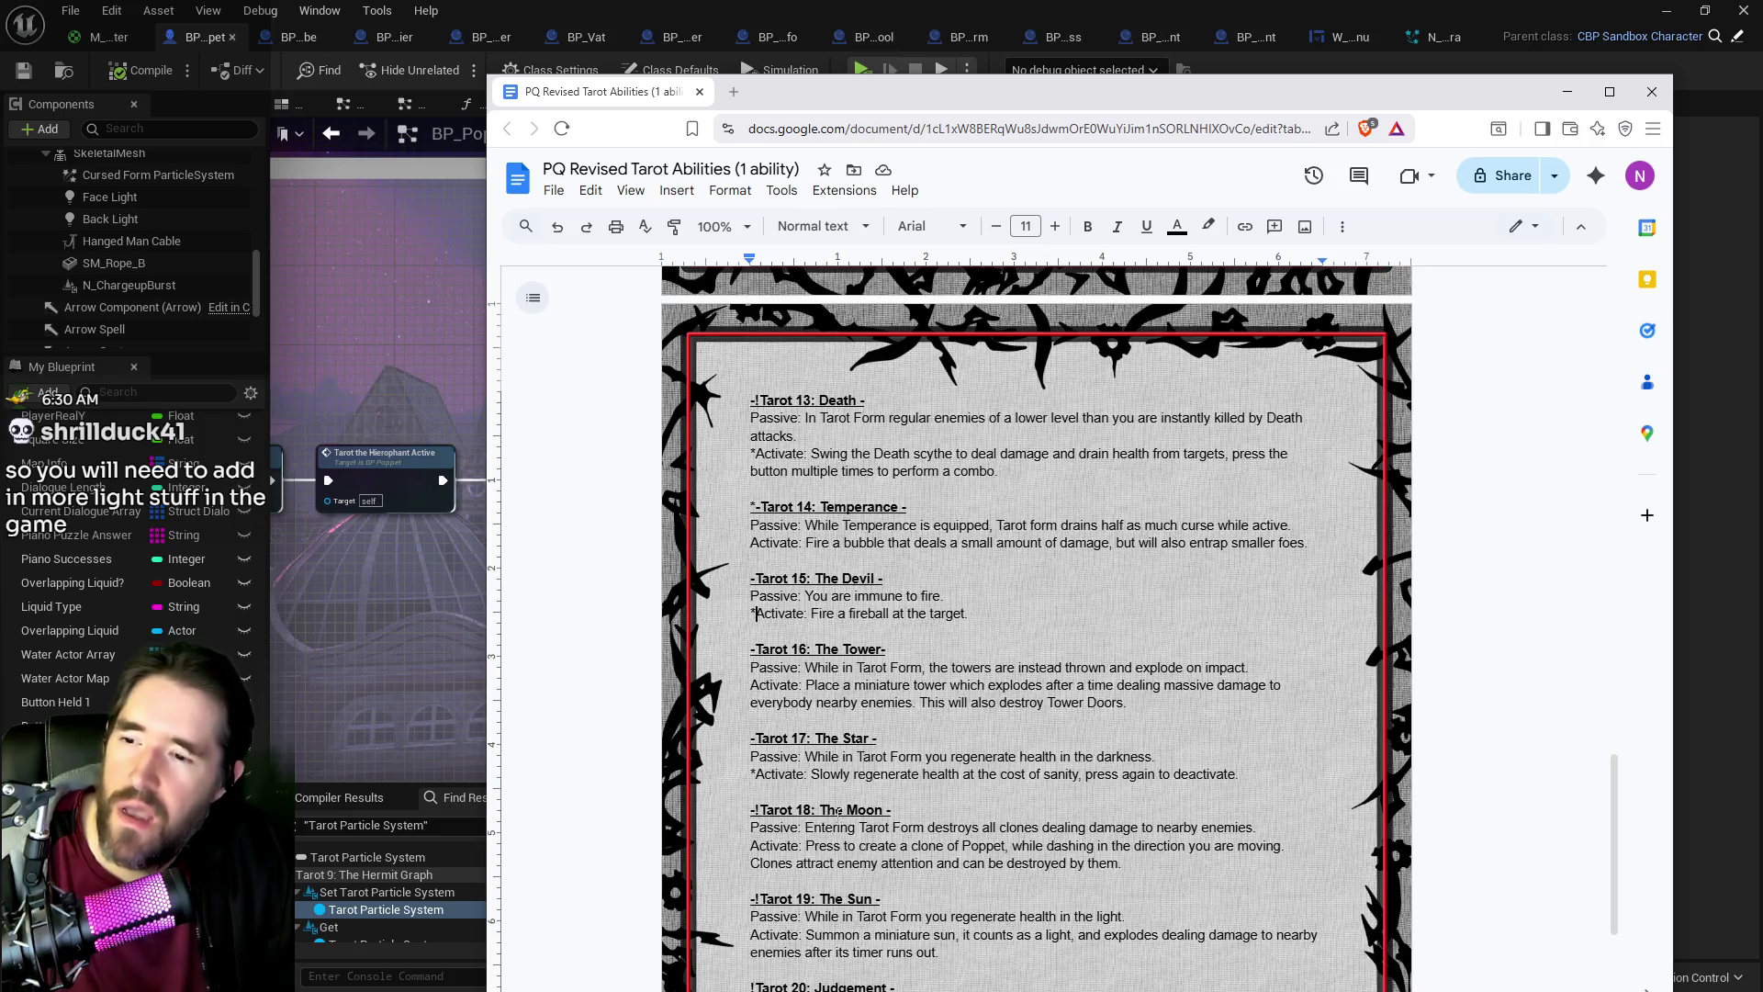
# Step: Make the Moon passive trigger on entering or exiting, and asterisk the Tarot 18 heading
pyautogui.click(851, 827)
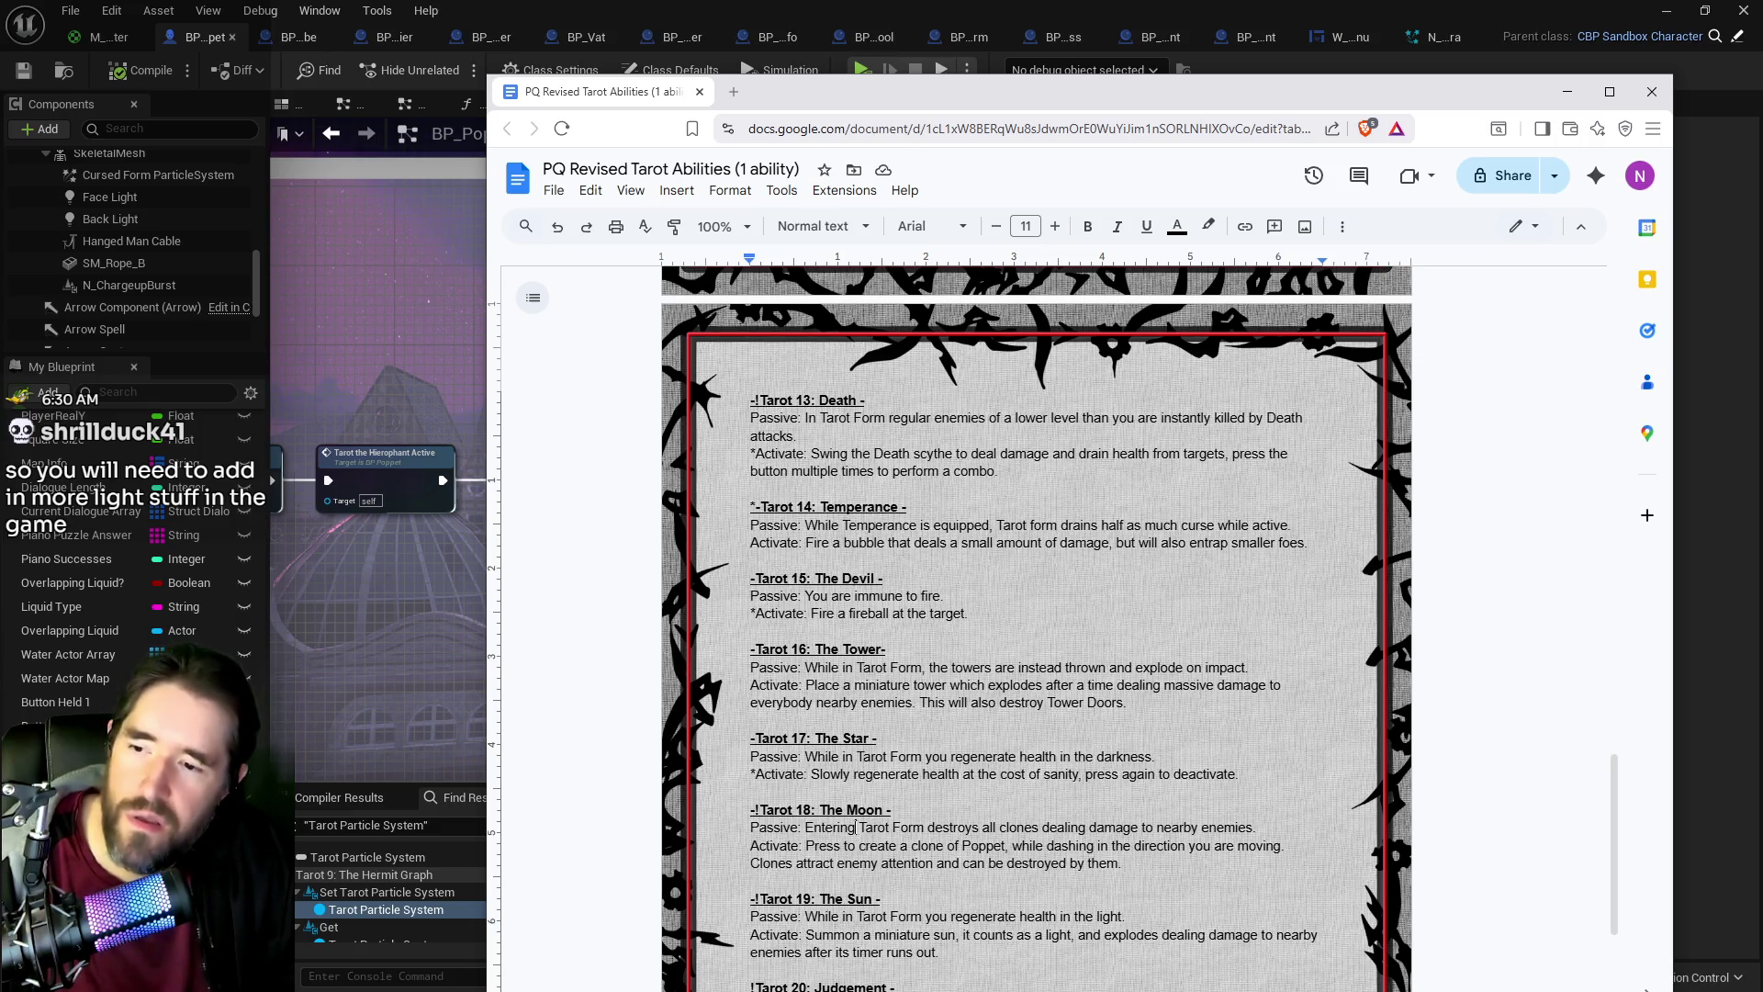
pyautogui.write('or e')
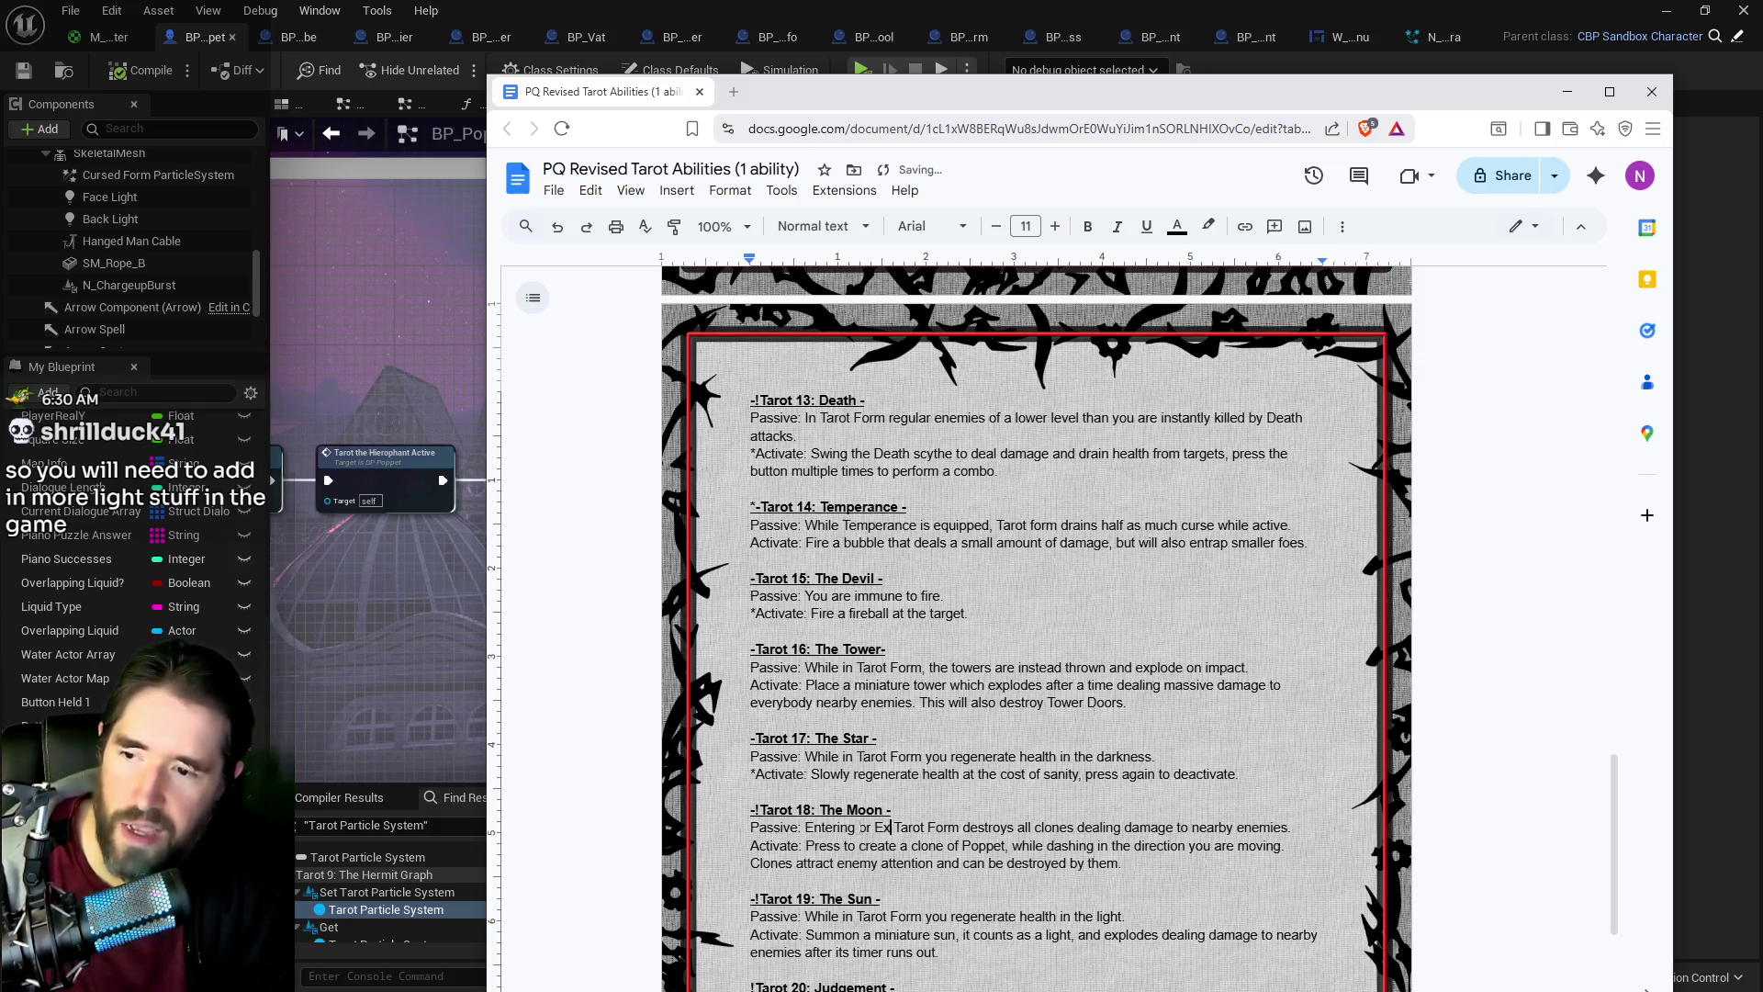
pyautogui.write('xiting')
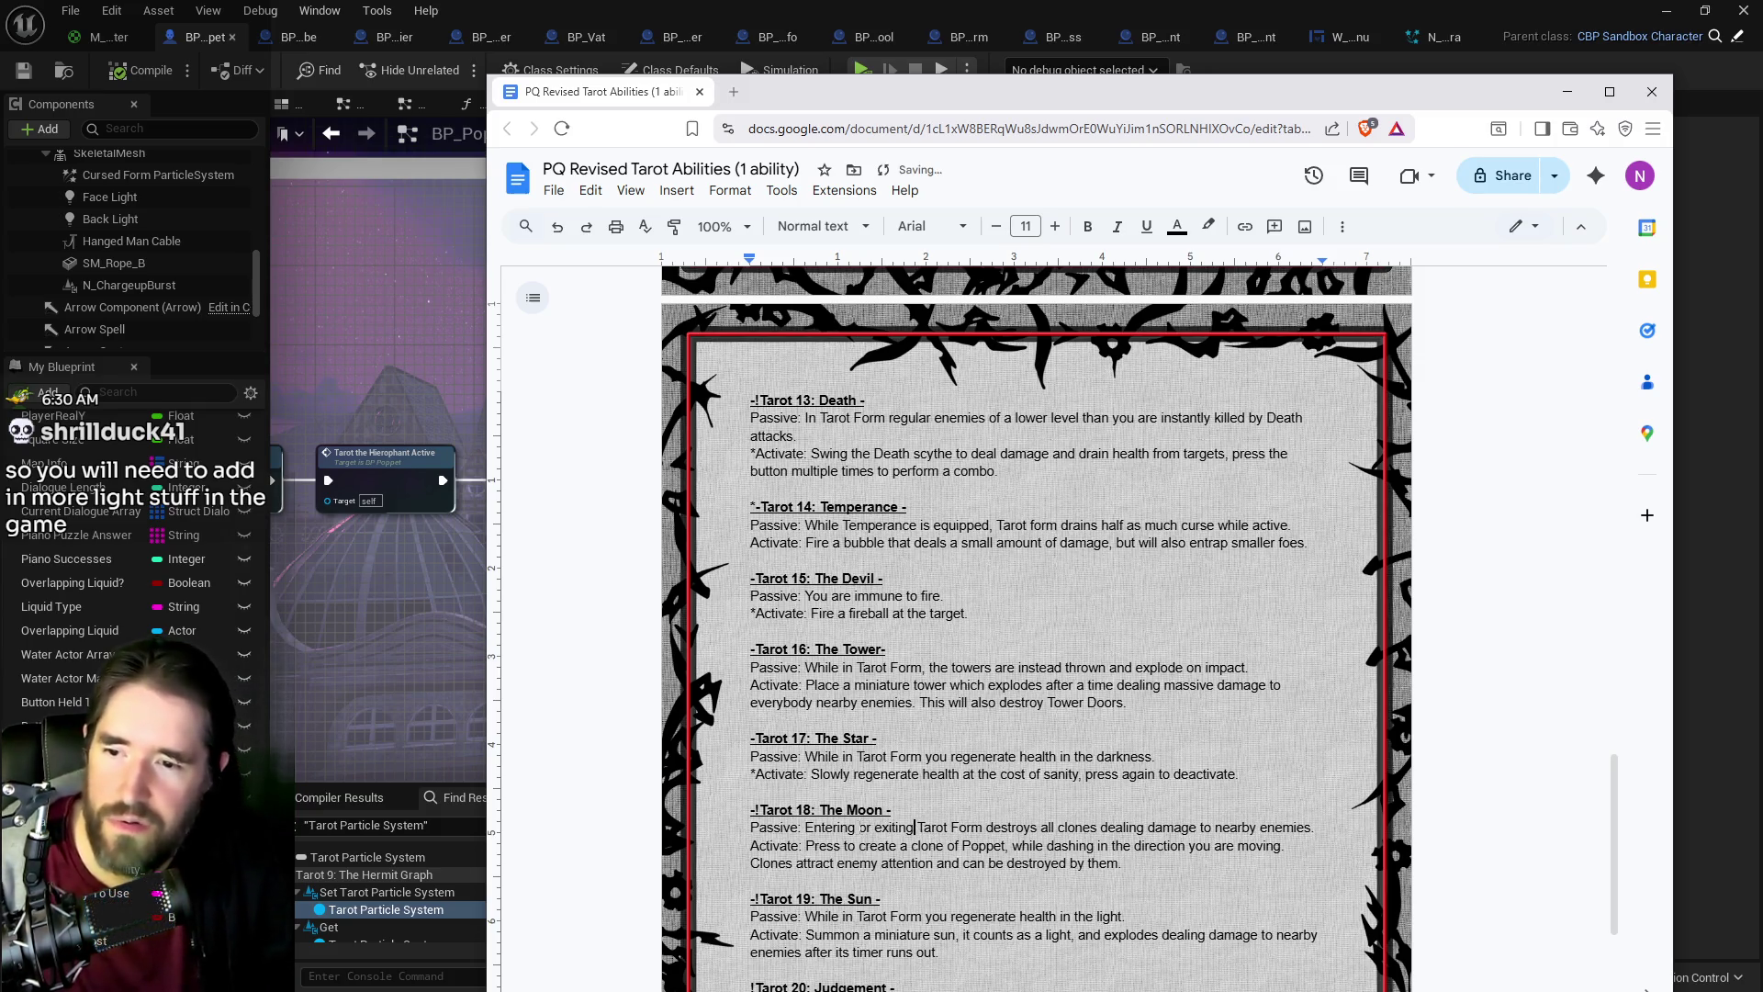
pyautogui.click(751, 810)
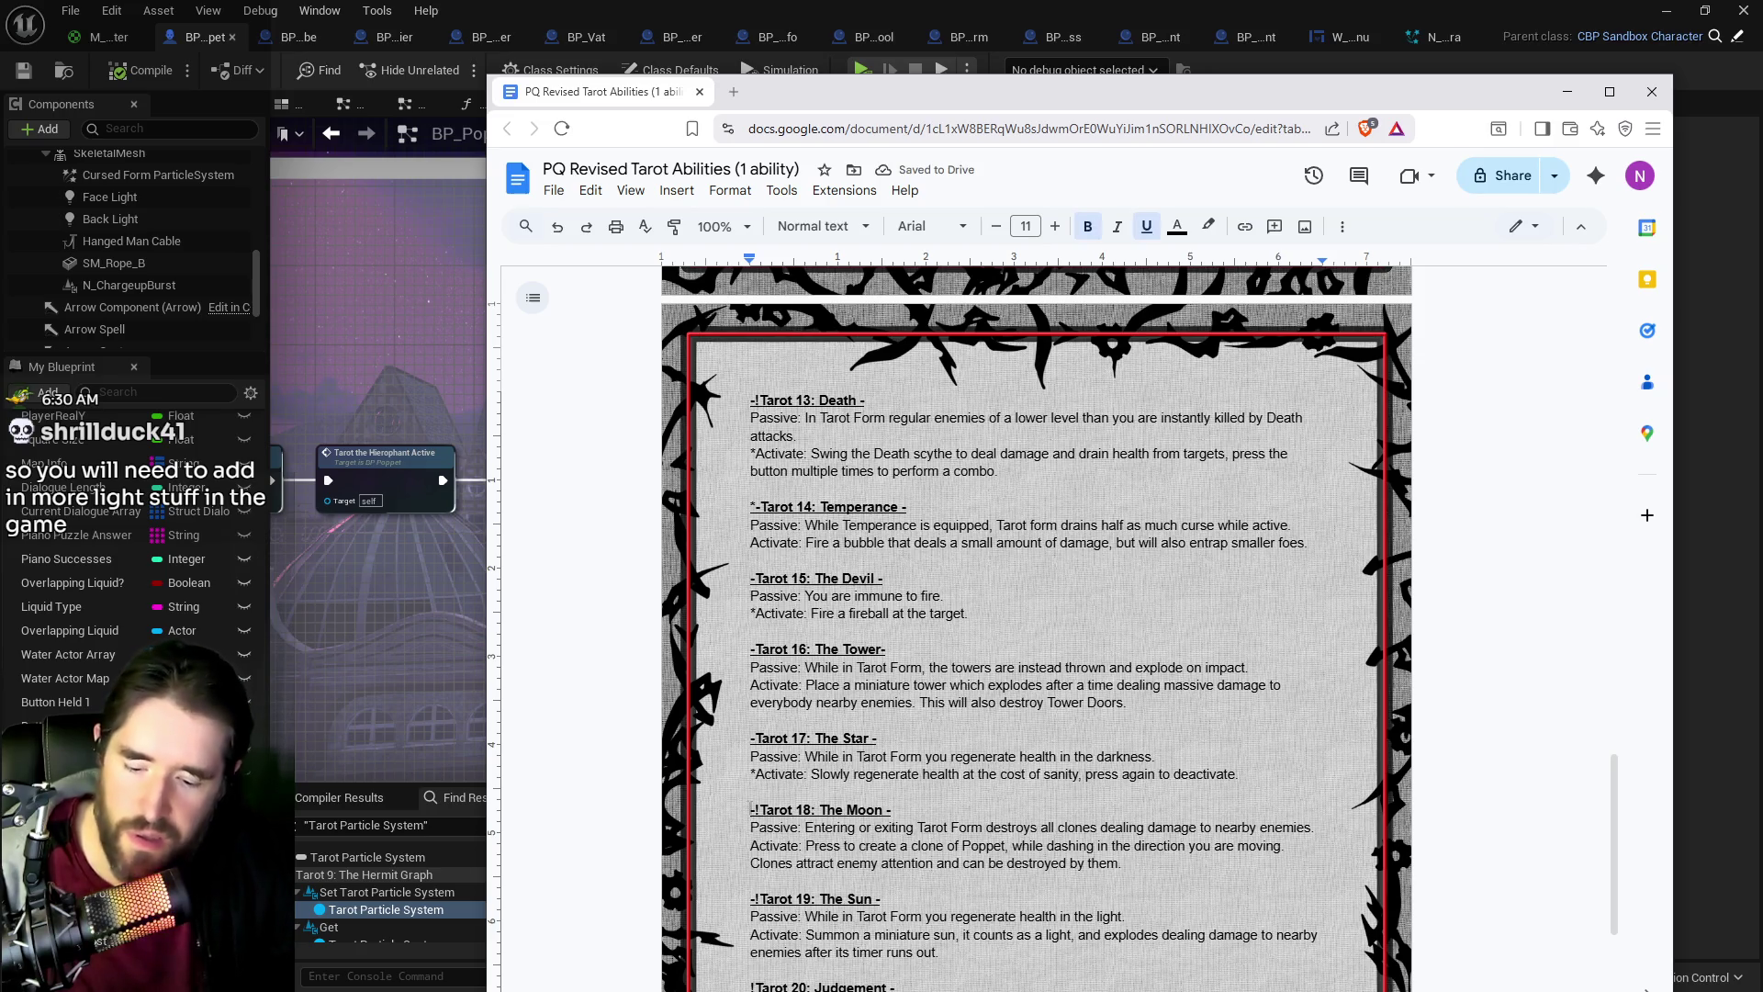
pyautogui.write('*')
pyautogui.press('BackSpace')
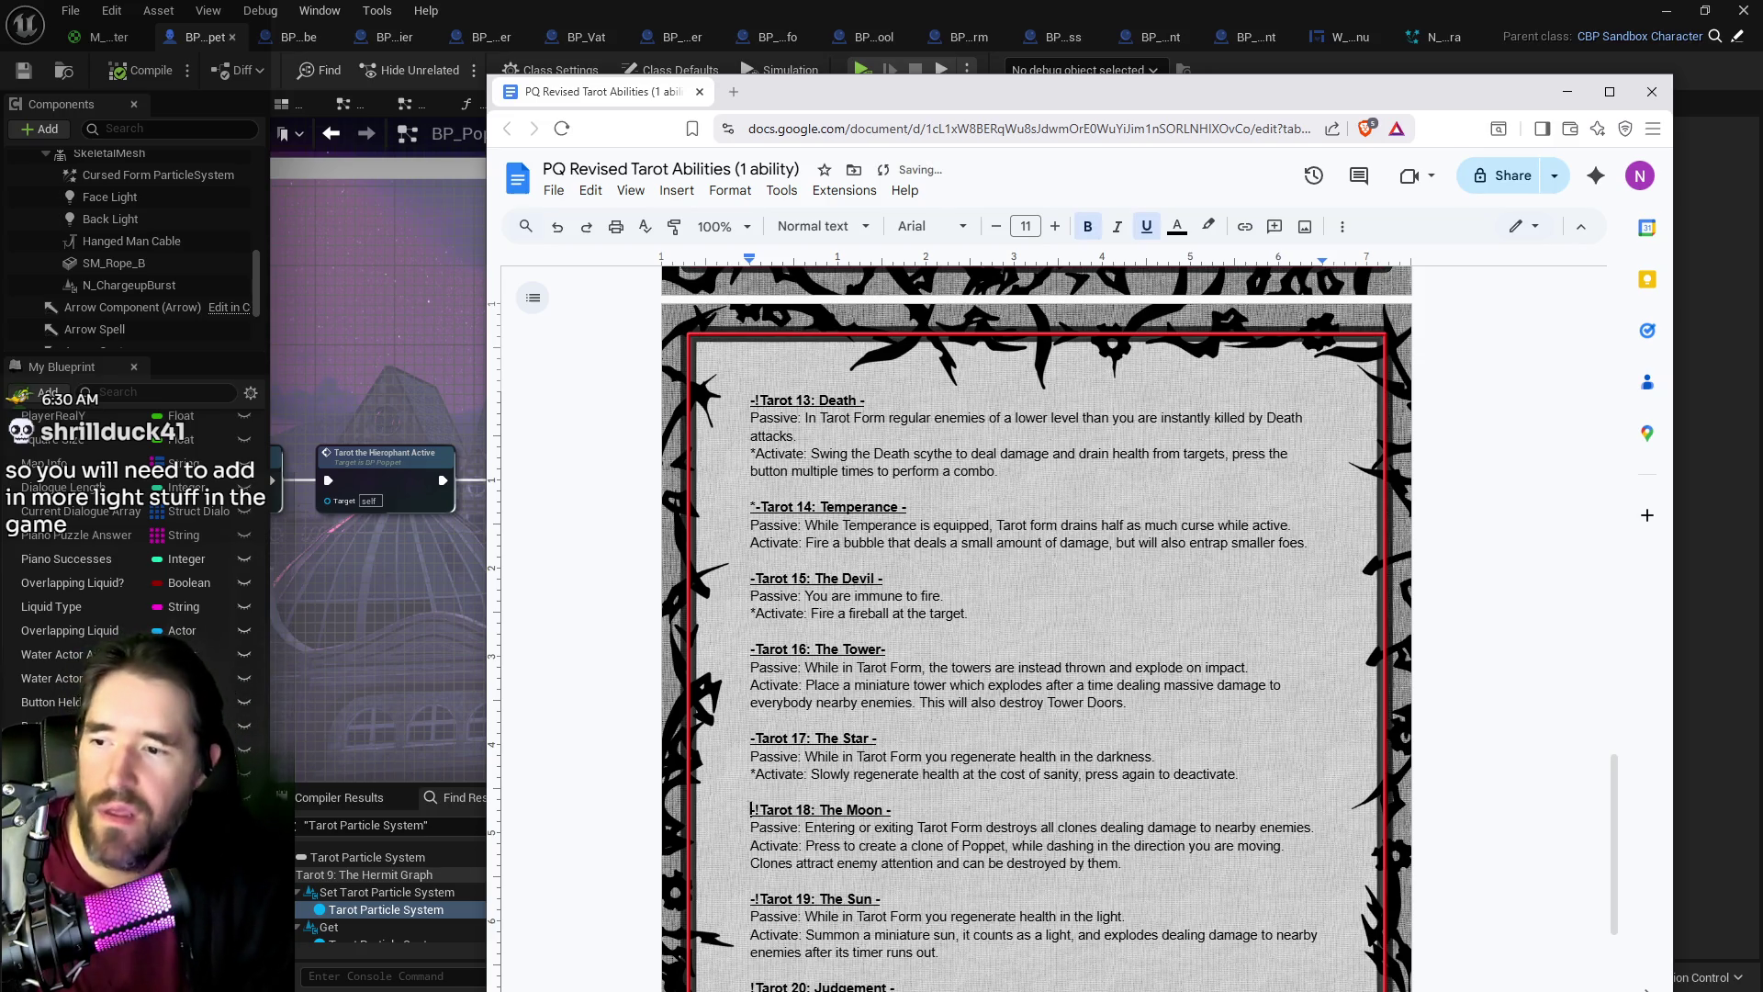
pyautogui.write('*')
# Step: Delete 'is always active and' from The World's passive
pyautogui.scroll(-2, 1035, 624)
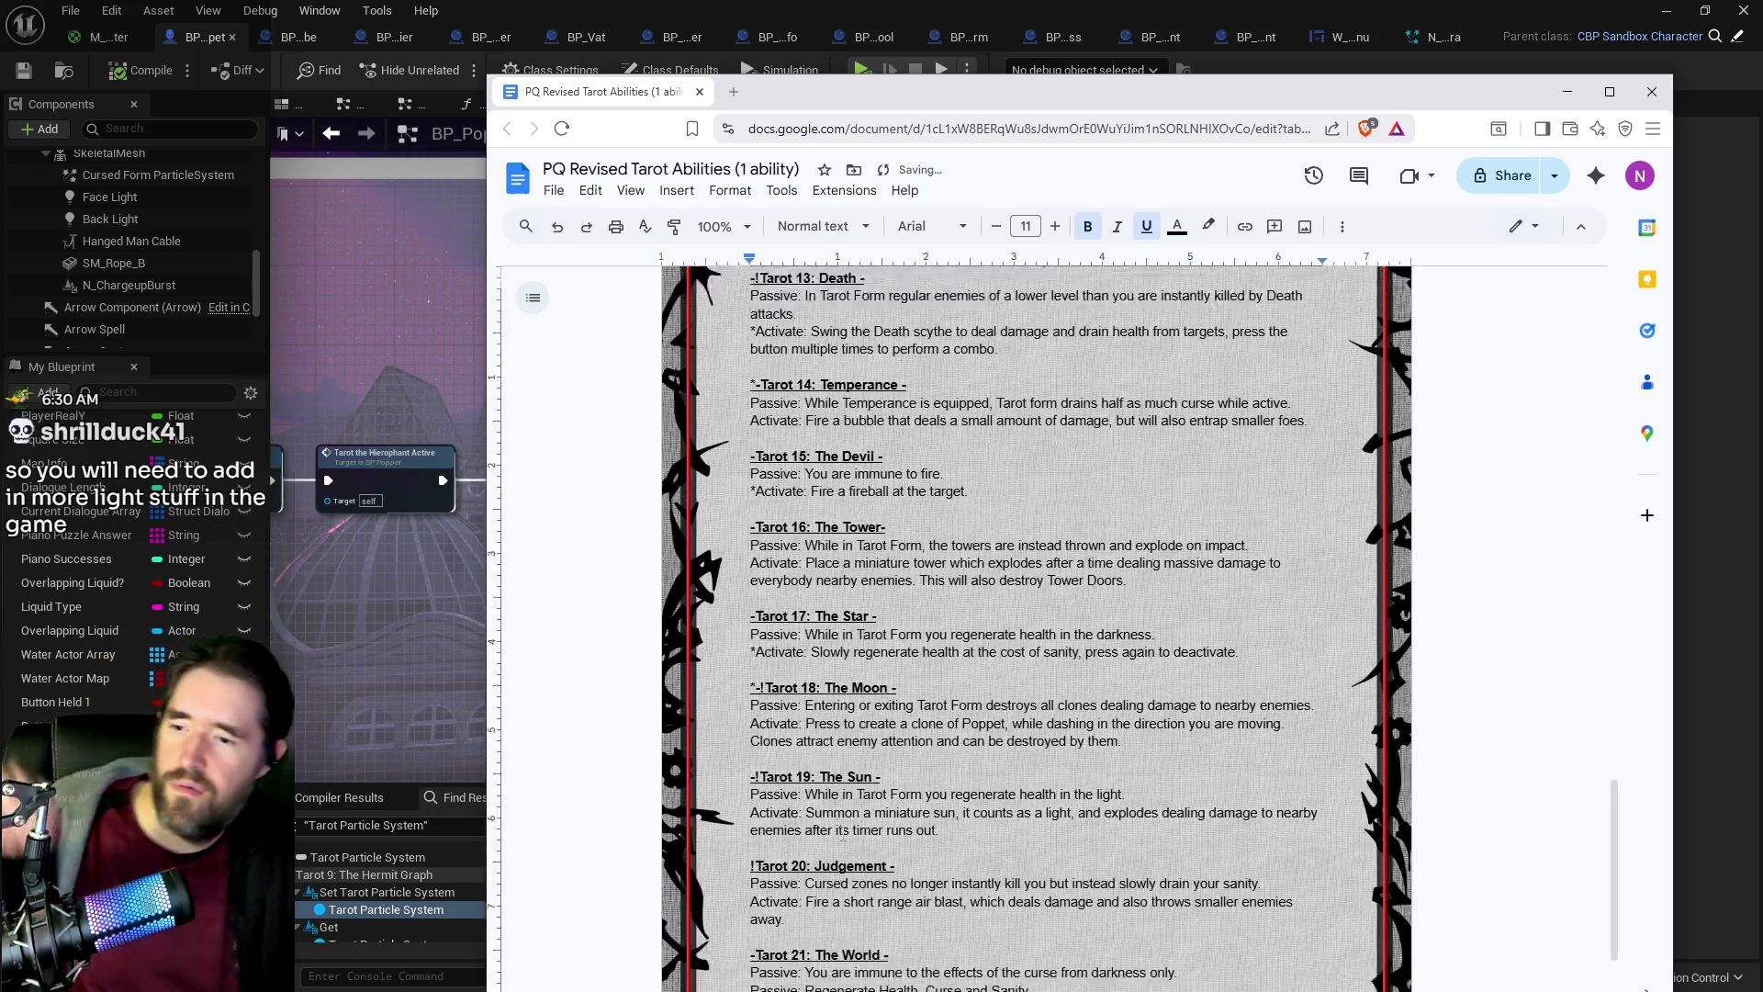
pyautogui.scroll(-2, 976, 872)
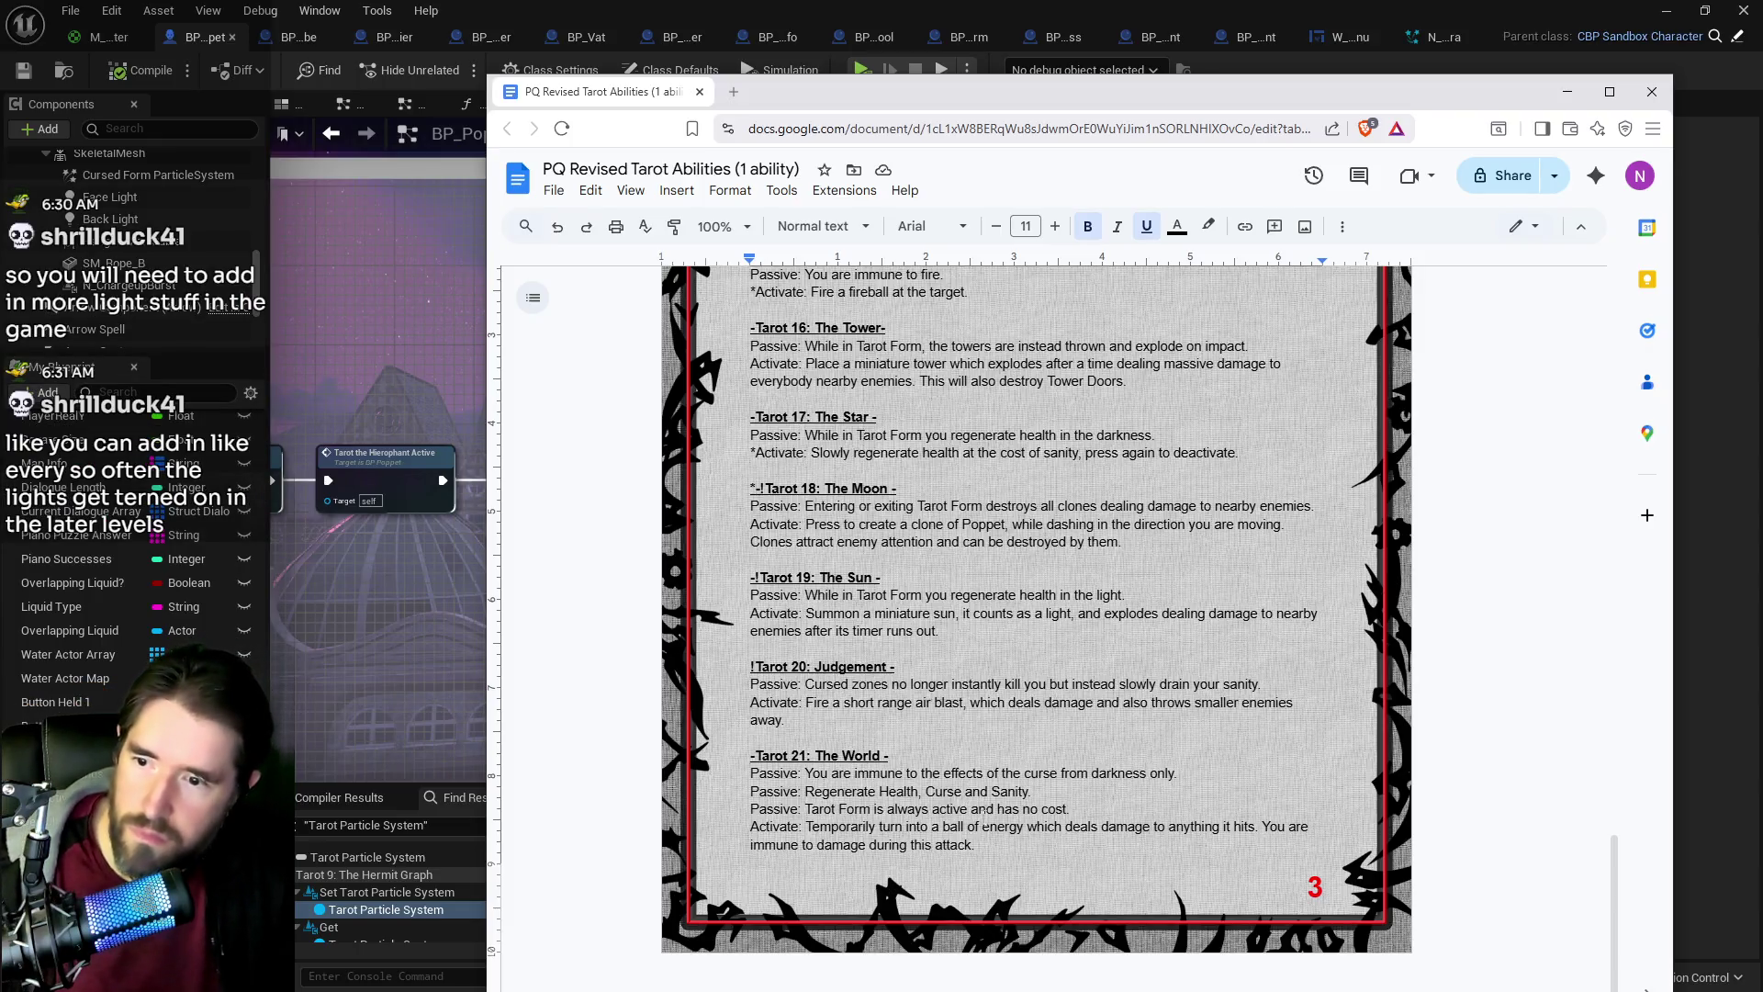
pyautogui.moveTo(994, 809); pyautogui.dragTo(878, 809)
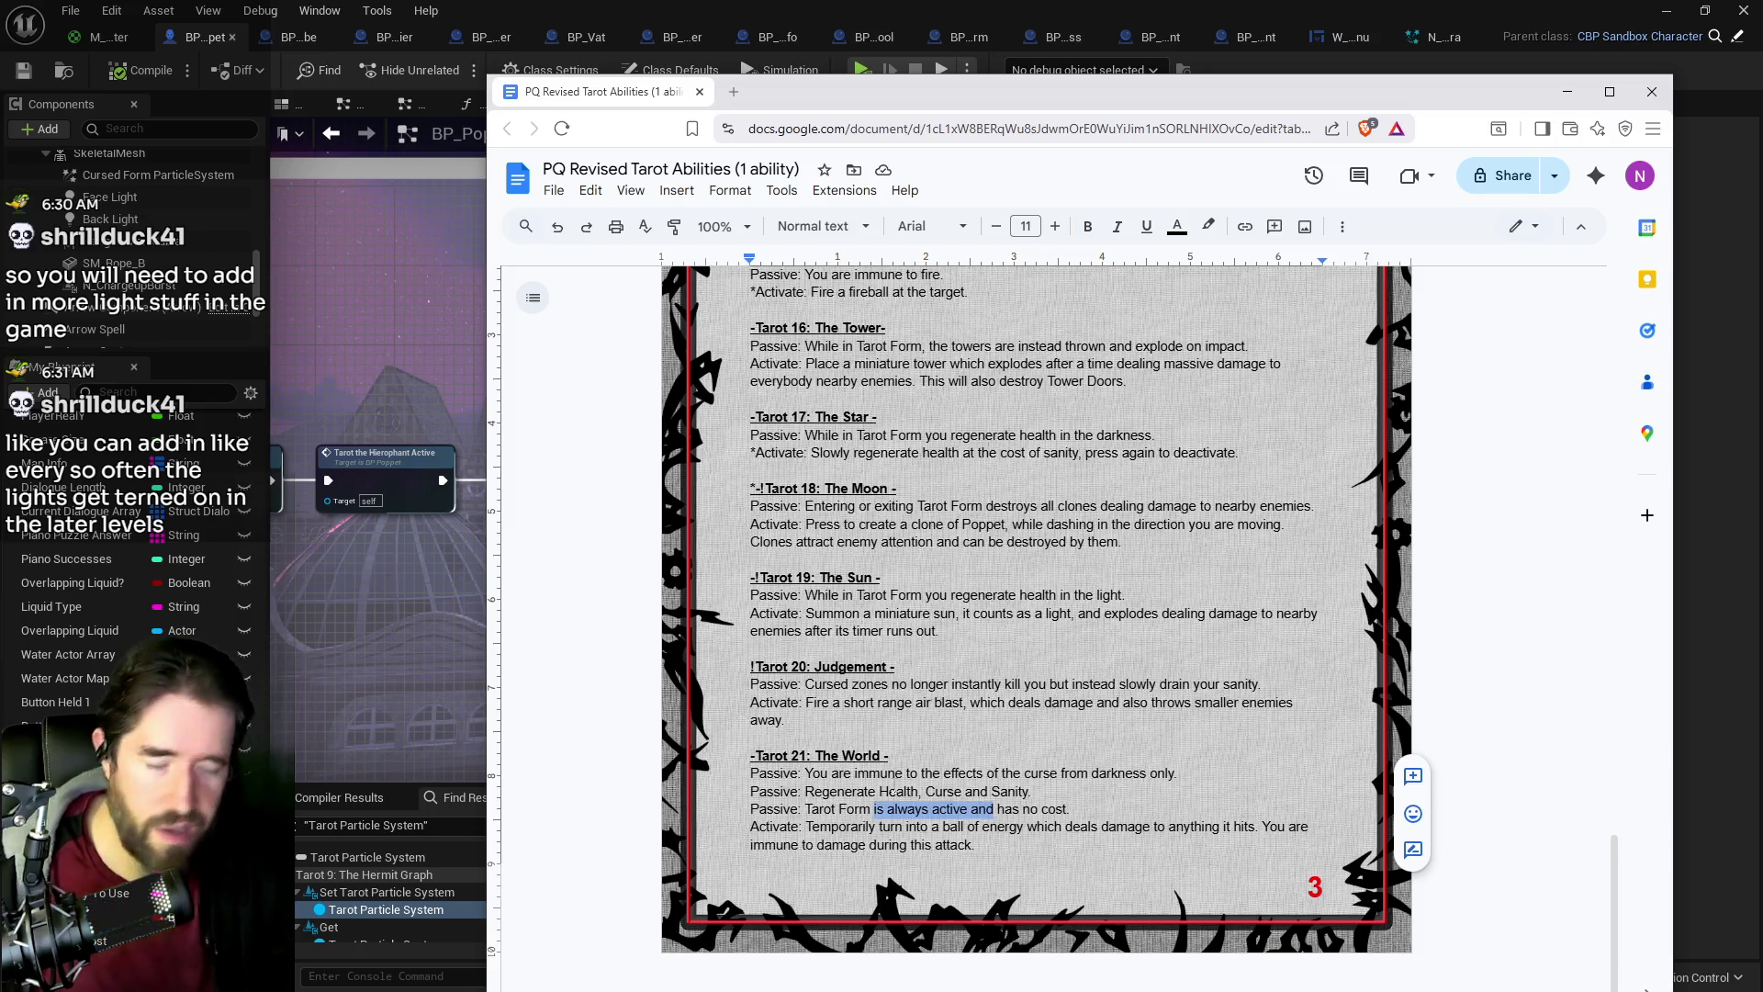
pyautogui.press('BackSpace')
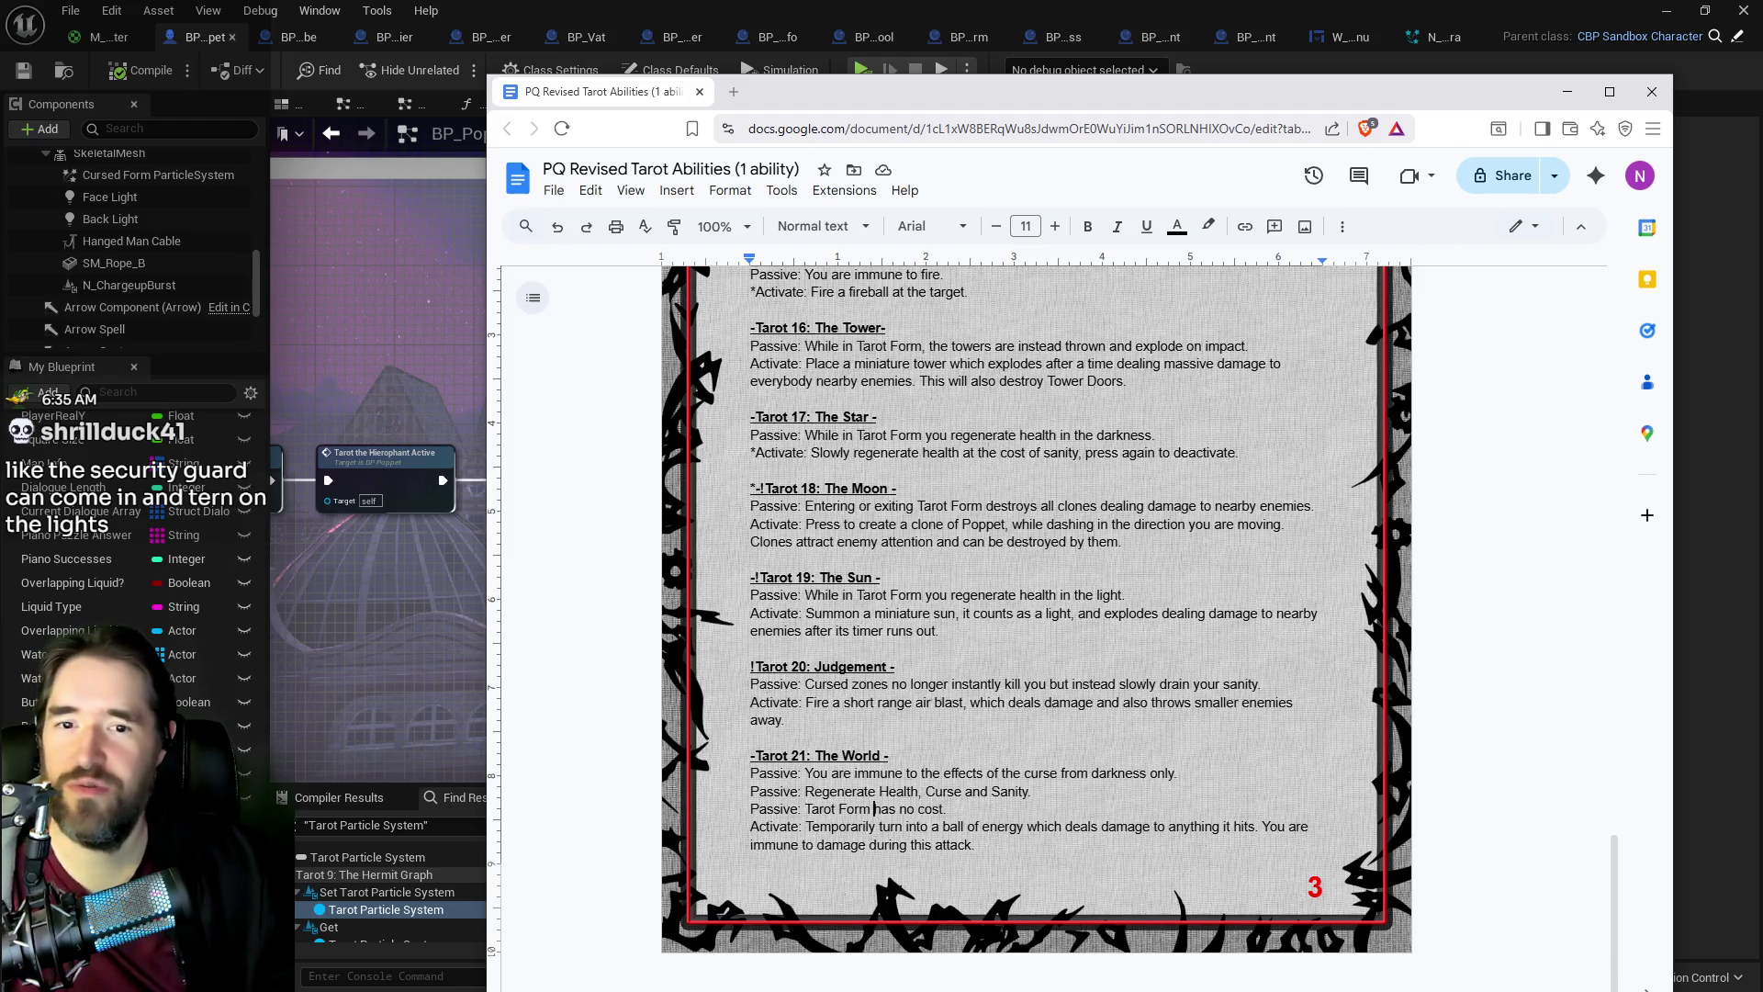
# Step: Select The Tower's Passive and Activate lines, then minimize the browser and Blueprint editor windows
pyautogui.scroll(3, 907, 657)
pyautogui.scroll(1, 914, 656)
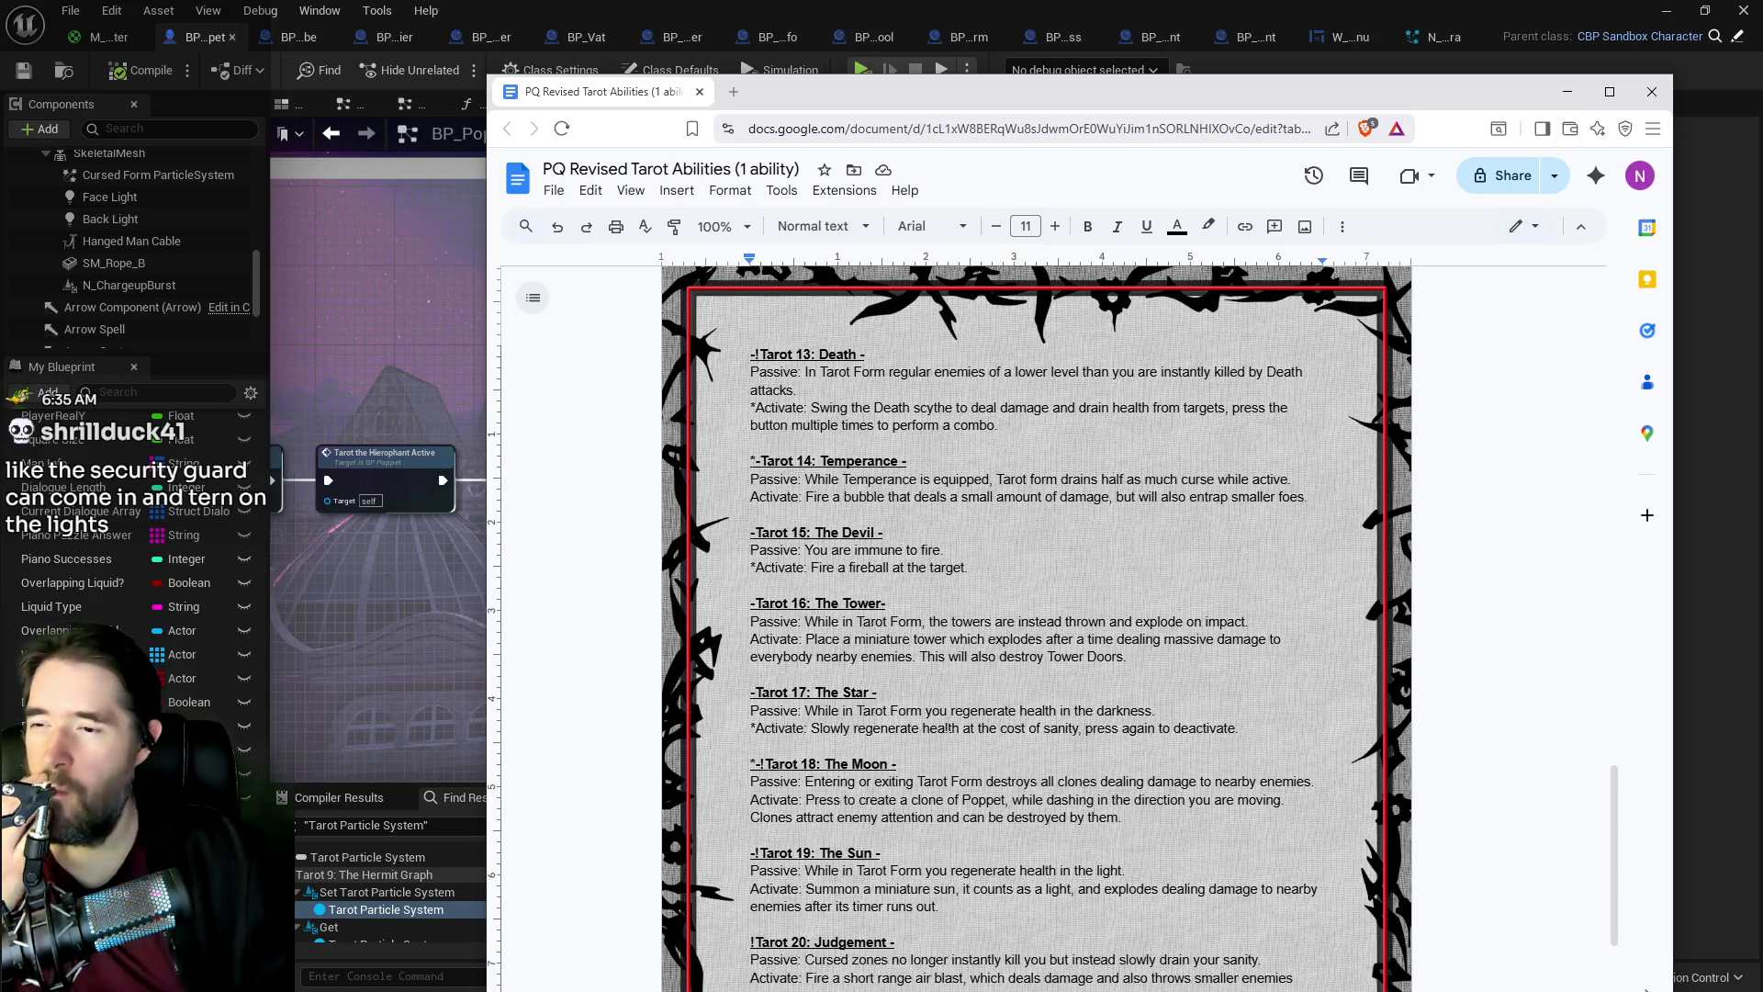
pyautogui.scroll(-1, 873, 987)
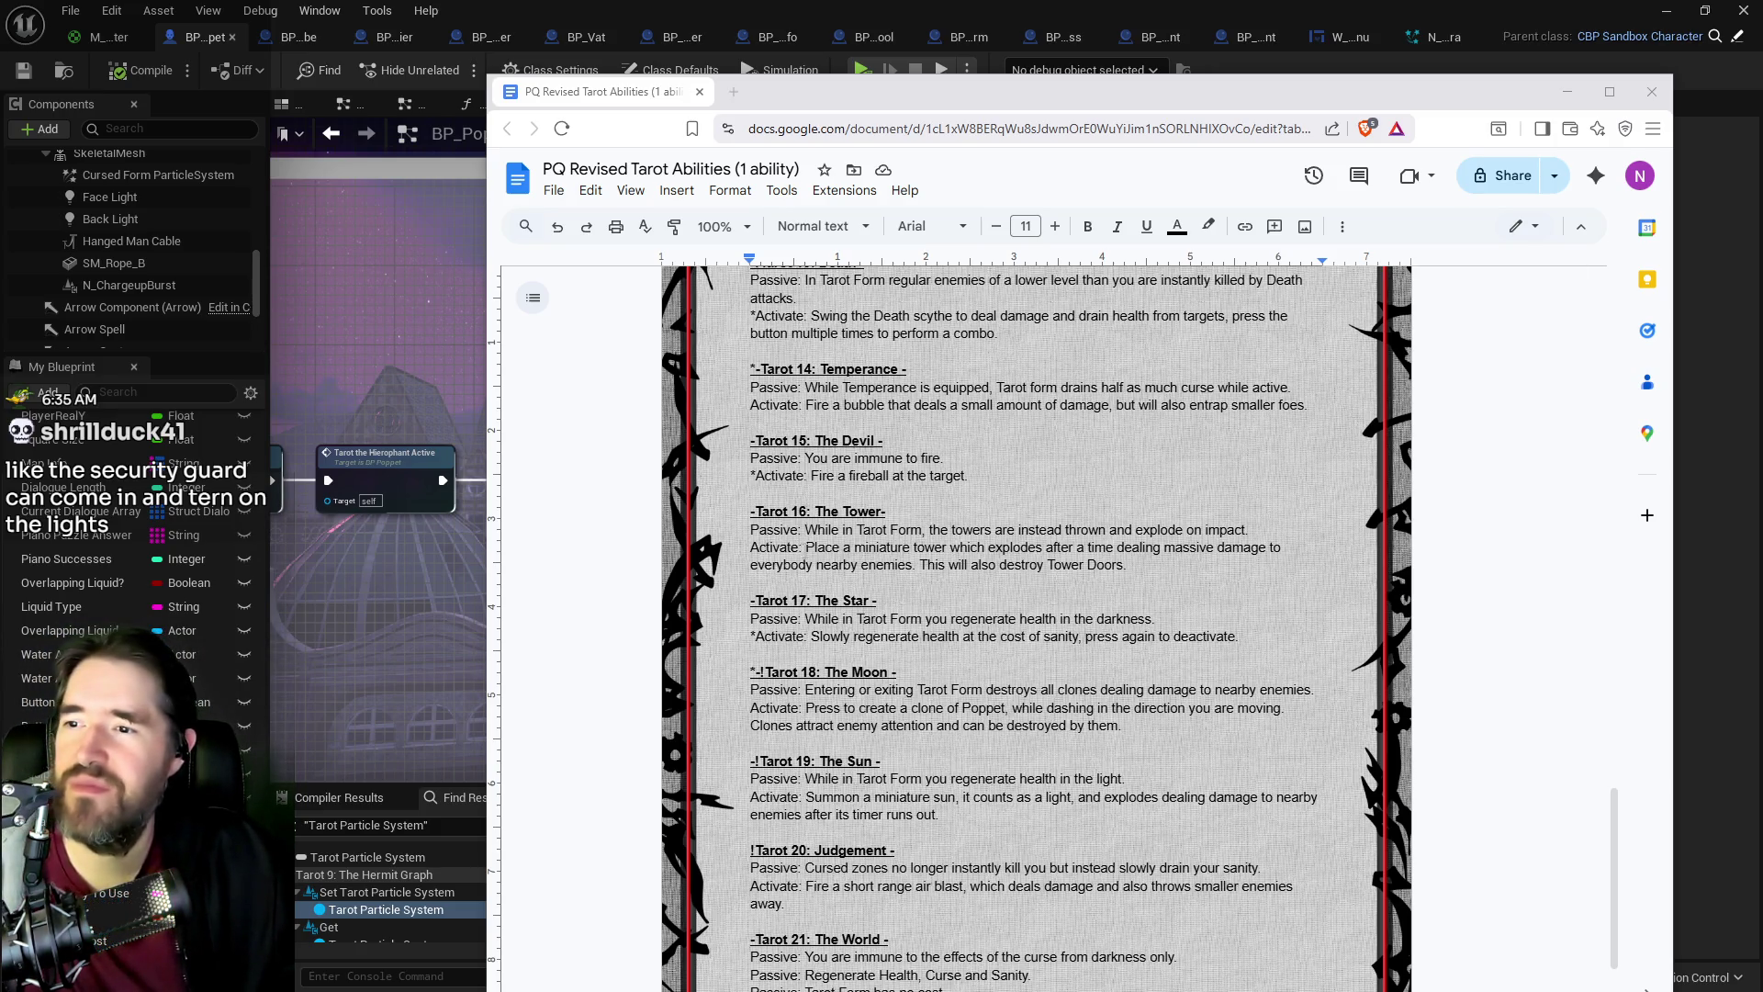
pyautogui.scroll(-1, 1036, 624)
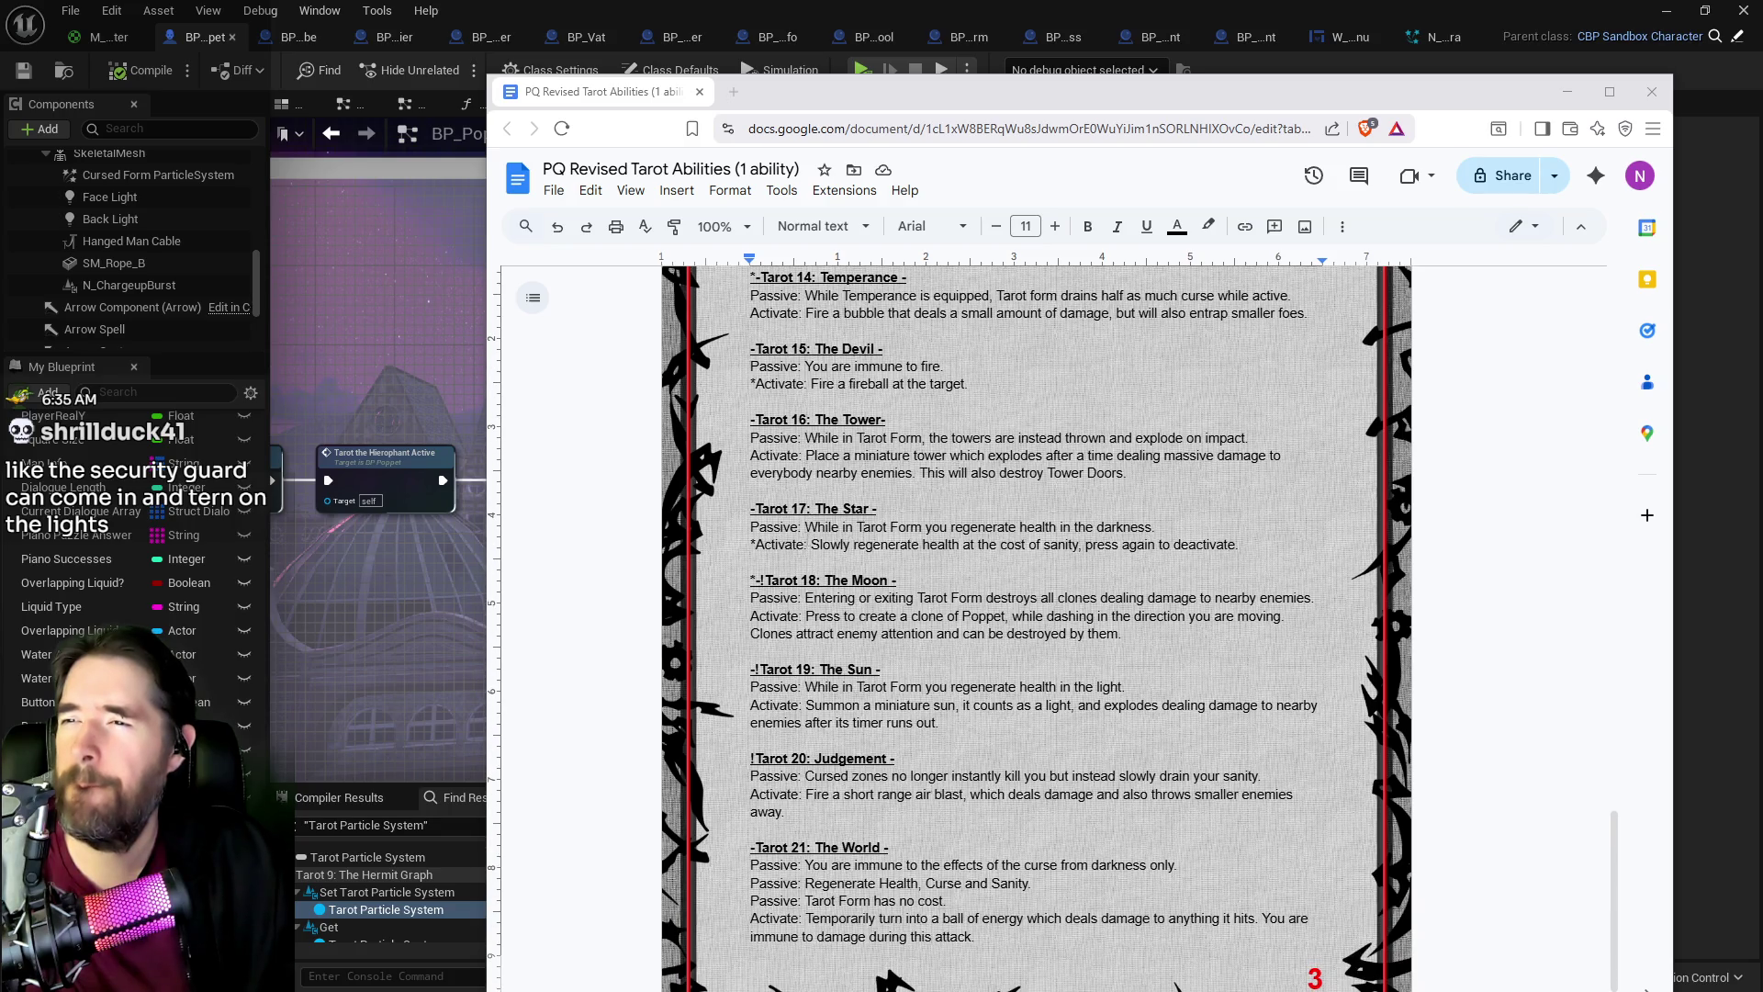
pyautogui.scroll(2, 817, 531)
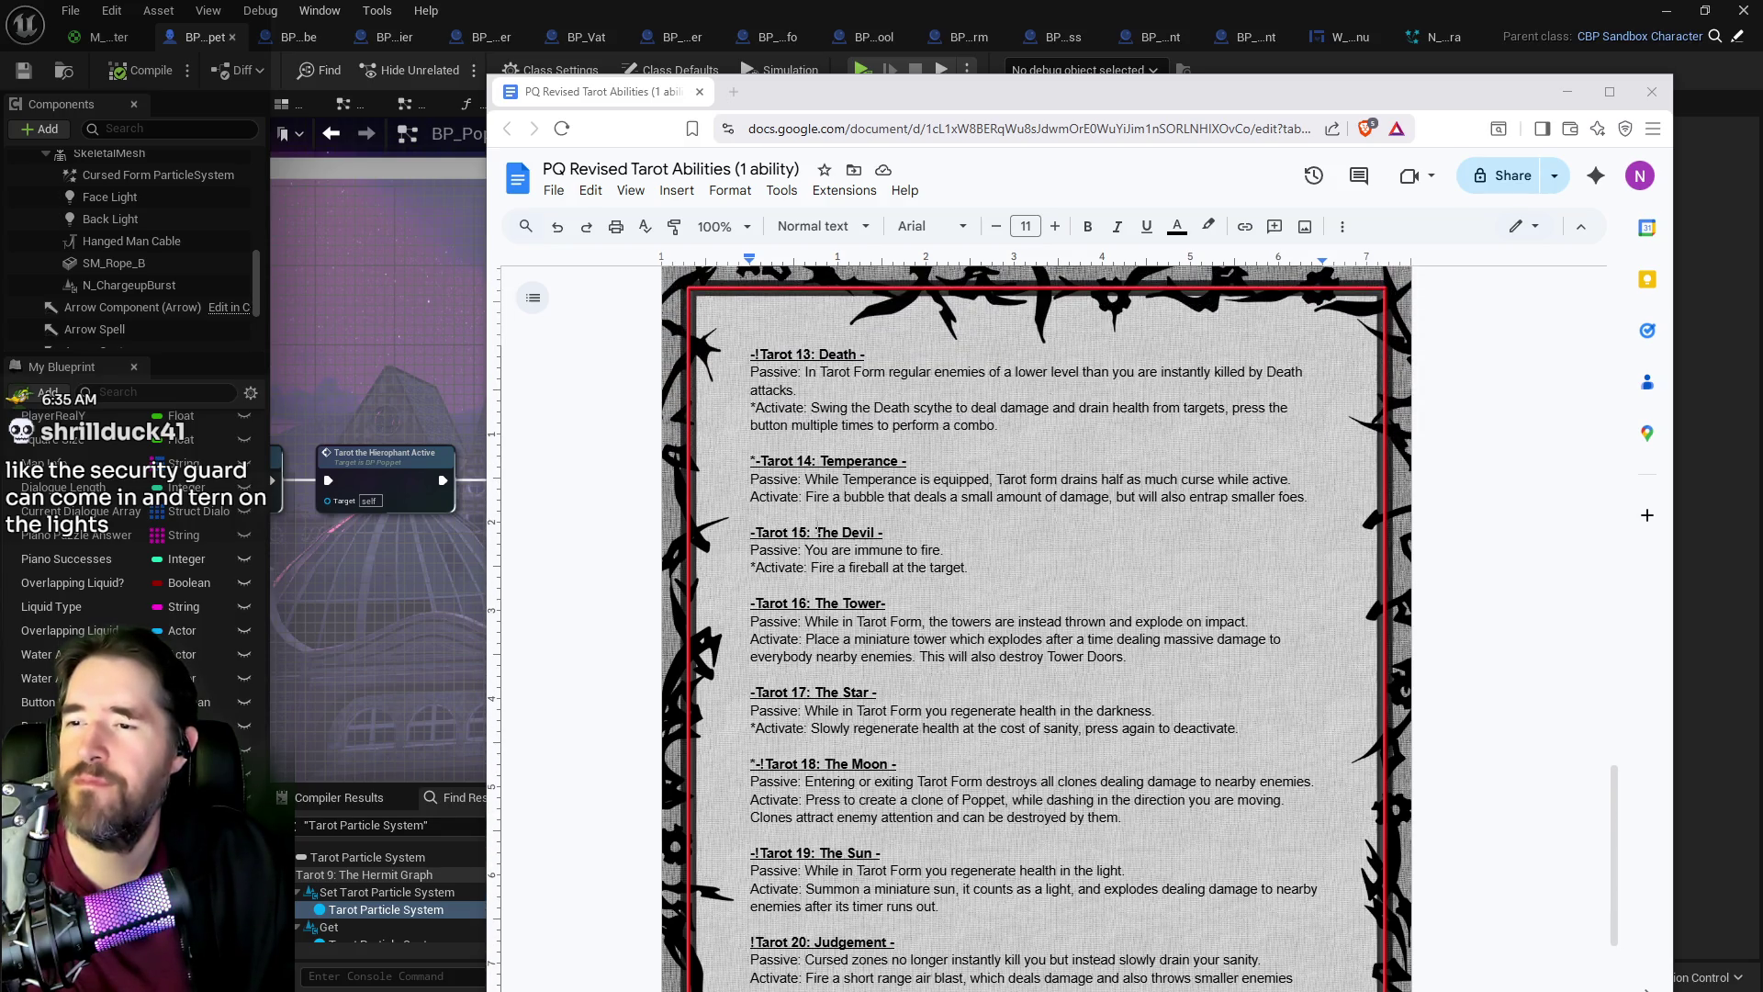
pyautogui.moveTo(1152, 660)
pyautogui.mouseDown()
pyautogui.moveTo(749, 640)
pyautogui.moveTo(739, 615)
pyautogui.mouseUp()
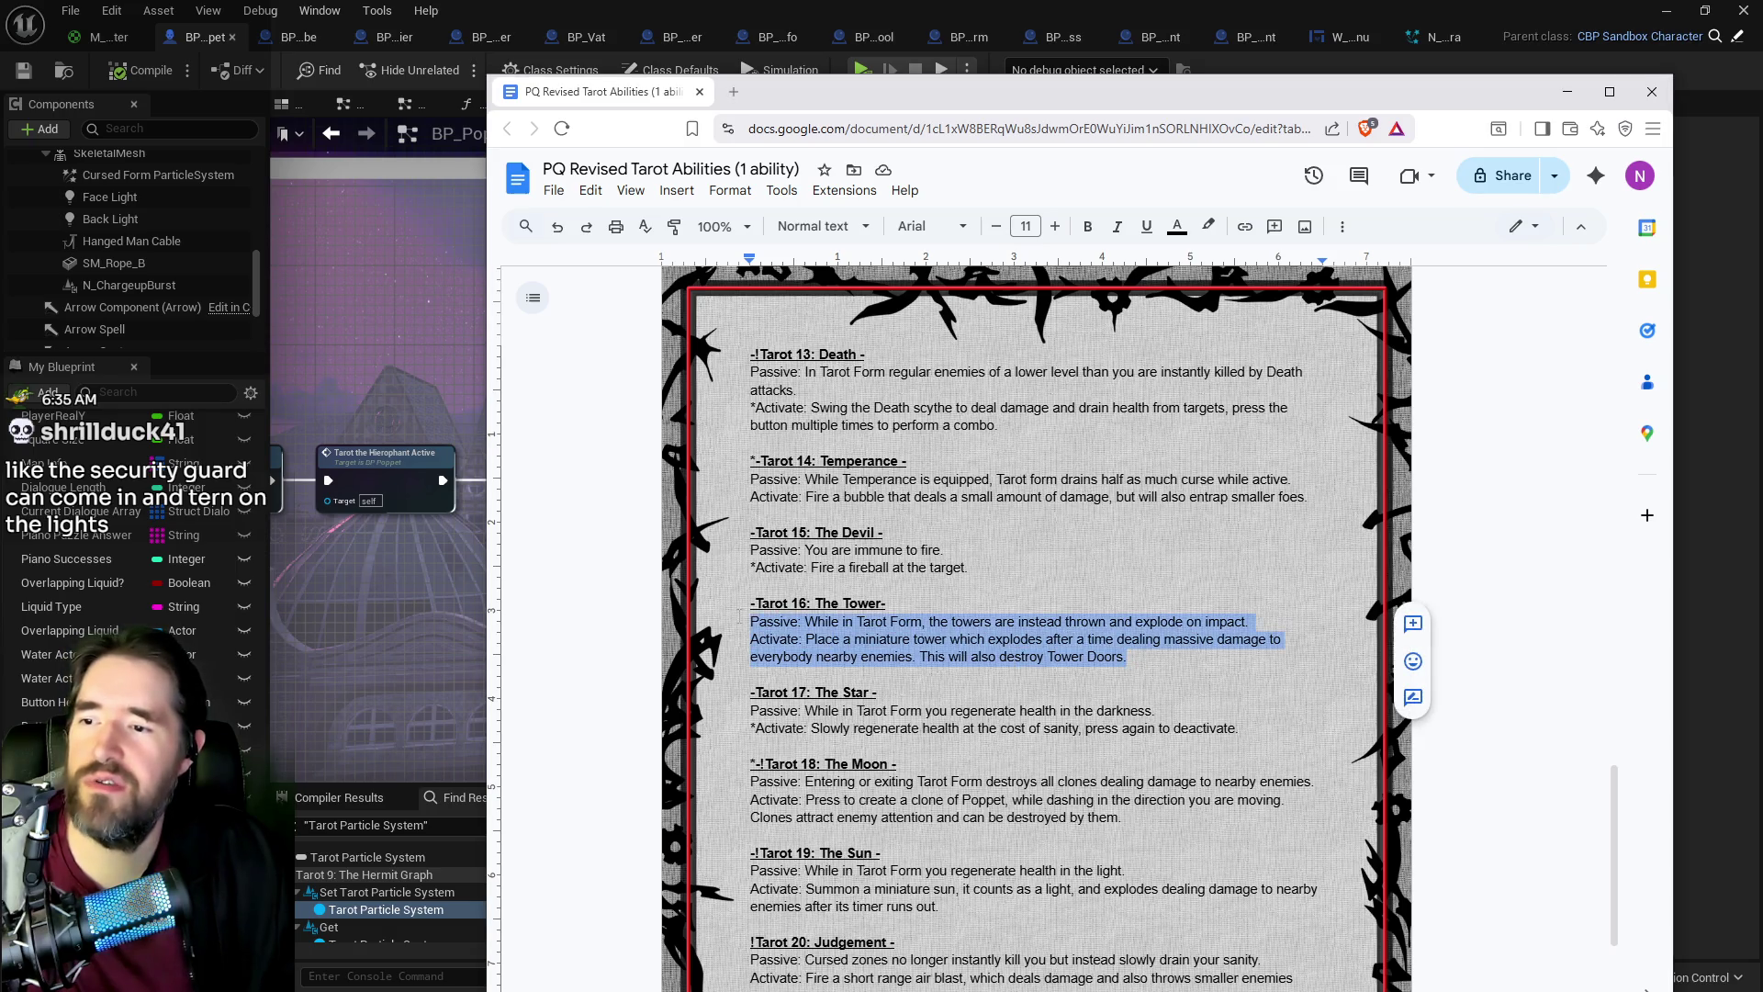
pyautogui.click(1099, 728)
pyautogui.moveTo(1128, 657)
pyautogui.mouseDown()
pyautogui.moveTo(749, 622)
pyautogui.moveTo(772, 622)
pyautogui.mouseUp()
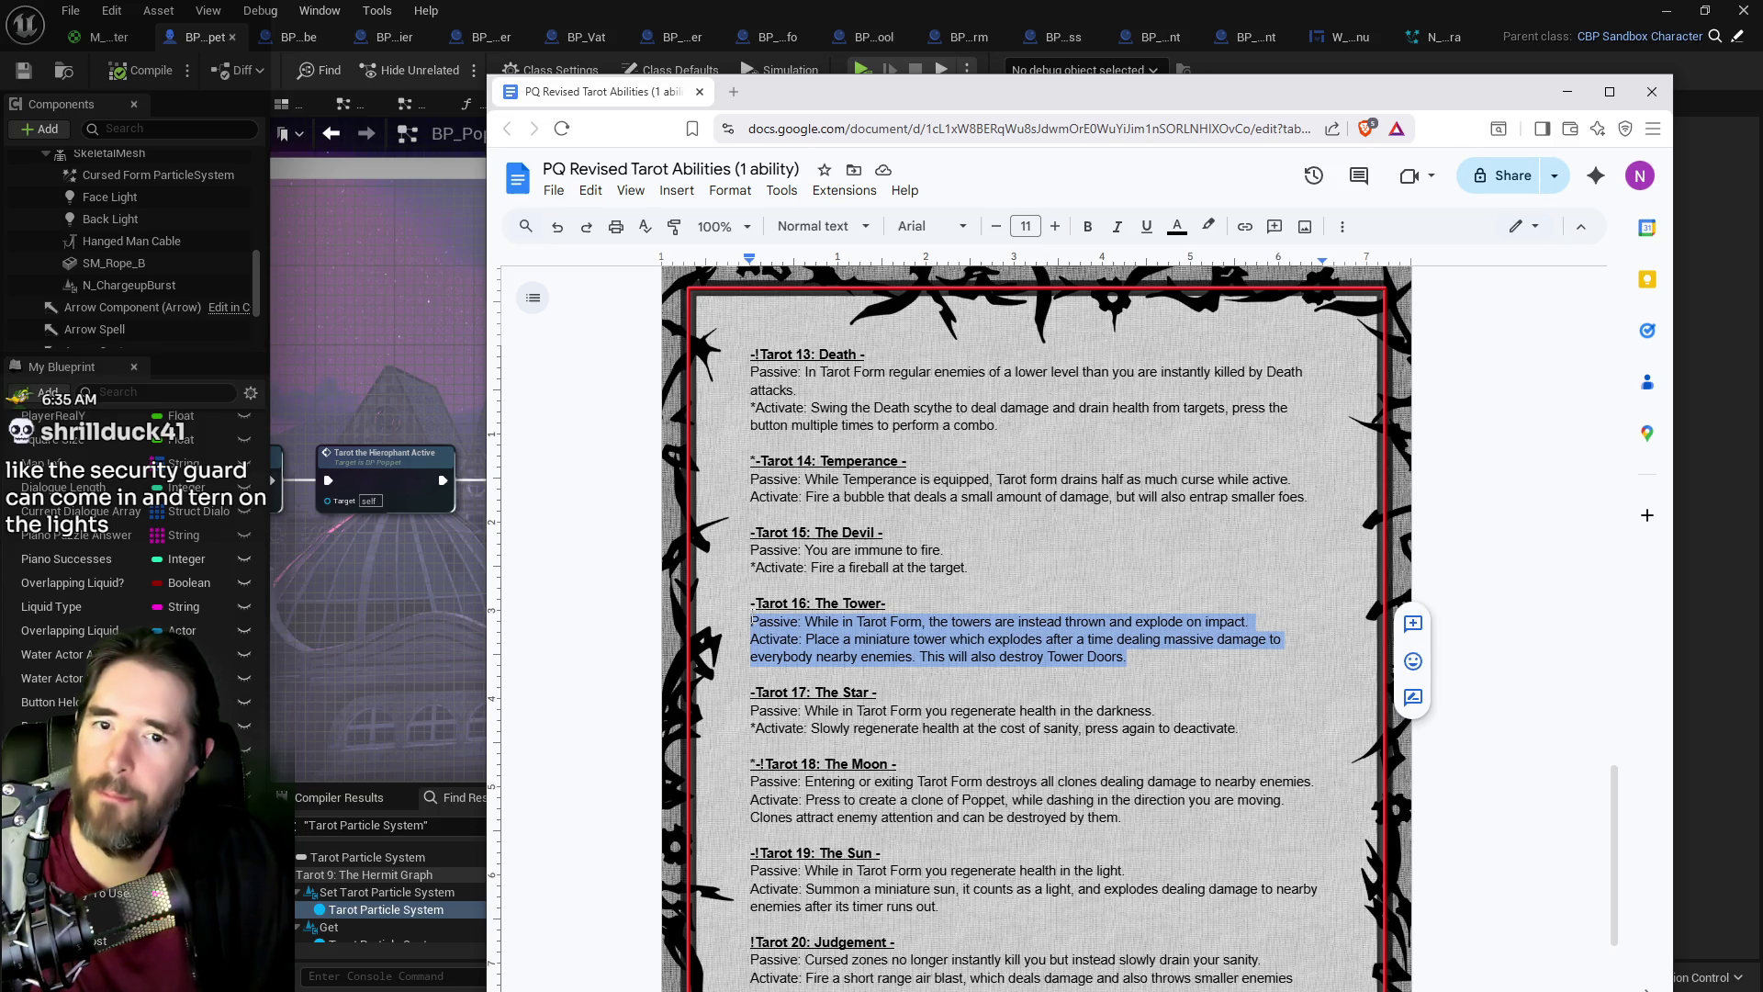
pyautogui.press('super+Down')
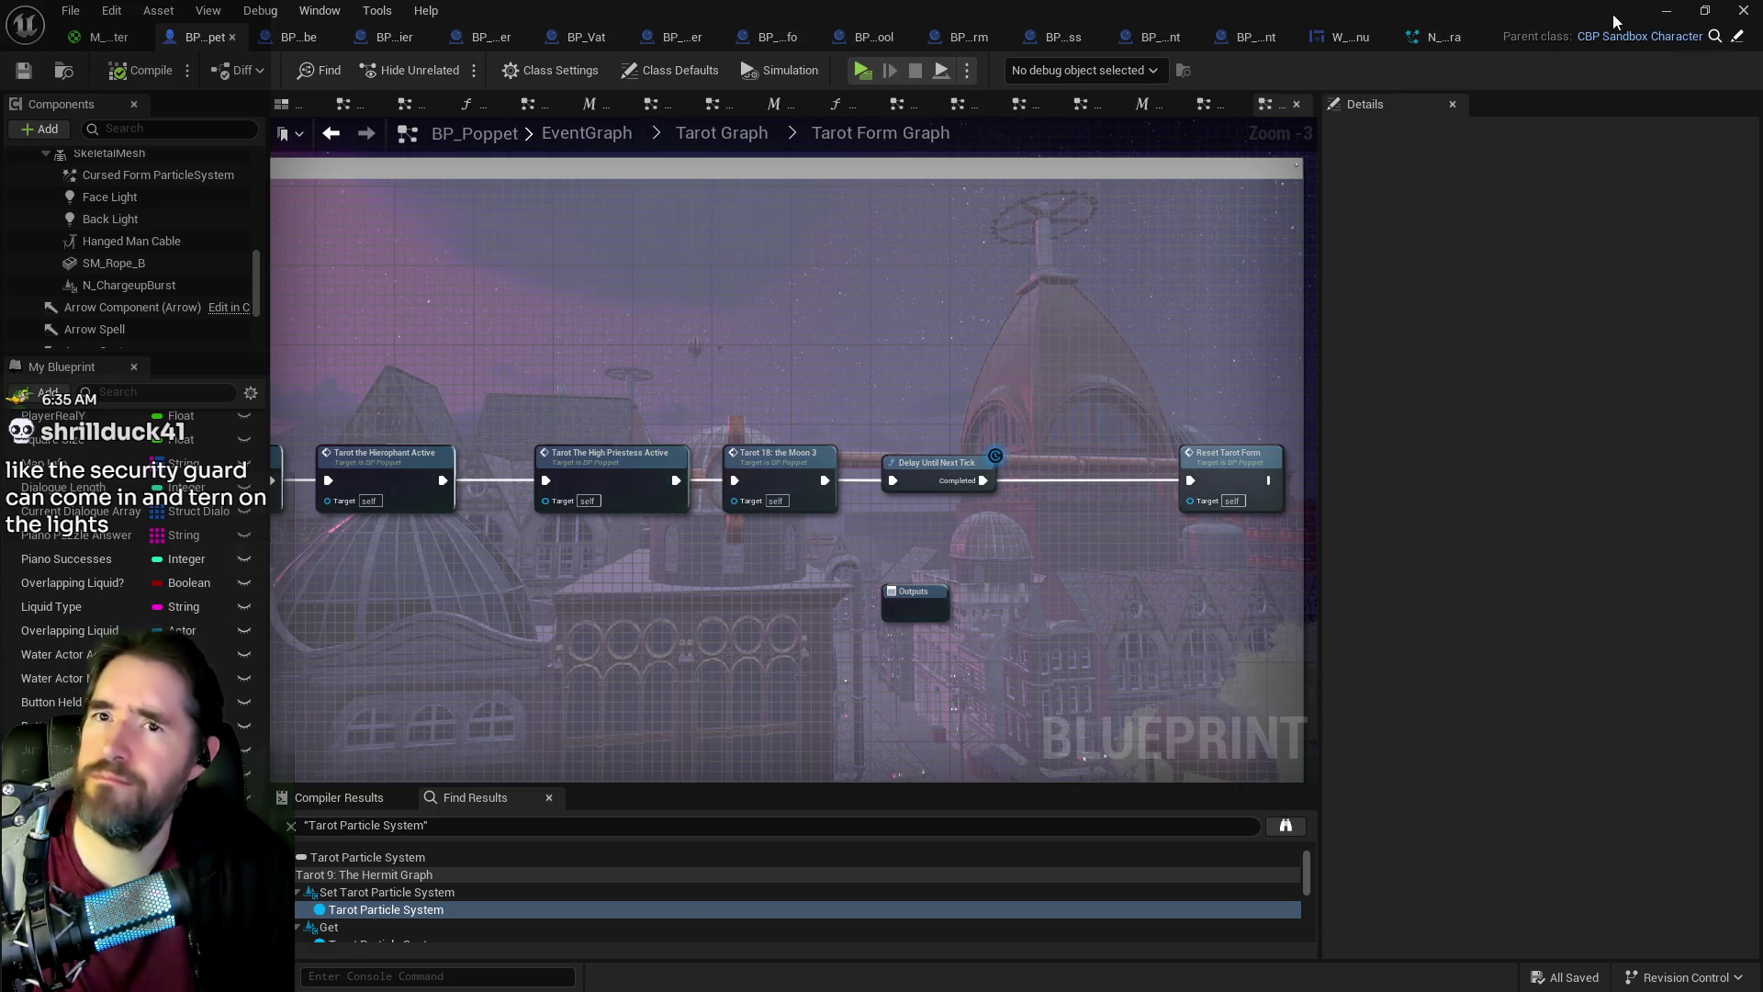
pyautogui.click(1665, 10)
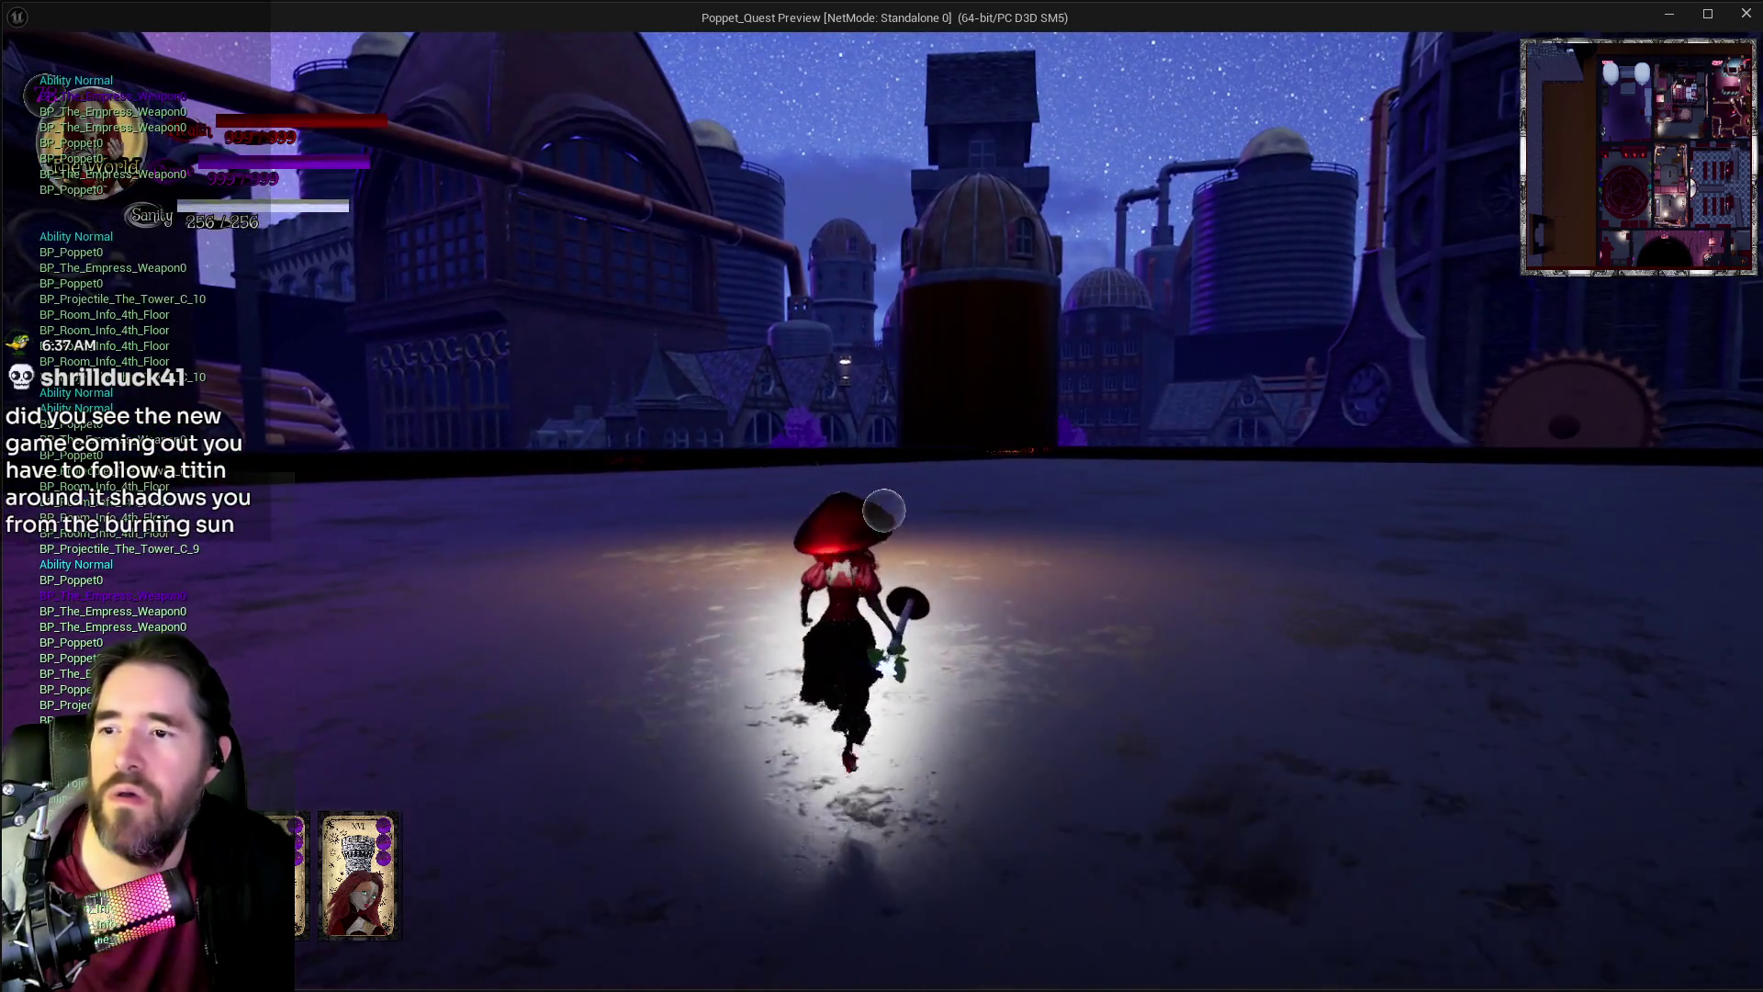
# Step: Attack with Poppet's weapon, trigger the bat wings, and fire Tower projectiles at the gear tower
pyautogui.click(883, 510)
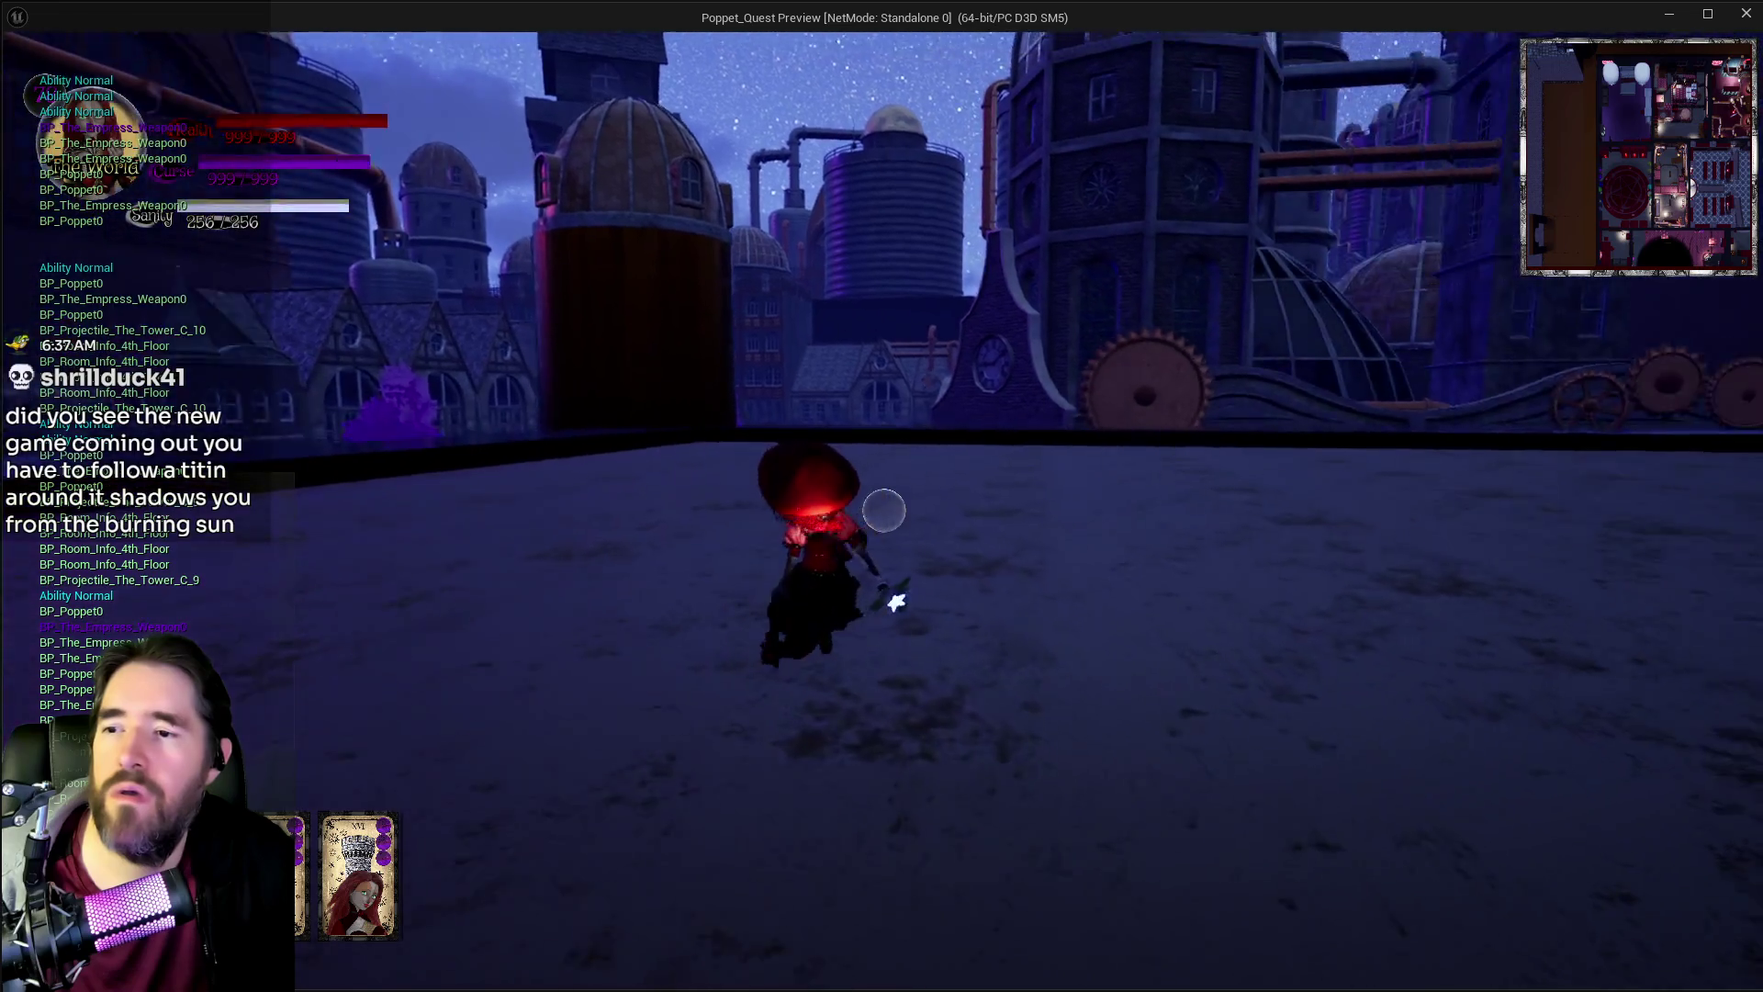
pyautogui.click(883, 509)
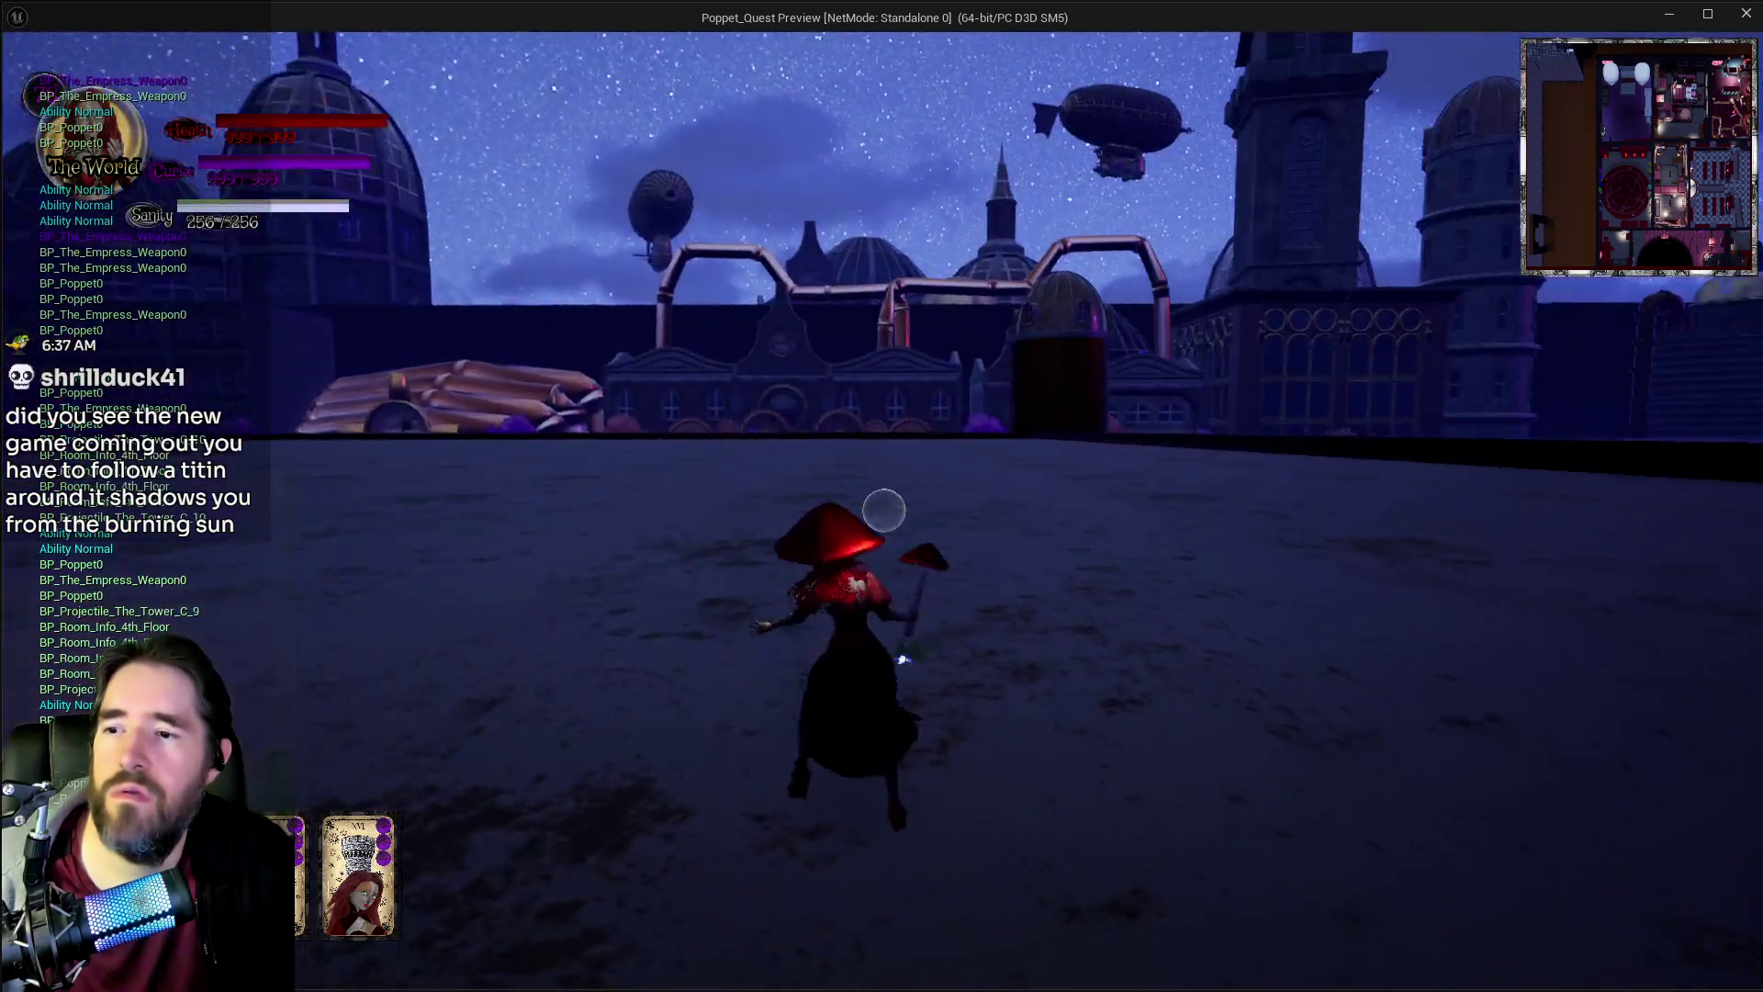
pyautogui.click(883, 510)
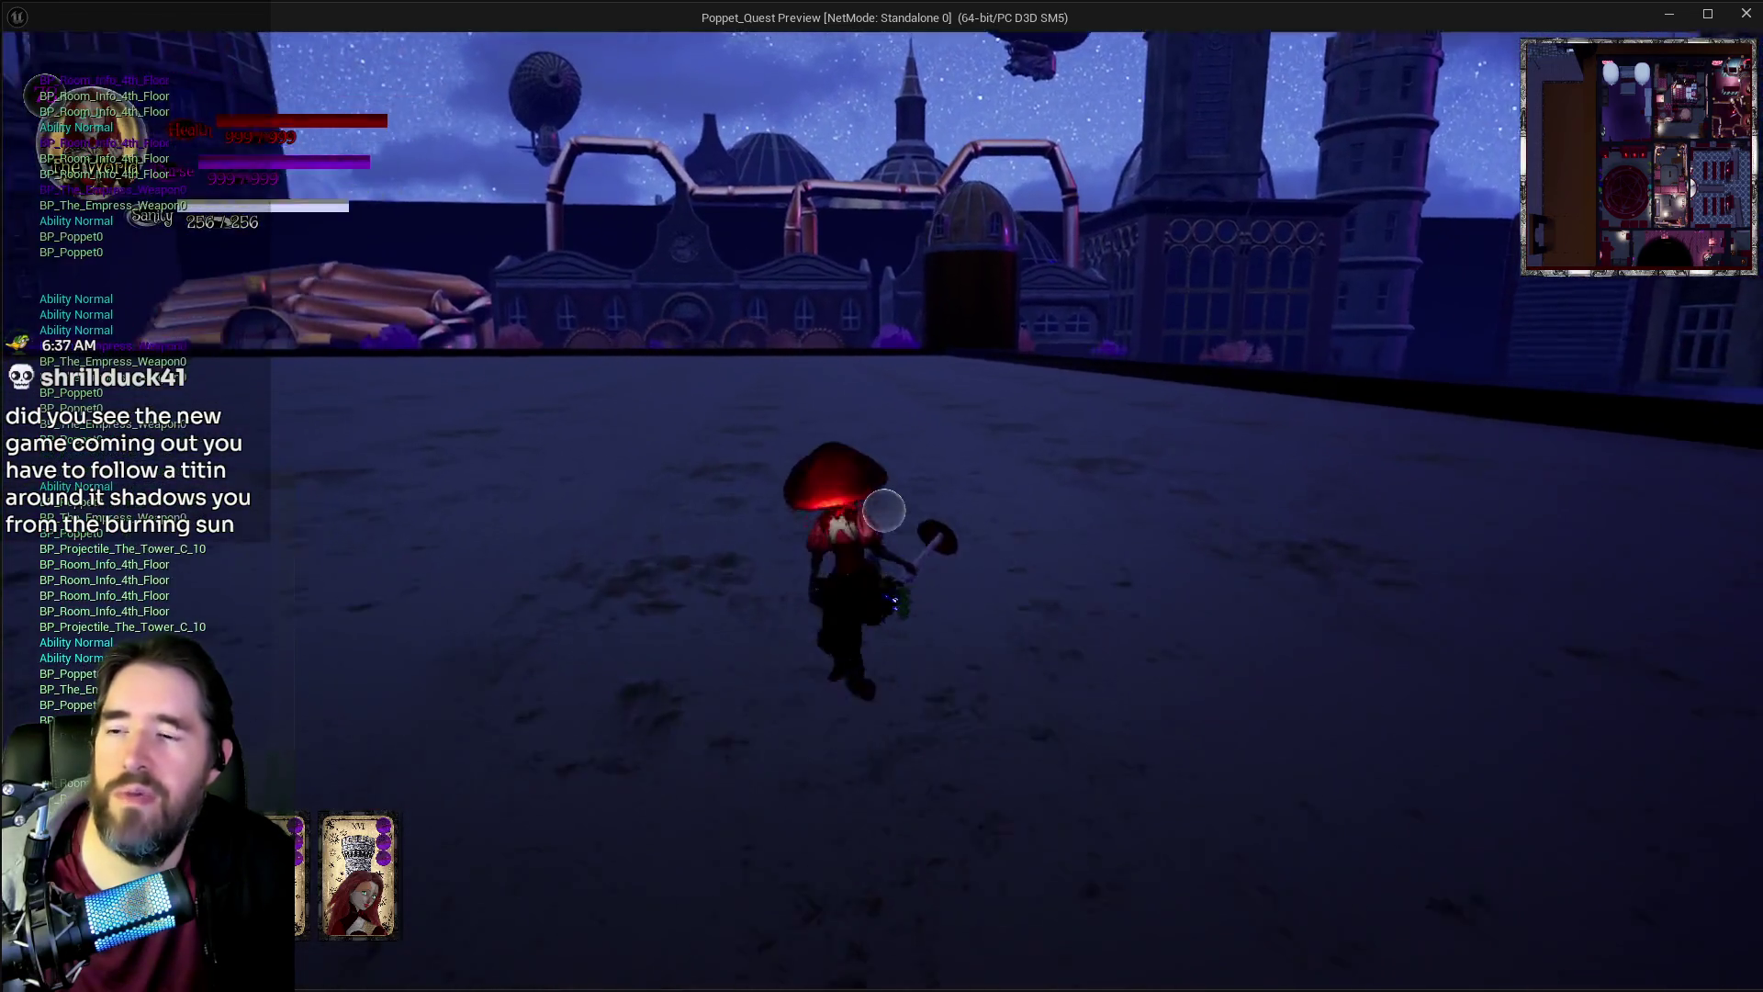
pyautogui.click(884, 510)
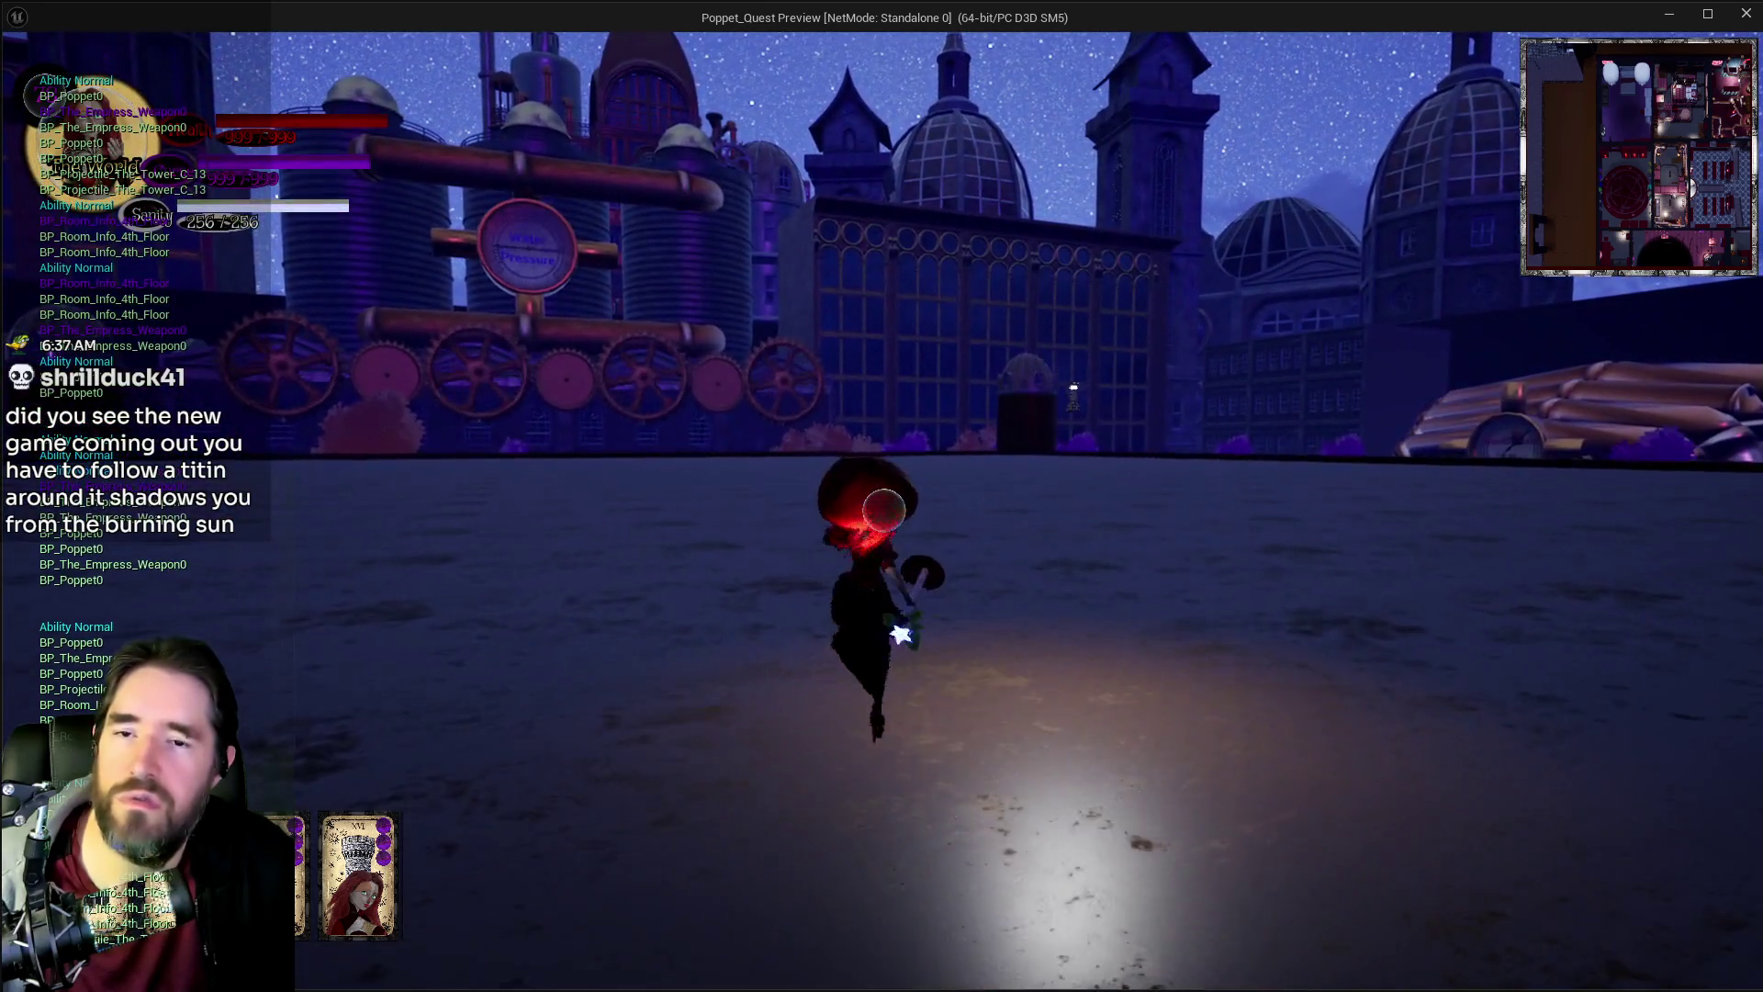
pyautogui.click(884, 510)
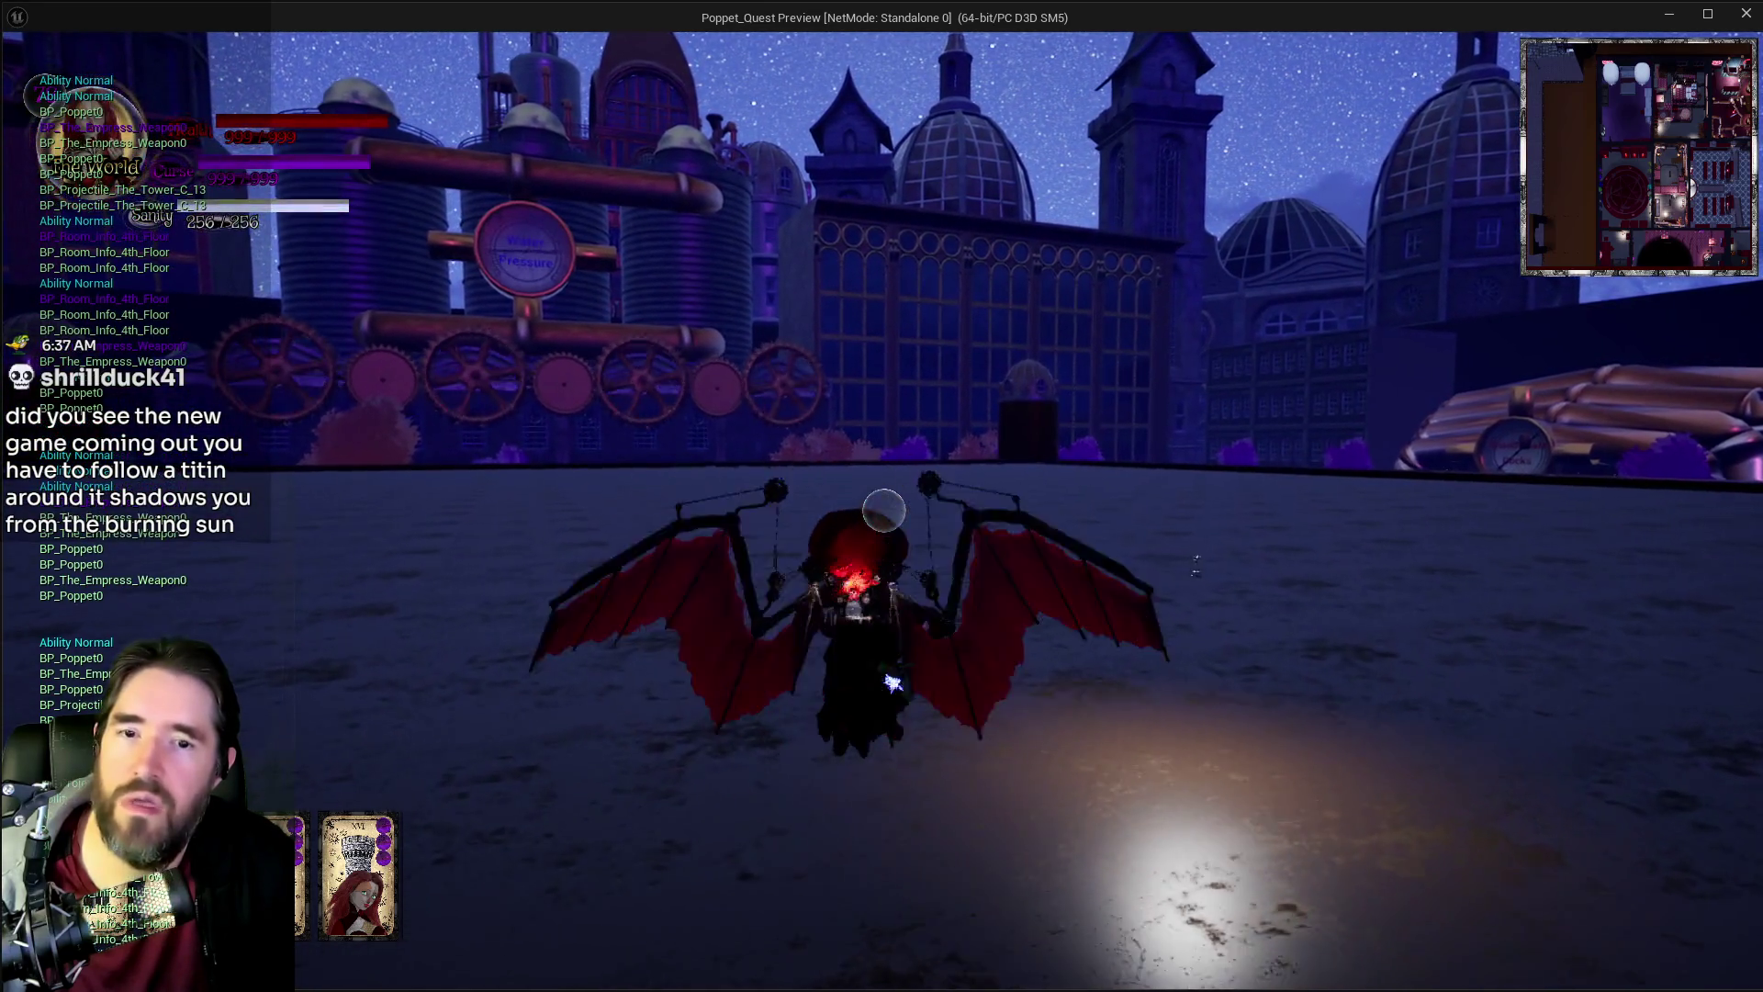
pyautogui.click(883, 509)
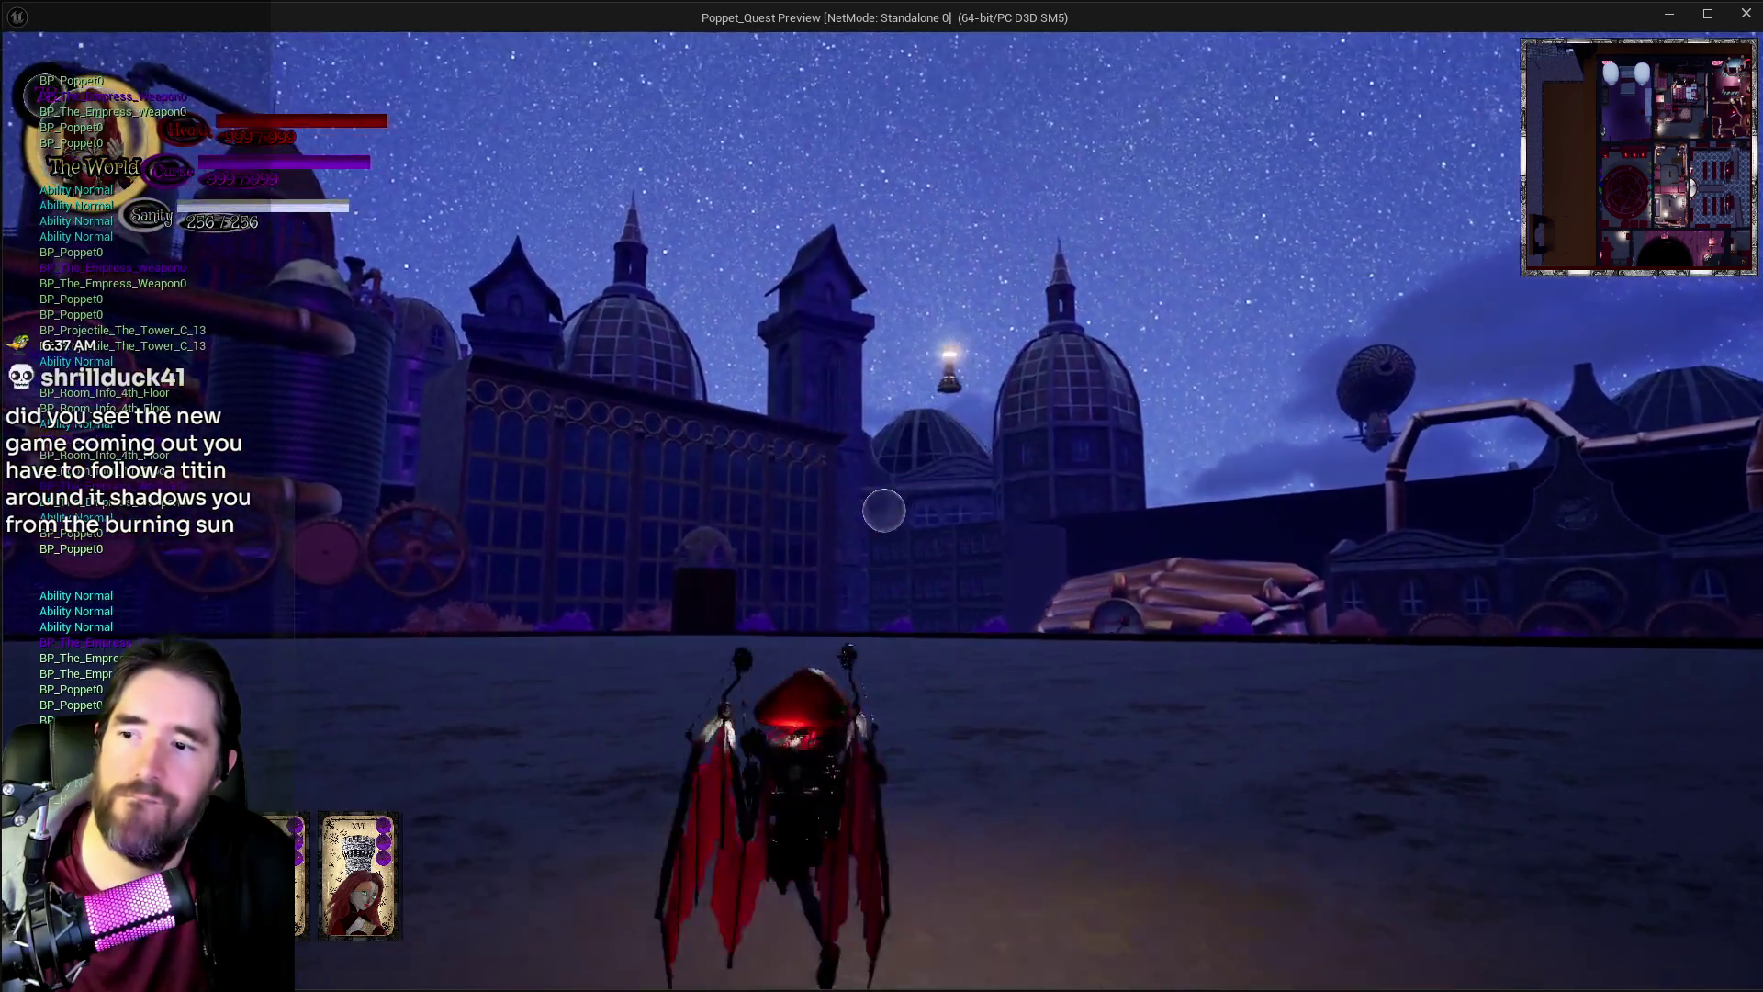
pyautogui.click(883, 510)
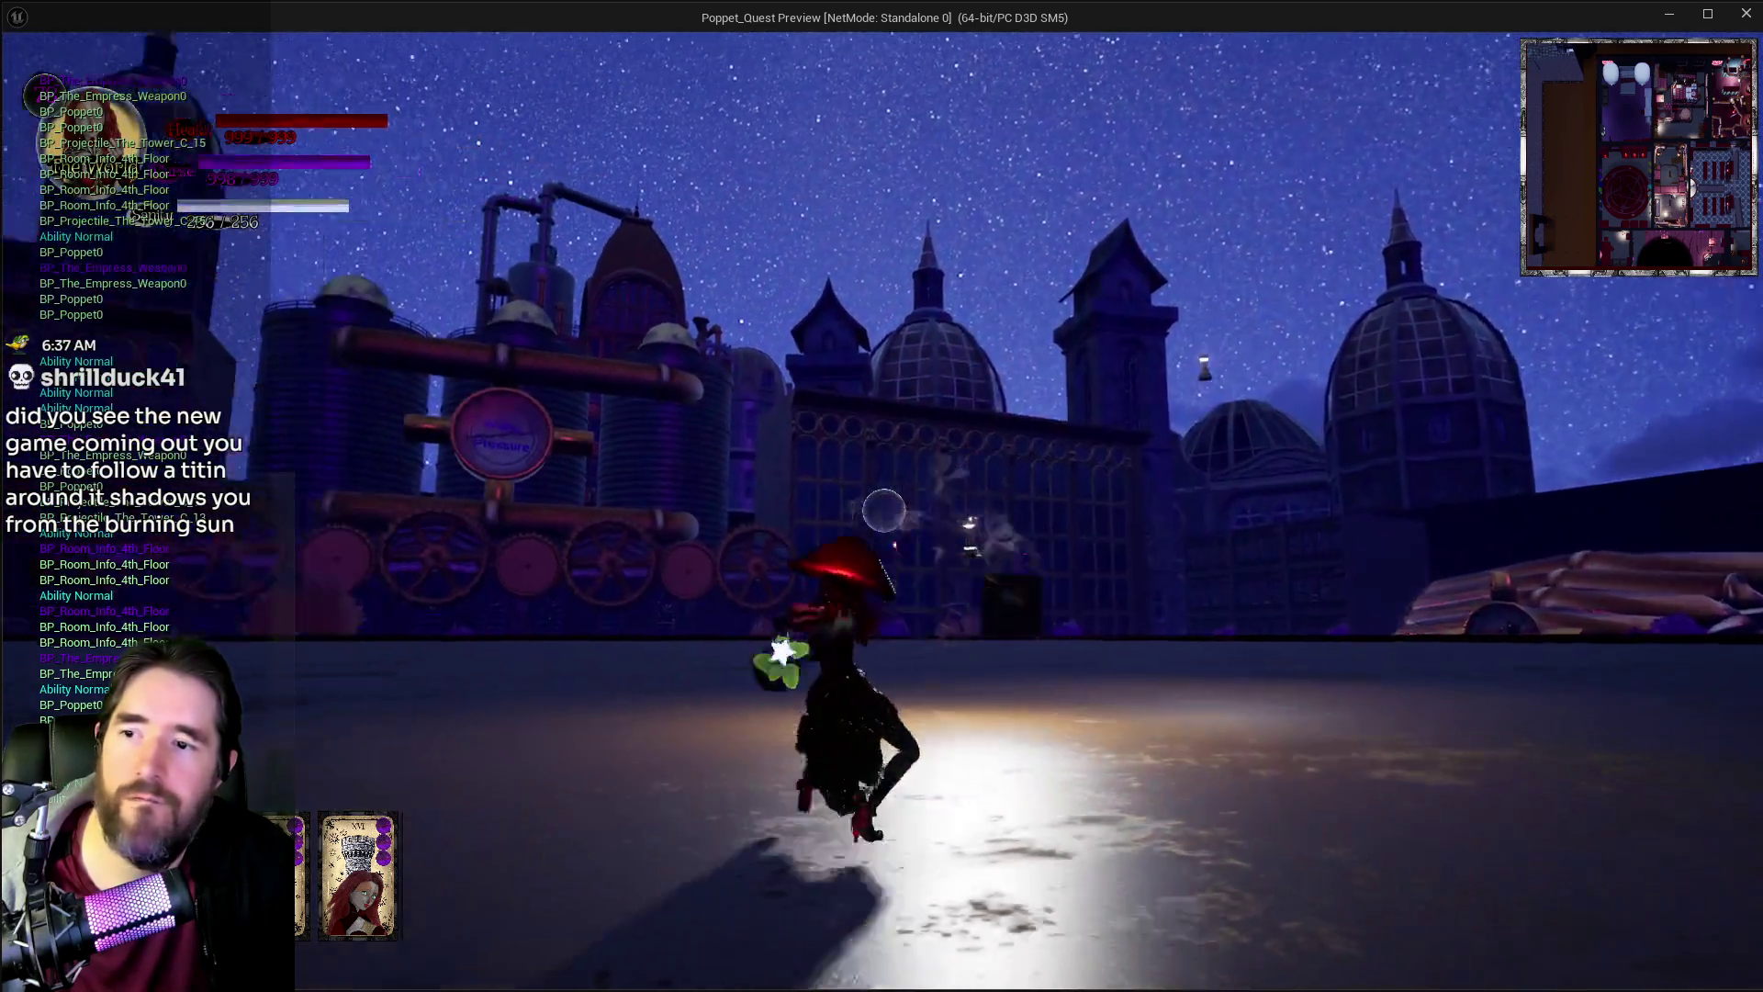
pyautogui.click(884, 509)
pyautogui.click(883, 510)
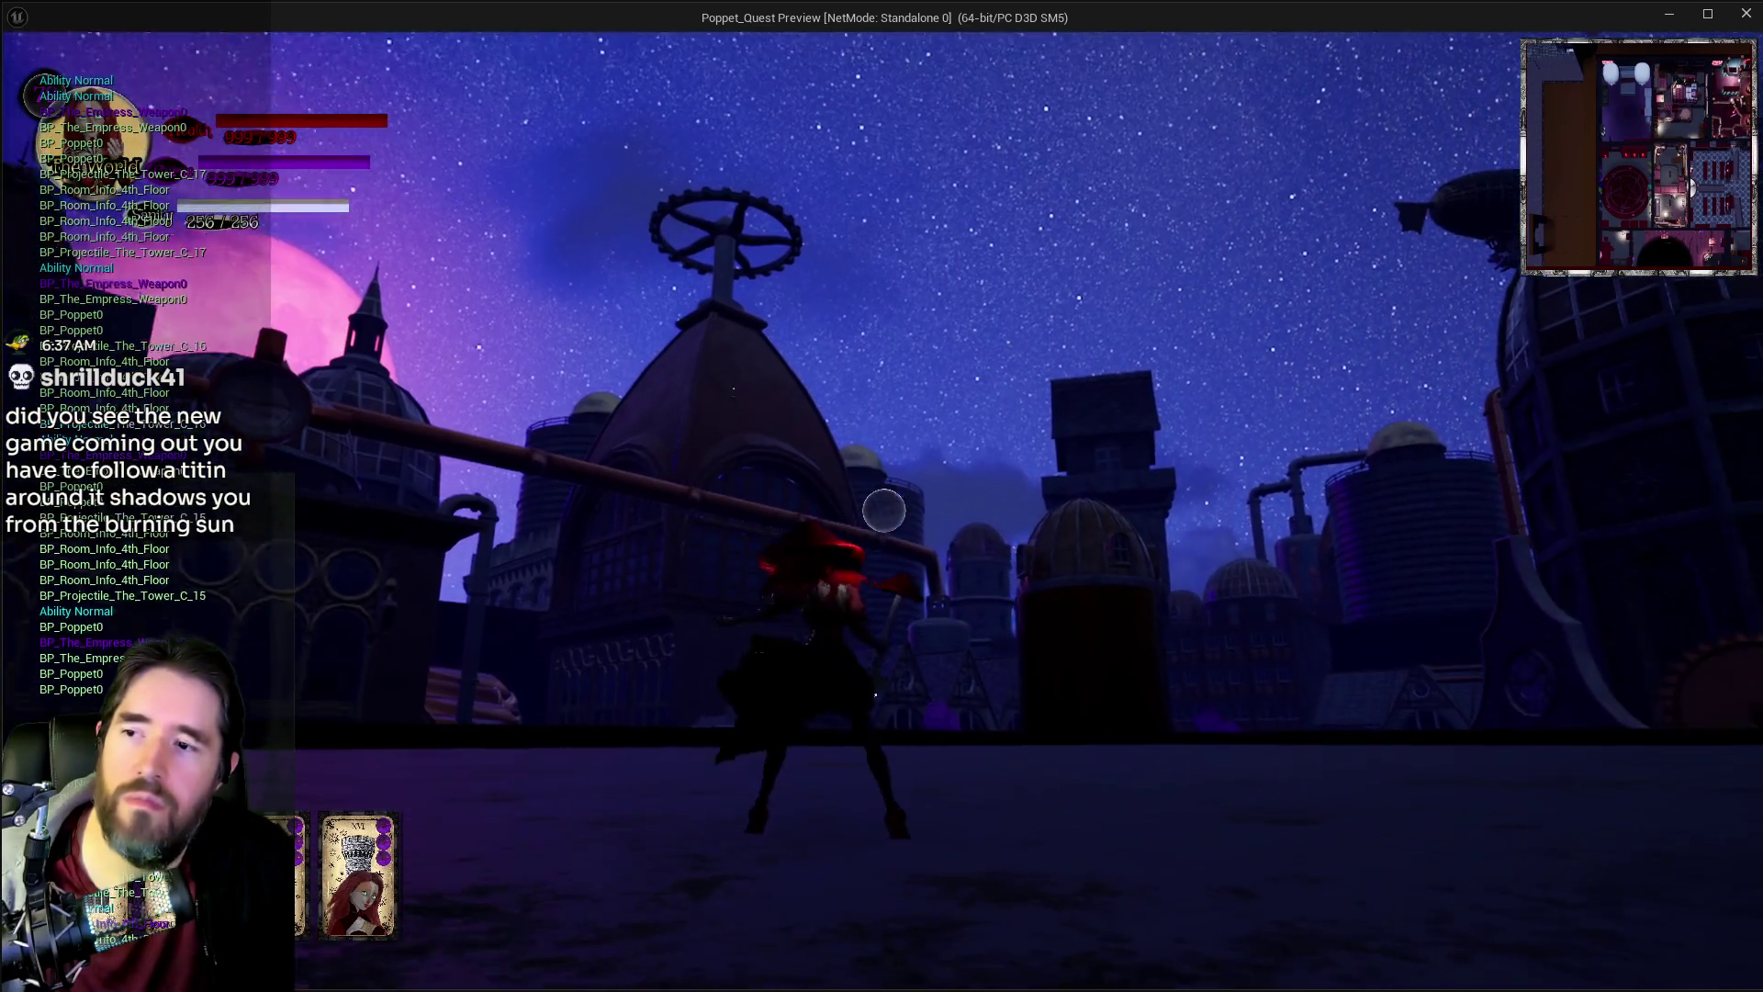
# Step: Swing the red winged Empress weapon and fire exploding Tower projectiles across the rooftop
pyautogui.click(883, 510)
pyautogui.click(883, 510)
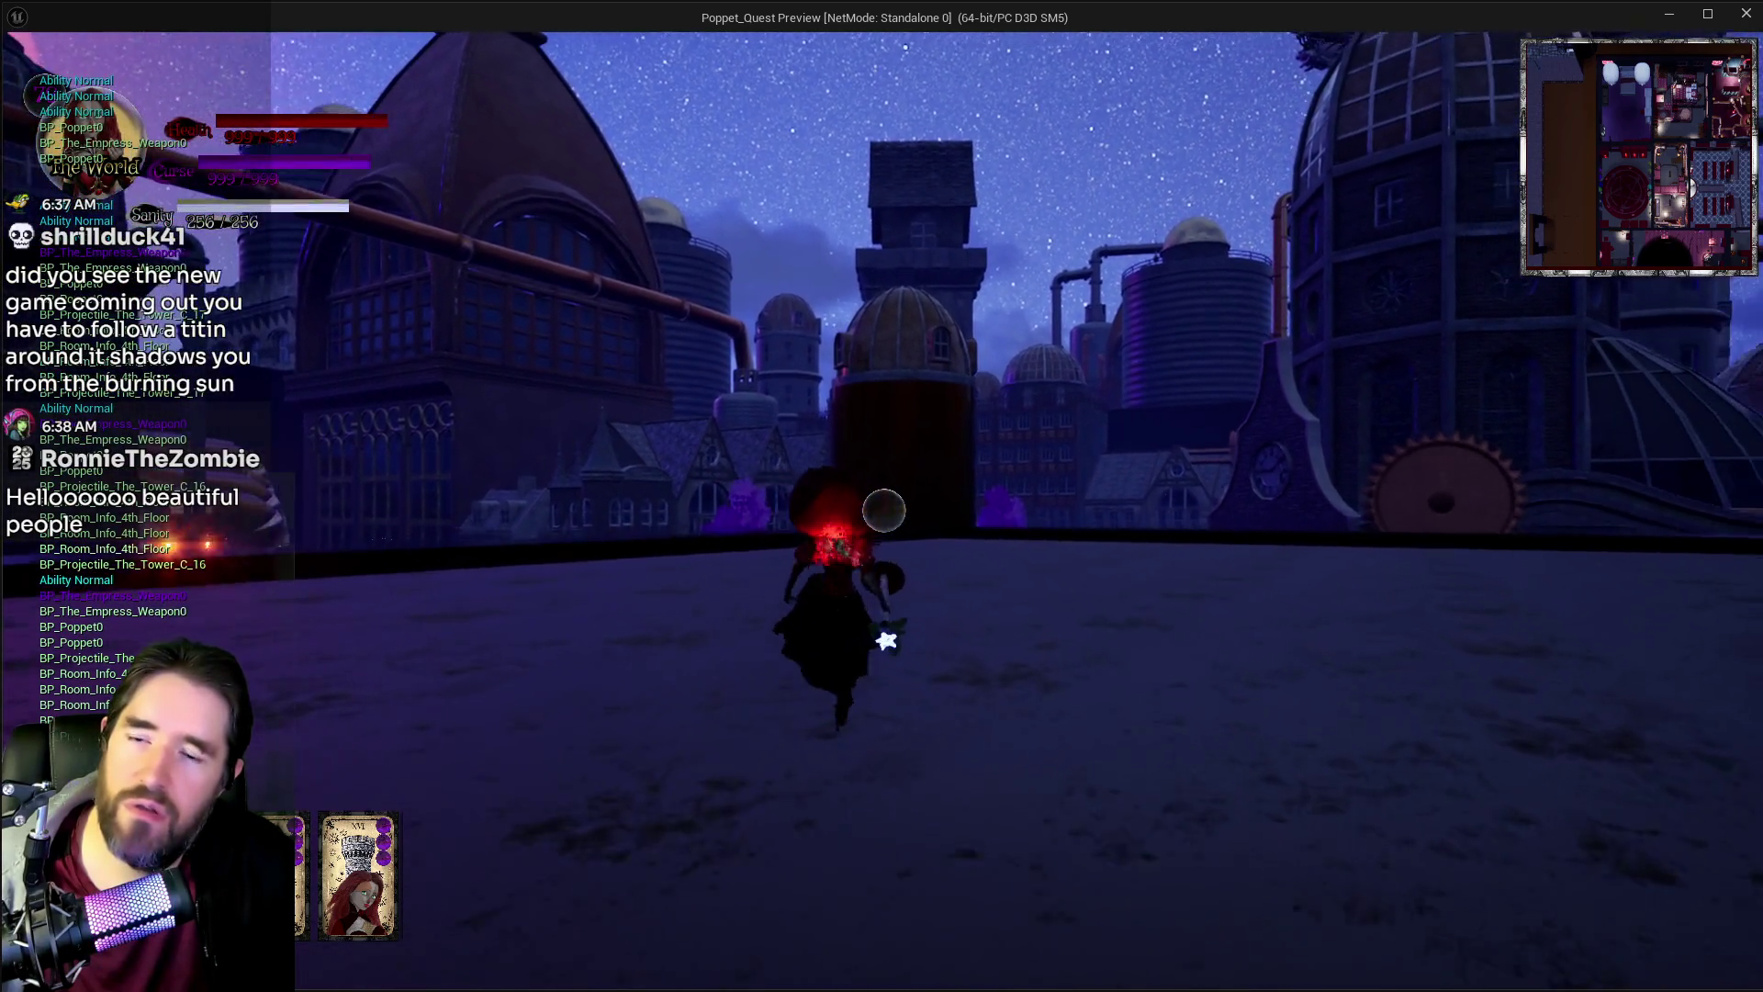
pyautogui.click(883, 510)
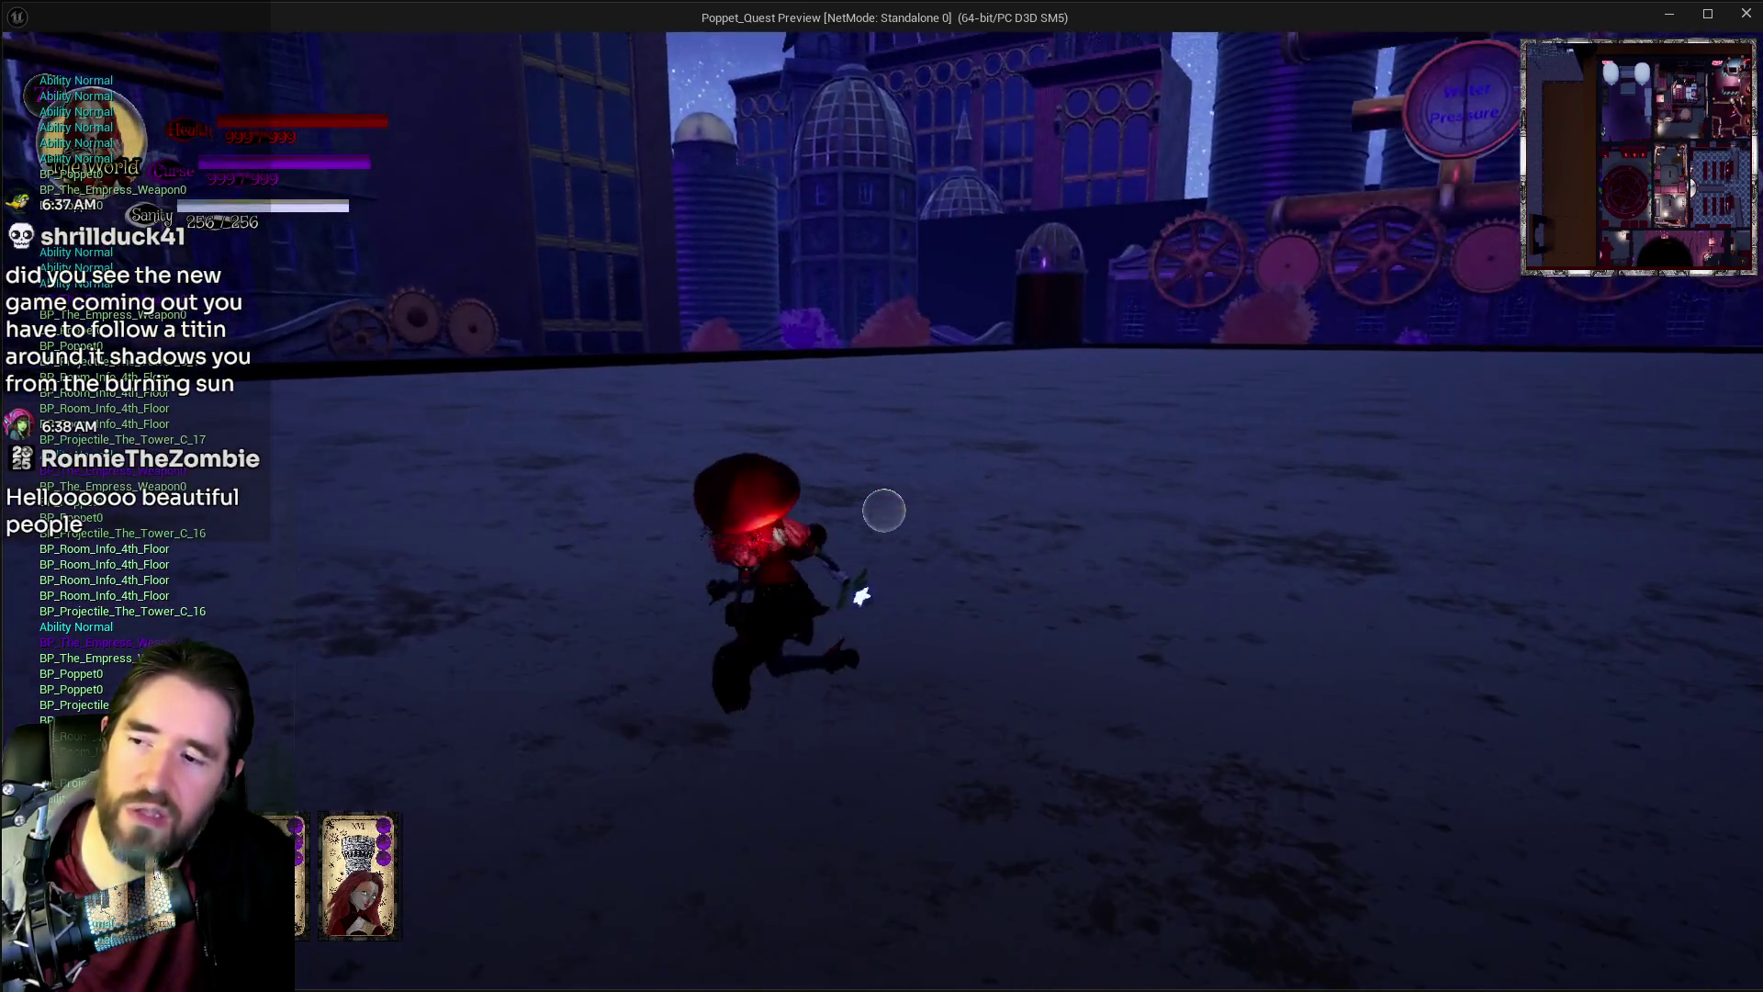
pyautogui.click(884, 510)
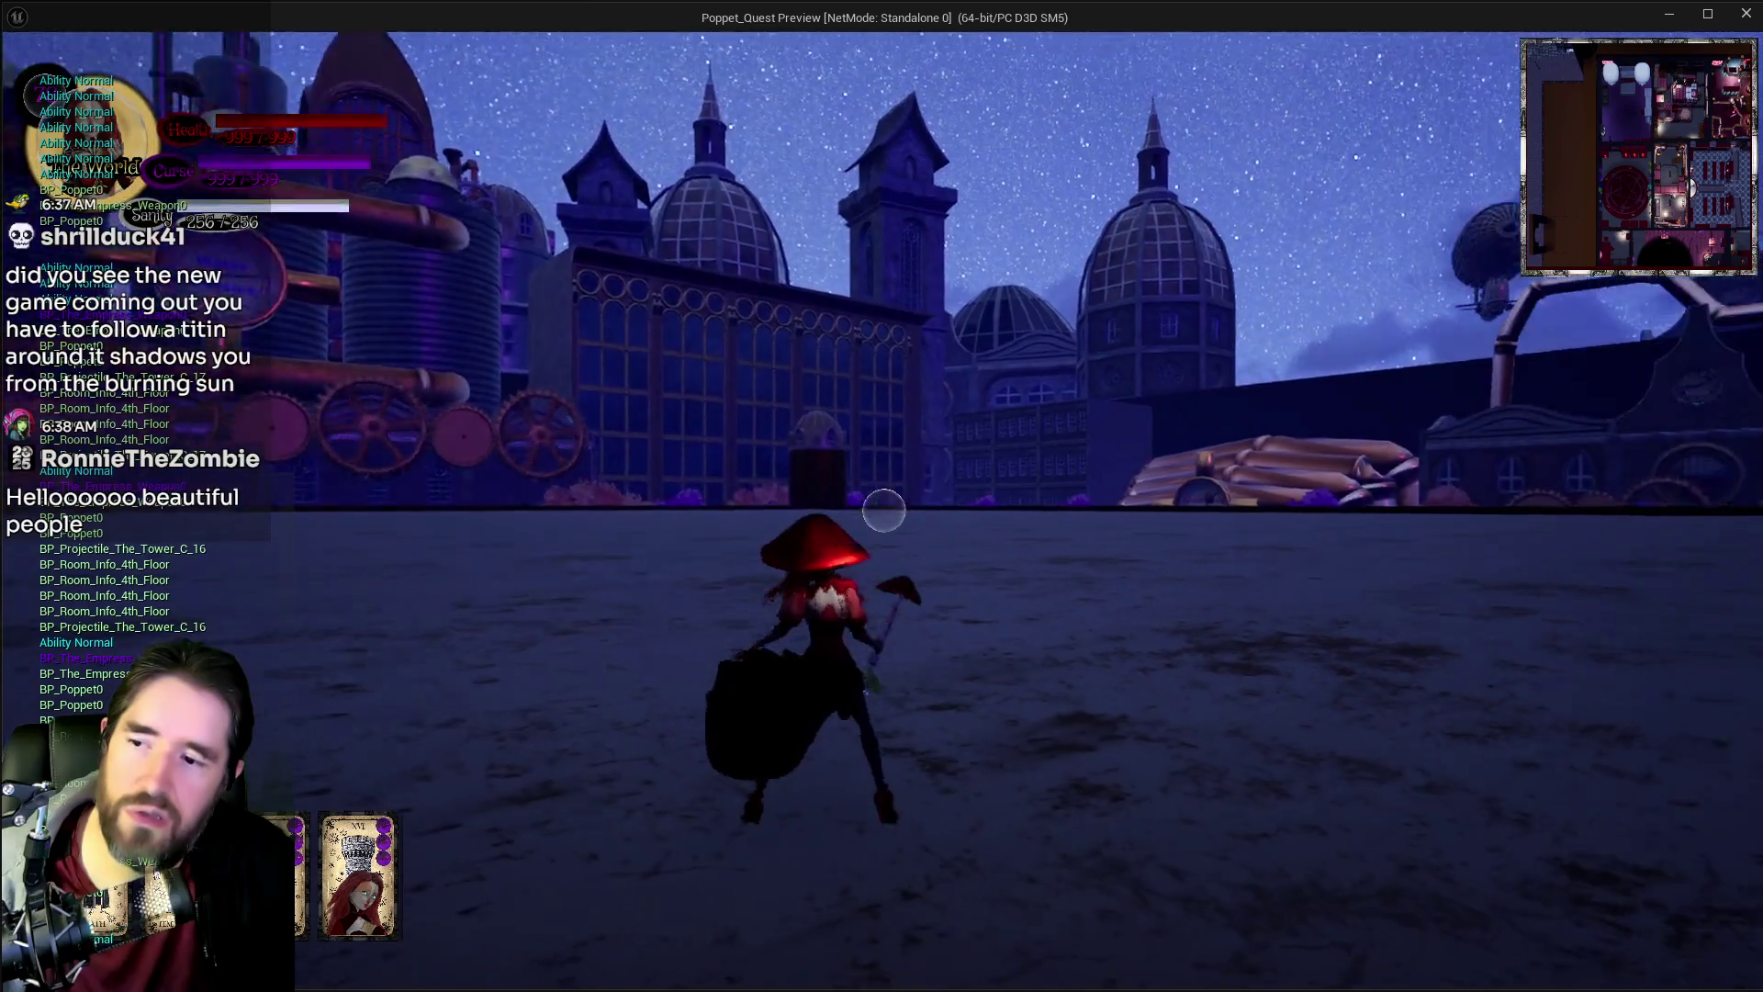
pyautogui.click(884, 510)
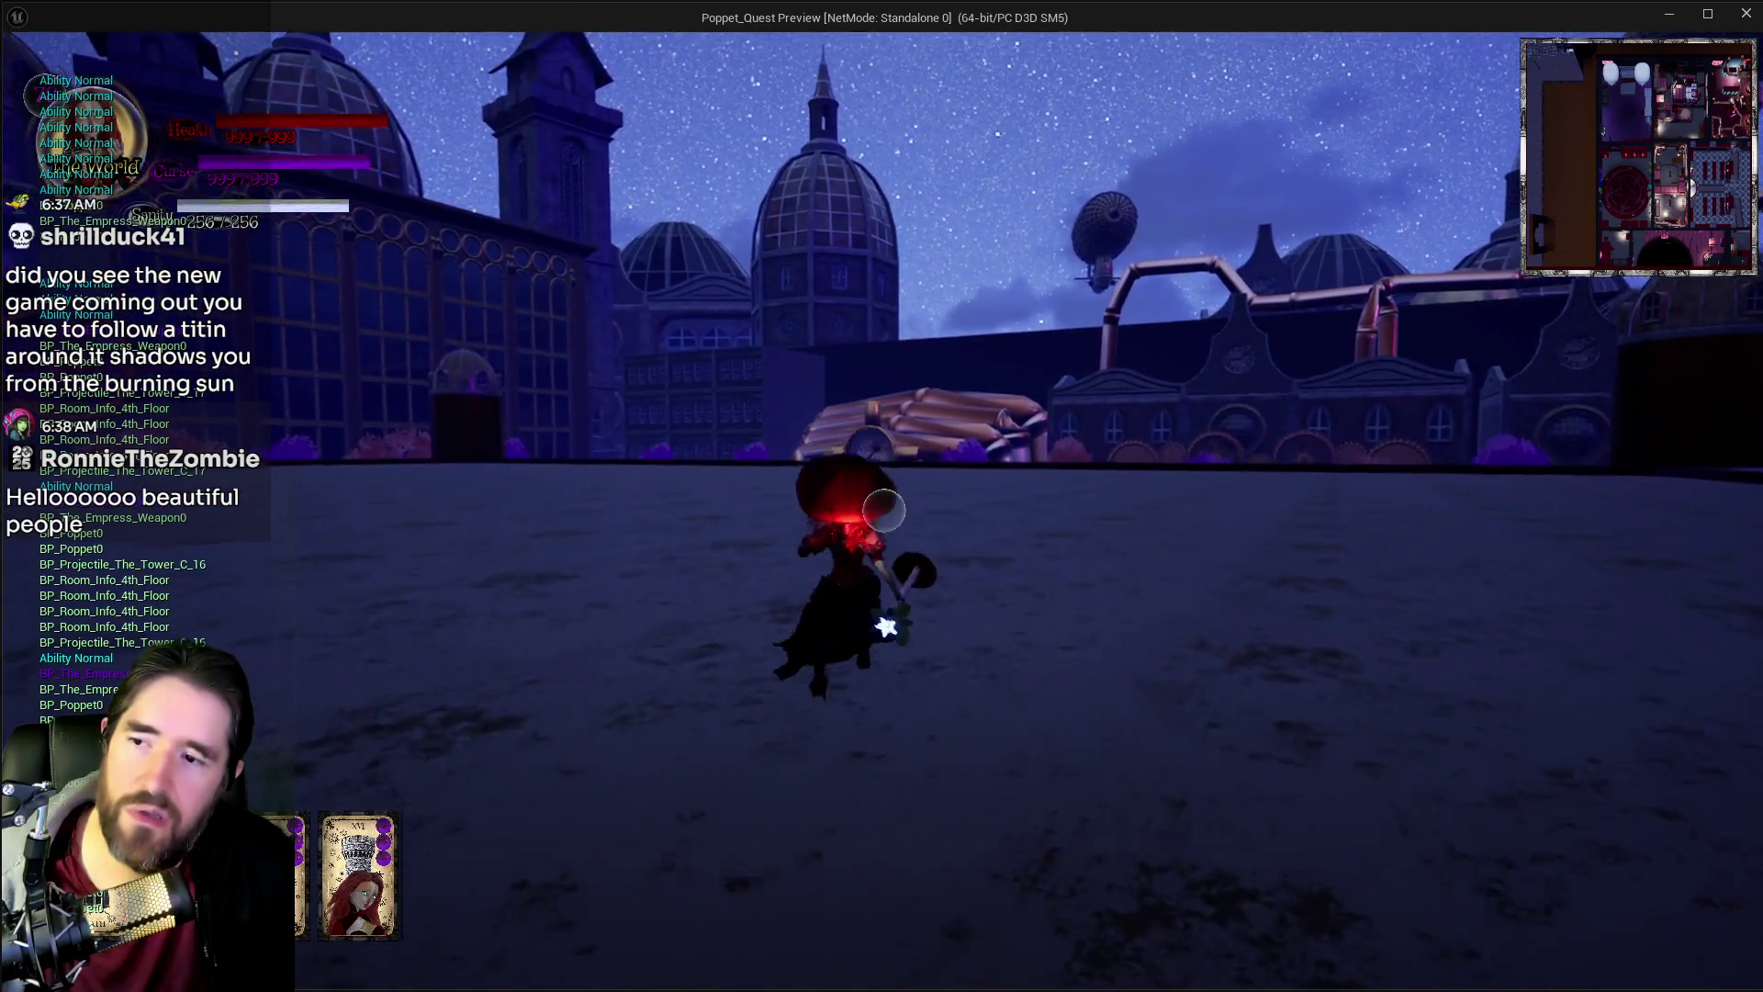
pyautogui.click(903, 611)
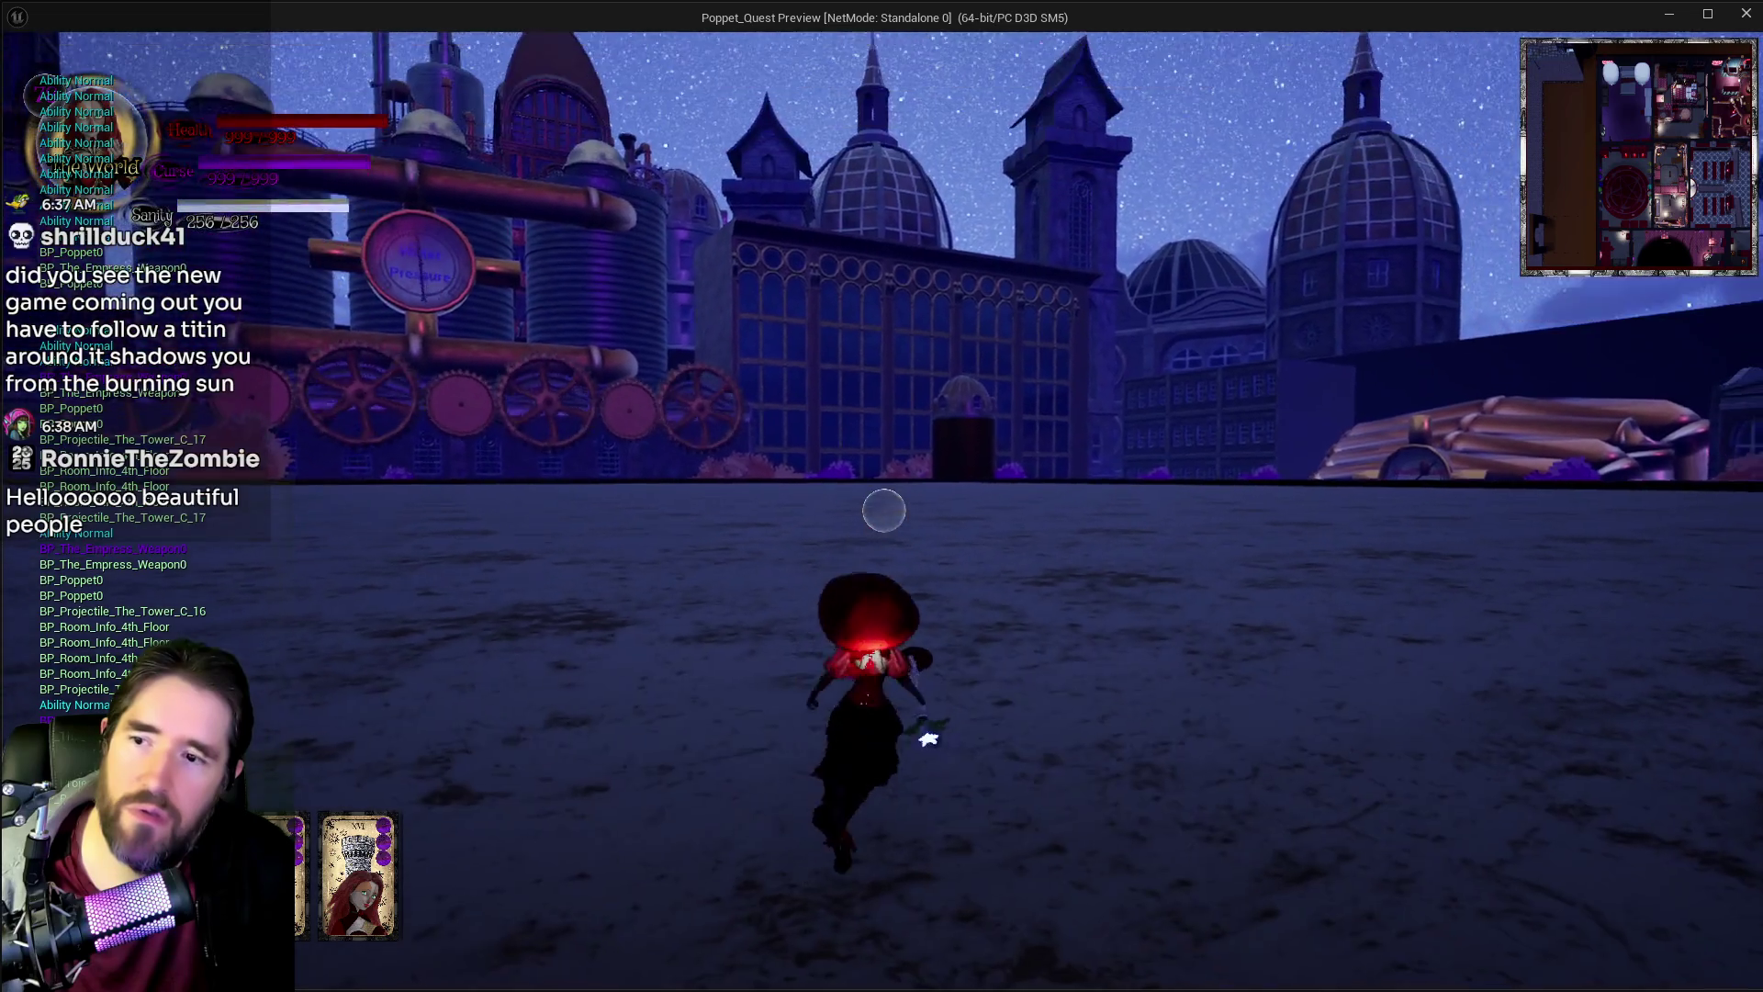
pyautogui.click(883, 509)
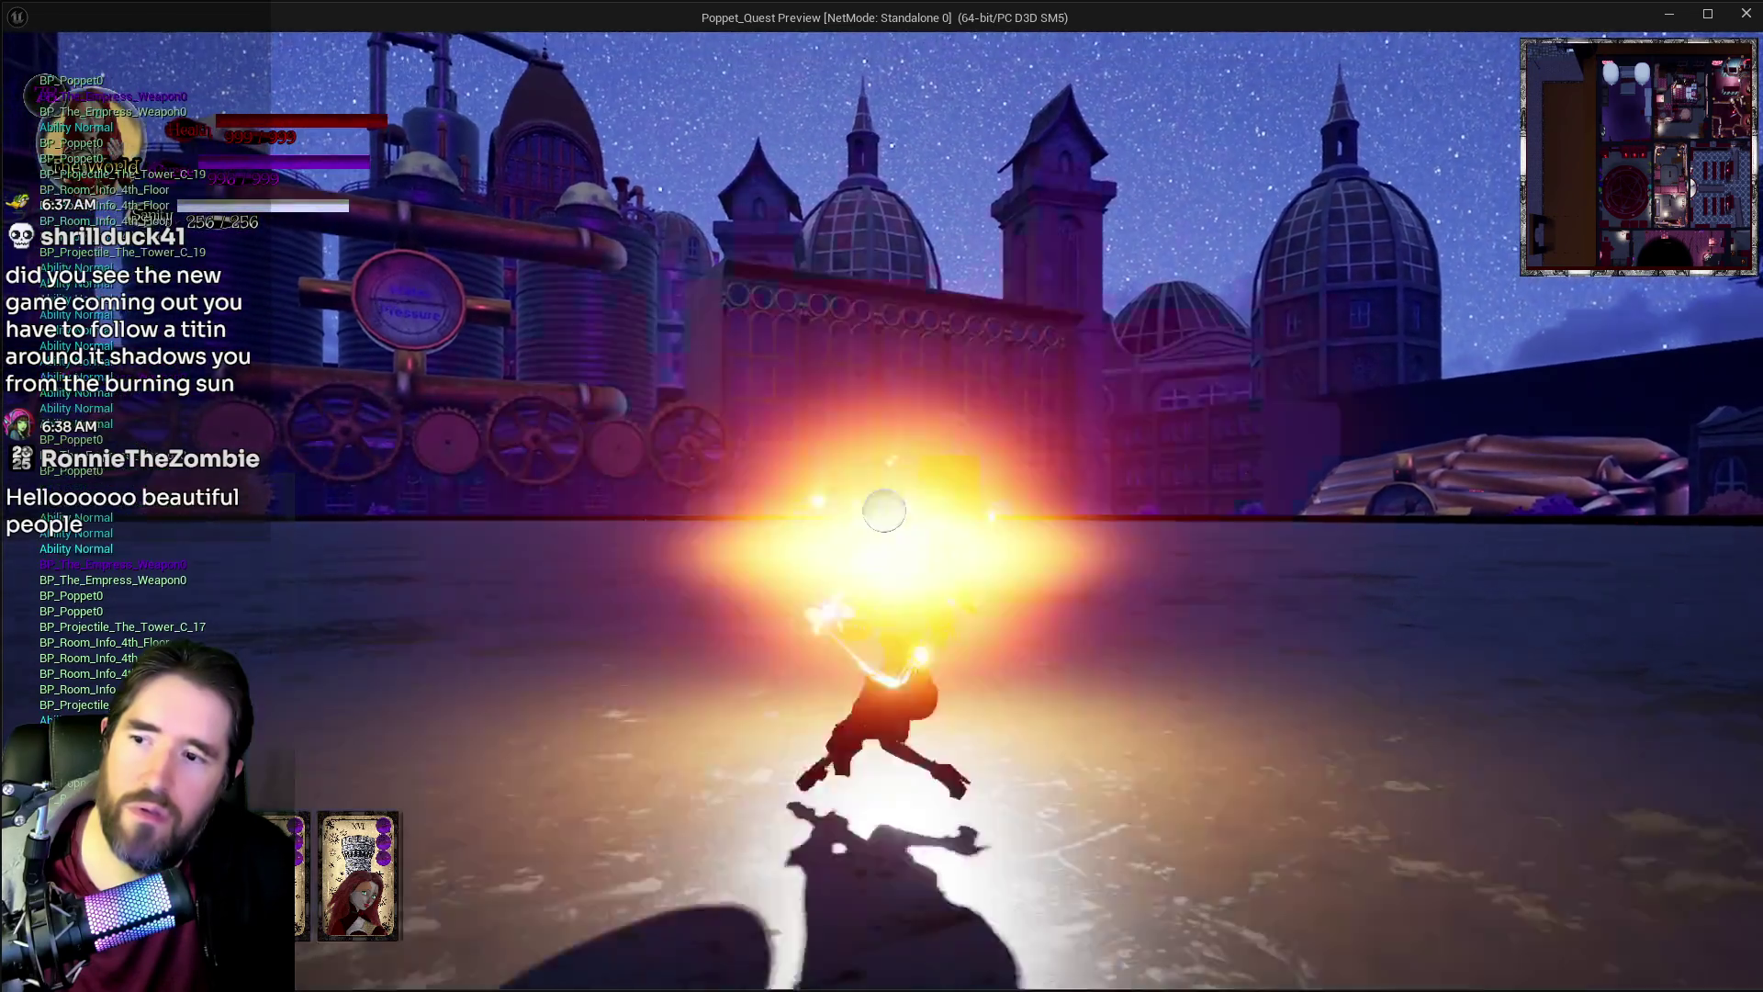
pyautogui.click(883, 509)
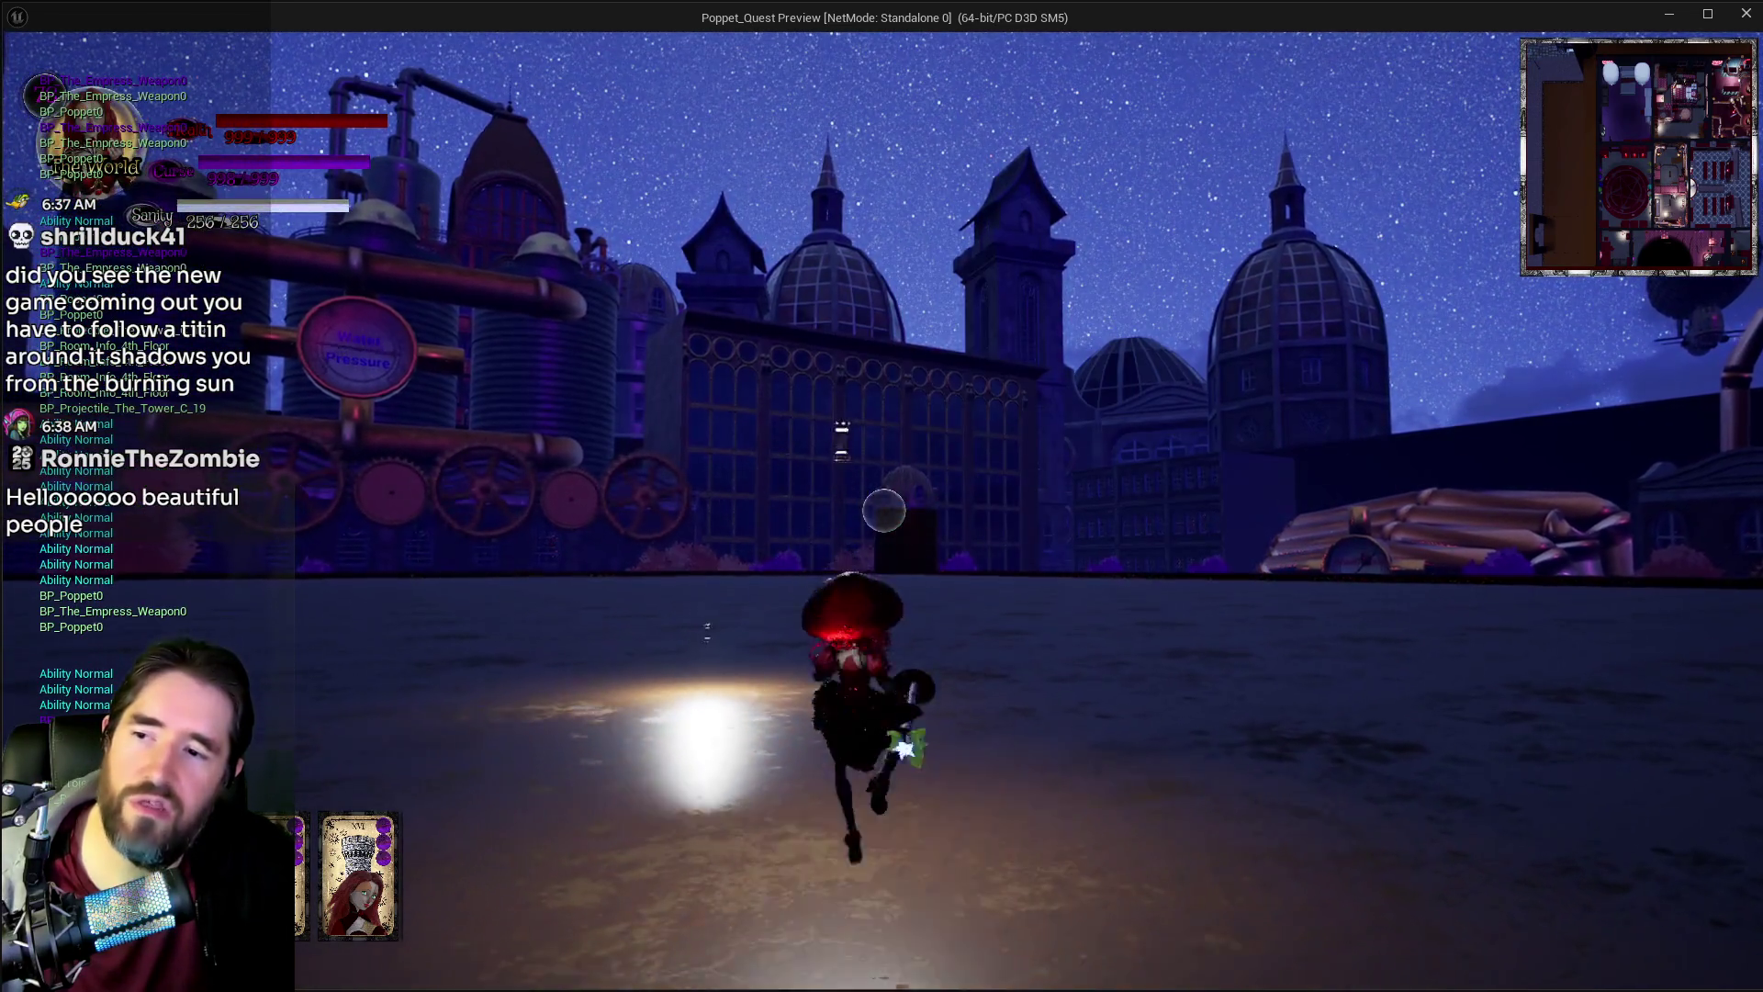
pyautogui.click(883, 510)
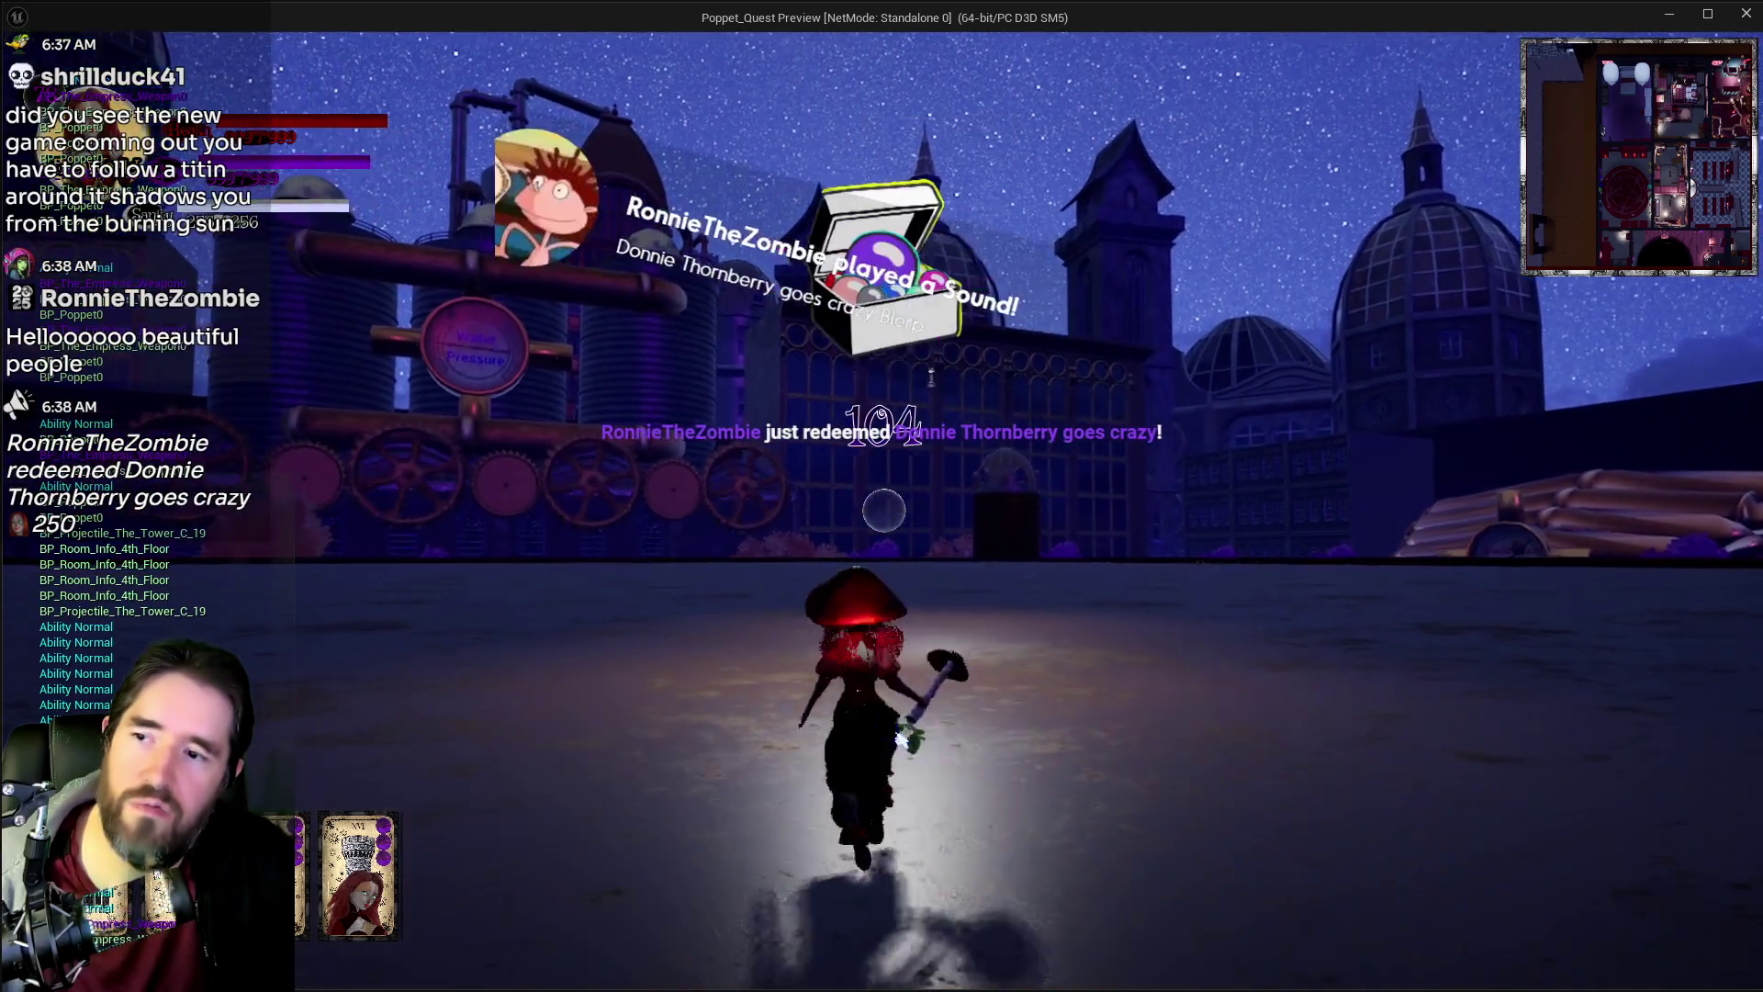
# Step: Check damage with white, fiery and green attacks, then stop the standalone preview
pyautogui.click(883, 510)
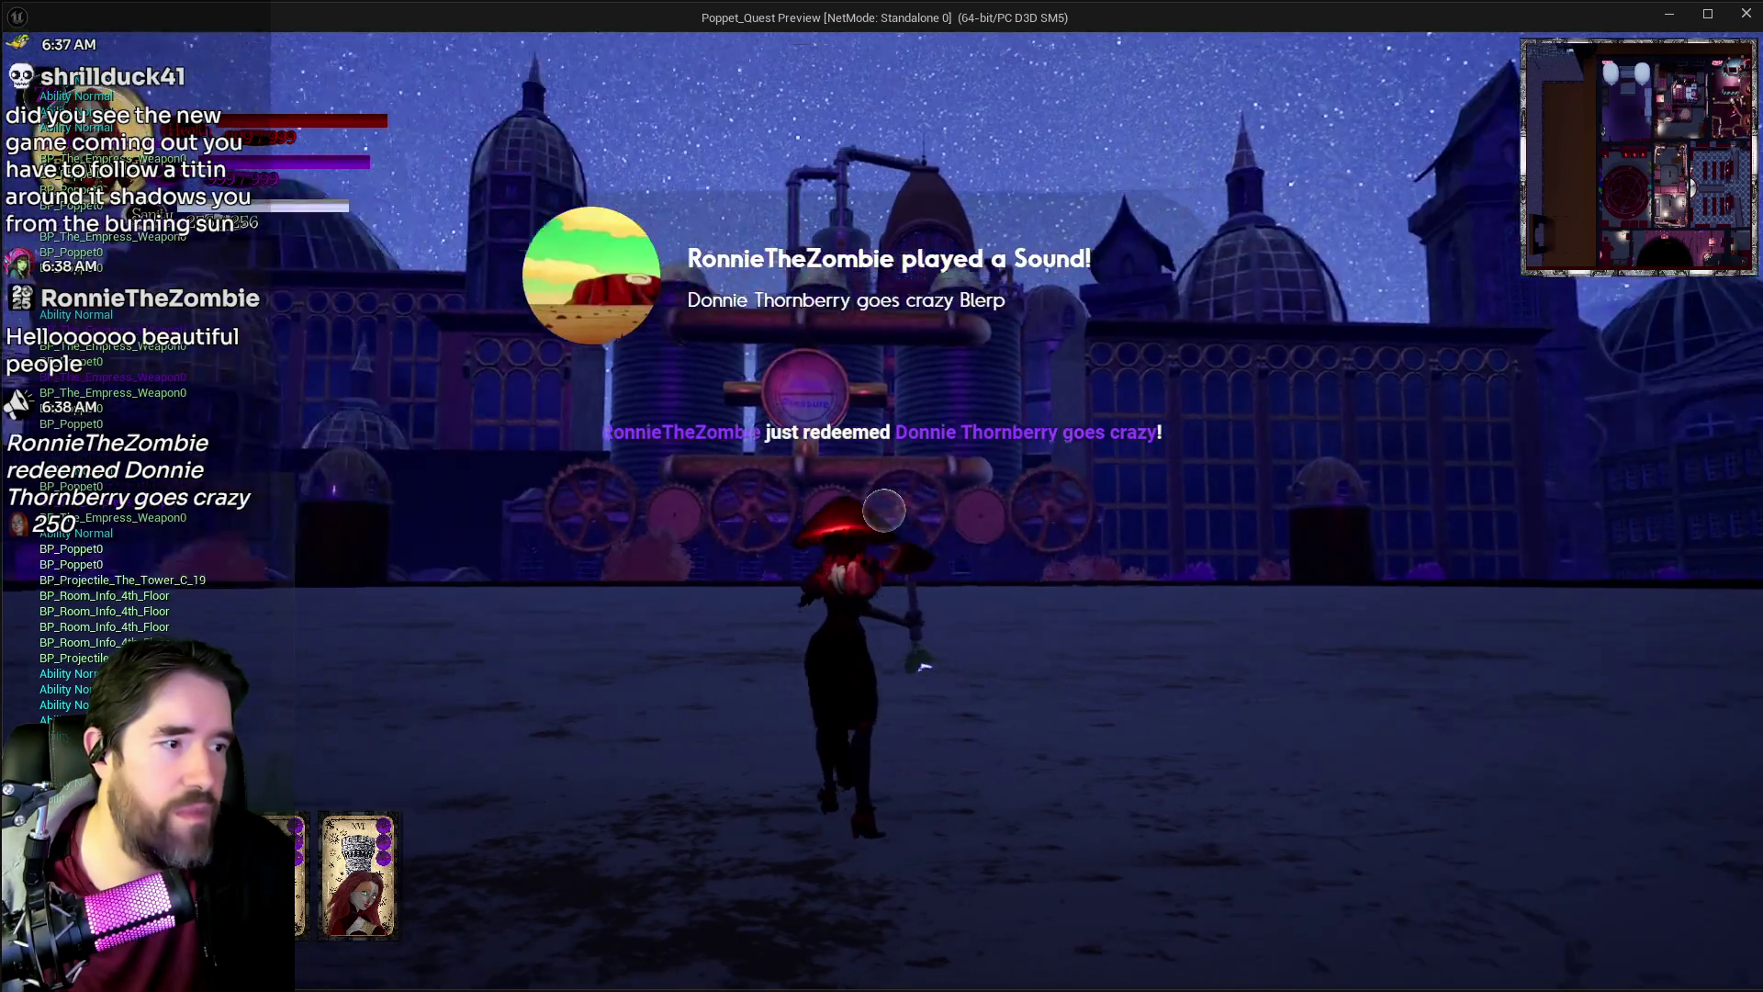
pyautogui.click(883, 510)
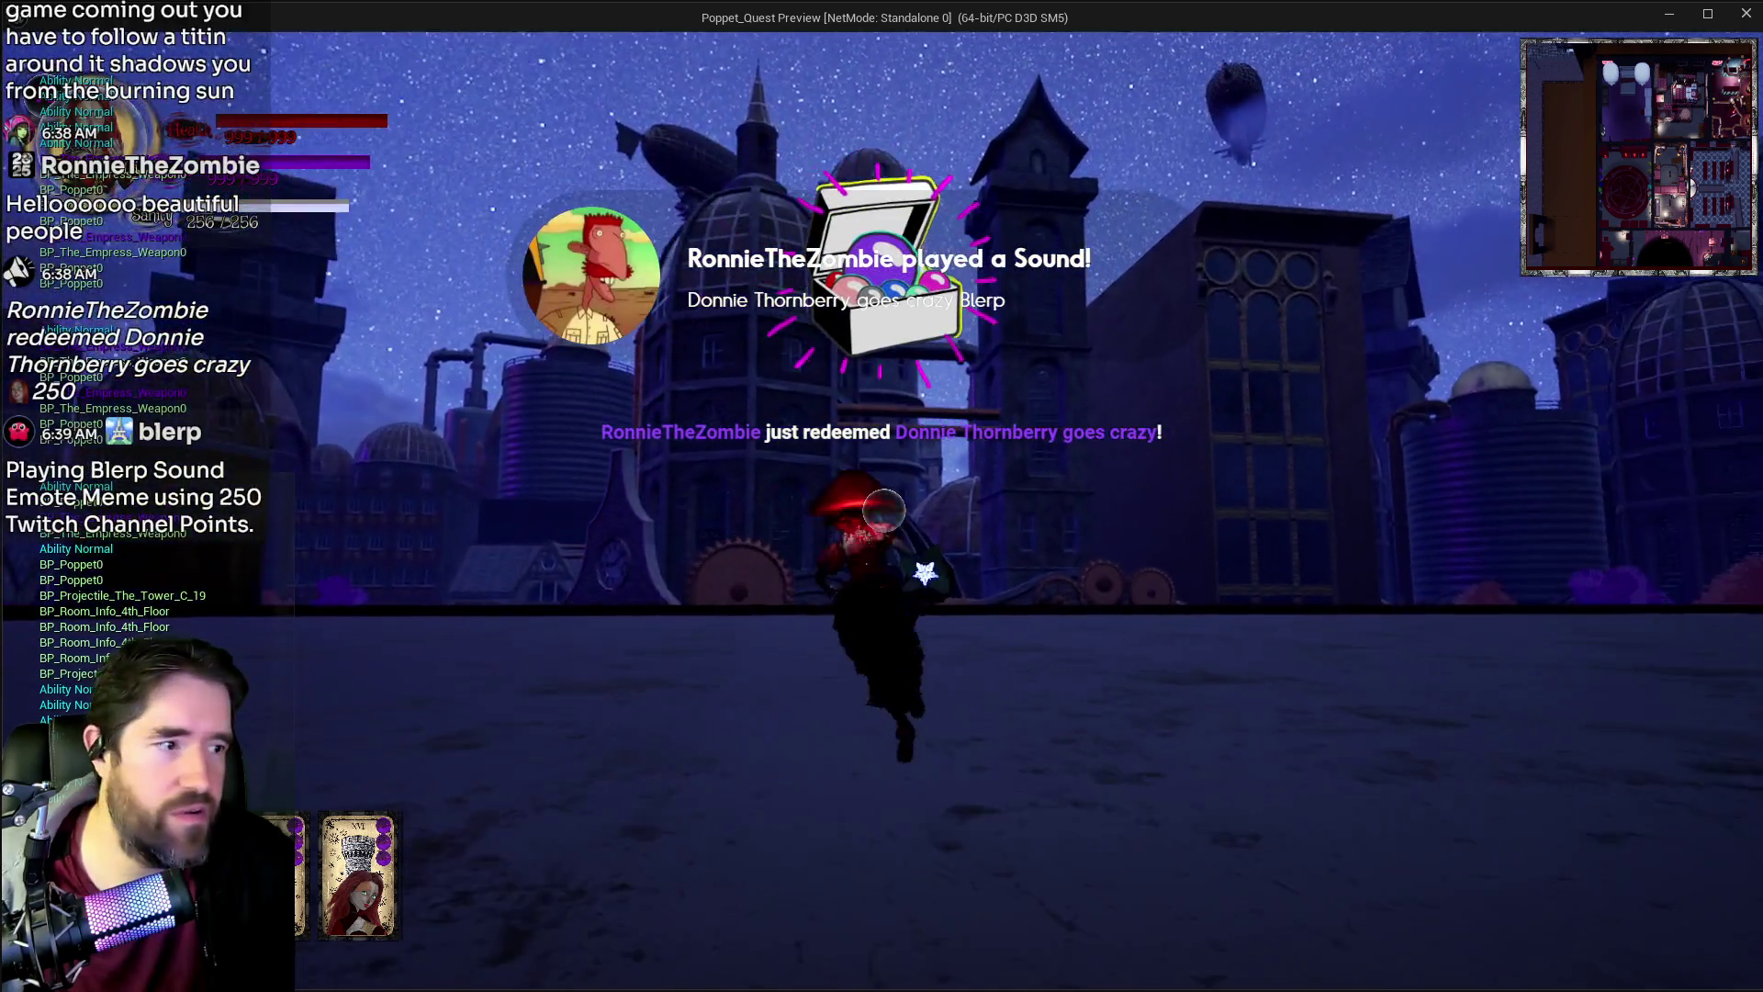
pyautogui.click(884, 510)
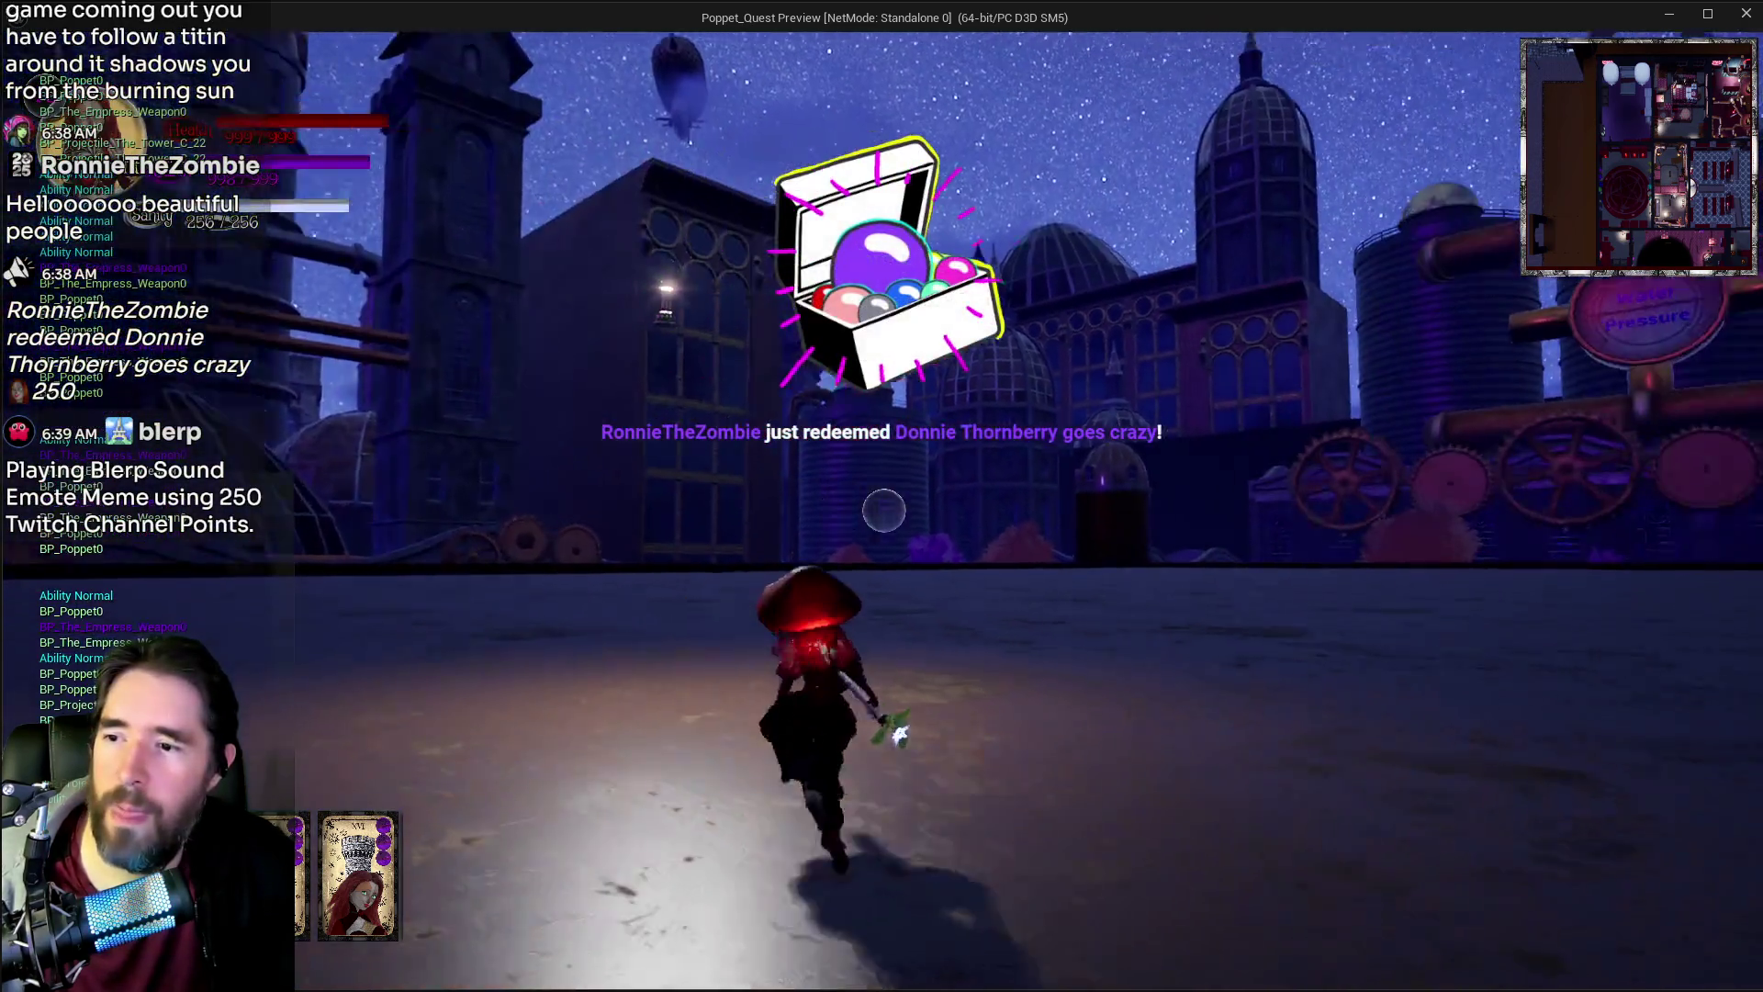
pyautogui.click(883, 510)
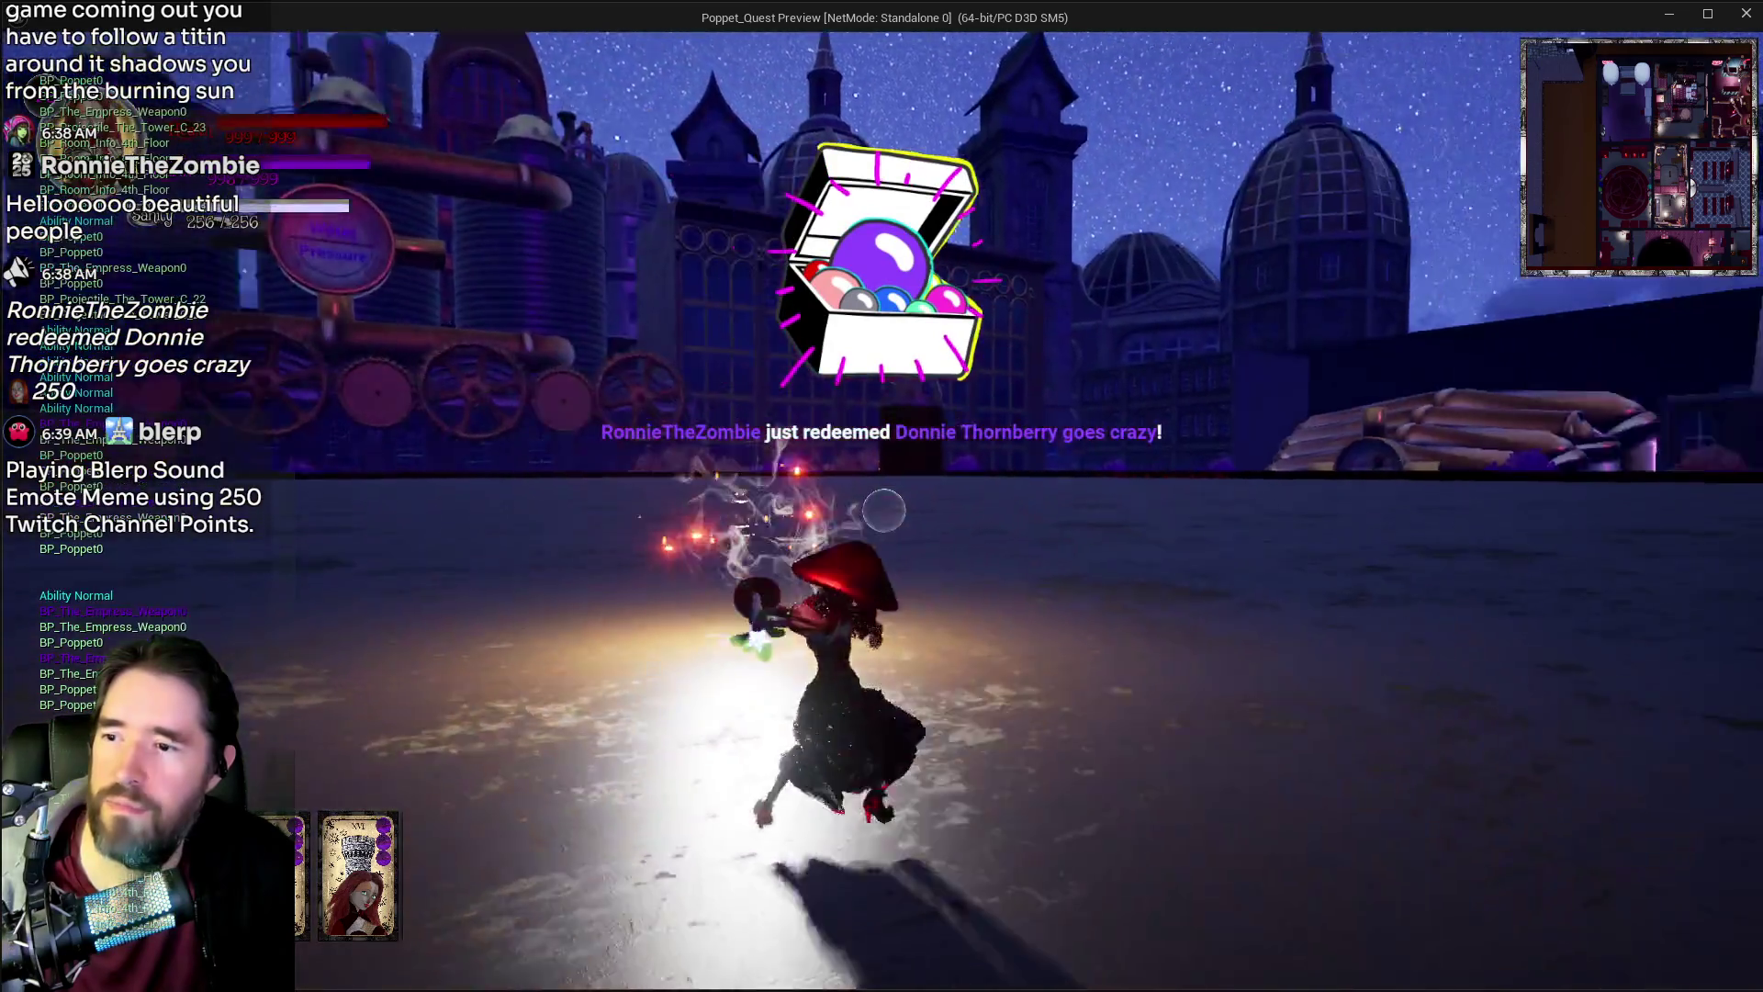
pyautogui.press('Escape')
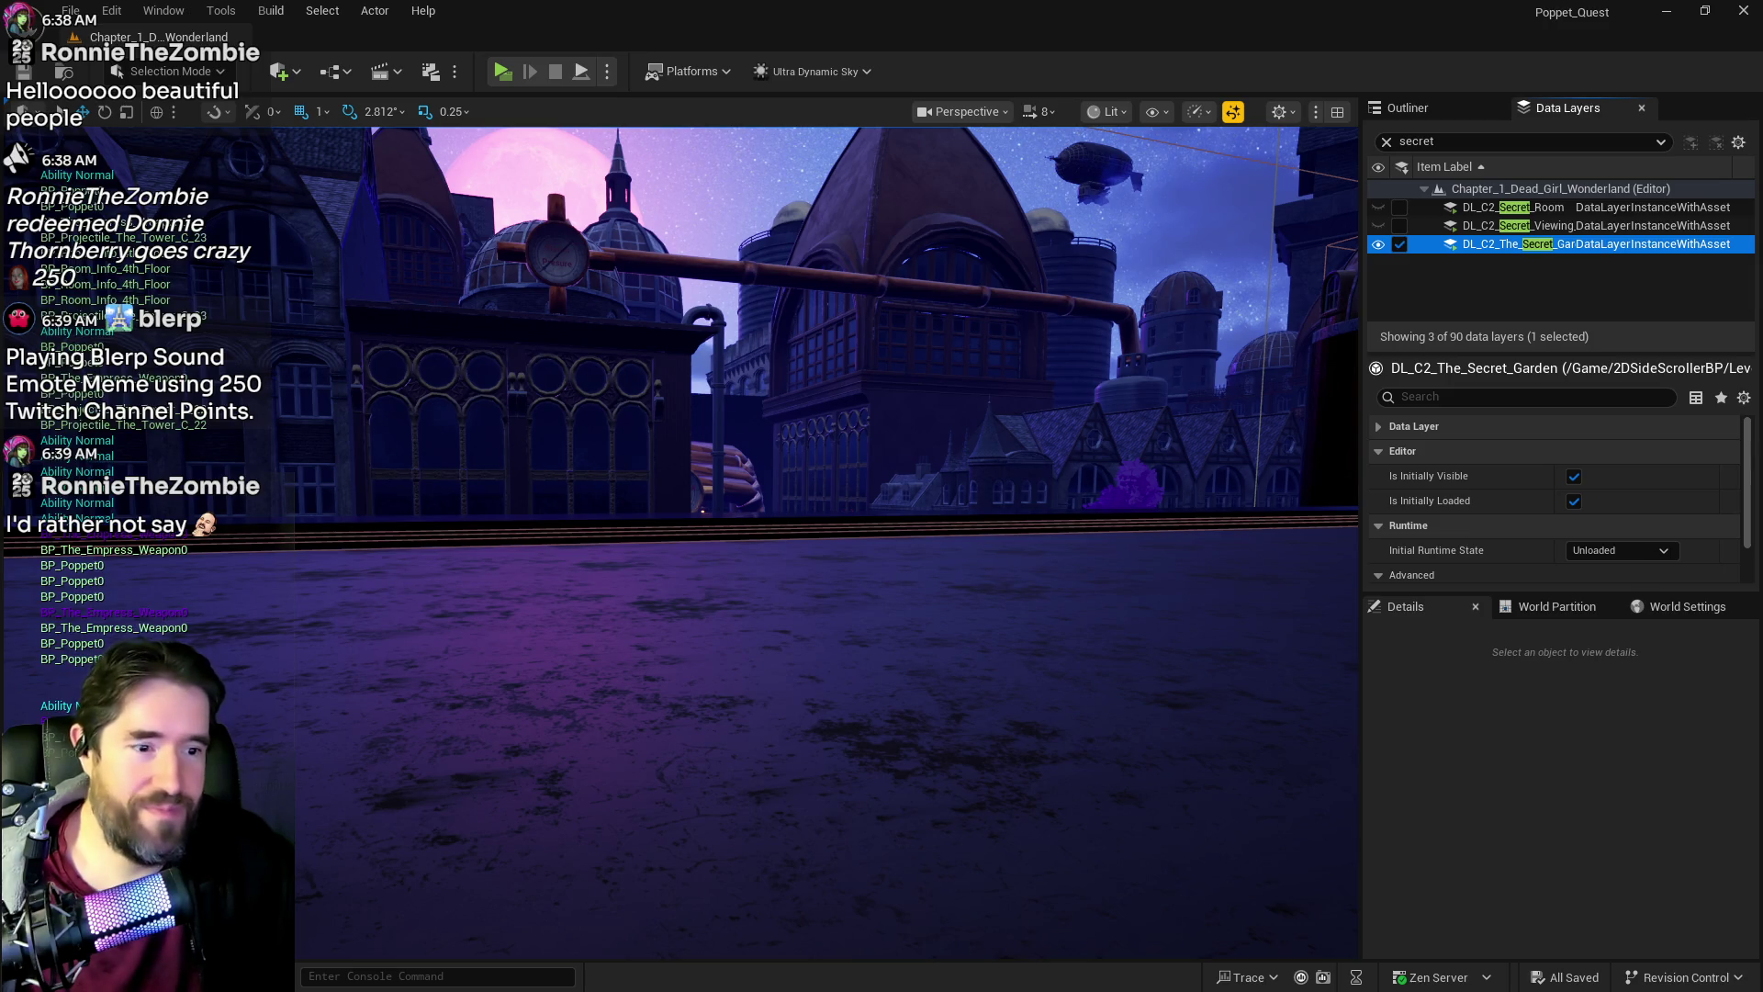
# Step: Switch back to BP_Poppet's Tarot Form Graph in the Blueprint editor
pyautogui.hotkey('alt', 'Tab')
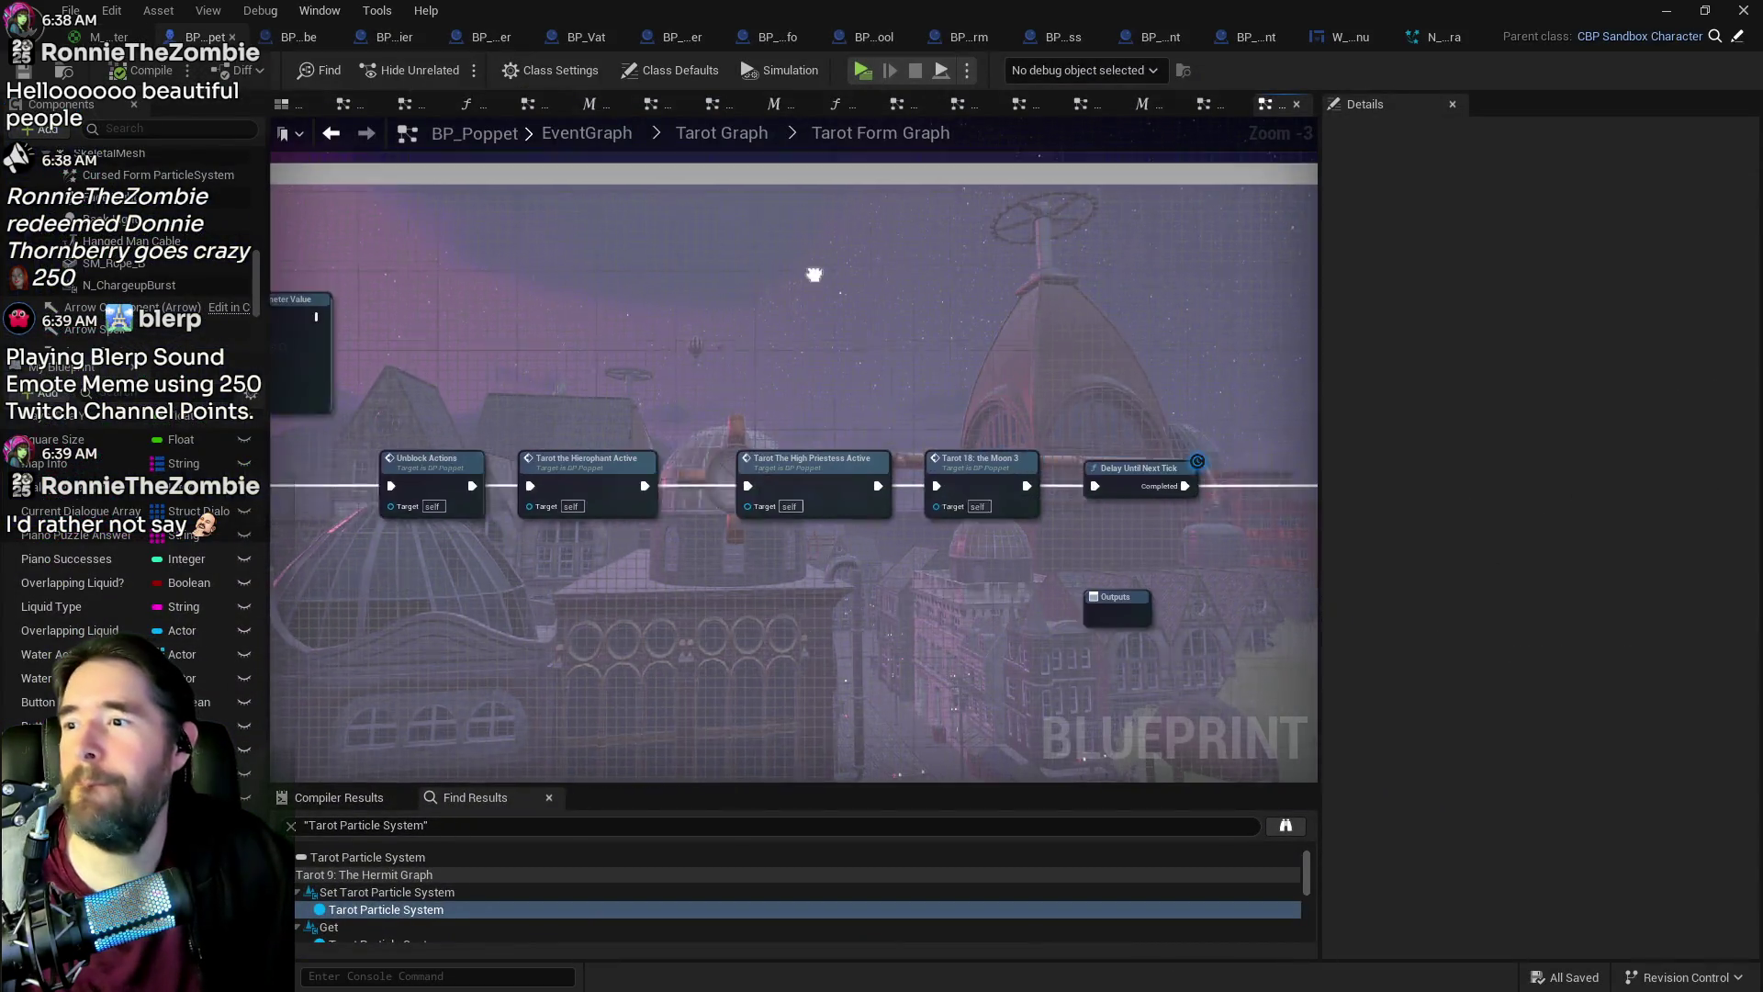
# Step: Open the Tarot 3: The Empress graph and bring SET, Interaction Check and Make An Attack into view
pyautogui.scroll(-2, 830, 398)
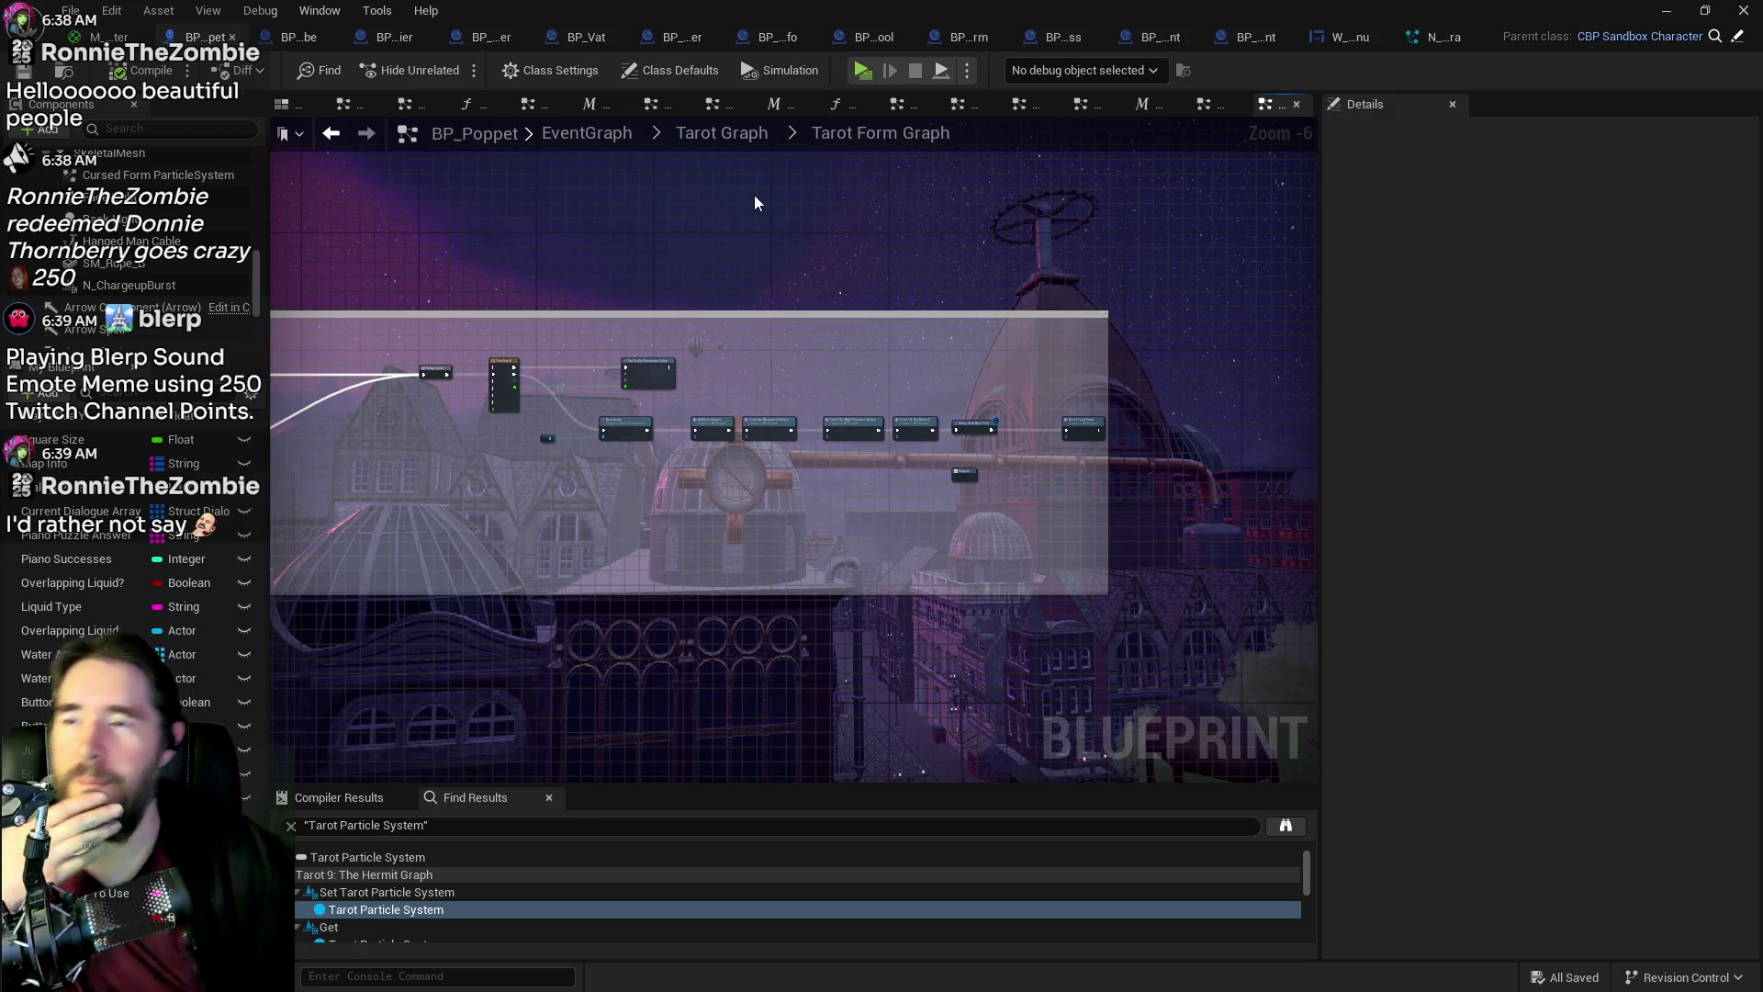
pyautogui.click(694, 136)
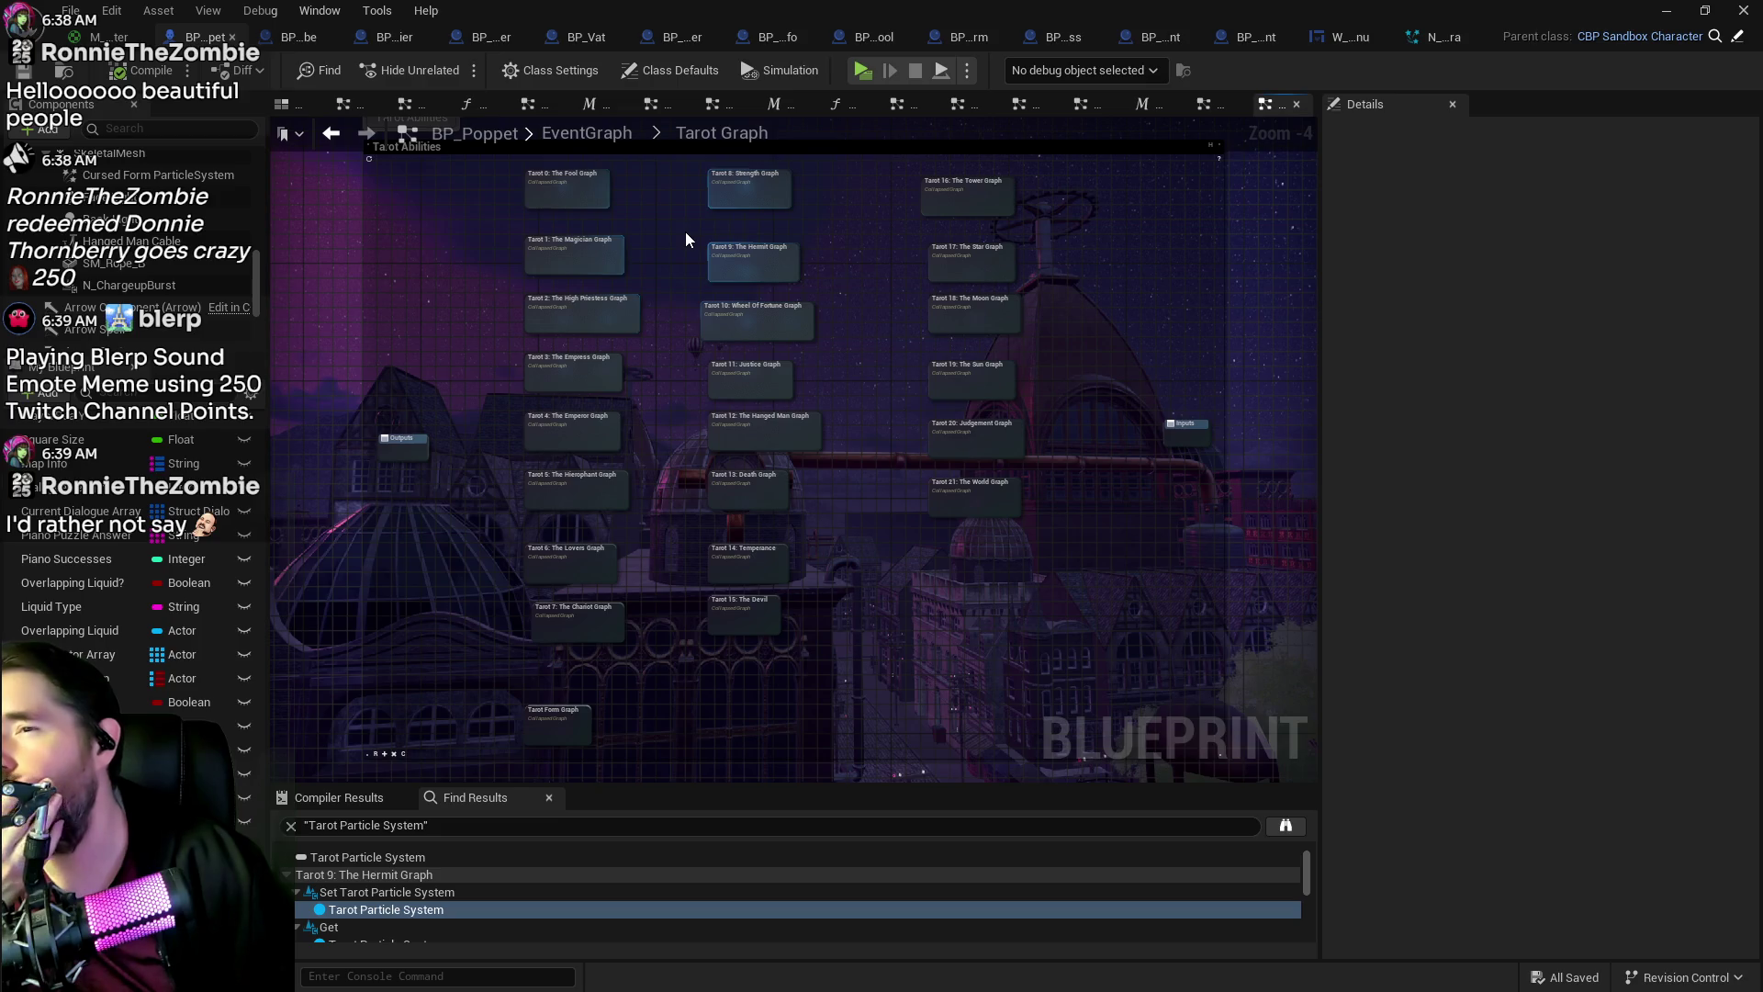
pyautogui.scroll(3, 643, 306)
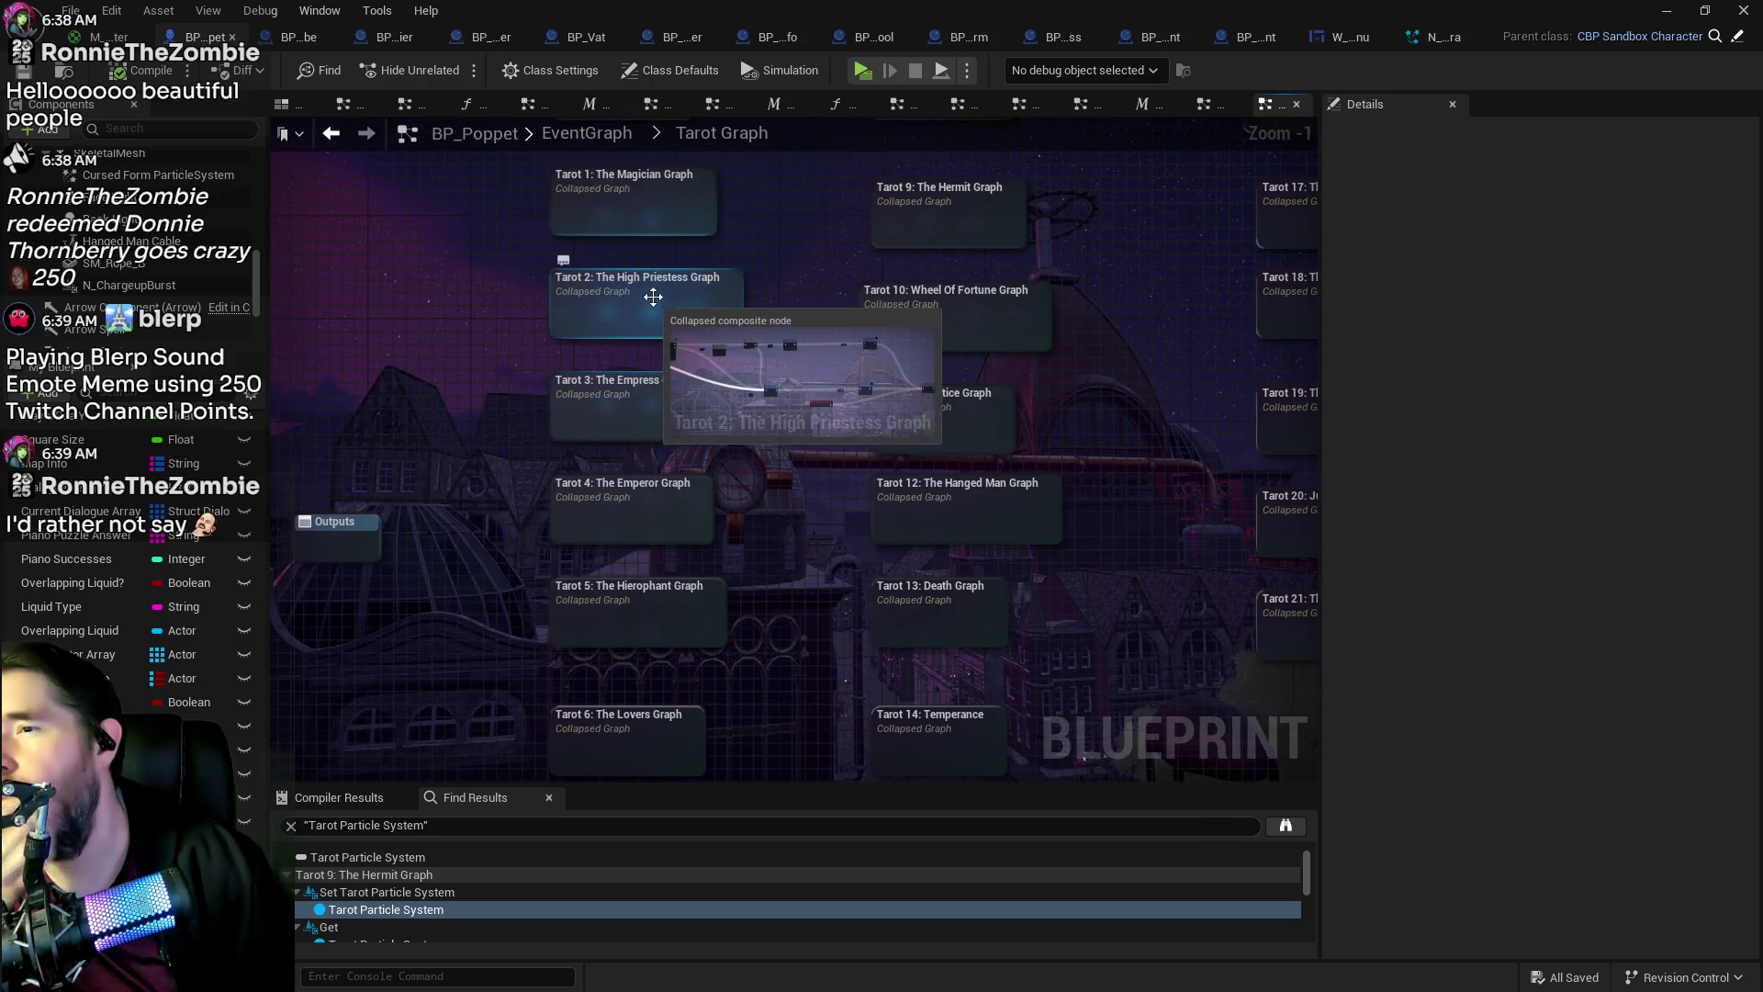
pyautogui.doubleClick(665, 422)
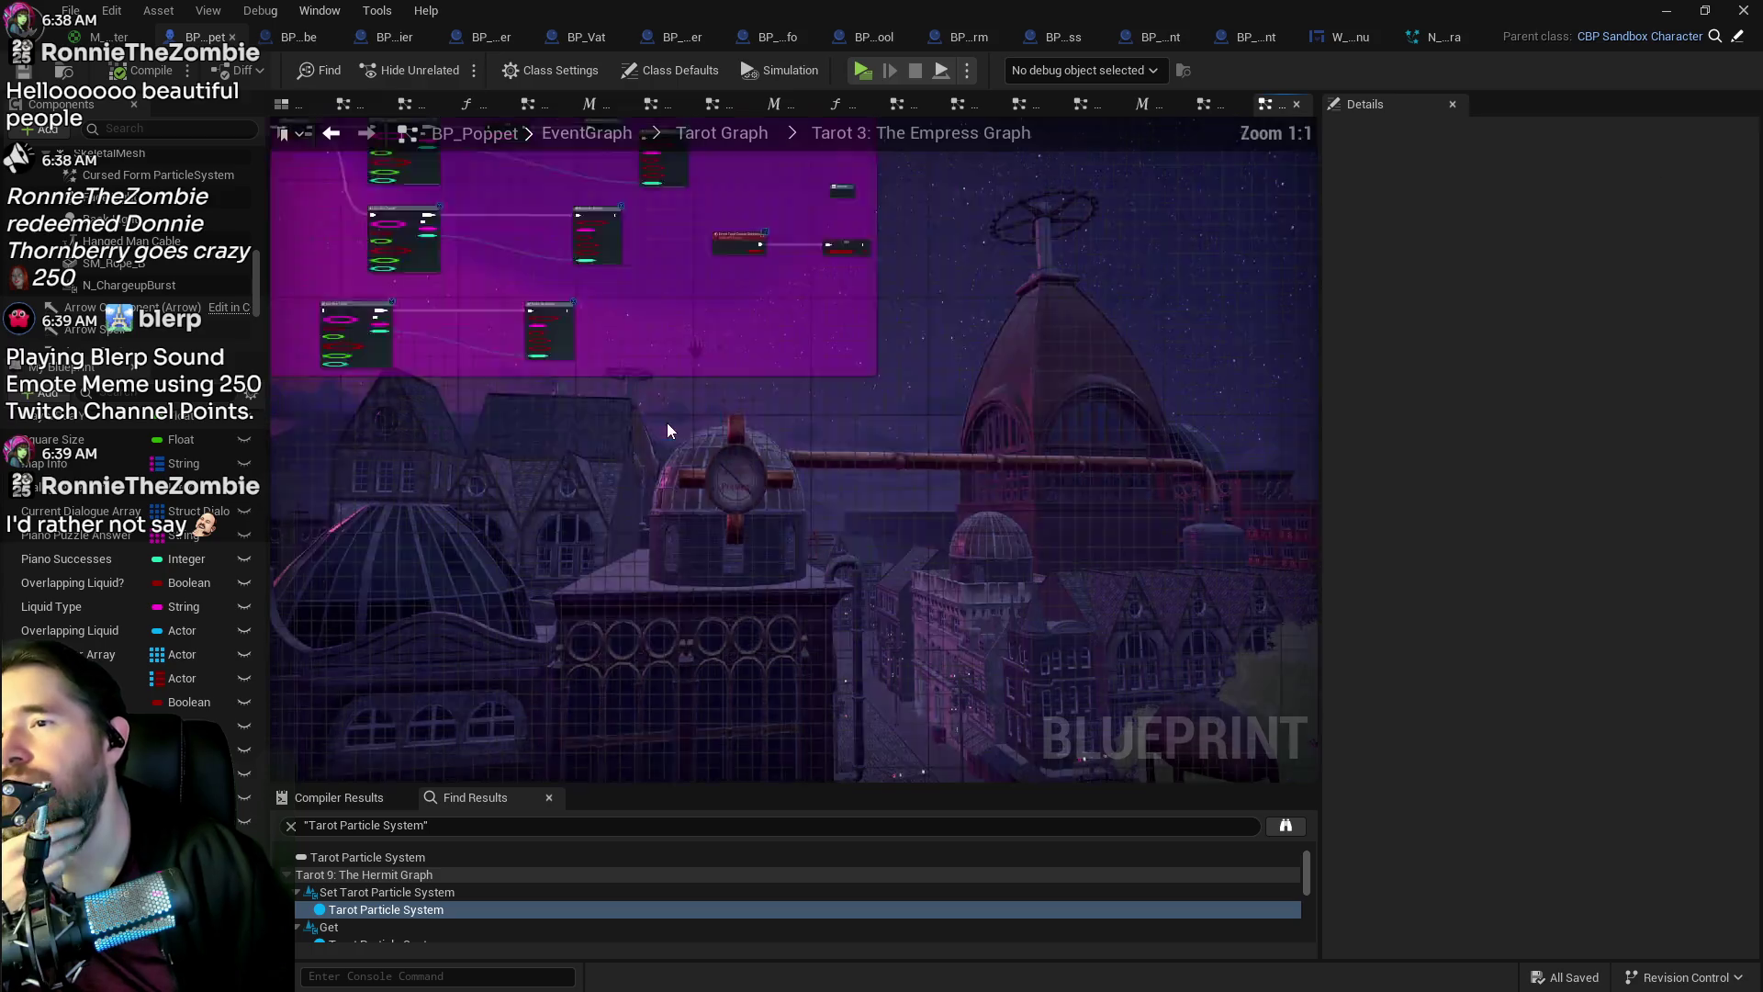
pyautogui.moveTo(973, 477); pyautogui.dragTo(1145, 369)
pyautogui.moveTo(950, 395); pyautogui.dragTo(632, 365)
# Step: Place Can Use Tarot beside Make An Attack and shift both nodes up-right together
pyautogui.click(456, 270)
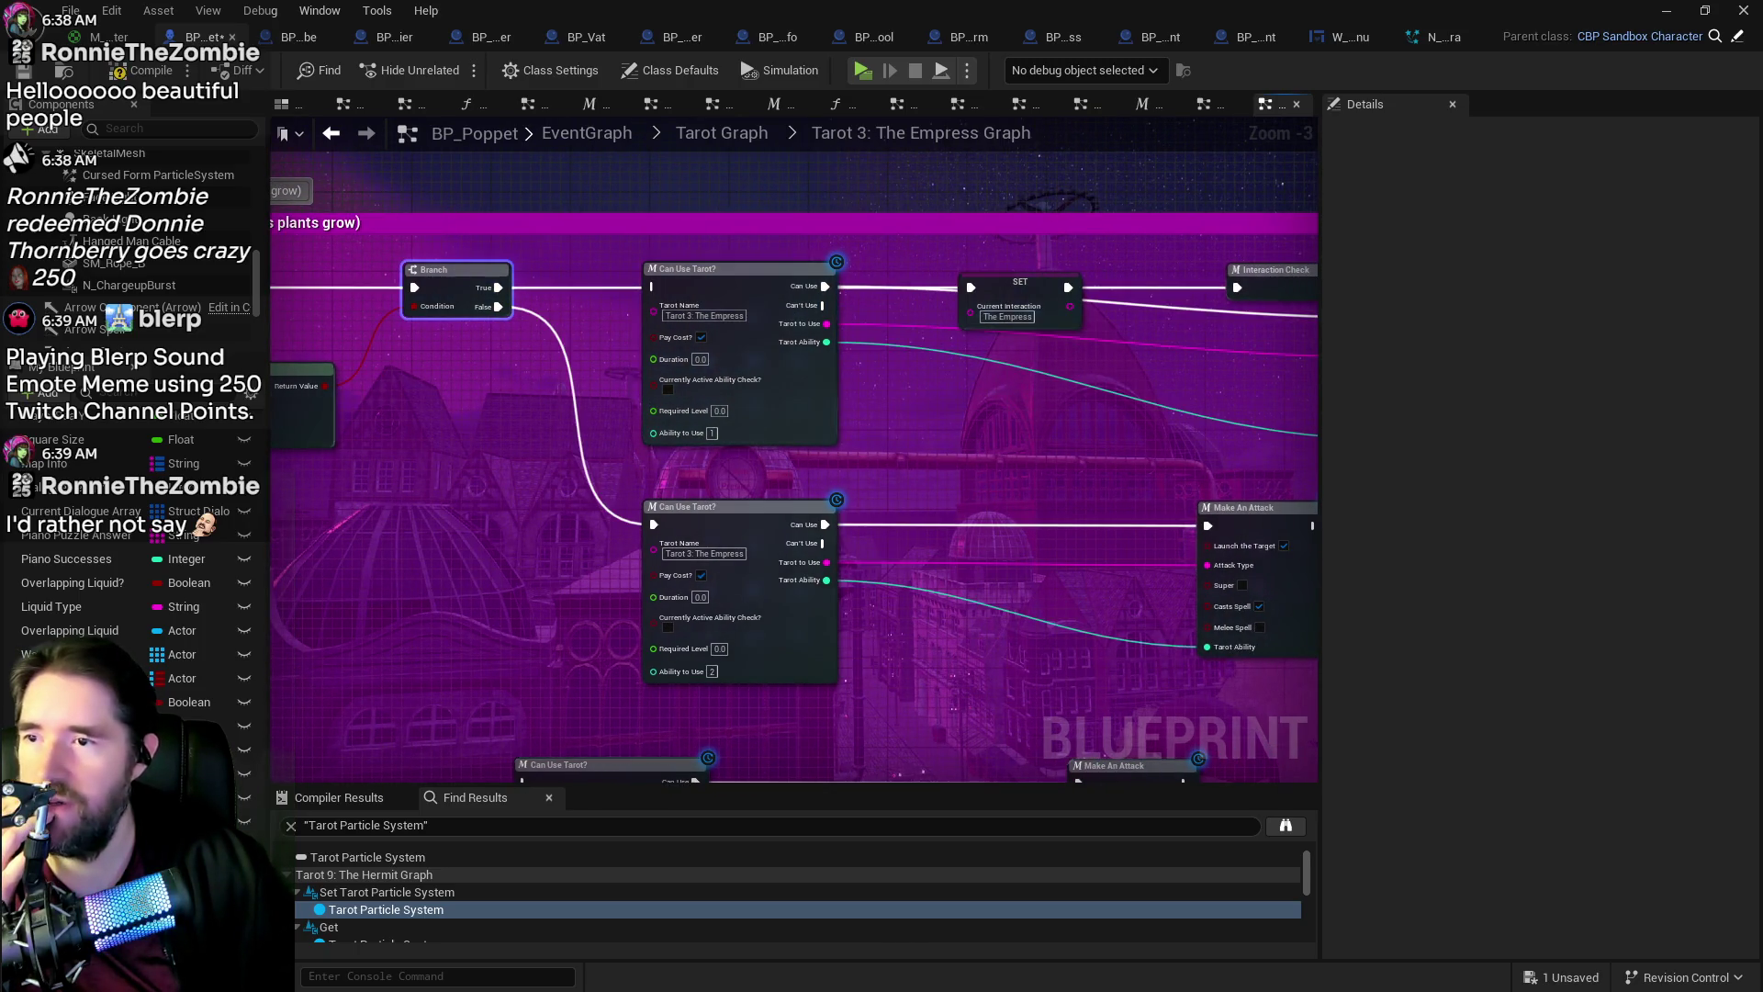
pyautogui.moveTo(951, 396); pyautogui.dragTo(858, 356)
pyautogui.moveTo(664, 239)
pyautogui.mouseDown()
pyautogui.moveTo(819, 336)
pyautogui.moveTo(1116, 315)
pyautogui.moveTo(1114, 283)
pyautogui.mouseUp()
pyautogui.moveTo(877, 234)
pyautogui.mouseDown()
pyautogui.moveTo(838, 346)
pyautogui.moveTo(789, 352)
pyautogui.moveTo(1127, 351)
pyautogui.moveTo(849, 350)
pyautogui.moveTo(1148, 432)
pyautogui.mouseUp()
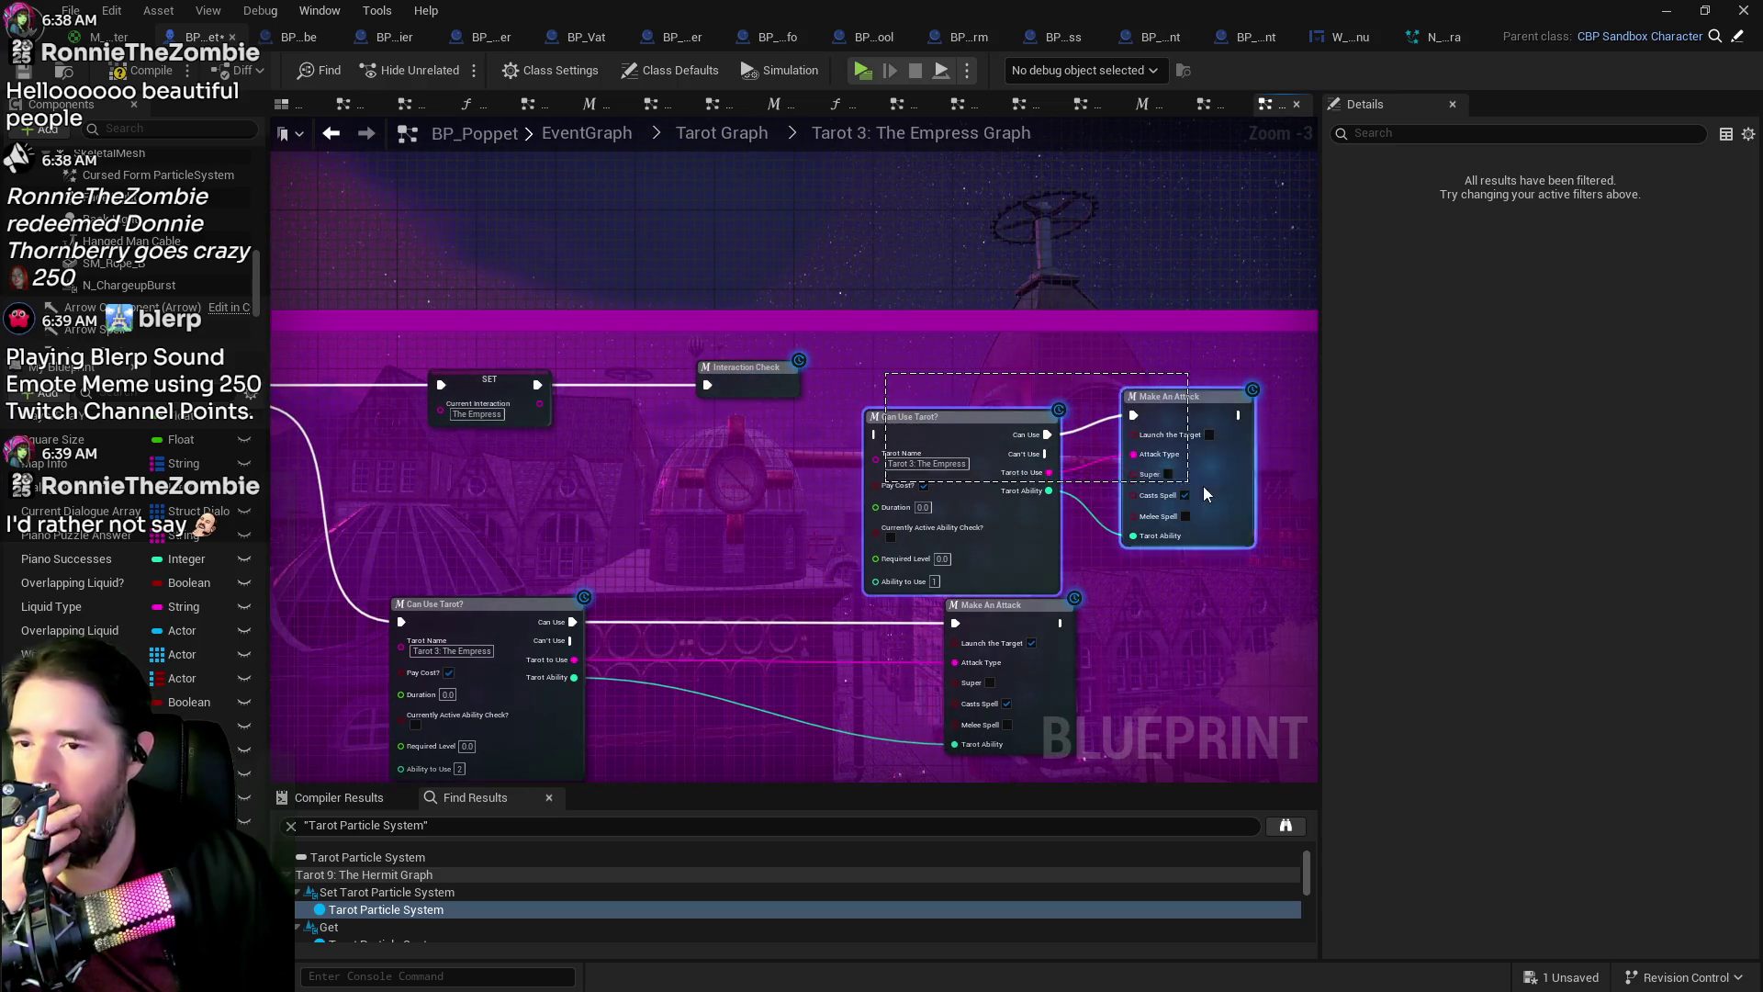
pyautogui.moveTo(992, 450); pyautogui.dragTo(1050, 421)
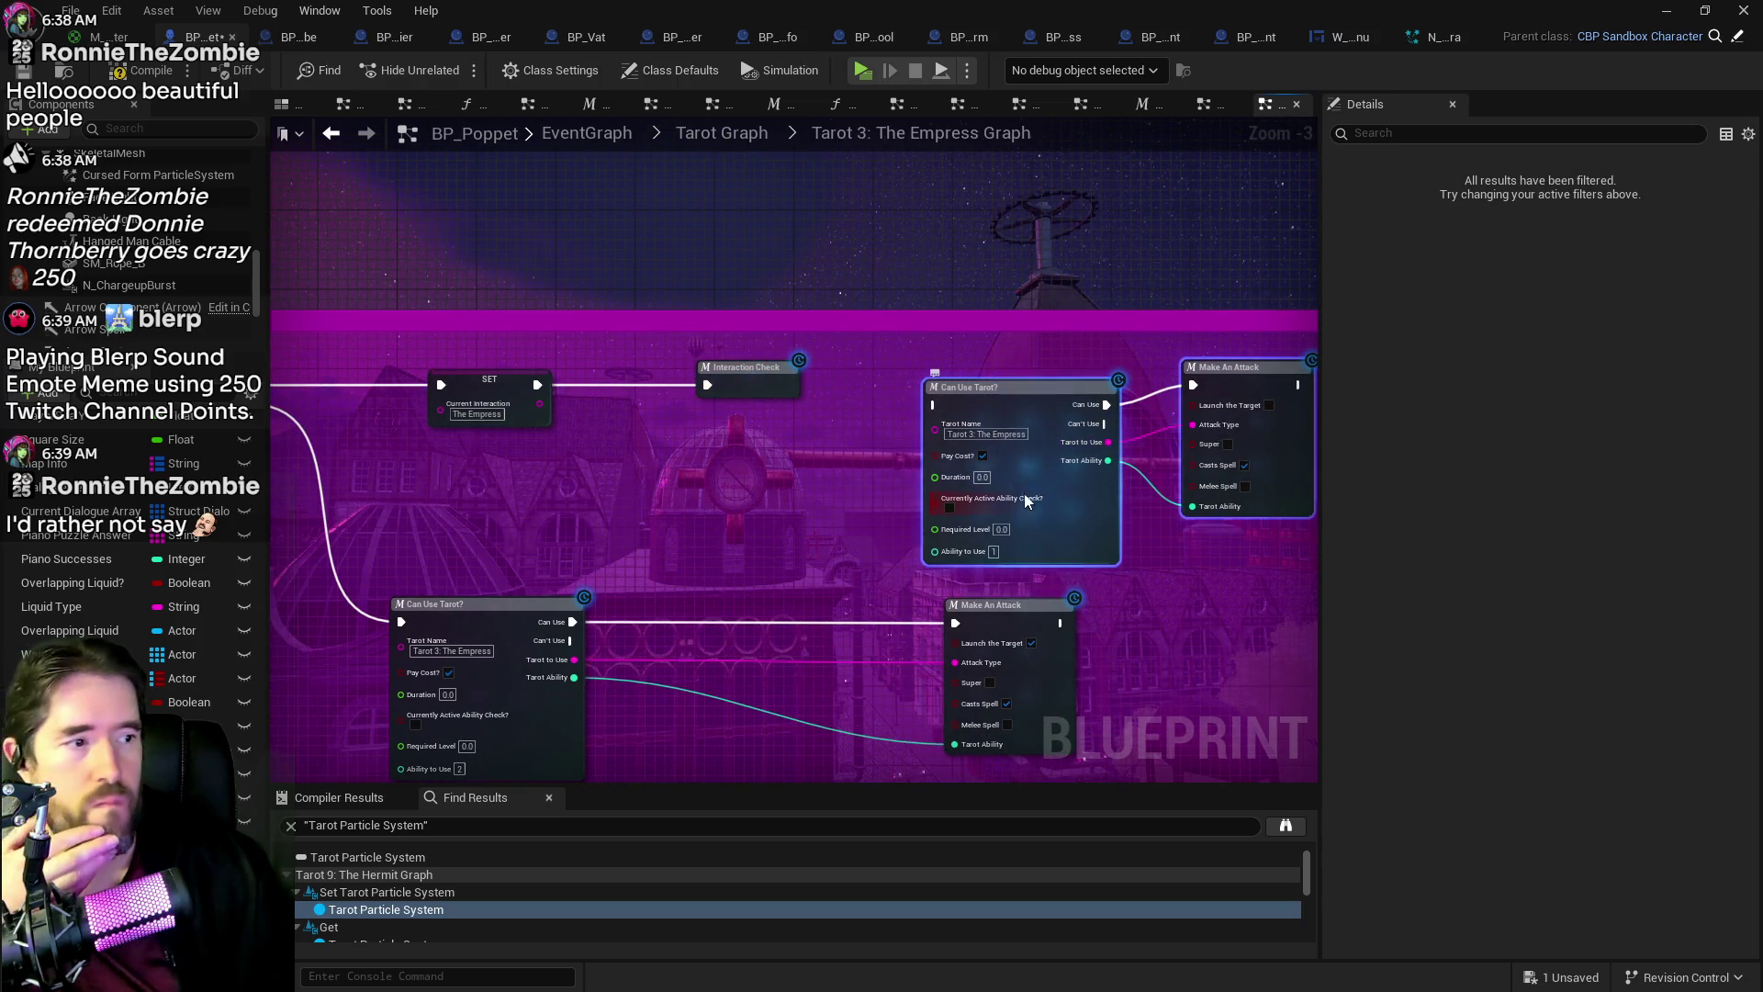
pyautogui.scroll(-3, 993, 406)
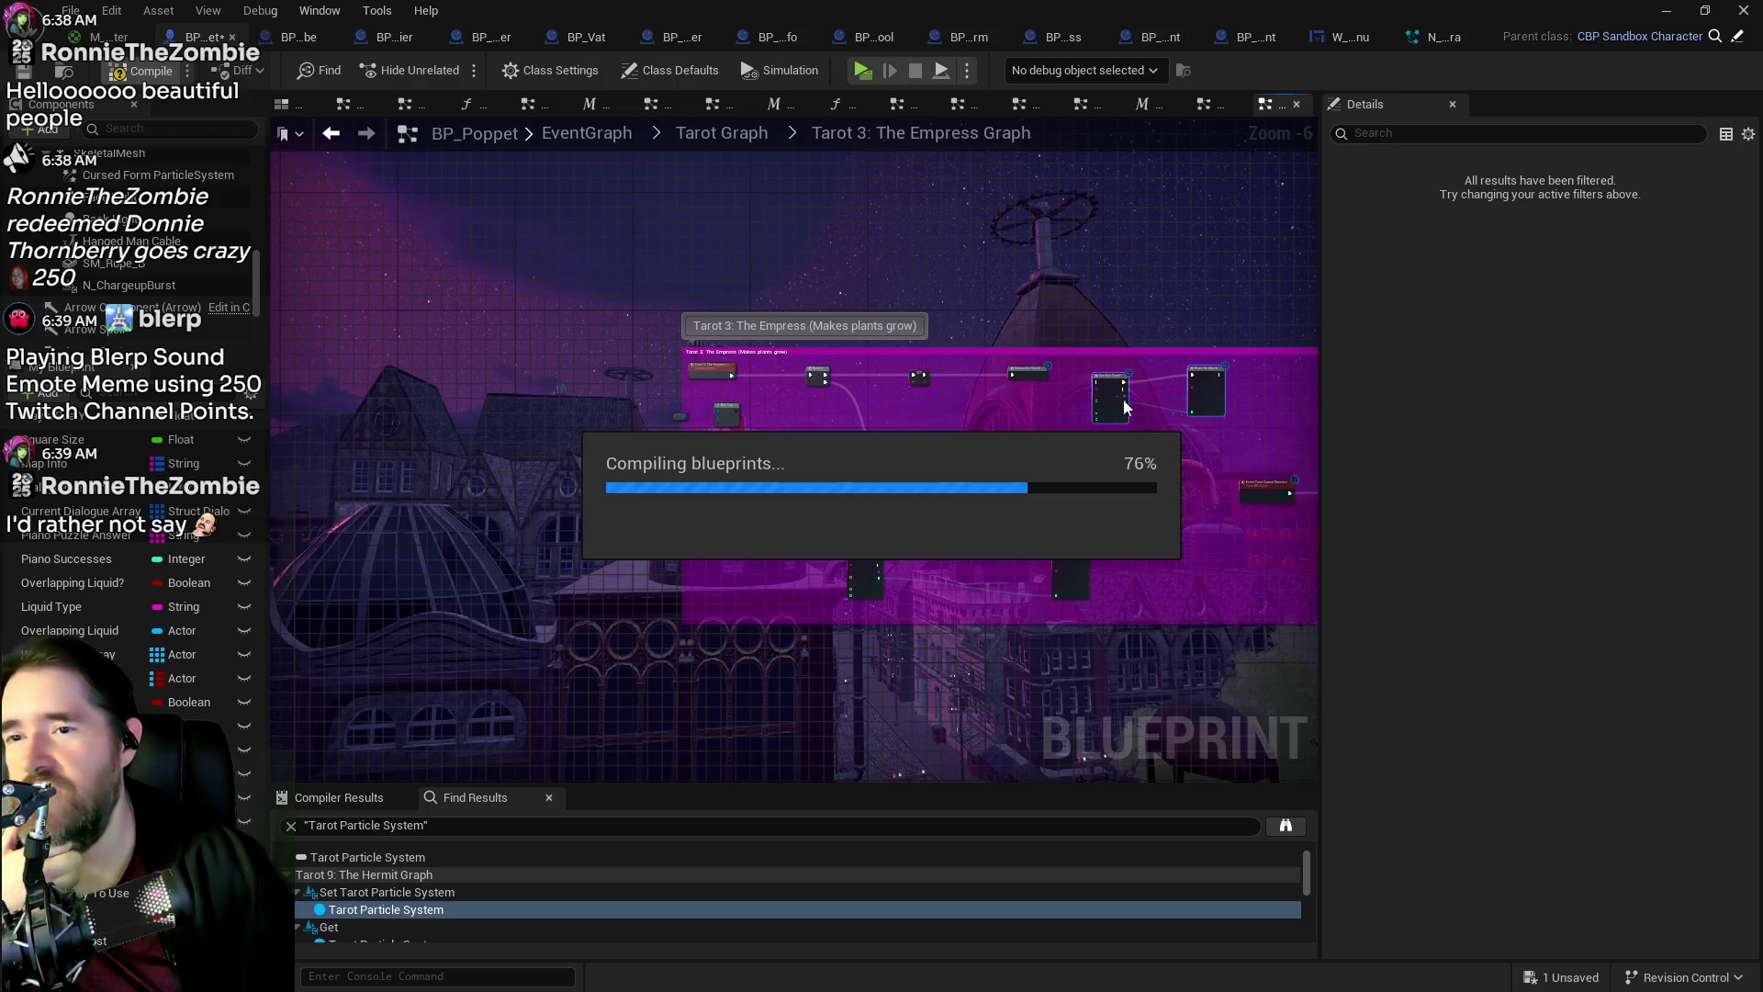
pyautogui.scroll(4, 1154, 410)
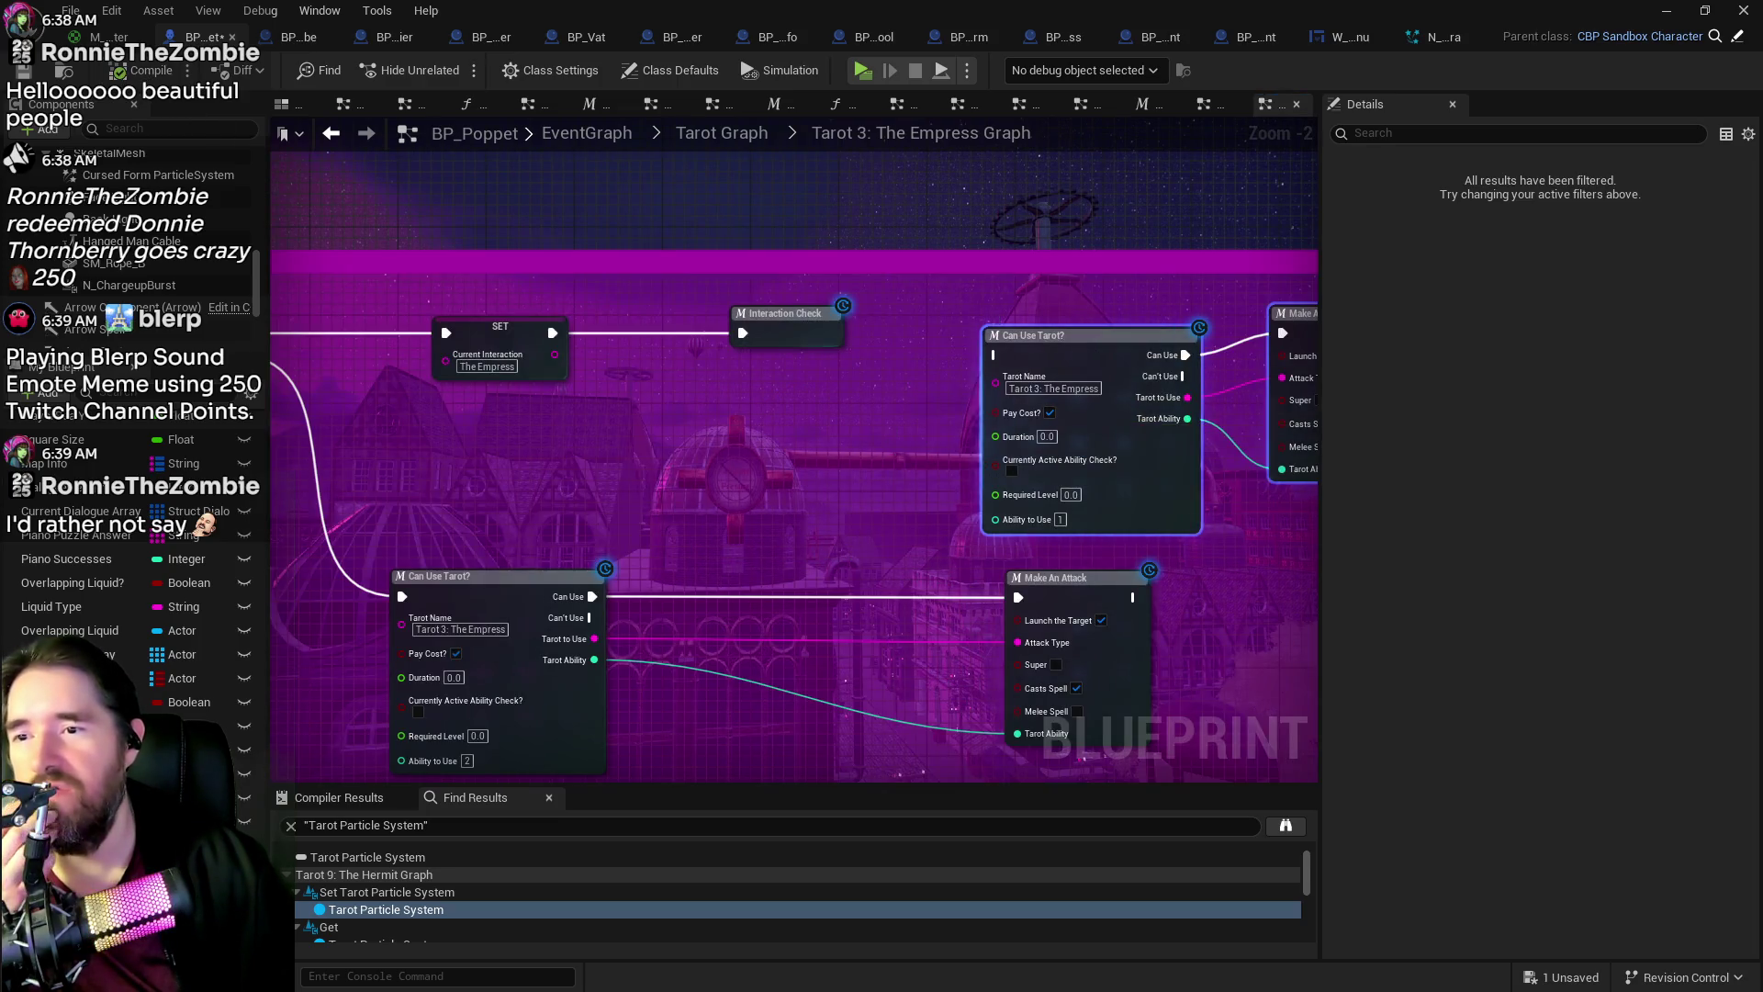
# Step: Save BP_Poppet and pan over the rearranged Empress graph nodes
pyautogui.click(23, 70)
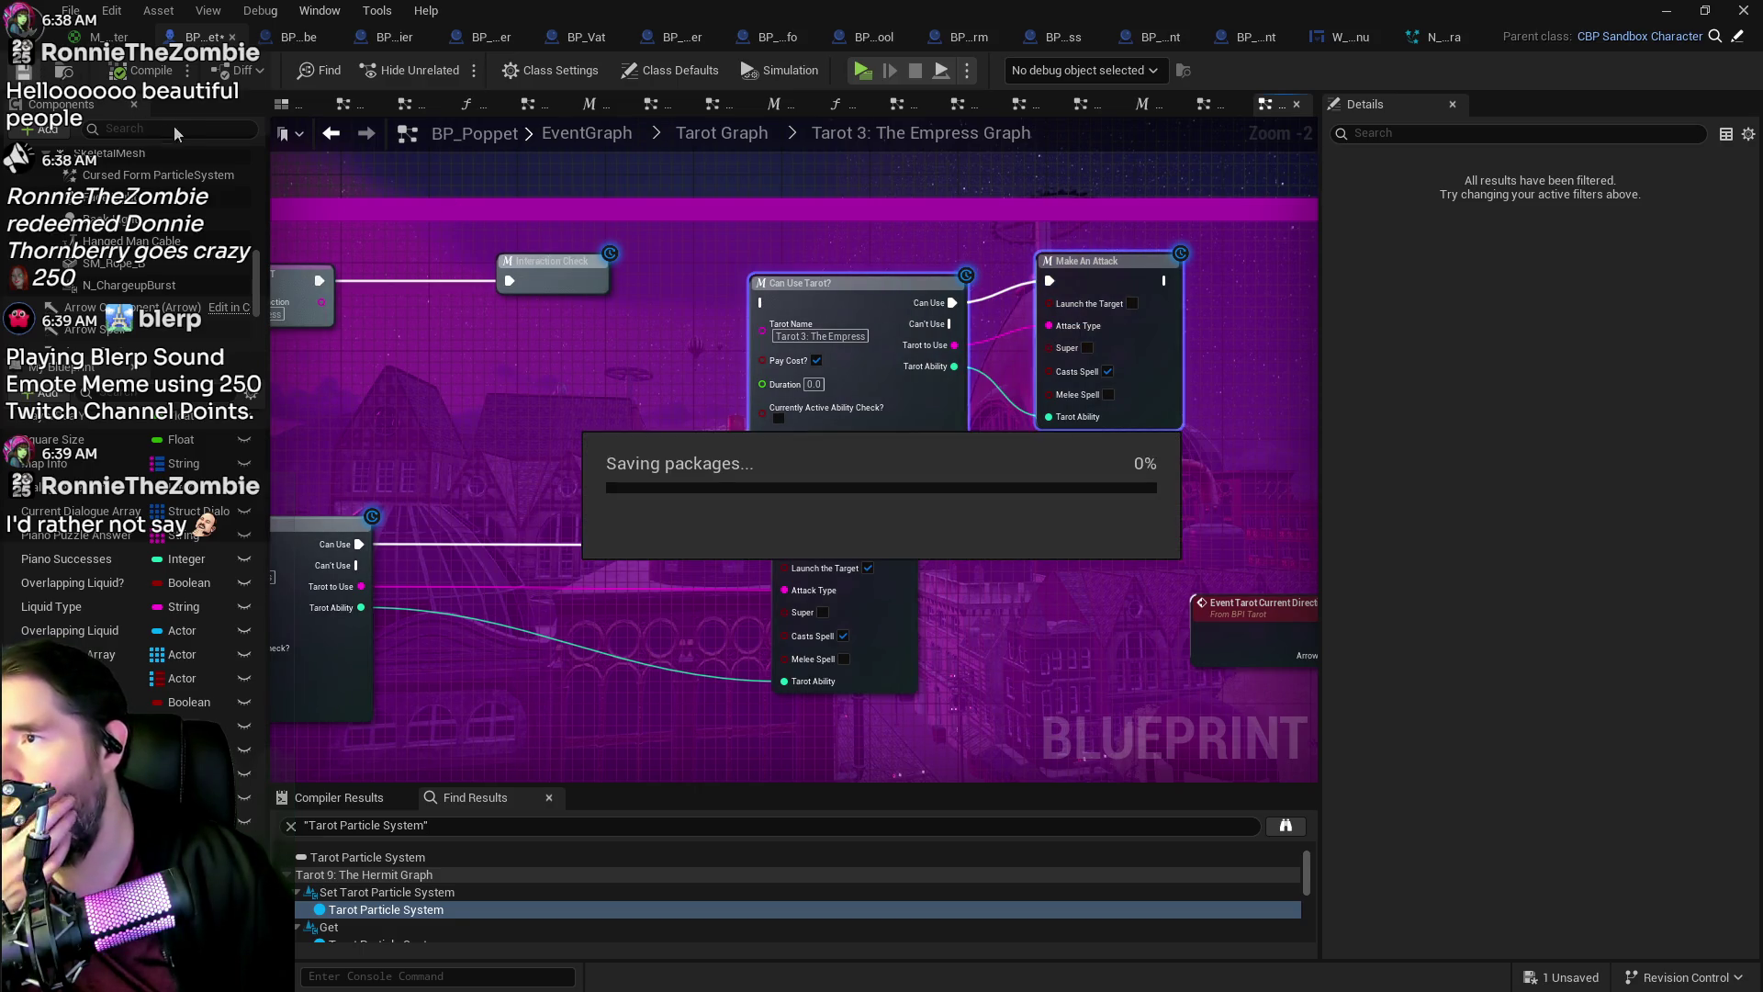
pyautogui.moveTo(354, 379); pyautogui.dragTo(760, 397)
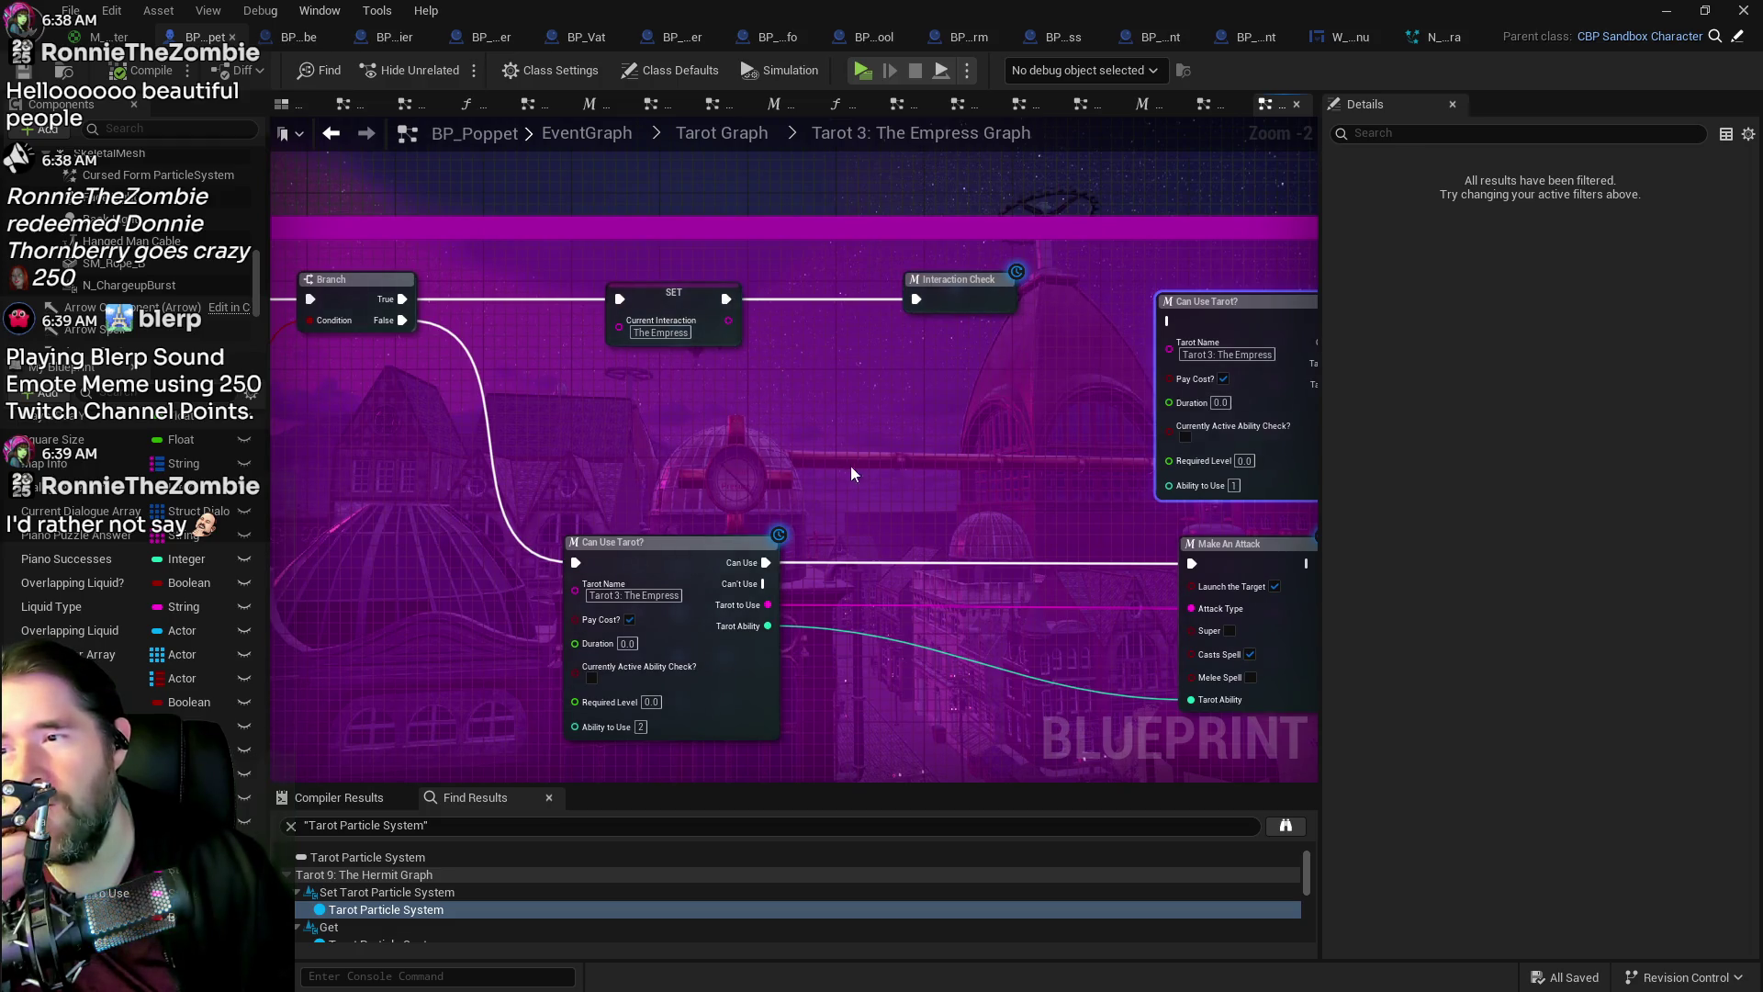
pyautogui.moveTo(891, 467); pyautogui.dragTo(688, 429)
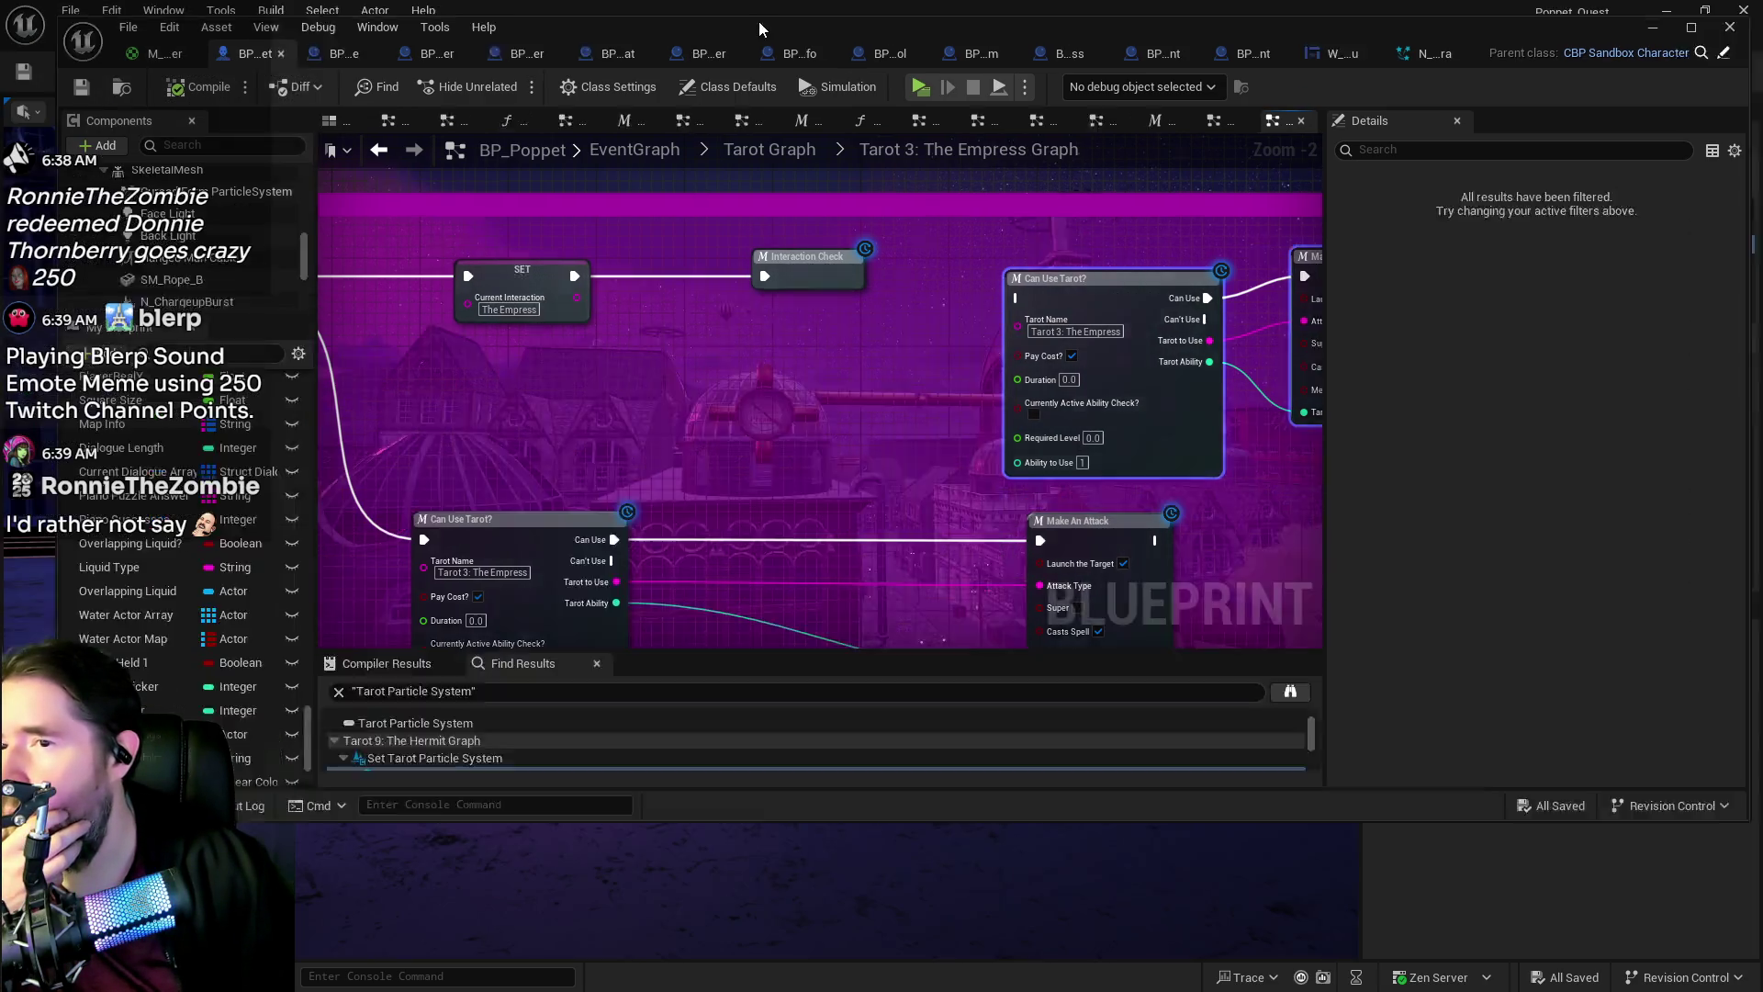
pyautogui.moveTo(758, 20)
pyautogui.mouseDown()
pyautogui.moveTo(1758, 55)
pyautogui.moveTo(1065, 69)
pyautogui.mouseUp()
pyautogui.doubleClick(794, 57)
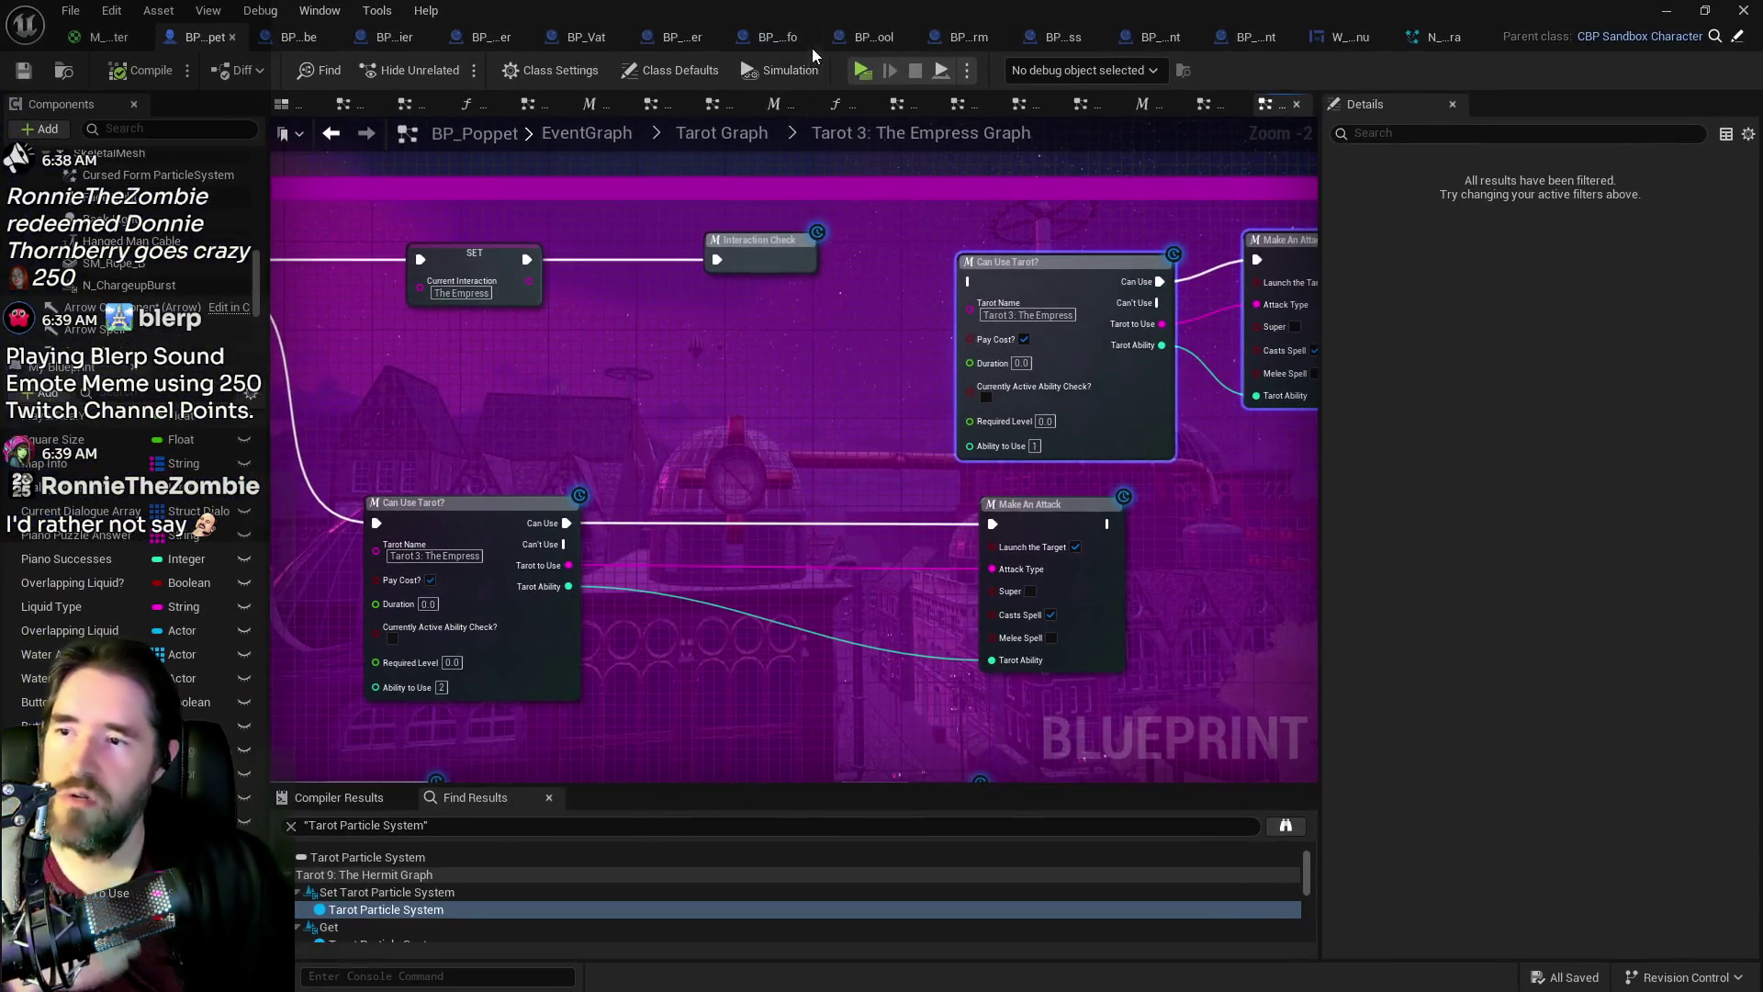
pyautogui.hotkey('alt', 'Tab')
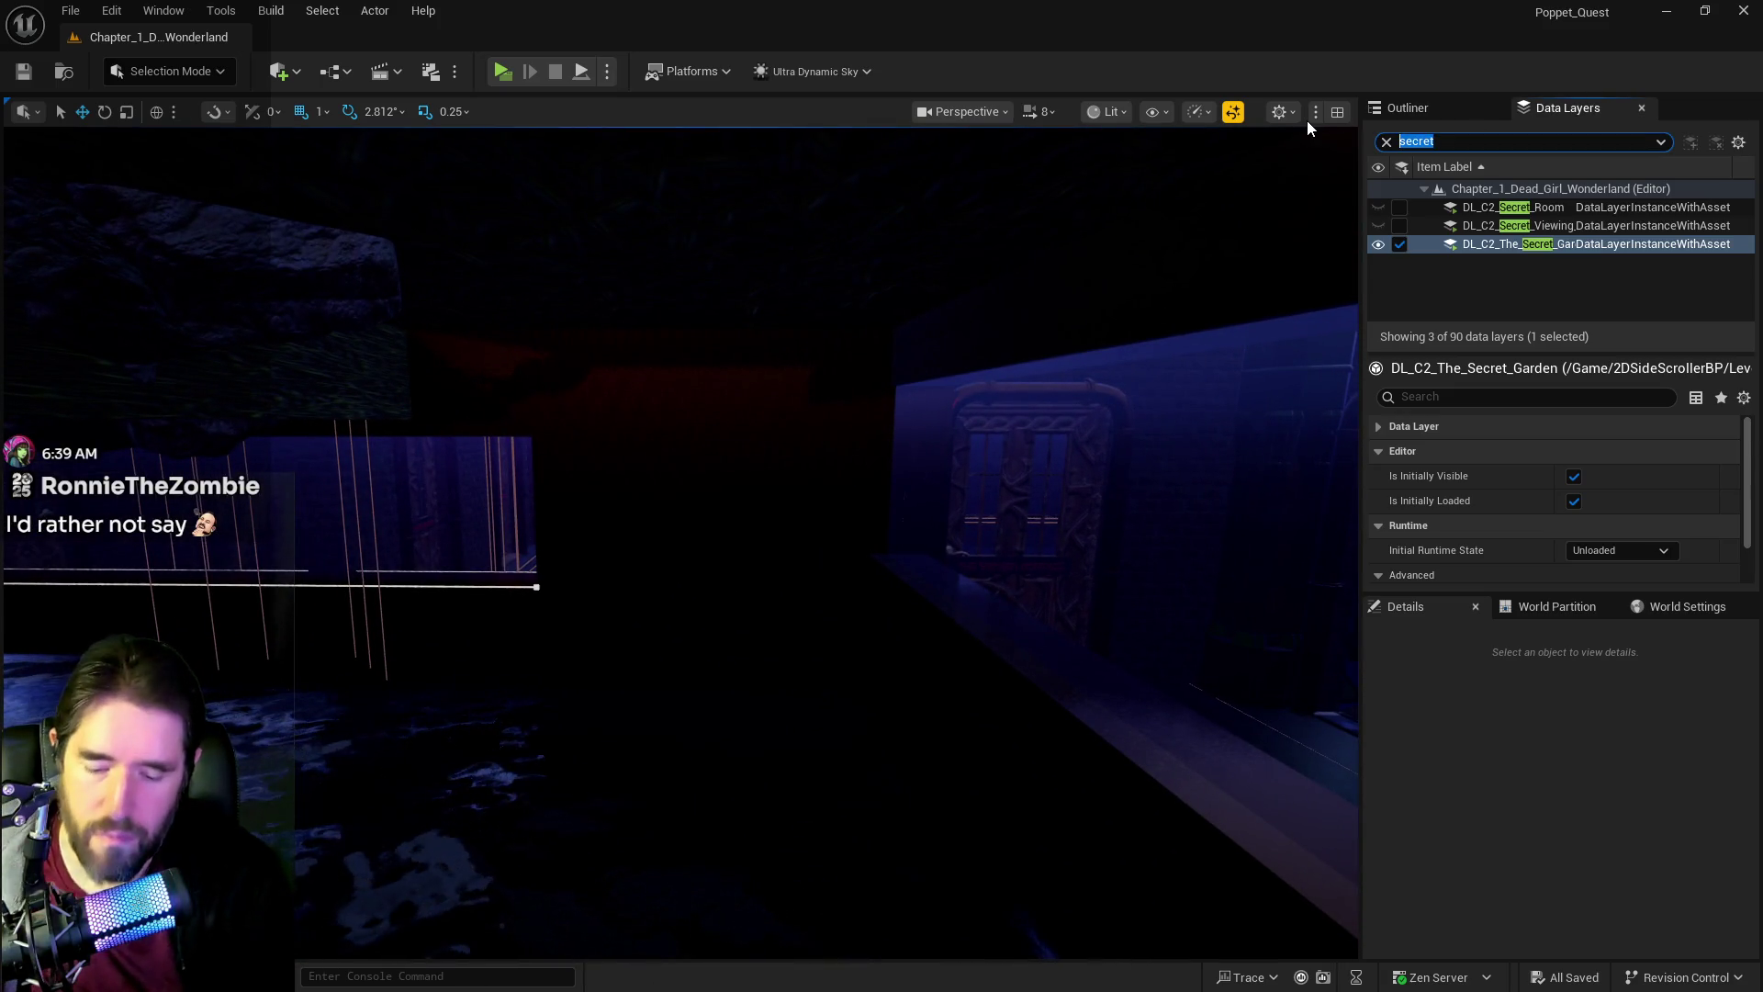
# Step: Filter Data Layers by 'under' and load the DL_C2_The_Underworld layer
pyautogui.write('under')
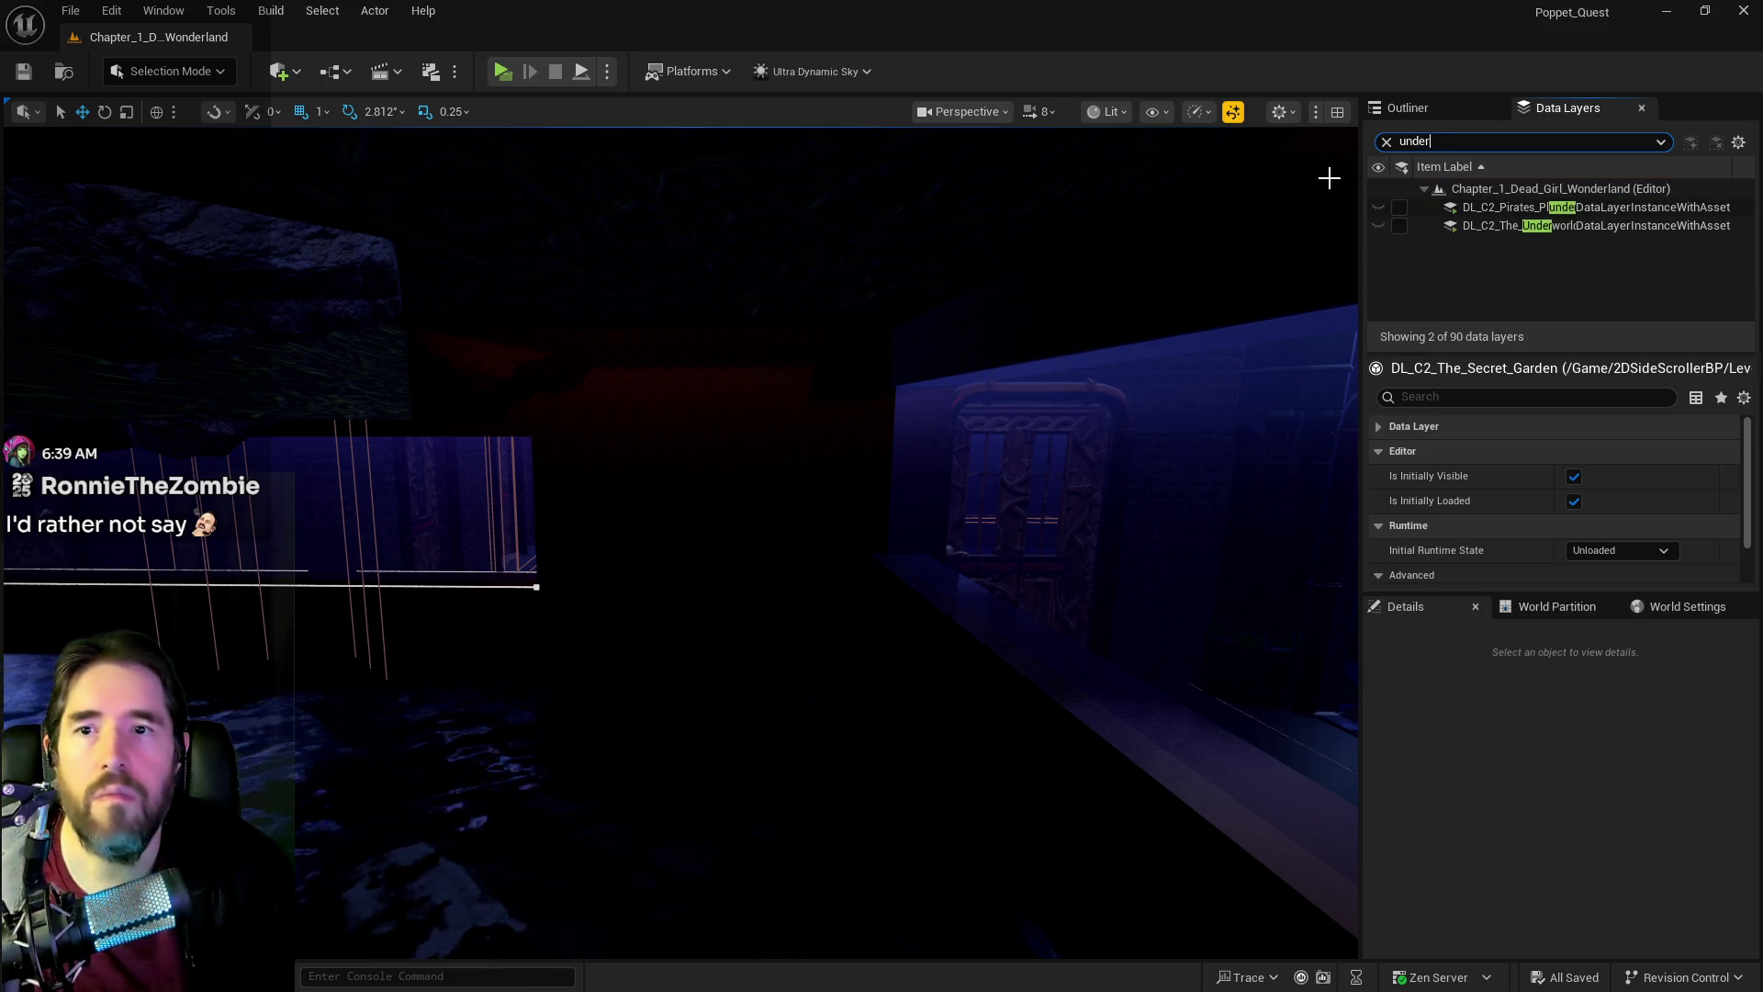
pyautogui.click(1402, 228)
pyautogui.click(1401, 227)
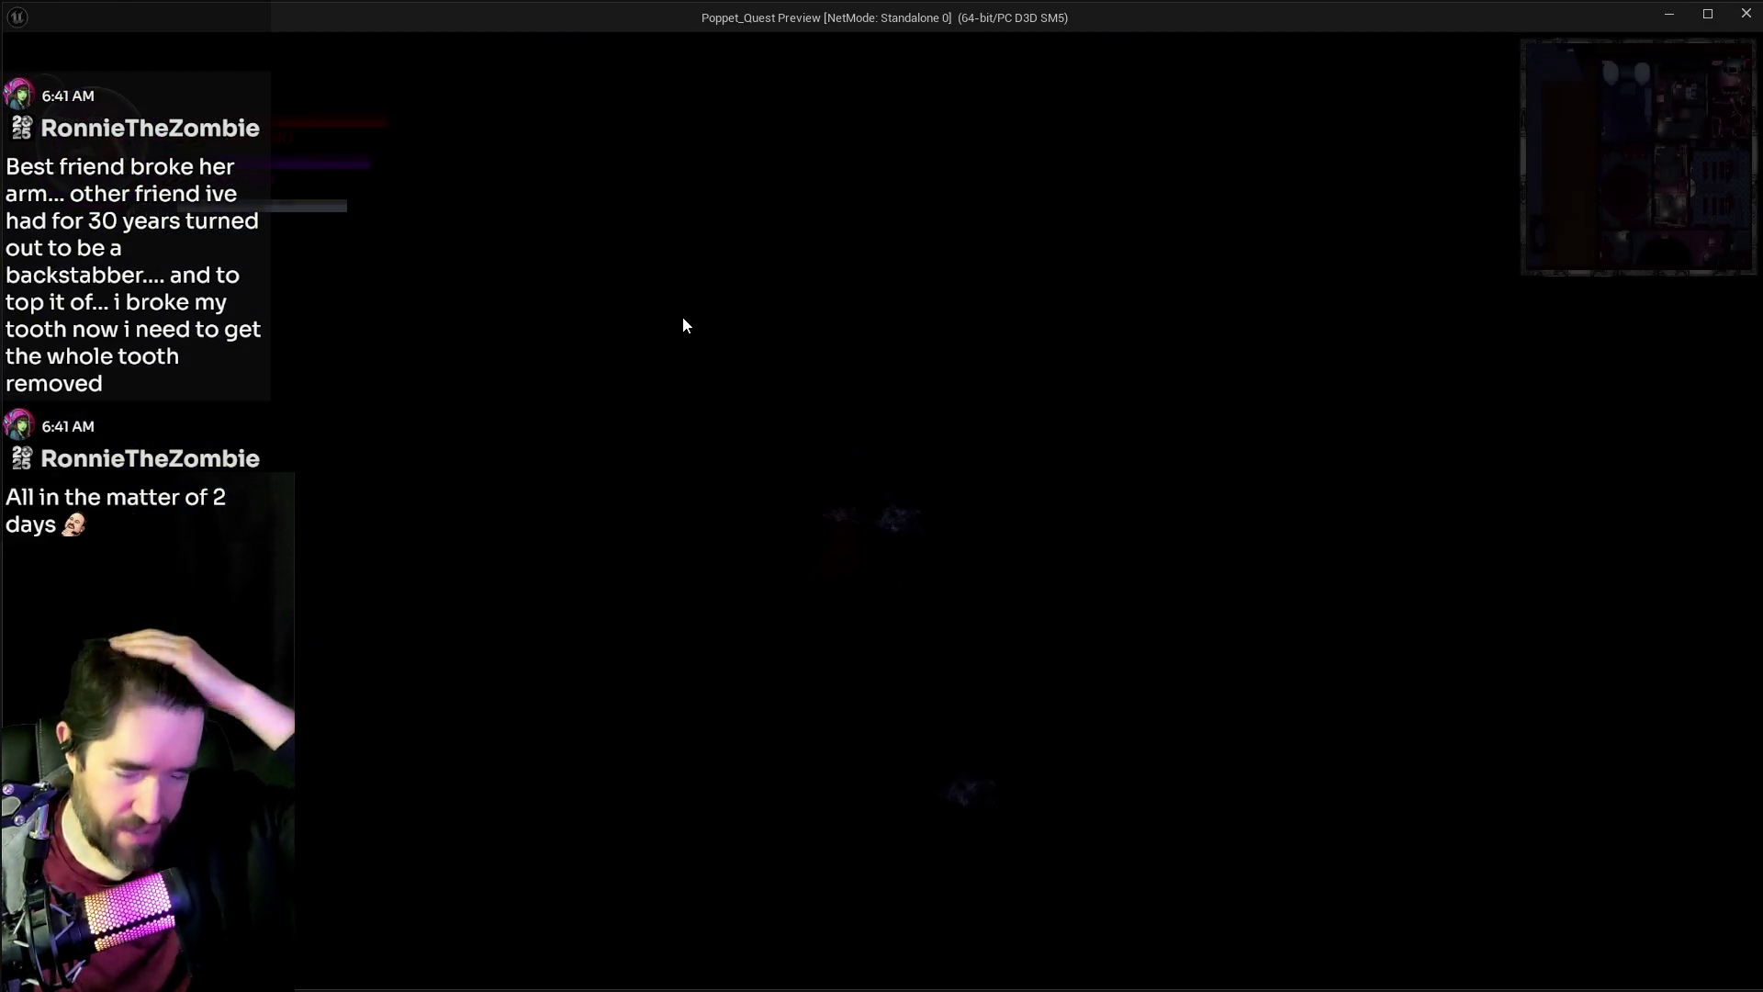
# Step: Walk Poppet uphill past the glowing mushroom toward the lit rock and cave opening
pyautogui.click(783, 327)
pyautogui.press('w')
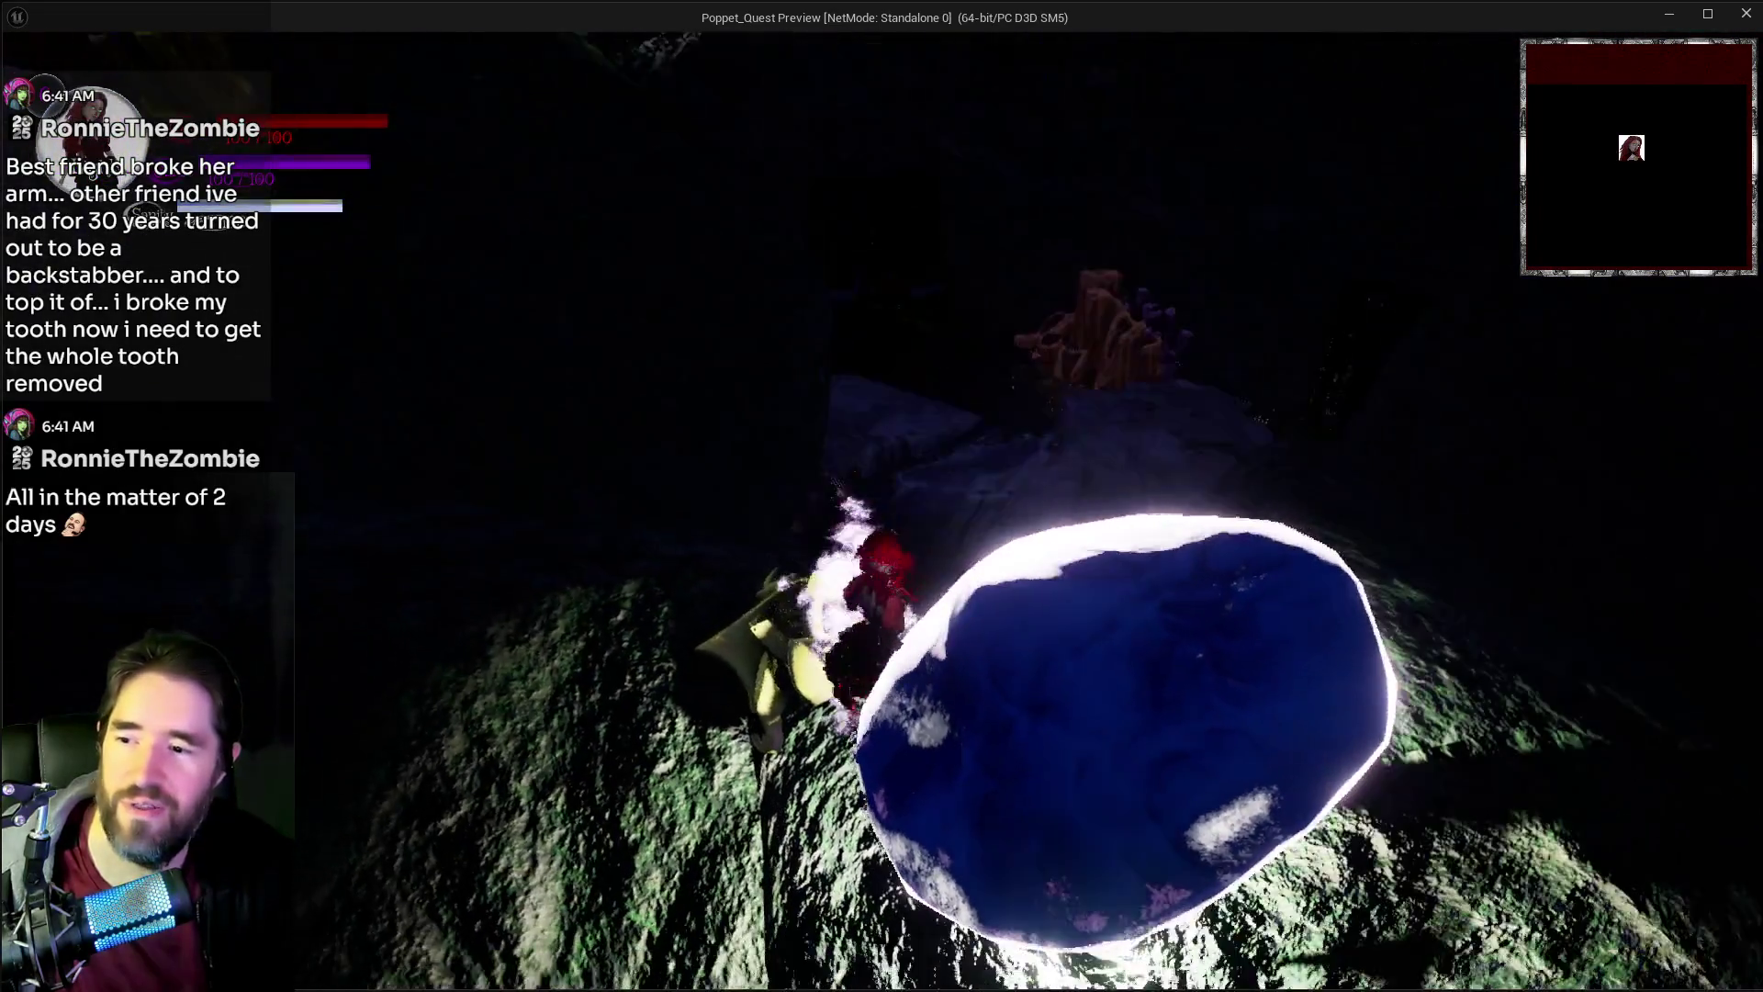
pyautogui.press('w')
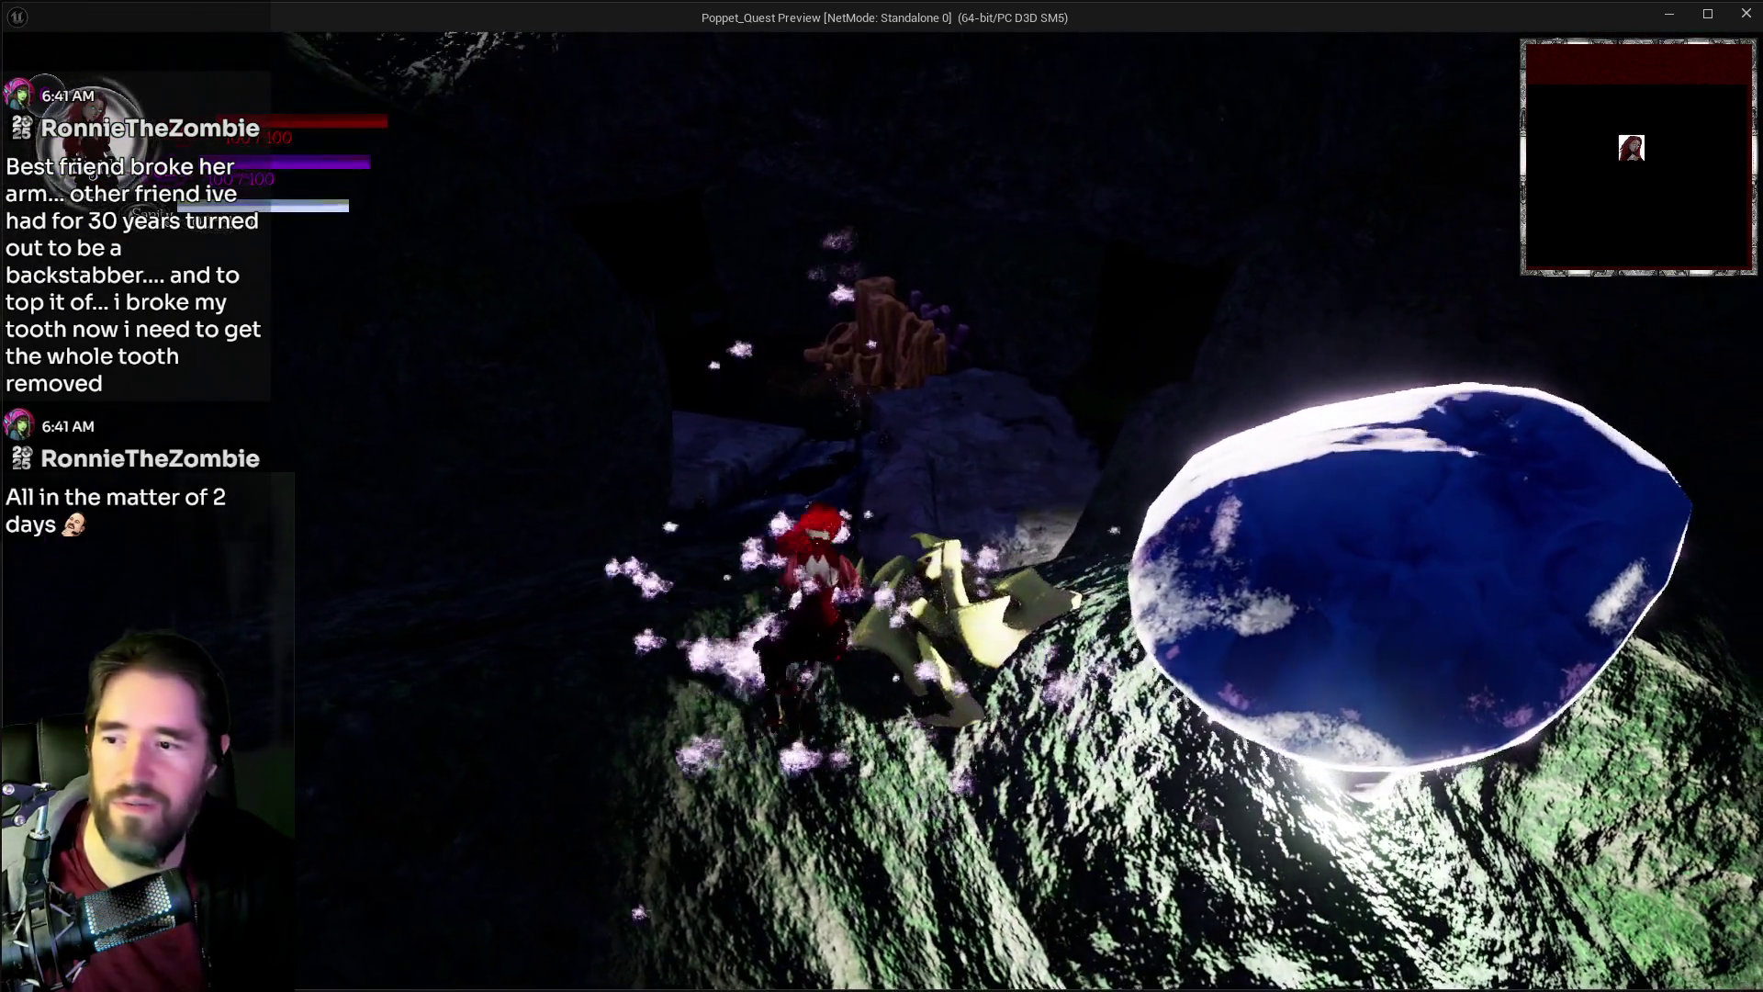
pyautogui.press('w')
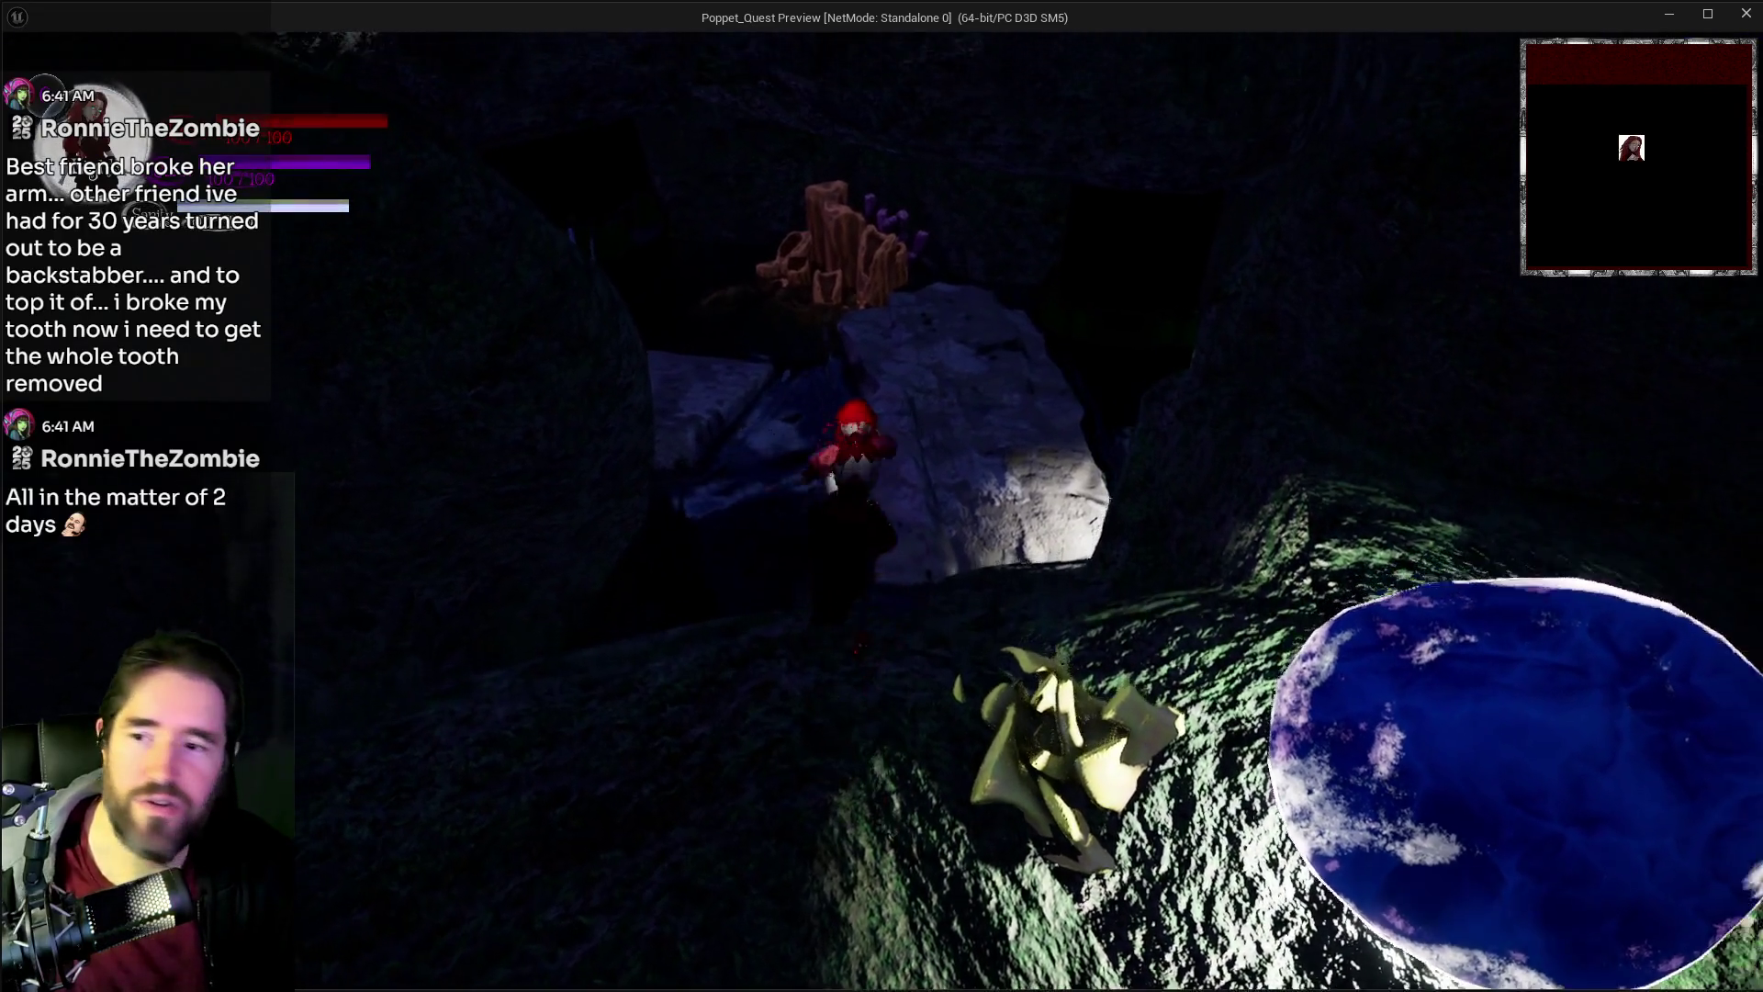
# Step: Open and close the tarot card menu, then pause and resume the game
pyautogui.press('w')
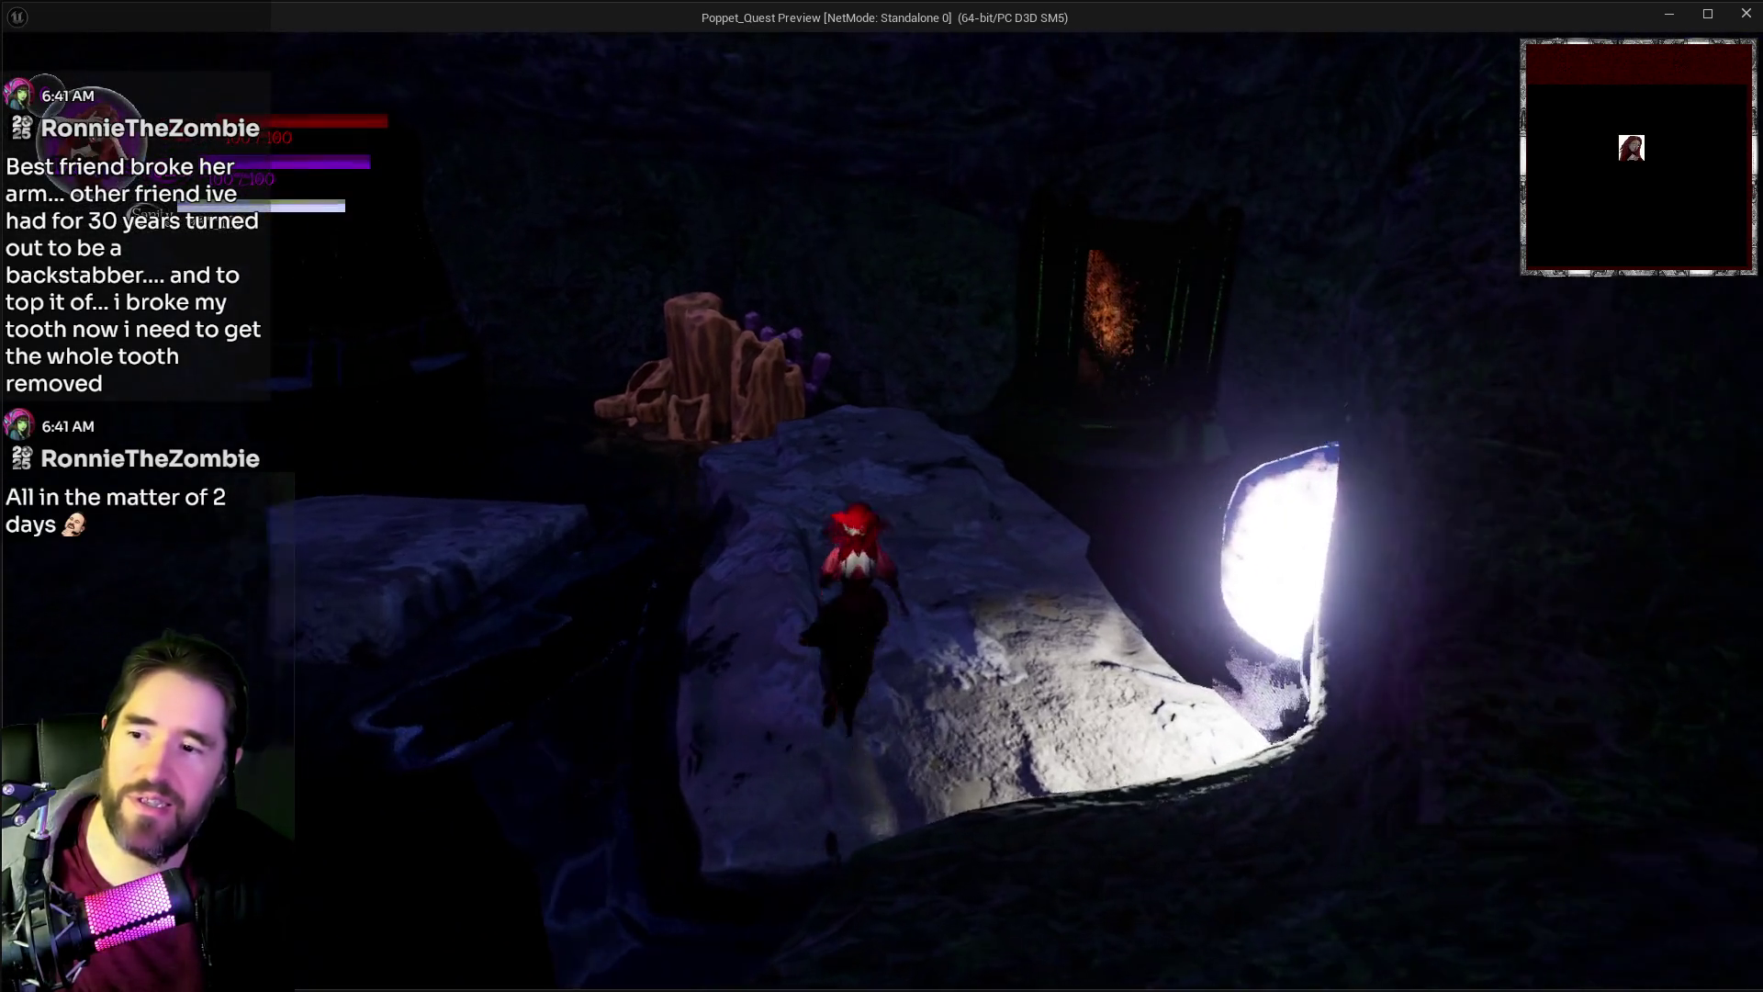
pyautogui.press('Tab')
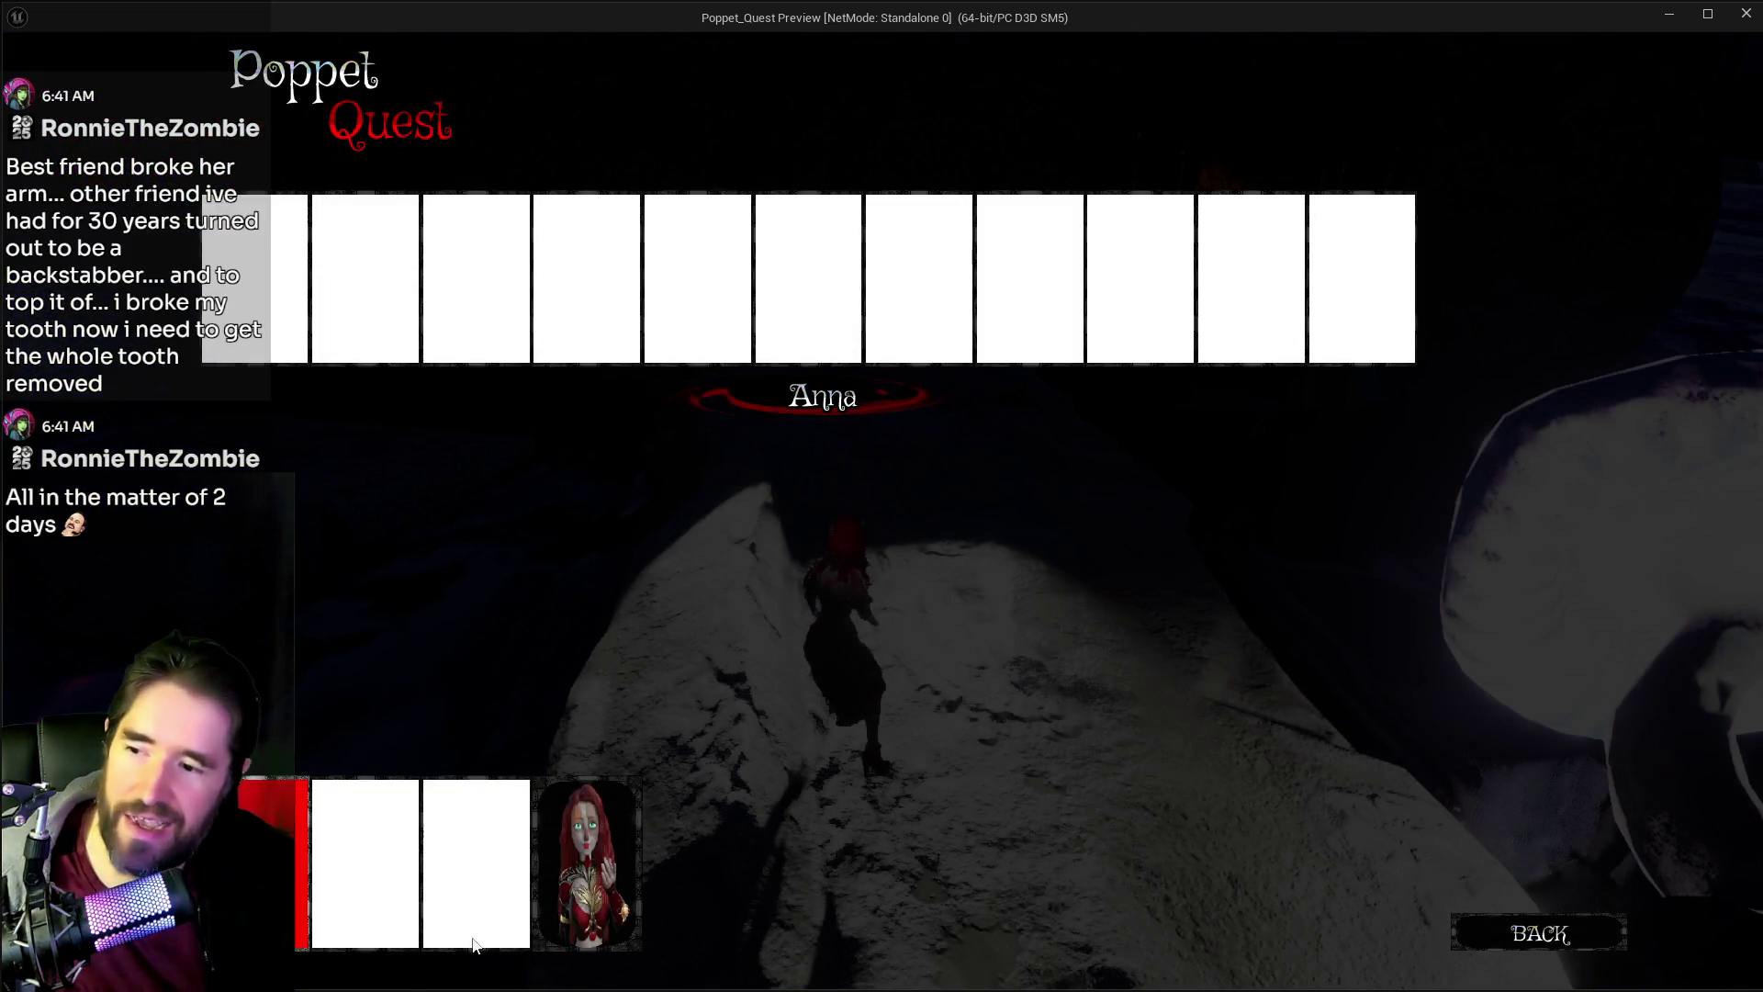
pyautogui.press('Tab')
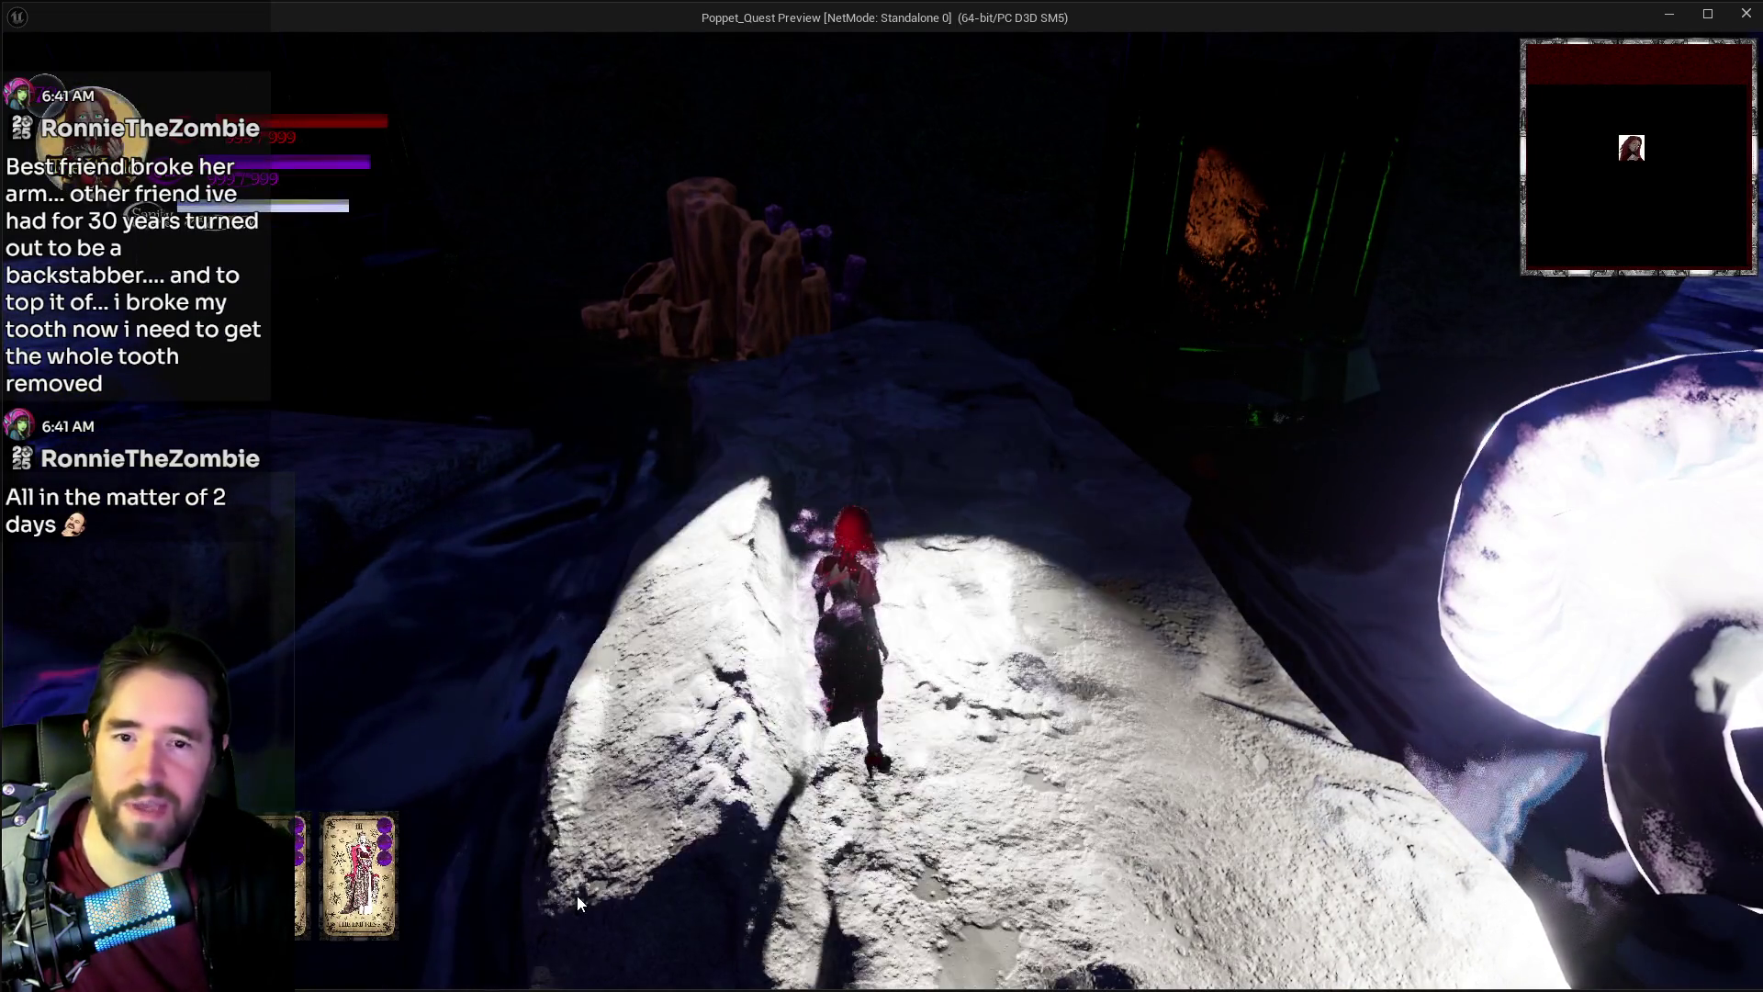
pyautogui.press('Escape')
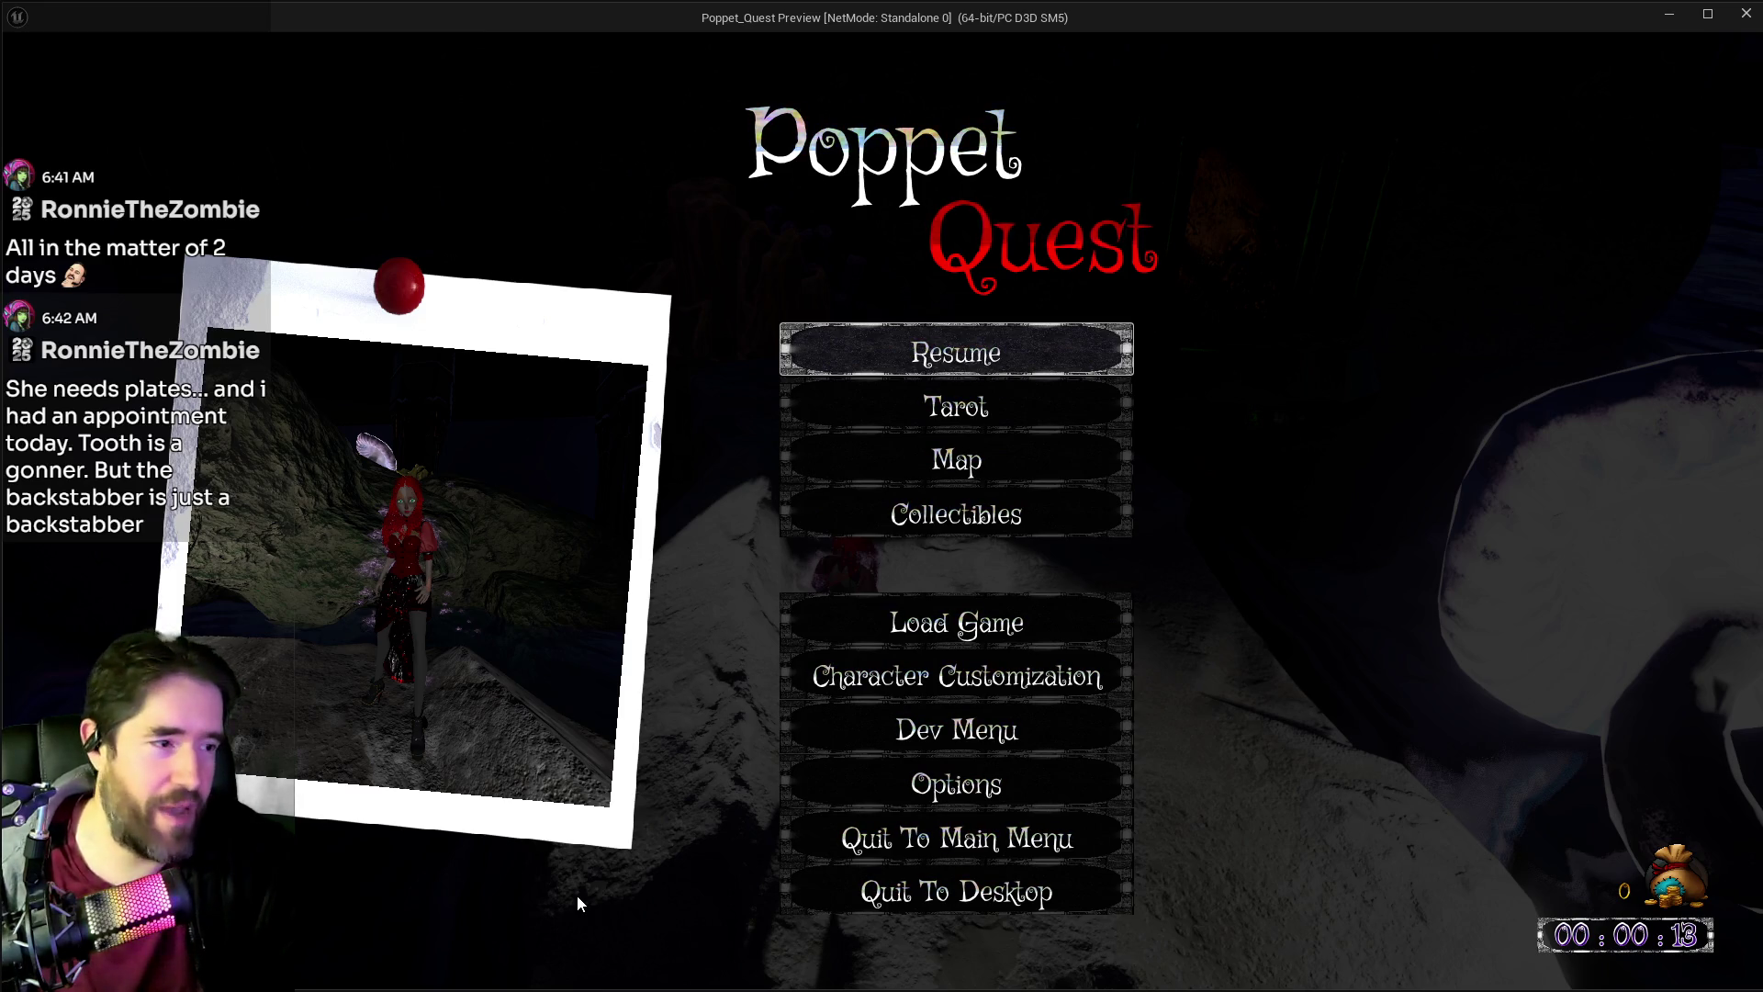
pyautogui.click(1066, 356)
# Step: Run through the cave toward the crystal, casting the purple ring tarot spell repeatedly
pyautogui.press('w')
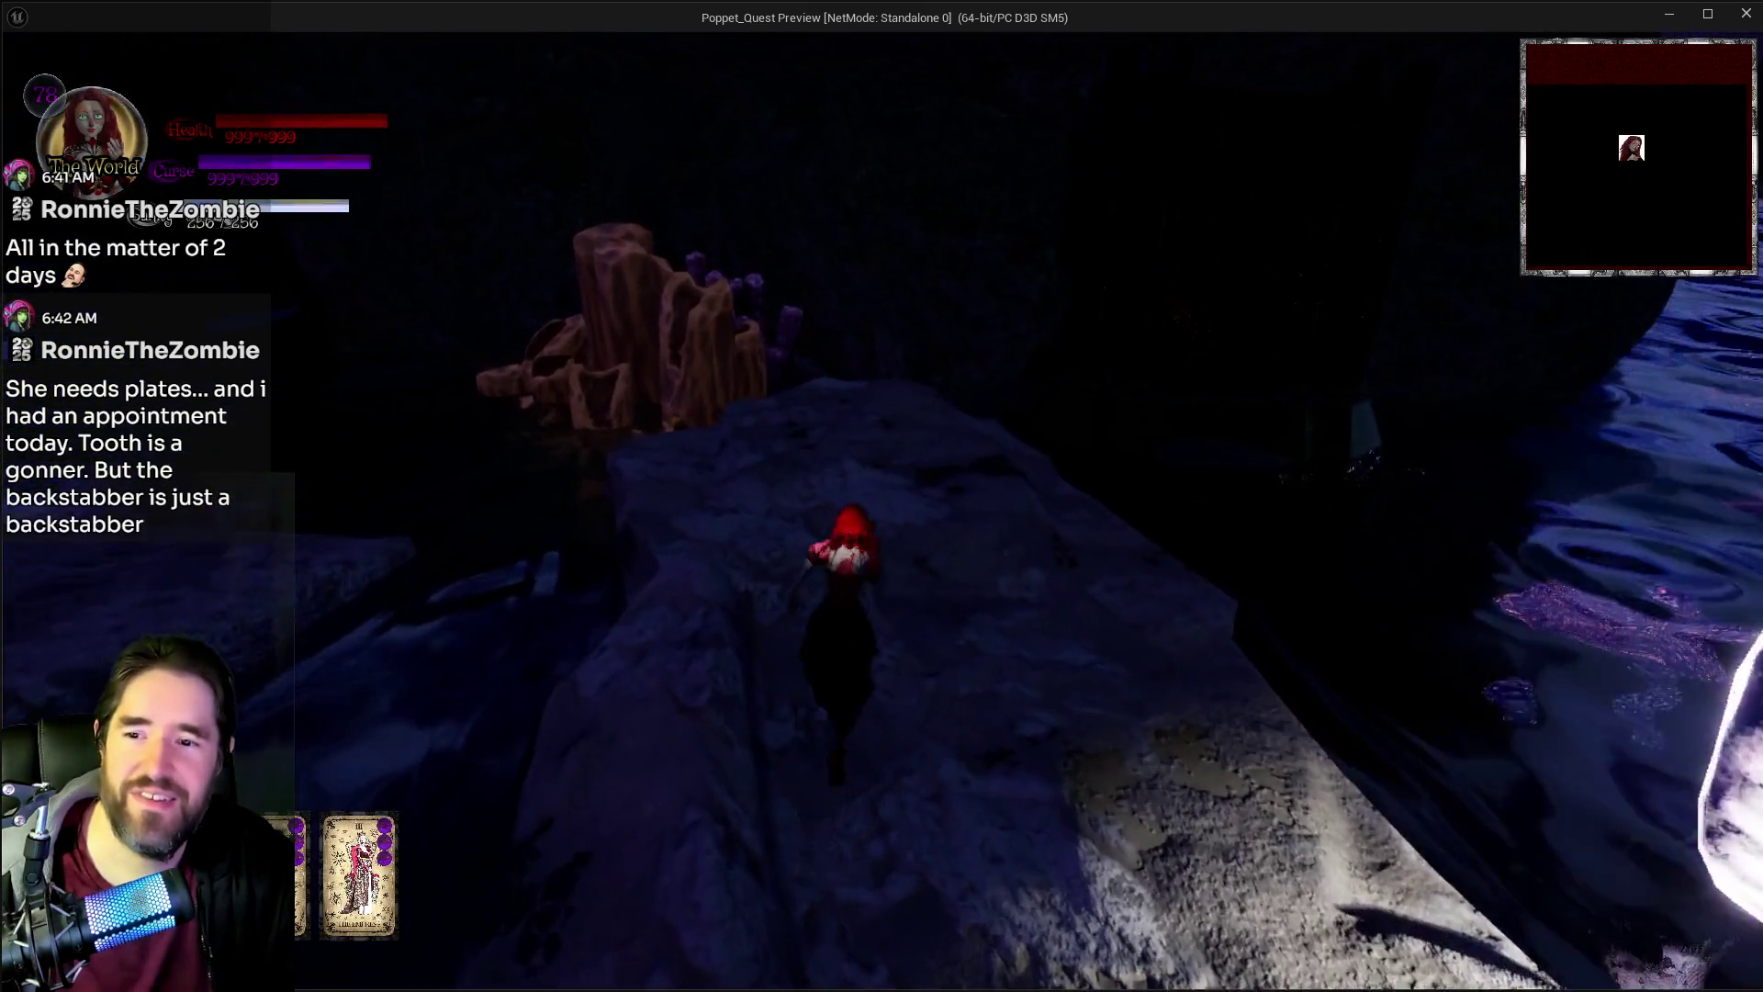
pyautogui.press('w')
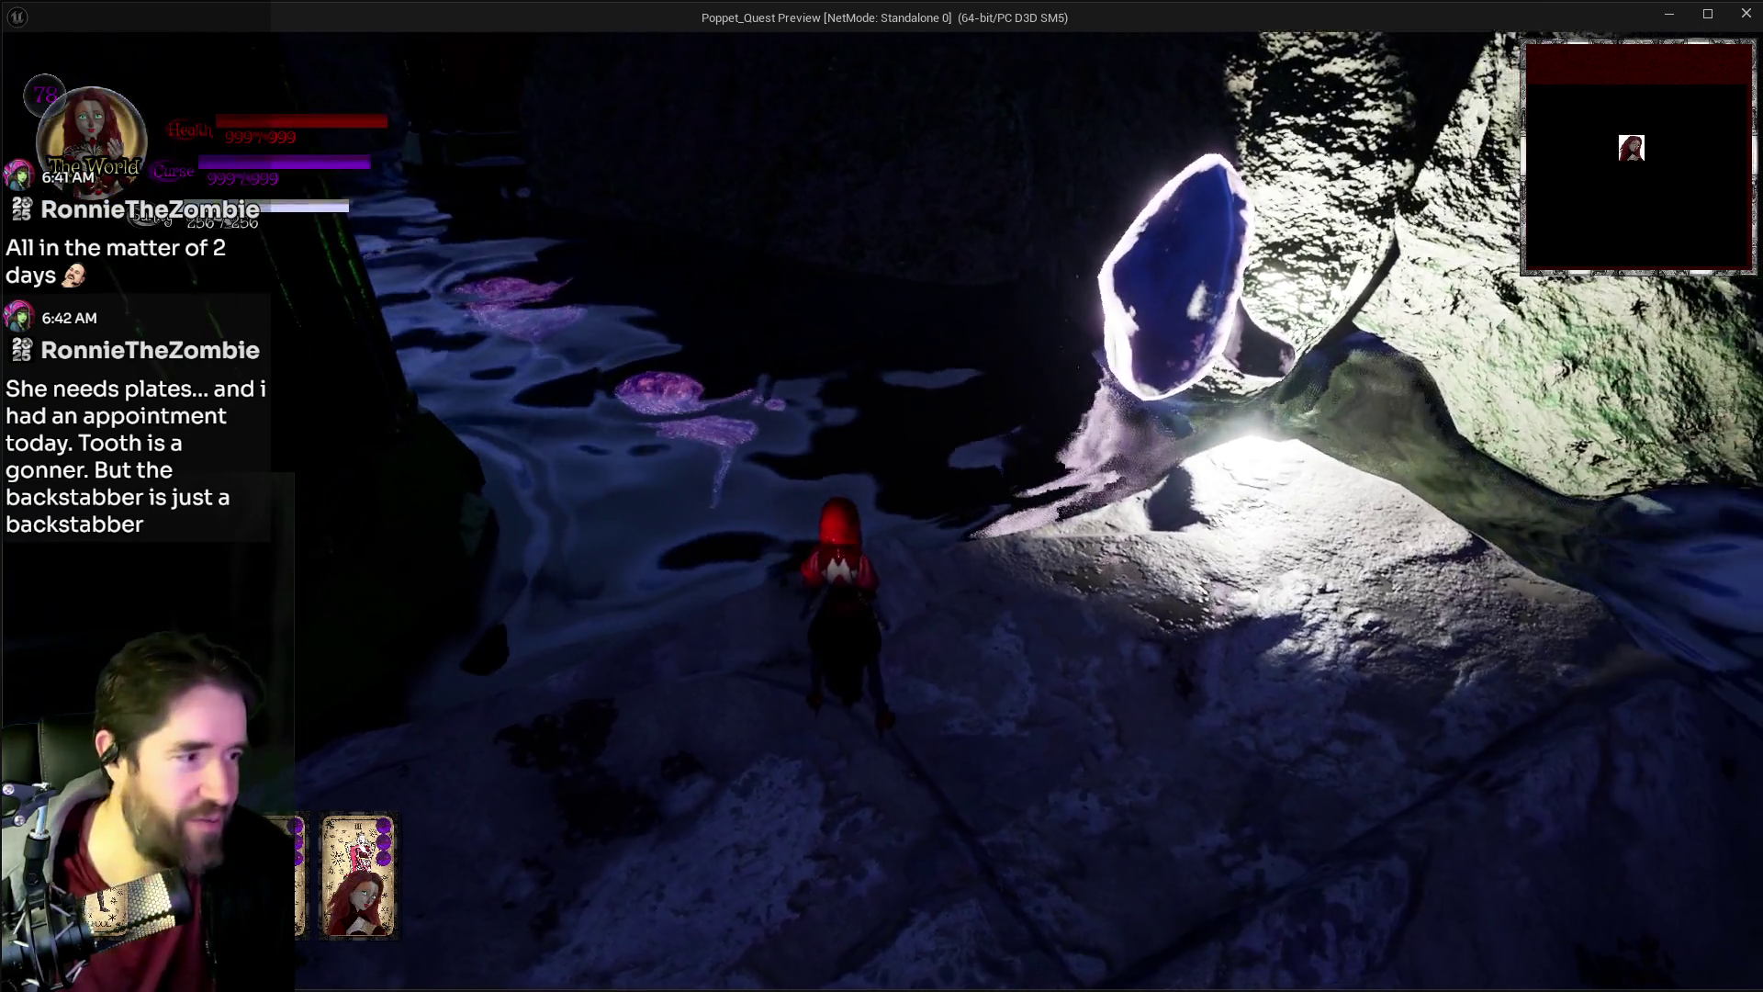
pyautogui.click(883, 511)
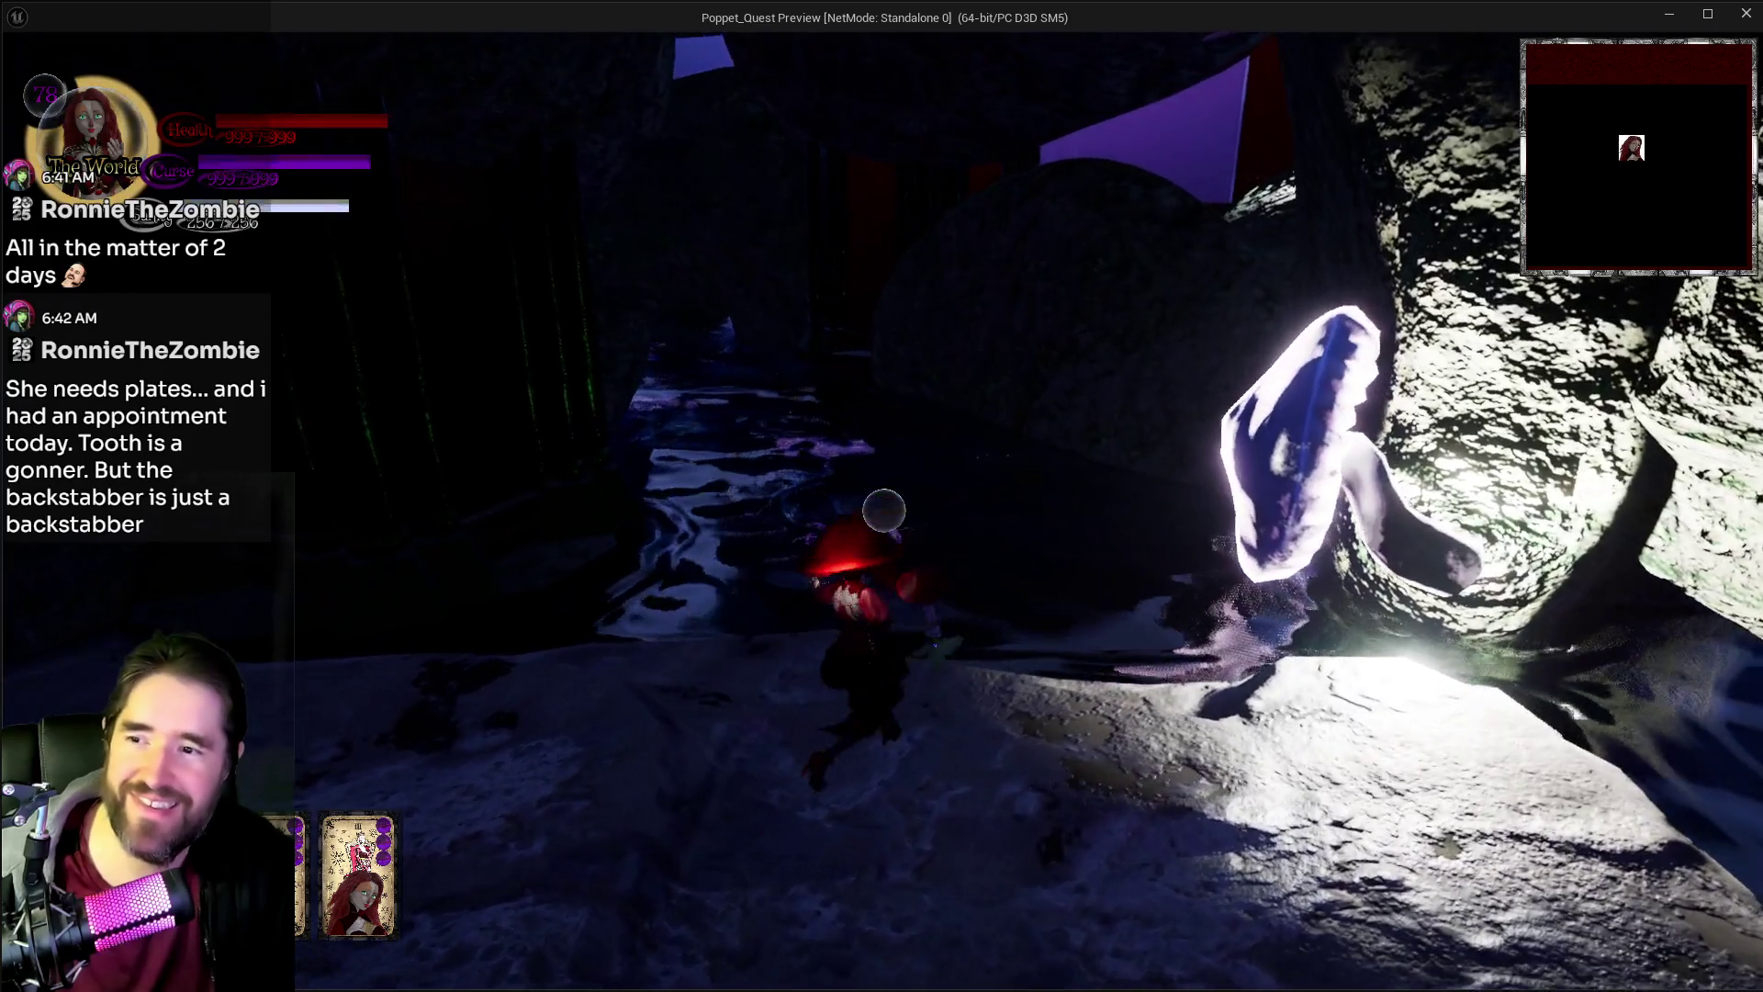
pyautogui.click(884, 511)
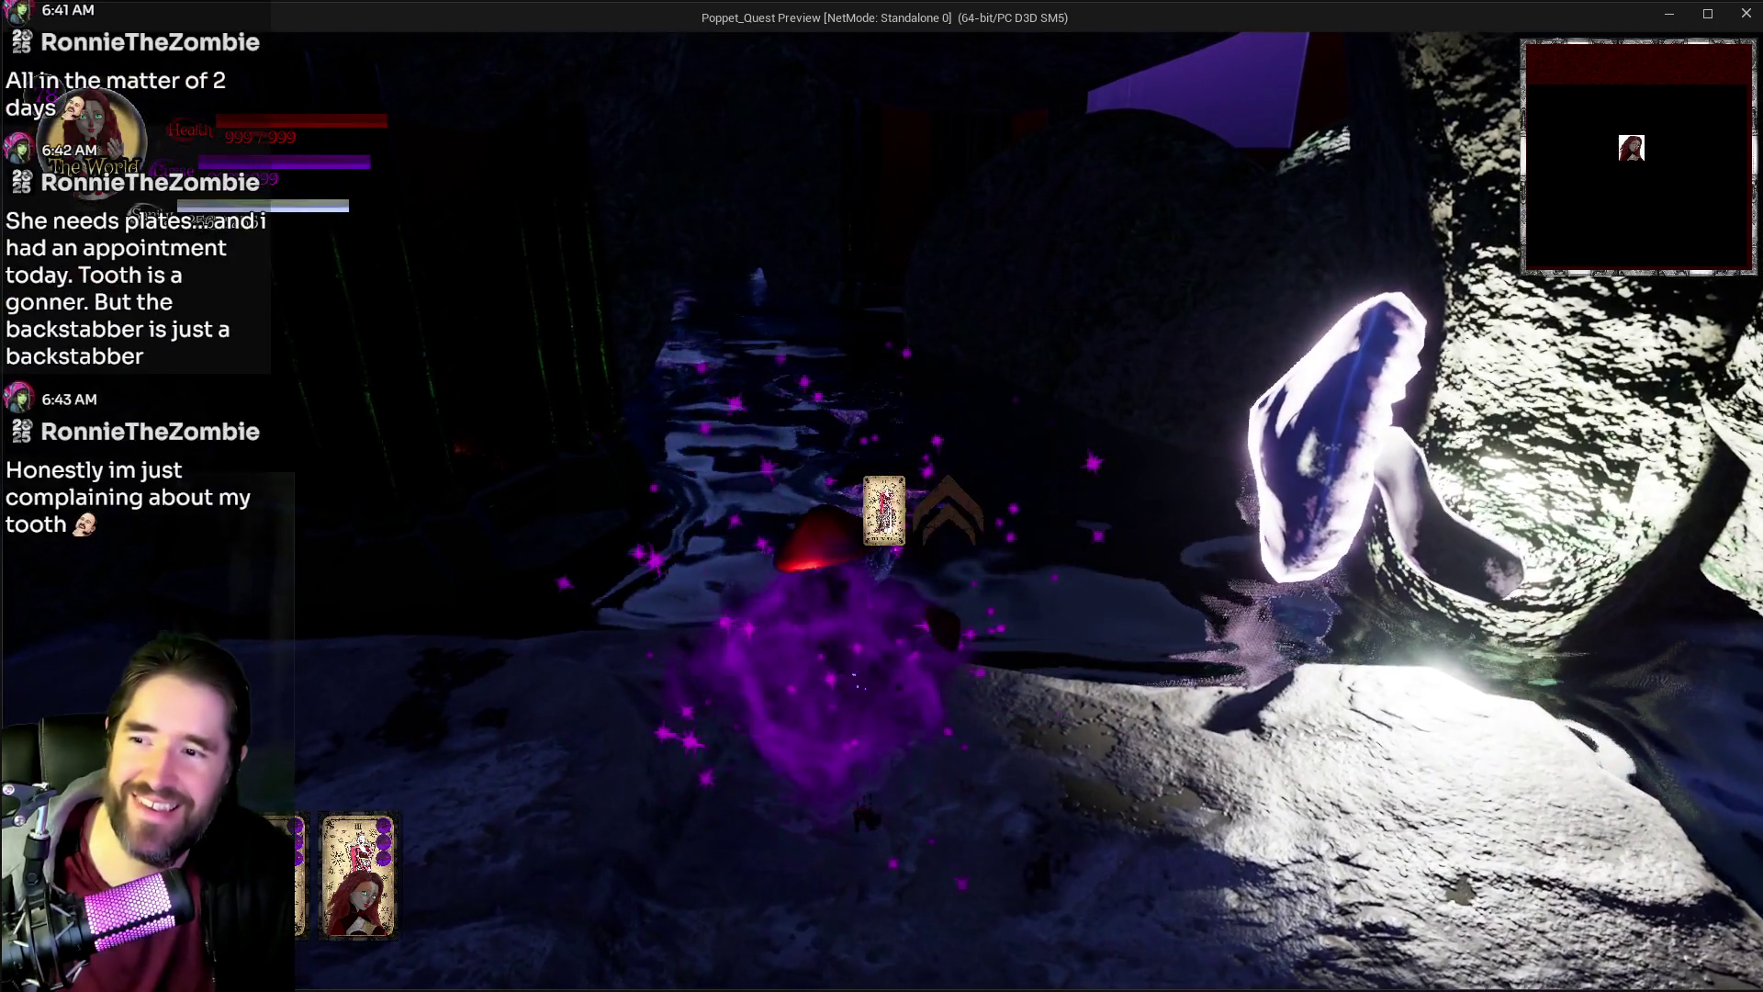
pyautogui.click(883, 511)
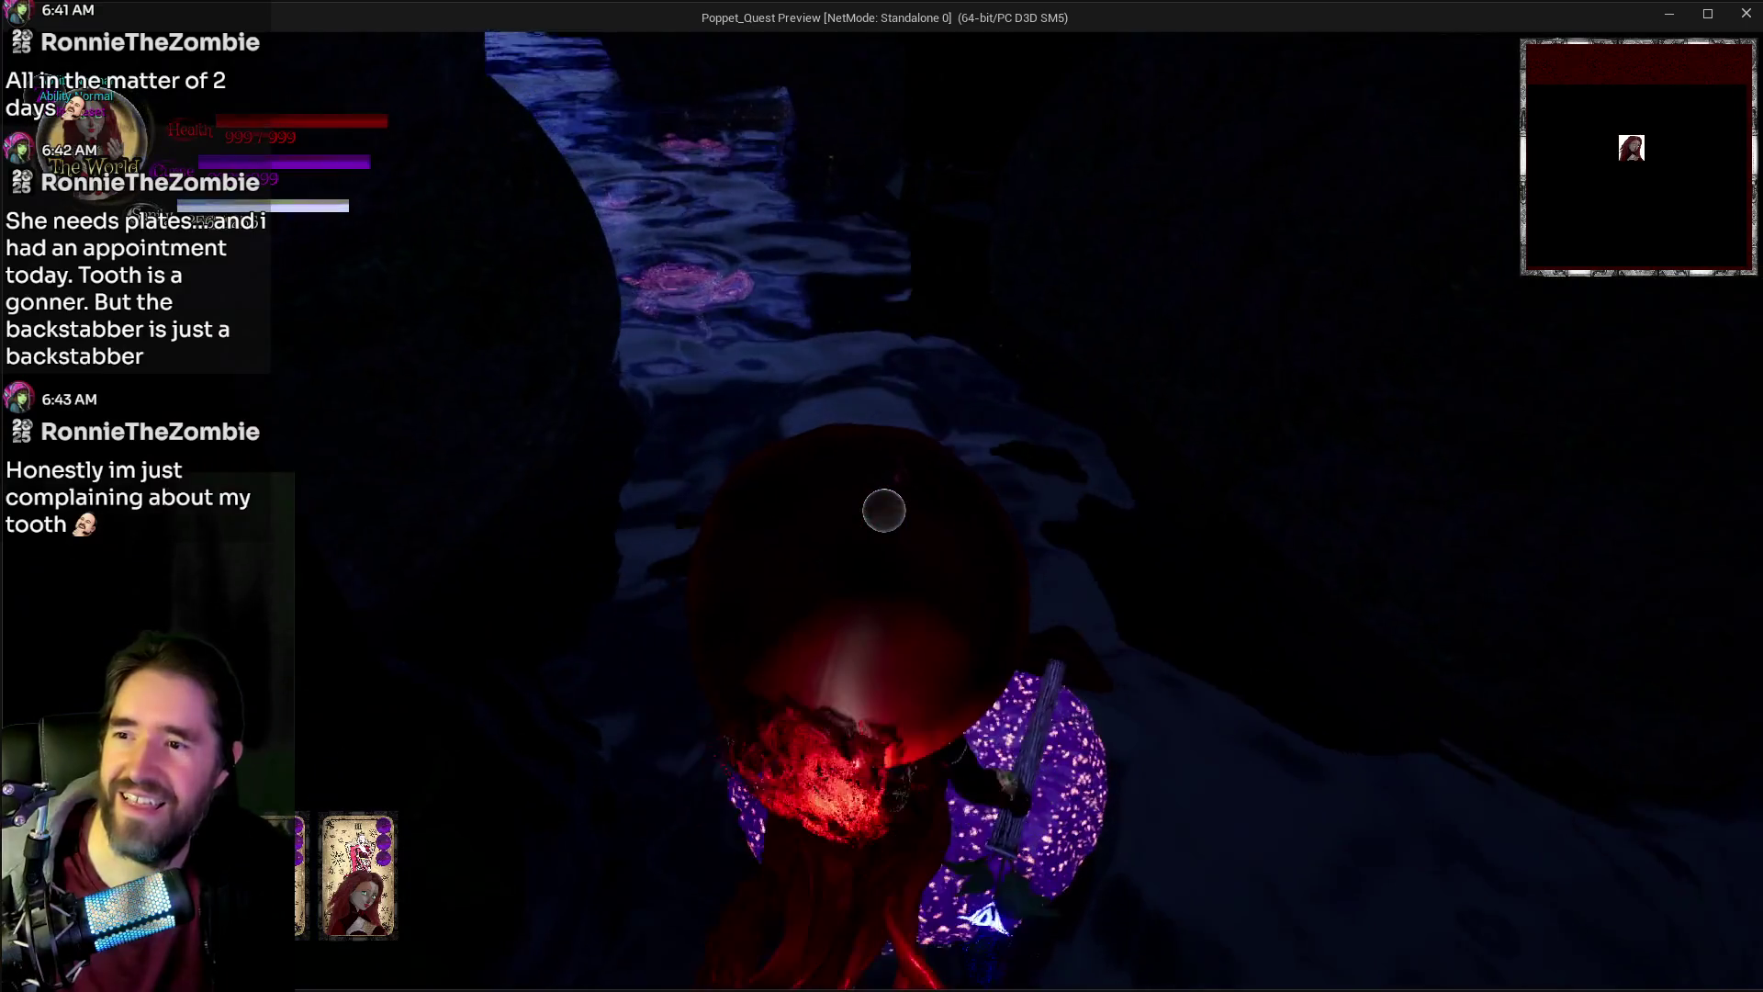
pyautogui.click(883, 511)
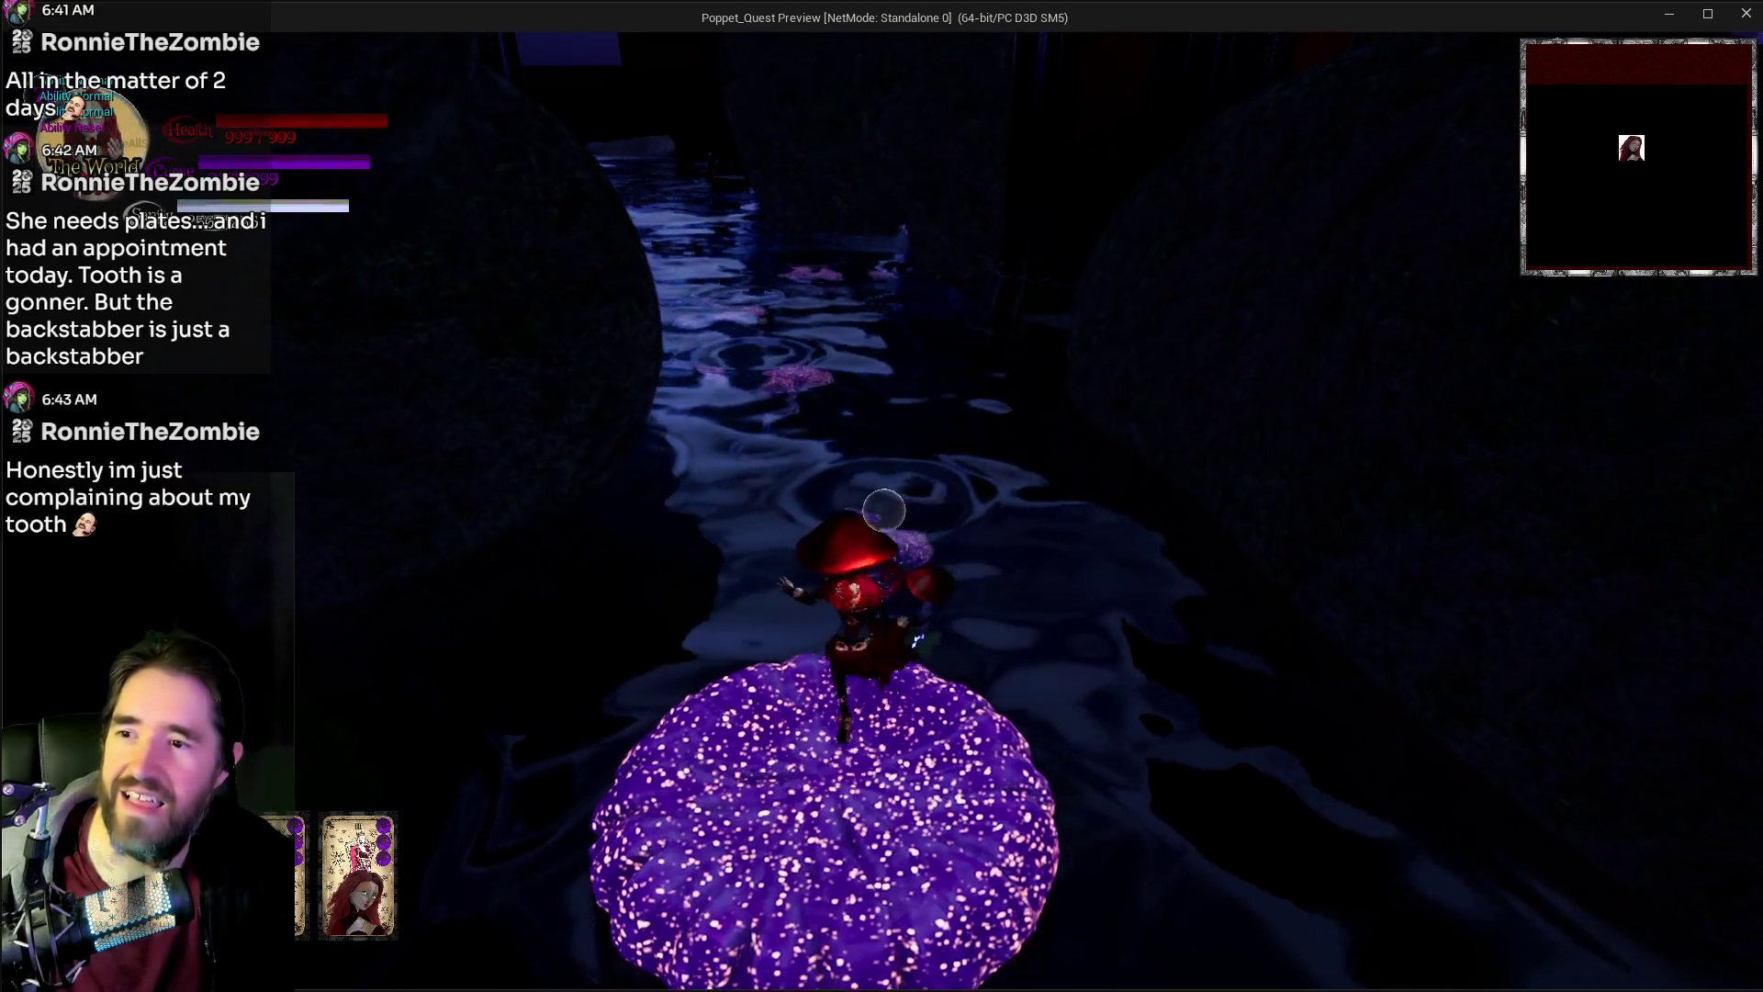
pyautogui.click(883, 511)
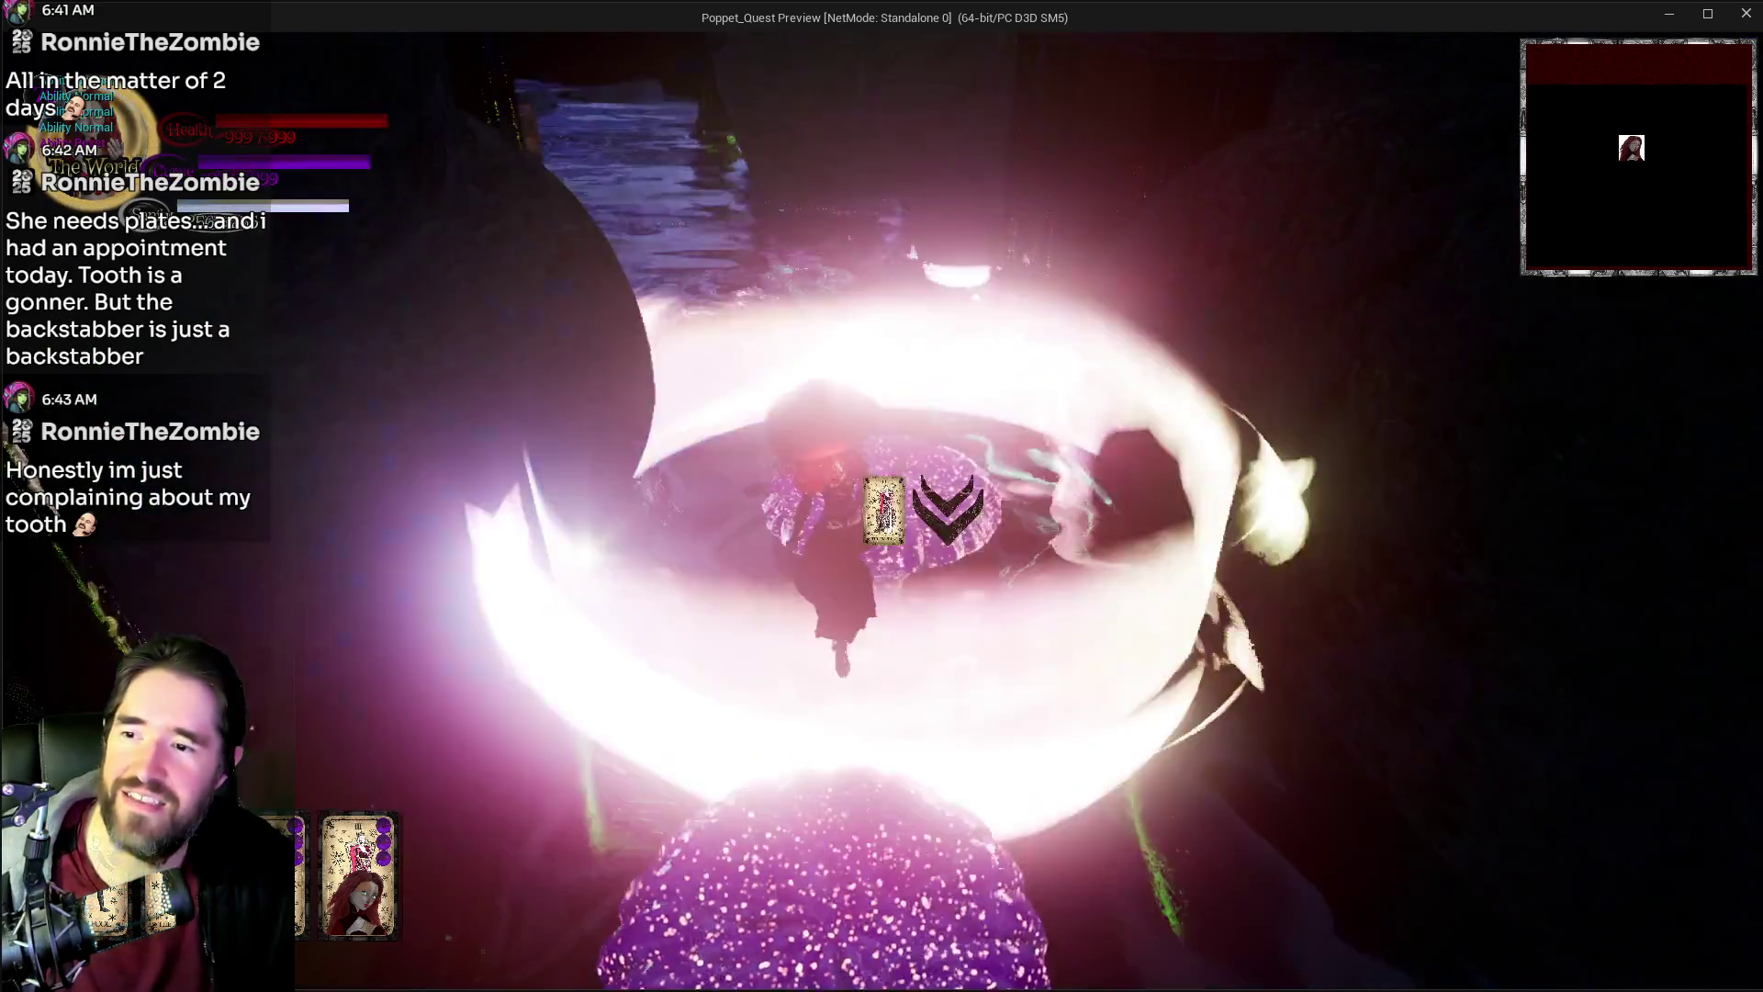
pyautogui.click(883, 506)
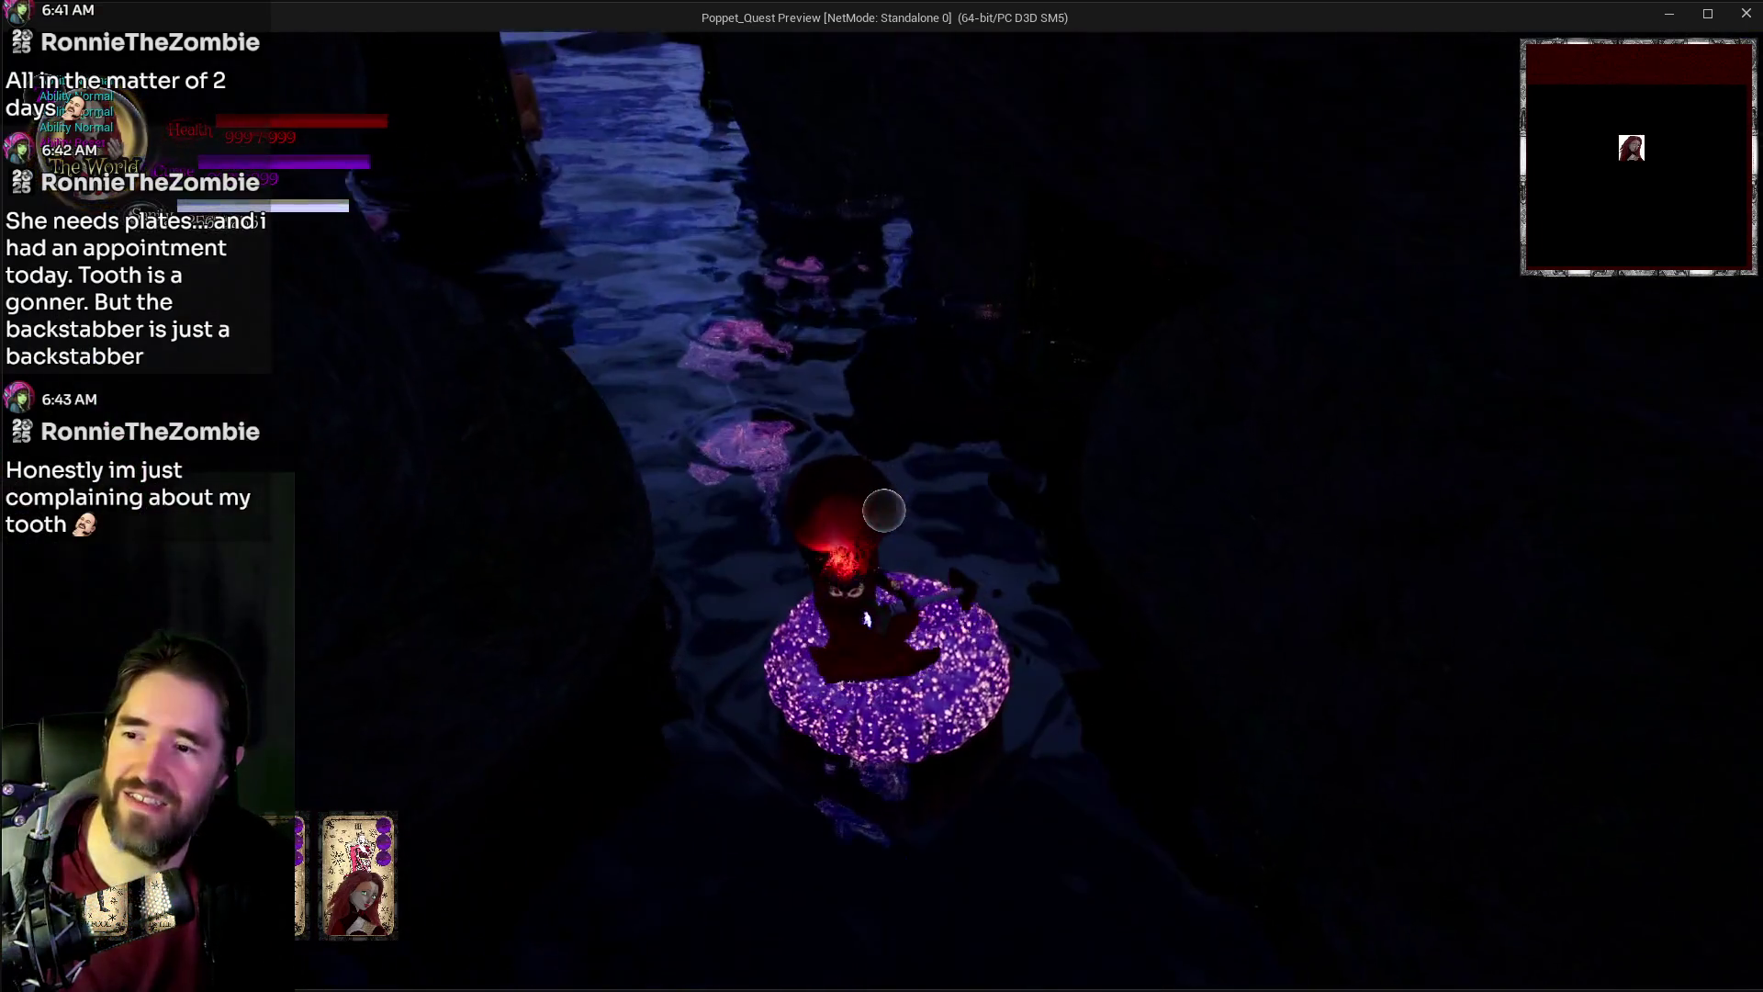
# Step: Advance across the glowing lily pads on the watery path, casting the card ability between hops
pyautogui.press('w')
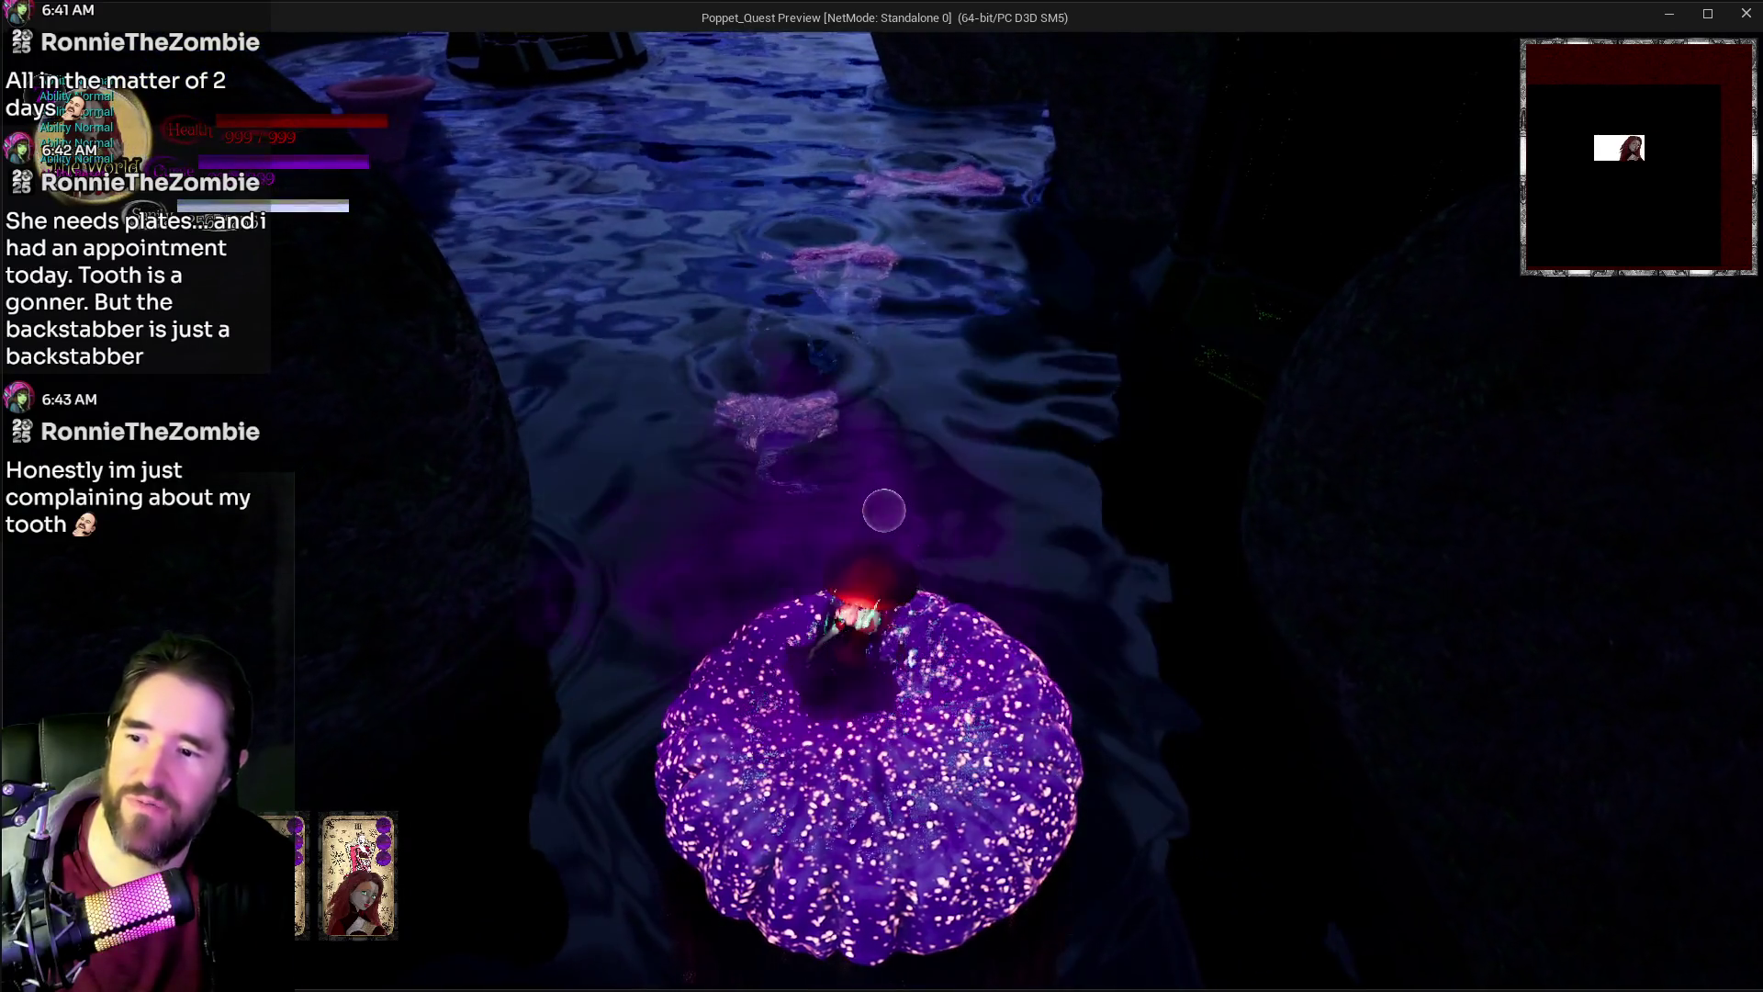
pyautogui.click(884, 511)
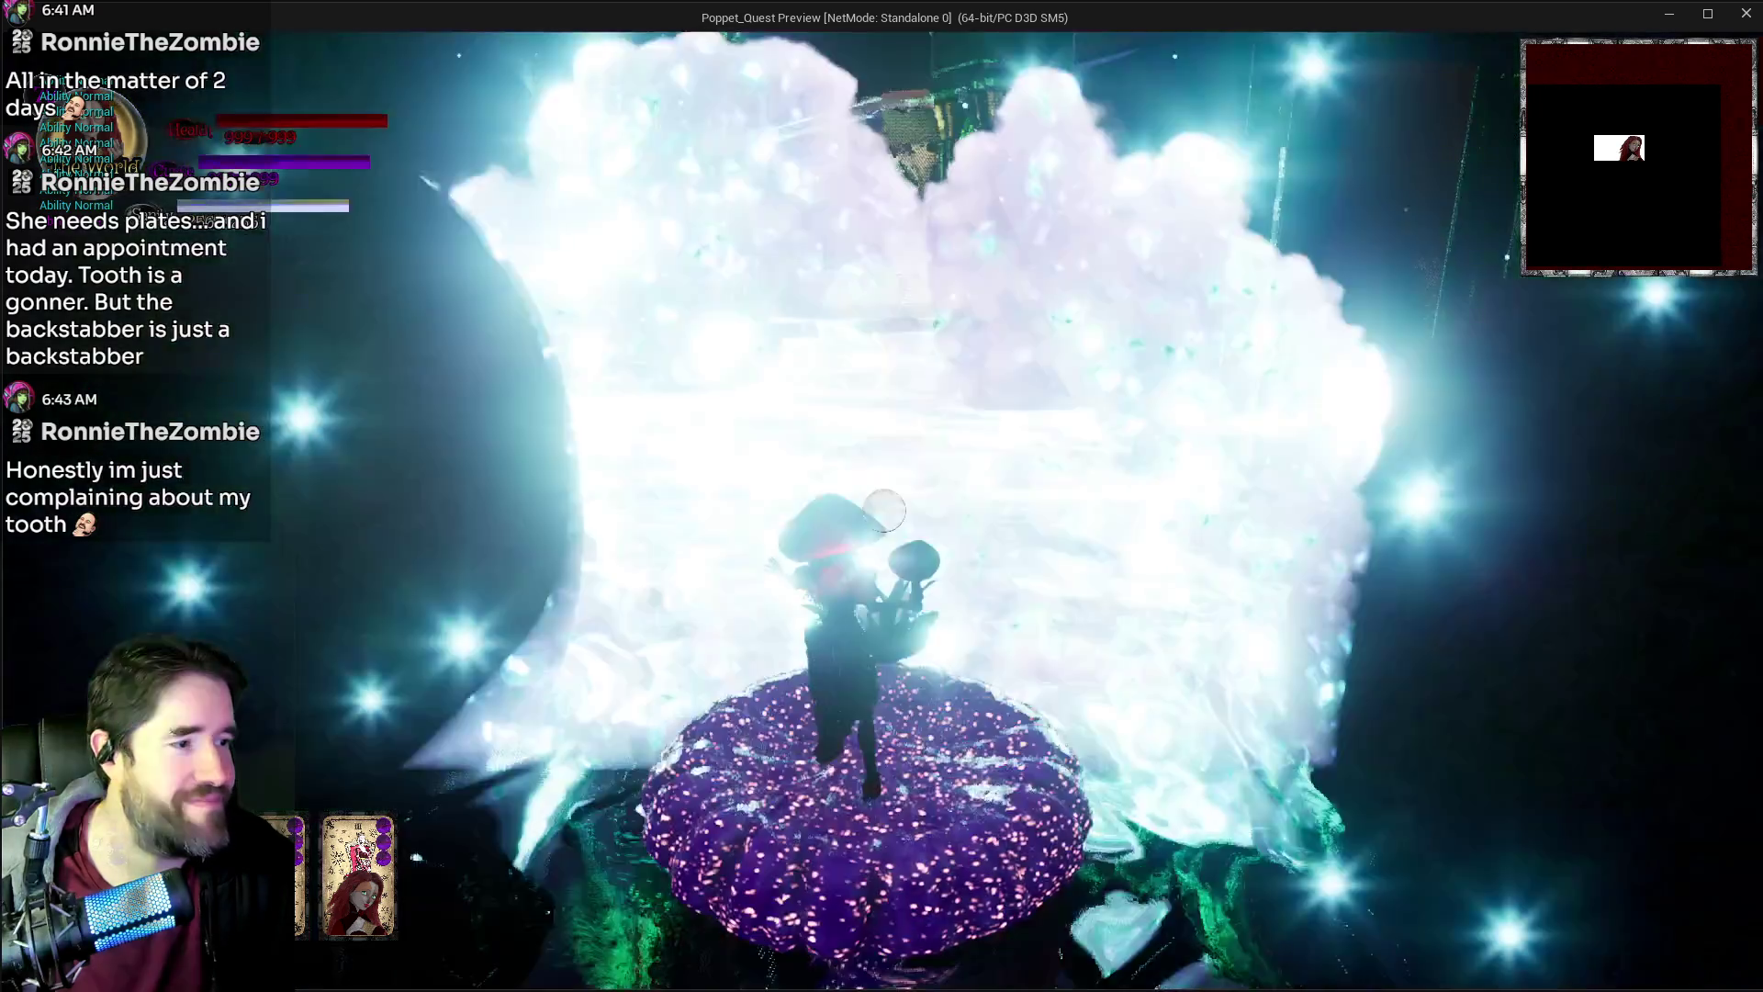
pyautogui.press('w')
pyautogui.press('w')
pyautogui.click(884, 510)
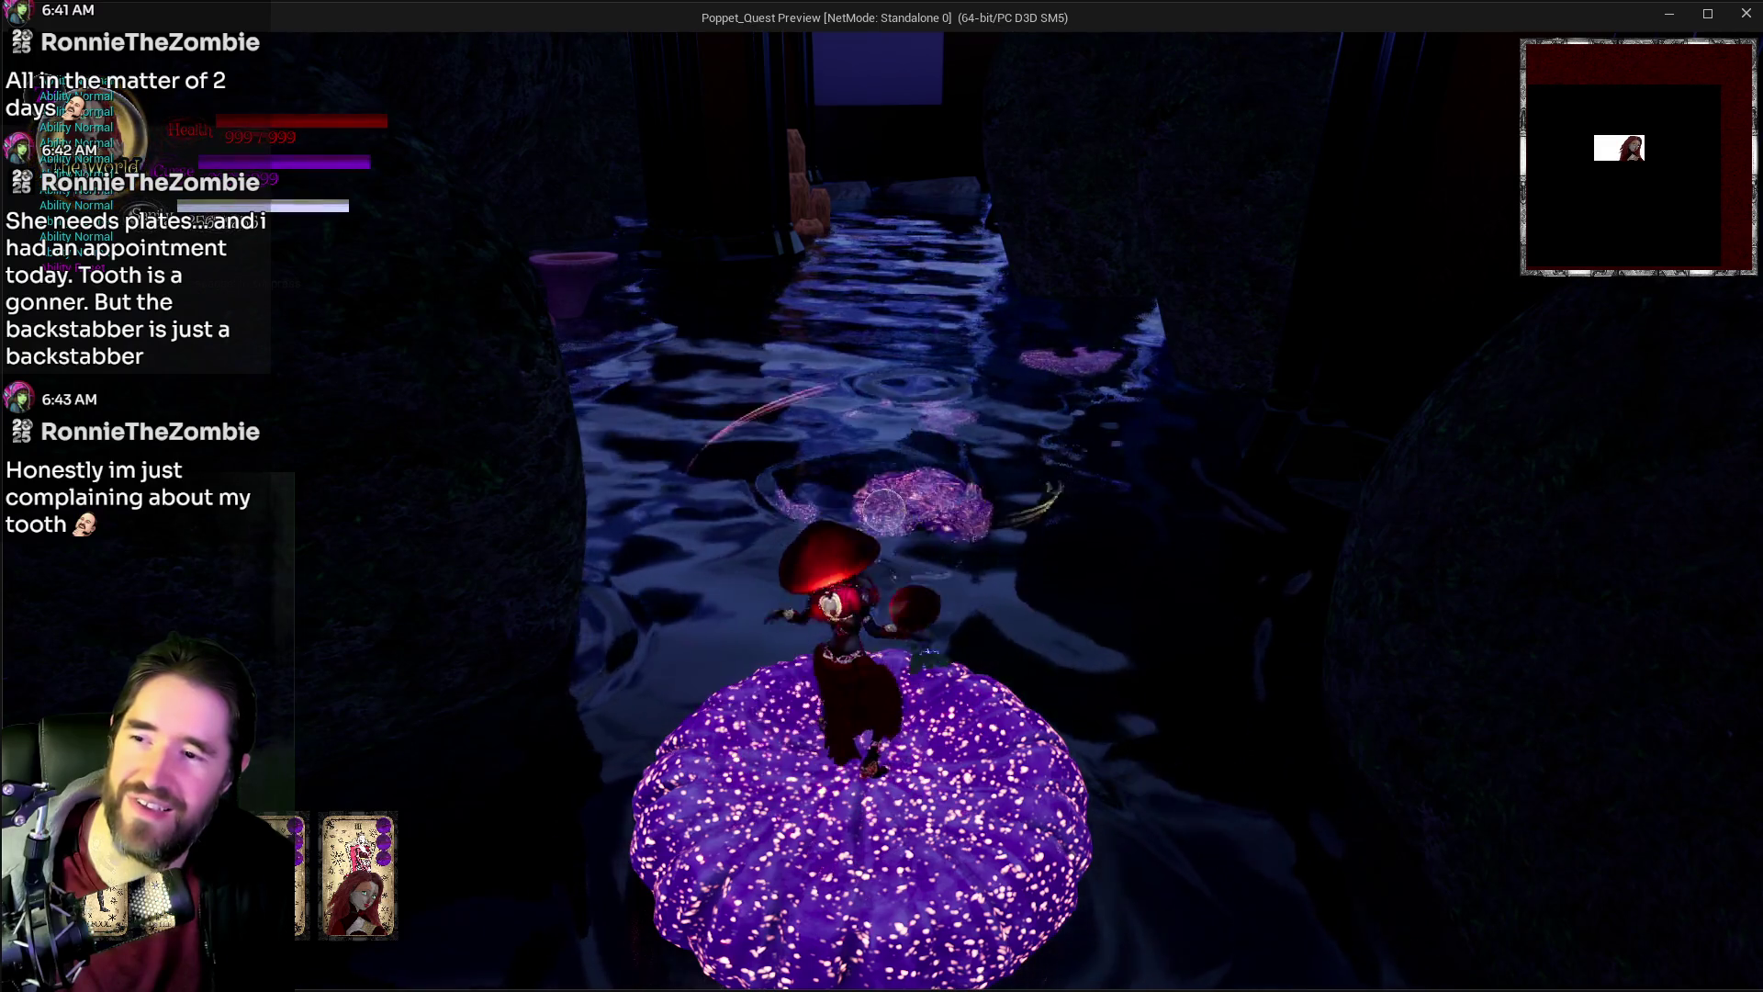
pyautogui.press('w')
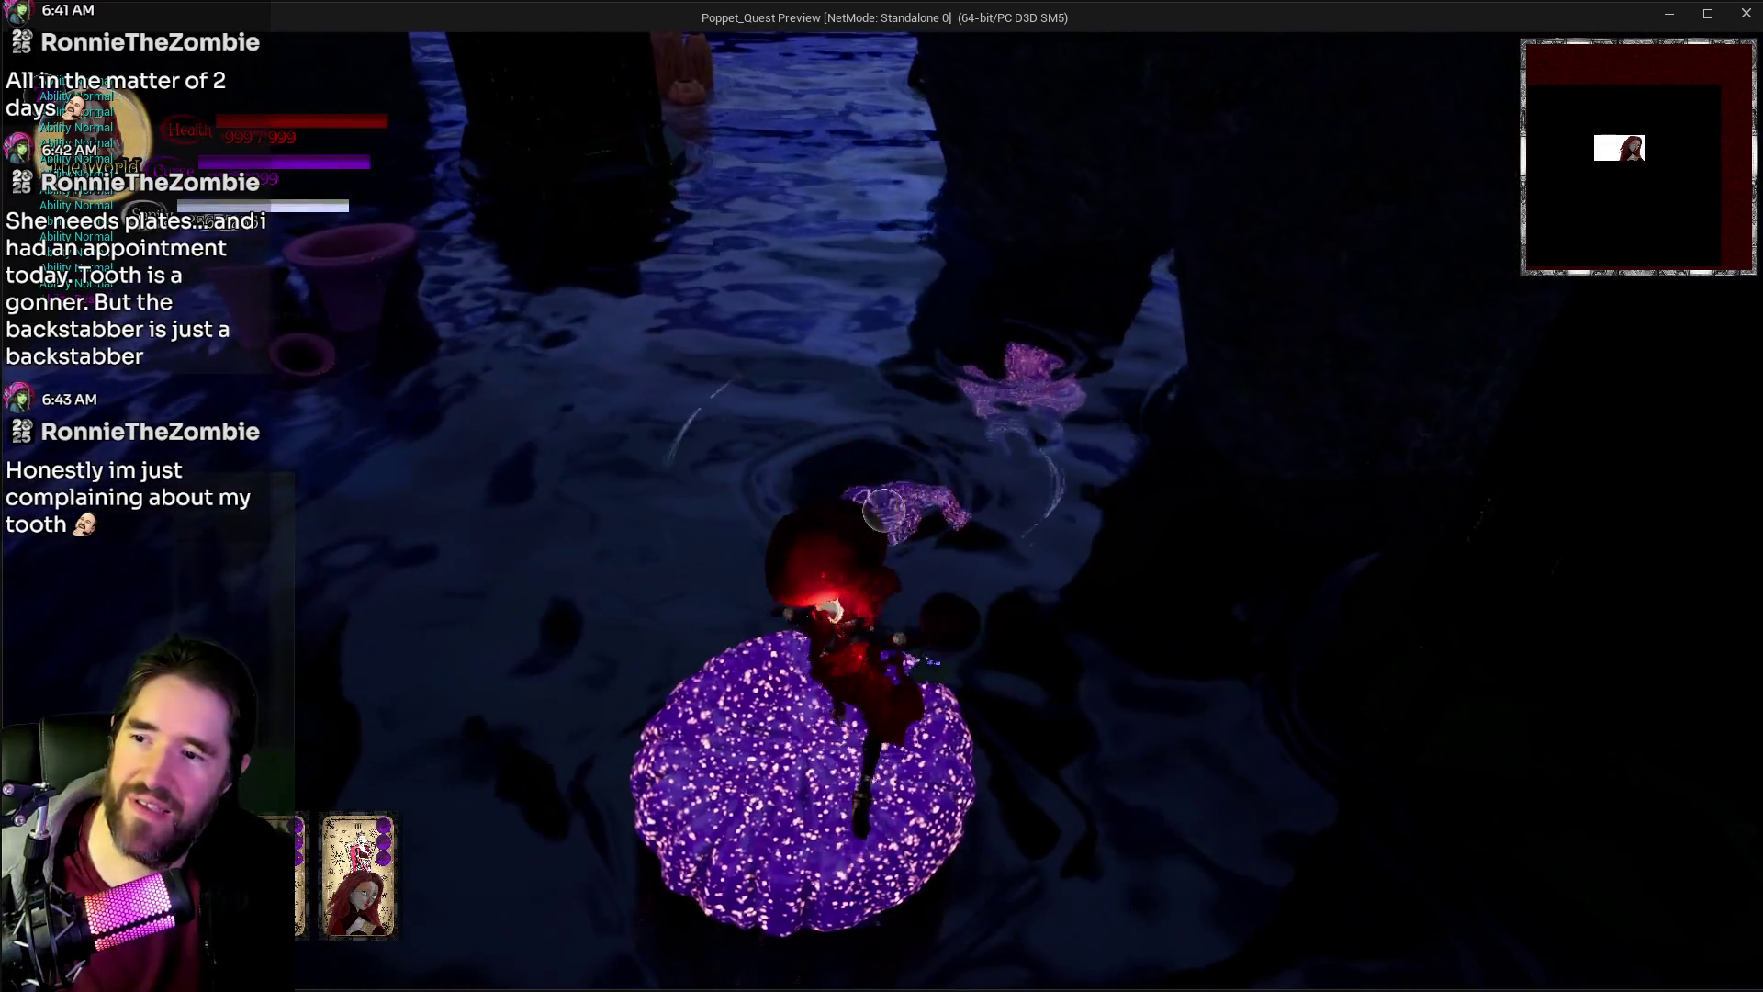
pyautogui.press('w')
pyautogui.press('w')
pyautogui.press('w')
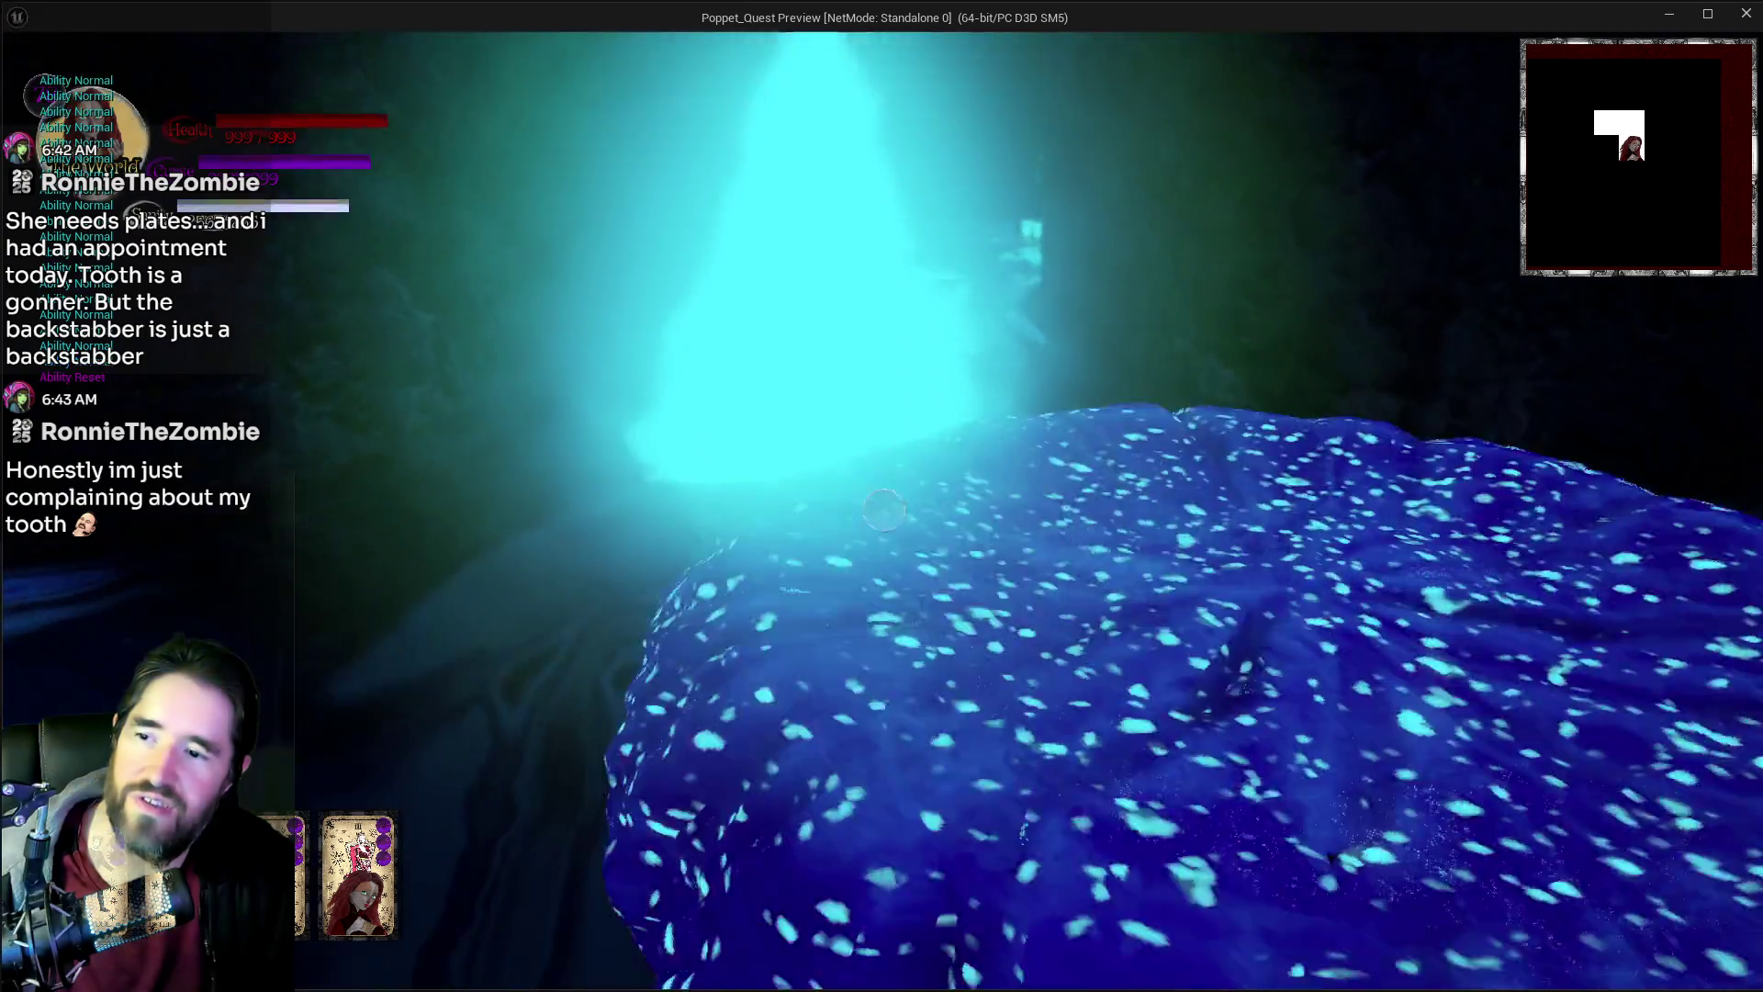
pyautogui.press('w')
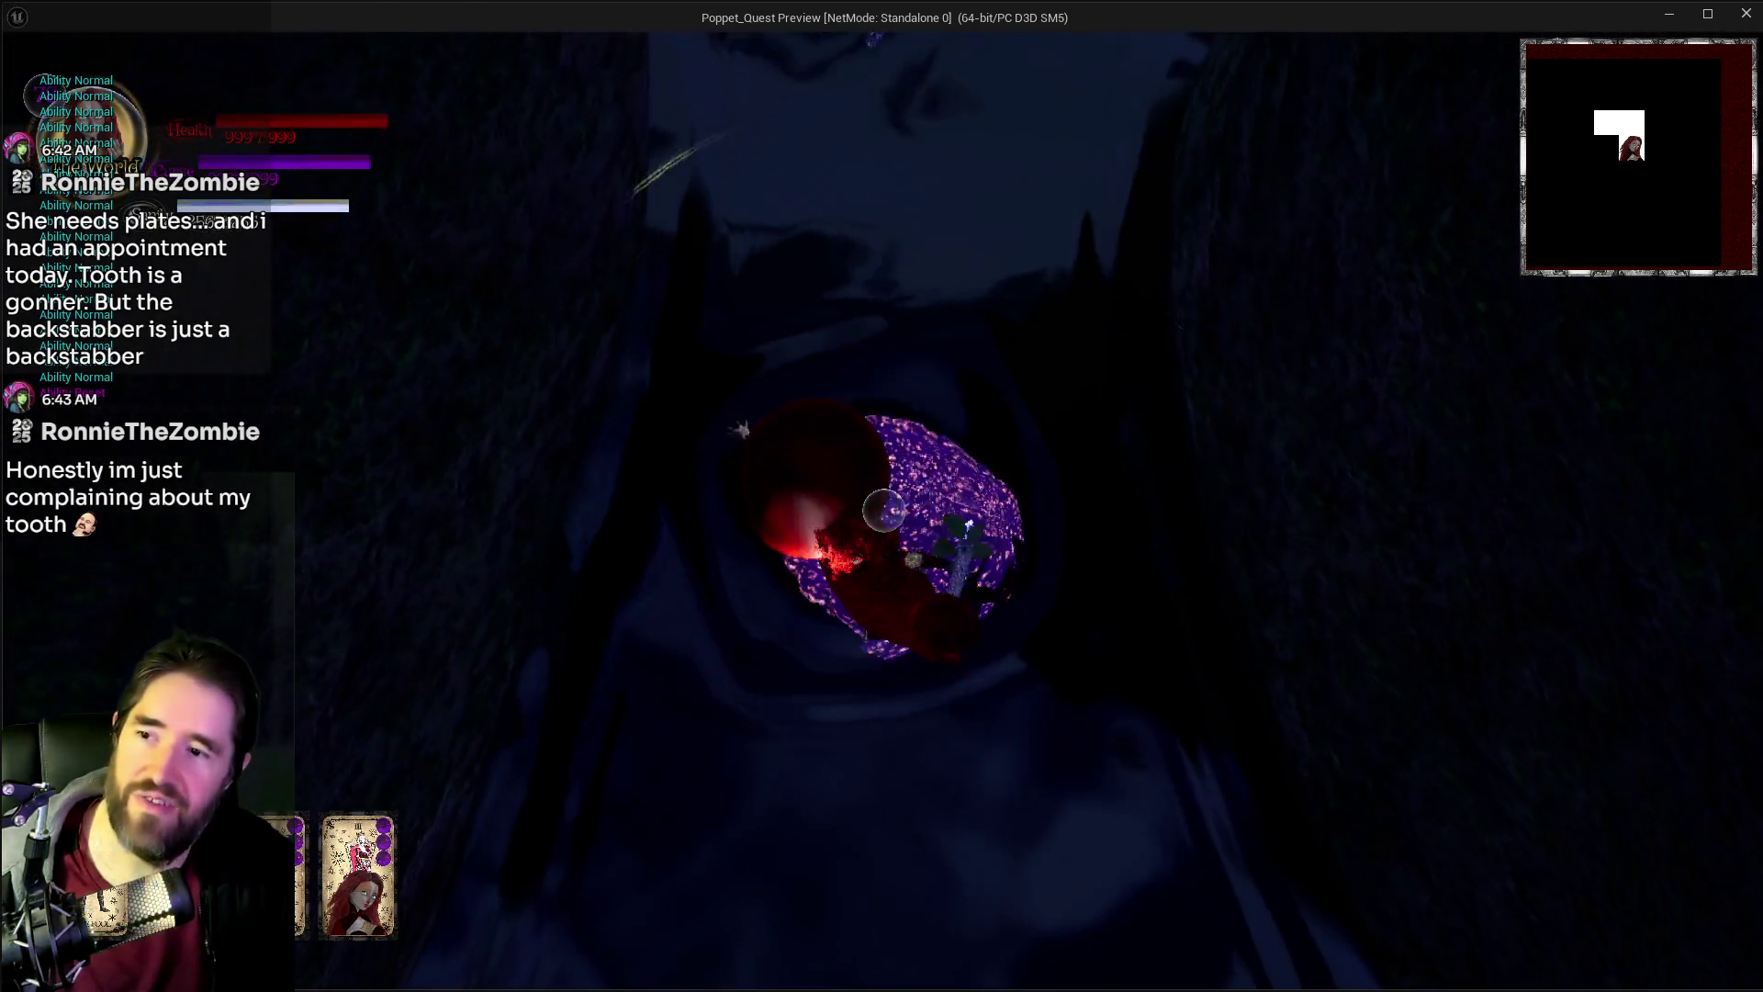
pyautogui.press('w')
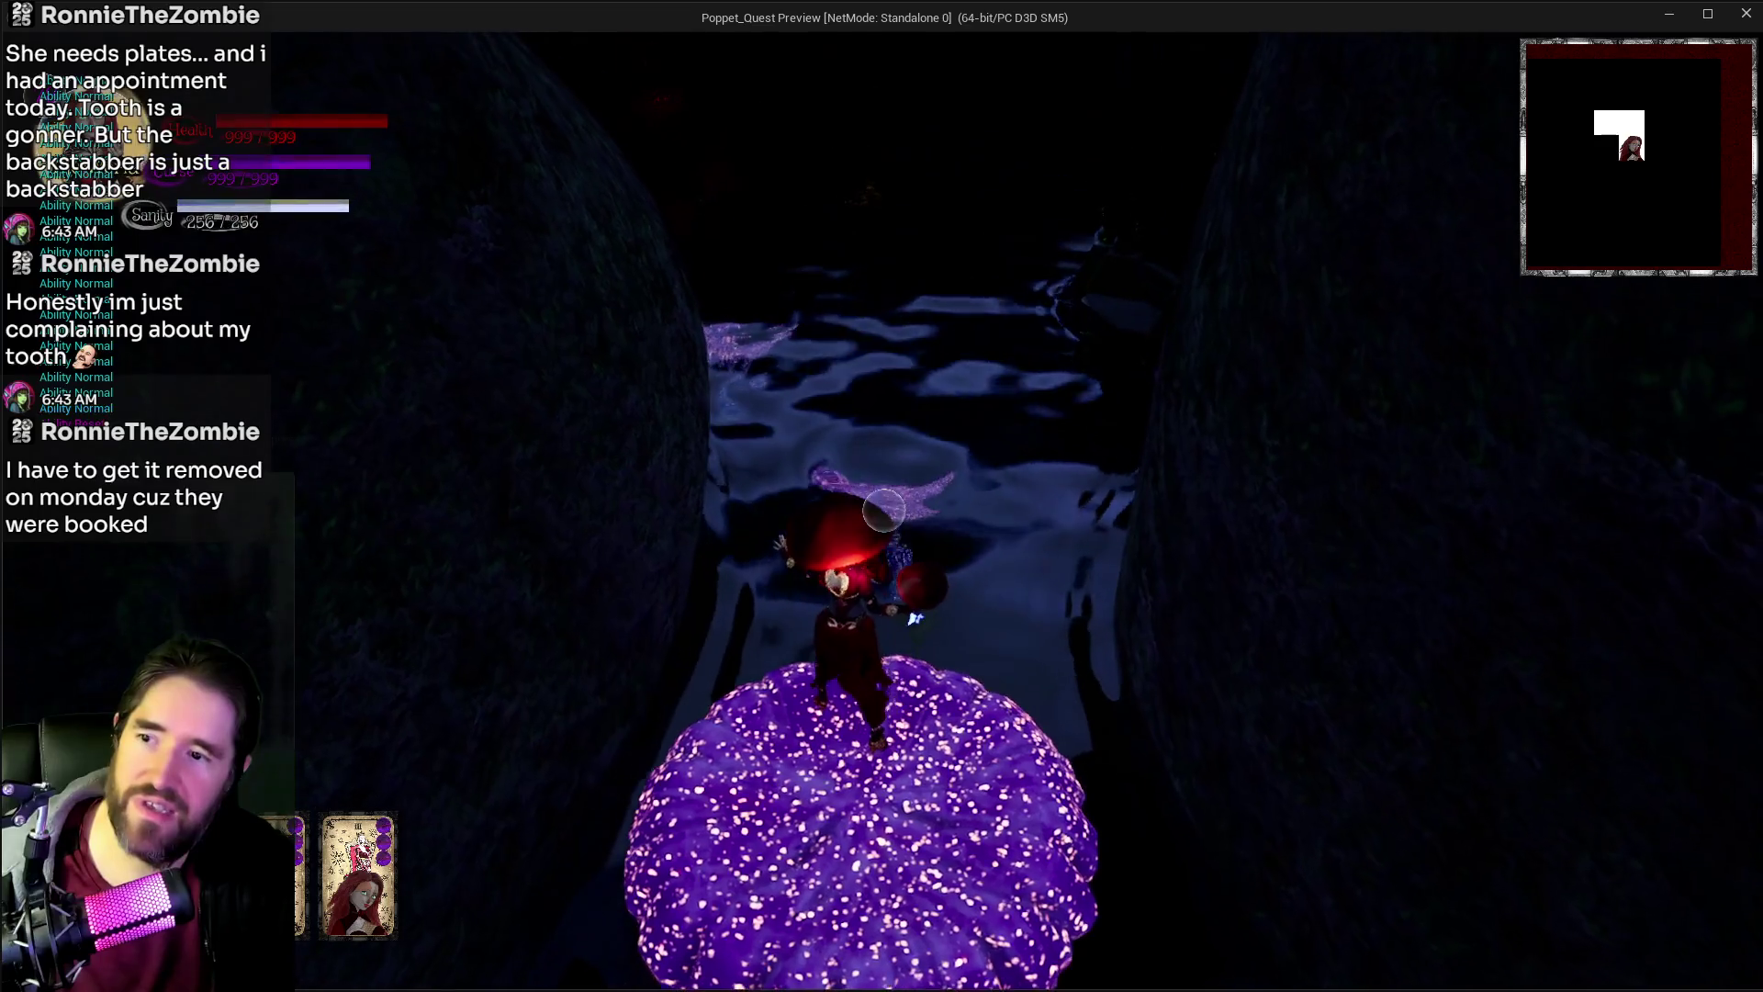
pyautogui.press('w')
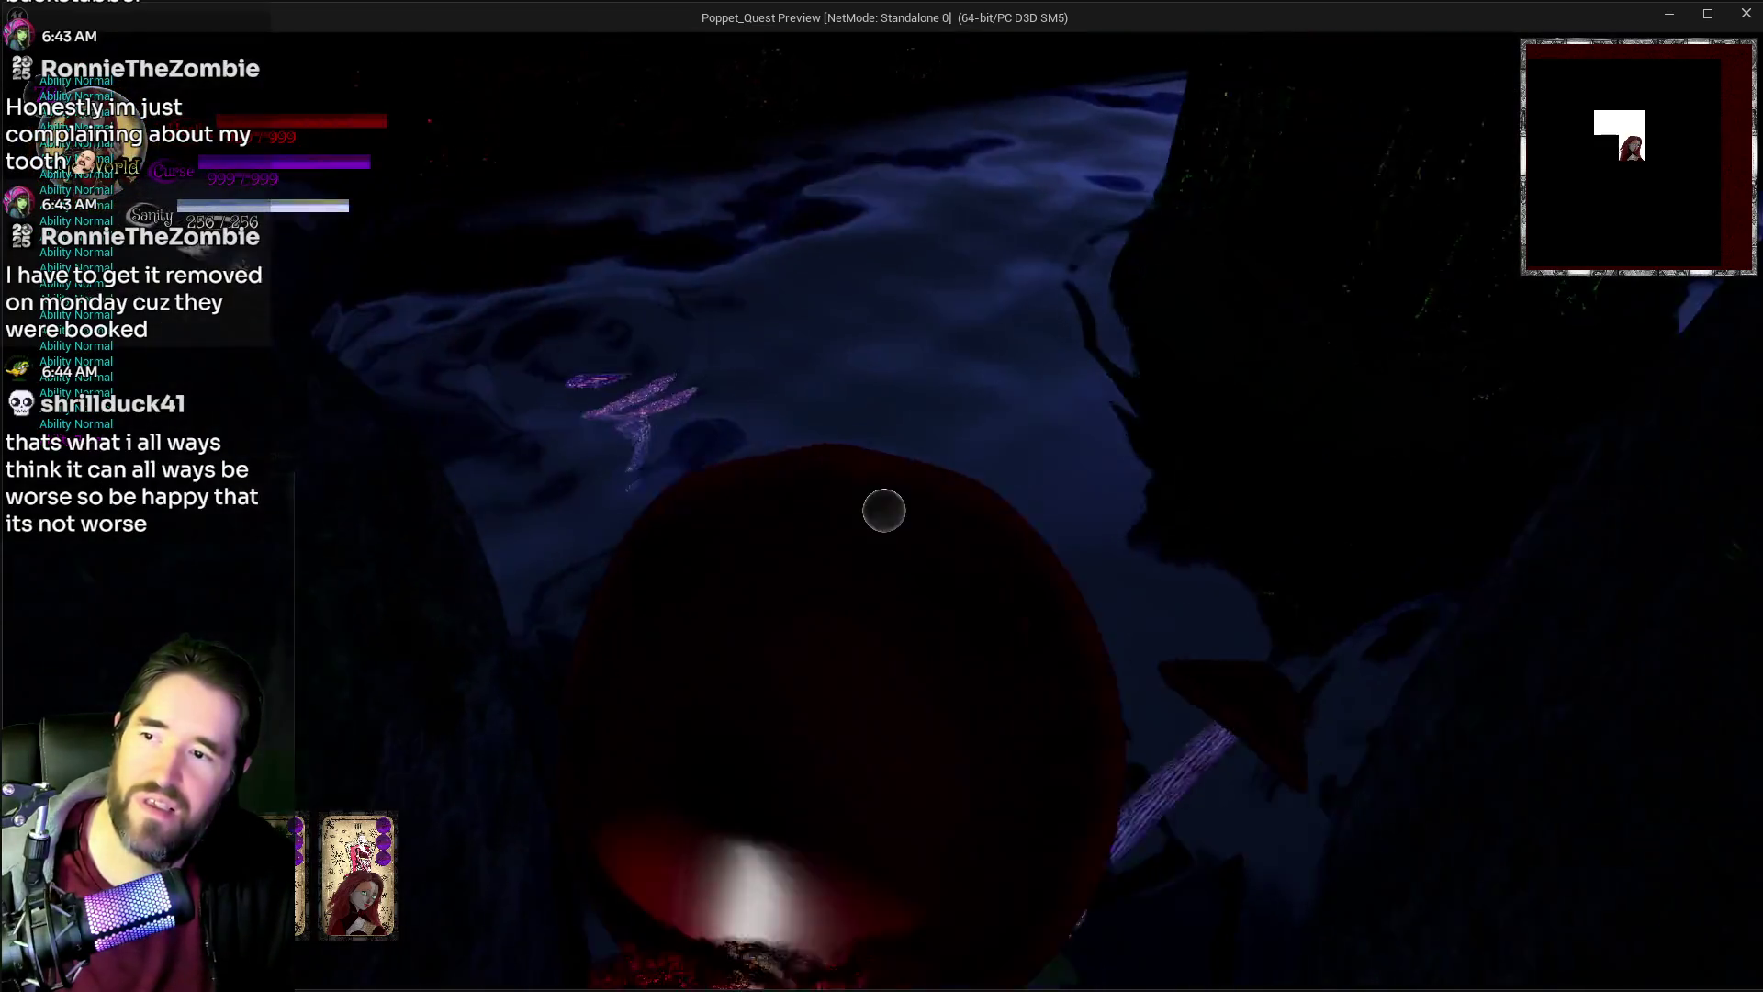
pyautogui.press('w')
pyautogui.click(883, 510)
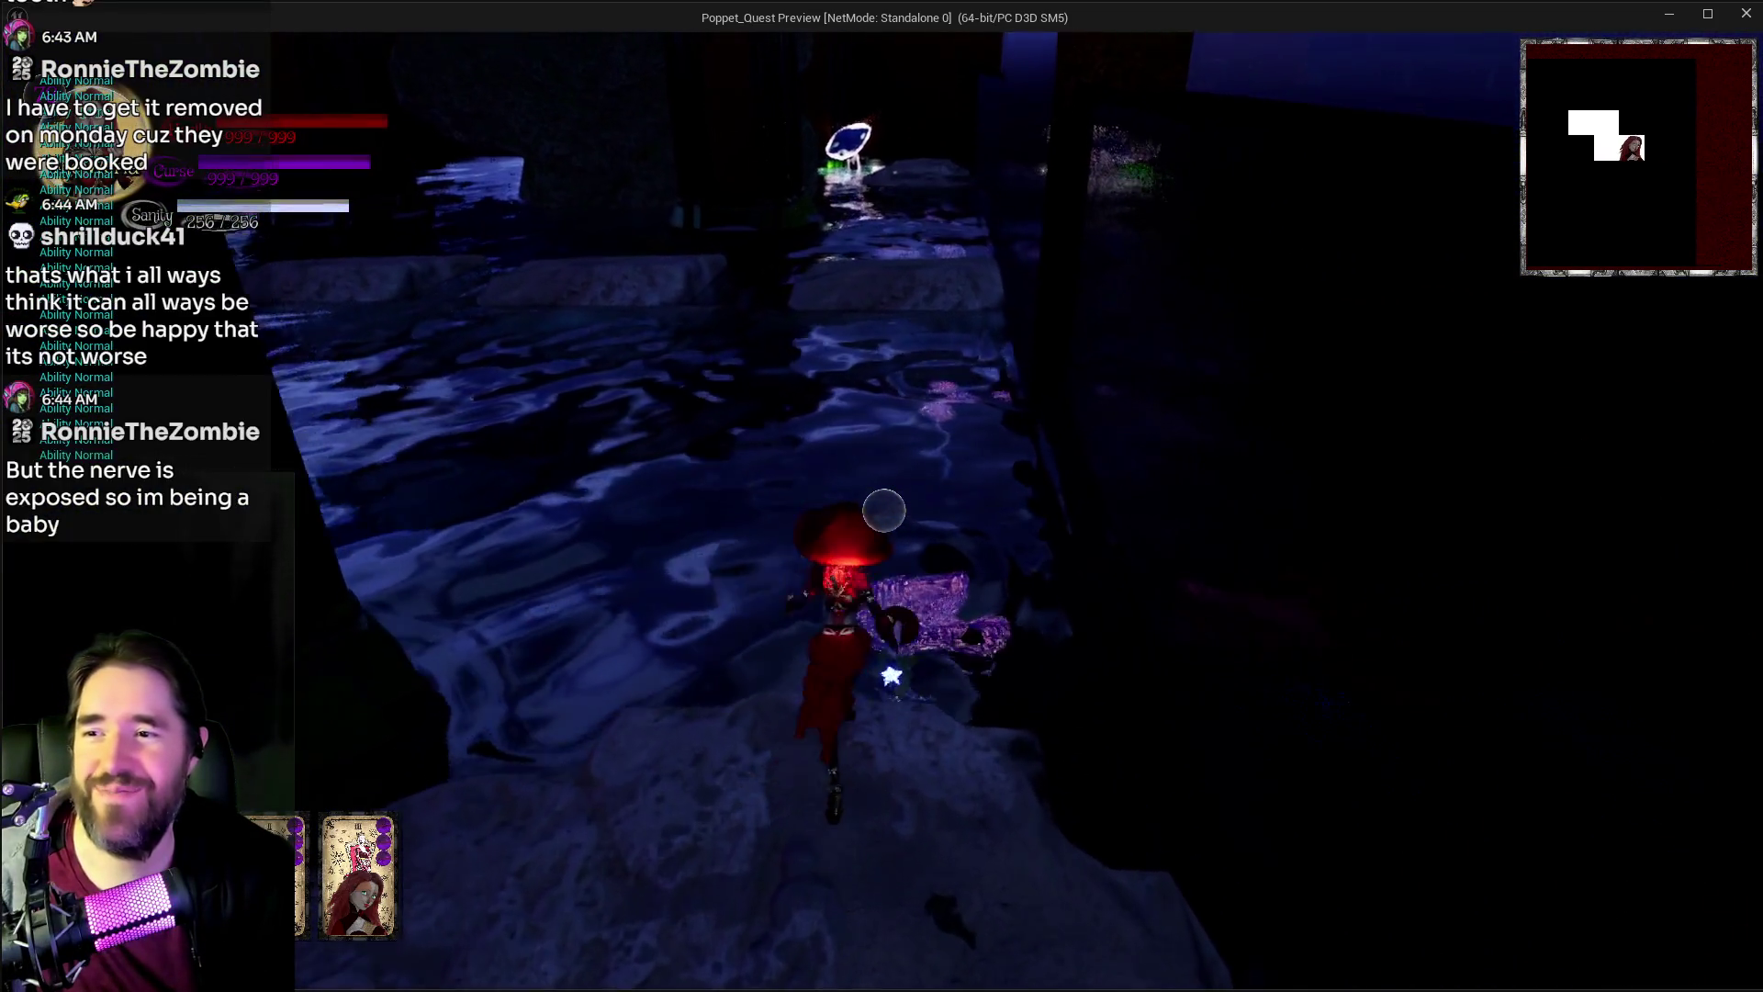
# Step: Spread Poppet's red bat wings, then switch from the game back to the editor
pyautogui.press('space')
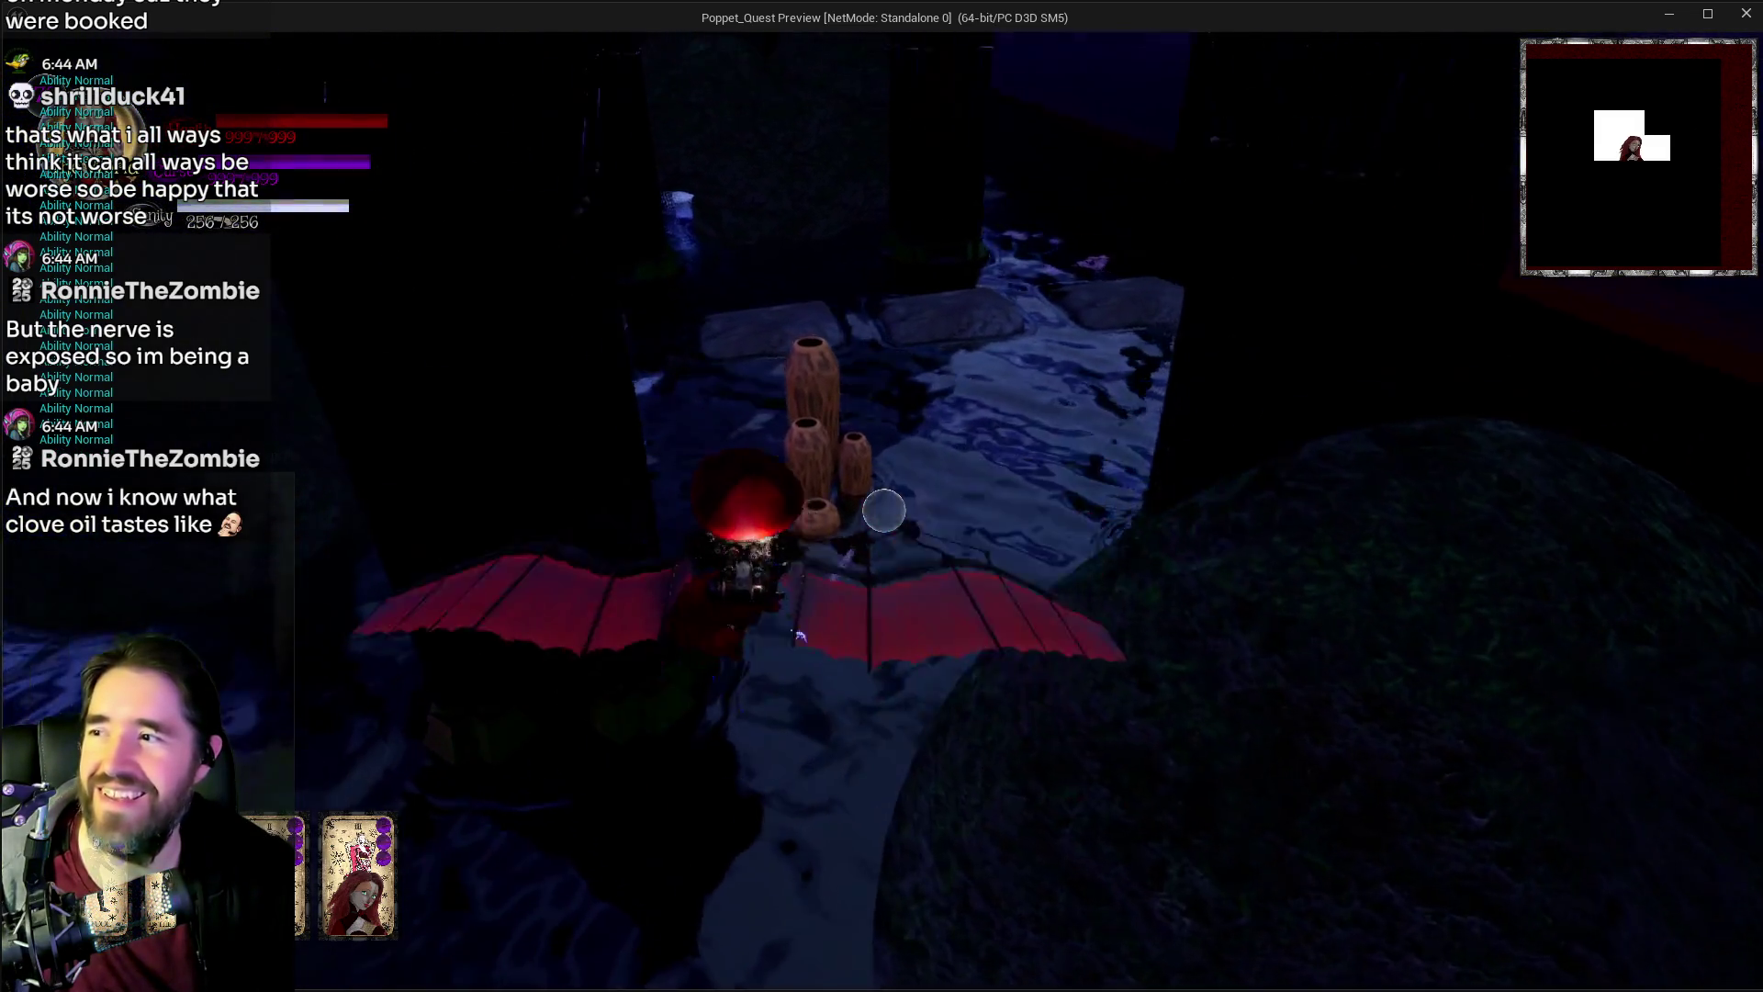
pyautogui.hotkey('alt', 'Tab')
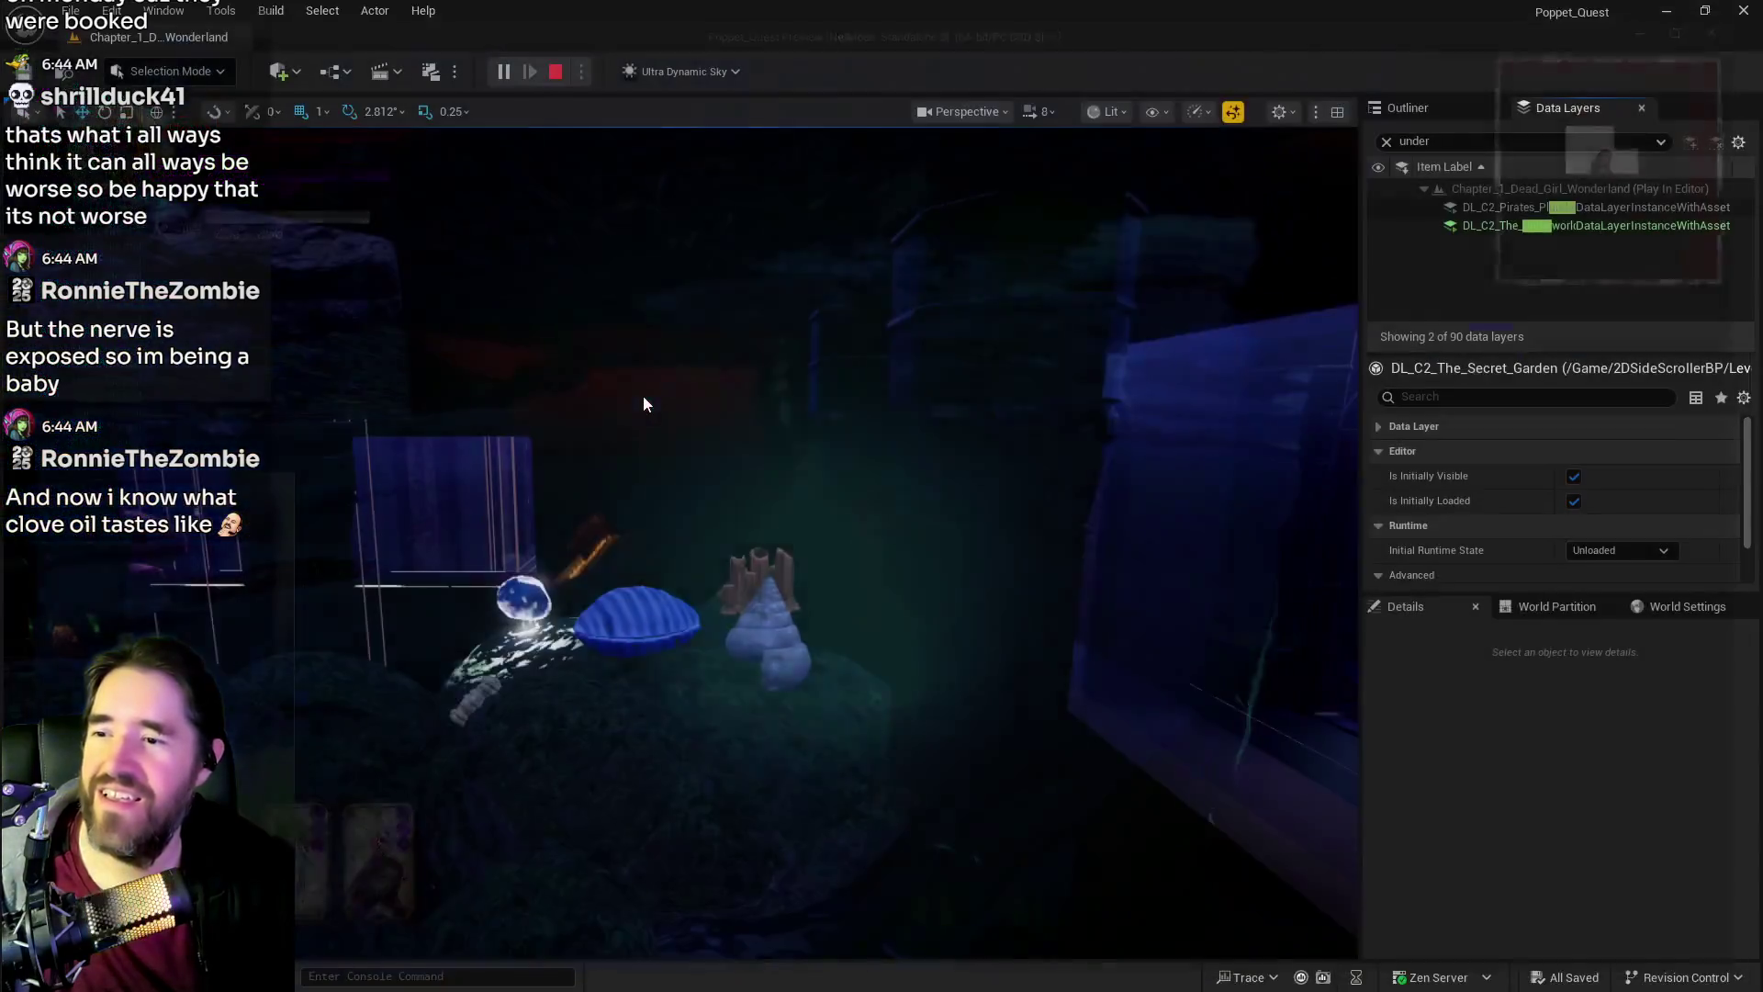
# Step: Stop the play session and bring the tarot abilities document up full-screen
pyautogui.press('Escape')
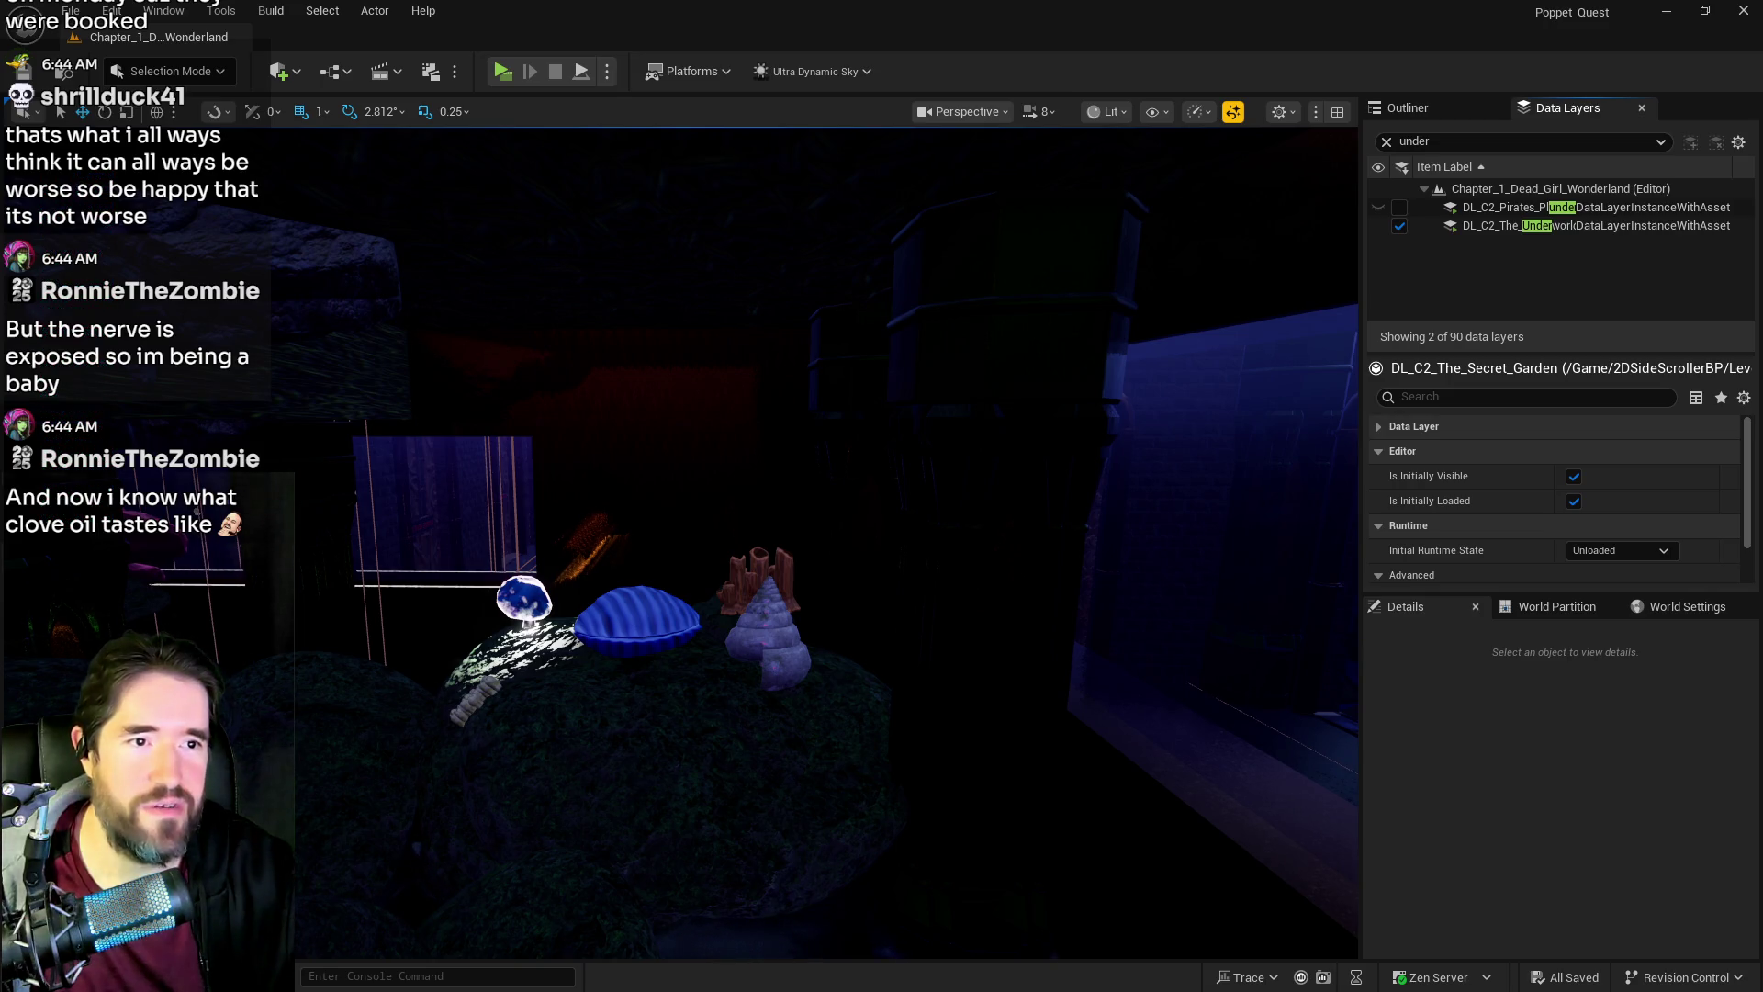
pyautogui.hotkey('alt', 'Tab')
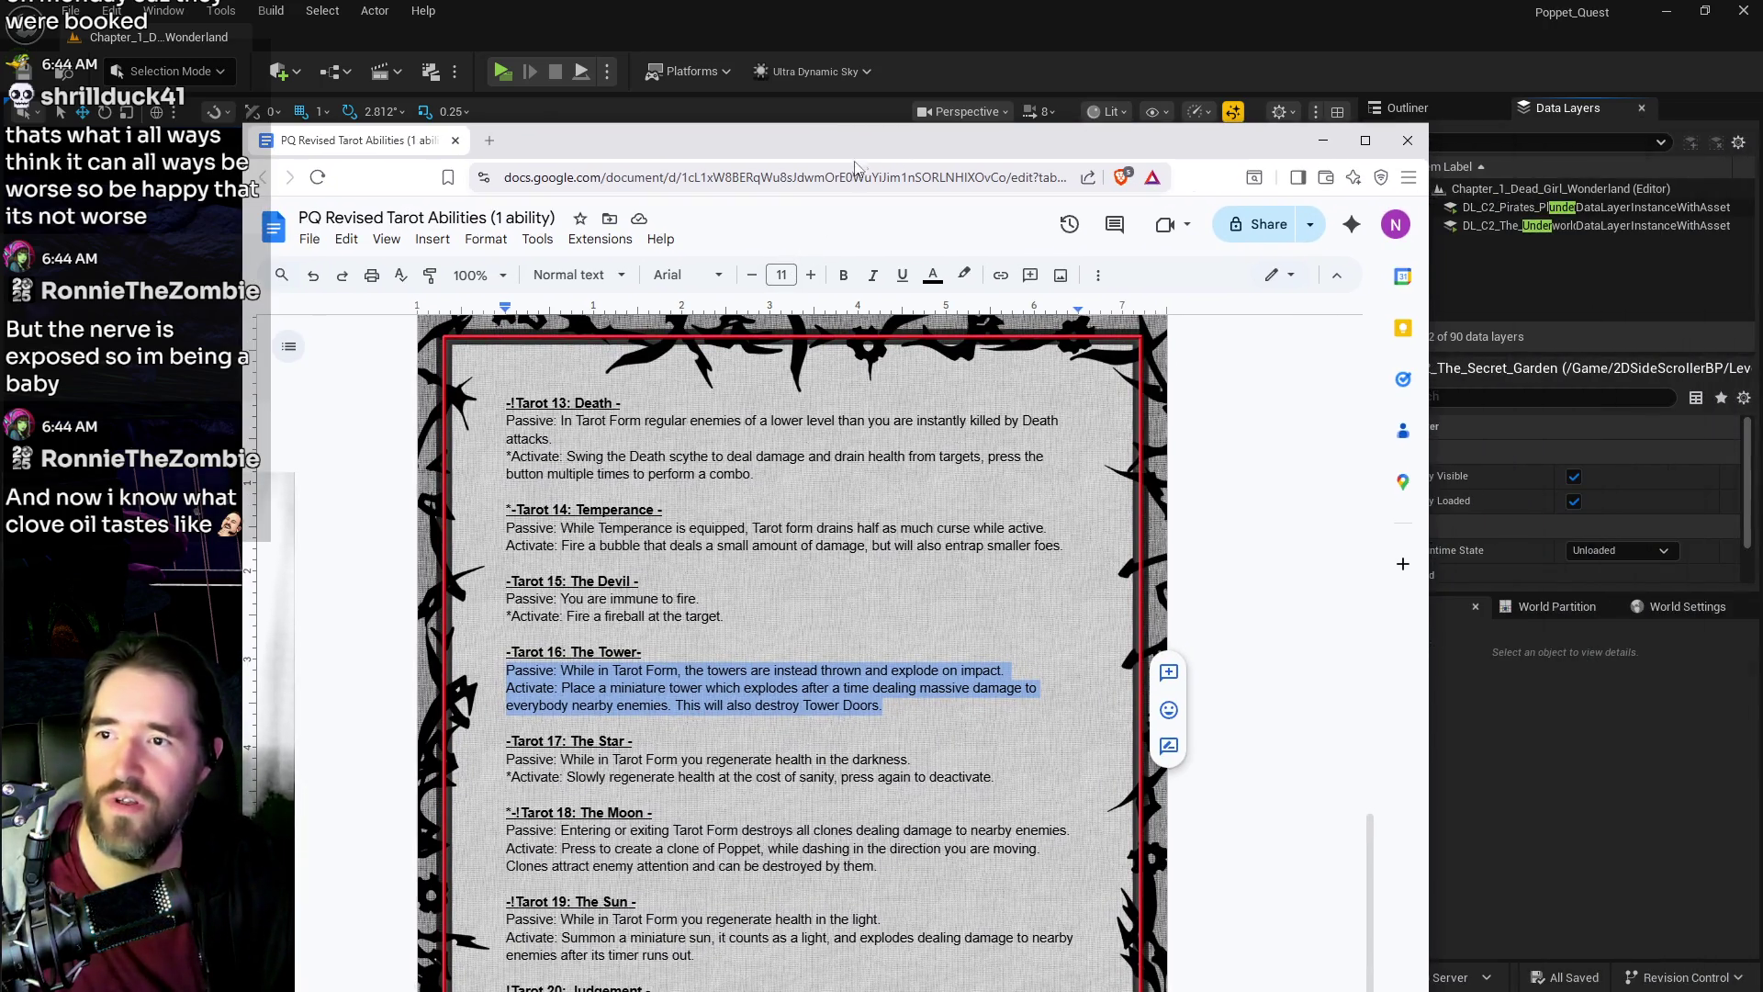
pyautogui.doubleClick(892, 131)
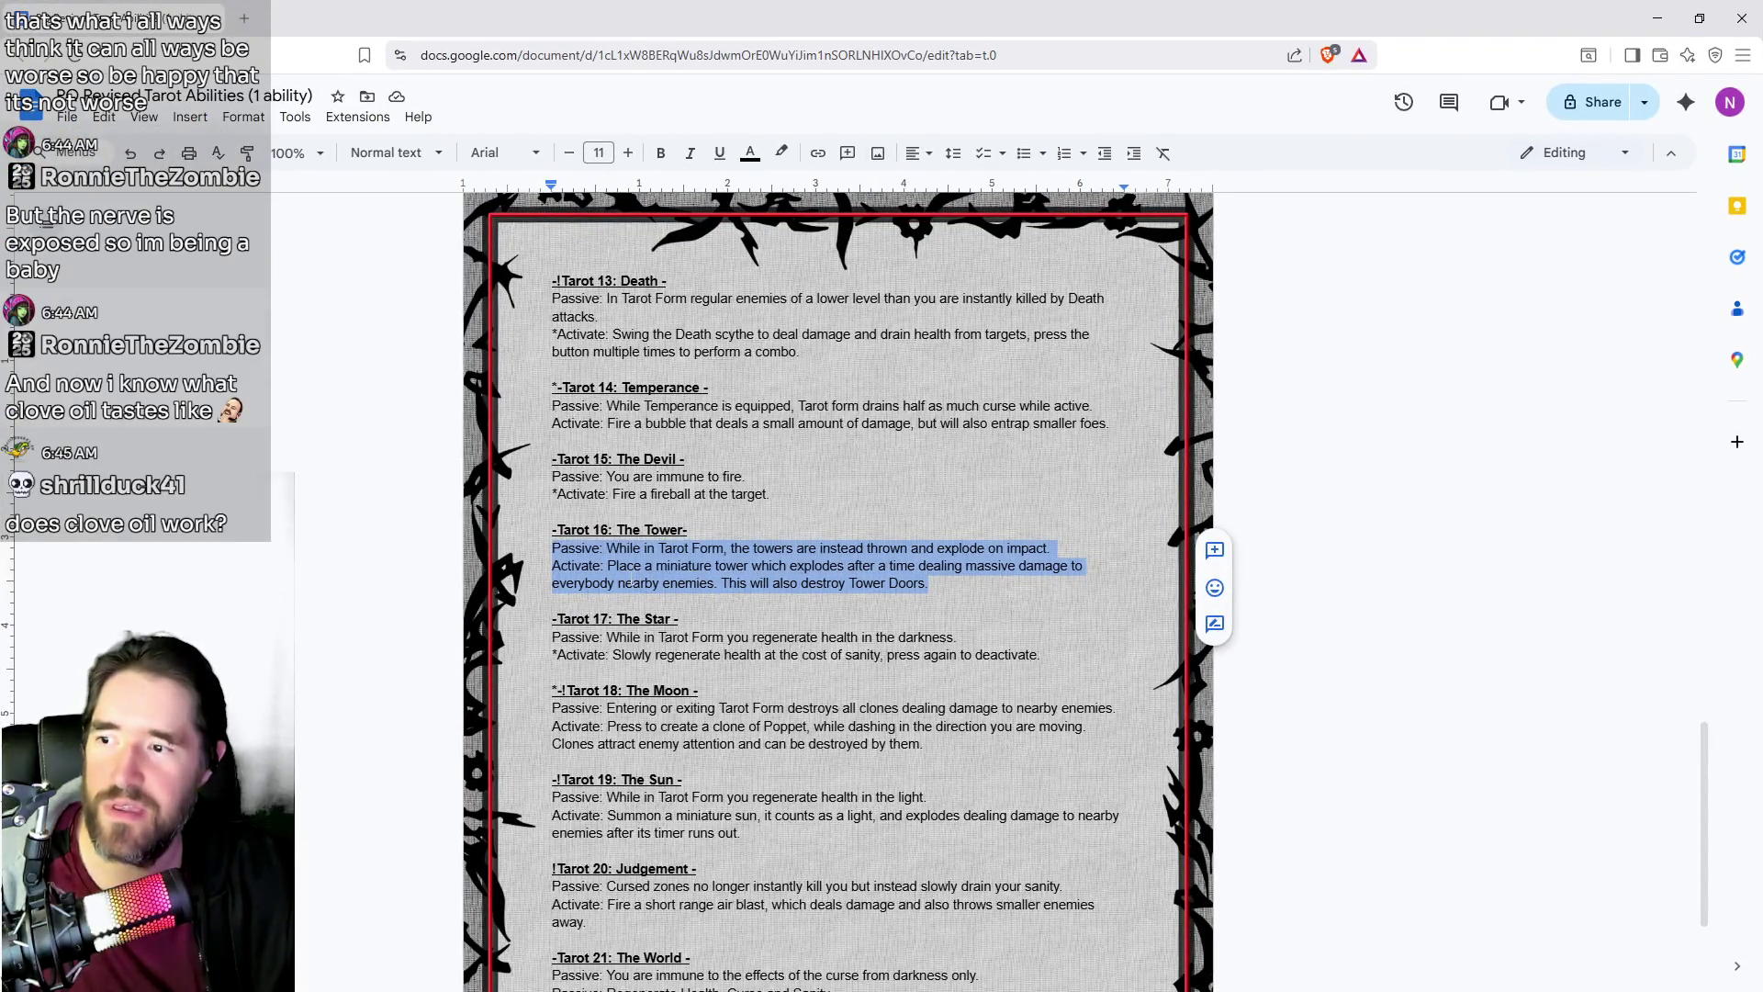
# Step: Scroll the tarot abilities doc back to the top, showing Tarot 0 through 3
pyautogui.scroll(3, 628, 567)
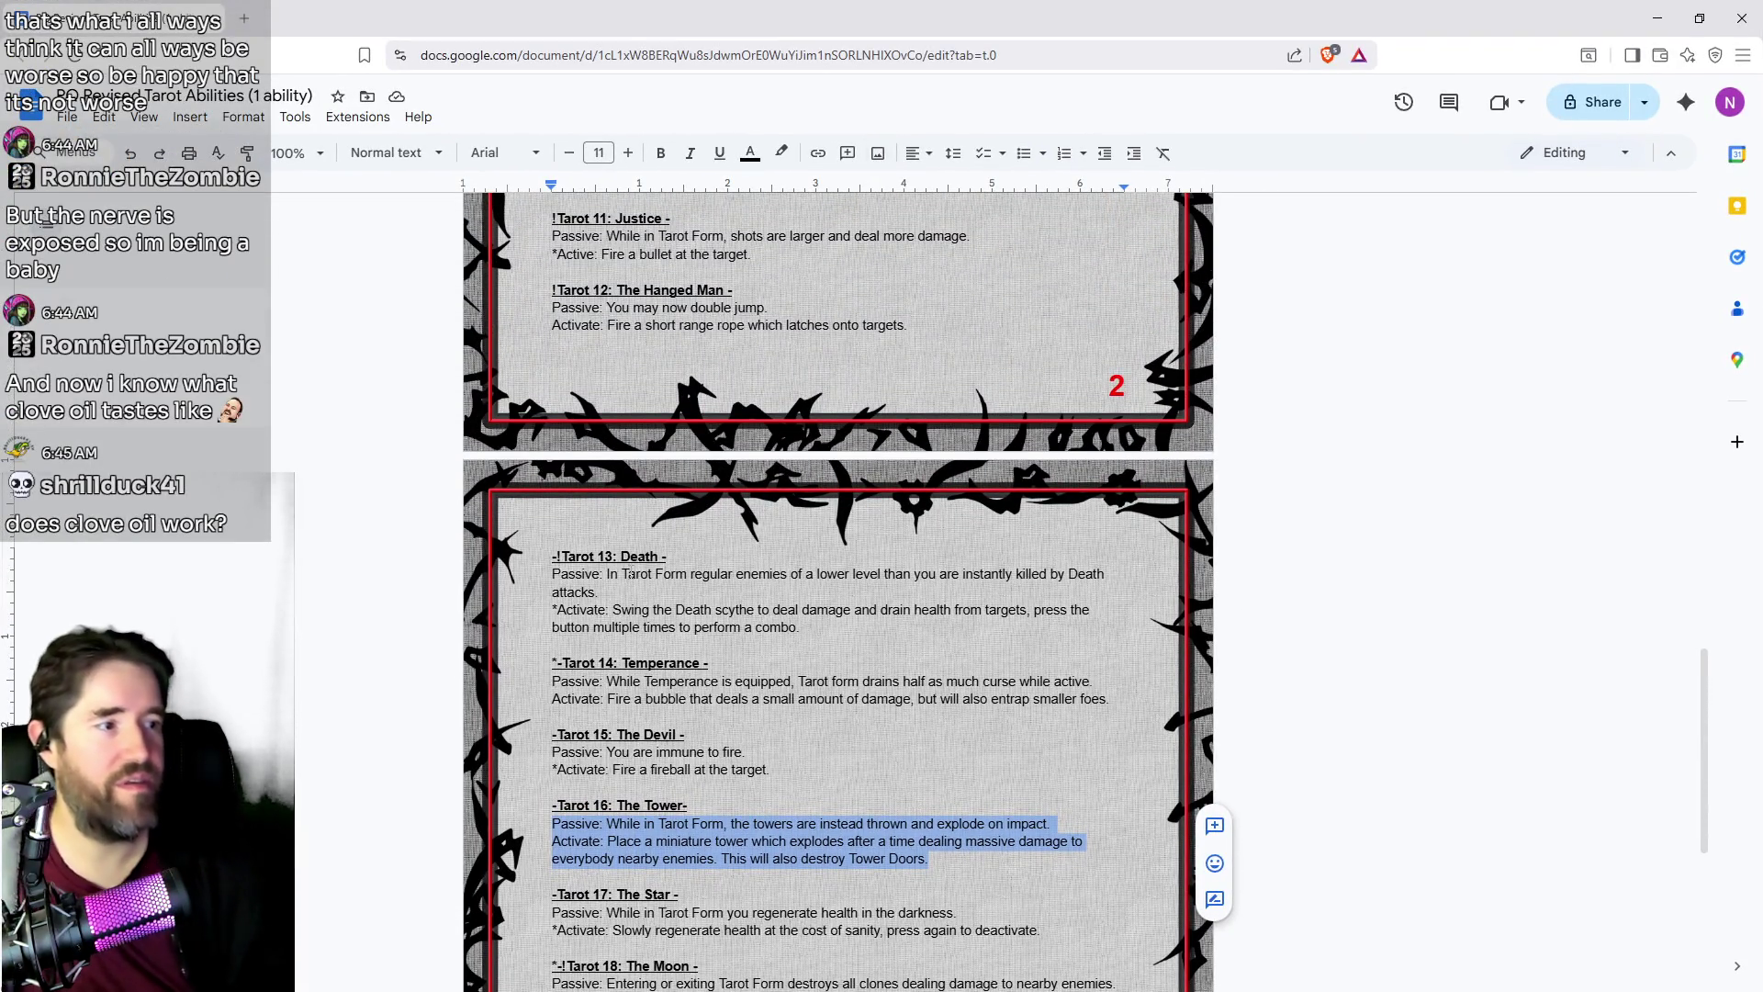
pyautogui.scroll(2, 616, 593)
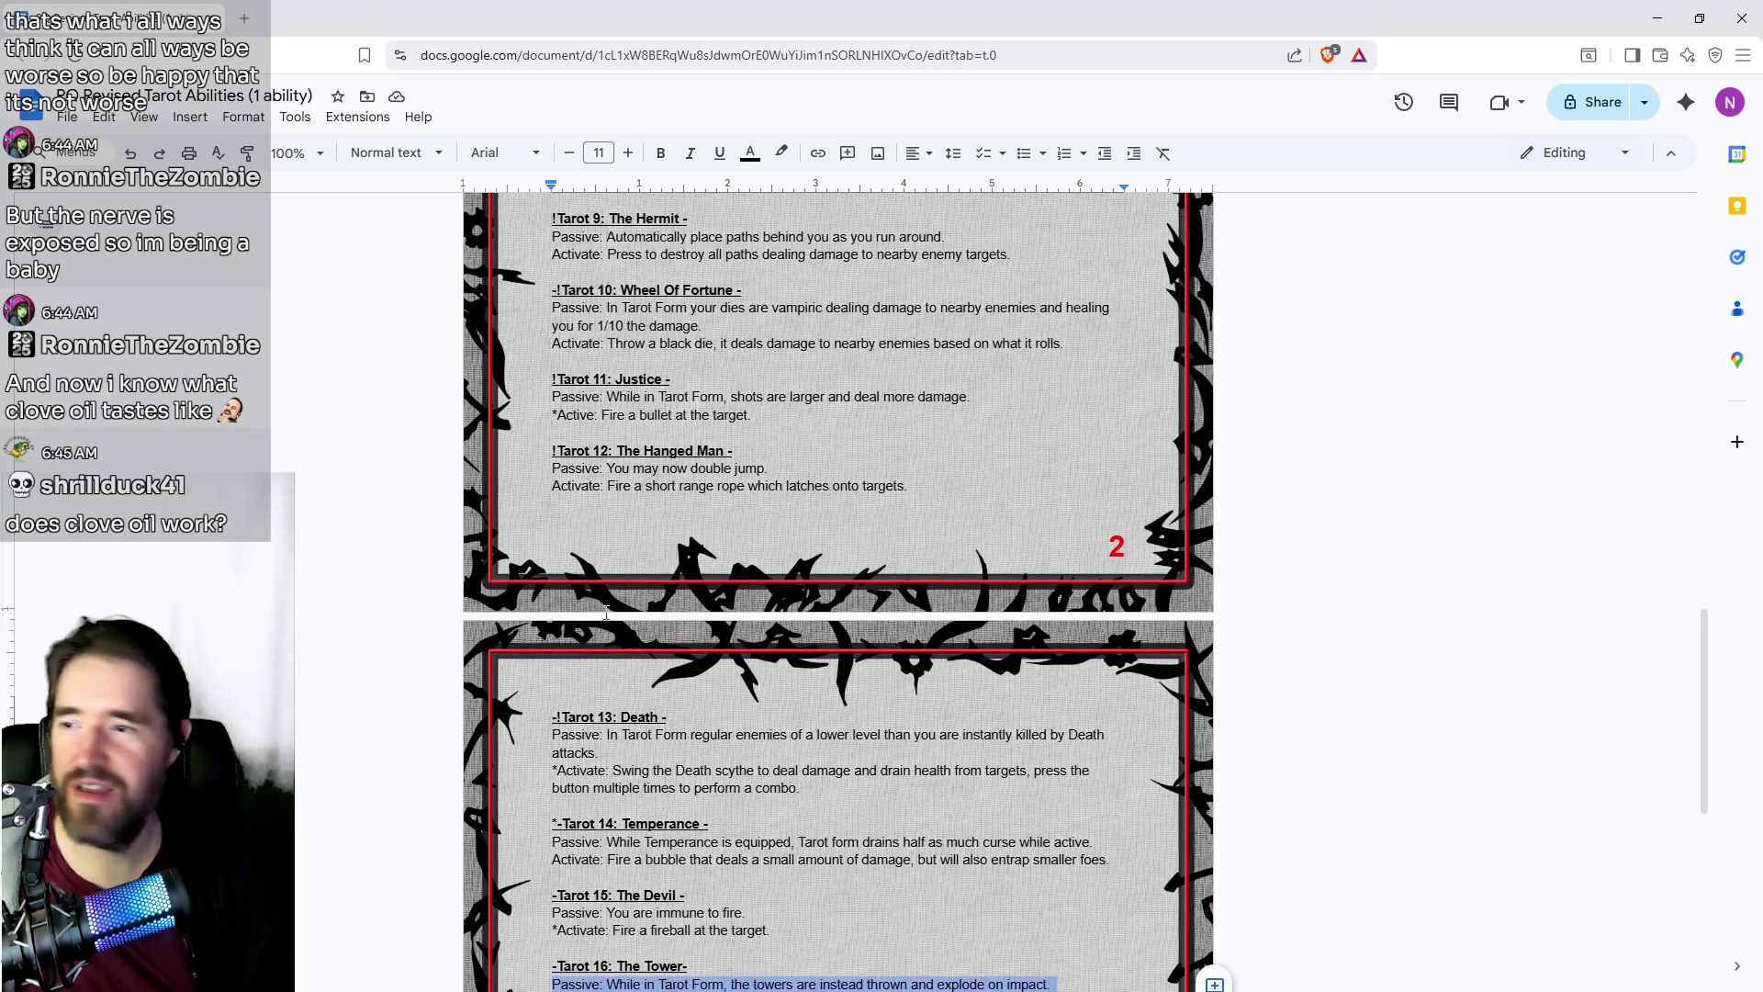
pyautogui.scroll(2, 606, 612)
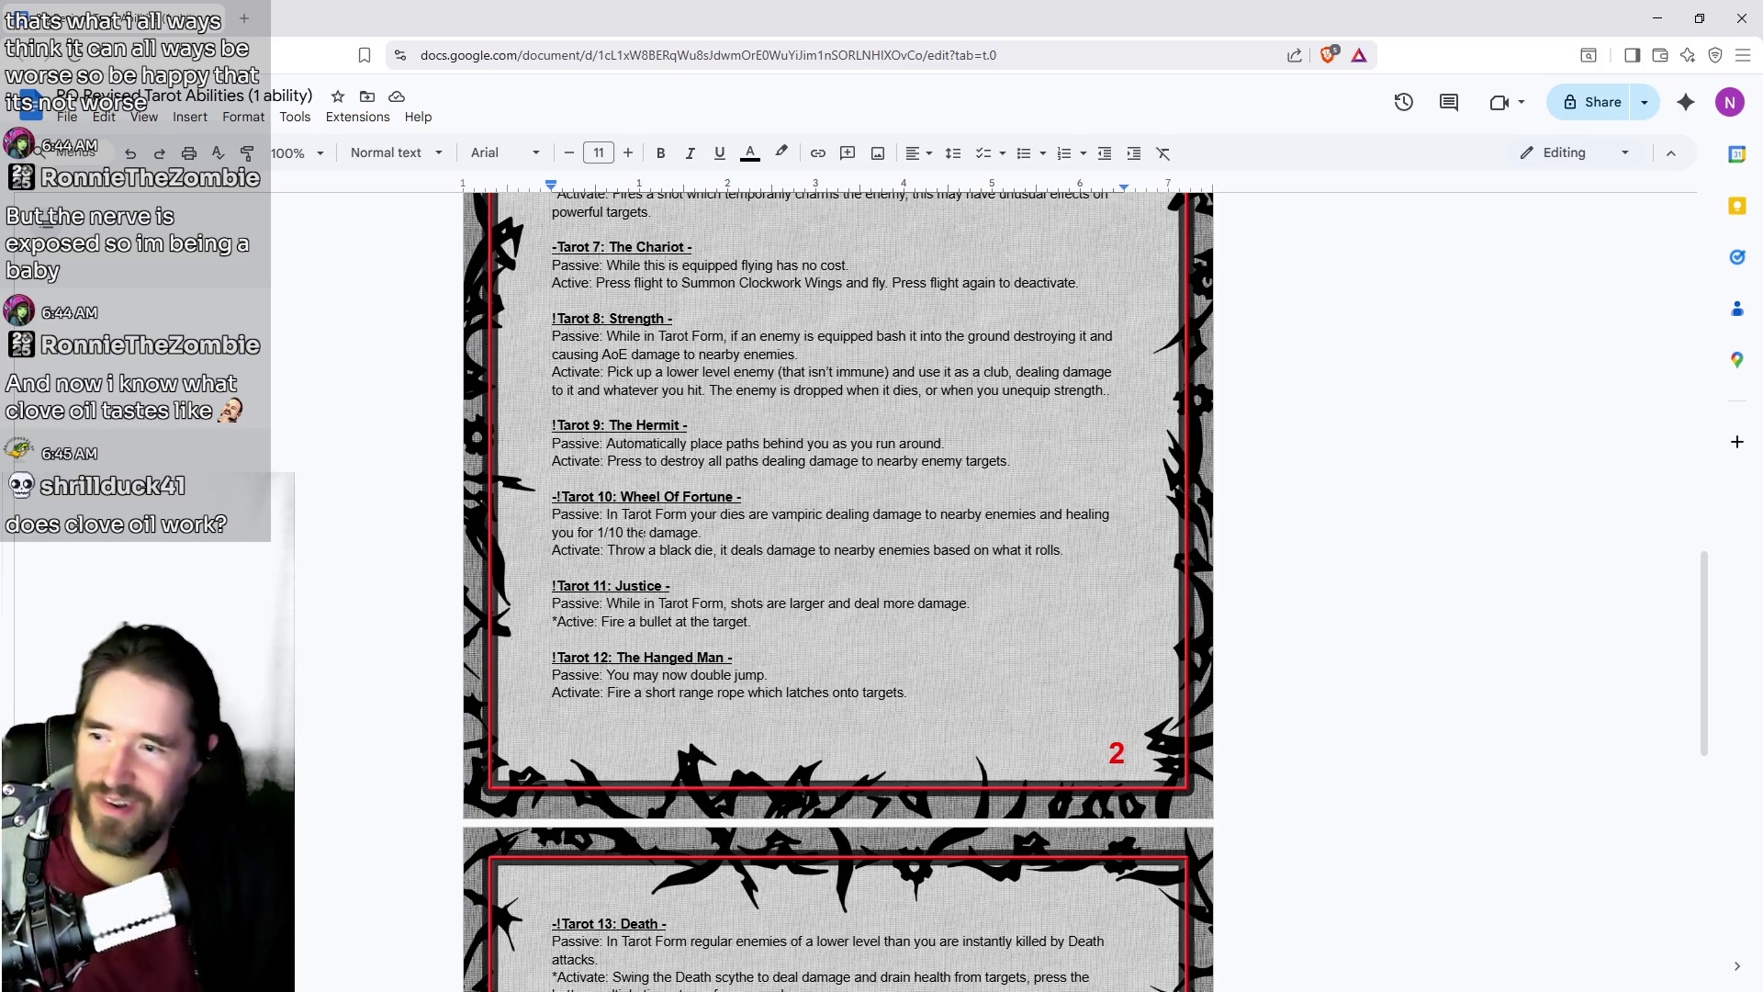
pyautogui.scroll(3, 606, 612)
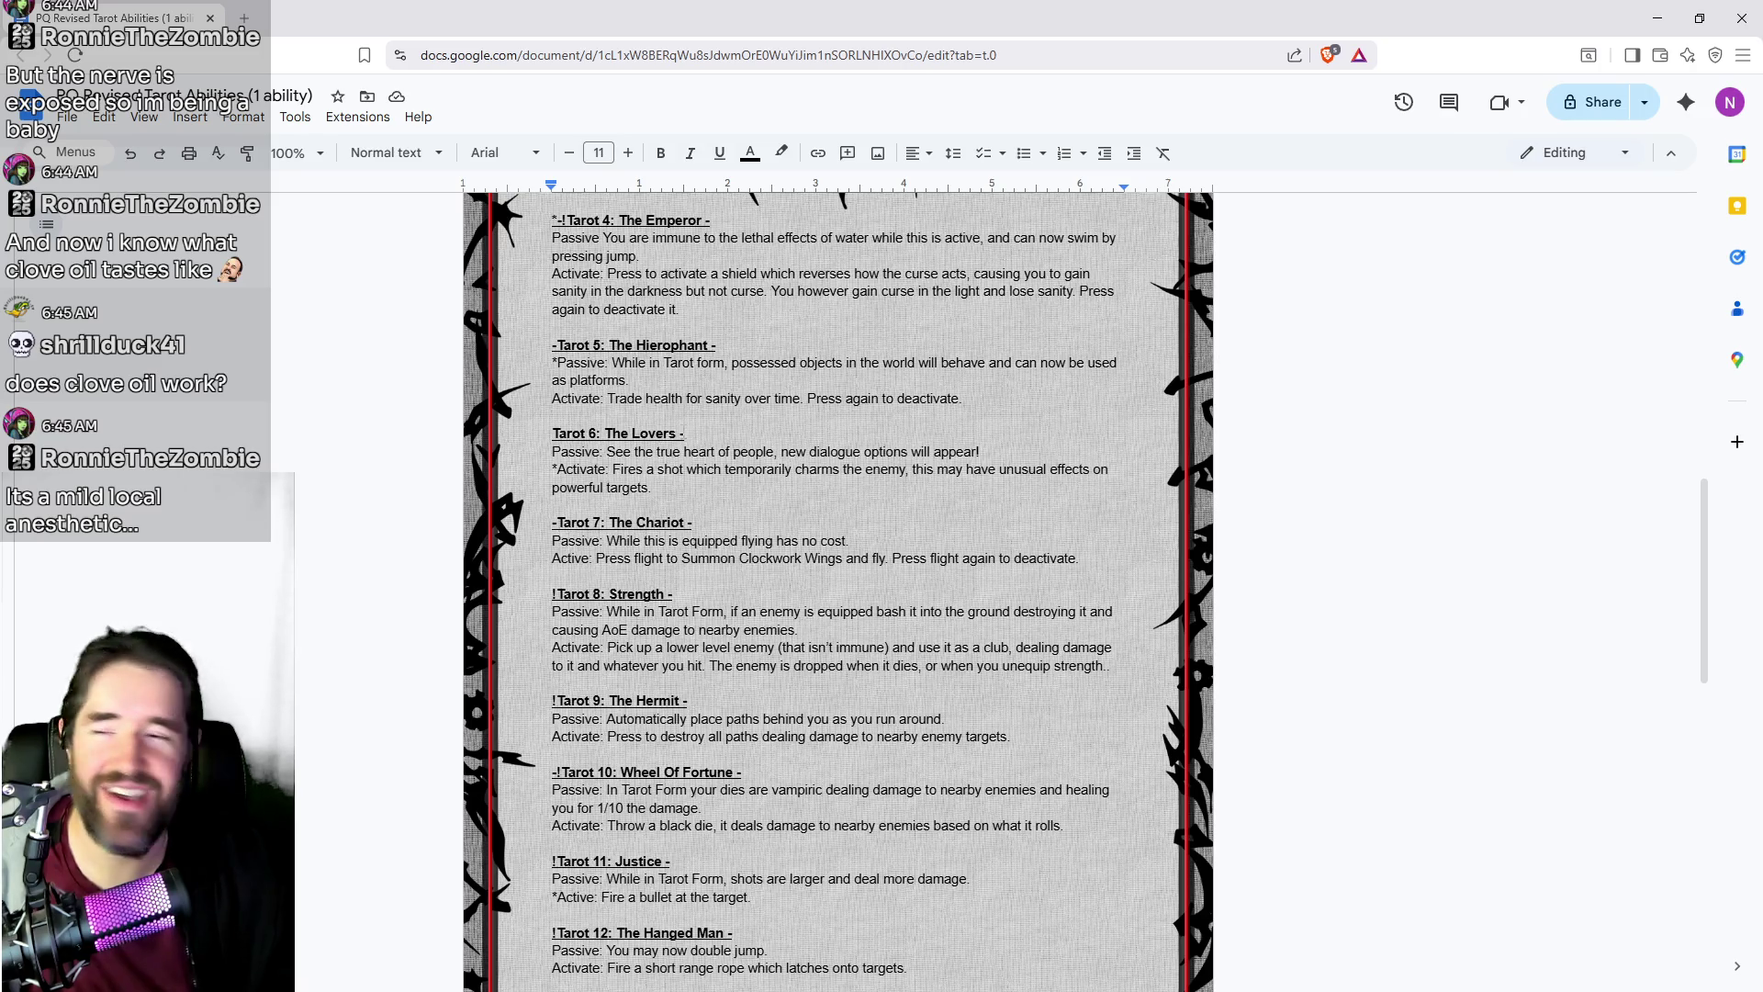
pyautogui.scroll(2, 606, 613)
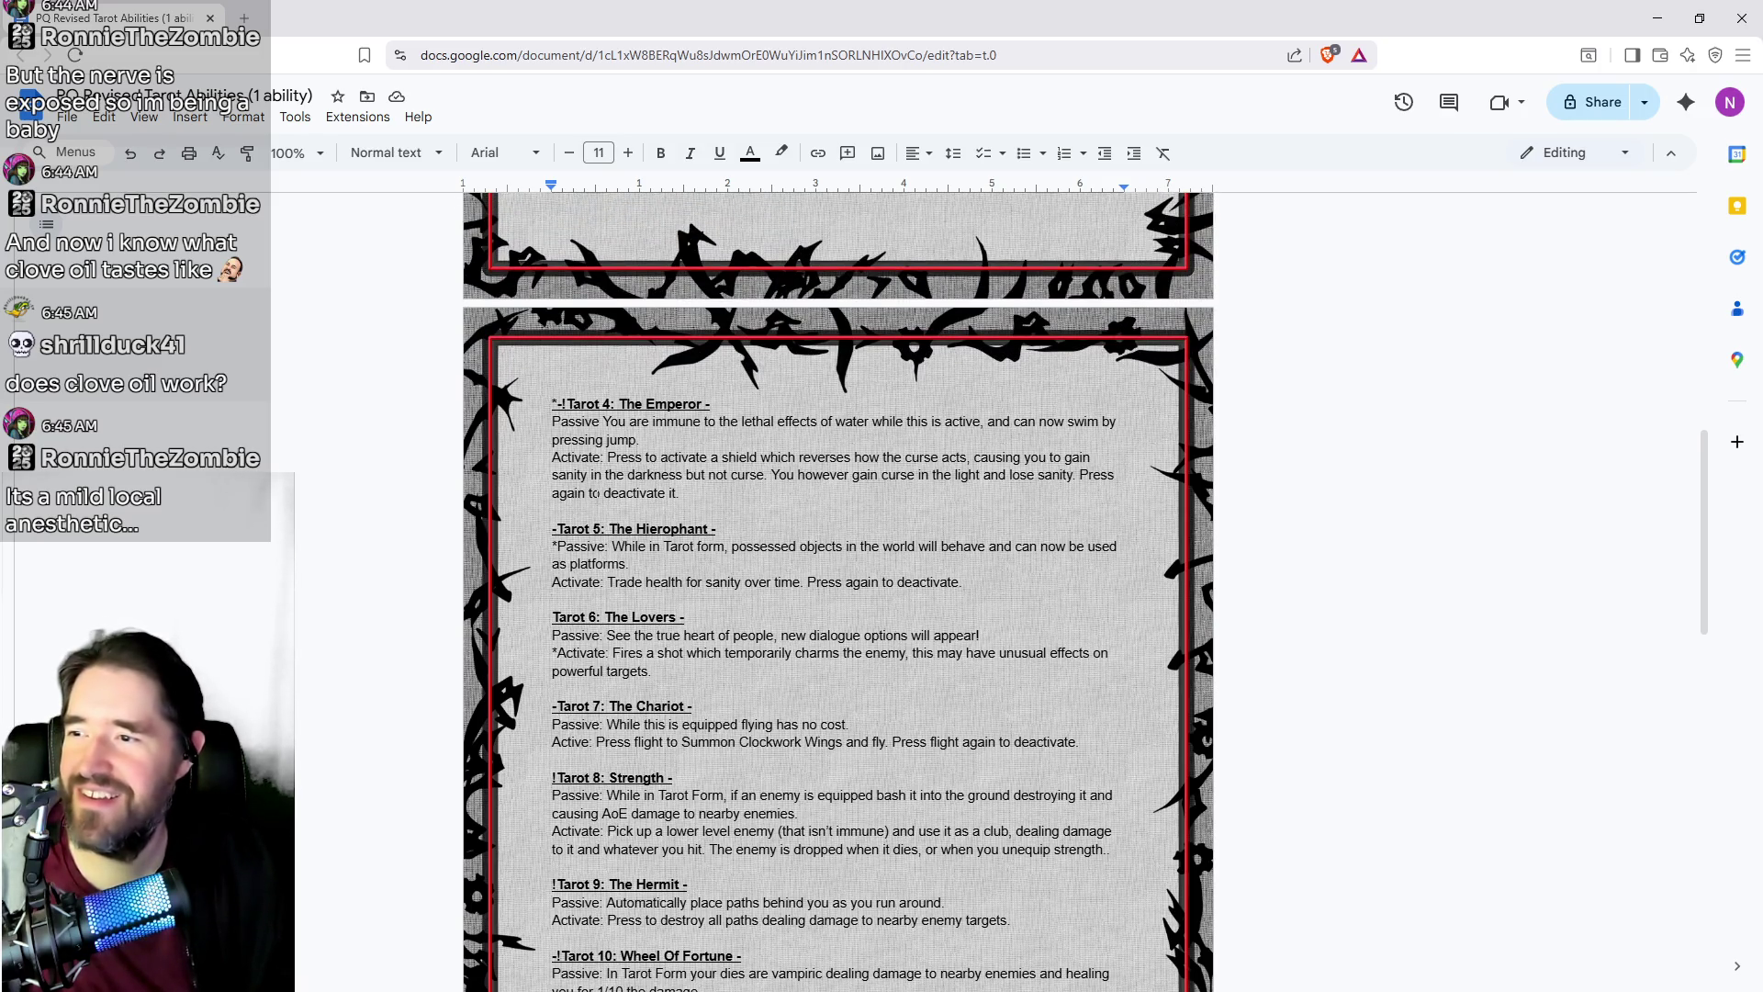
pyautogui.scroll(6, 598, 493)
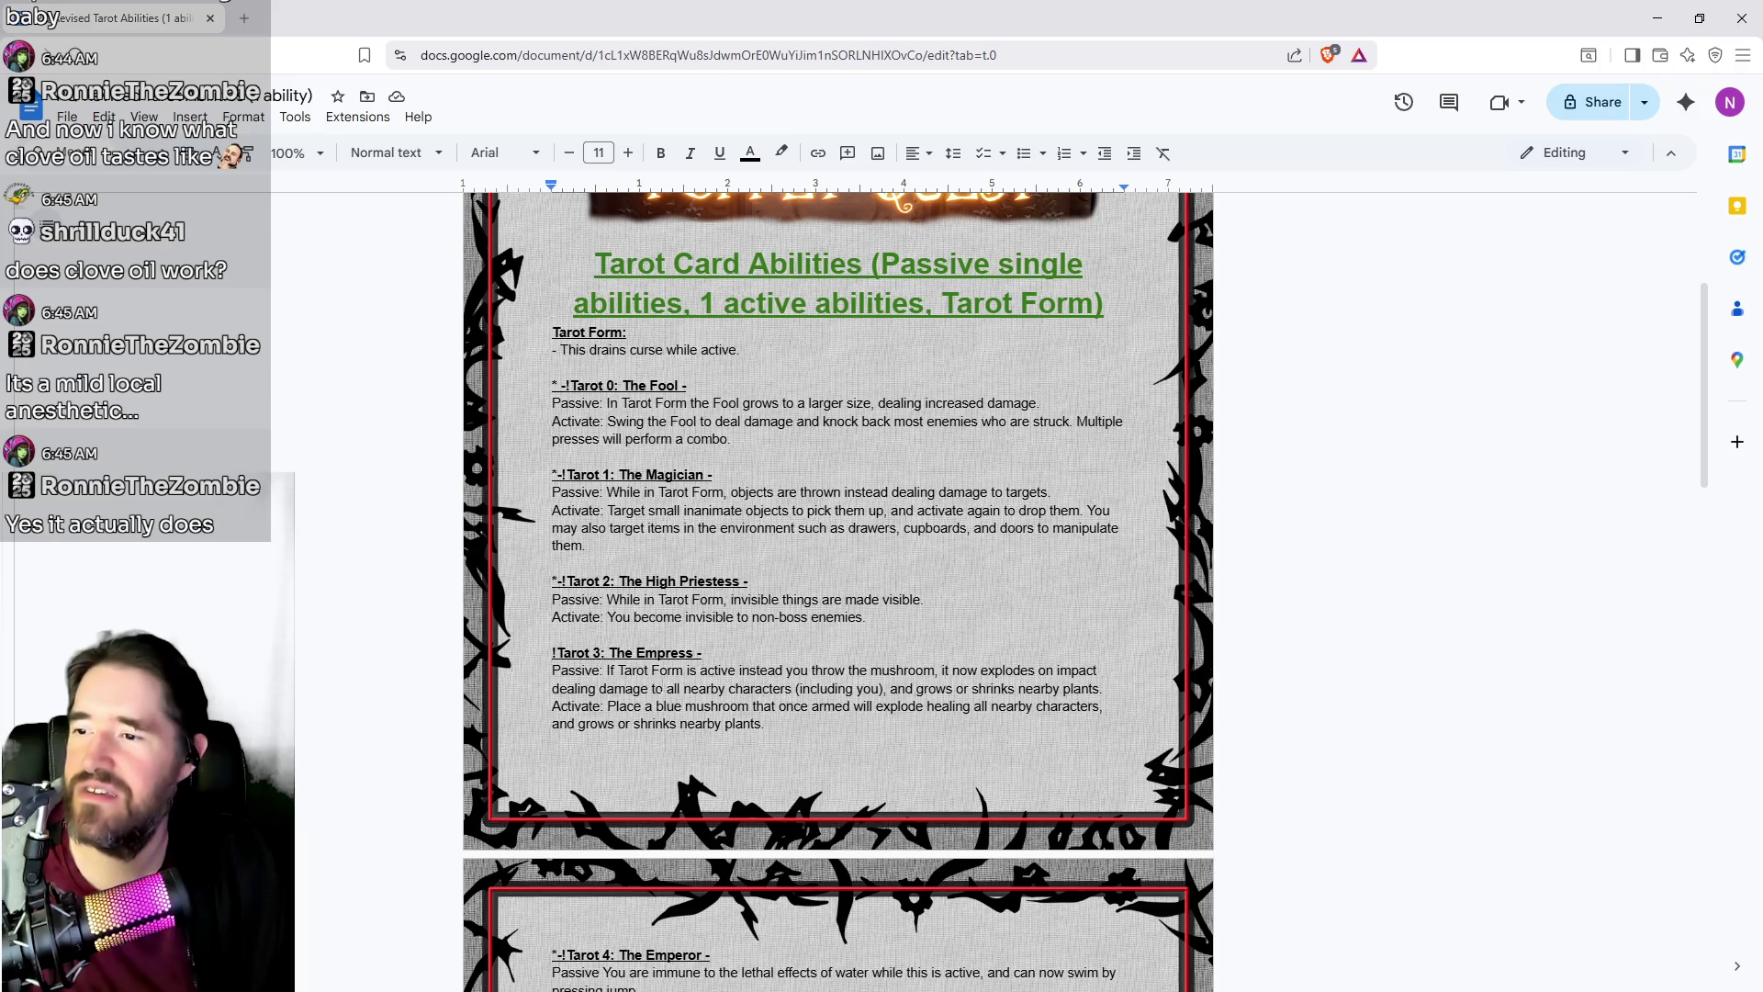
# Step: Strike through the old Empress passive text and the plant-growing clause of the activate line
pyautogui.moveTo(608, 670); pyautogui.dragTo(1108, 690)
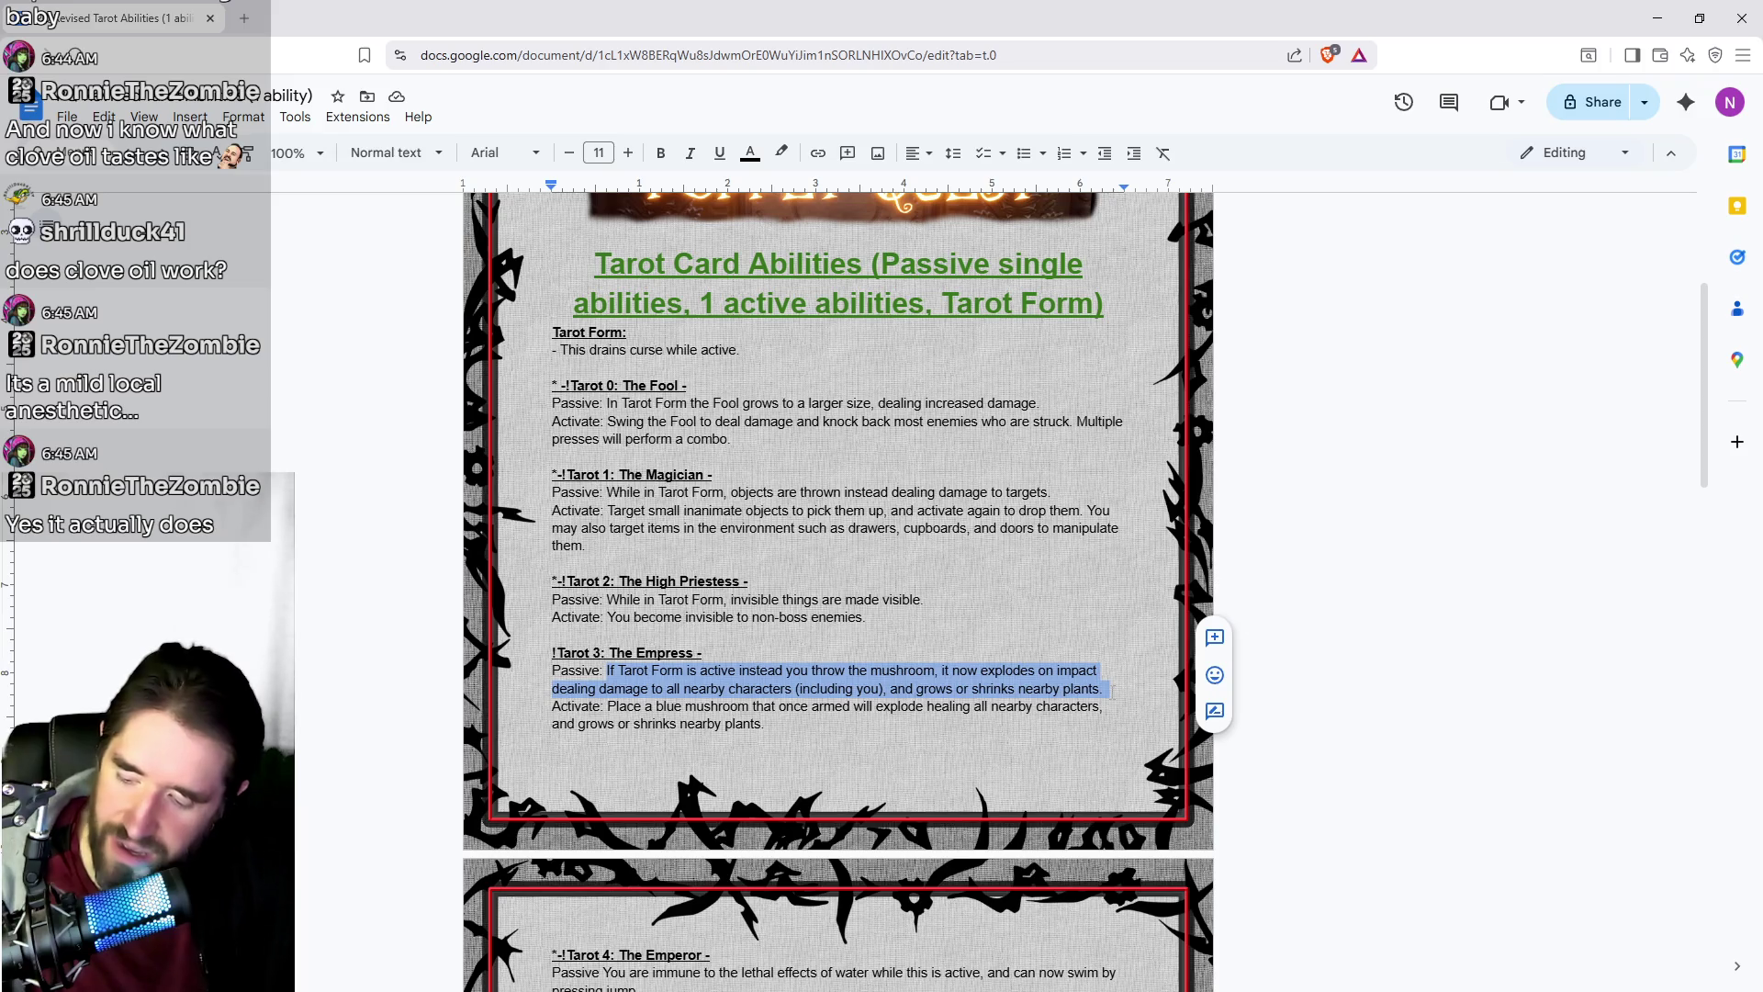
pyautogui.hotkey('alt', 'shift', '5')
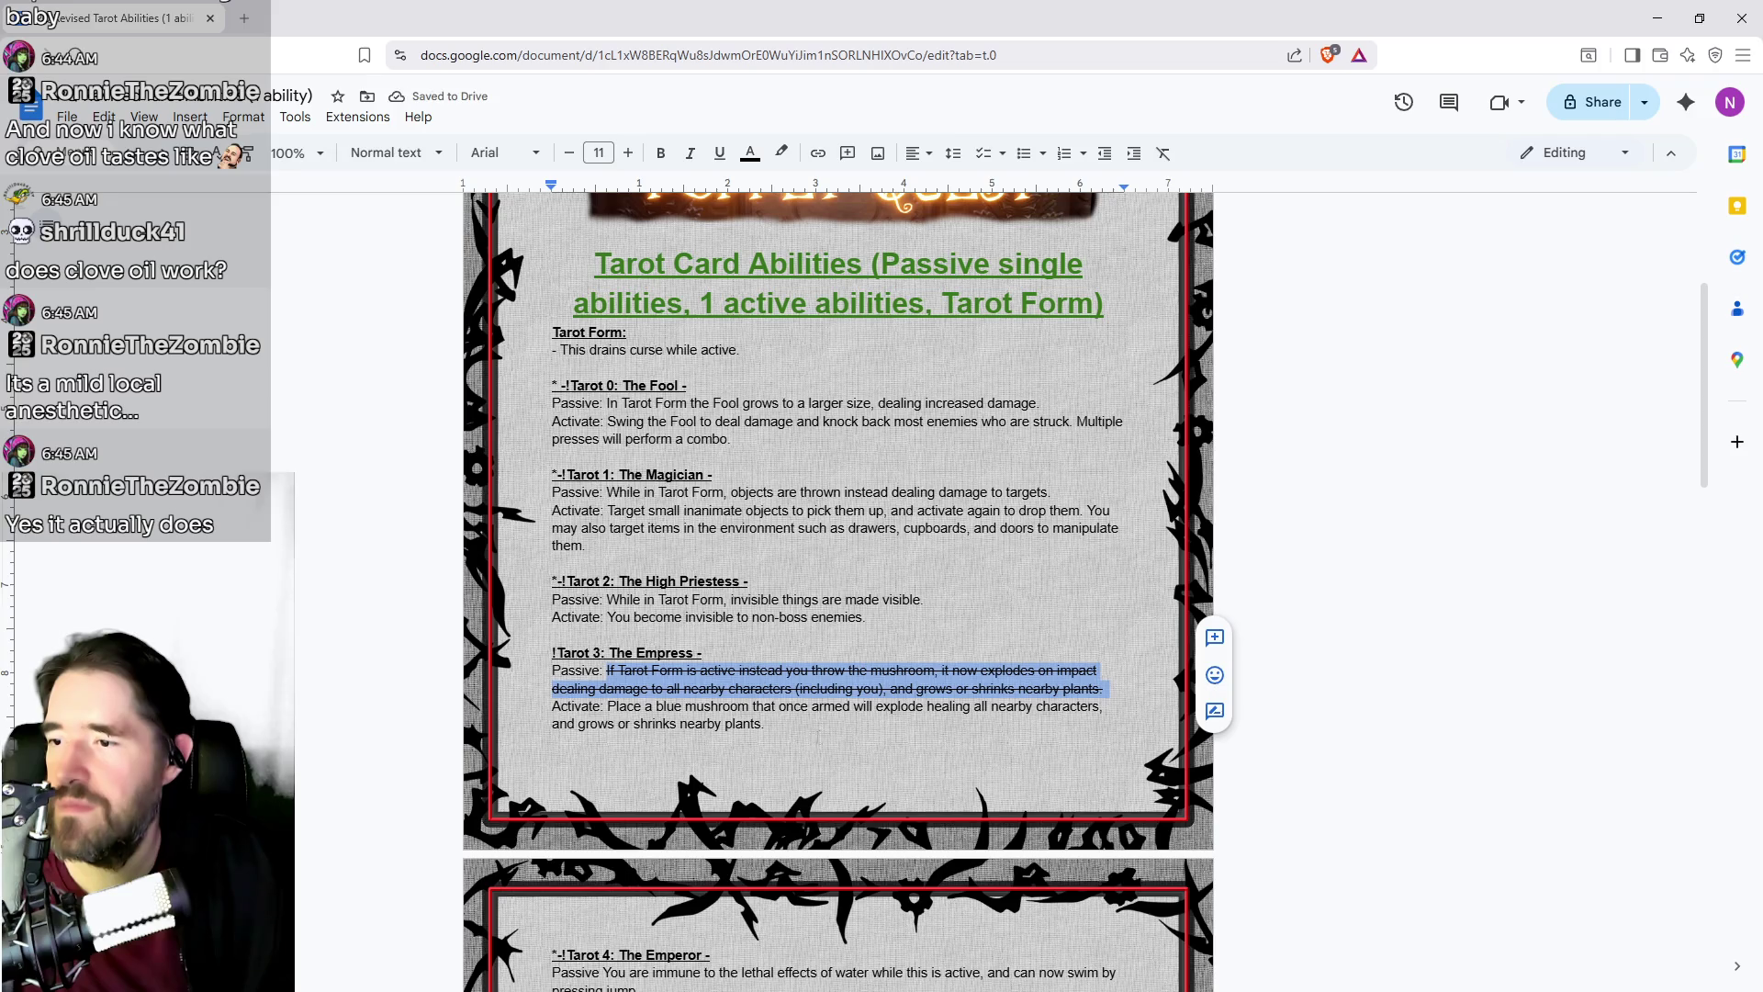
pyautogui.moveTo(765, 724); pyautogui.dragTo(552, 725)
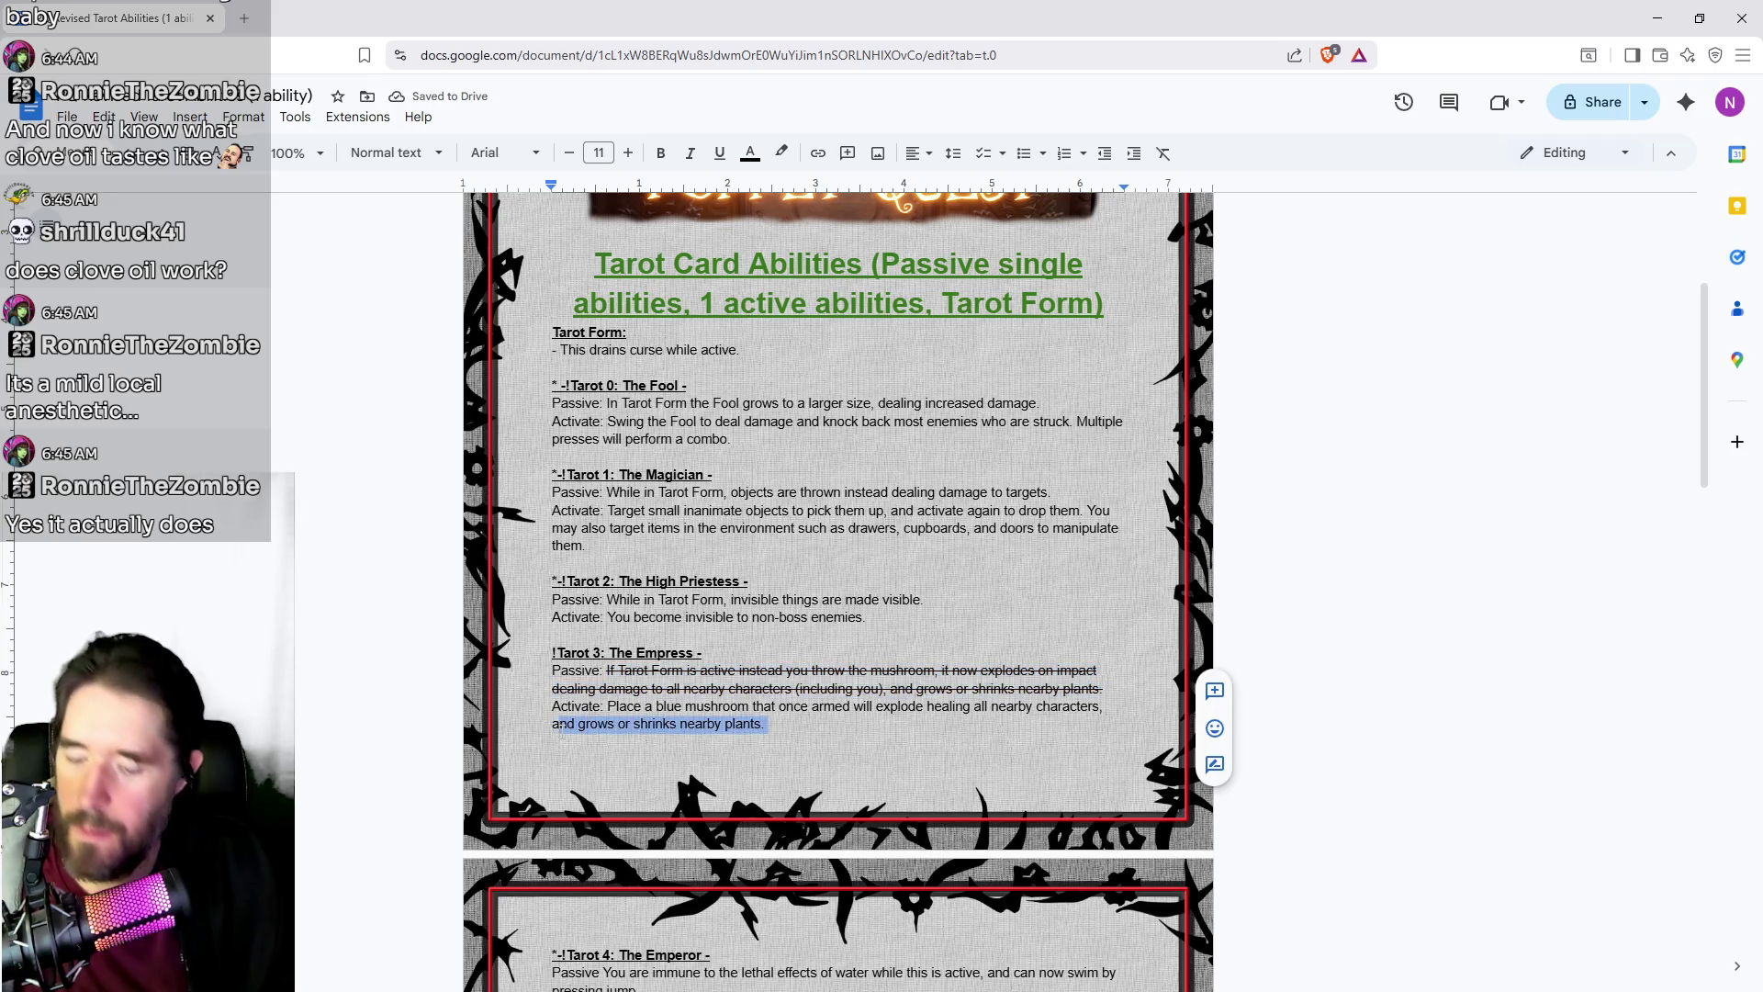
pyautogui.hotkey('alt', 'shift', '5')
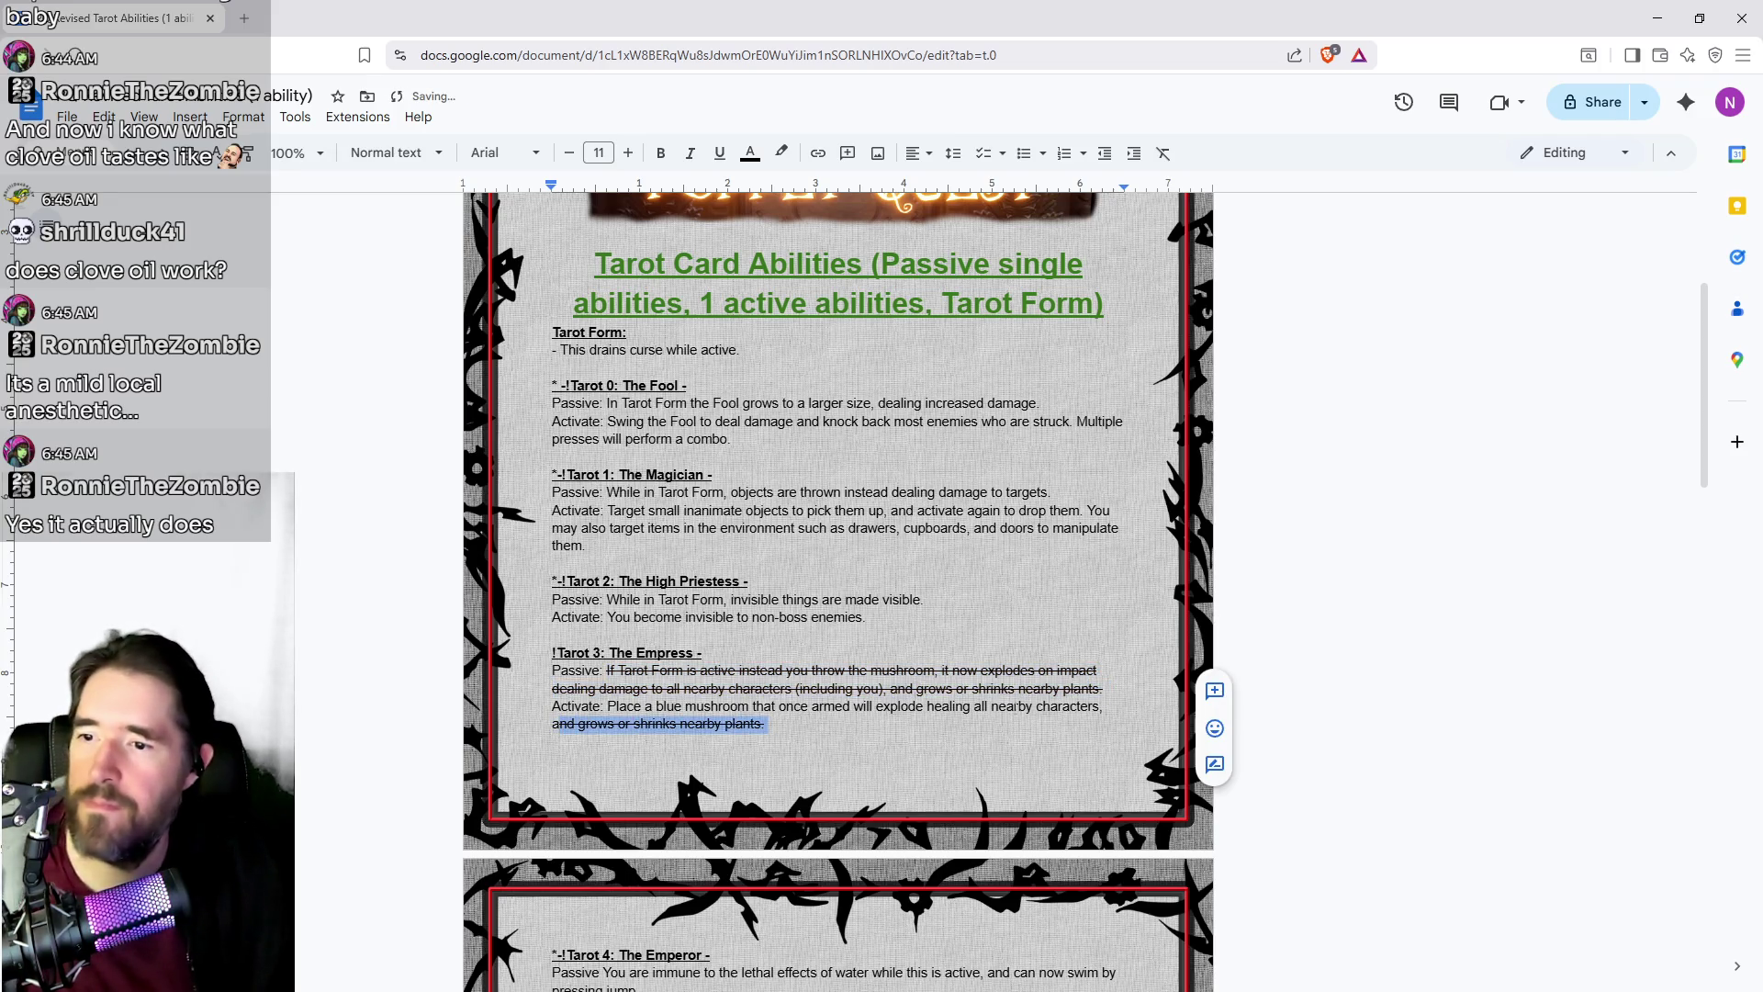
# Step: Start a new line under the Empress passive with an unstruck 'If Tarot Form is active instead'
pyautogui.click(1113, 687)
pyautogui.press('Return')
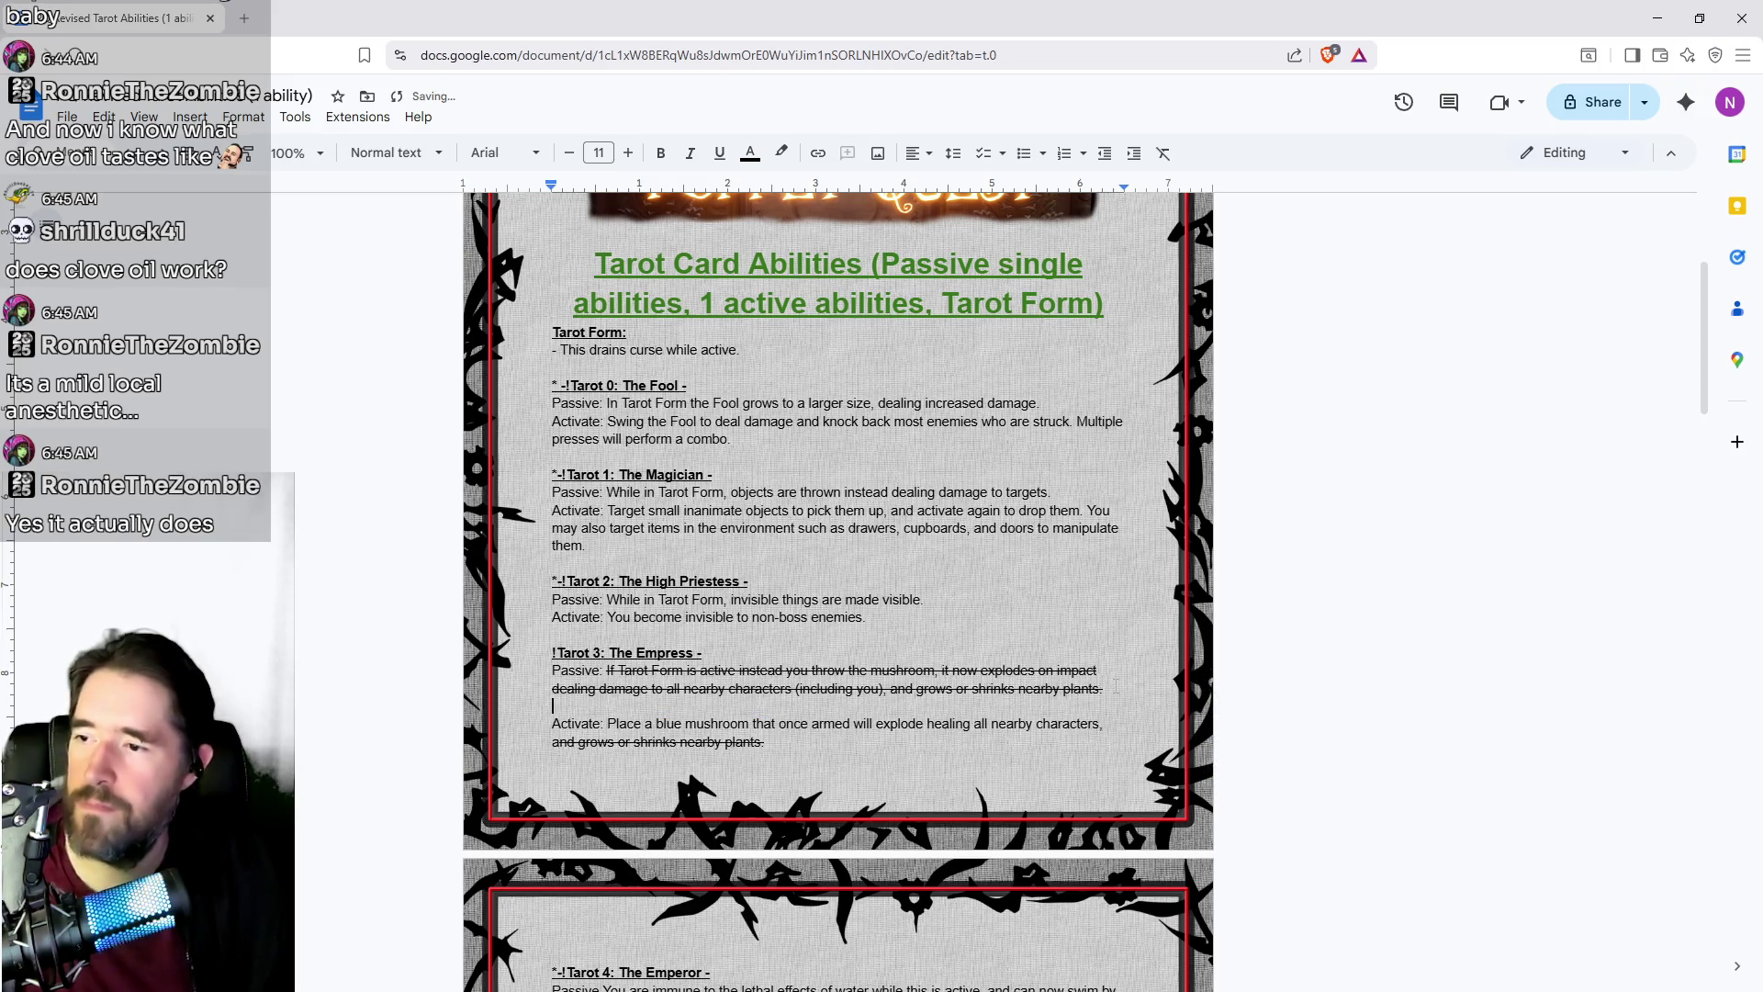
pyautogui.write('If')
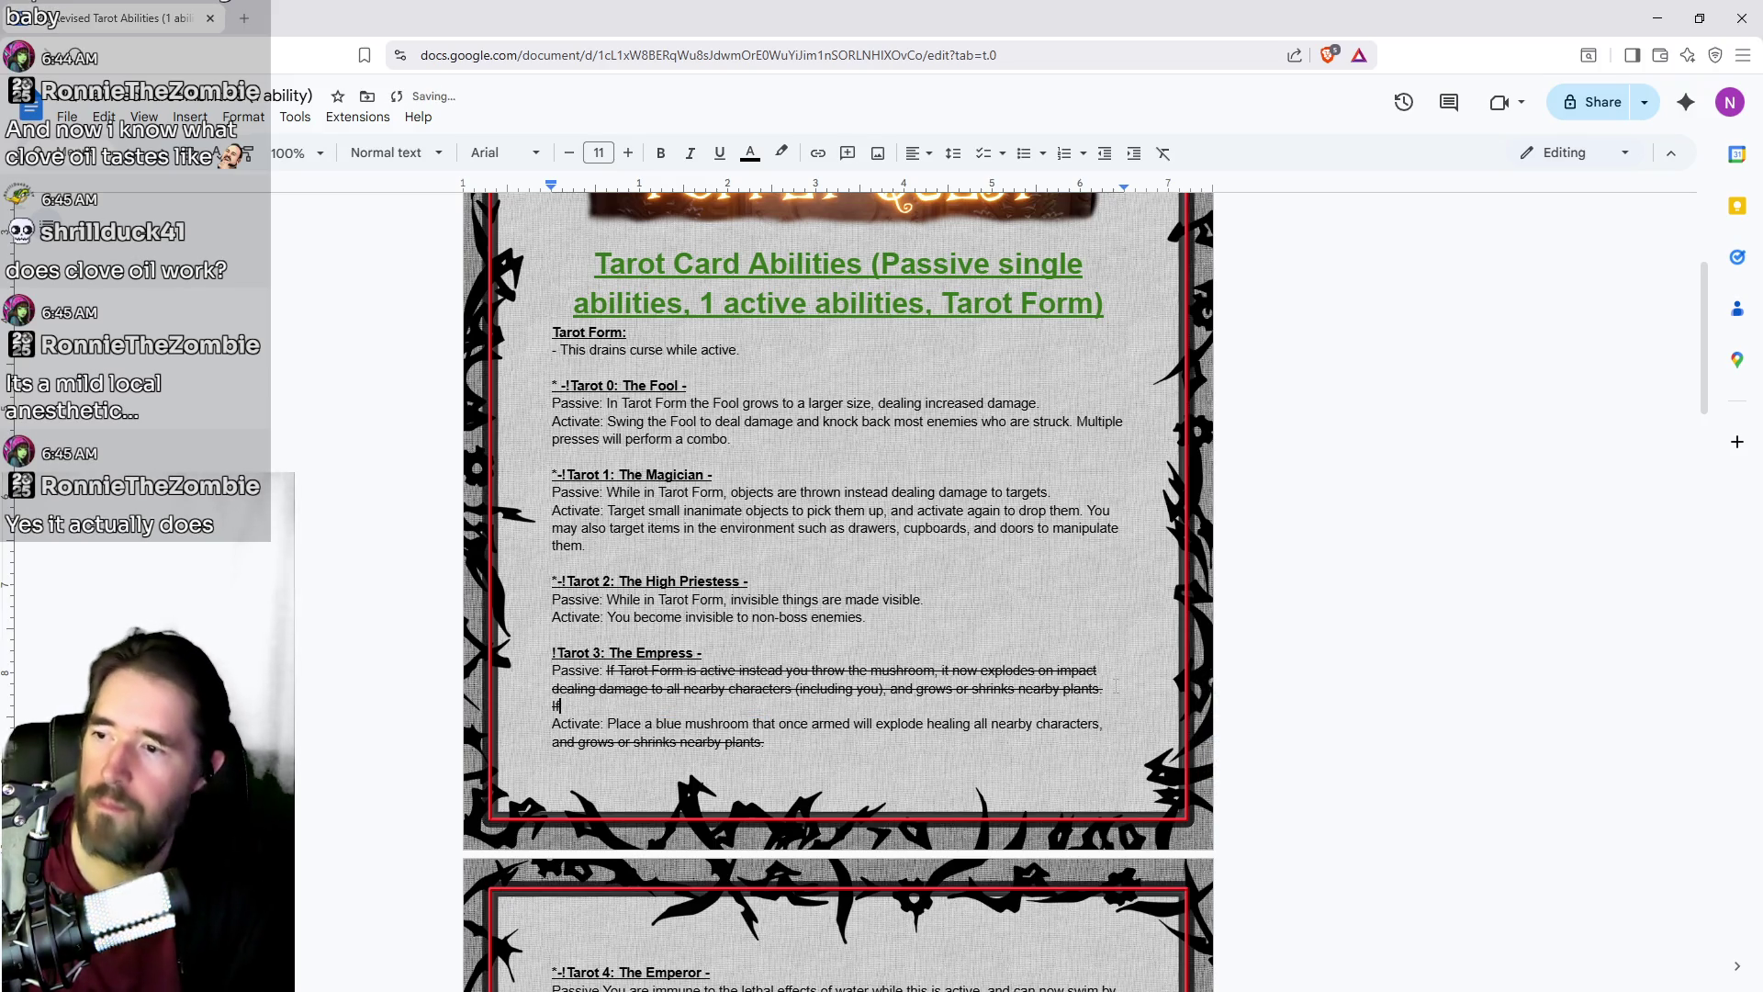
pyautogui.press('BackSpace')
pyautogui.press('BackSpace')
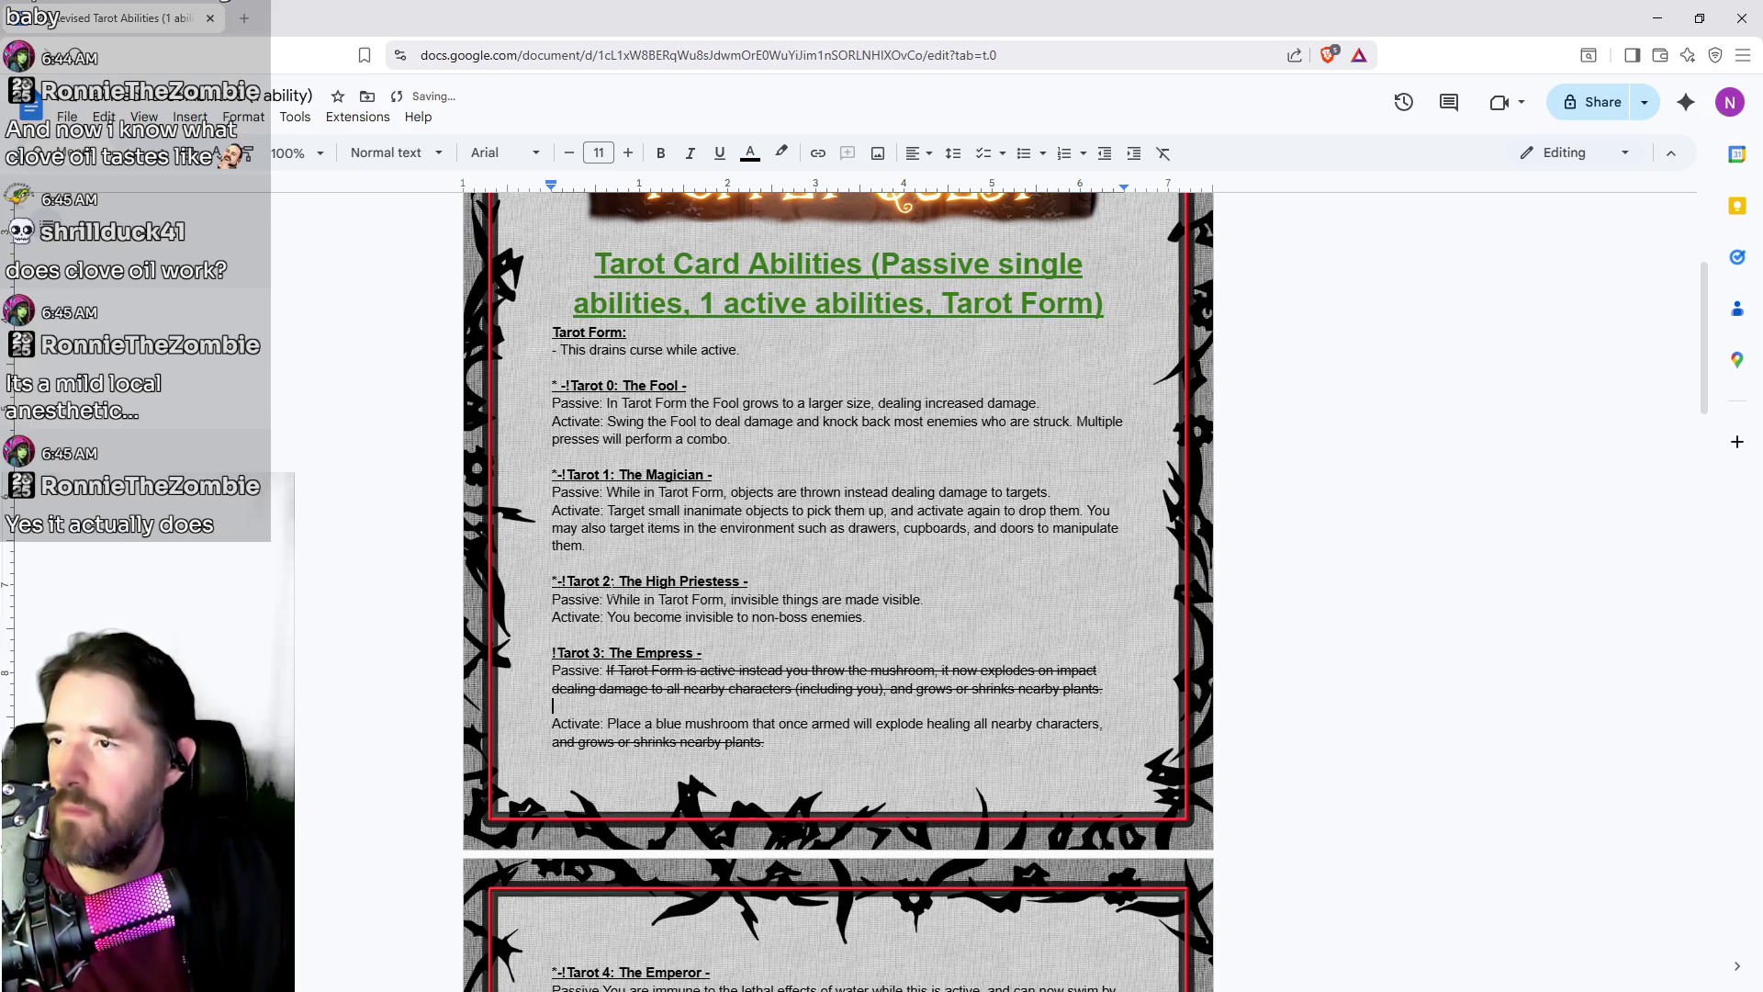
pyautogui.moveTo(786, 670)
pyautogui.mouseDown()
pyautogui.moveTo(634, 653)
pyautogui.moveTo(607, 670)
pyautogui.mouseUp()
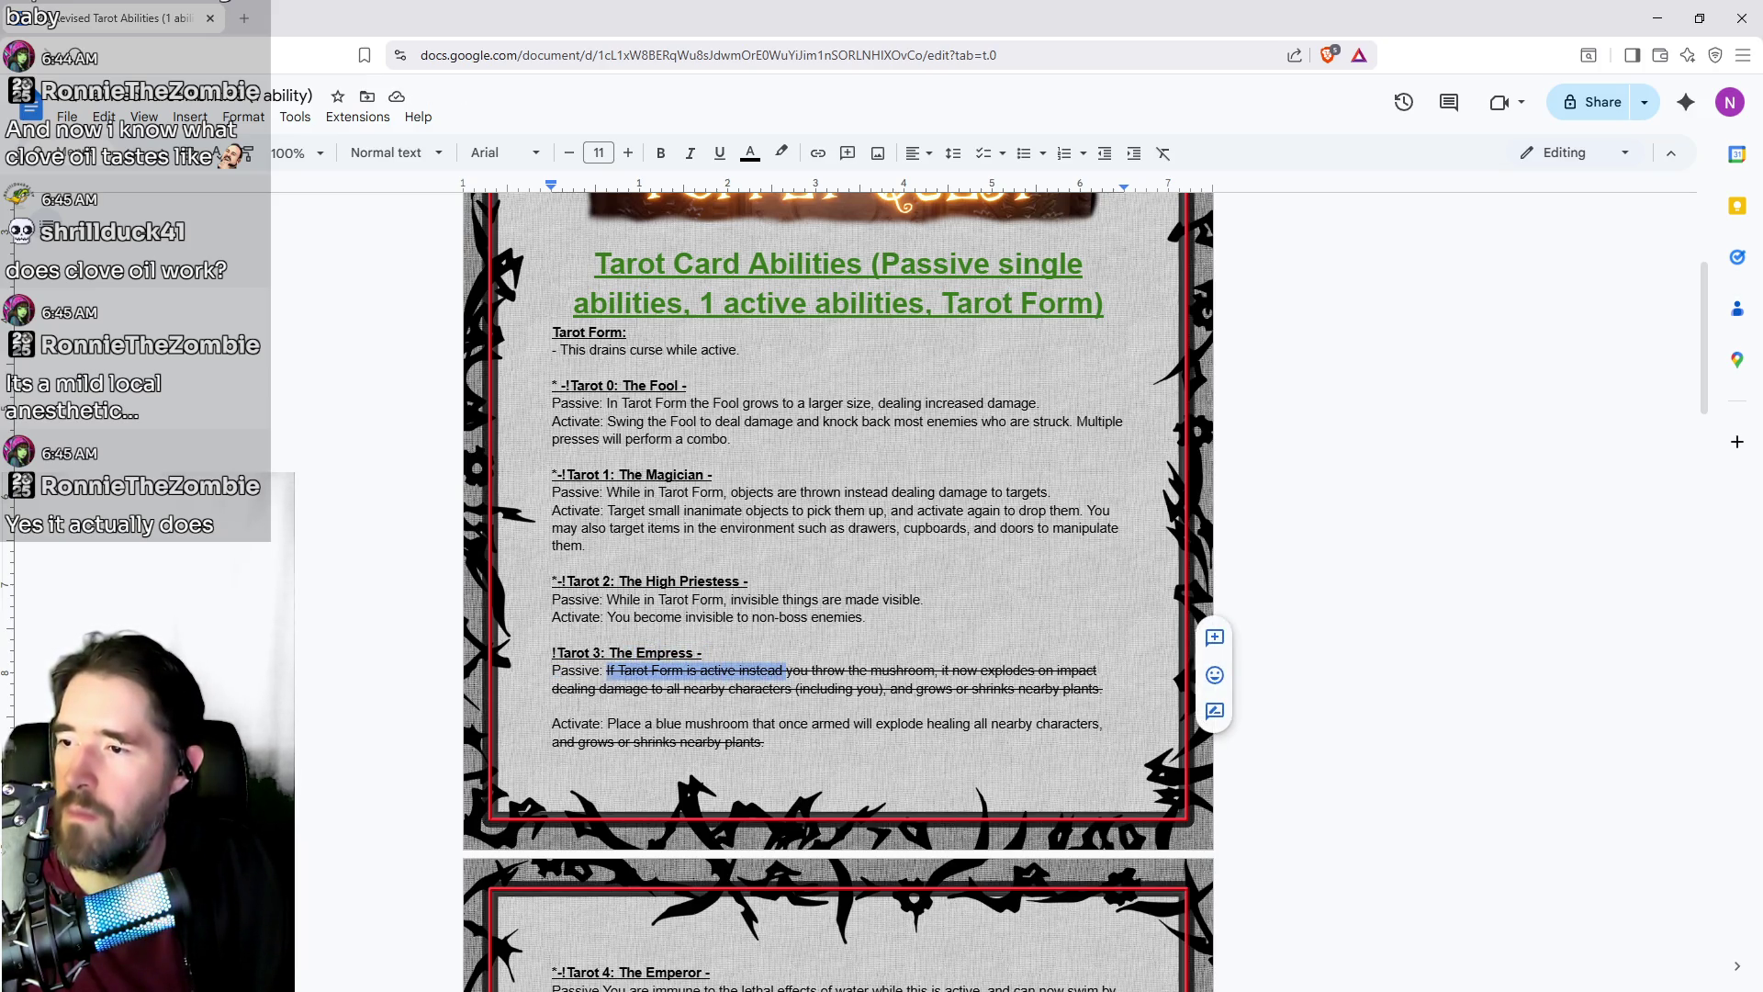
pyautogui.hotkey('ctrl', 'c')
pyautogui.click(552, 705)
pyautogui.hotkey('ctrl', 'v')
pyautogui.hotkey('ctrl', 'shift', 'Left')
pyautogui.hotkey('ctrl', 'shift', 'Left')
pyautogui.hotkey('ctrl', 'shift', 'Left')
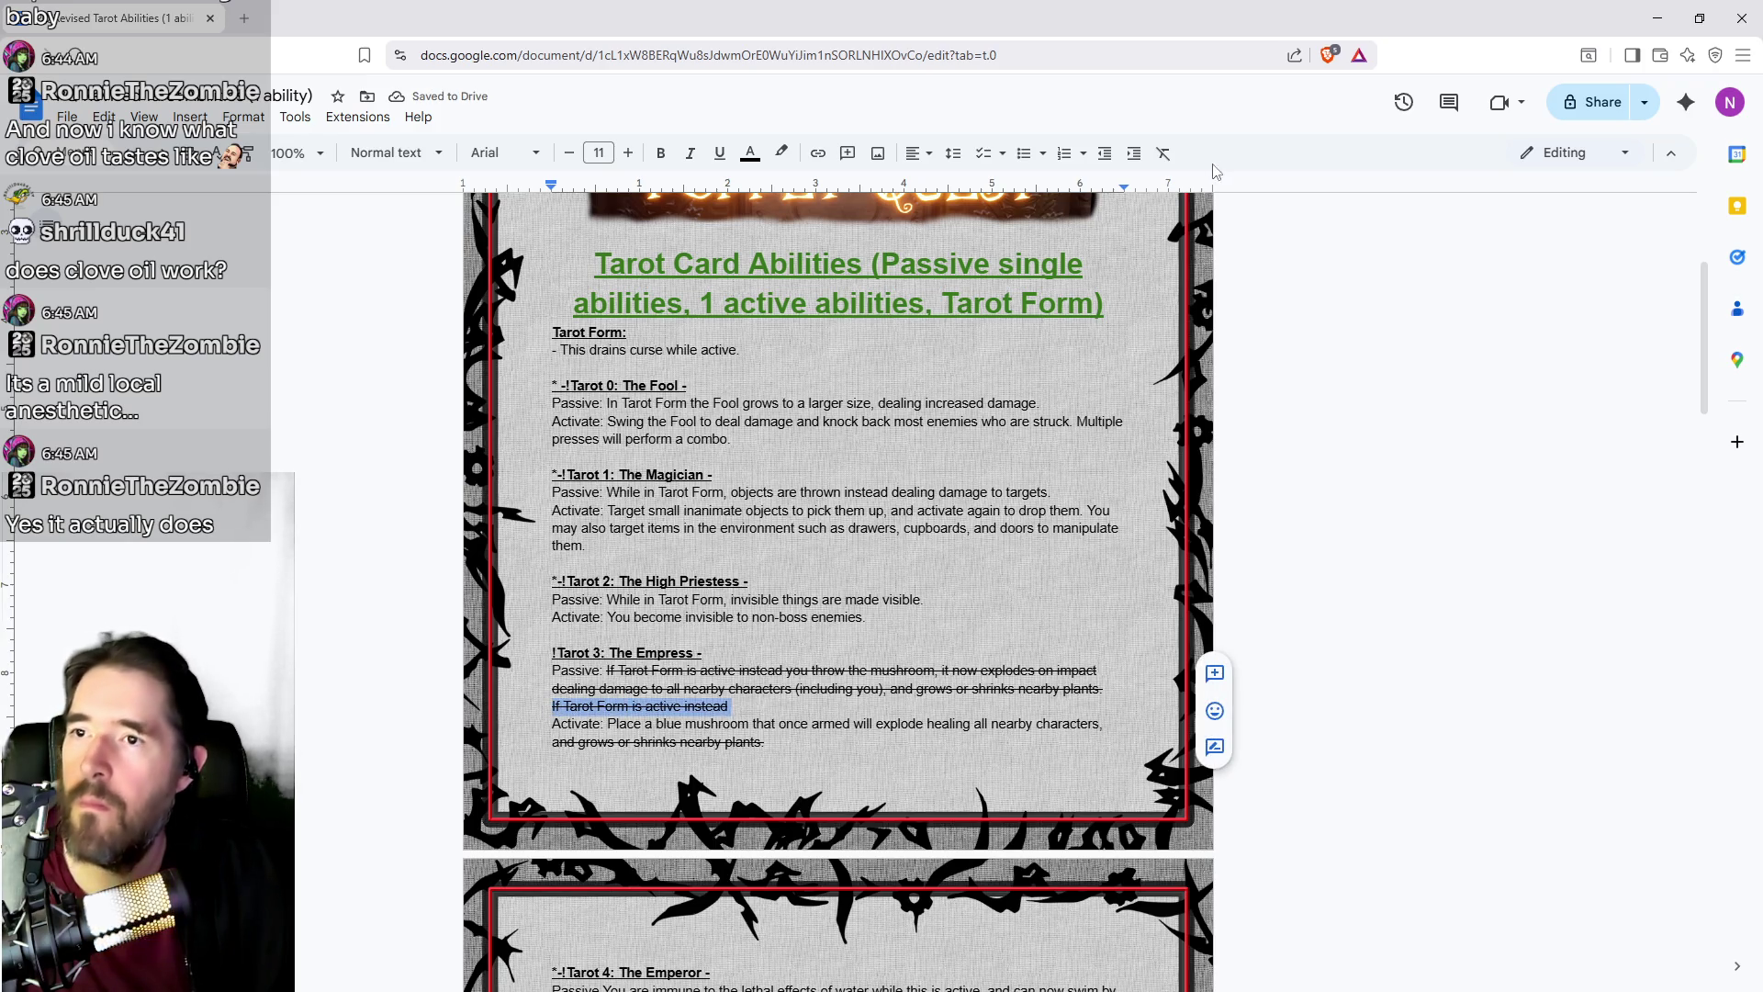
pyautogui.click(1163, 152)
# Step: Complete the line with 'you can target some plants to grow and shrink them at a distance.'
pyautogui.press('End')
pyautogui.write('you can ')
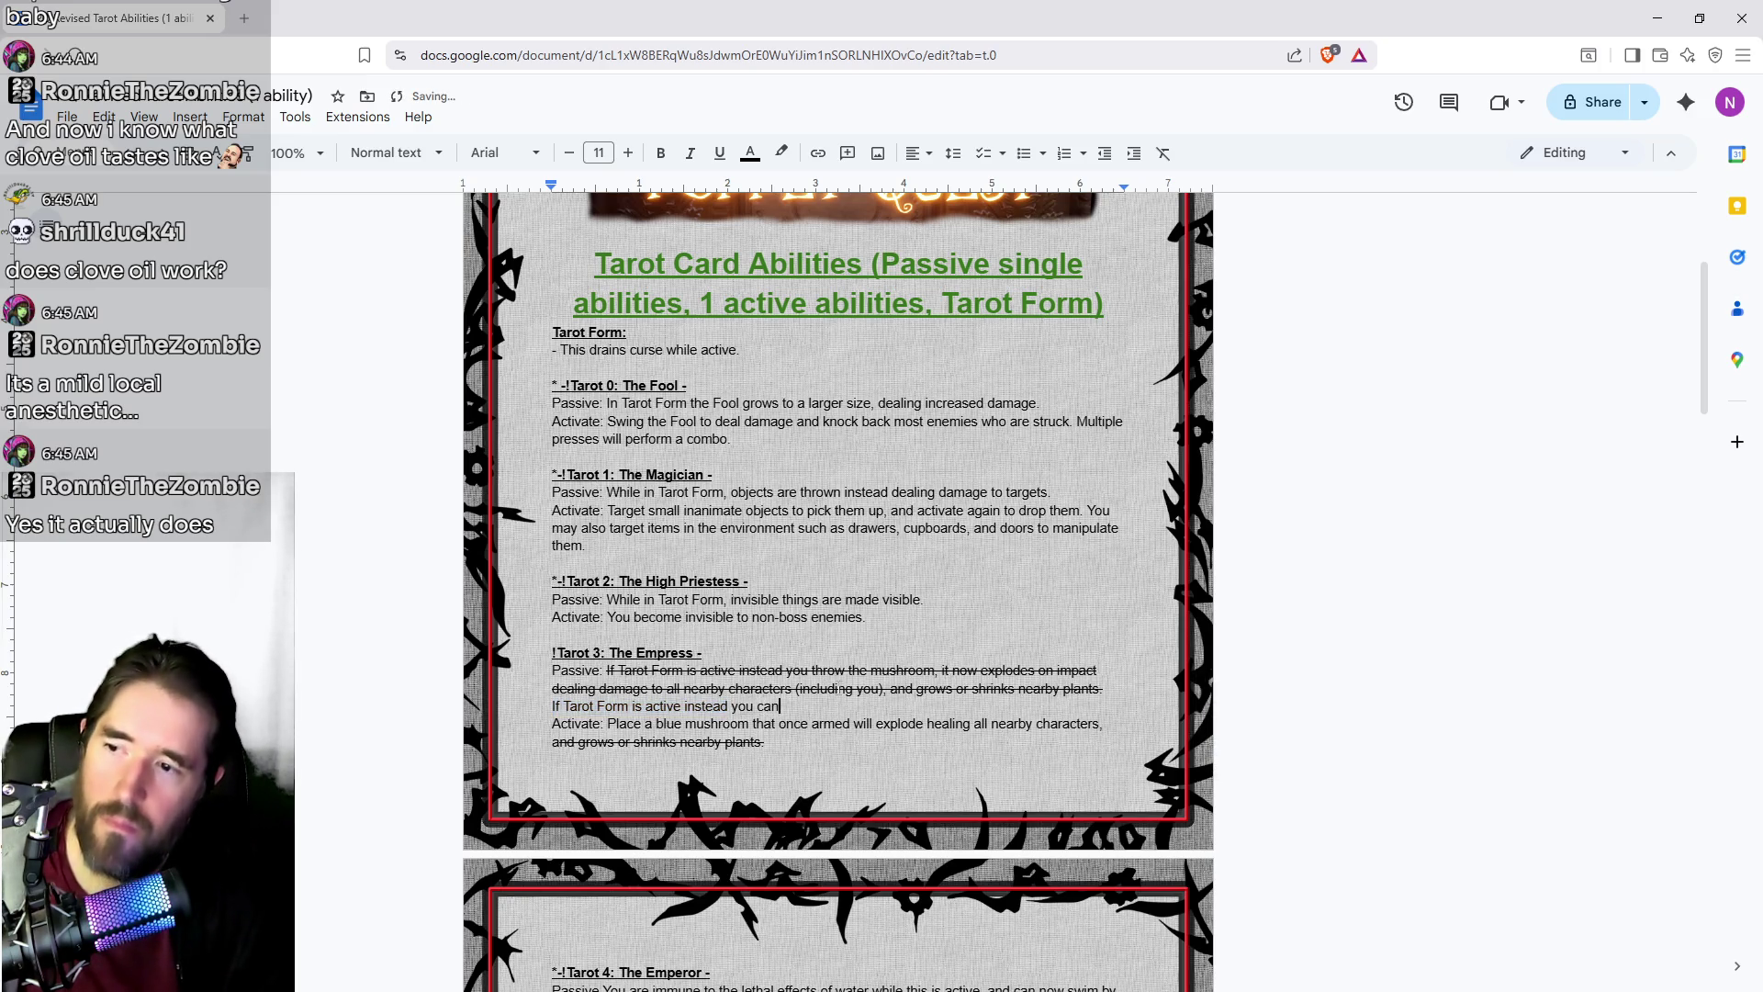
pyautogui.write('target ')
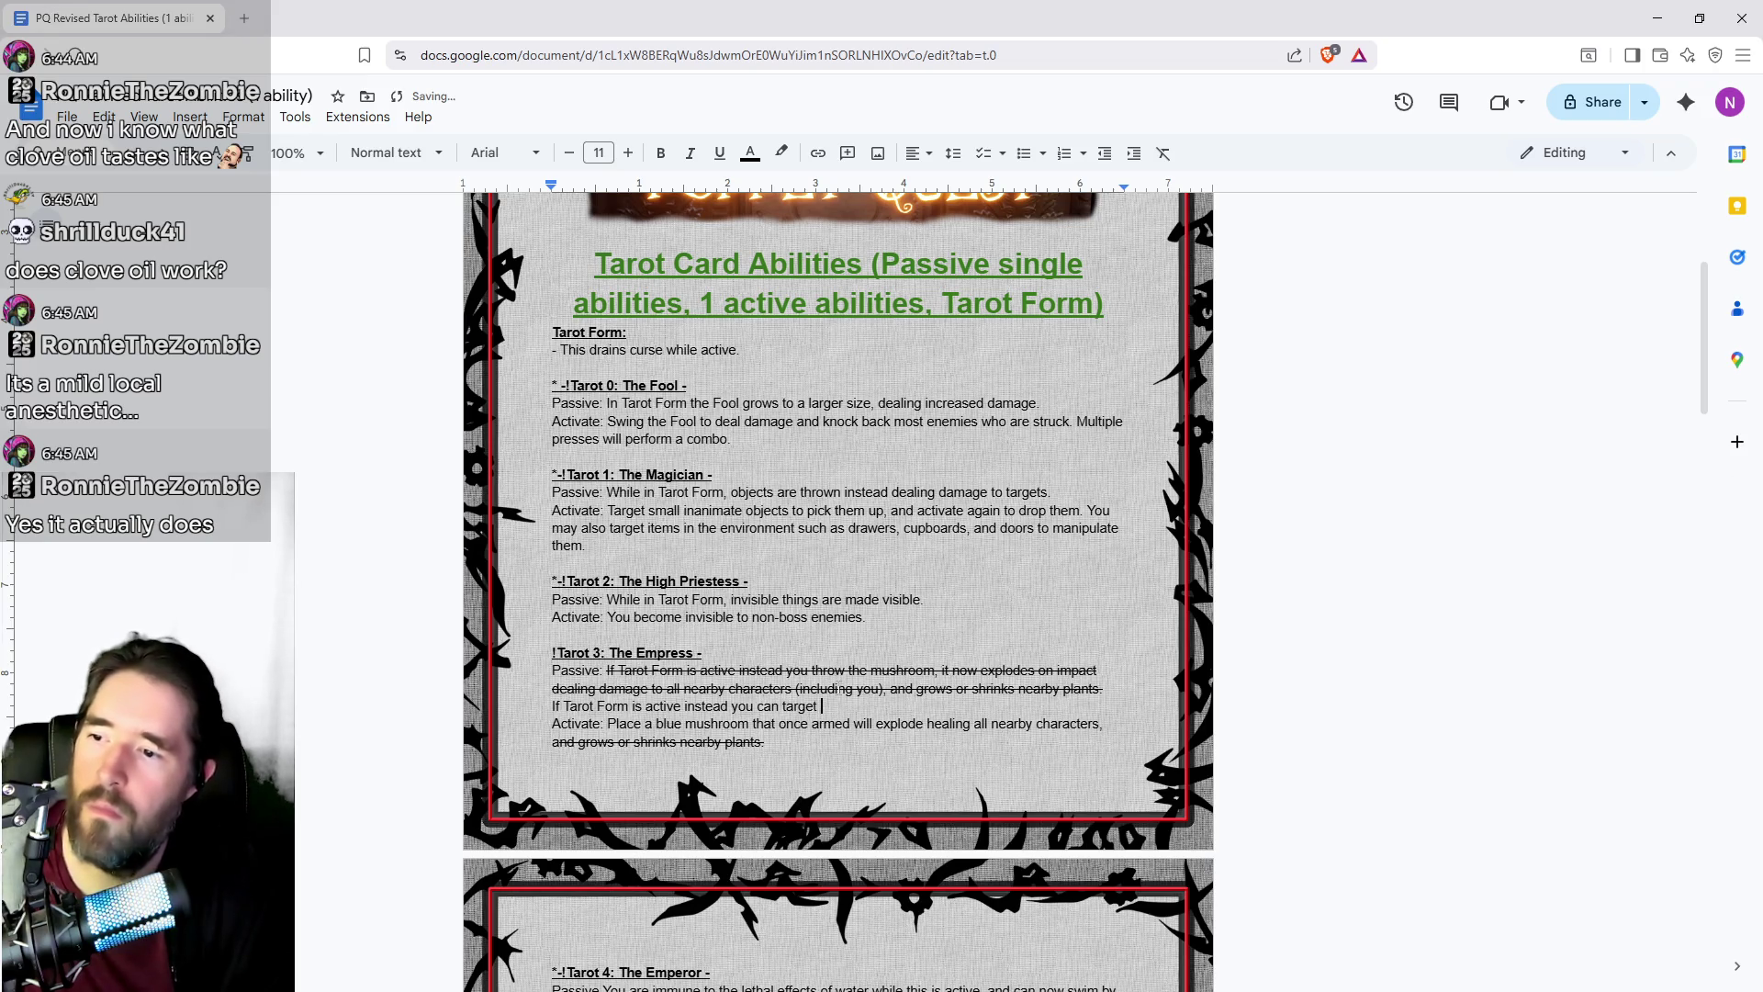
pyautogui.write('some plants')
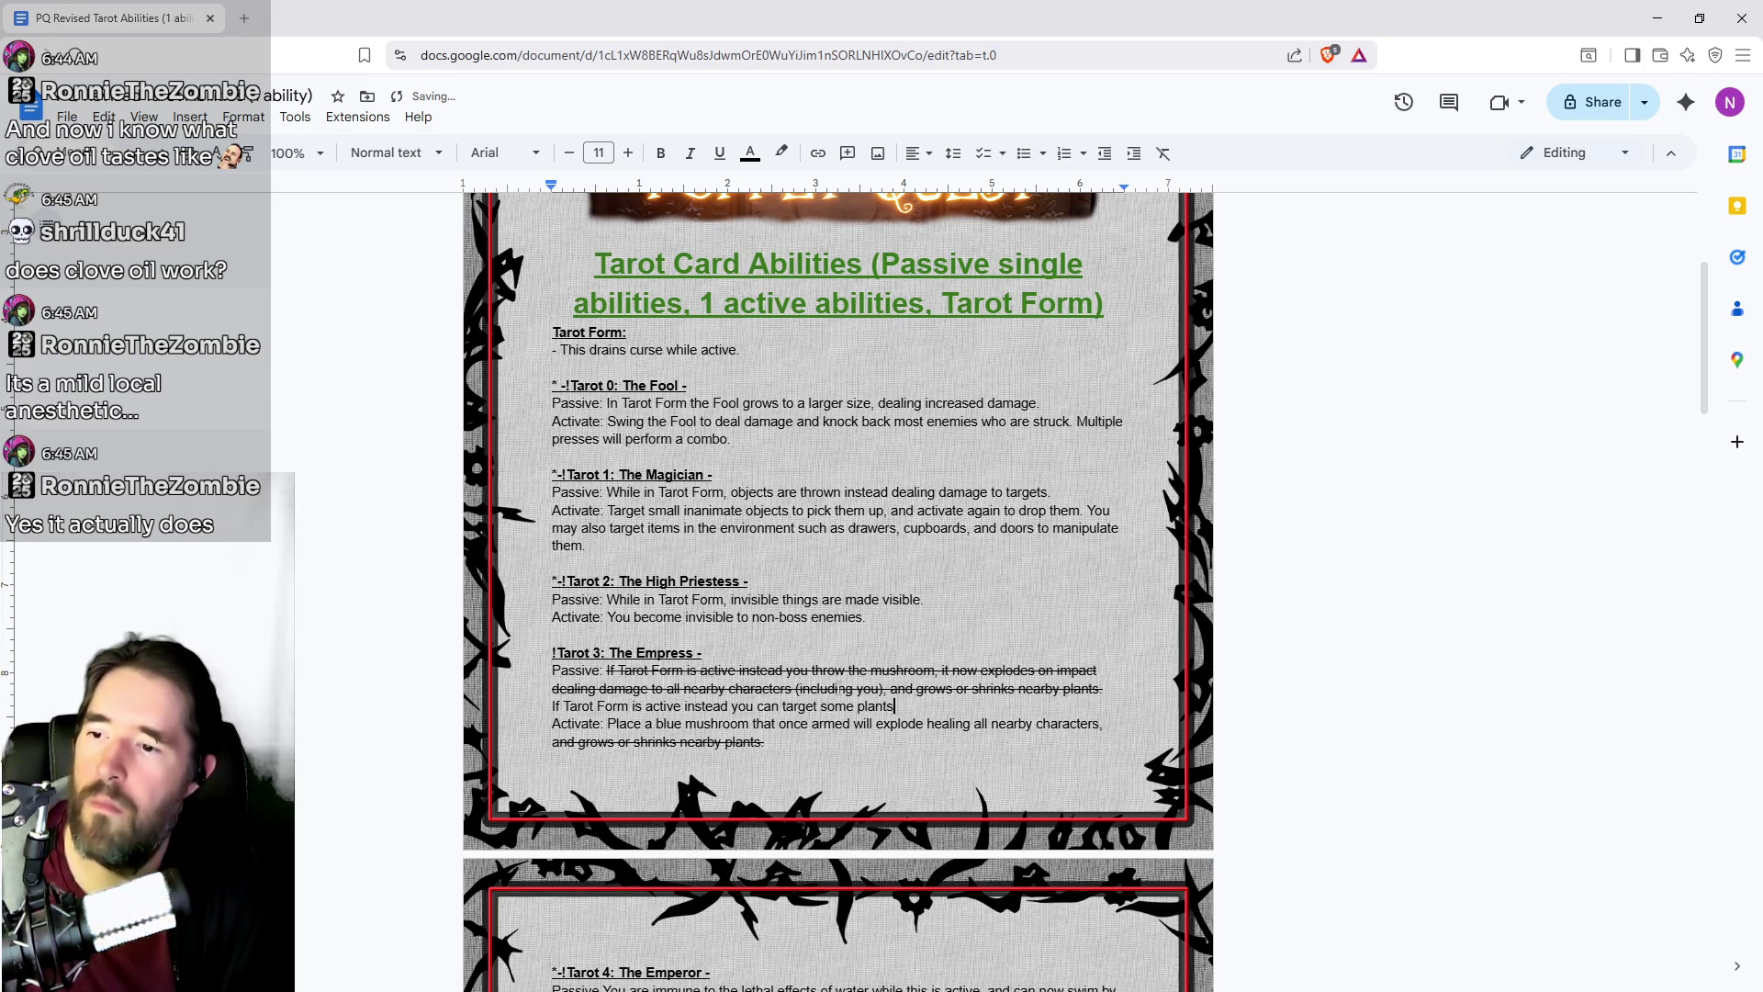
pyautogui.write(' an')
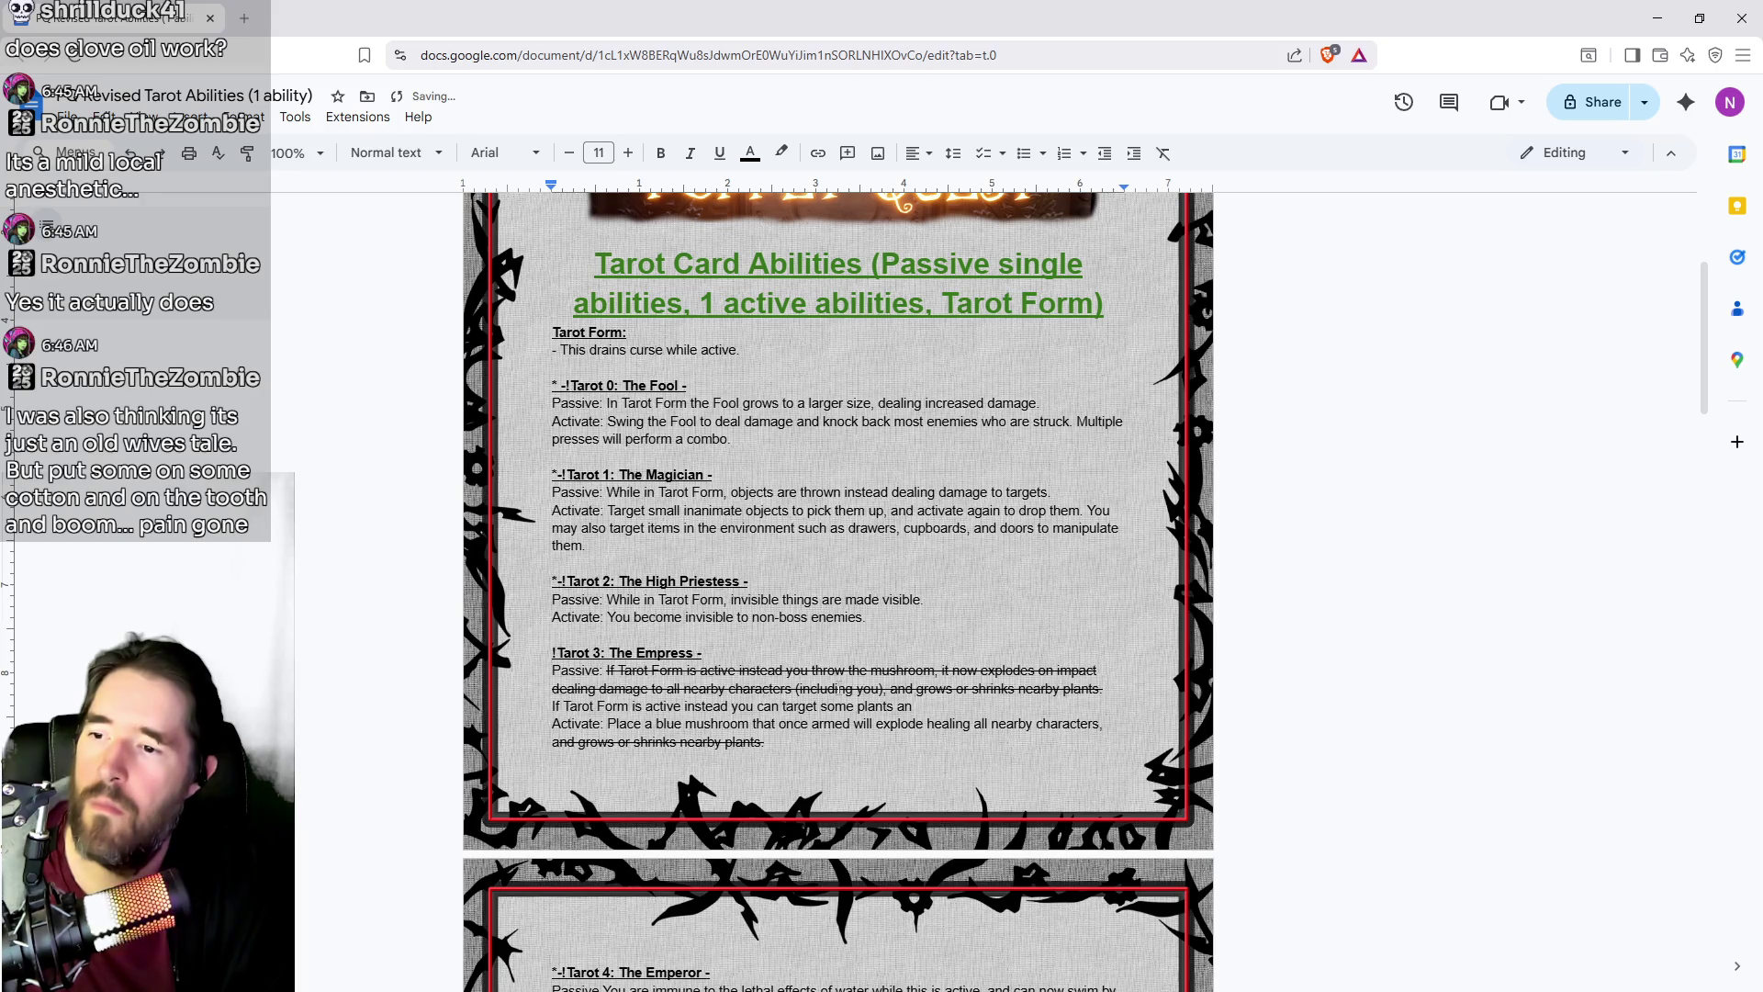
pyautogui.press('BackSpace')
pyautogui.press('BackSpace')
pyautogui.press('BackSpace')
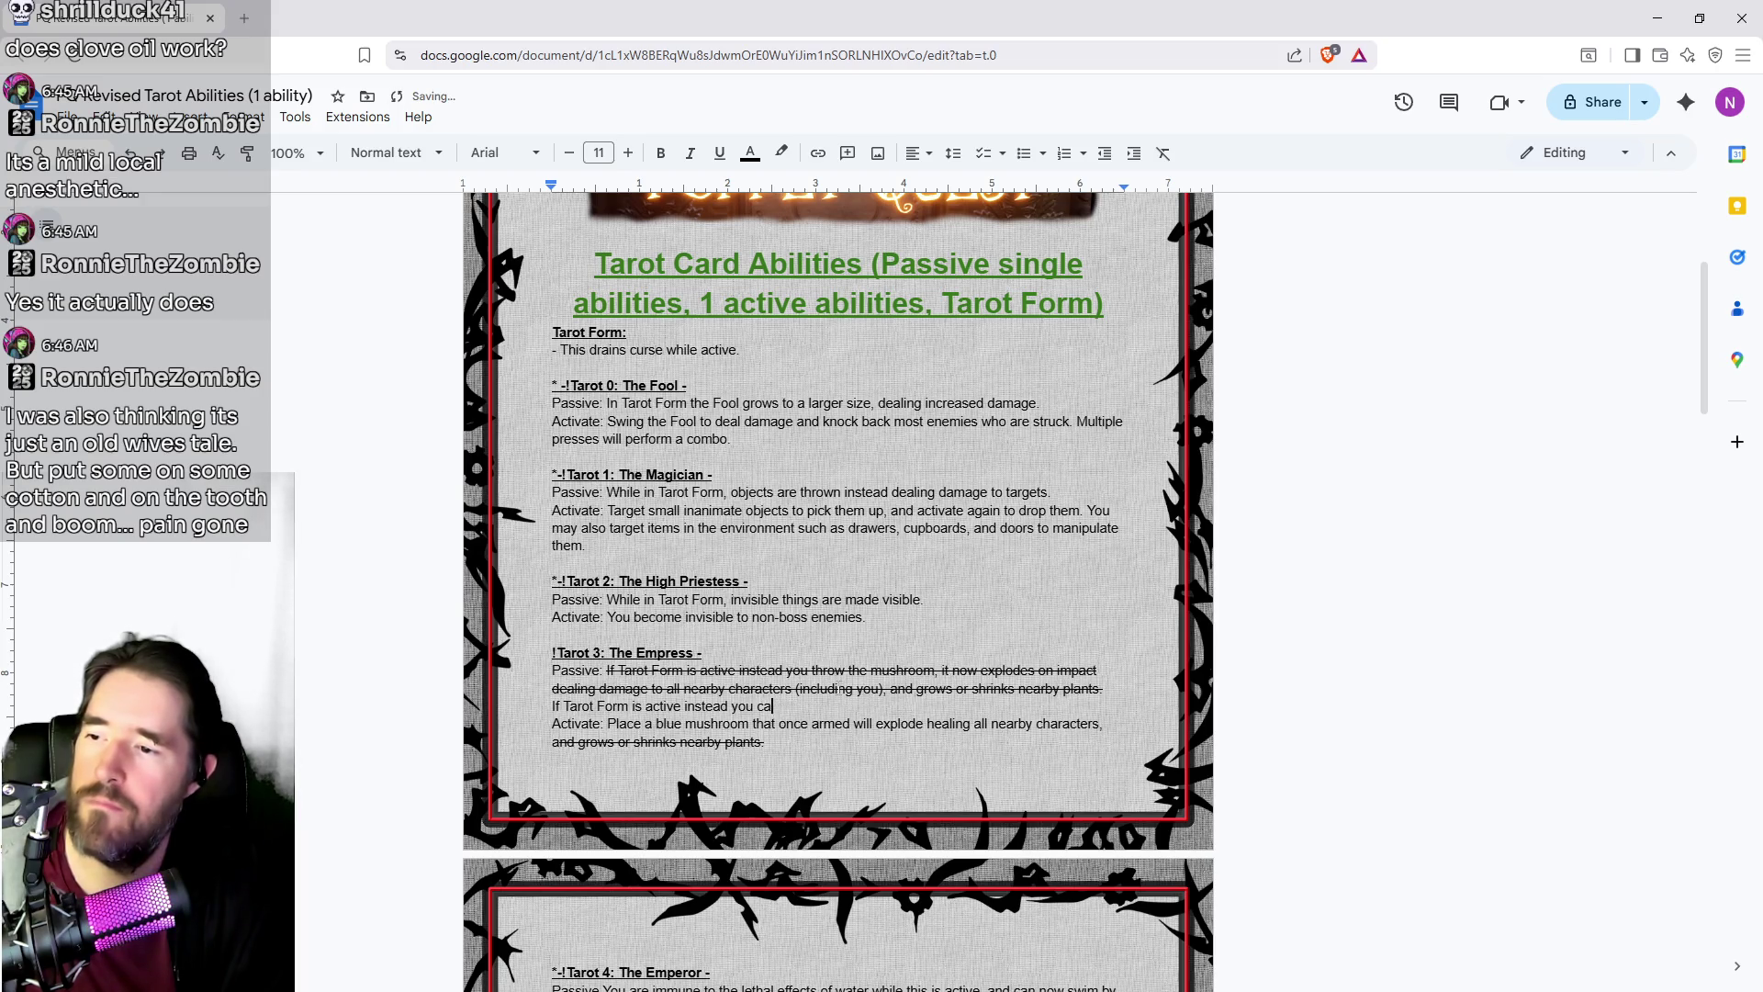
pyautogui.write('an tar')
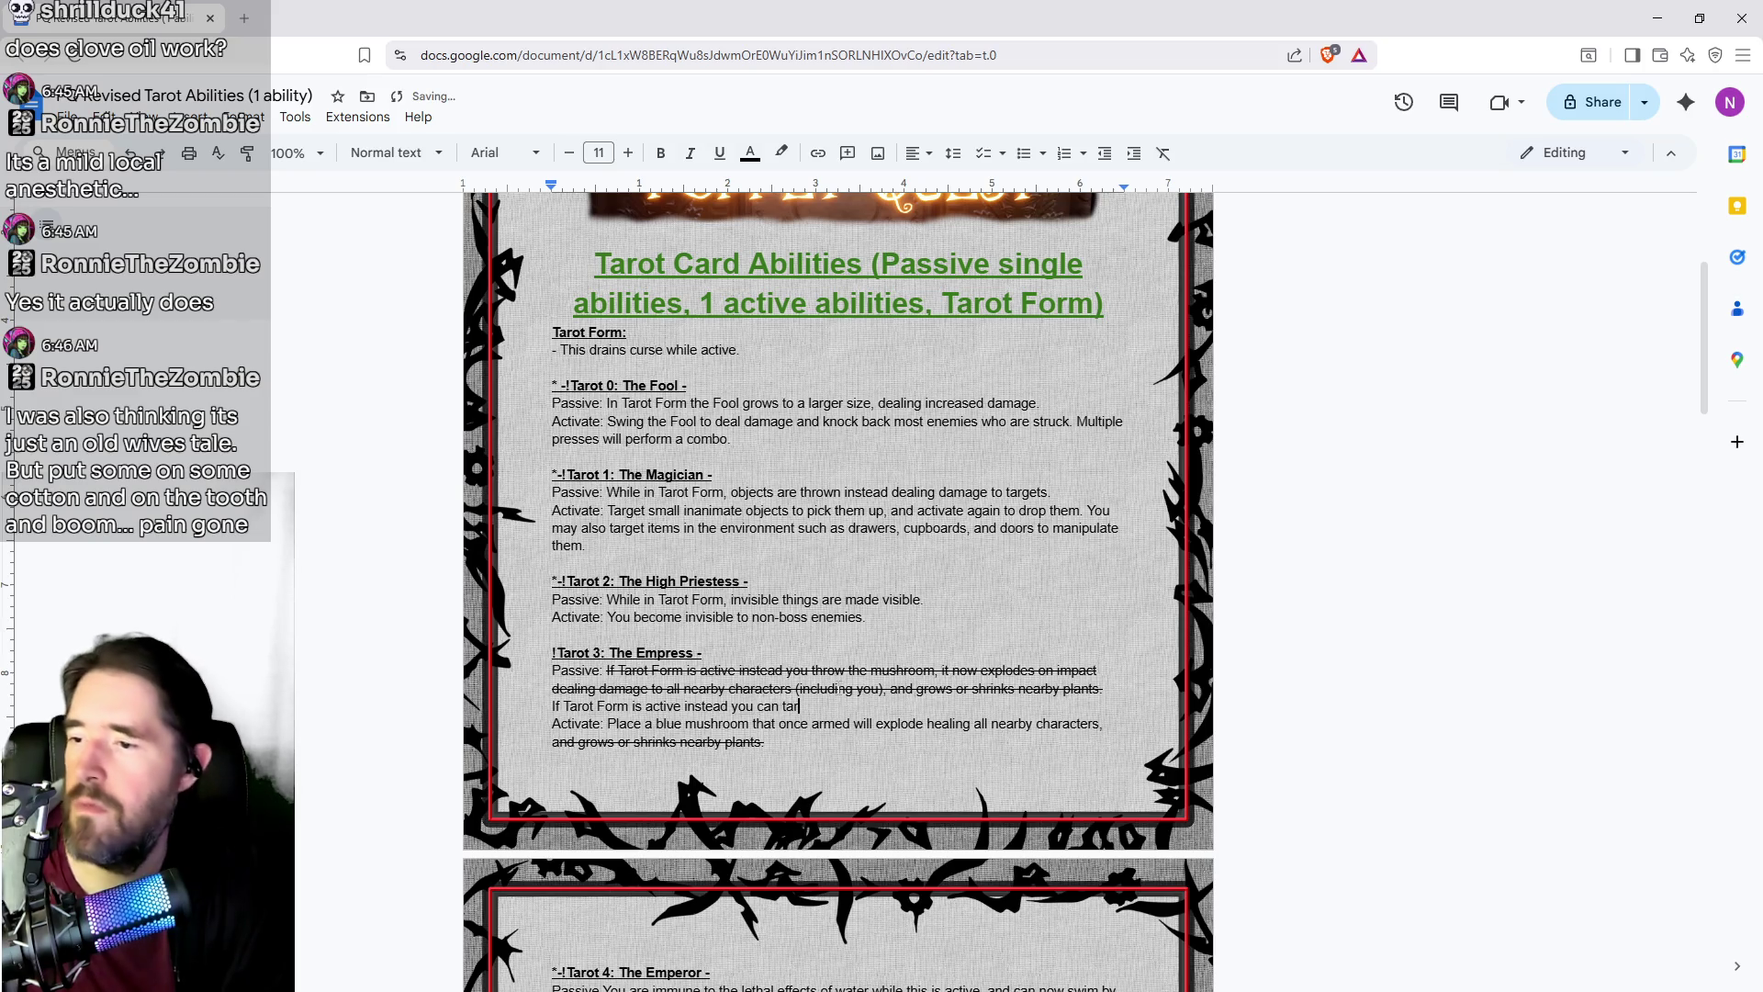
pyautogui.write('get some')
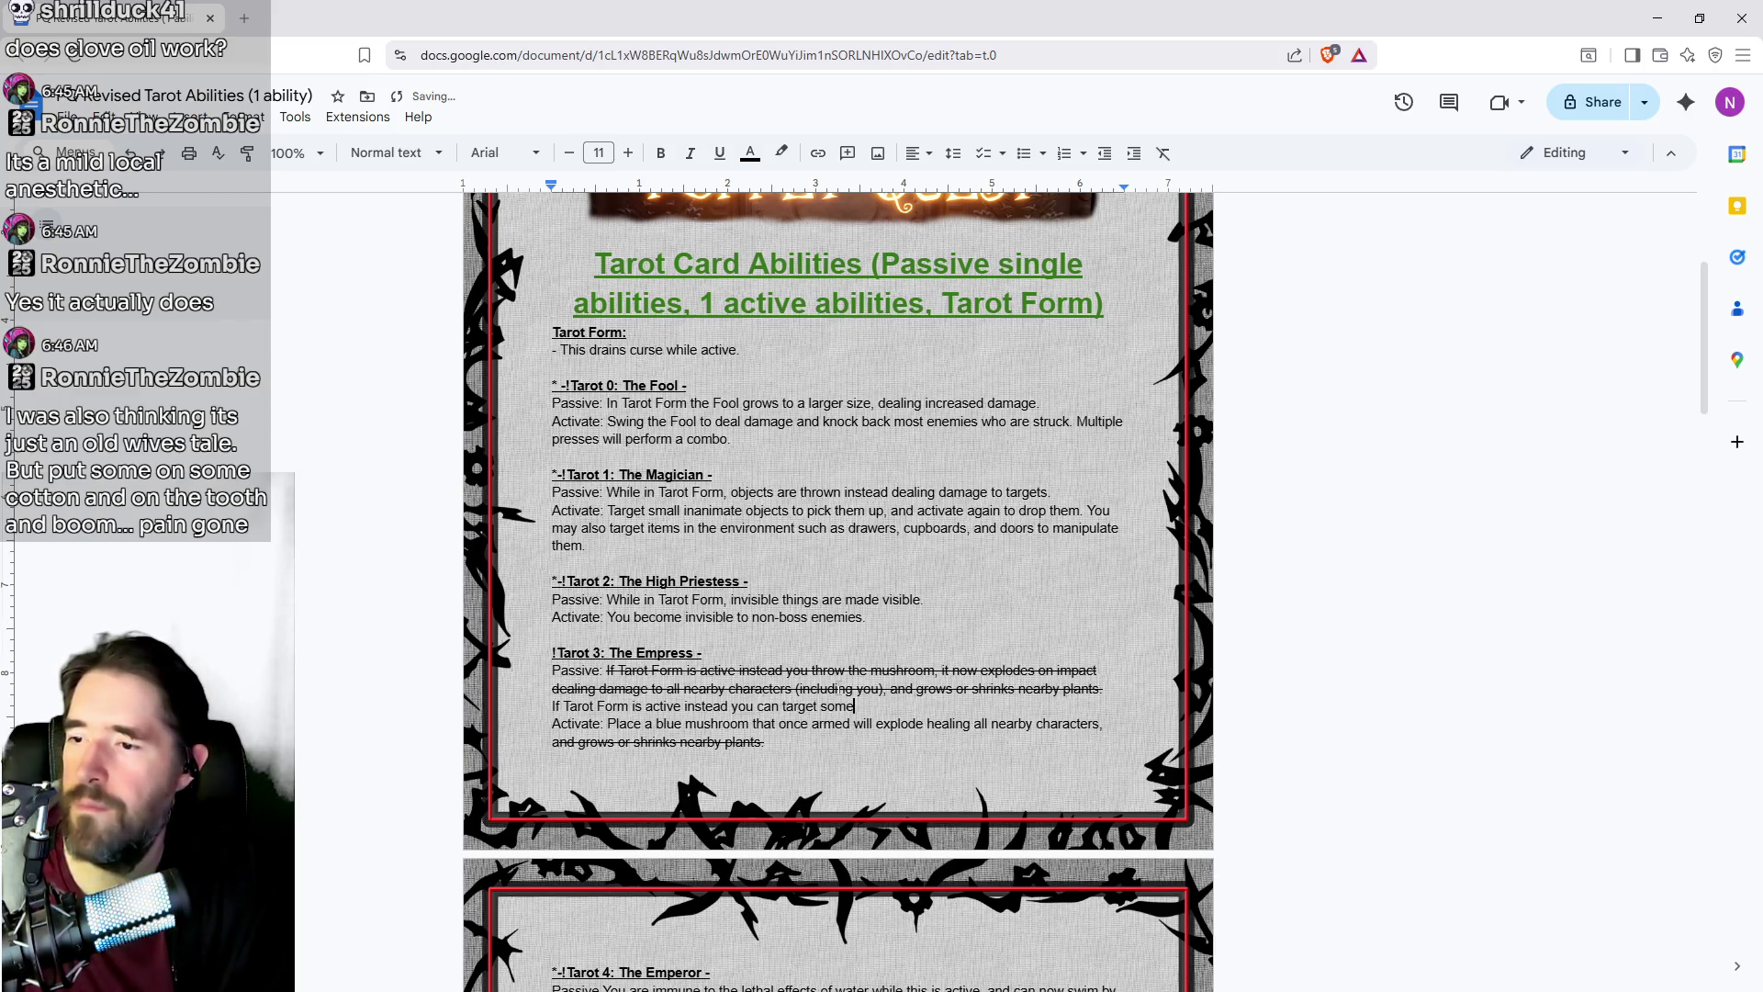
pyautogui.write(' plants to grow an')
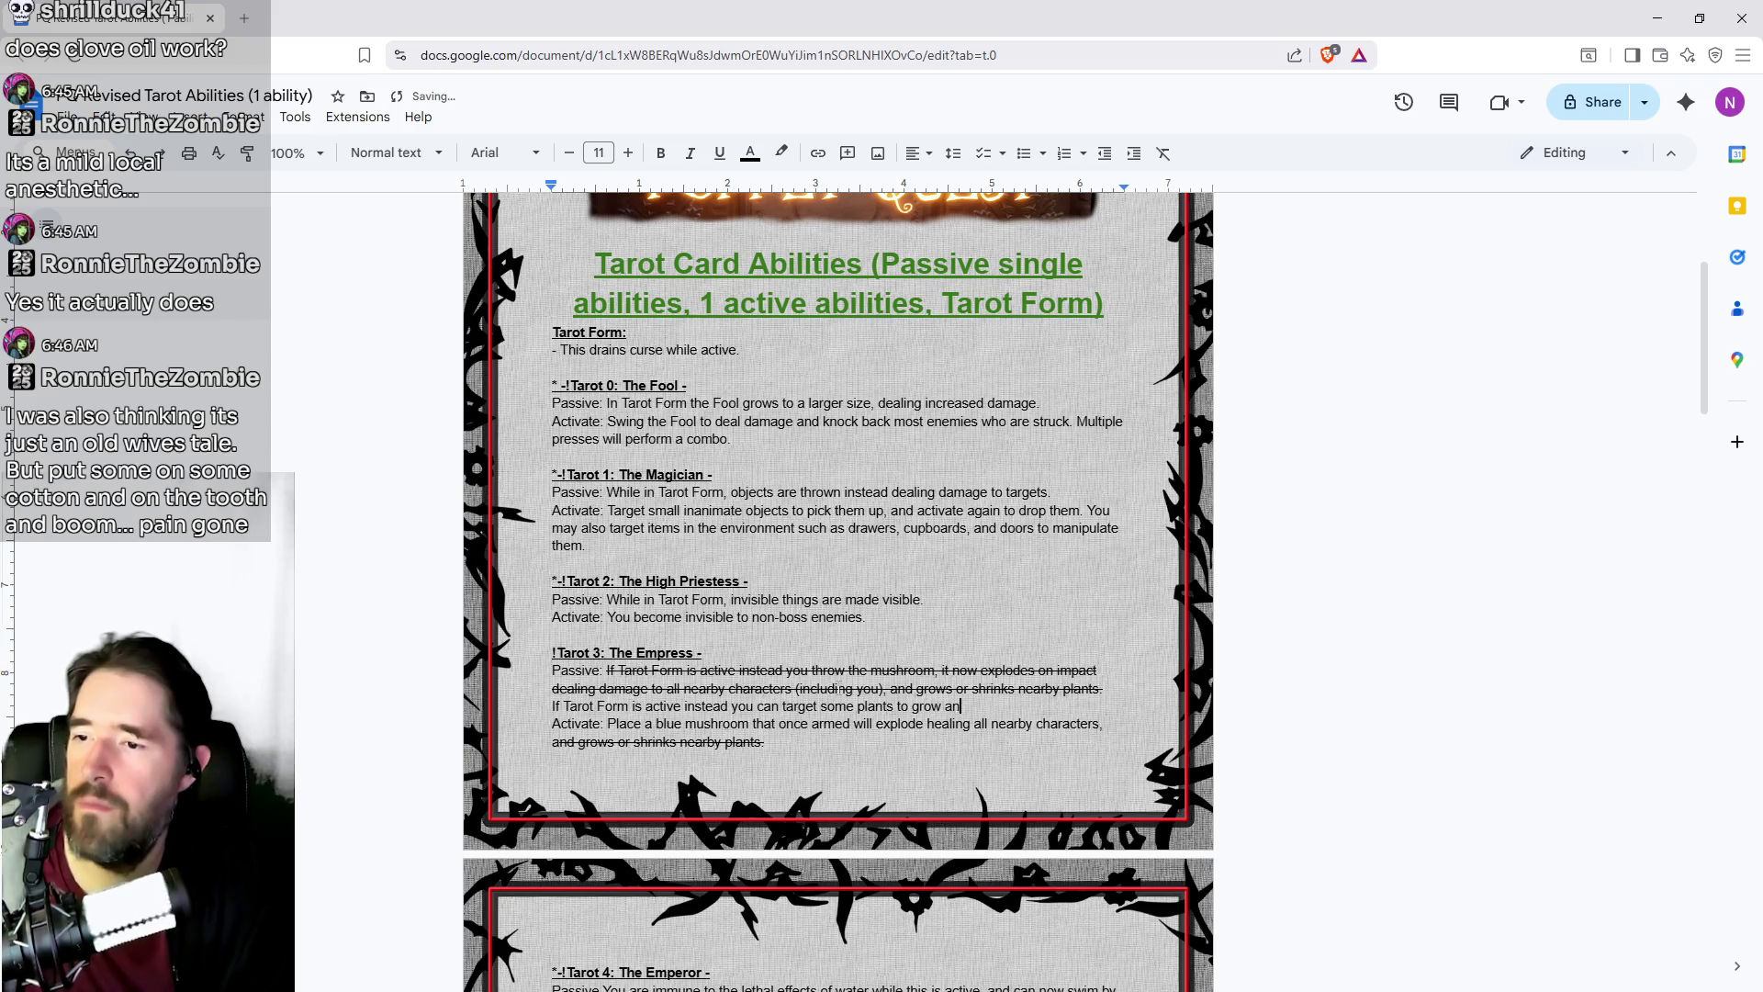
pyautogui.write('d shrink them at a distance.')
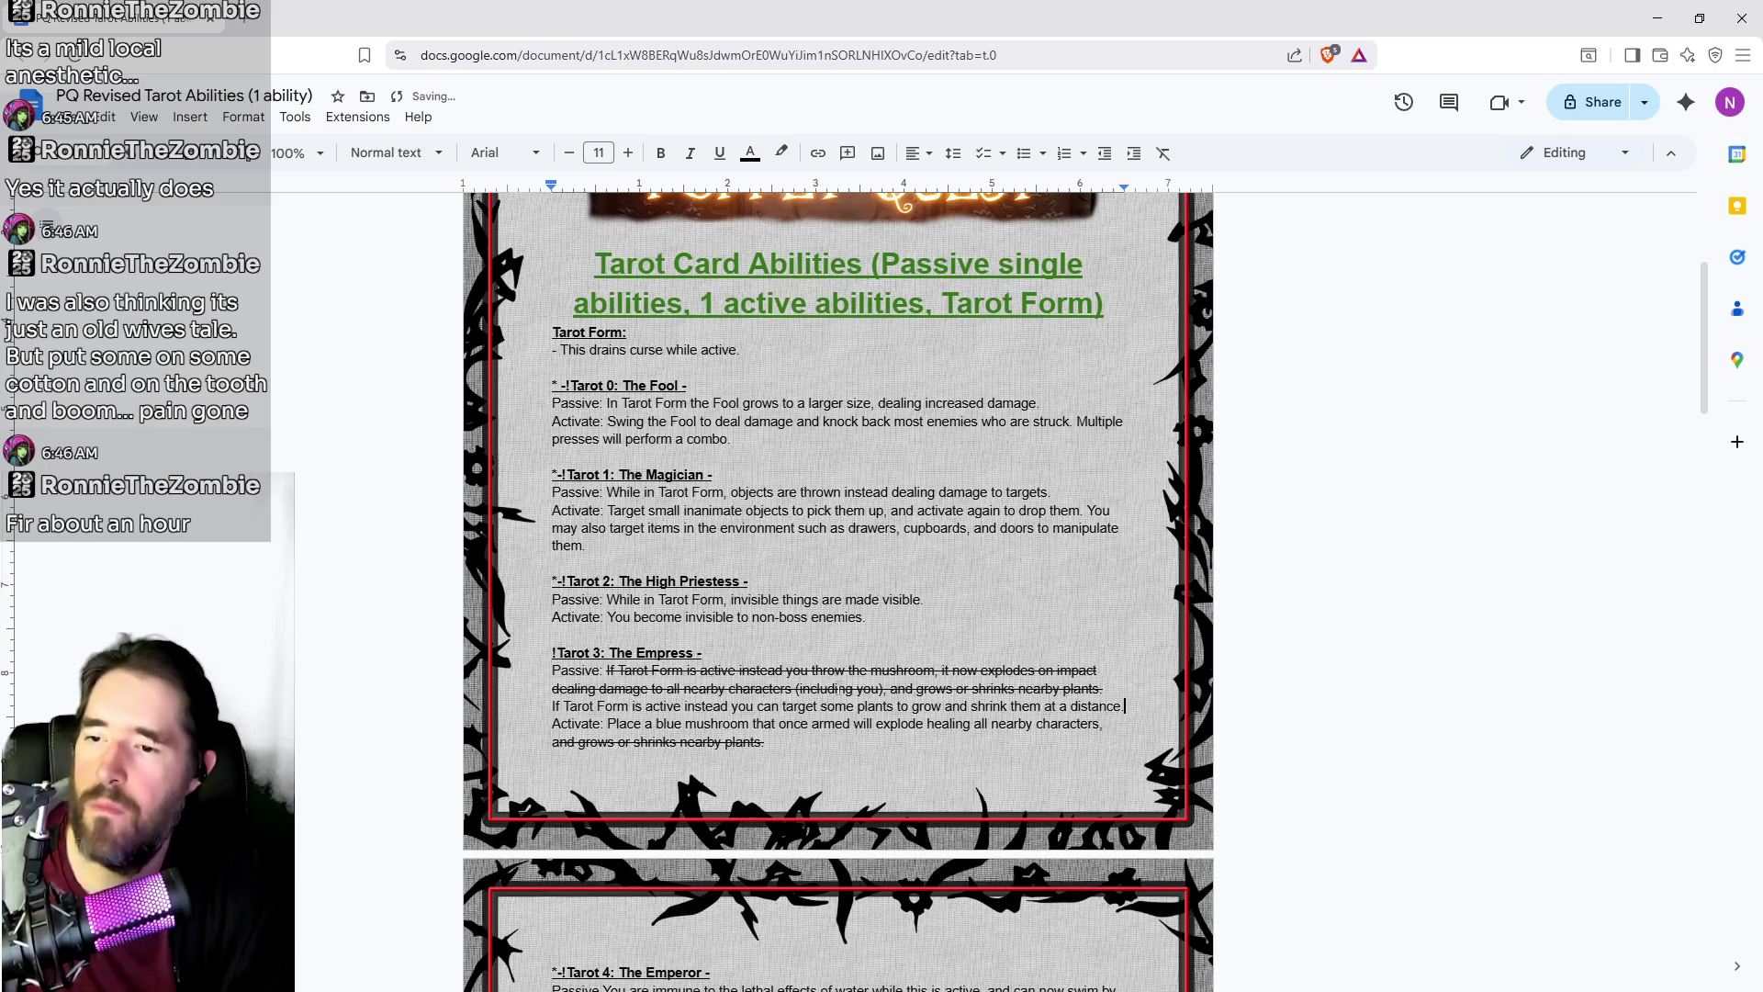
pyautogui.press('BackSpace')
pyautogui.write('.')
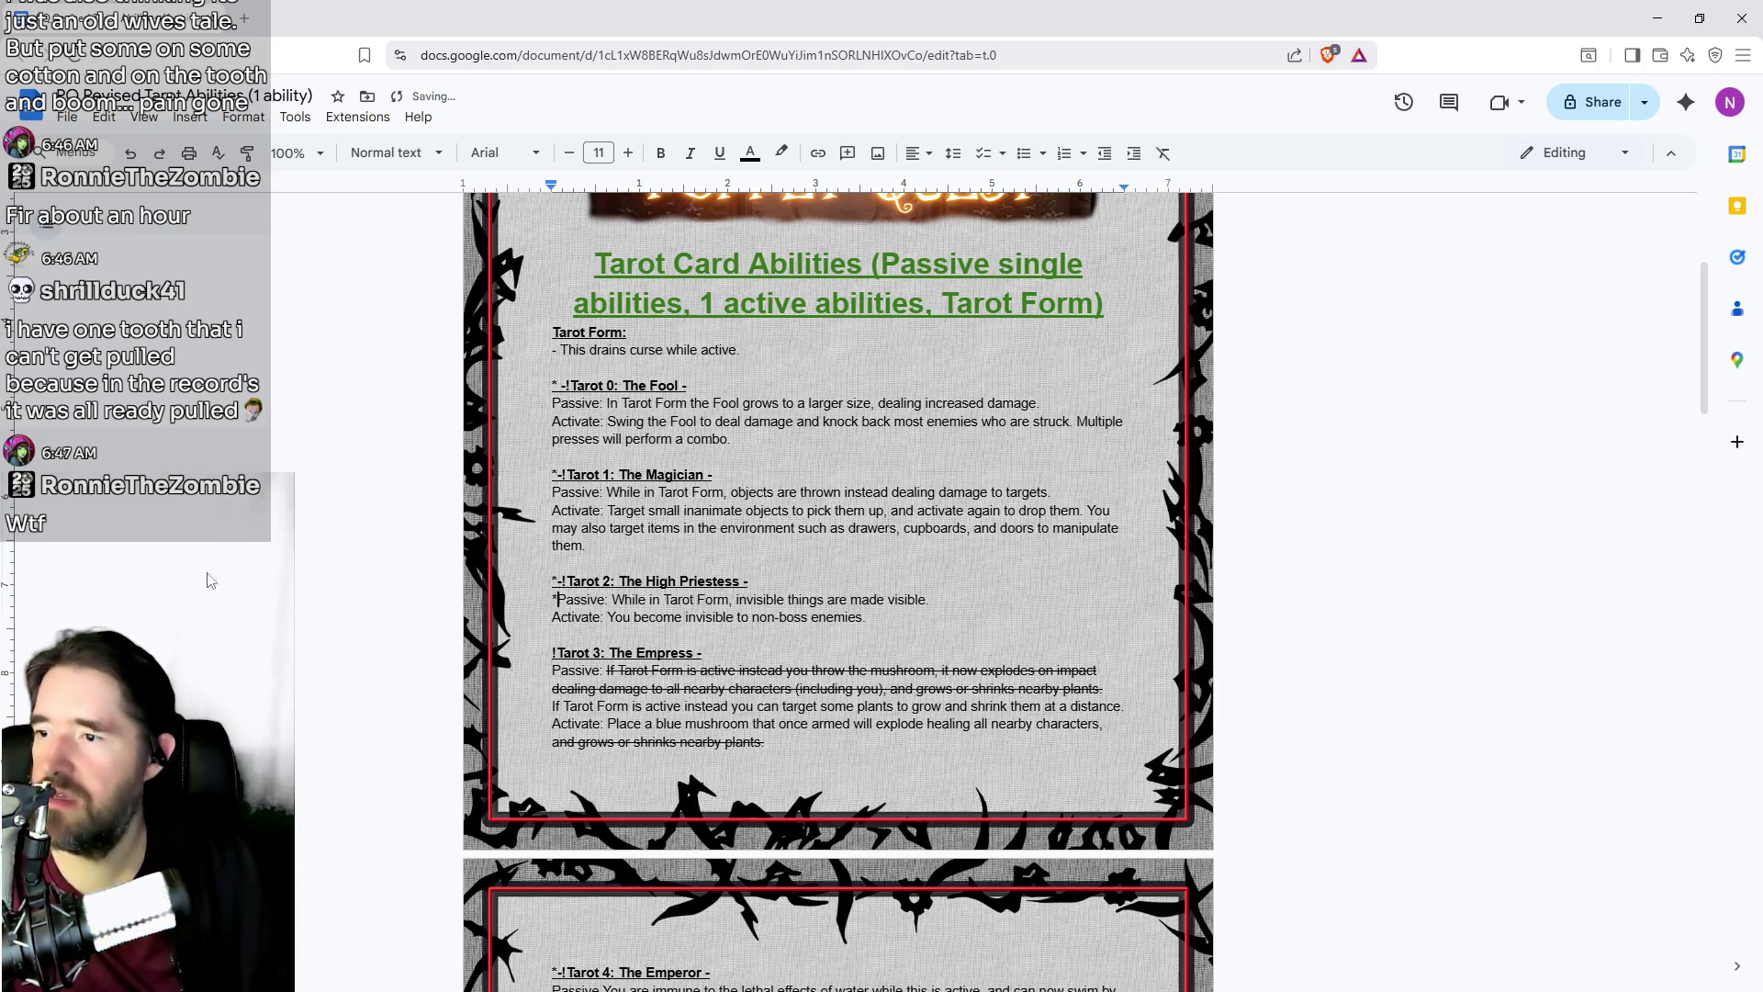
# Step: Delete the leading asterisk from the '*-!Tarot 2: The High Priestess -' heading
pyautogui.click(556, 580)
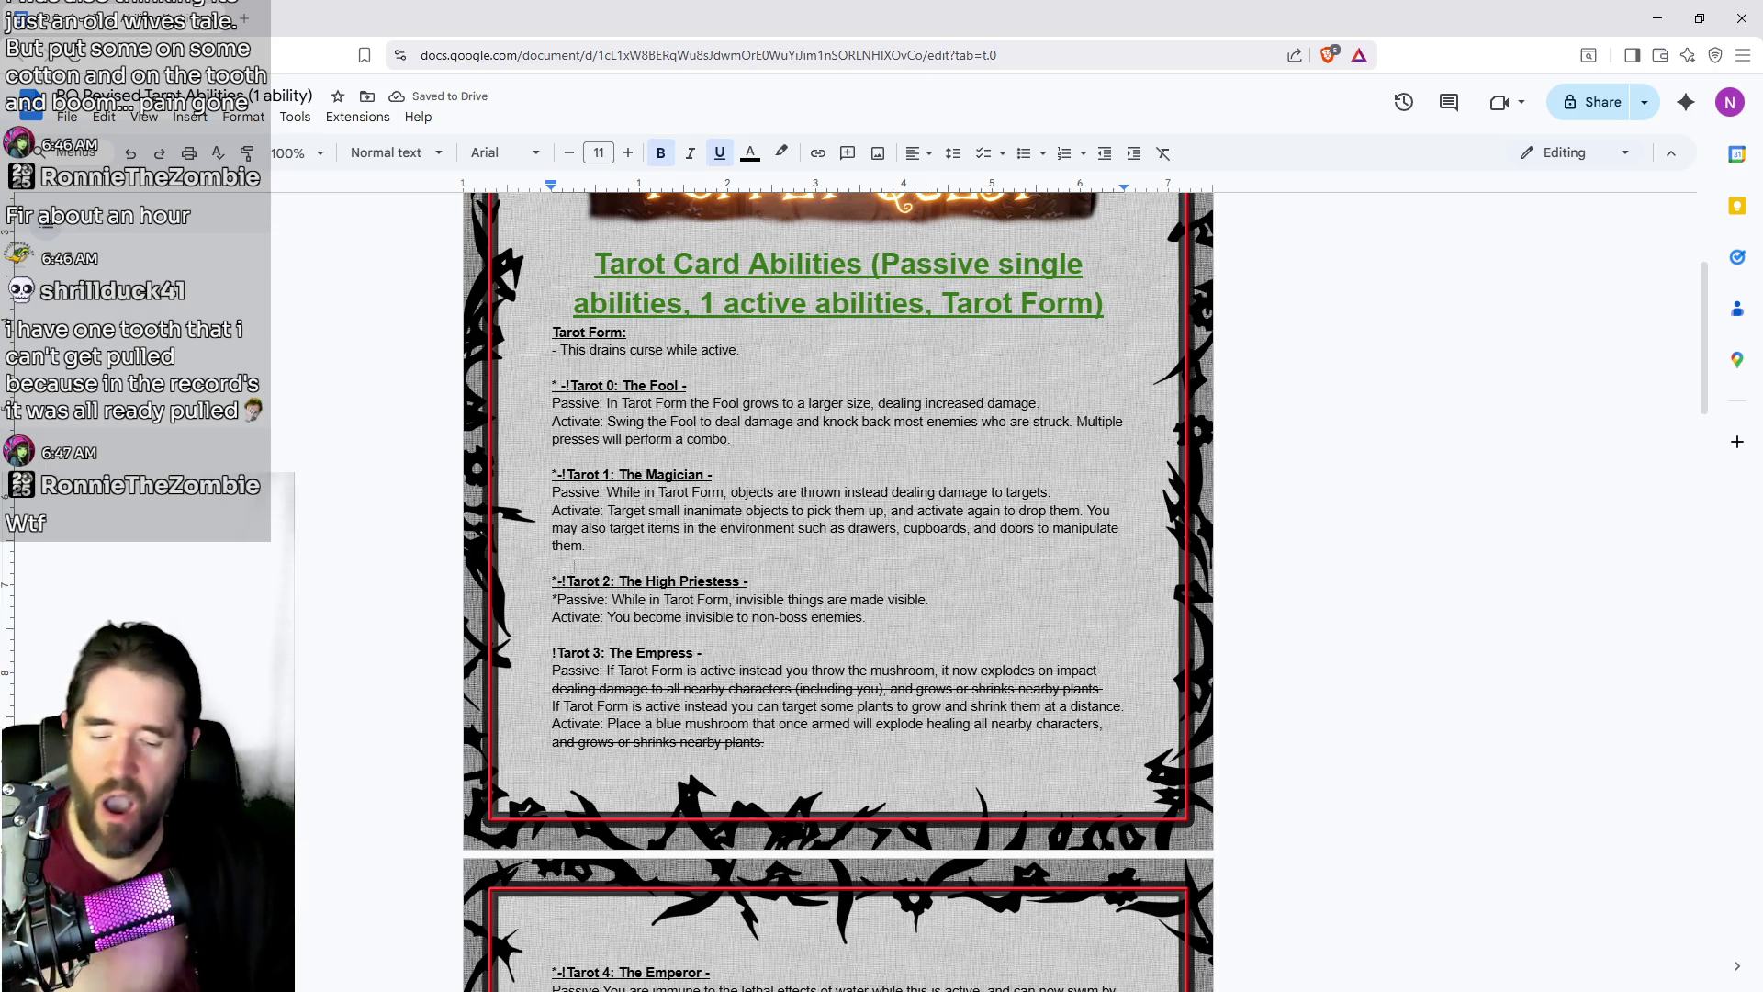
pyautogui.press('BackSpace')
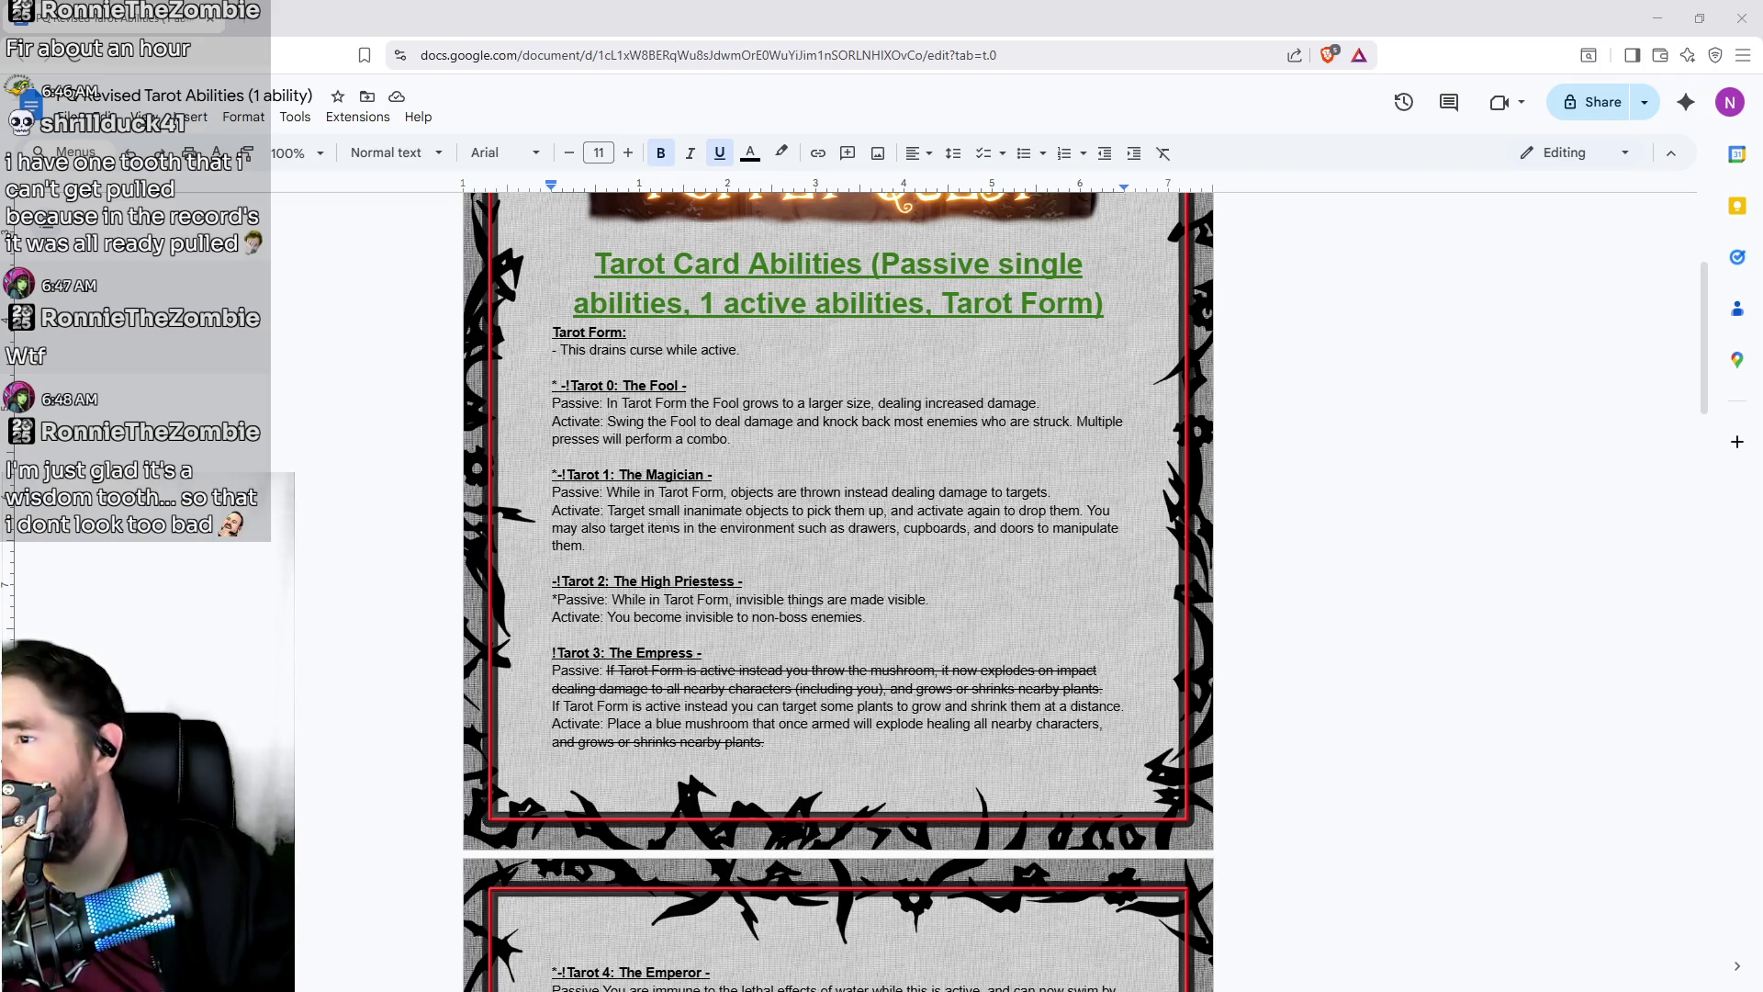
# Step: Scroll past page 2 to read the Tarot 13–18 entries, including Death, Temperance and The Moon
pyautogui.scroll(-6, 668, 526)
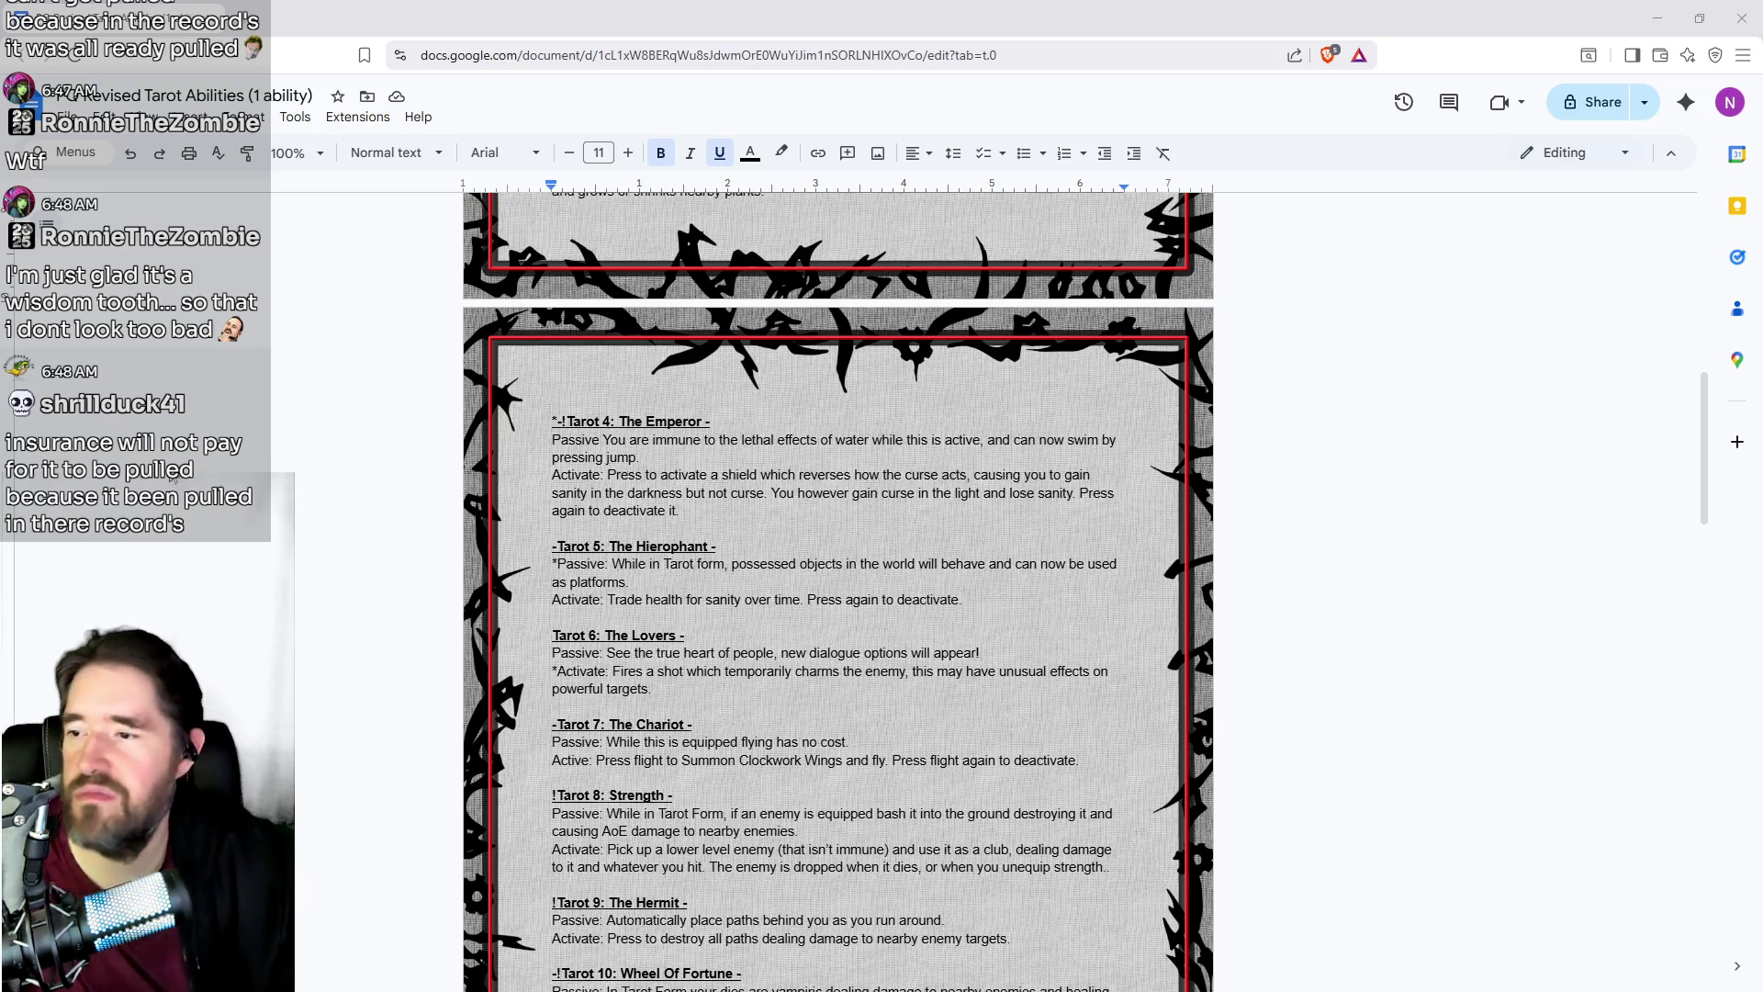
pyautogui.scroll(-4, 371, 660)
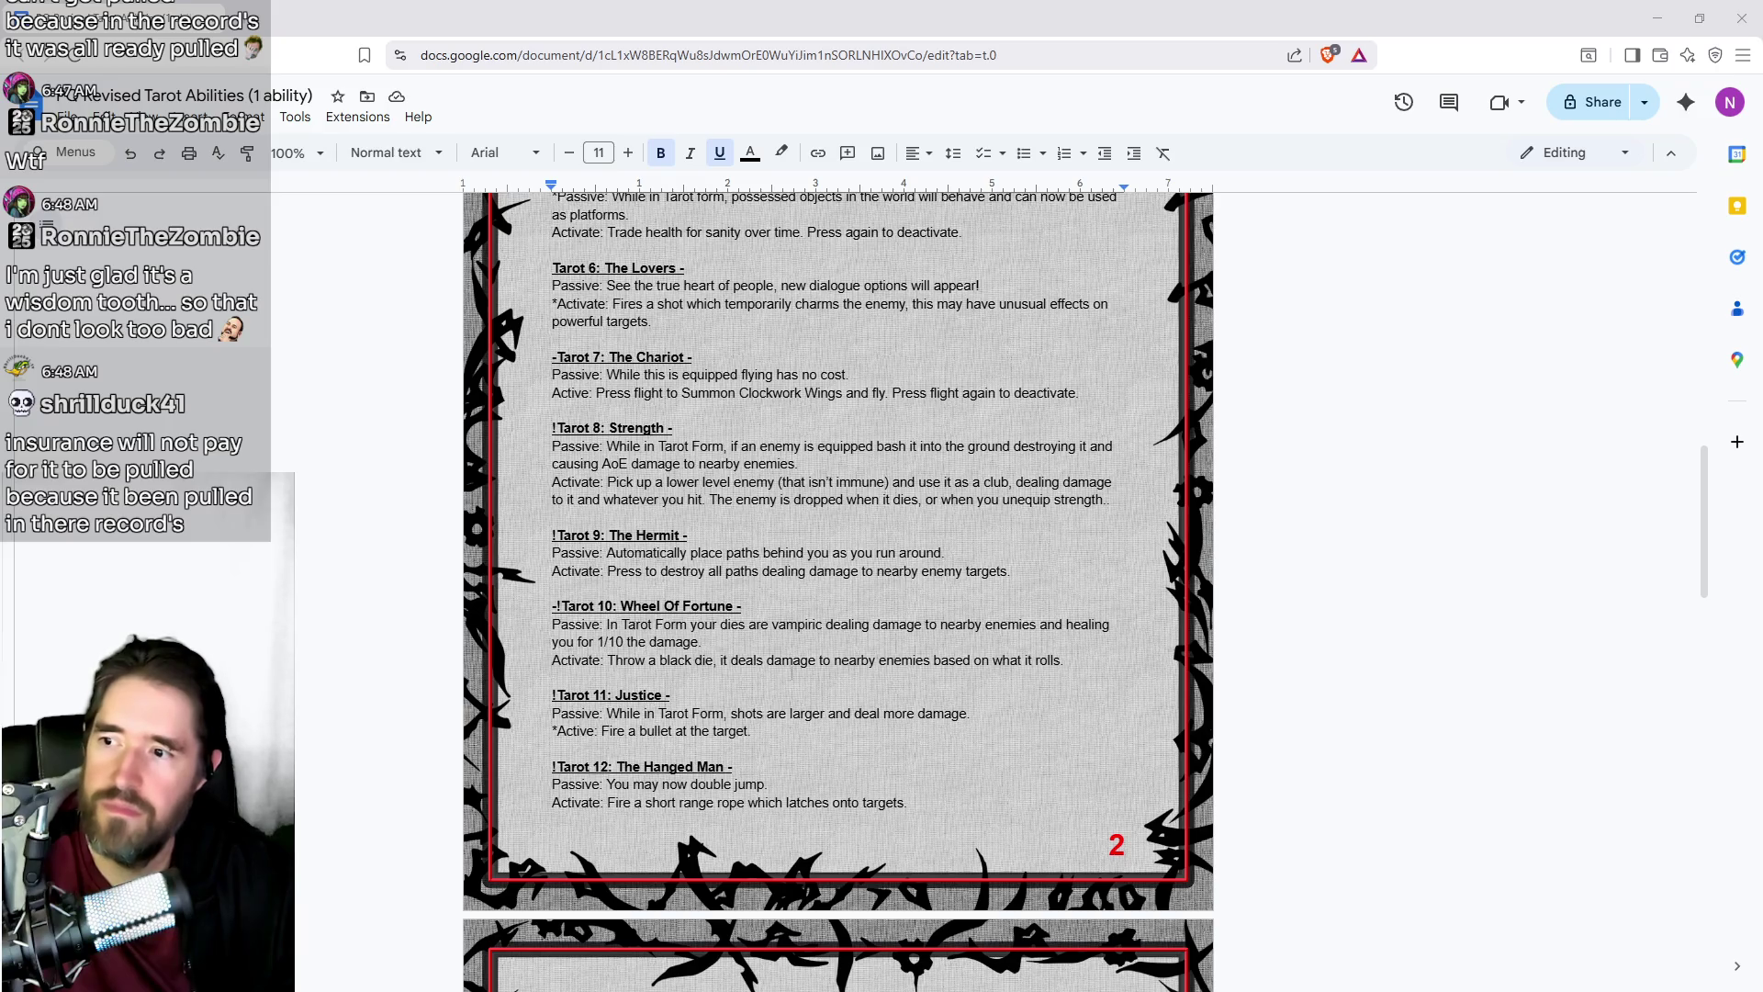
pyautogui.scroll(-2, 370, 668)
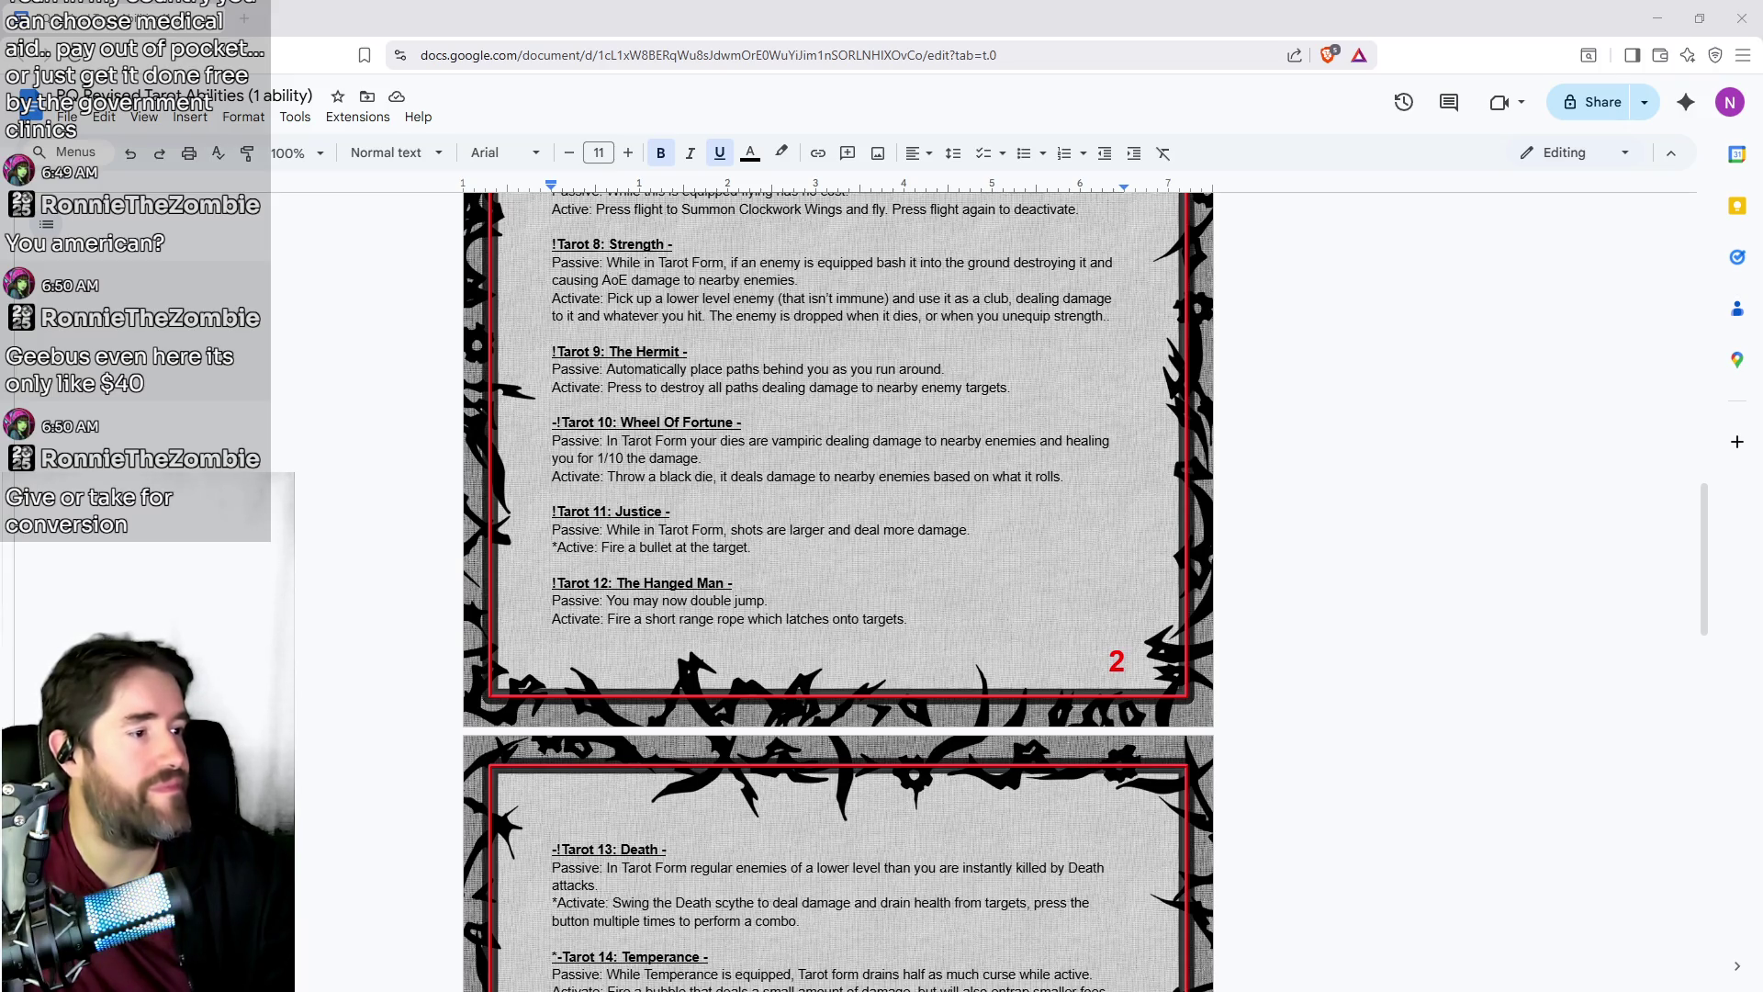
pyautogui.scroll(-4, 841, 640)
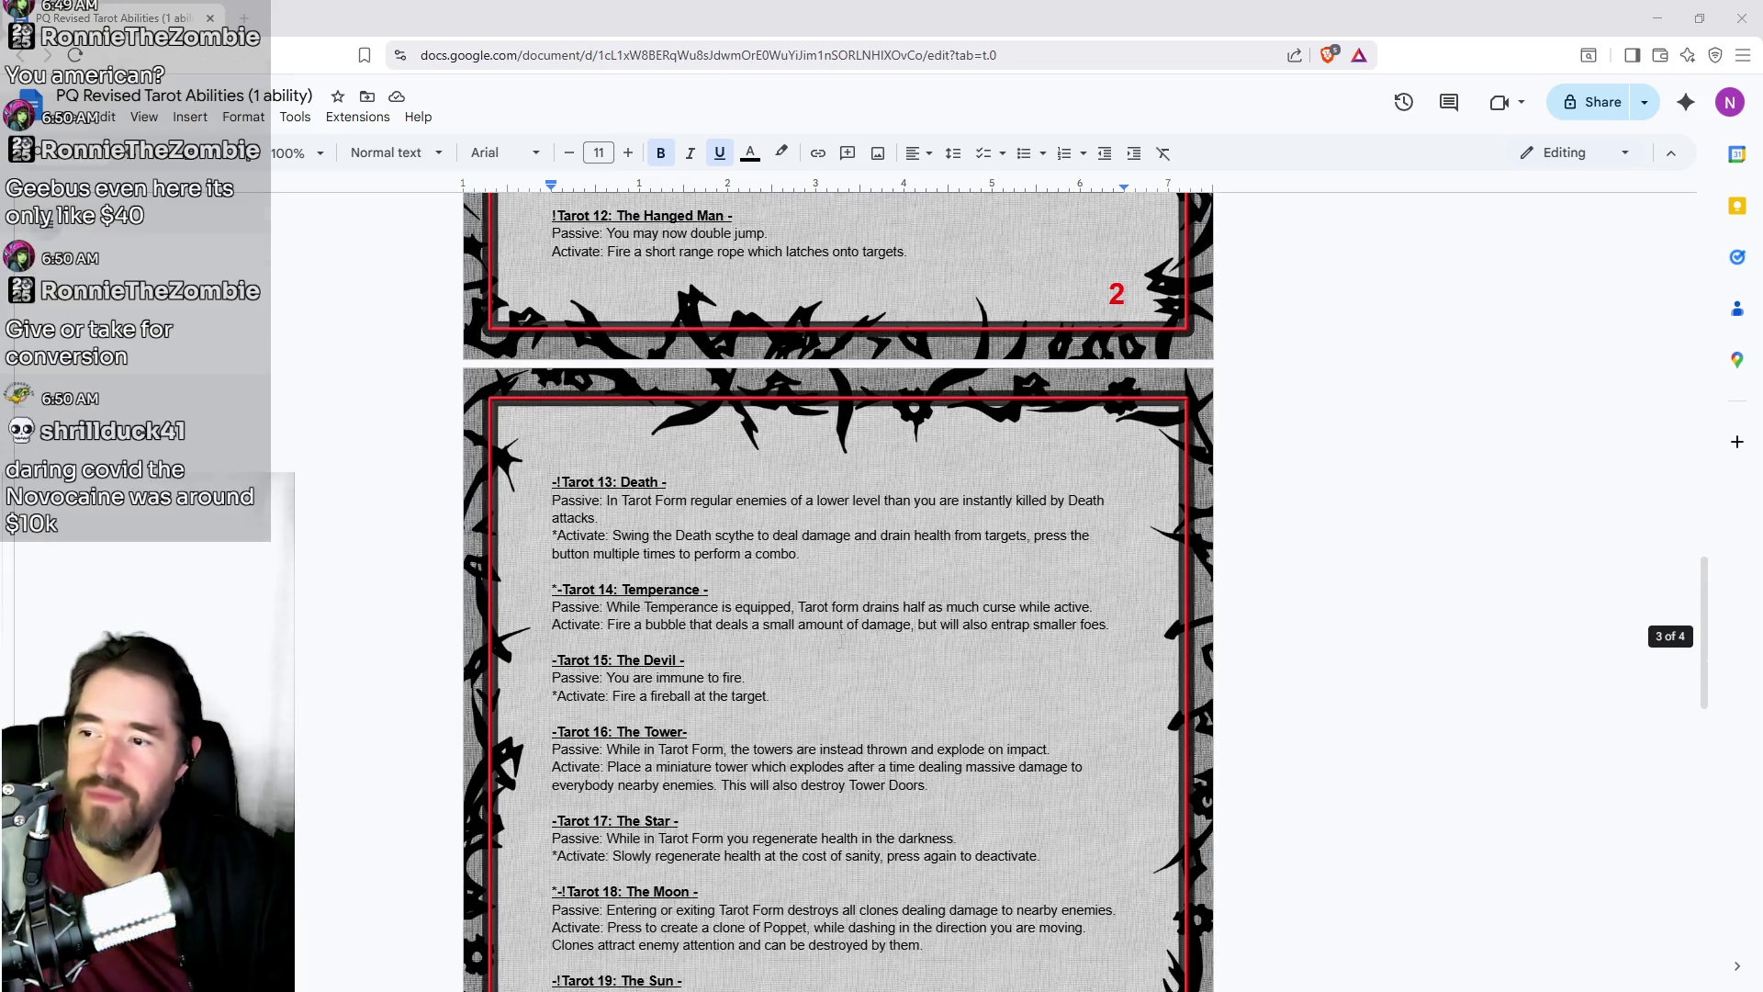
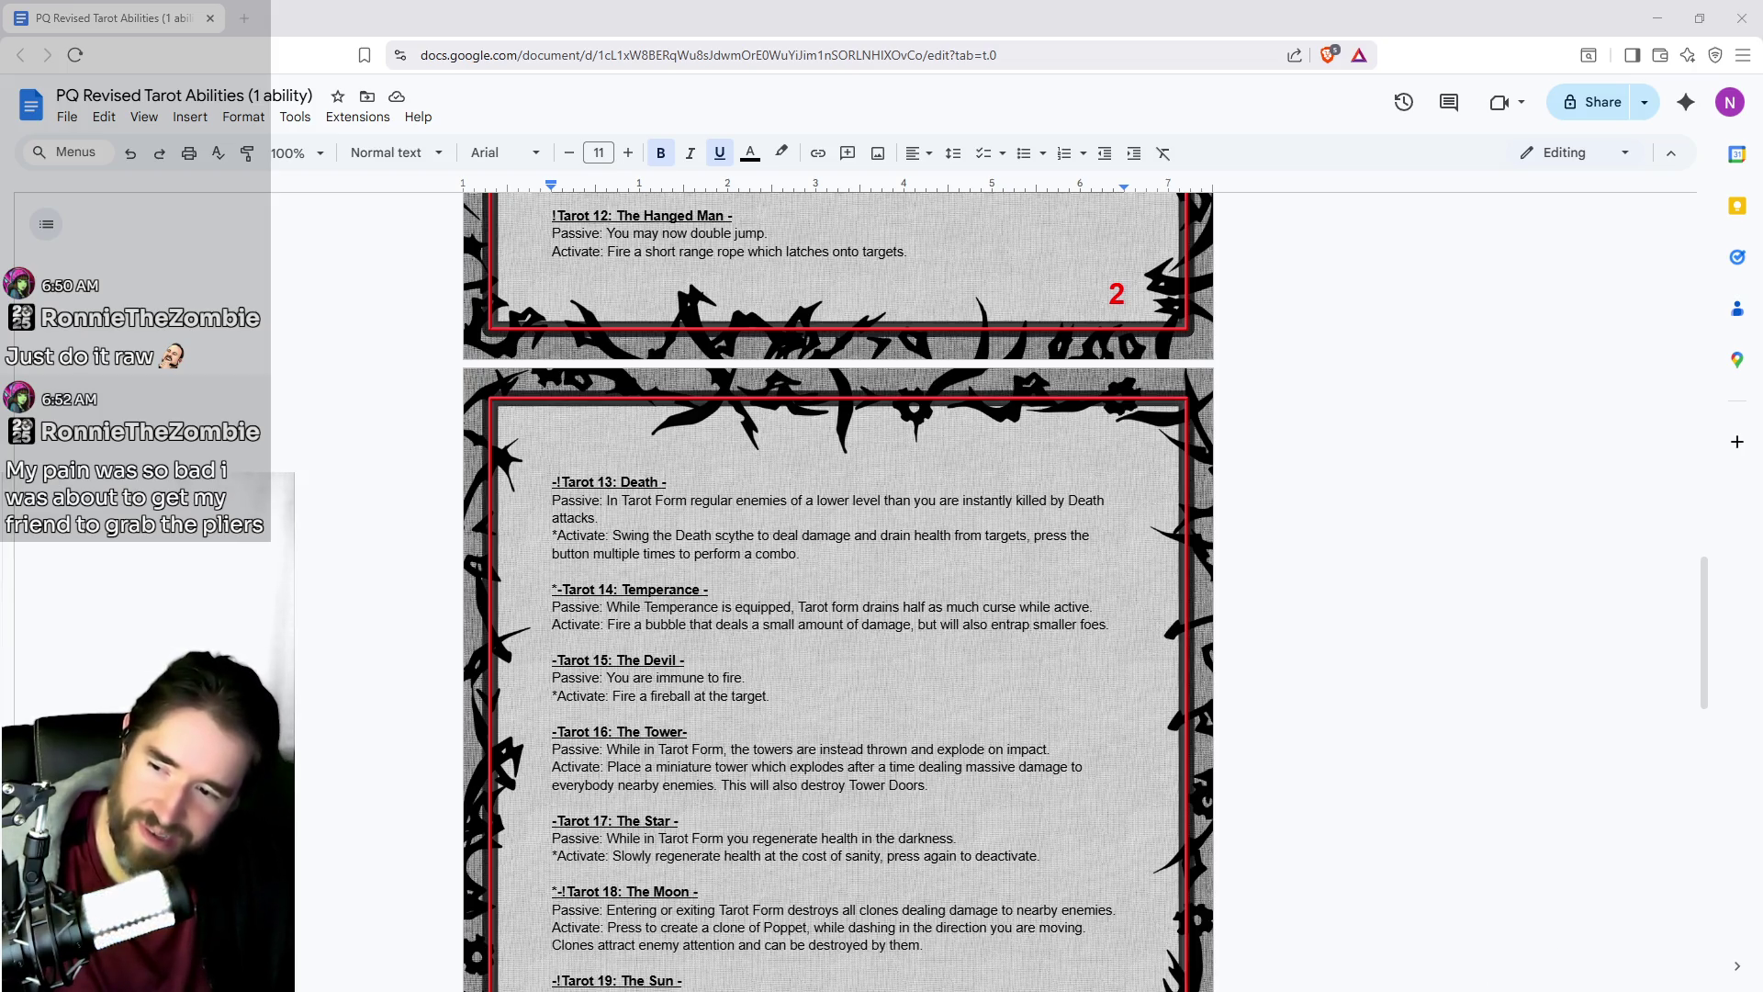
# Step: Switch from the tarot abilities design doc to the Unreal Editor with Alt+Tab
pyautogui.hotkey('alt', 'Tab')
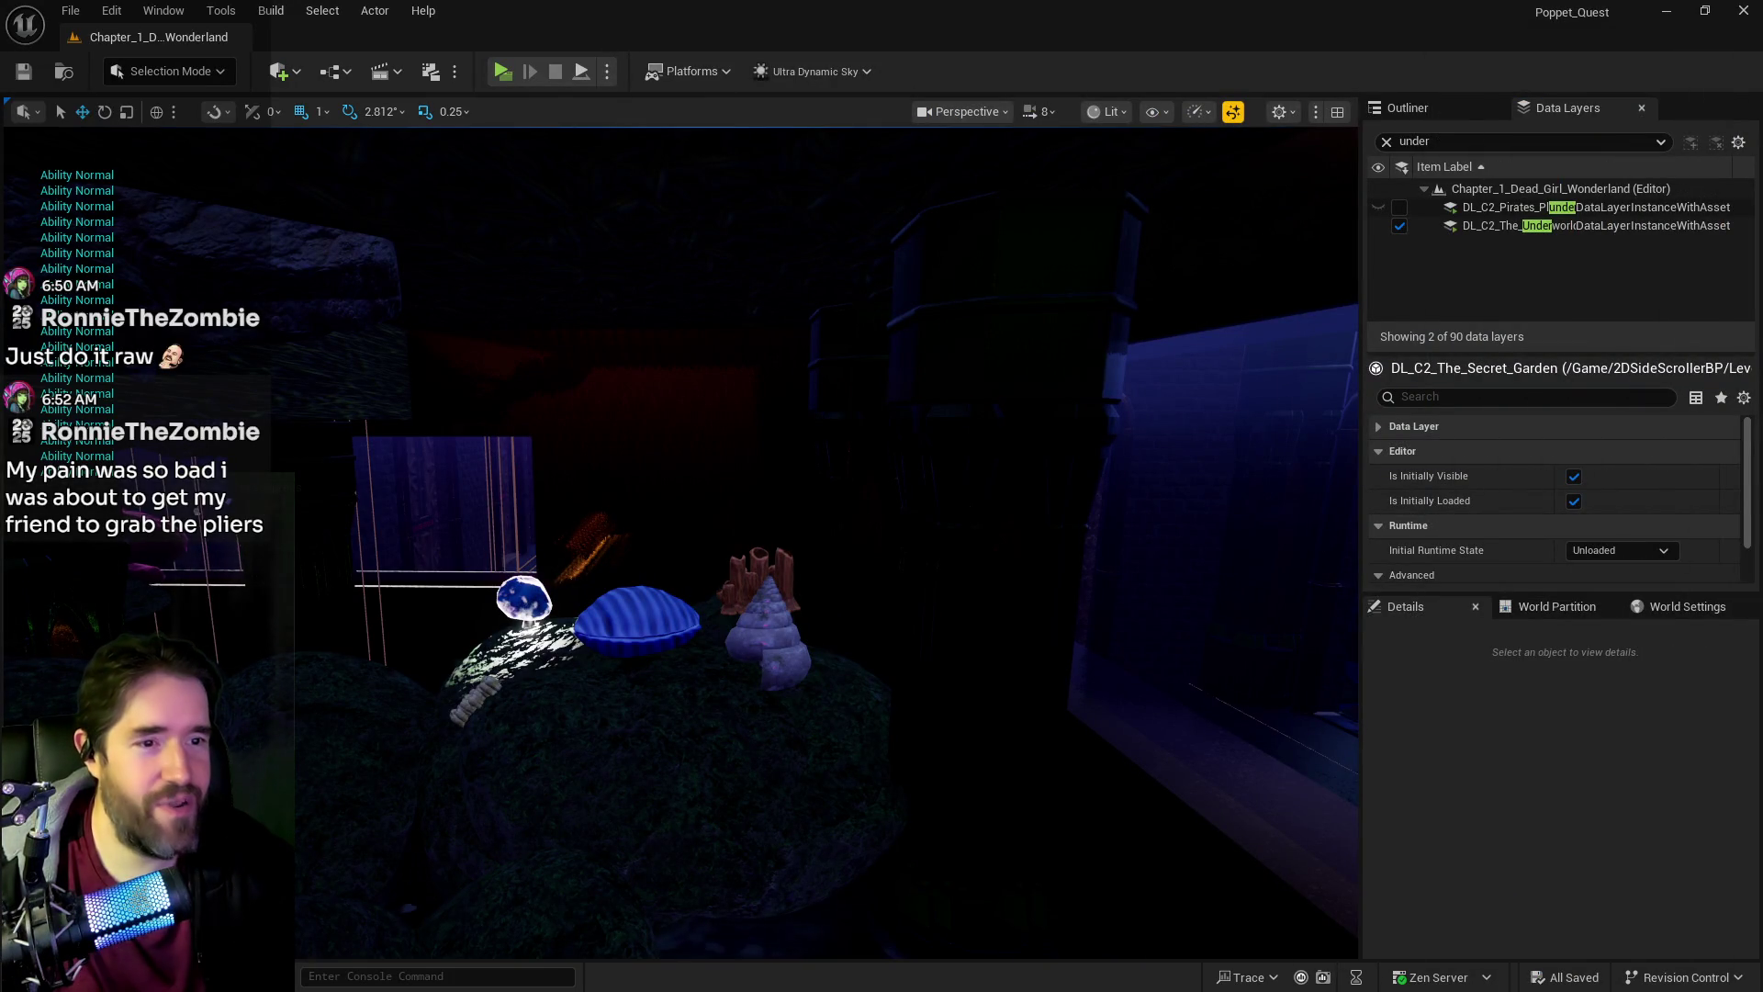
# Step: Maximize the BP_Poppet editor and pan along the Empress chain to its final SET node
pyautogui.hotkey('alt', 'Tab')
pyautogui.doubleClick(1179, 202)
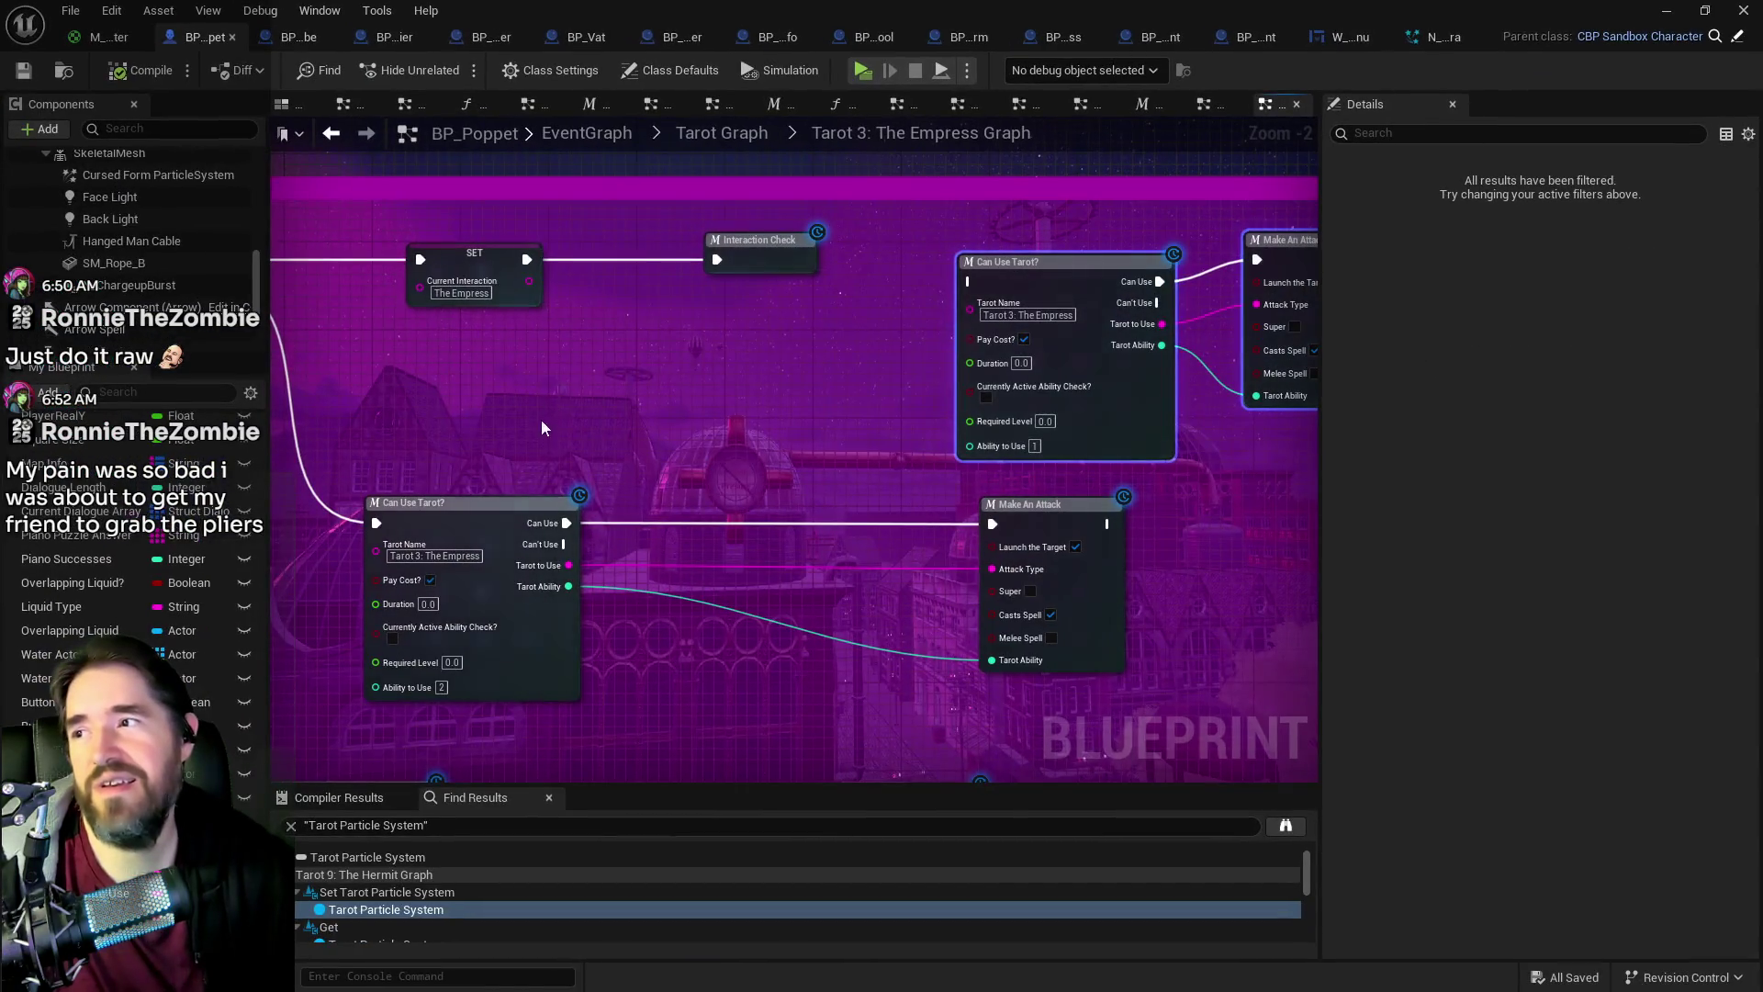
pyautogui.scroll(-2, 587, 482)
pyautogui.scroll(1, 839, 499)
pyautogui.scroll(1, 872, 538)
pyautogui.scroll(-2, 875, 538)
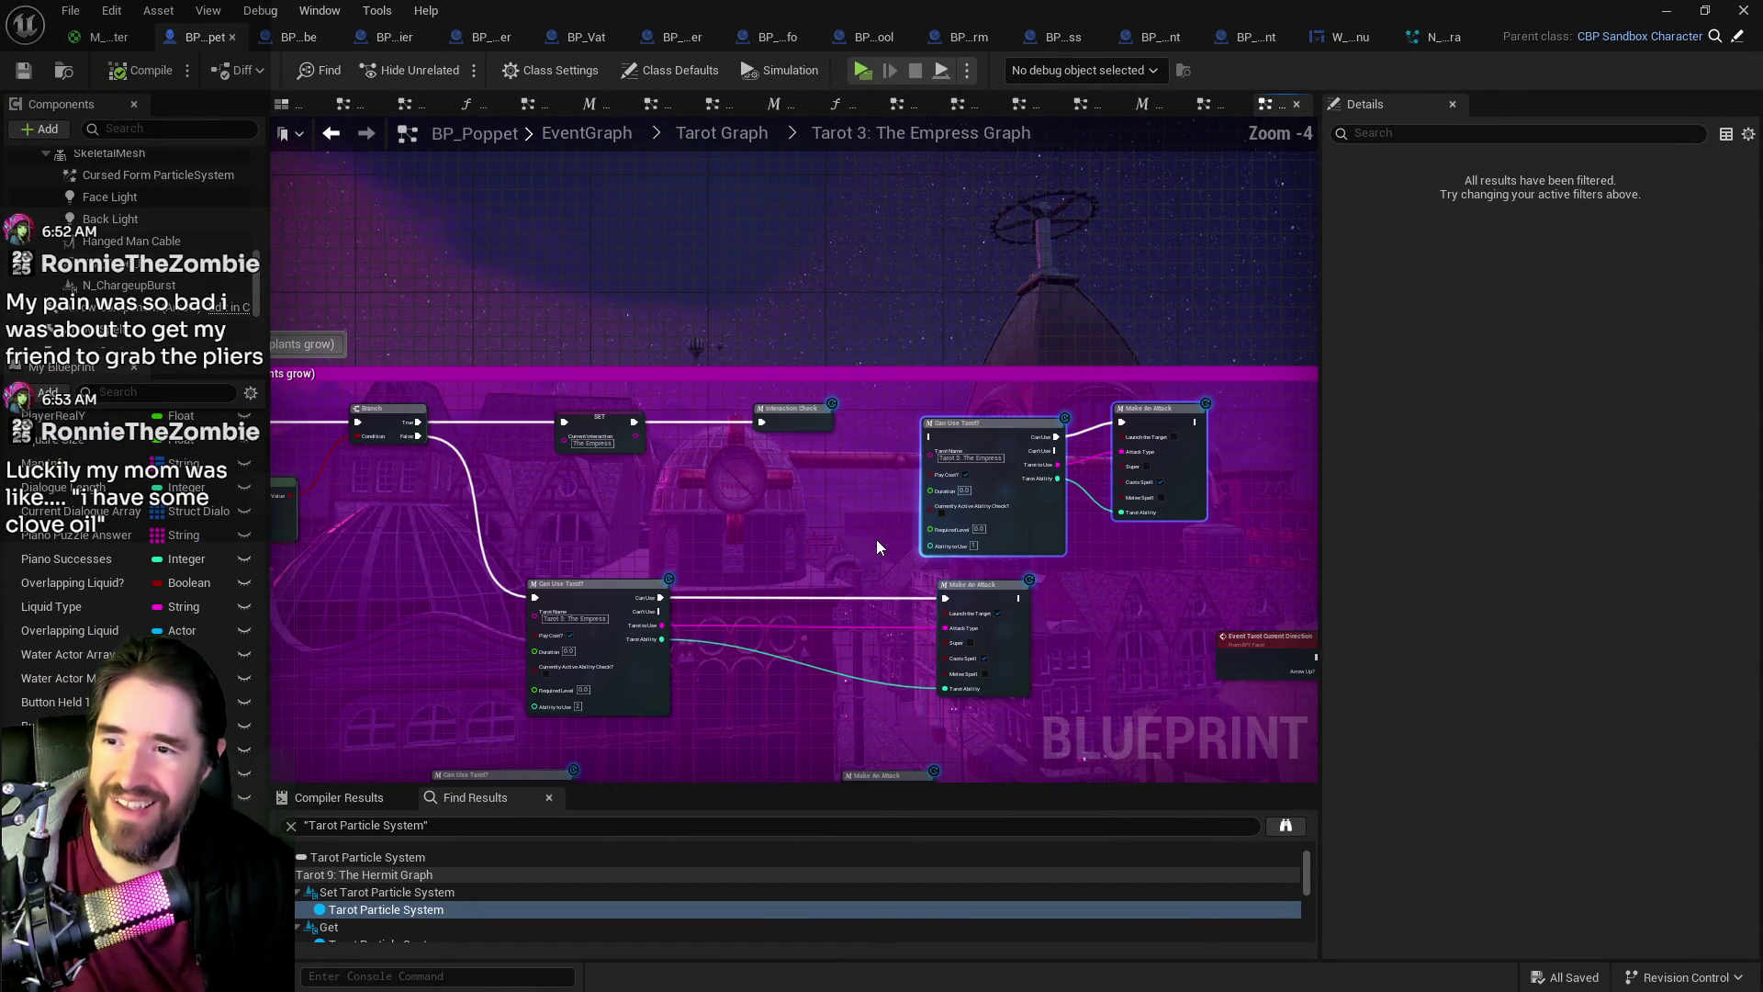
pyautogui.moveTo(879, 546); pyautogui.dragTo(496, 564)
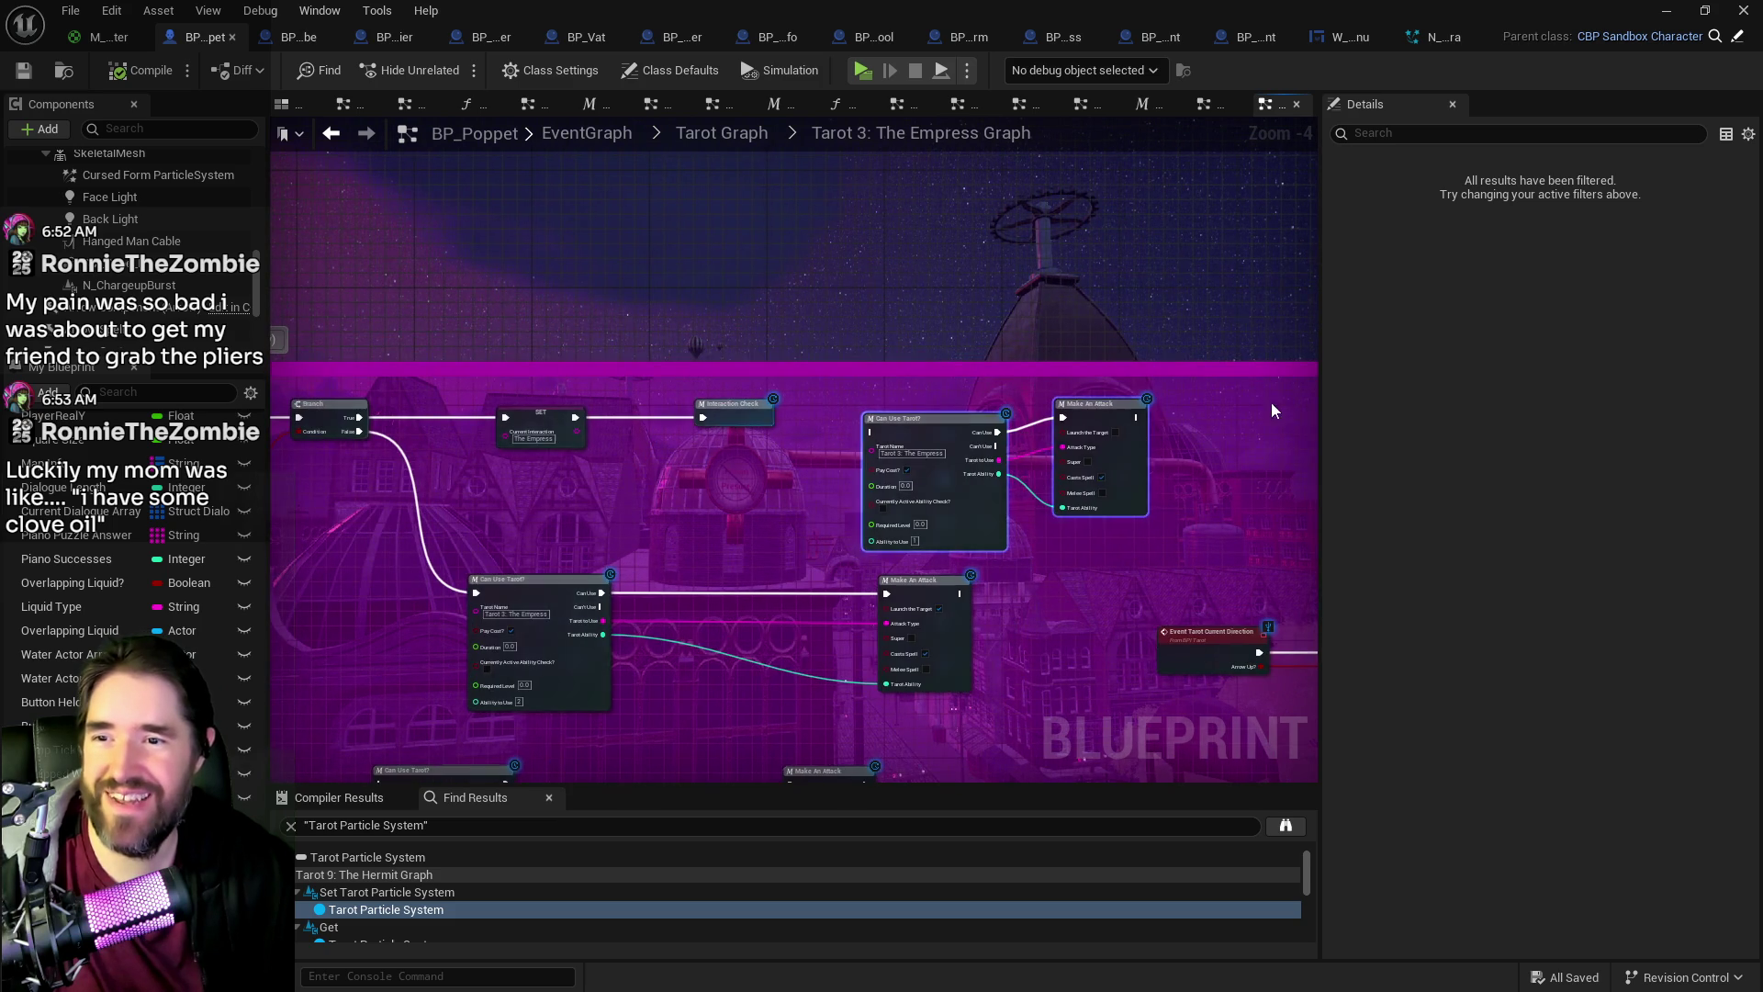
pyautogui.moveTo(1097, 601); pyautogui.dragTo(918, 454)
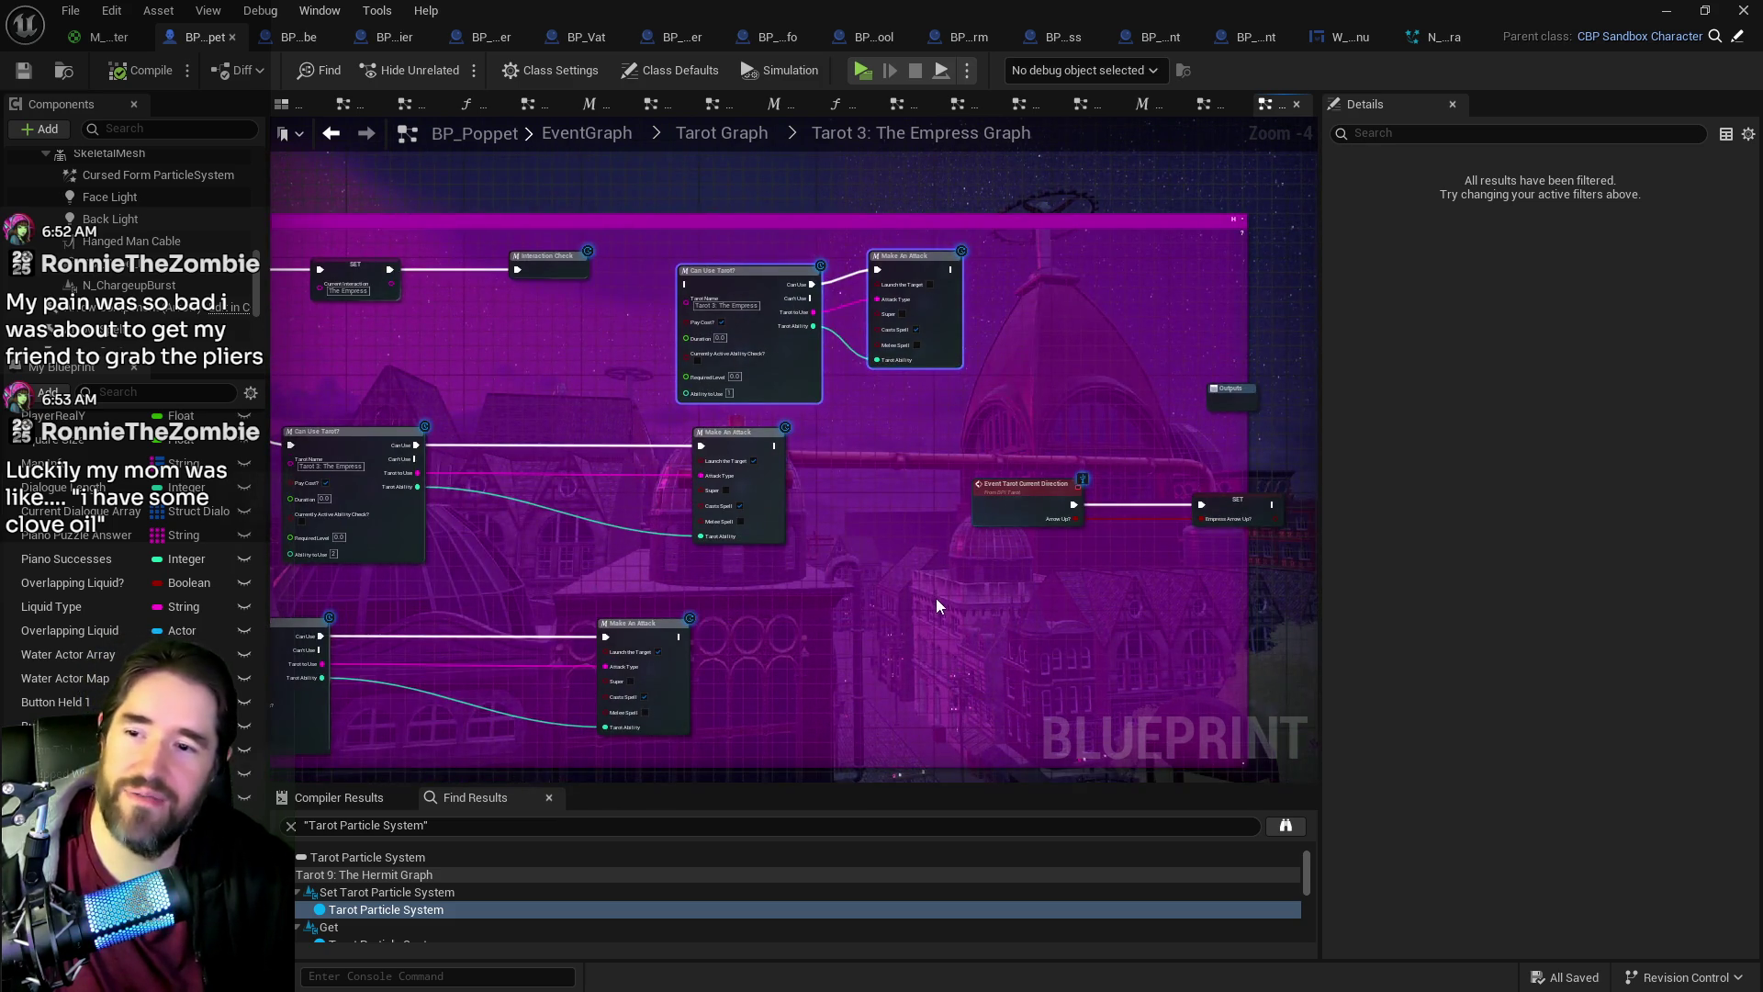
pyautogui.moveTo(937, 603); pyautogui.dragTo(838, 524)
# Step: Nudge the SET node left, stretch the Empress comment box, then go back to Tarot Graph
pyautogui.click(1135, 433)
pyautogui.moveTo(1135, 433); pyautogui.dragTo(1116, 439)
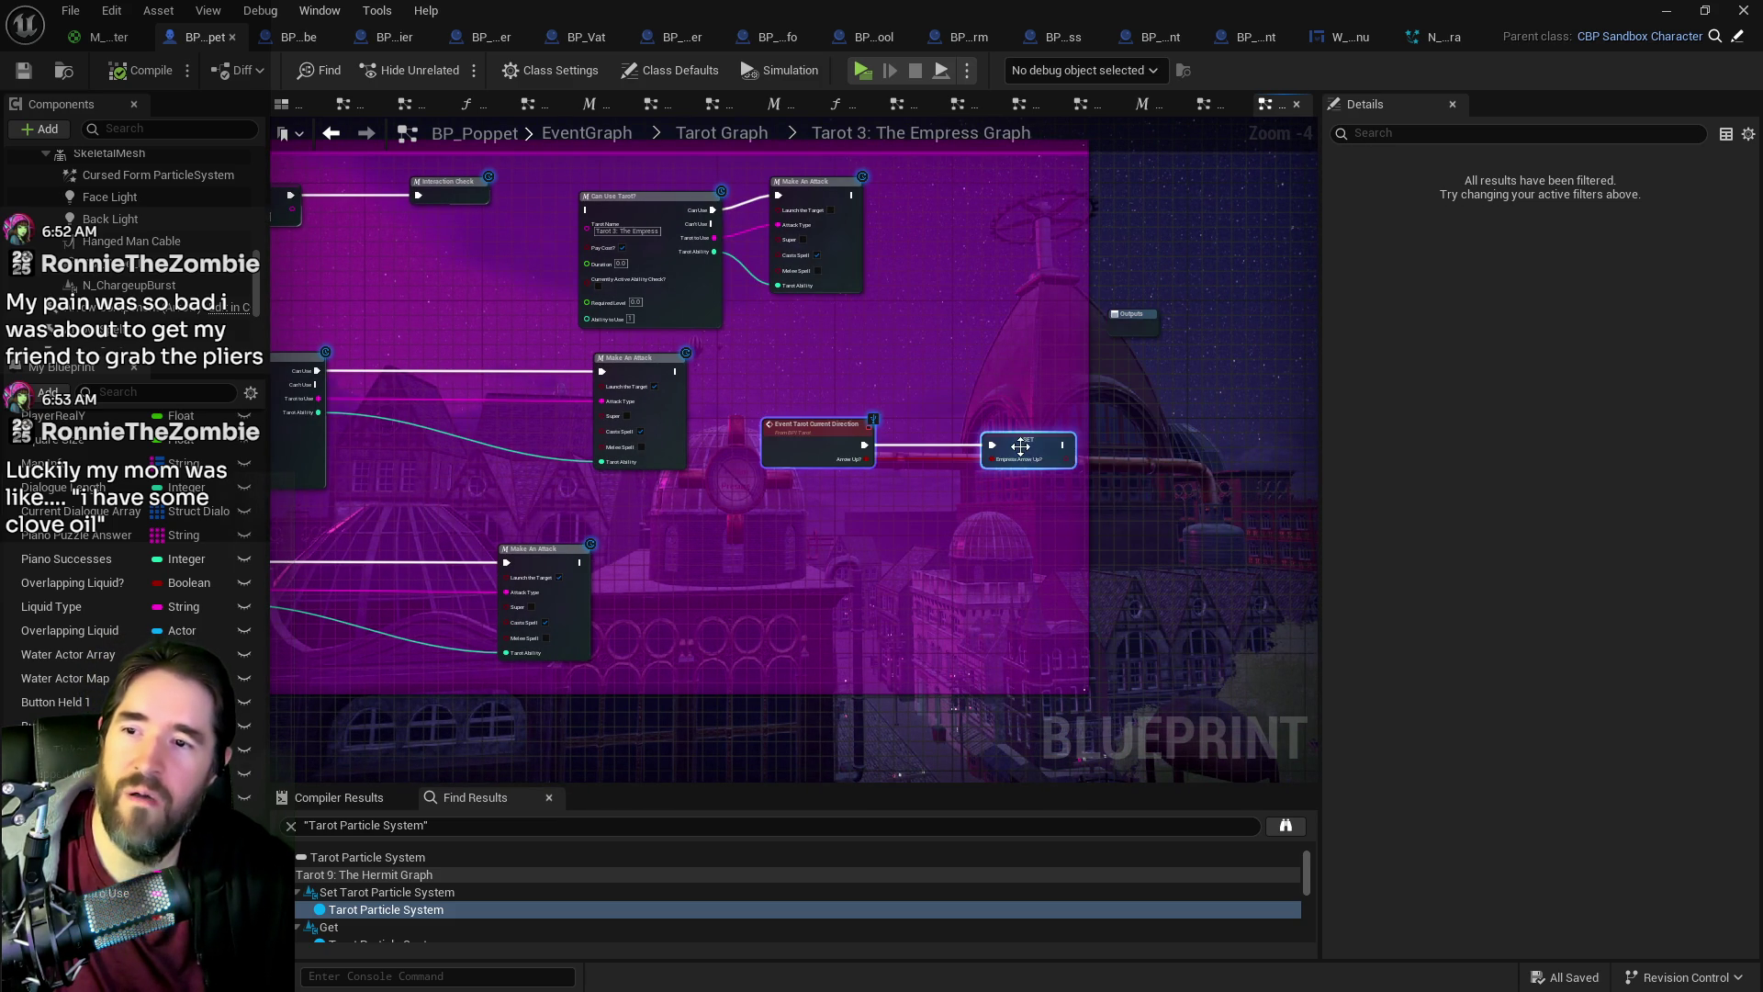
pyautogui.scroll(-3, 890, 527)
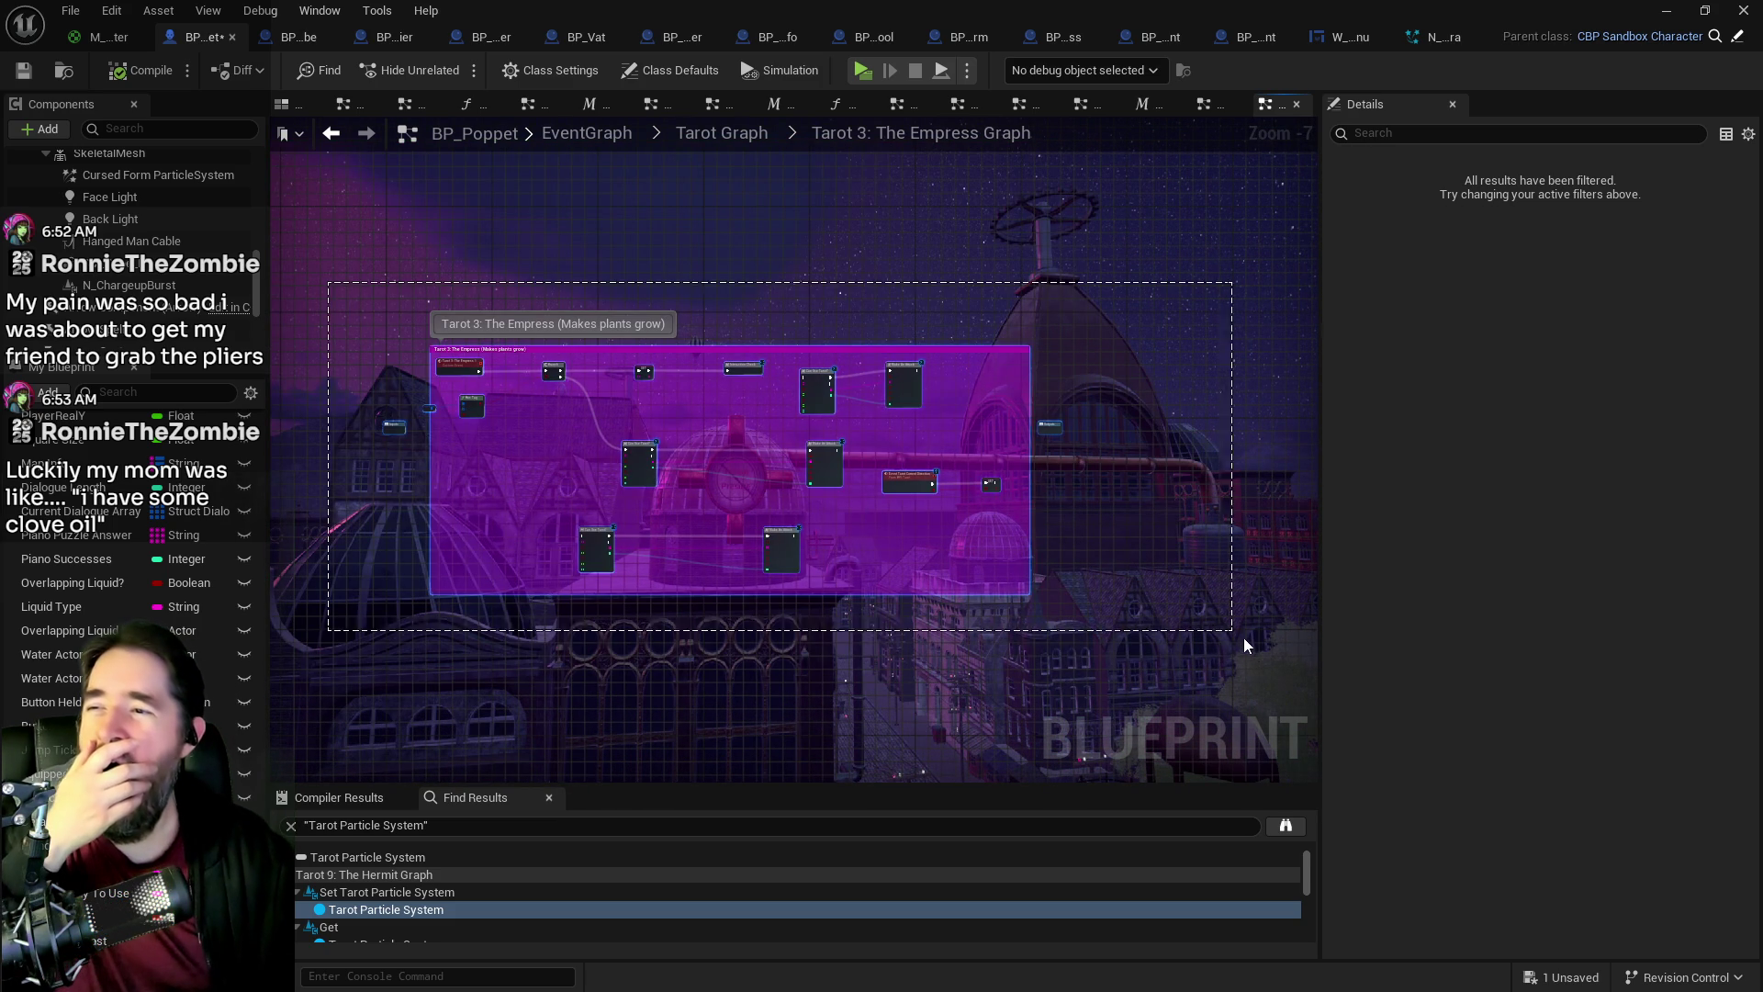
pyautogui.scroll(7, 799, 613)
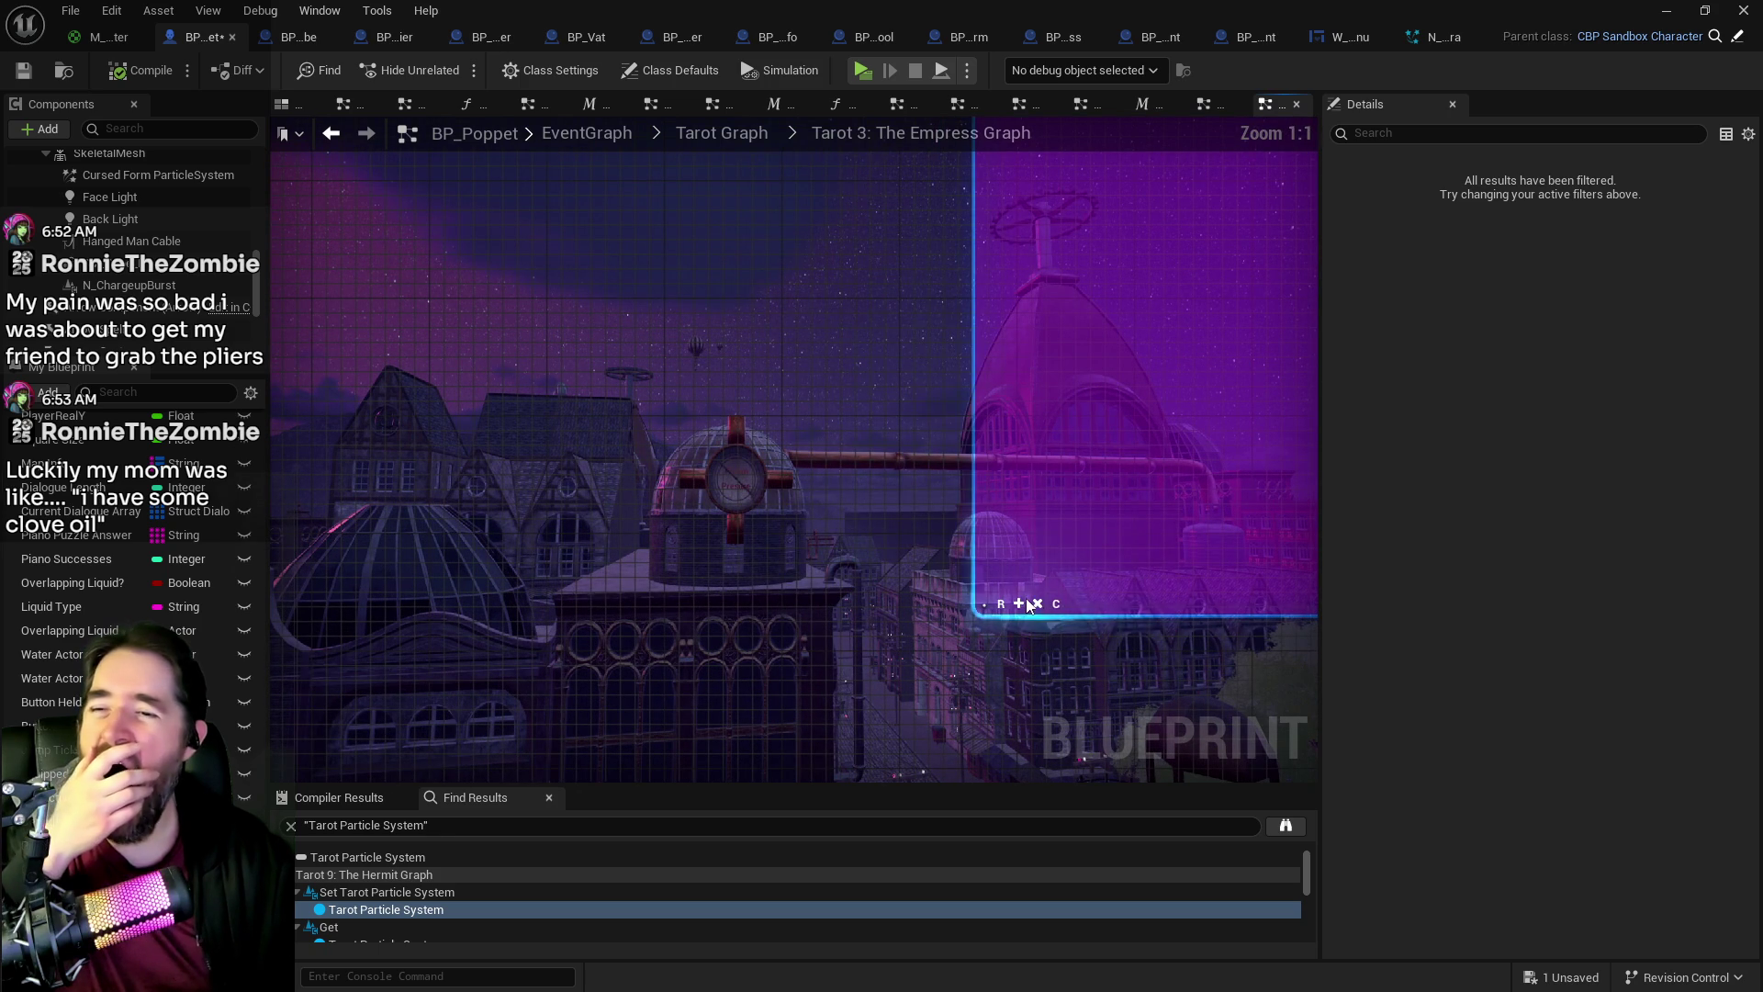
pyautogui.moveTo(1160, 614)
pyautogui.mouseDown()
pyautogui.moveTo(1074, 608)
pyautogui.moveTo(853, 650)
pyautogui.mouseUp()
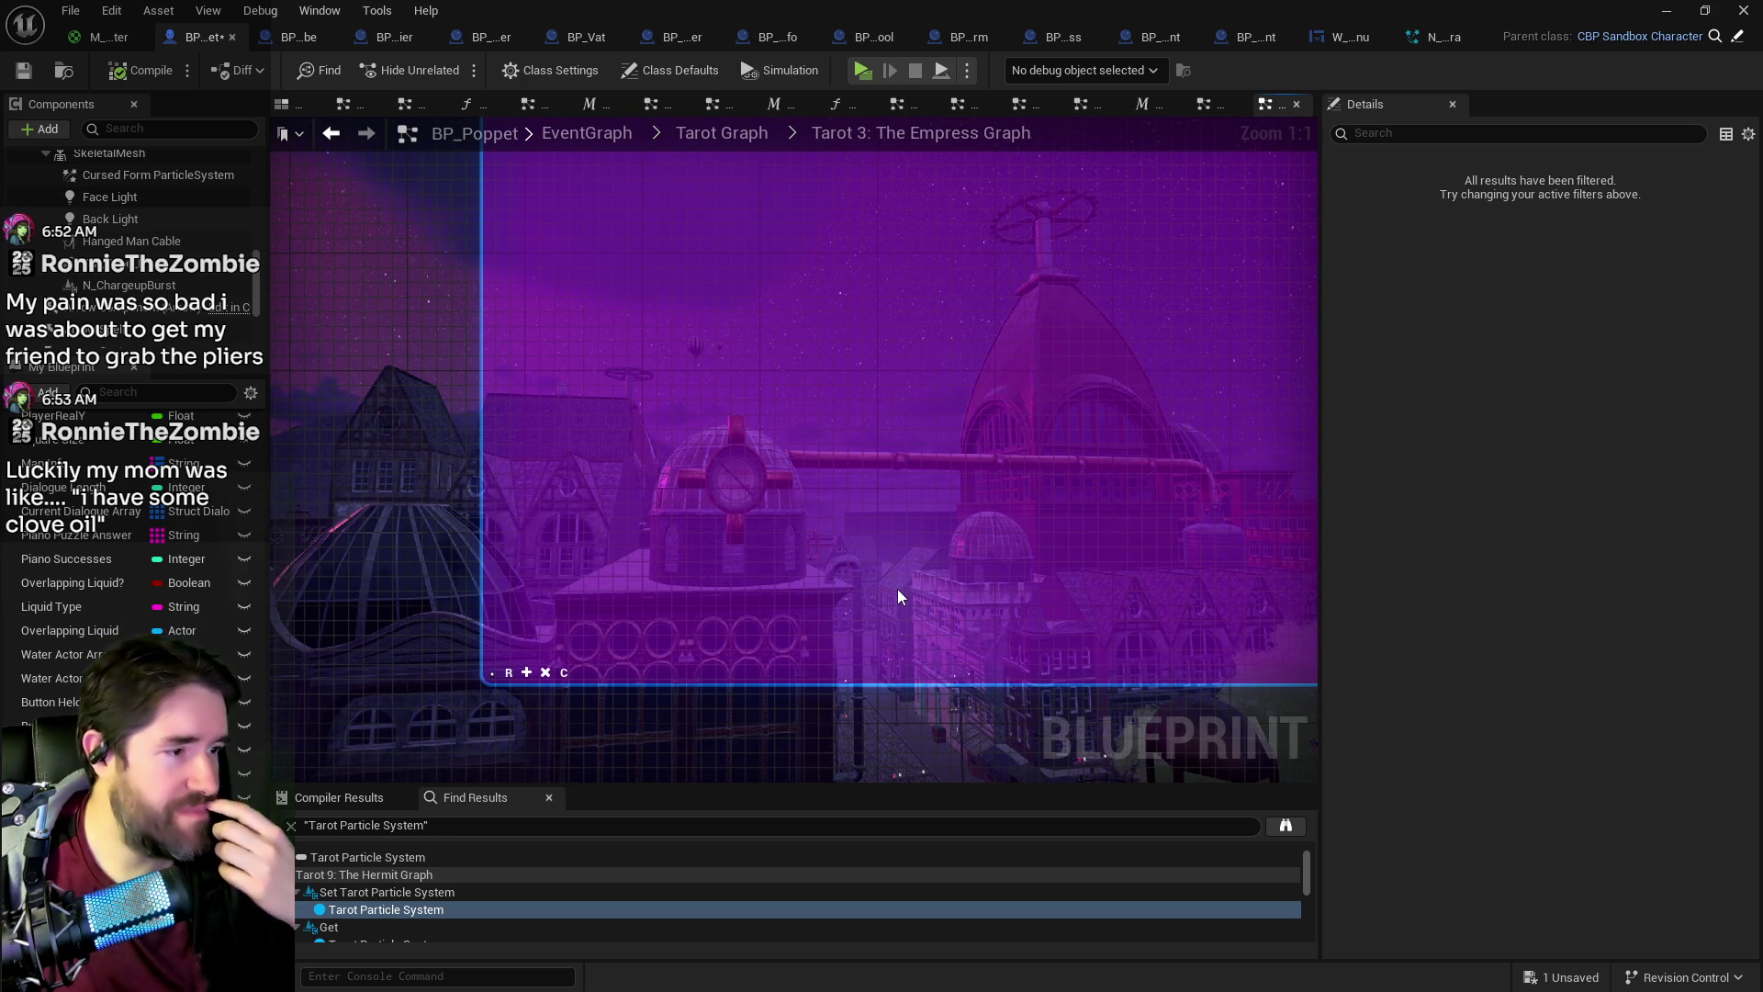
pyautogui.click(712, 136)
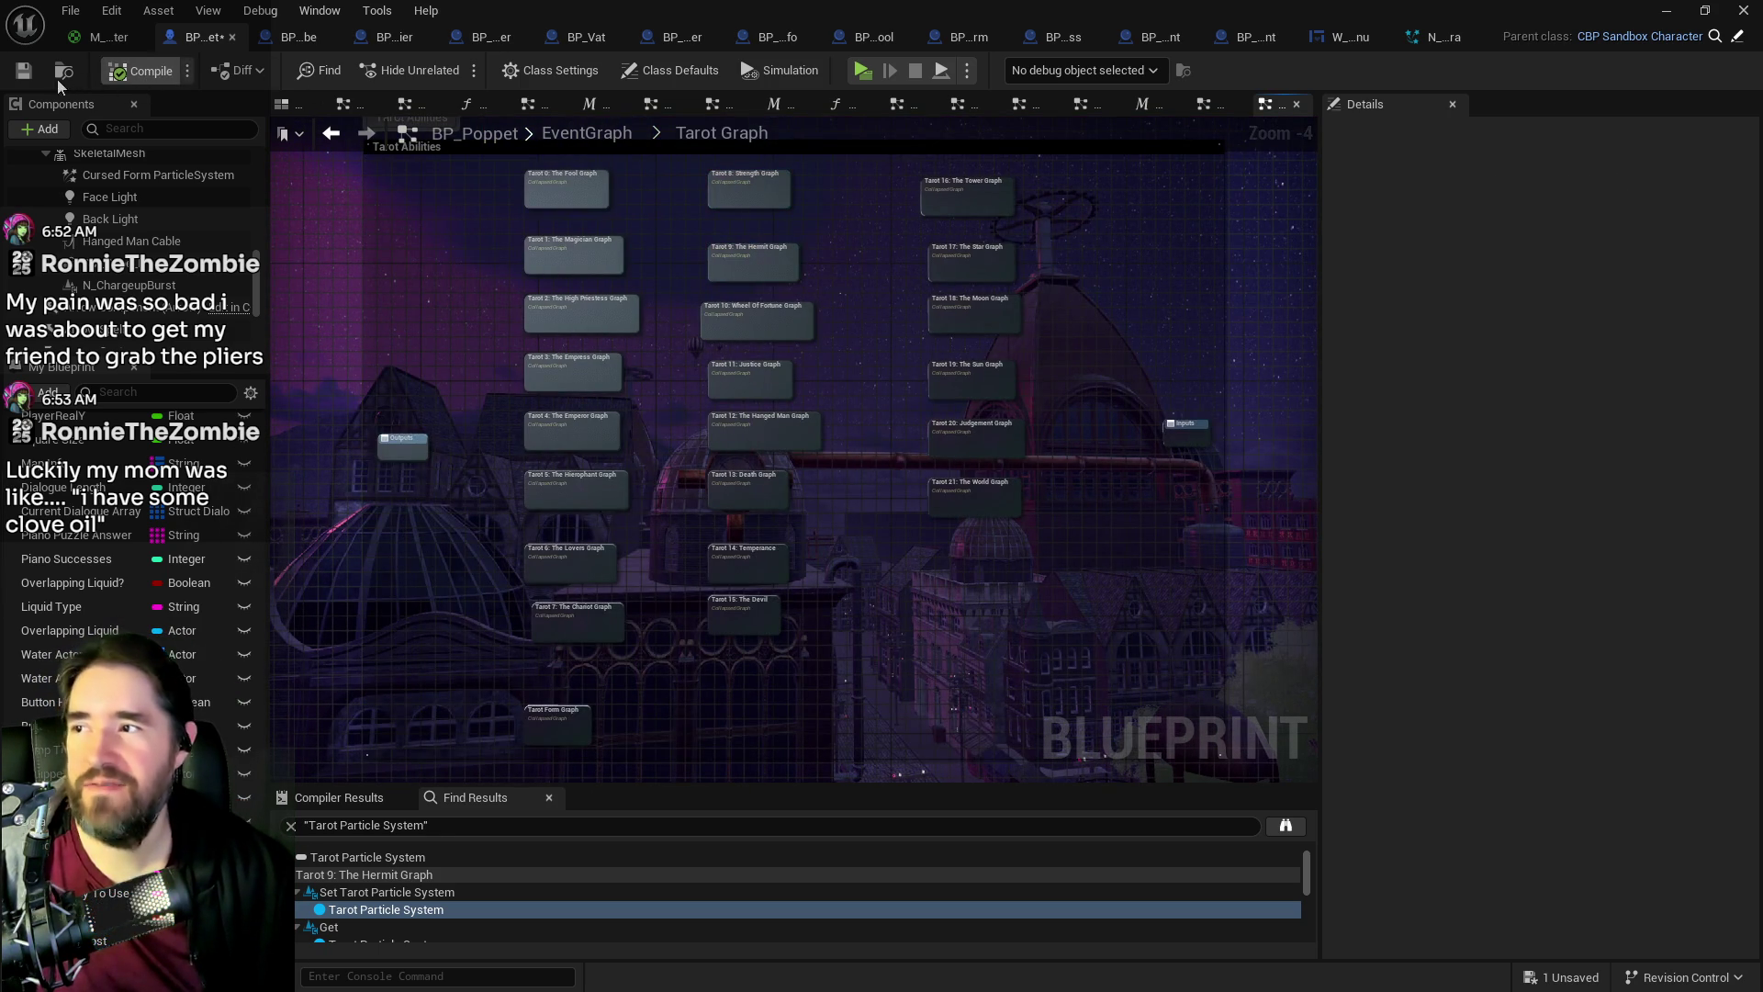
# Step: Save and compile BP_Poppet, then pan across the collapsed Tarot 0–21 graphs
pyautogui.click(28, 79)
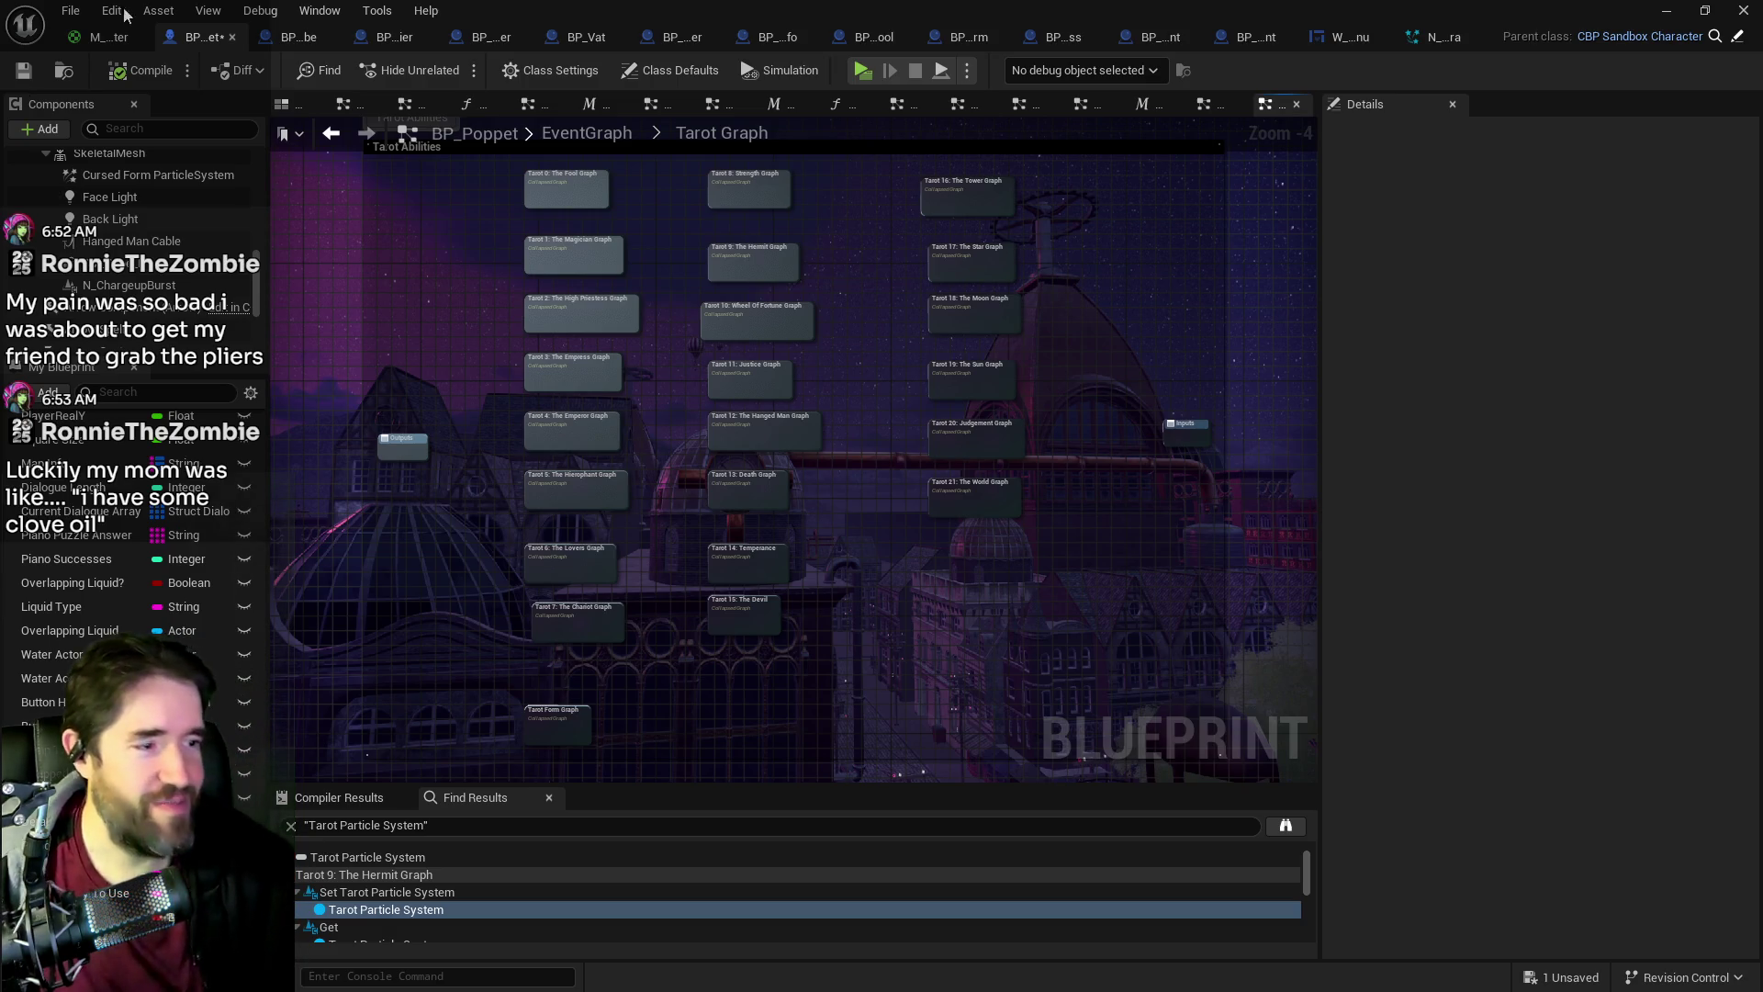
pyautogui.scroll(5, 610, 578)
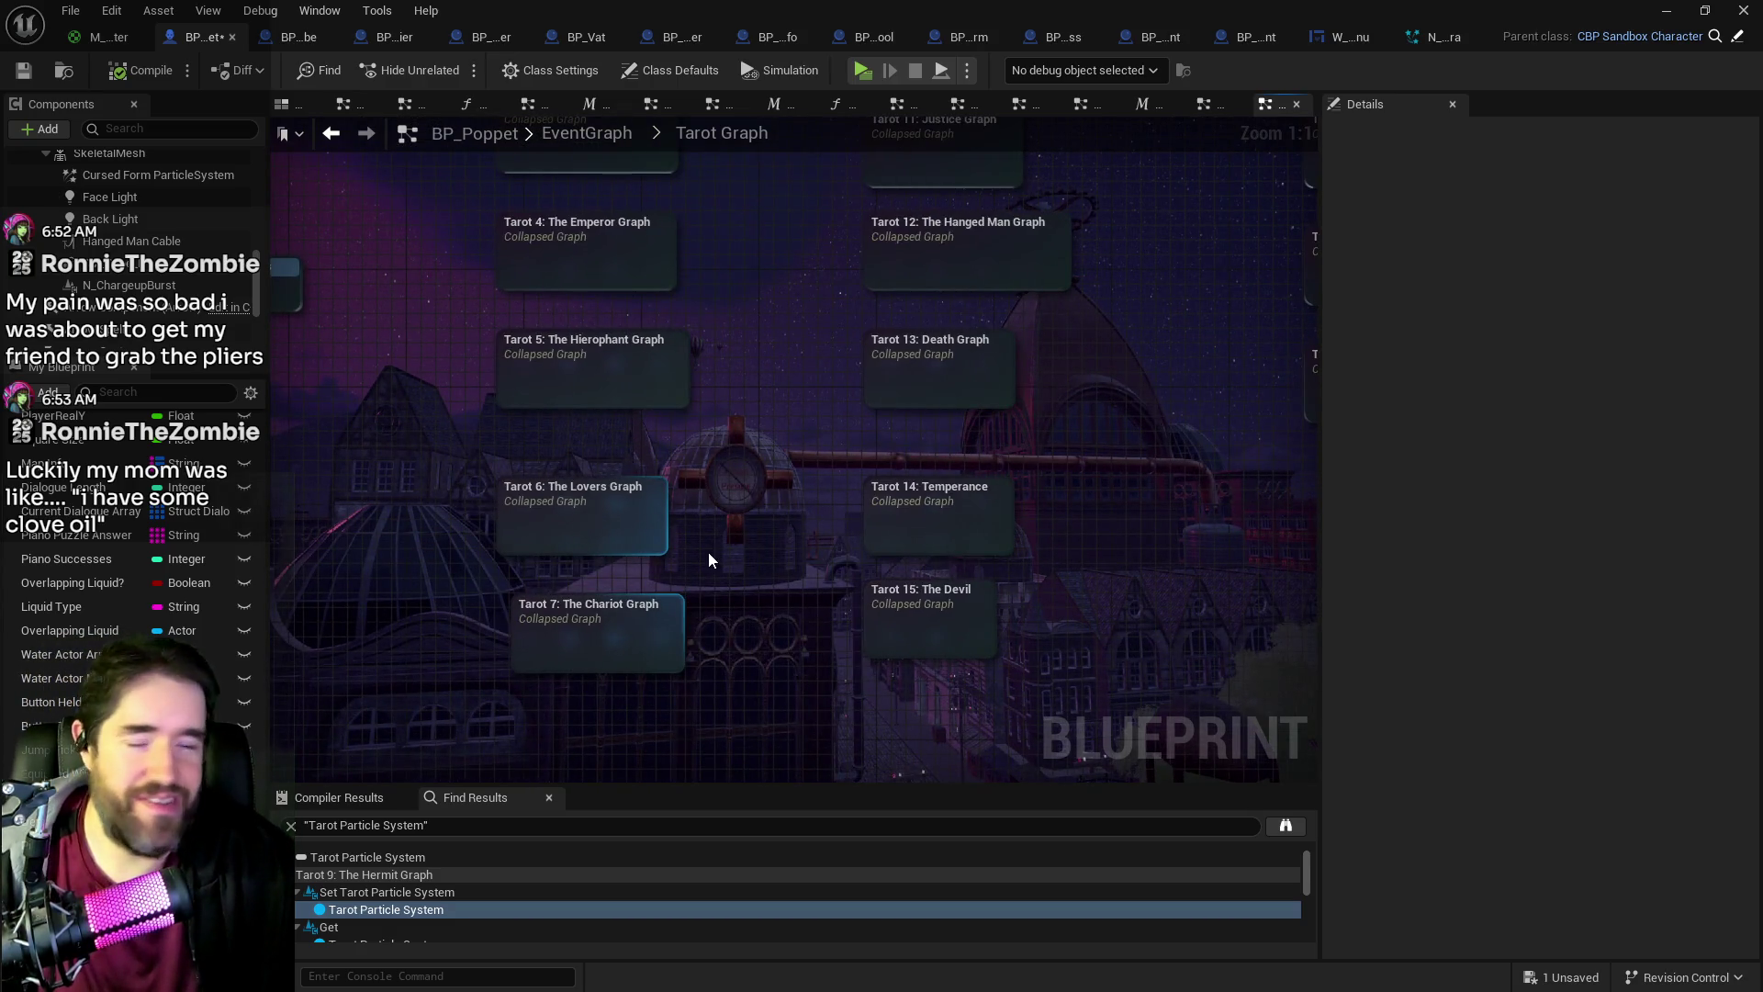
pyautogui.moveTo(723, 559)
pyautogui.mouseDown()
pyautogui.moveTo(740, 642)
pyautogui.moveTo(798, 643)
pyautogui.moveTo(807, 562)
pyautogui.moveTo(819, 661)
pyautogui.moveTo(783, 784)
pyautogui.mouseUp()
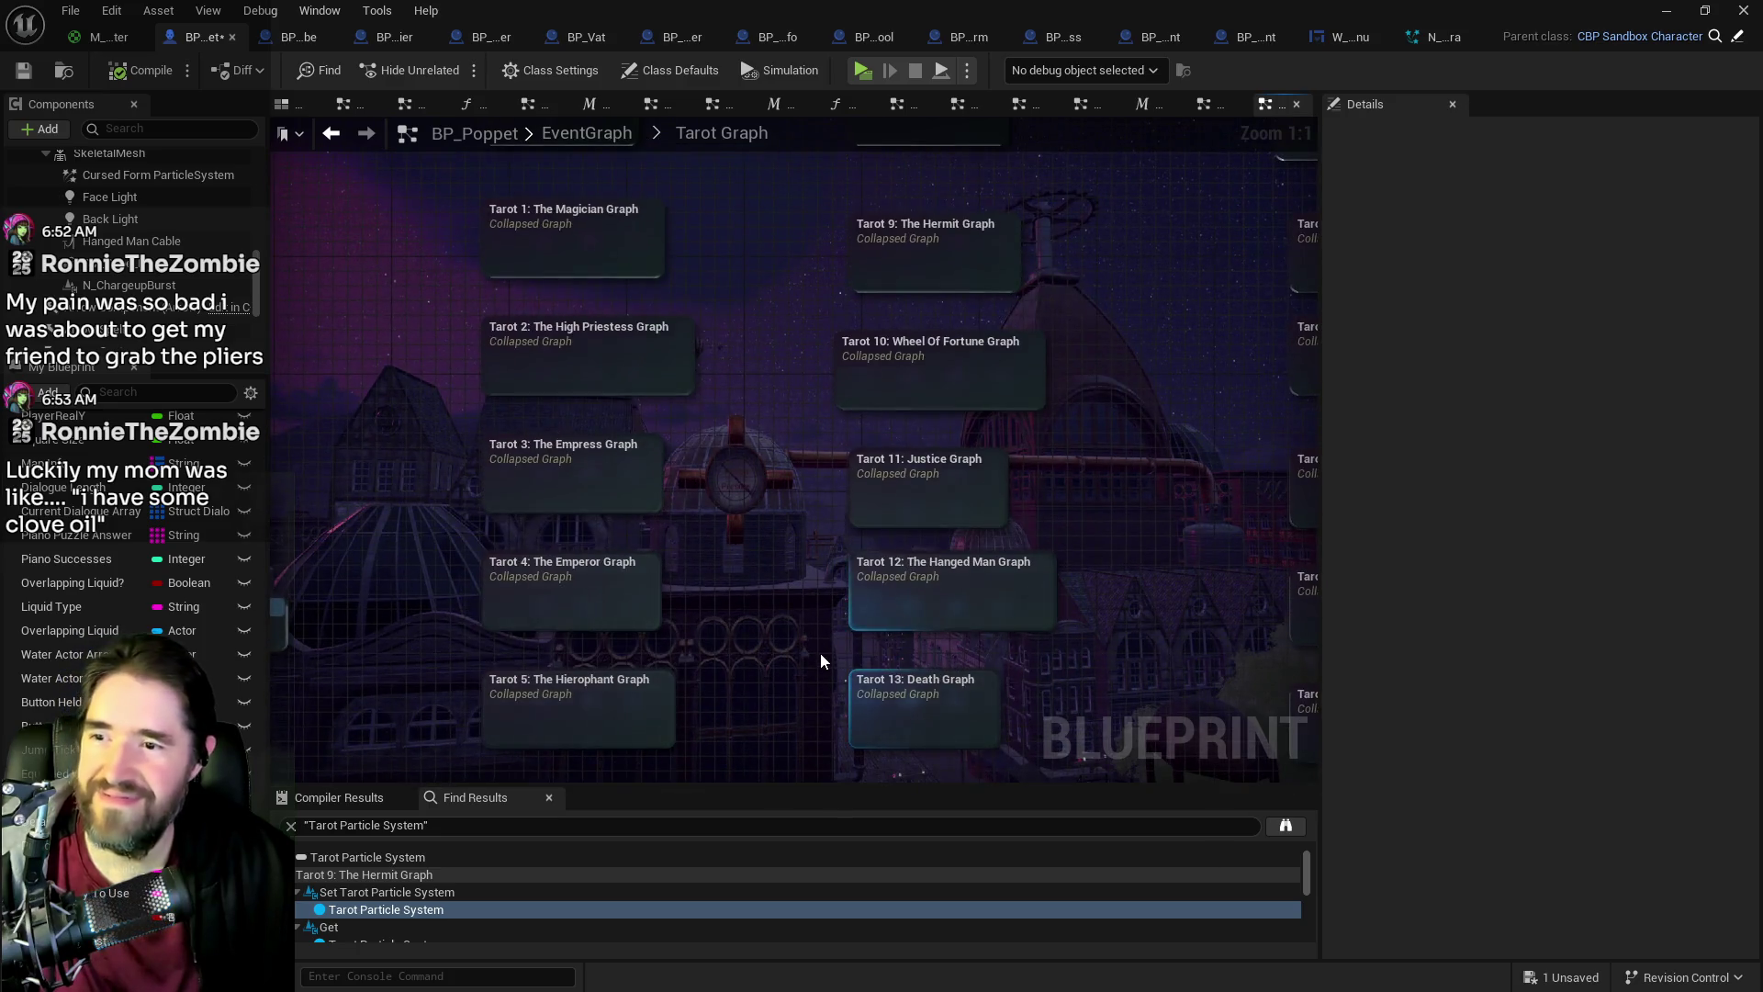
pyautogui.moveTo(831, 592); pyautogui.dragTo(784, 688)
pyautogui.moveTo(767, 621)
pyautogui.mouseDown()
pyautogui.moveTo(740, 720)
pyautogui.moveTo(744, 535)
pyautogui.mouseUp()
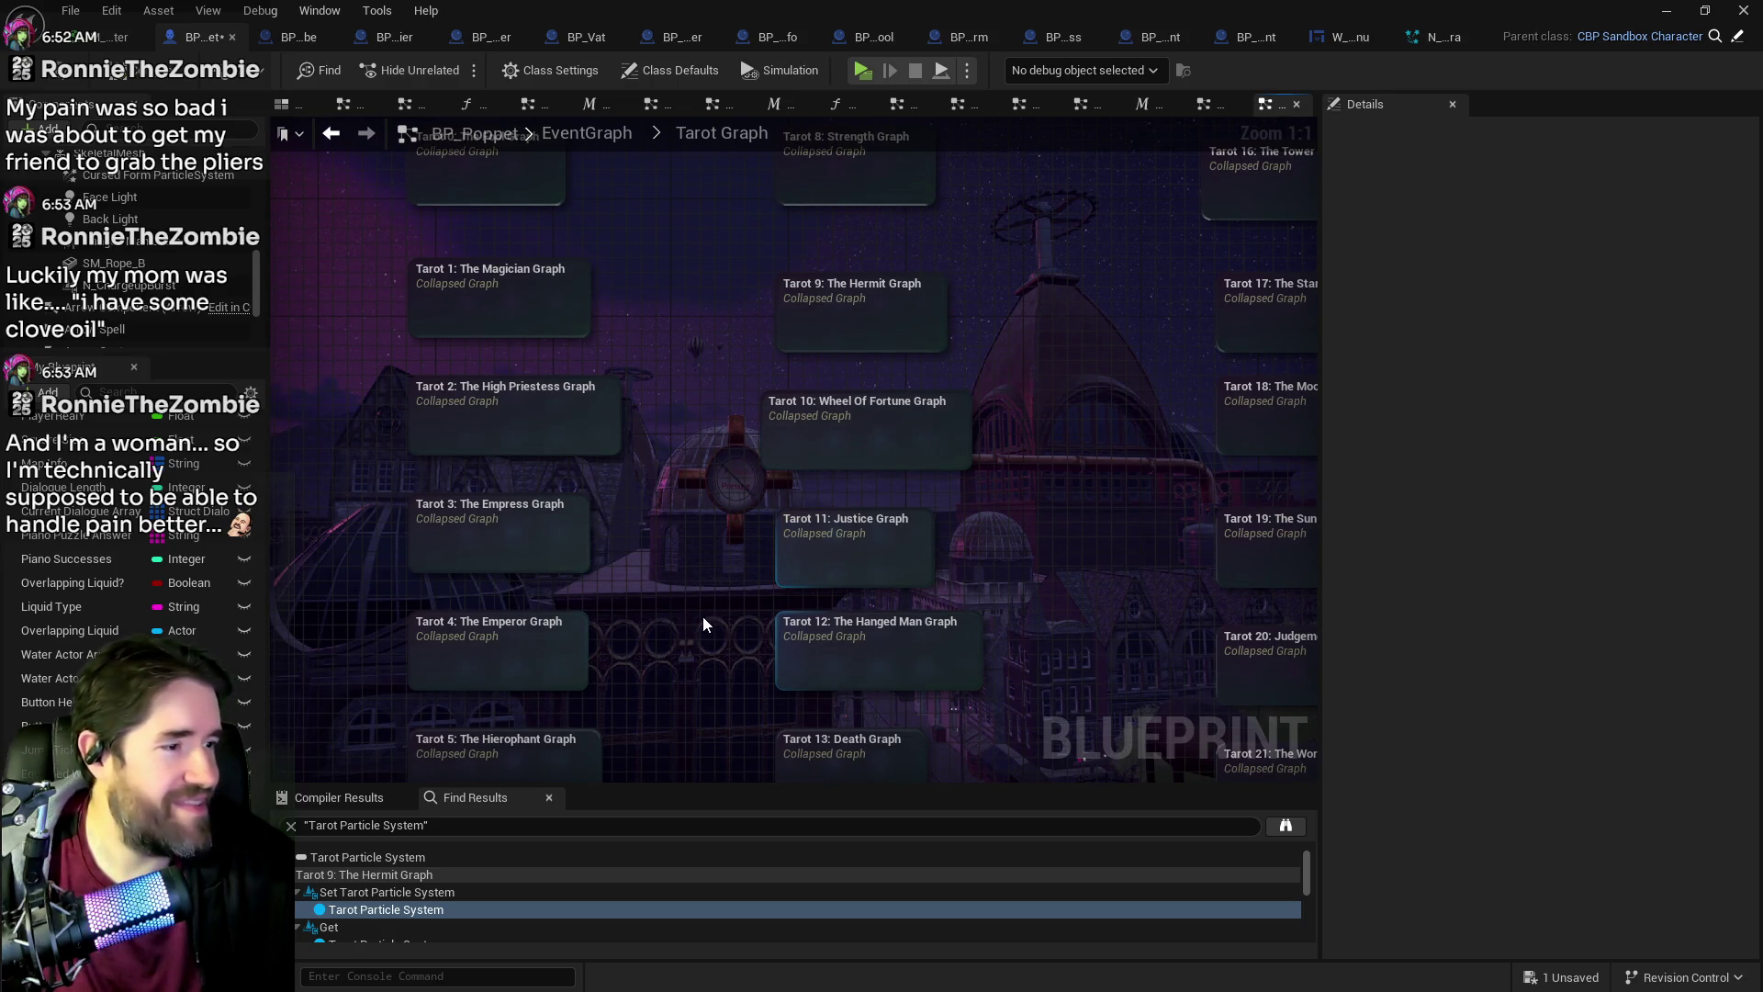
pyautogui.moveTo(698, 626); pyautogui.dragTo(578, 603)
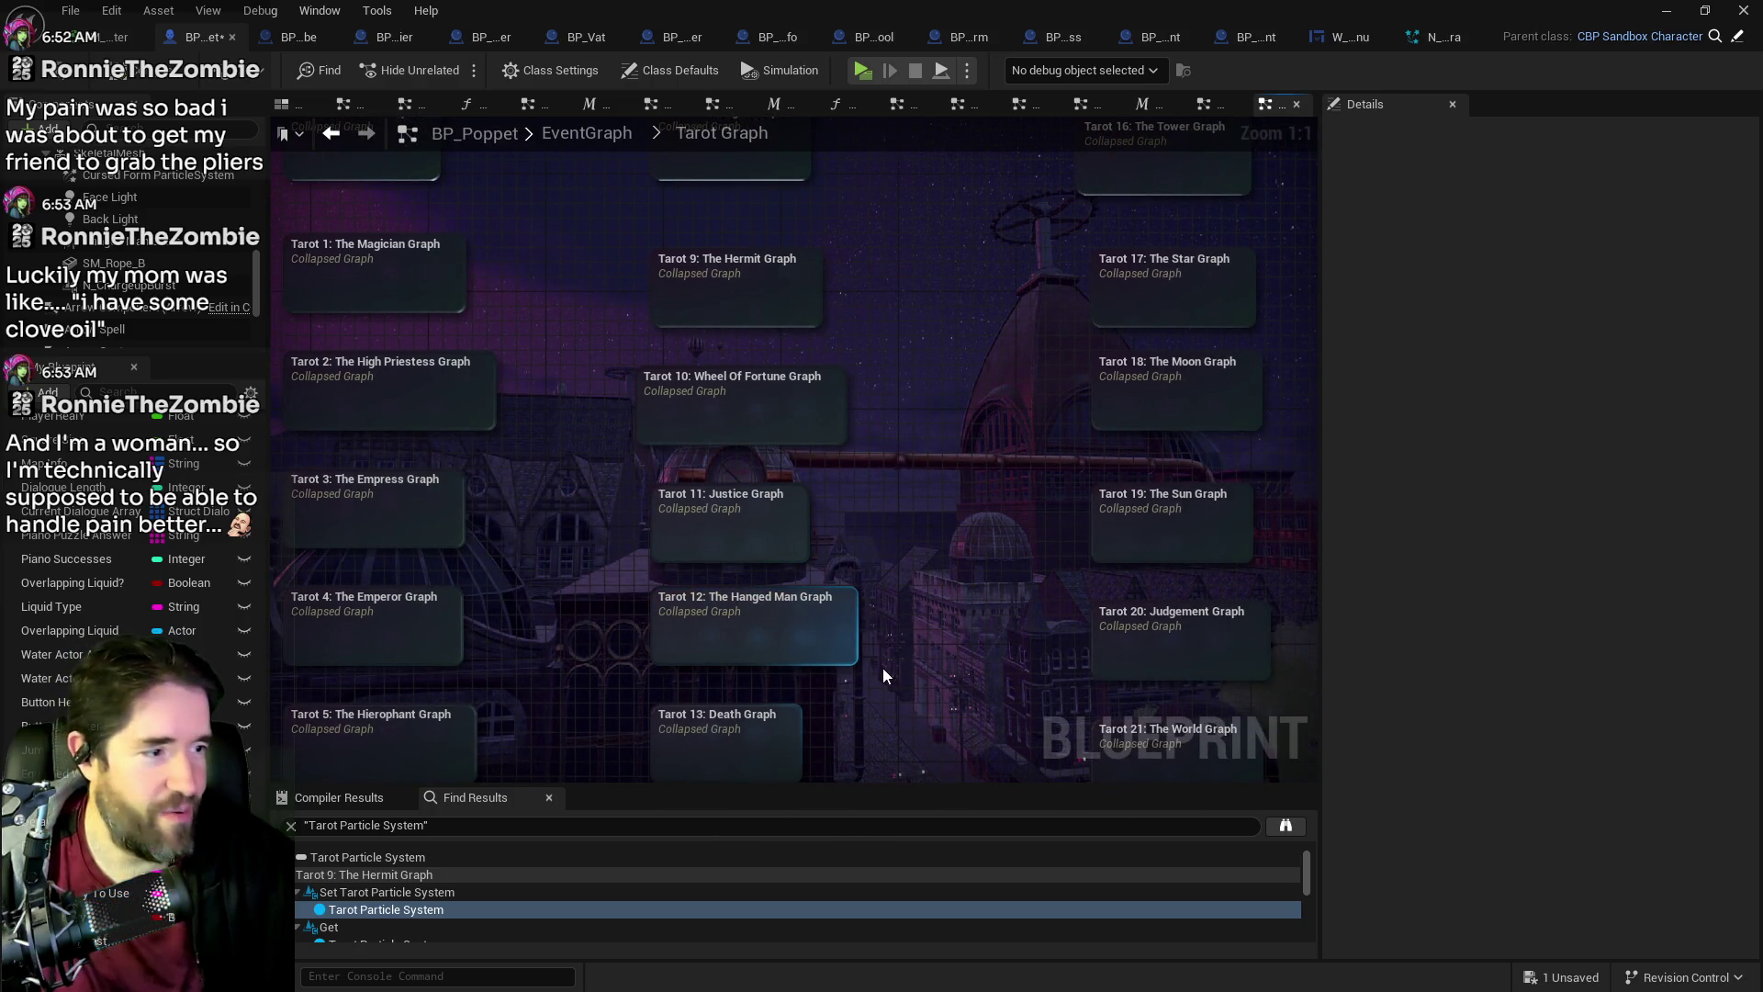
pyautogui.scroll(-1, 907, 609)
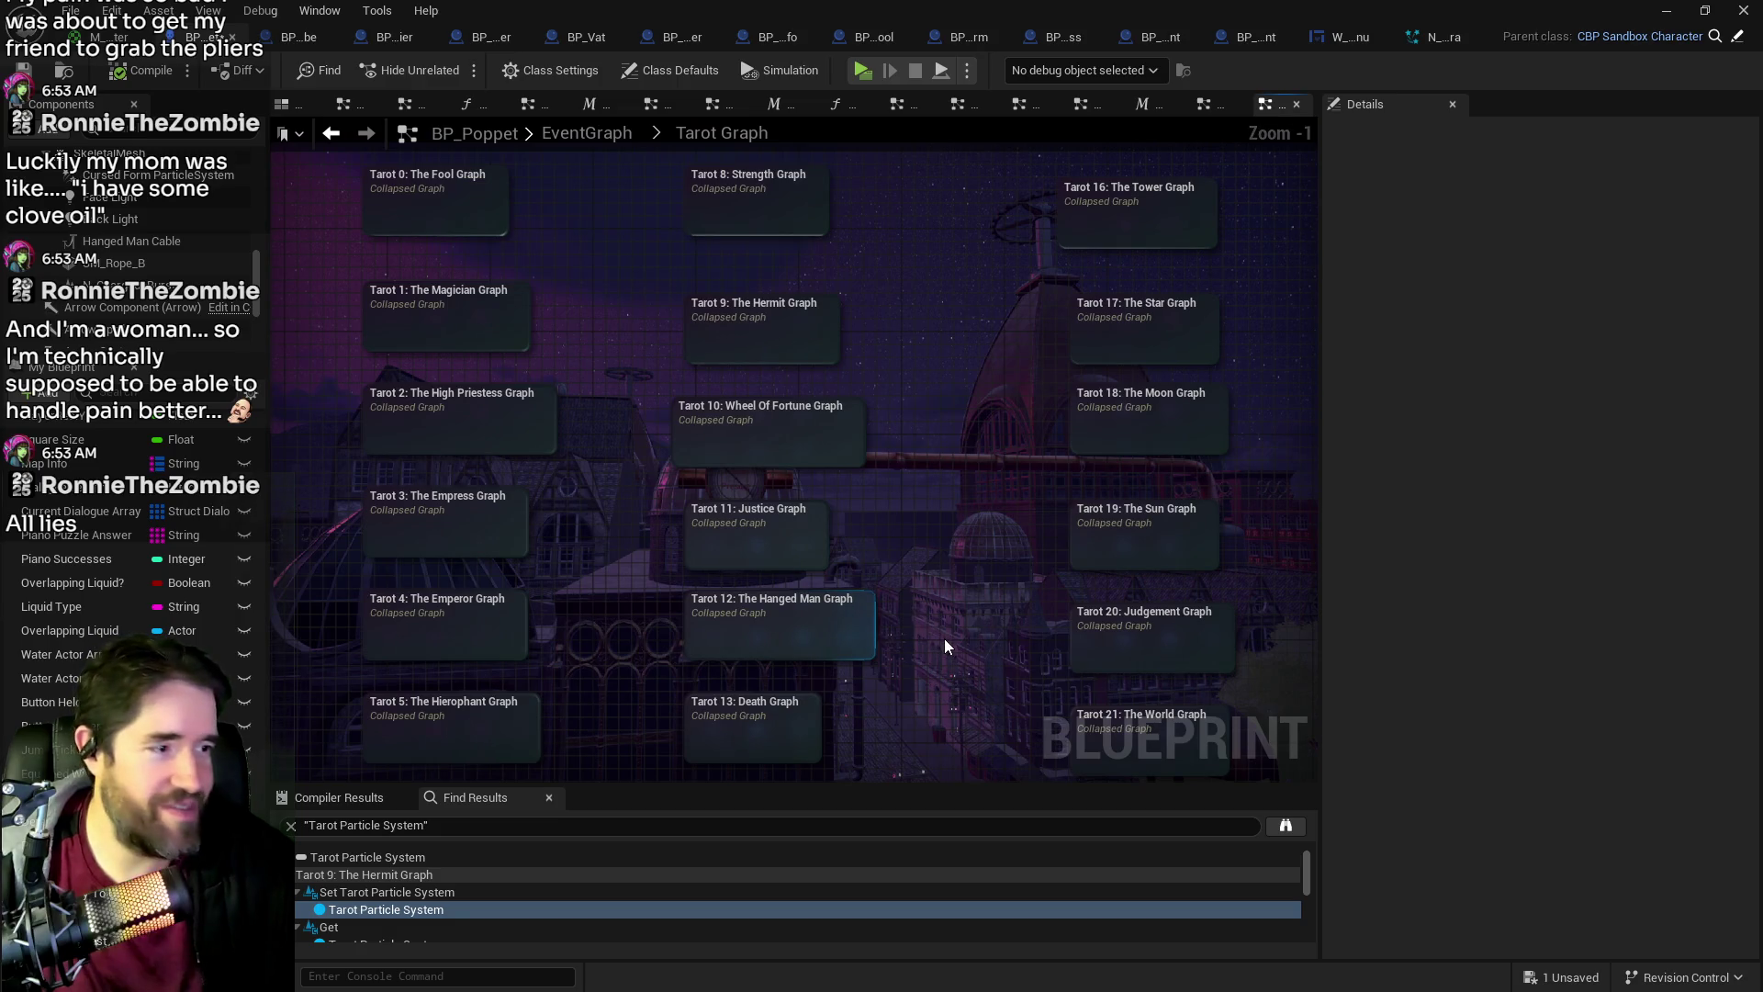
pyautogui.moveTo(965, 625); pyautogui.dragTo(925, 628)
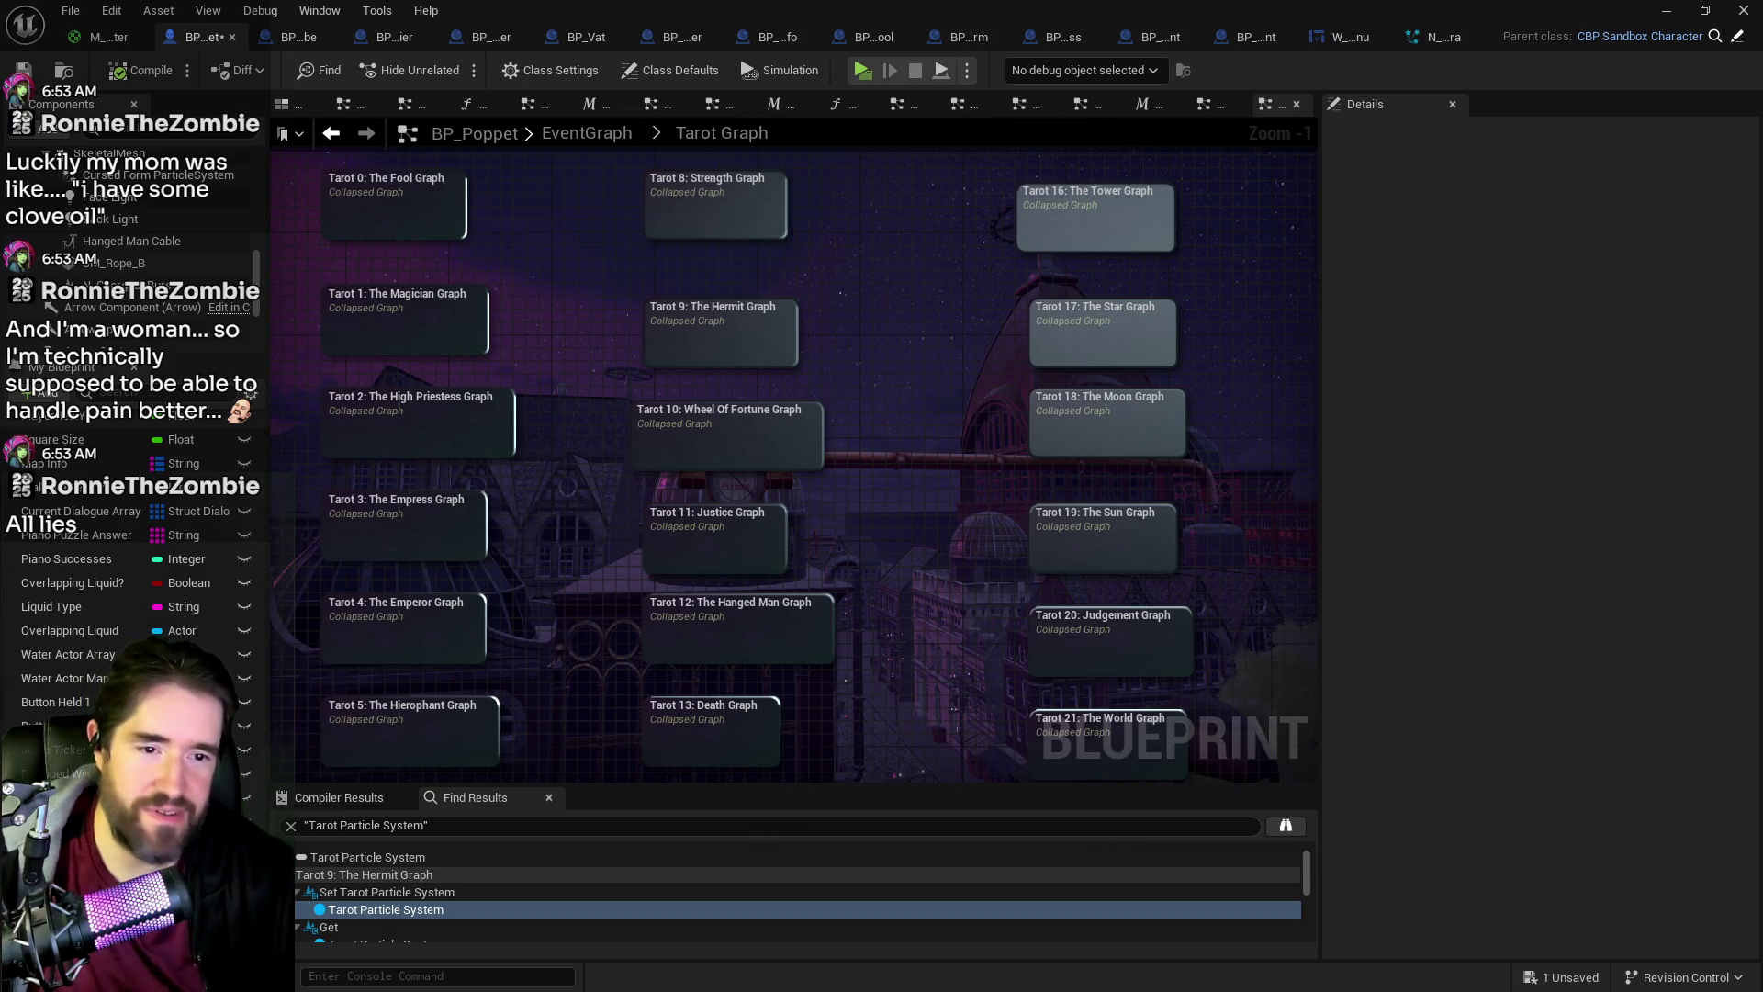
# Step: Widen the graph canvas and pan to bring Tarot 19: The Sun Graph into view
pyautogui.moveTo(1069, 630)
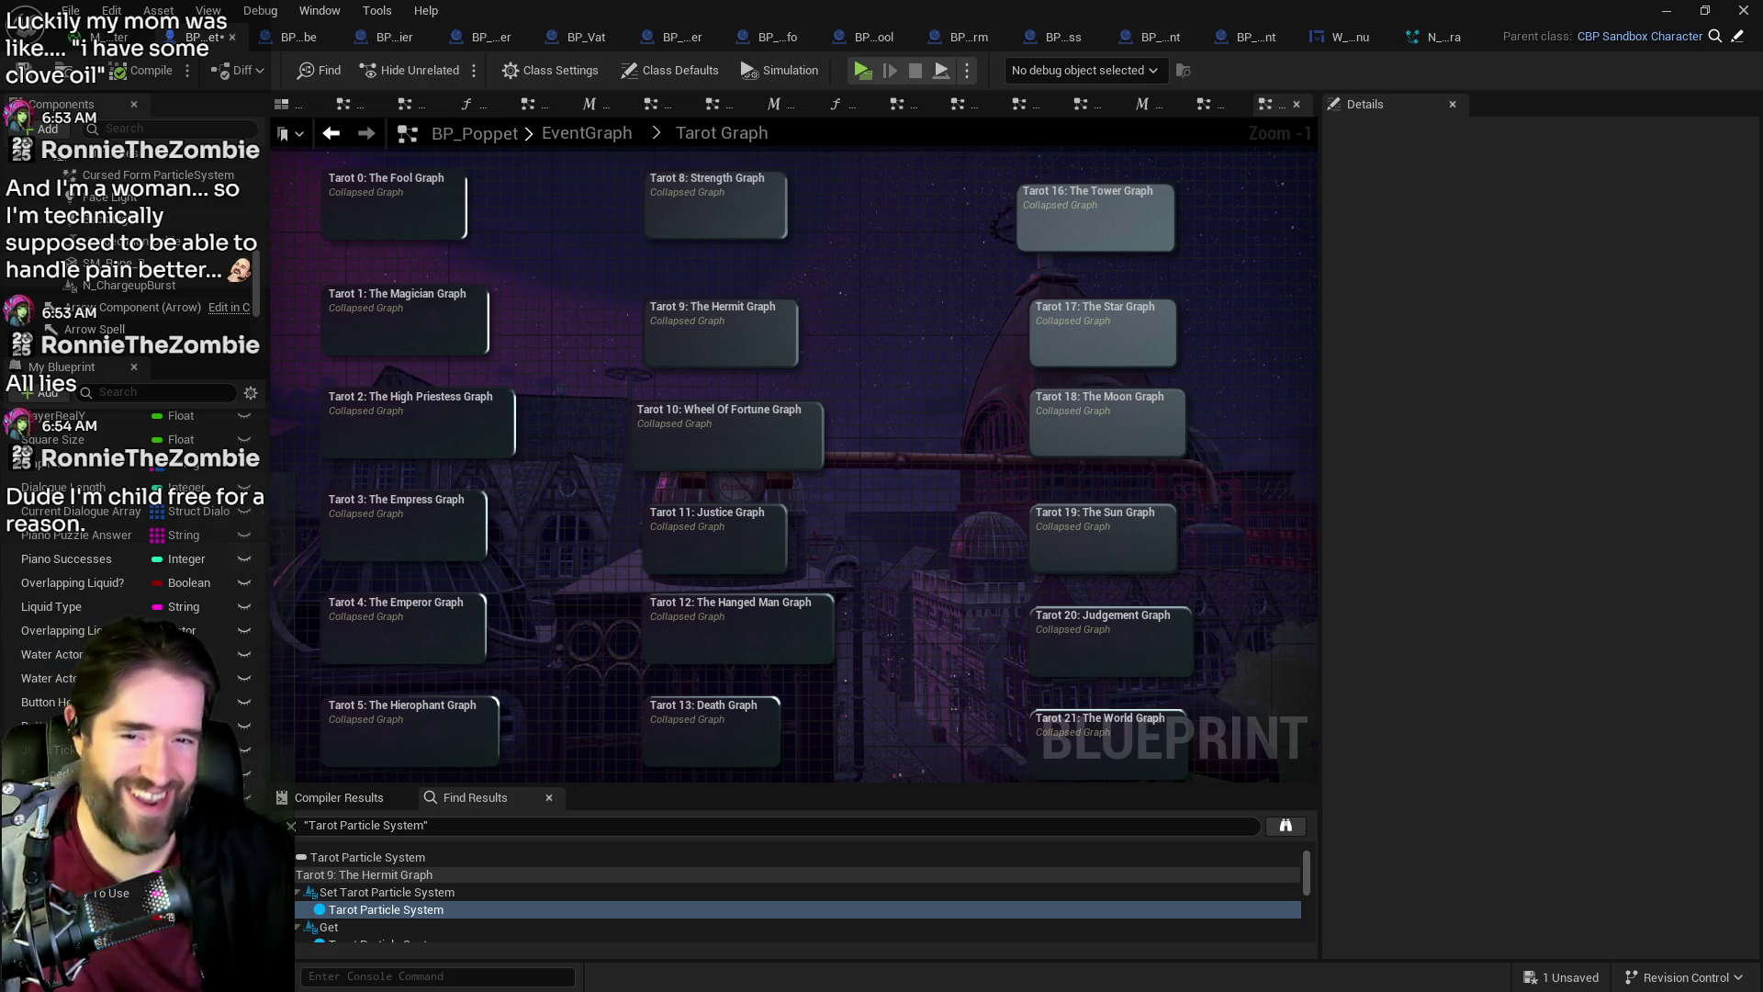
pyautogui.moveTo(1319, 459); pyautogui.dragTo(1391, 459)
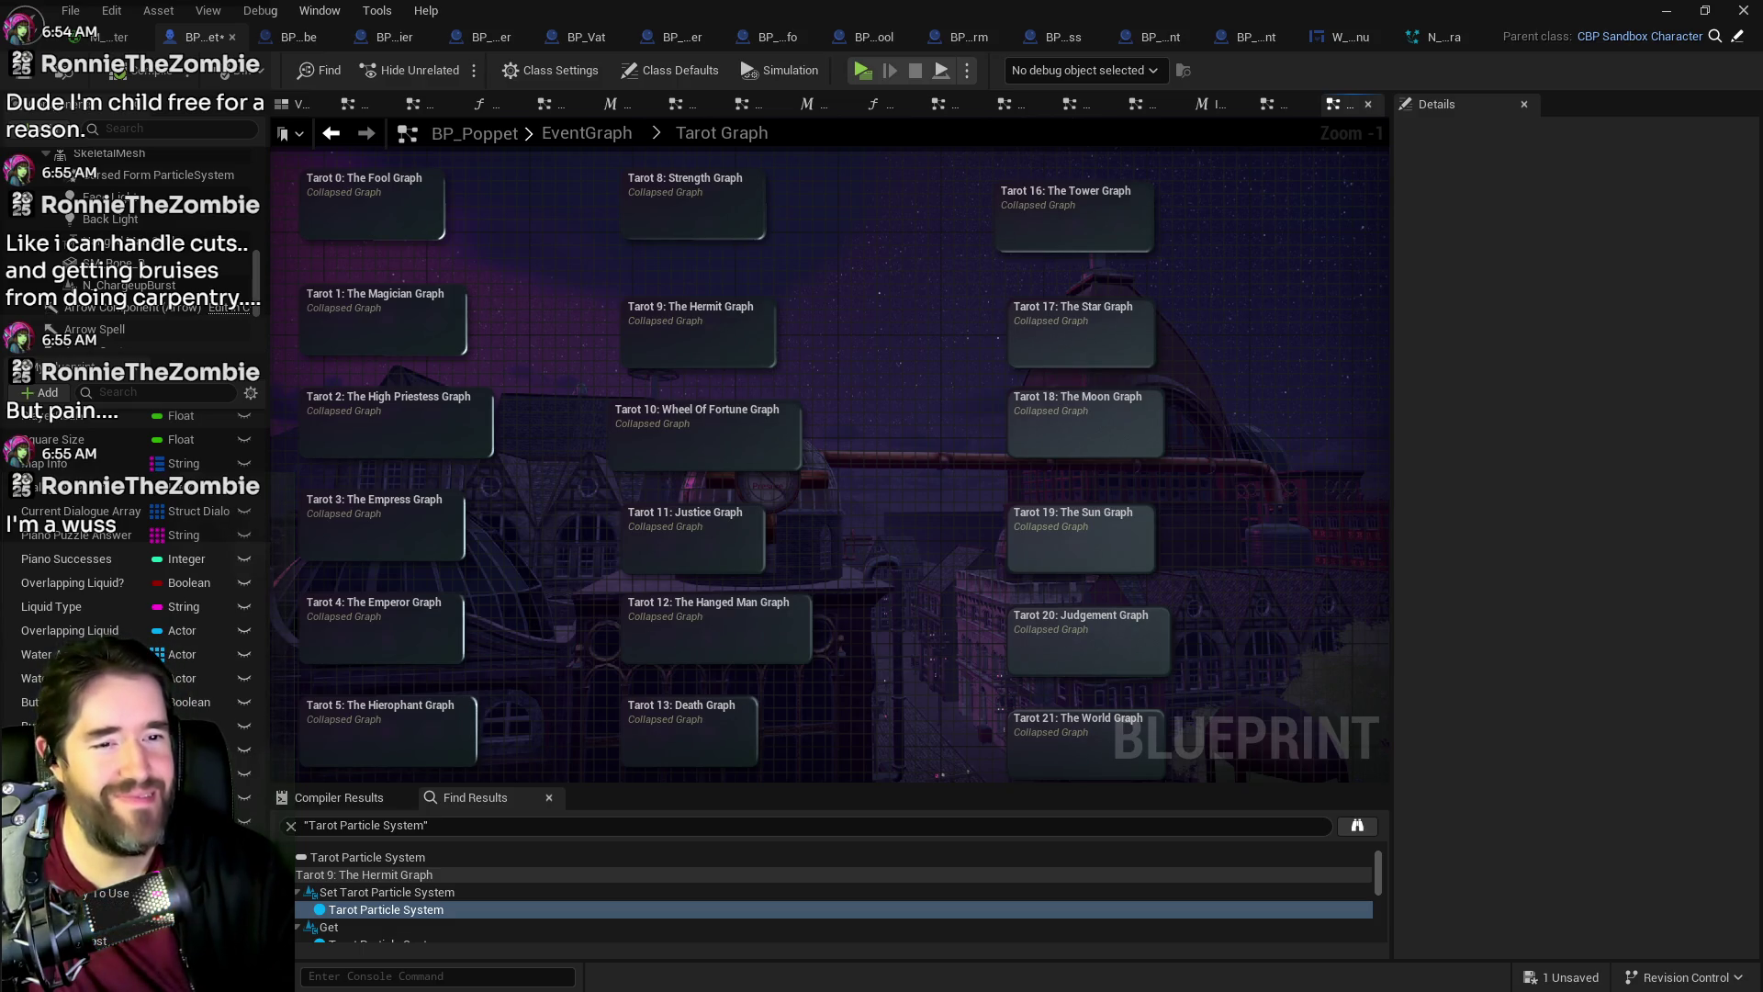
pyautogui.moveTo(1042, 491)
pyautogui.mouseDown()
pyautogui.moveTo(971, 563)
pyautogui.moveTo(1219, 393)
pyautogui.moveTo(1414, 312)
pyautogui.mouseUp()
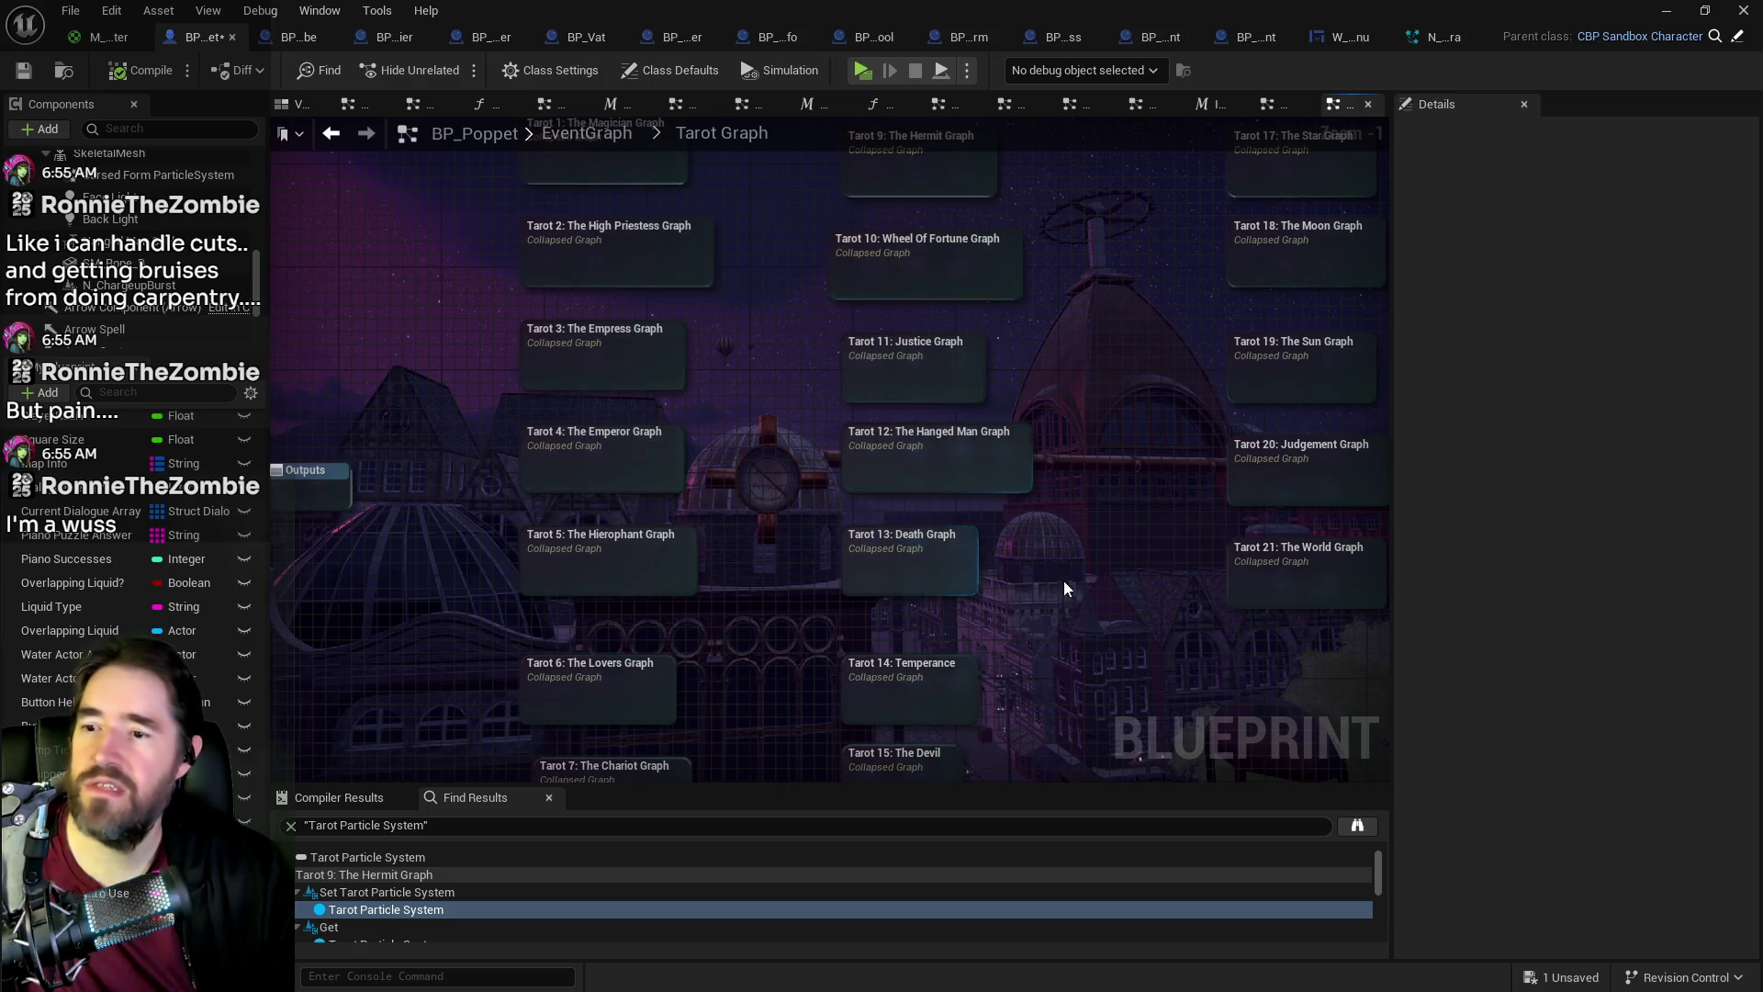
pyautogui.moveTo(1062, 591); pyautogui.dragTo(925, 499)
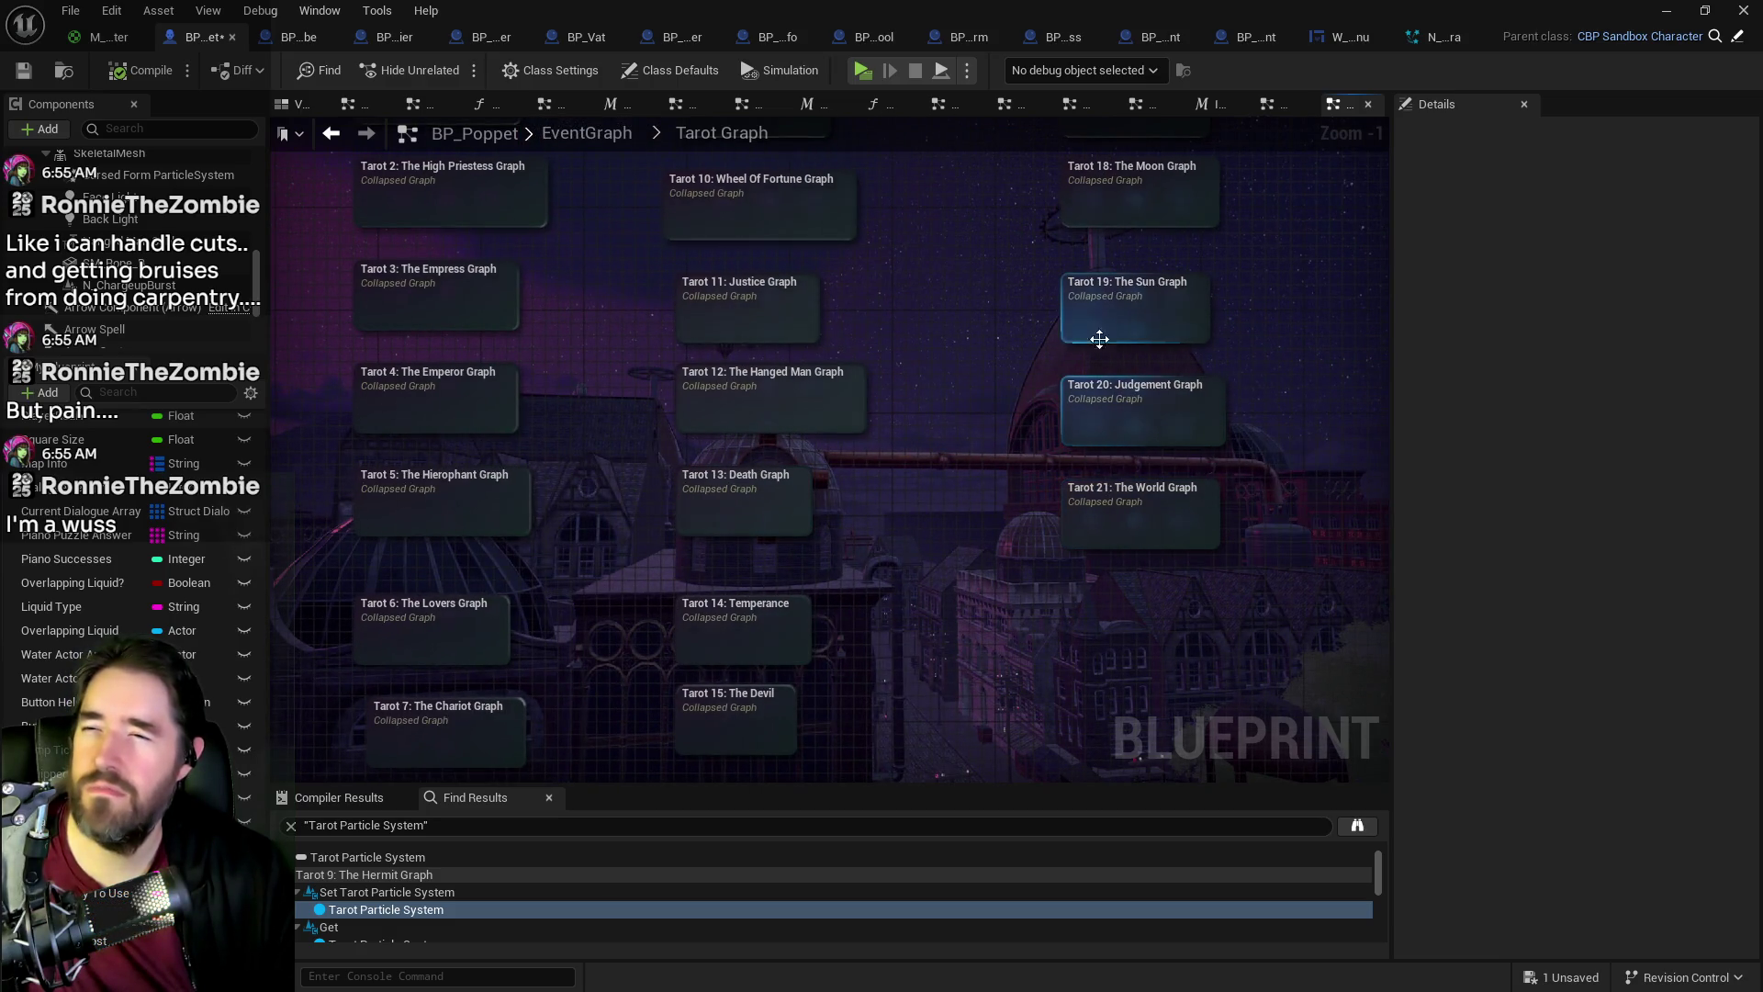
# Step: Open Tarot 19: The Sun Graph and pan across to its Sun 3 section
pyautogui.moveTo(1117, 326)
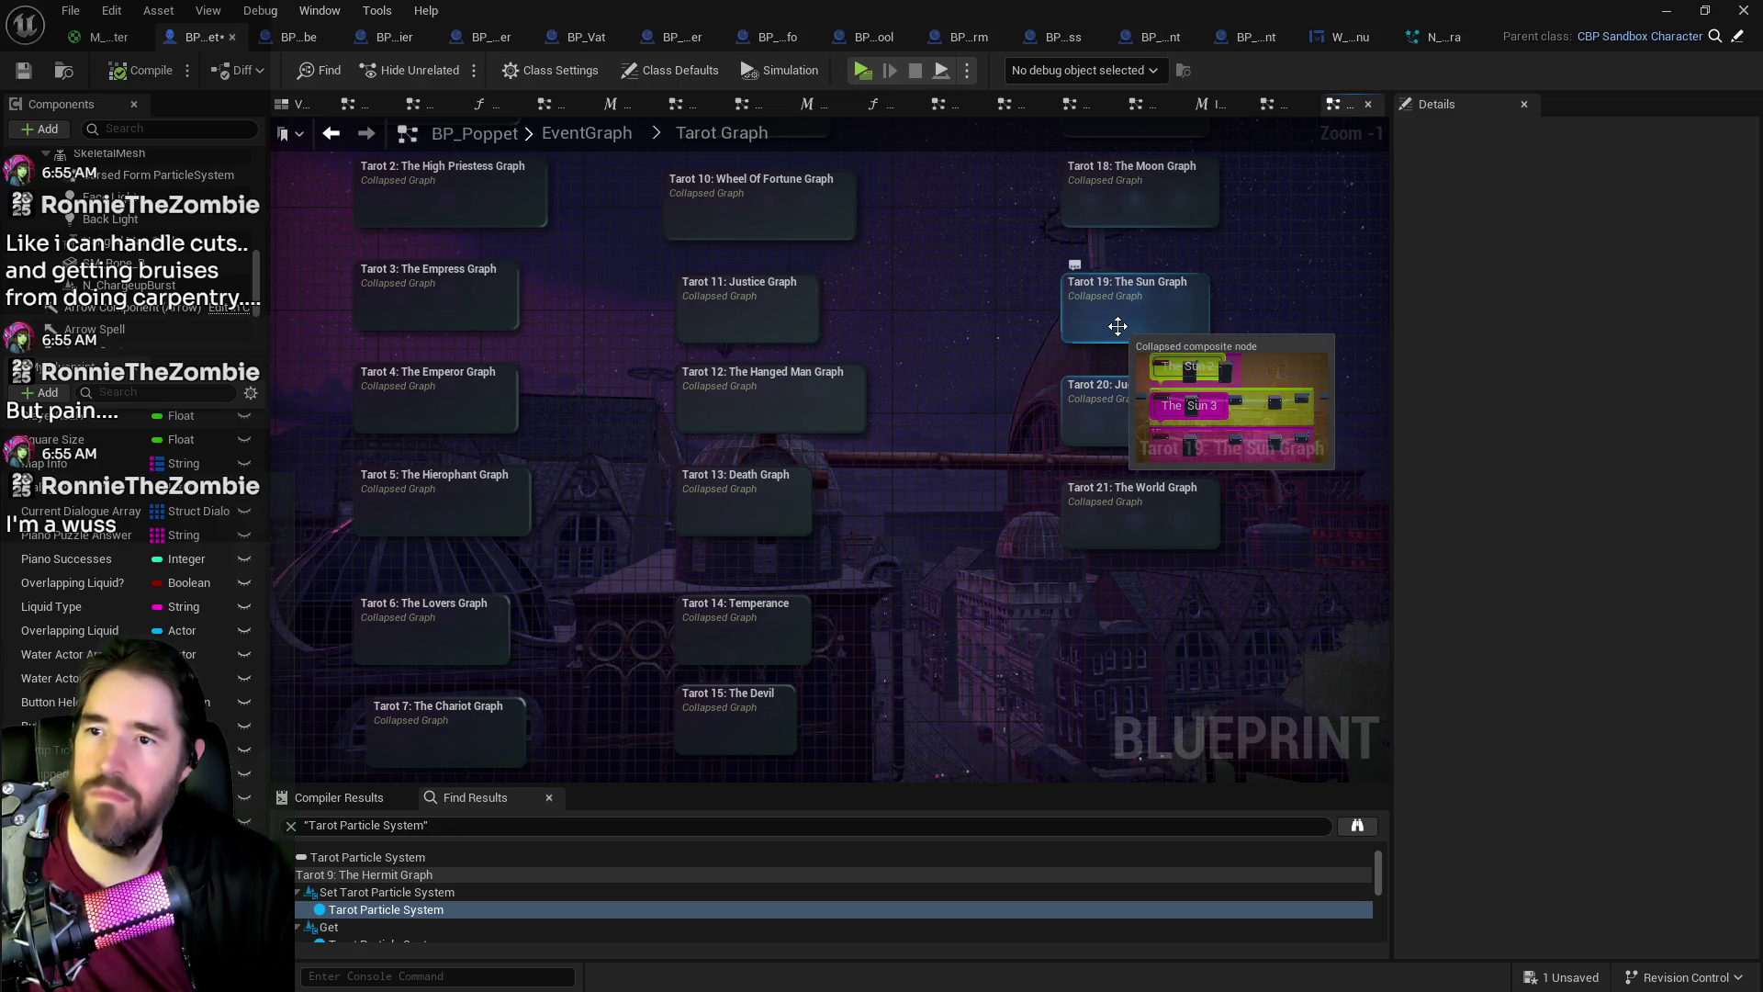
pyautogui.doubleClick(1117, 326)
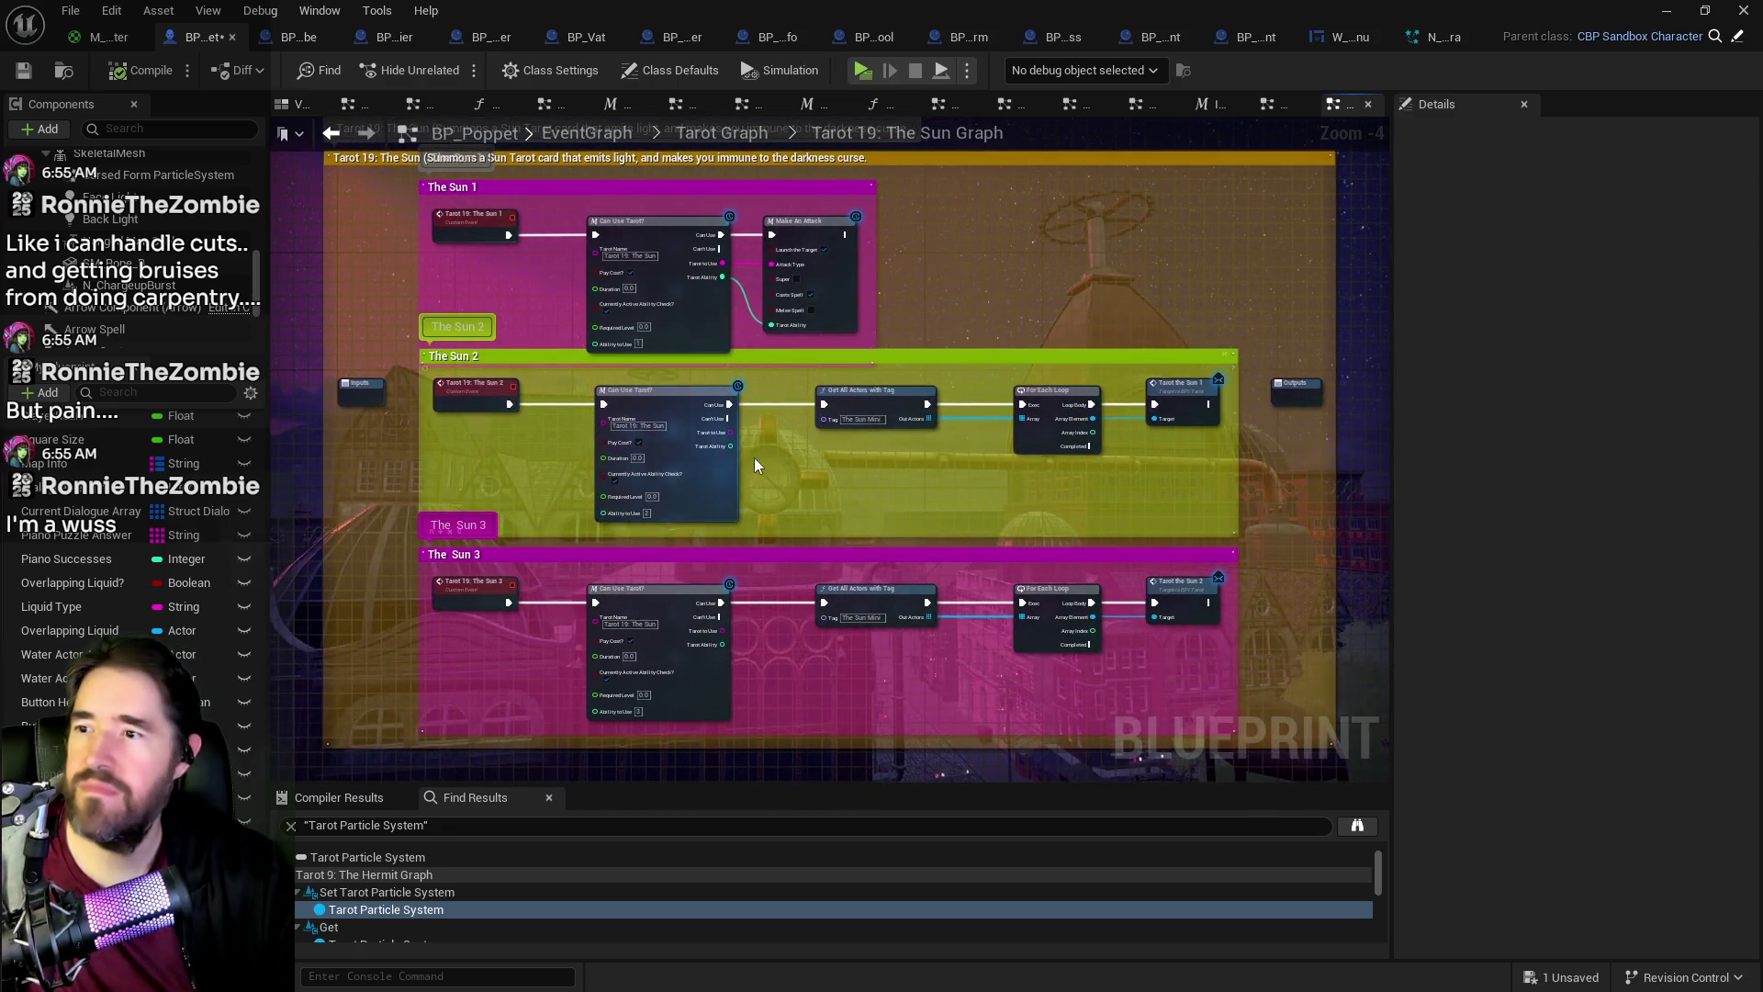
pyautogui.scroll(2, 664, 585)
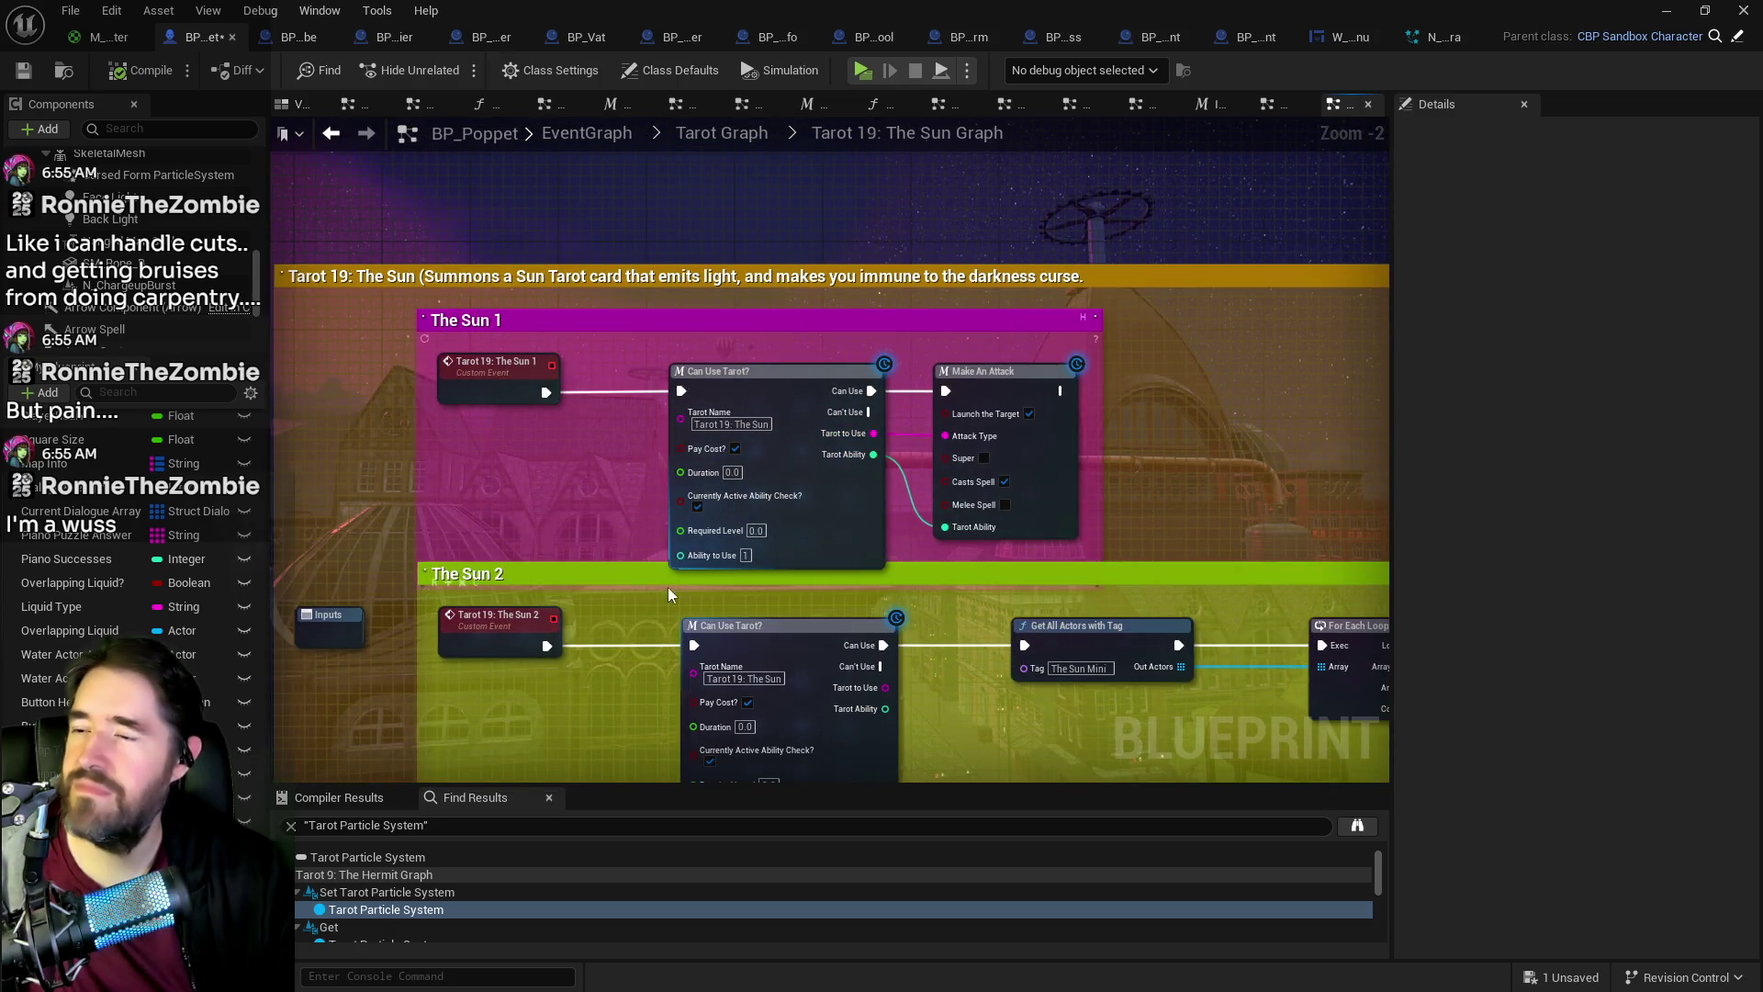
pyautogui.moveTo(664, 585); pyautogui.dragTo(771, 487)
pyautogui.moveTo(1032, 582)
pyautogui.mouseDown()
pyautogui.moveTo(797, 468)
pyautogui.moveTo(782, 401)
pyautogui.moveTo(853, 481)
pyautogui.mouseUp()
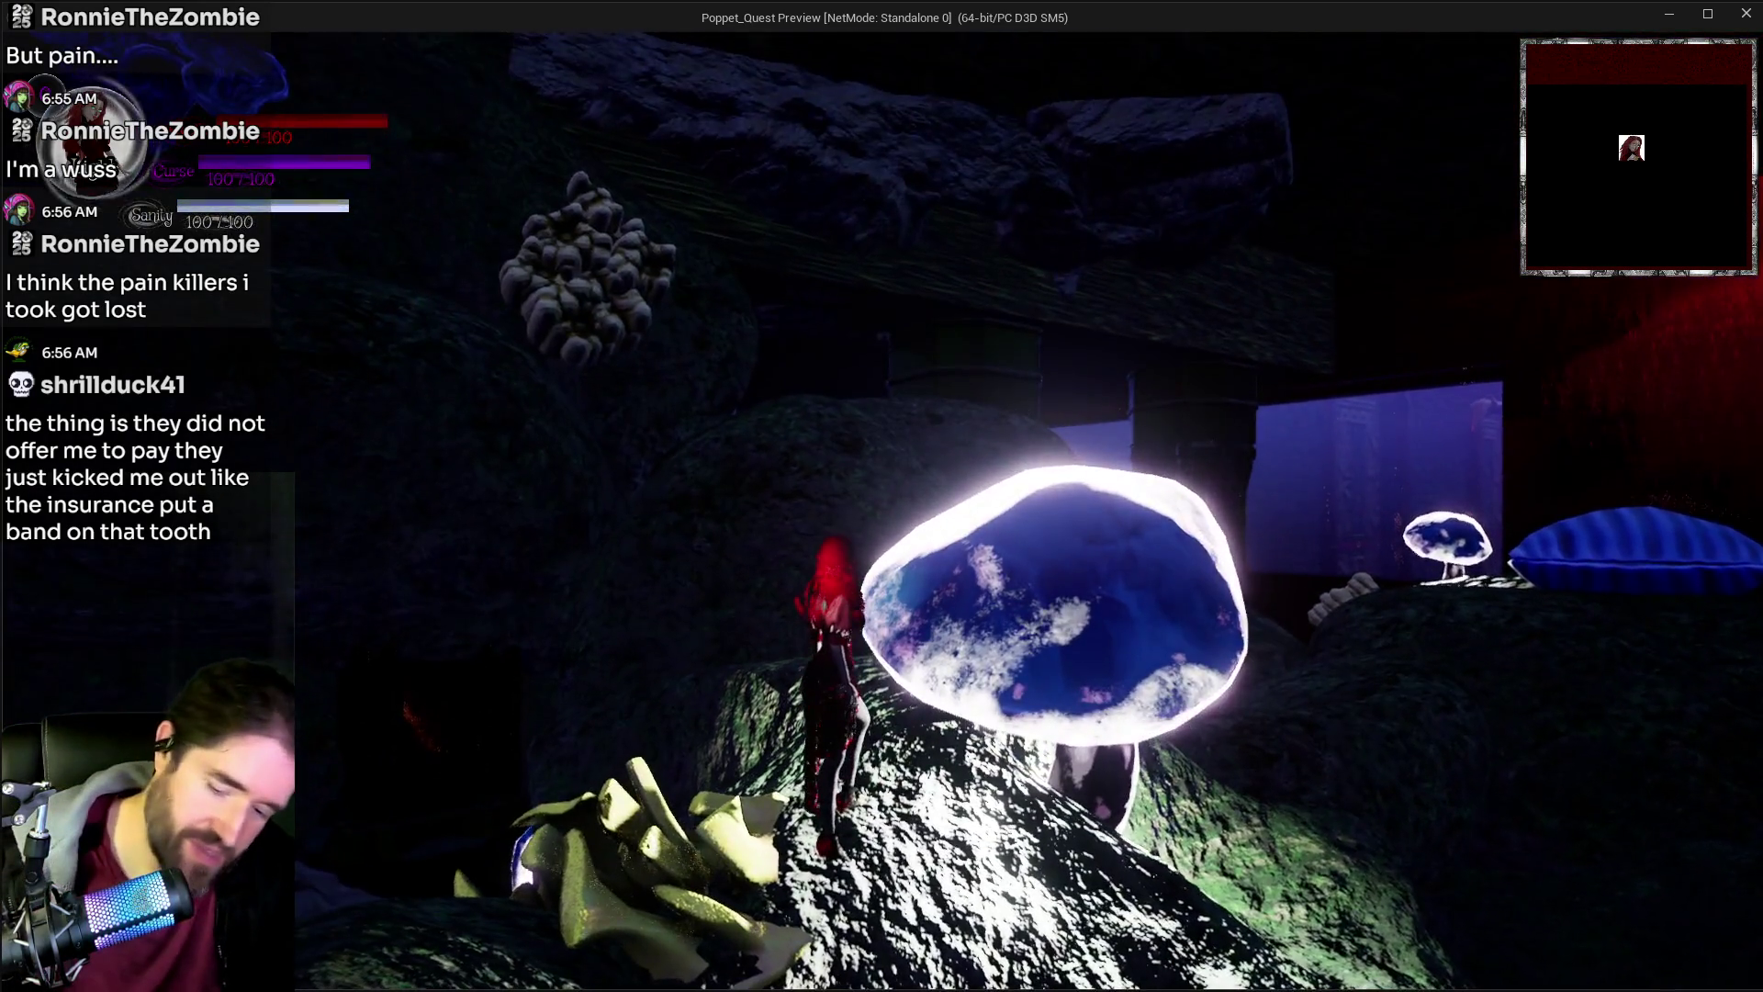
# Step: Open the inventory, then run, take off and glide across the mossy rocks
pyautogui.press('i')
pyautogui.press('i')
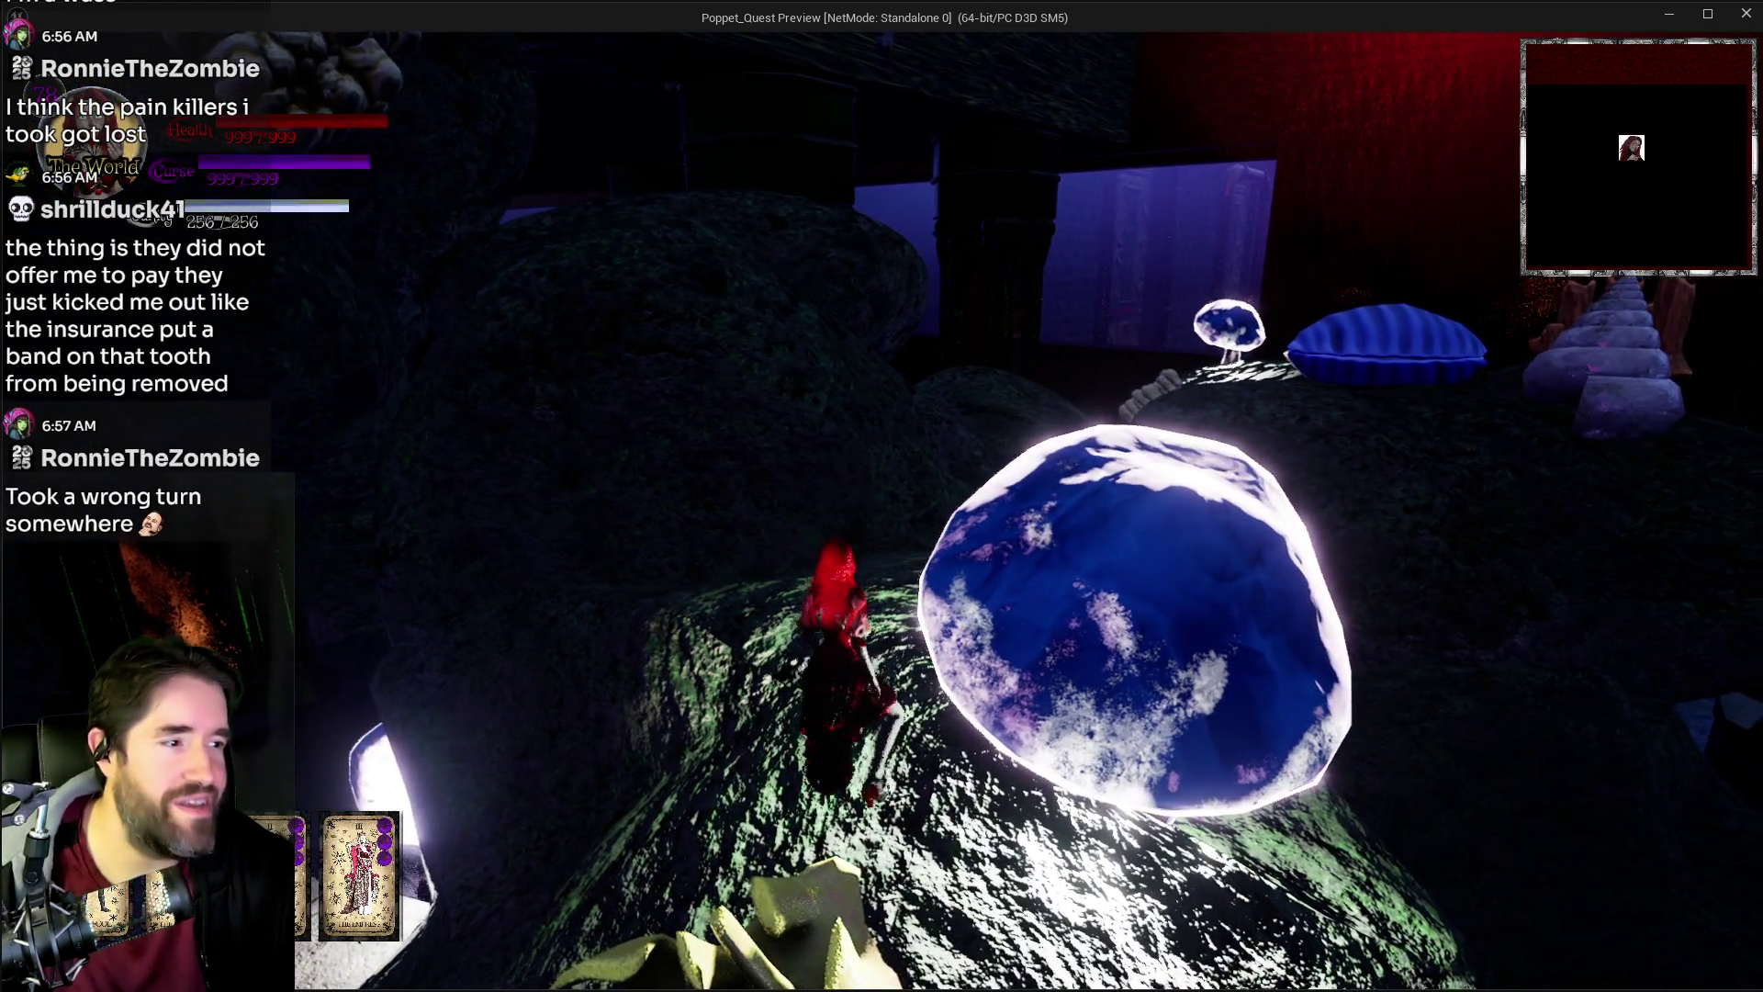
pyautogui.press('w')
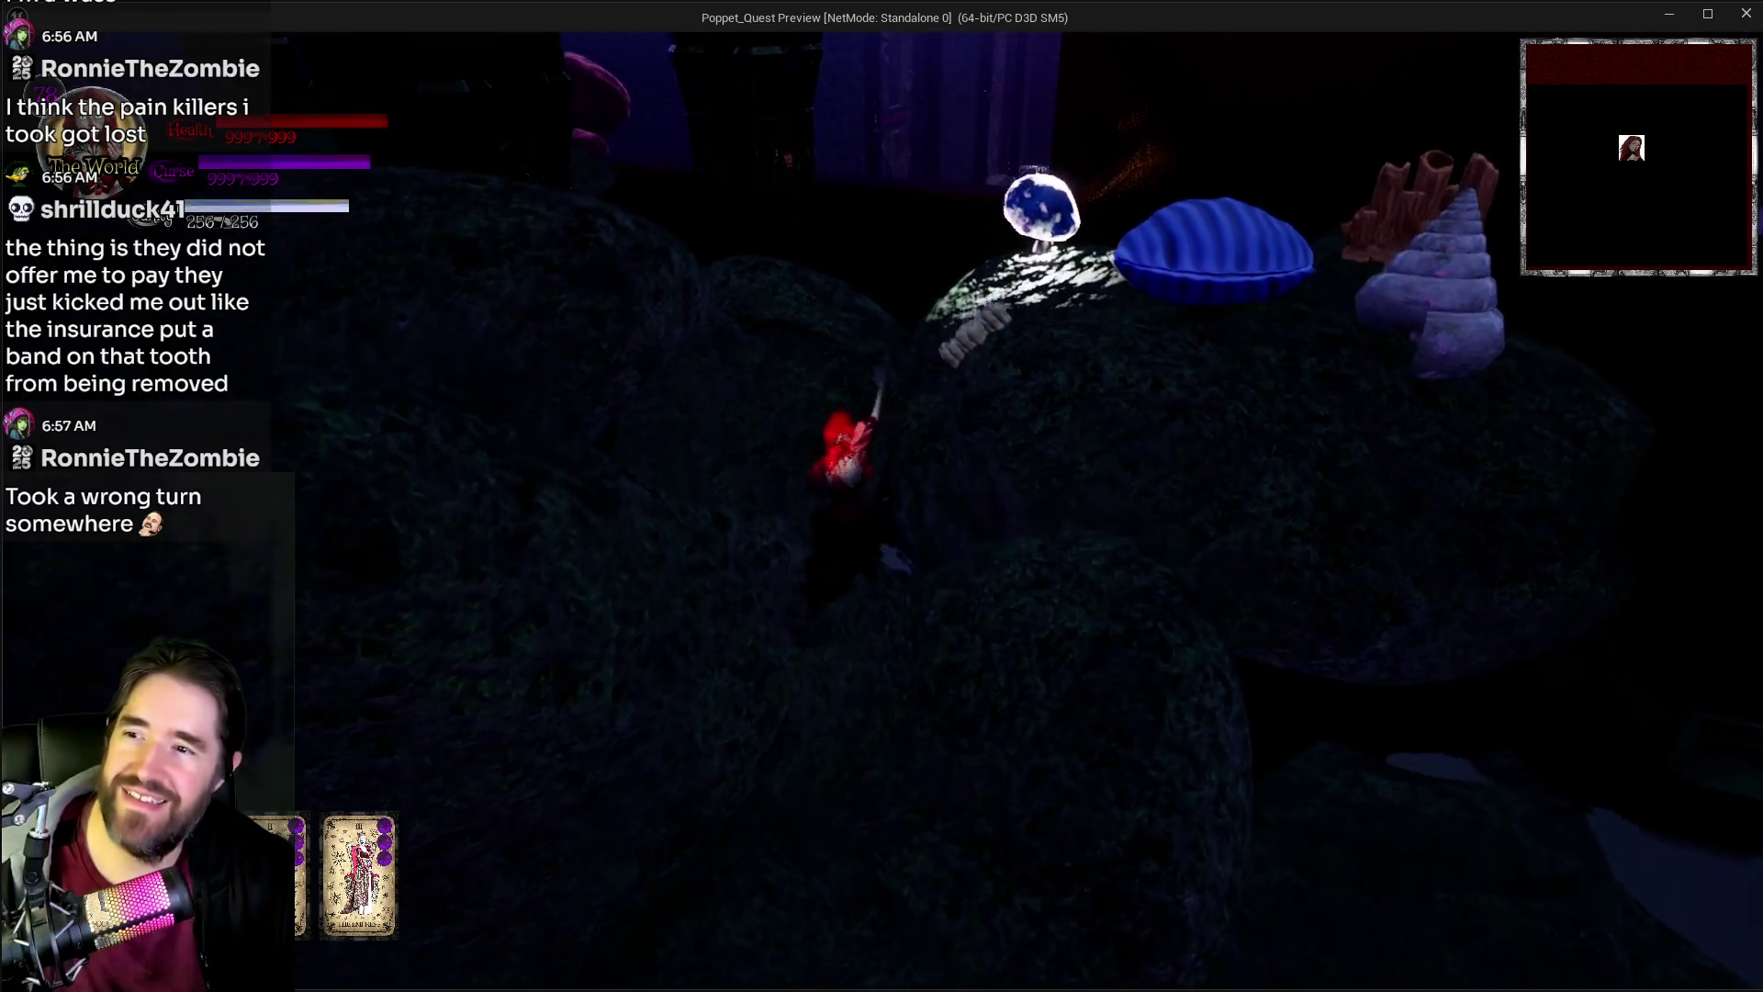
pyautogui.press('w')
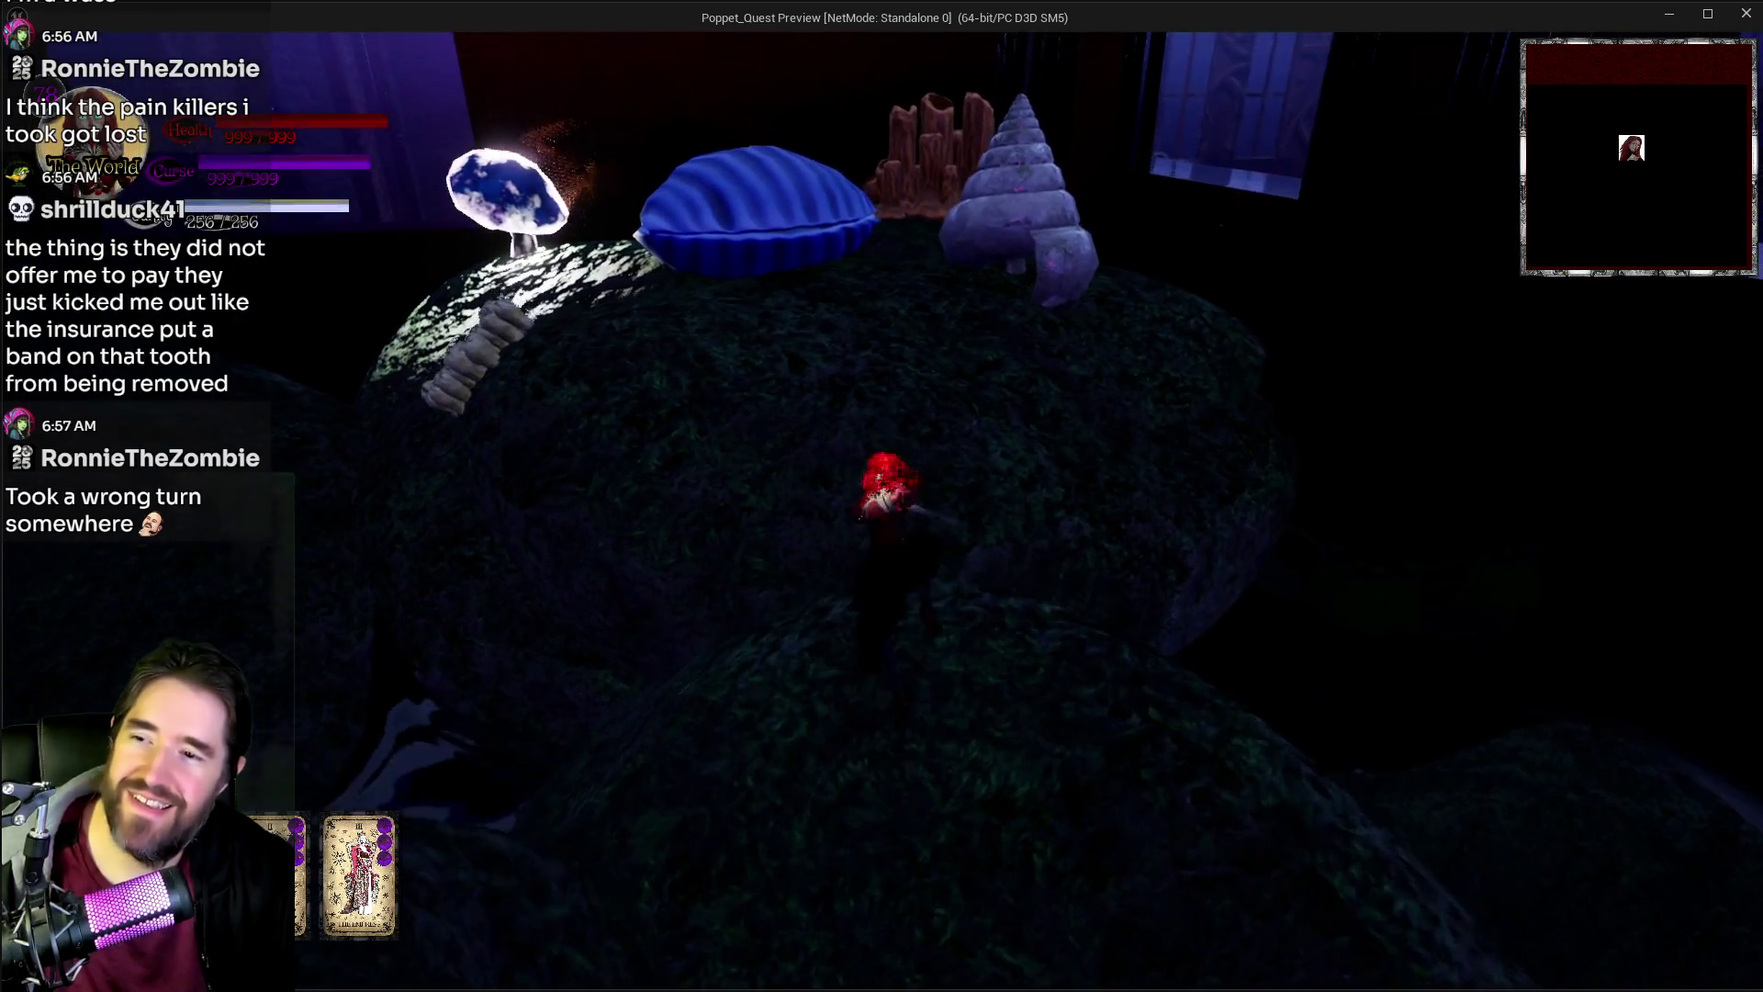
pyautogui.press('space')
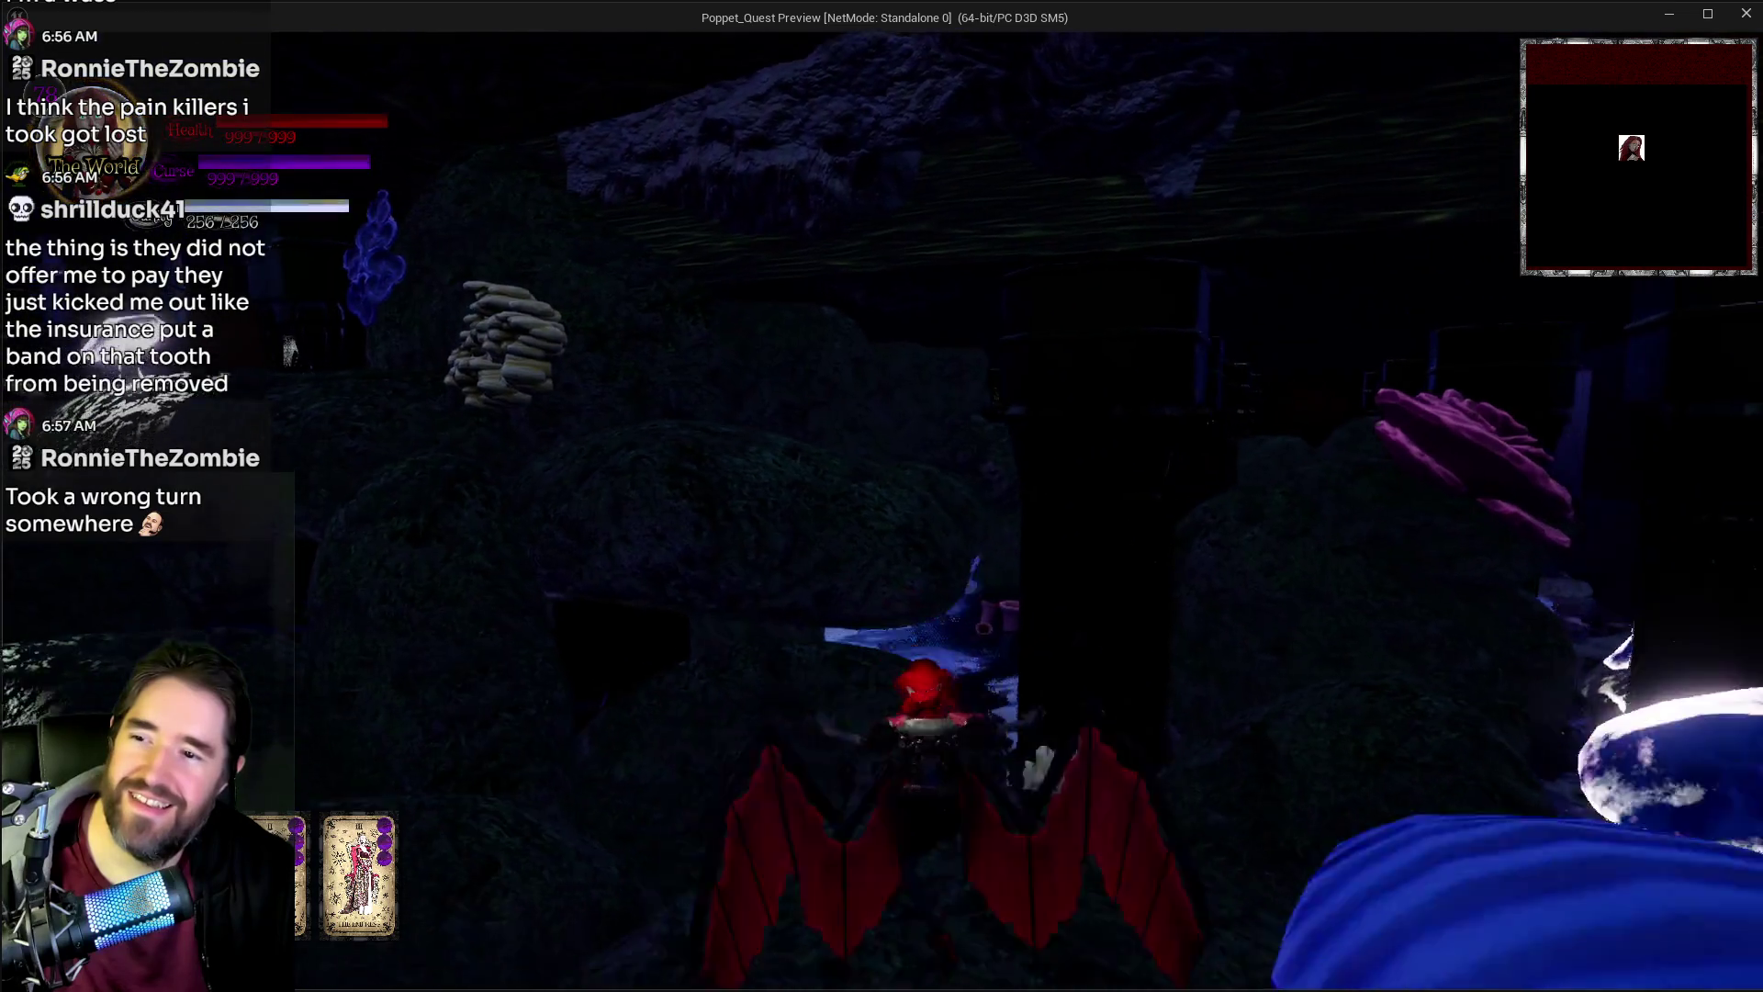
pyautogui.press('w')
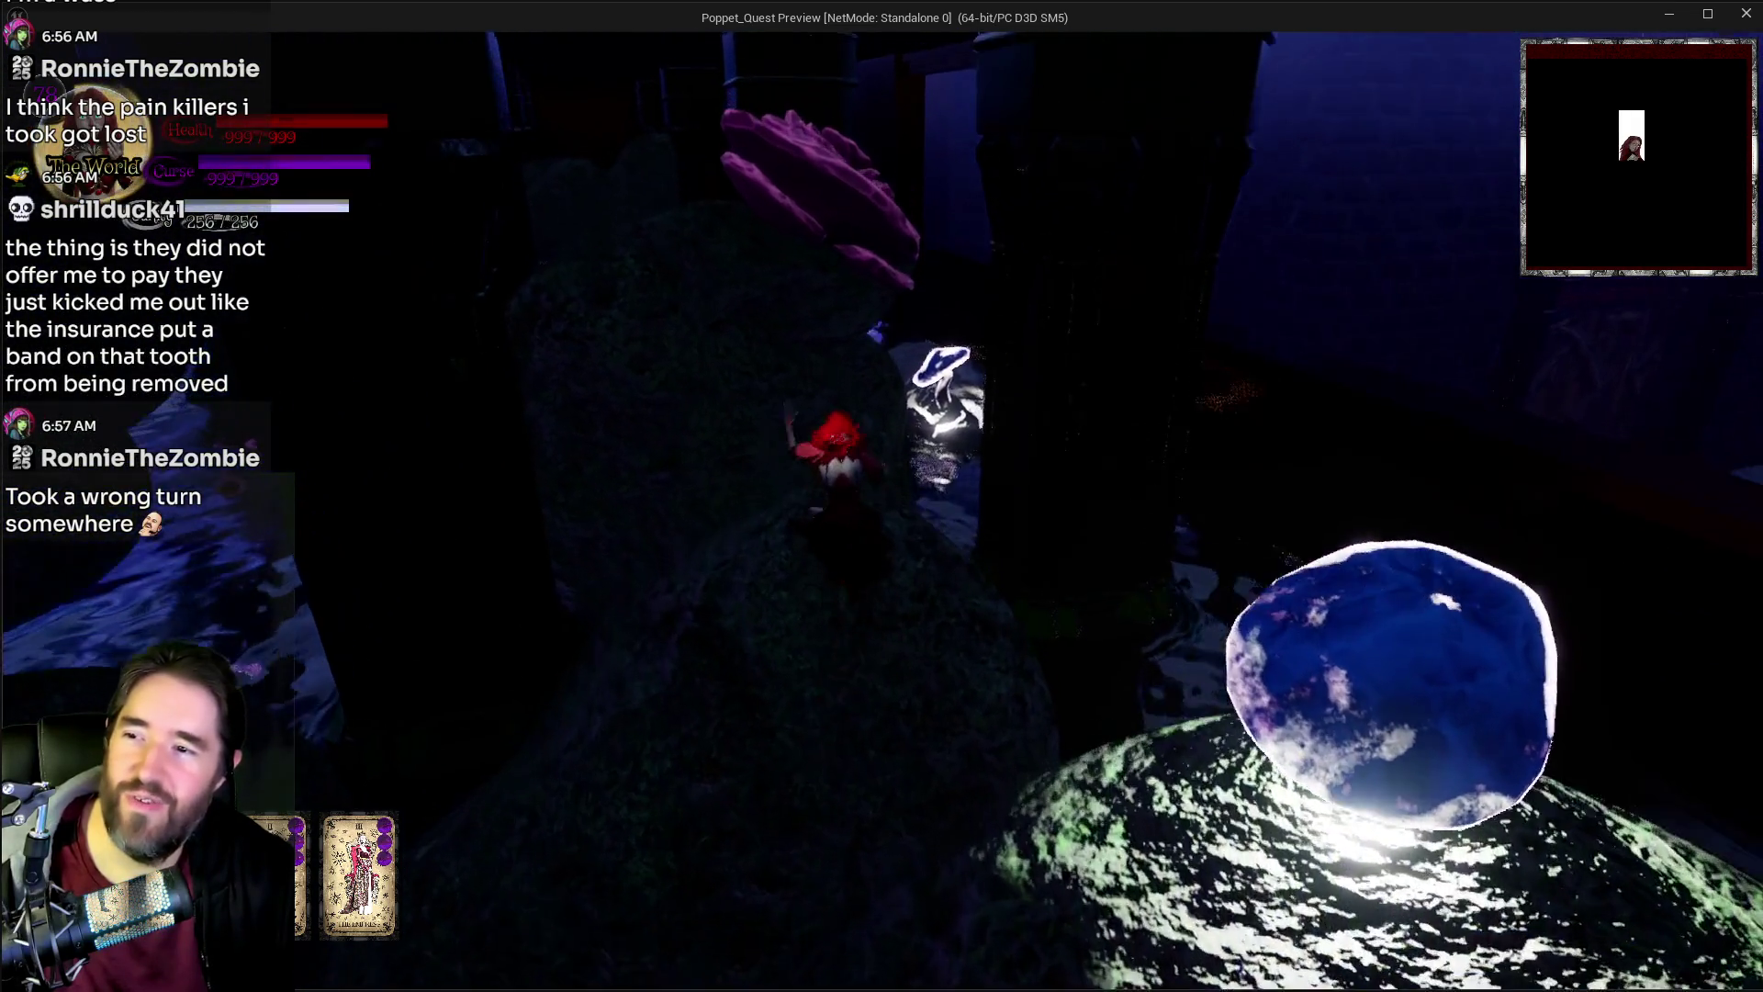
pyautogui.press('space')
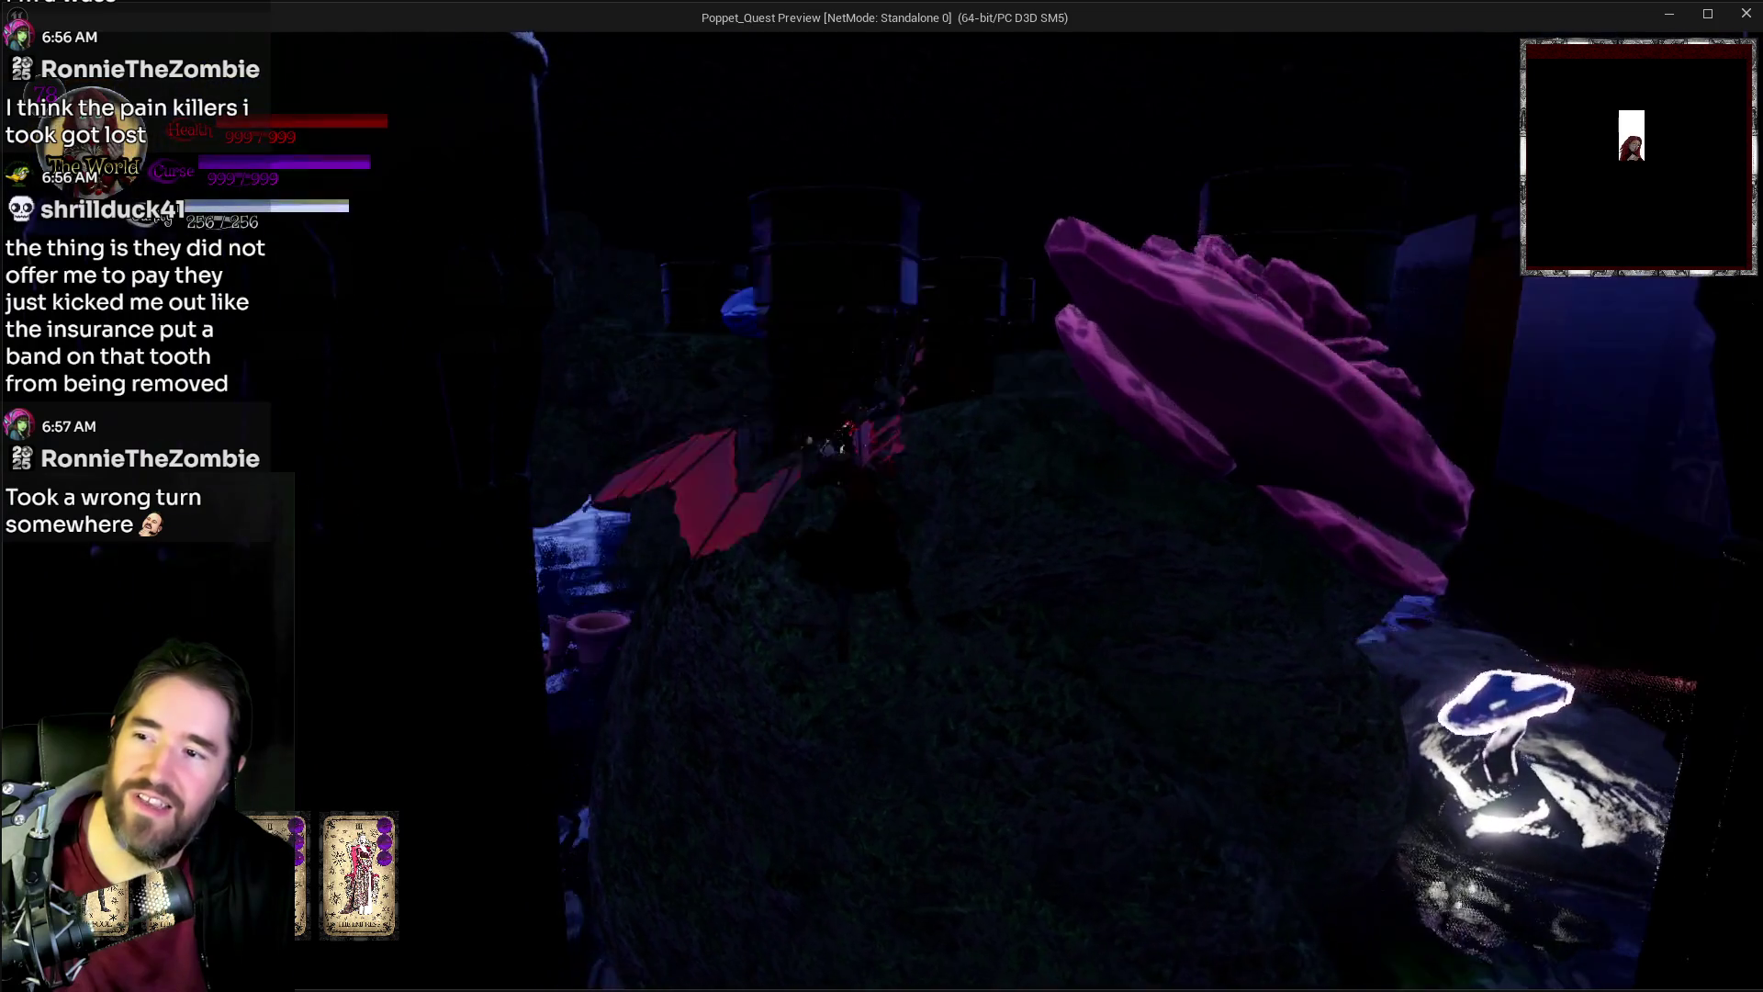
pyautogui.press('w')
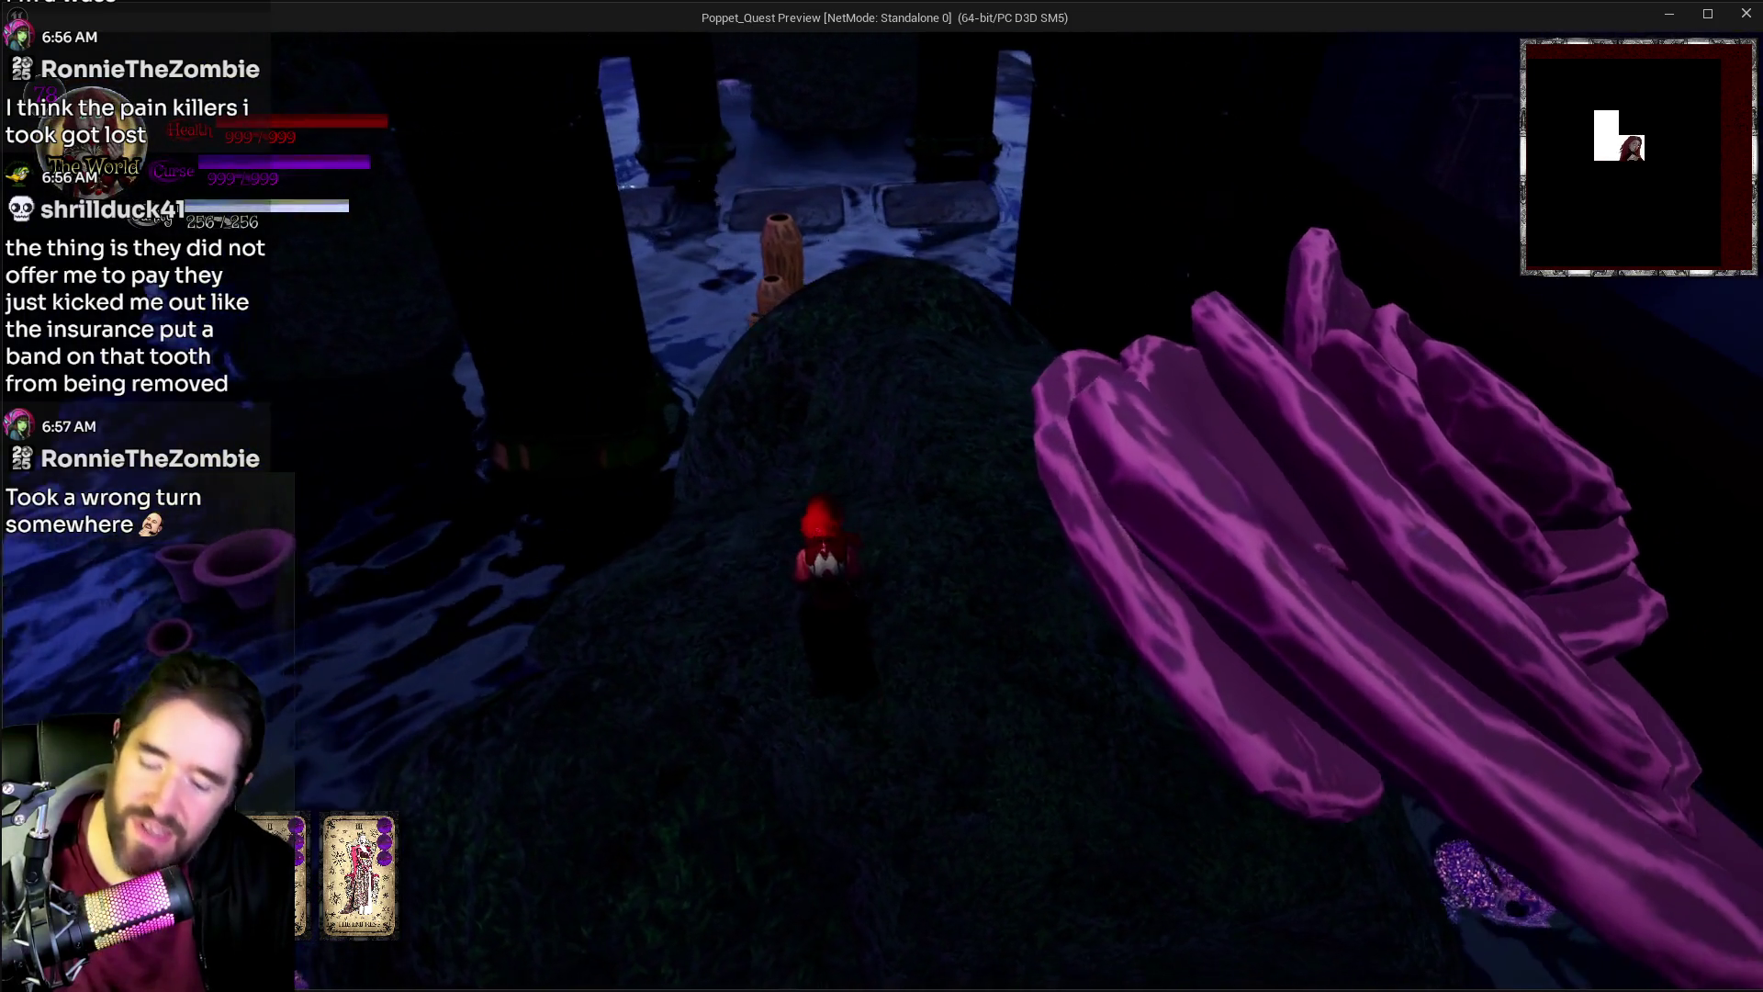
# Step: Equip Tarot 19: The Sun from the tarot card menu
pyautogui.press('Tab')
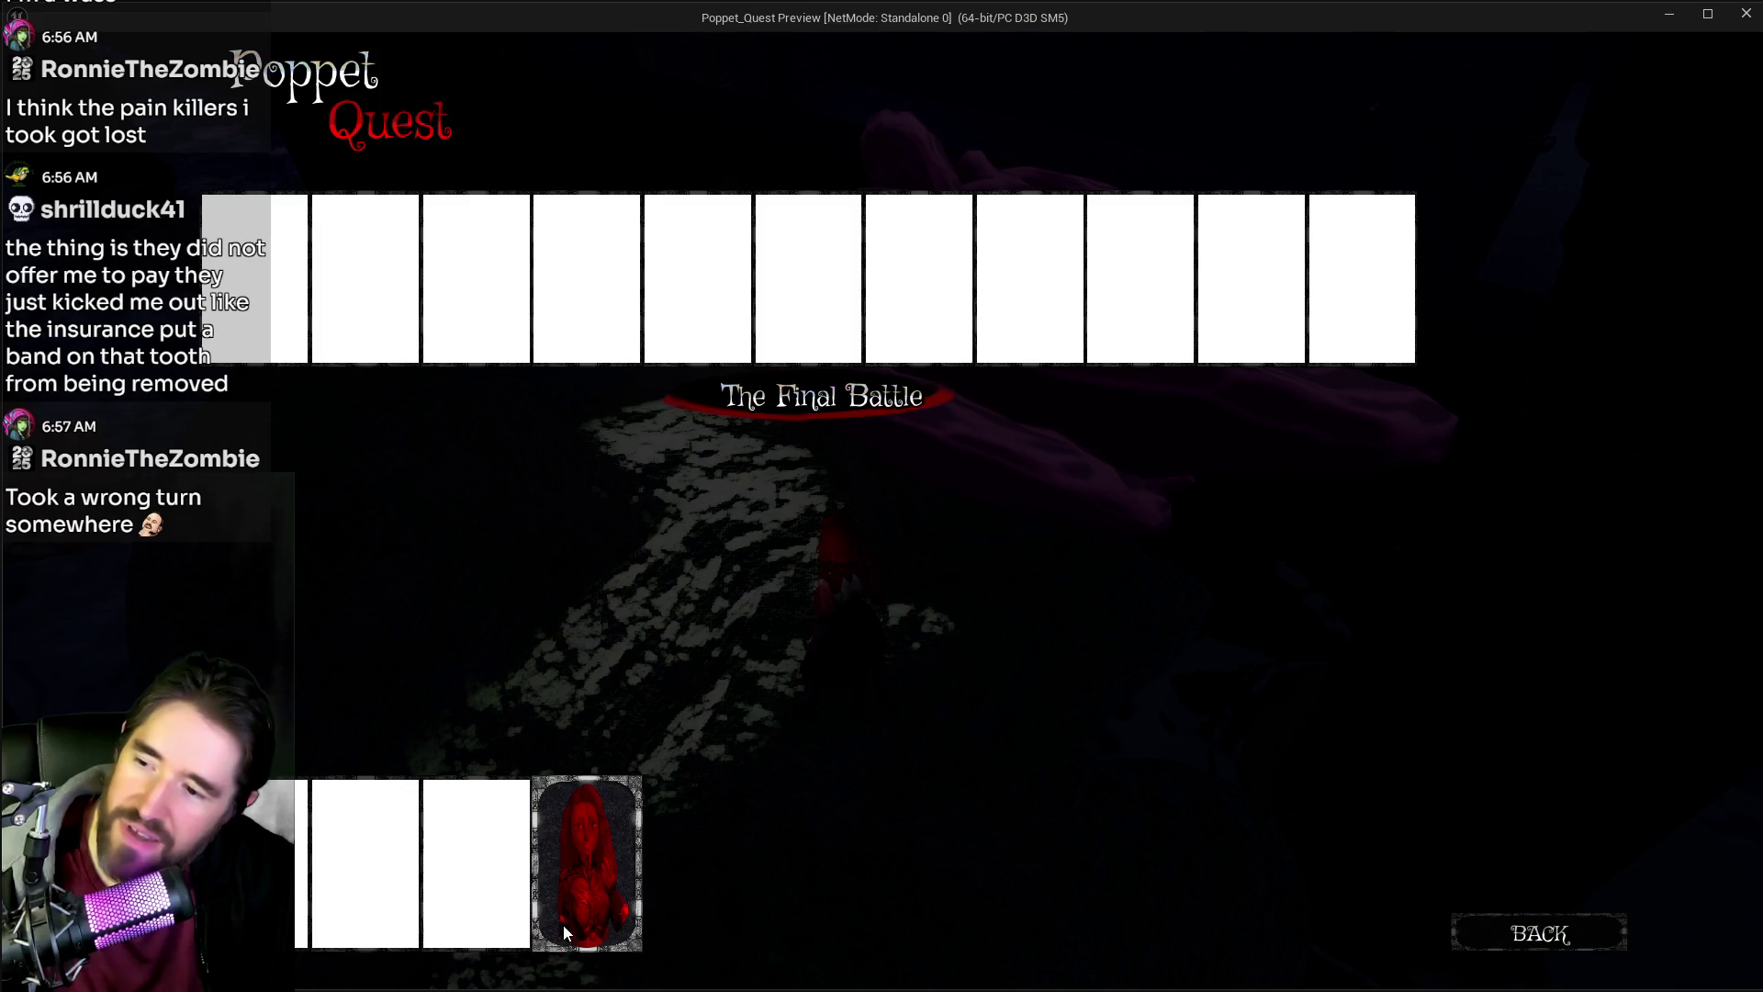
pyautogui.click(1473, 933)
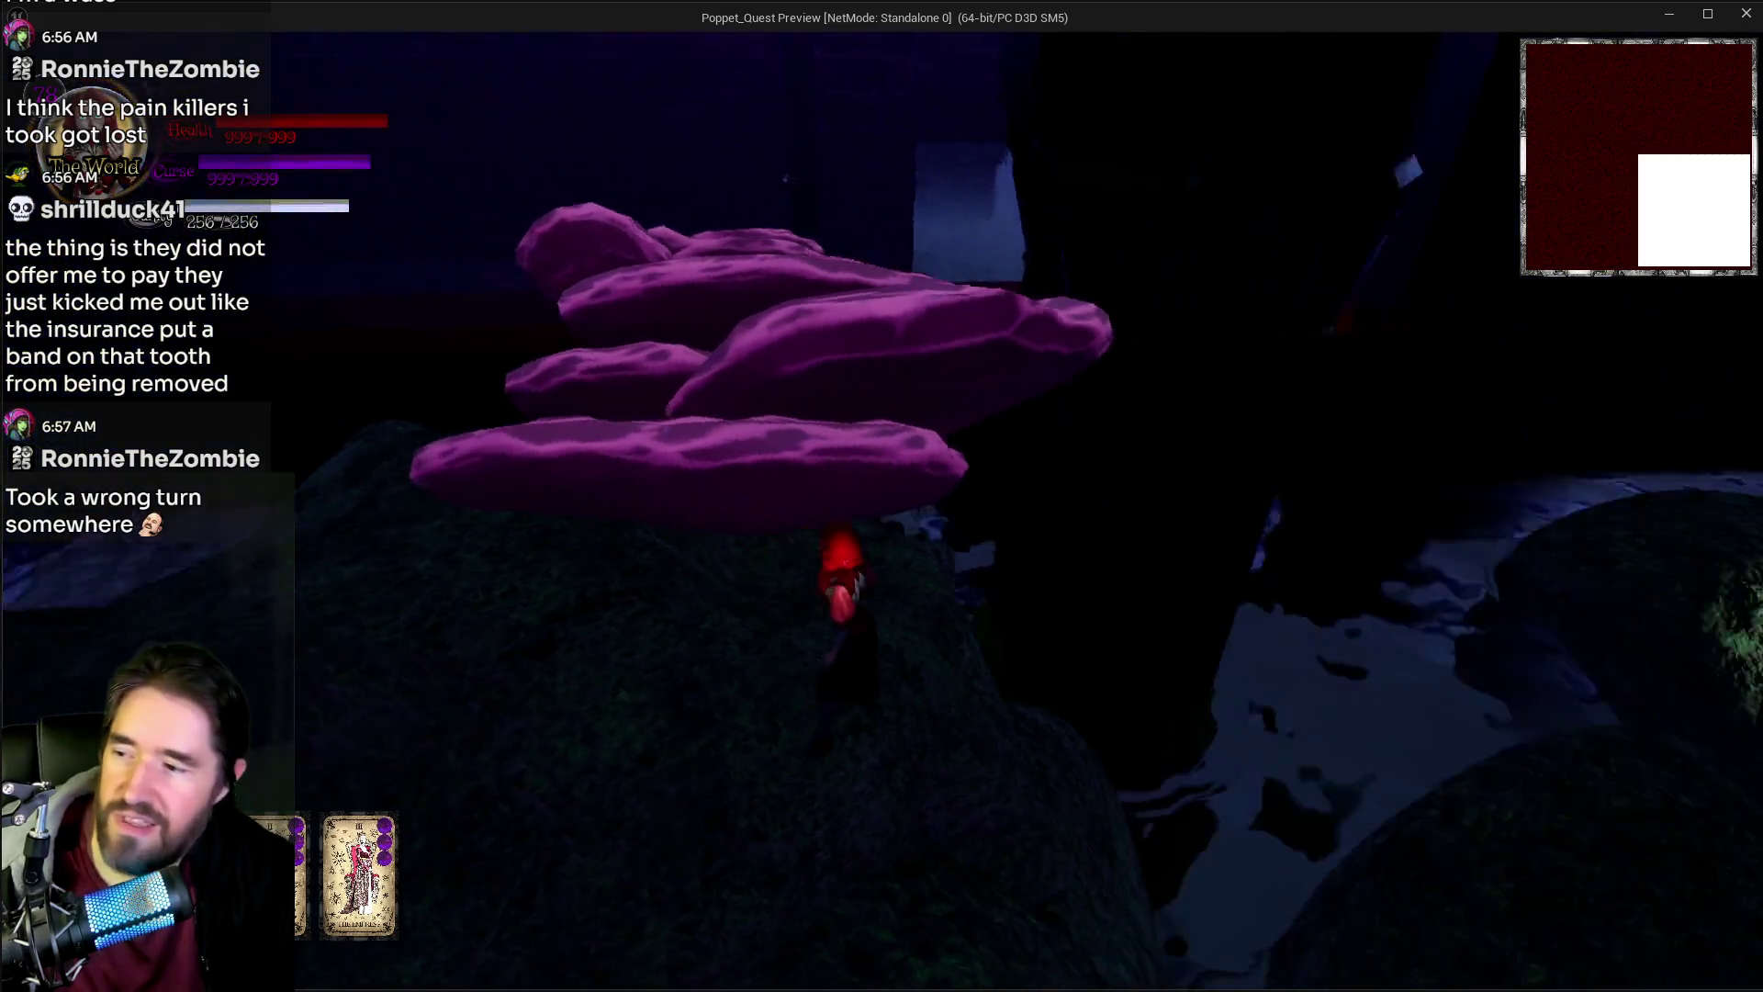
pyautogui.press('Tab')
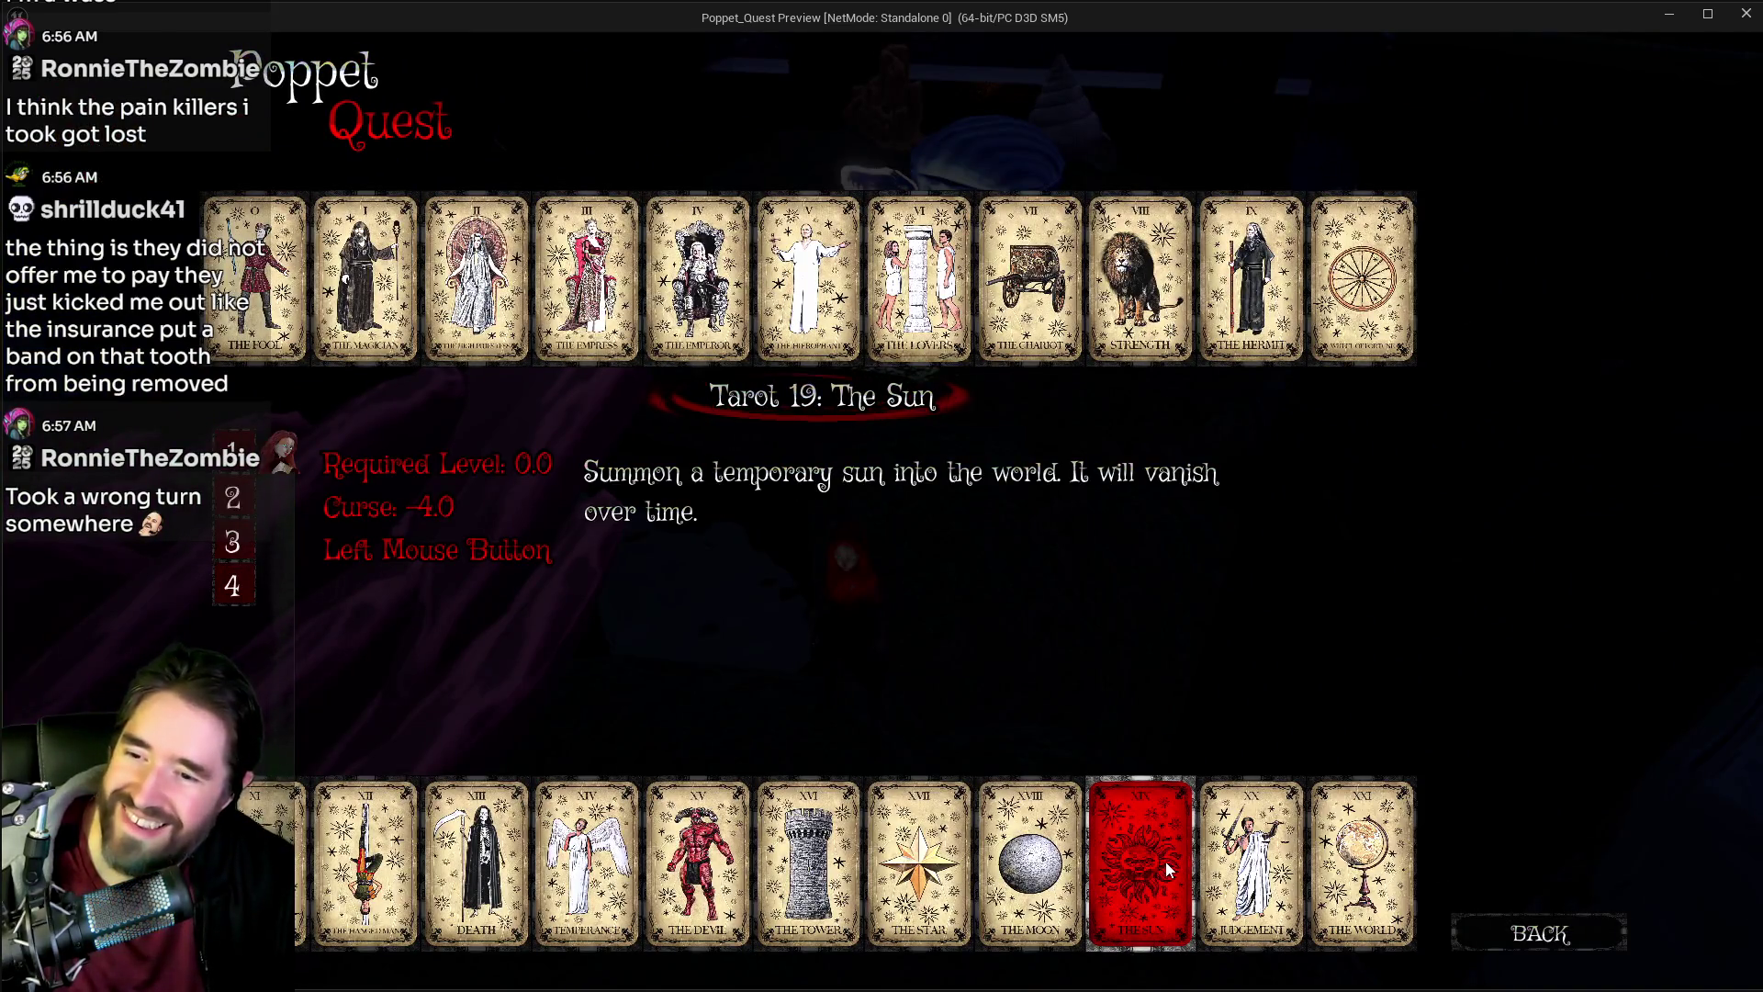
pyautogui.click(1165, 861)
# Step: Run past the pillars, purple cloth and glowing fountain into the darker area
pyautogui.press('w')
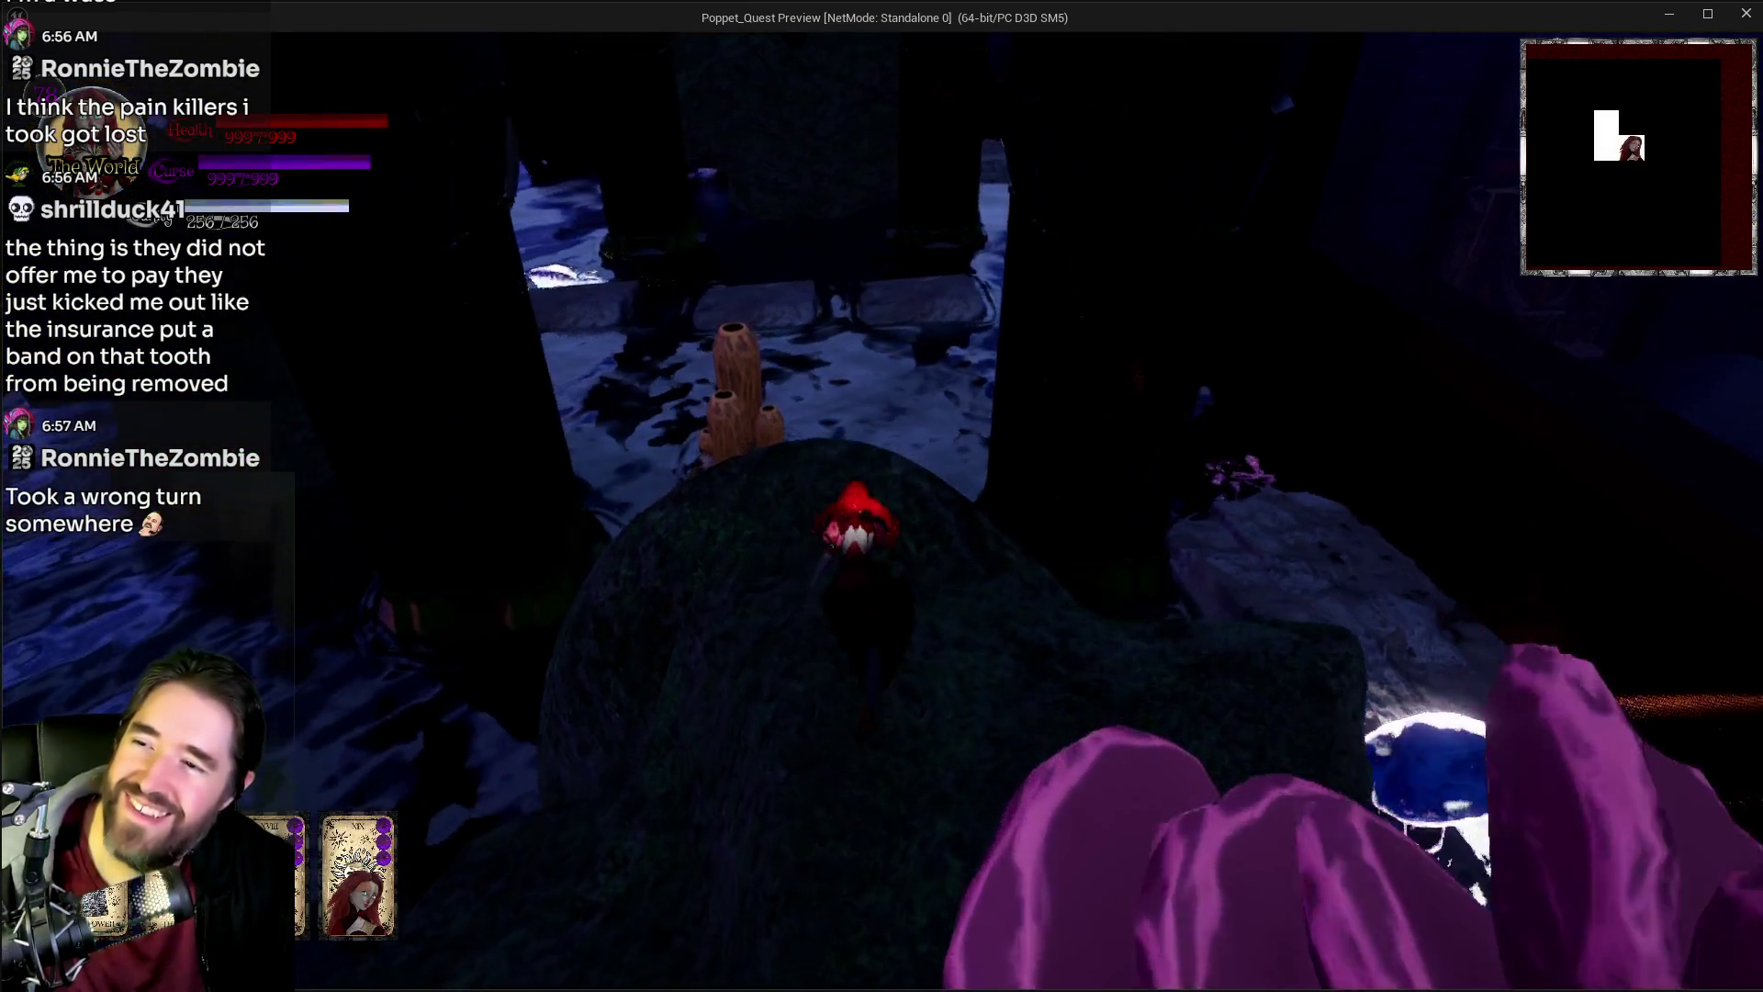
pyautogui.press('w')
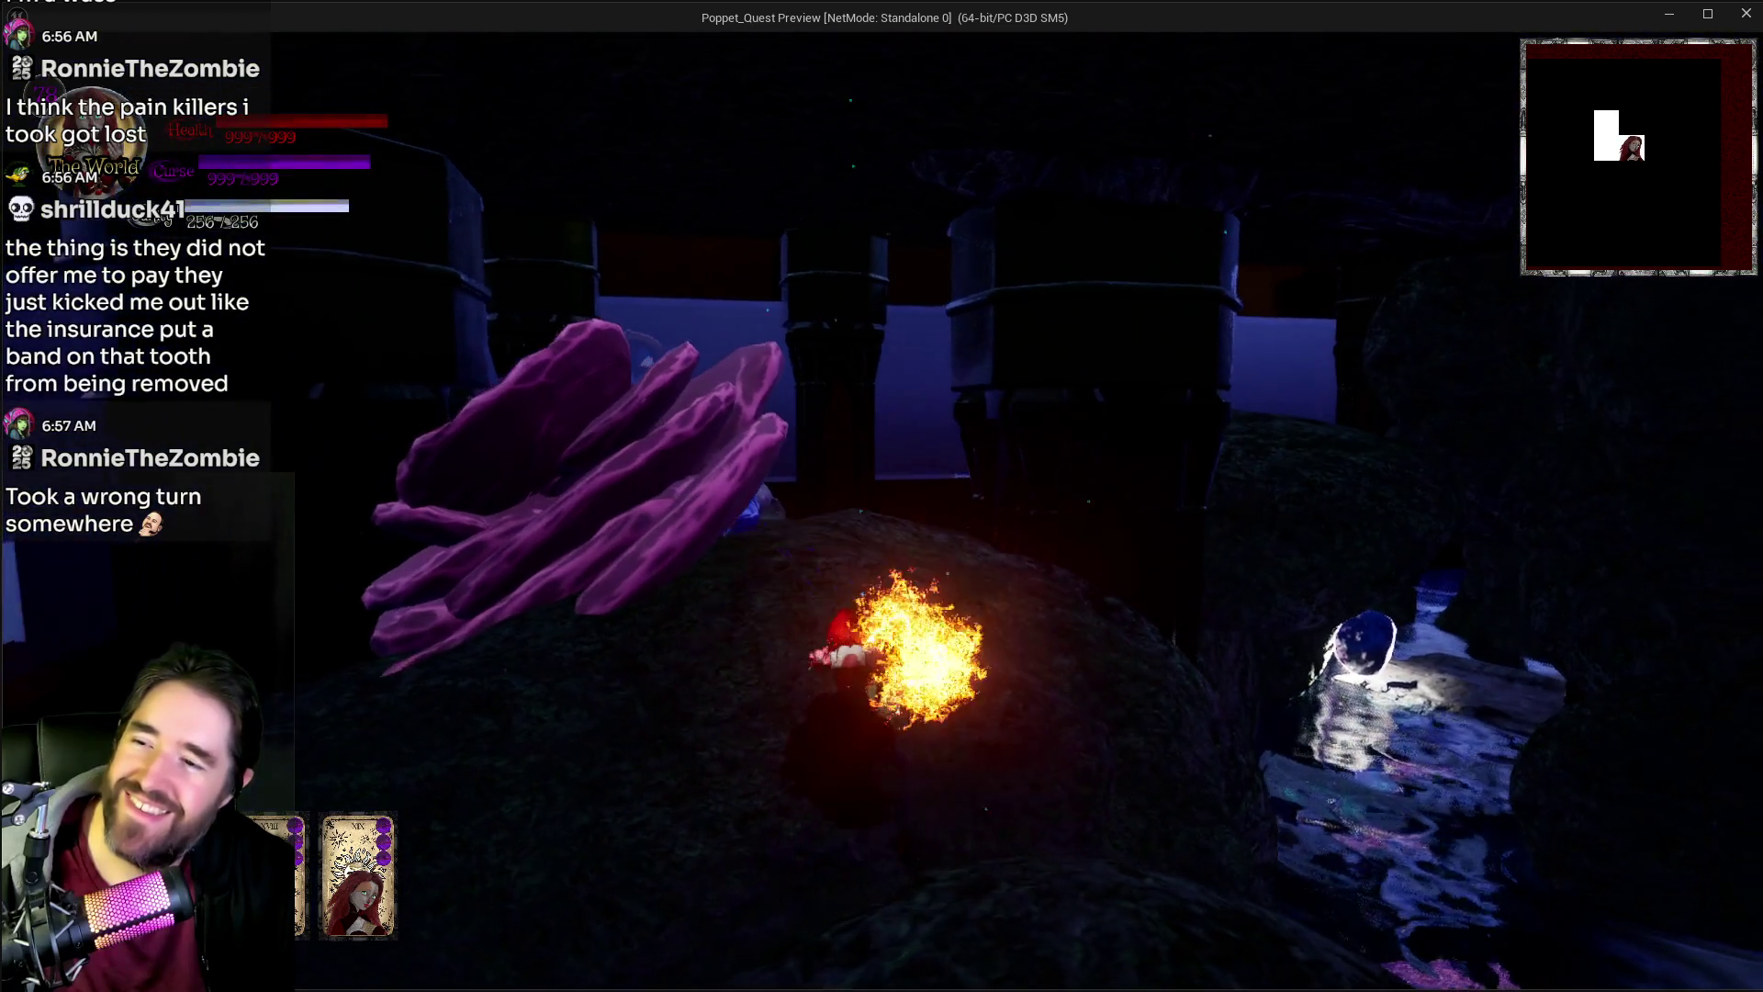
pyautogui.press('w')
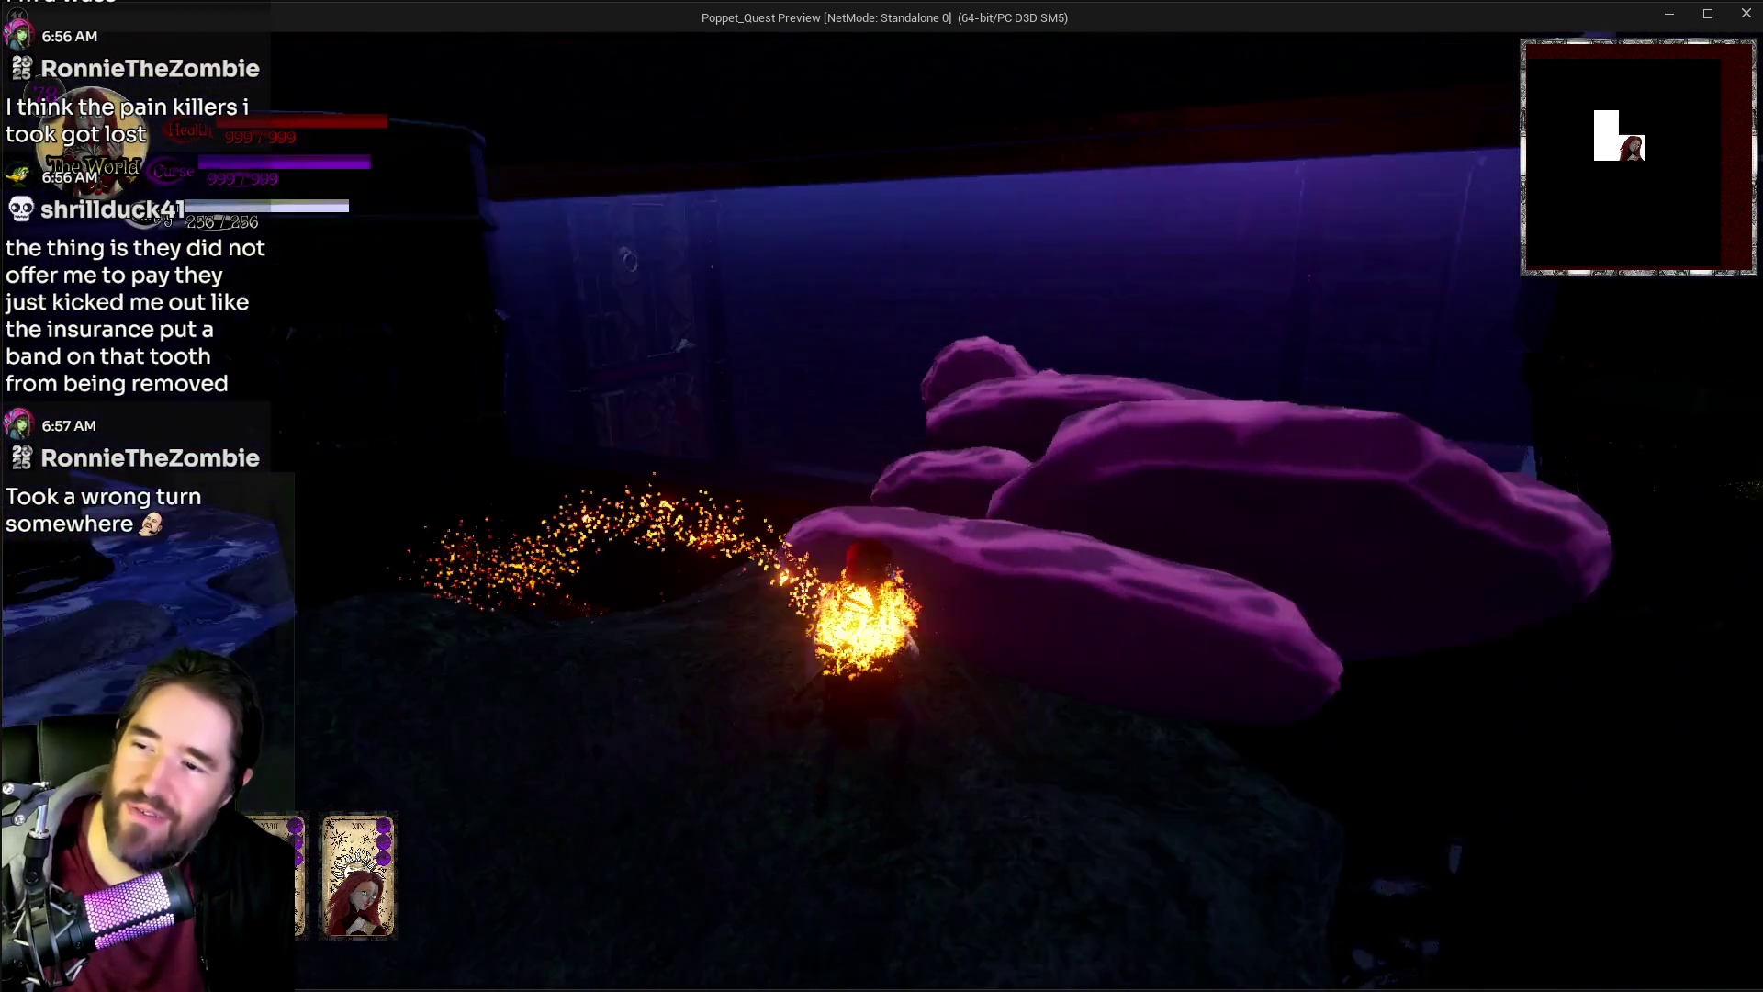
pyautogui.press('w')
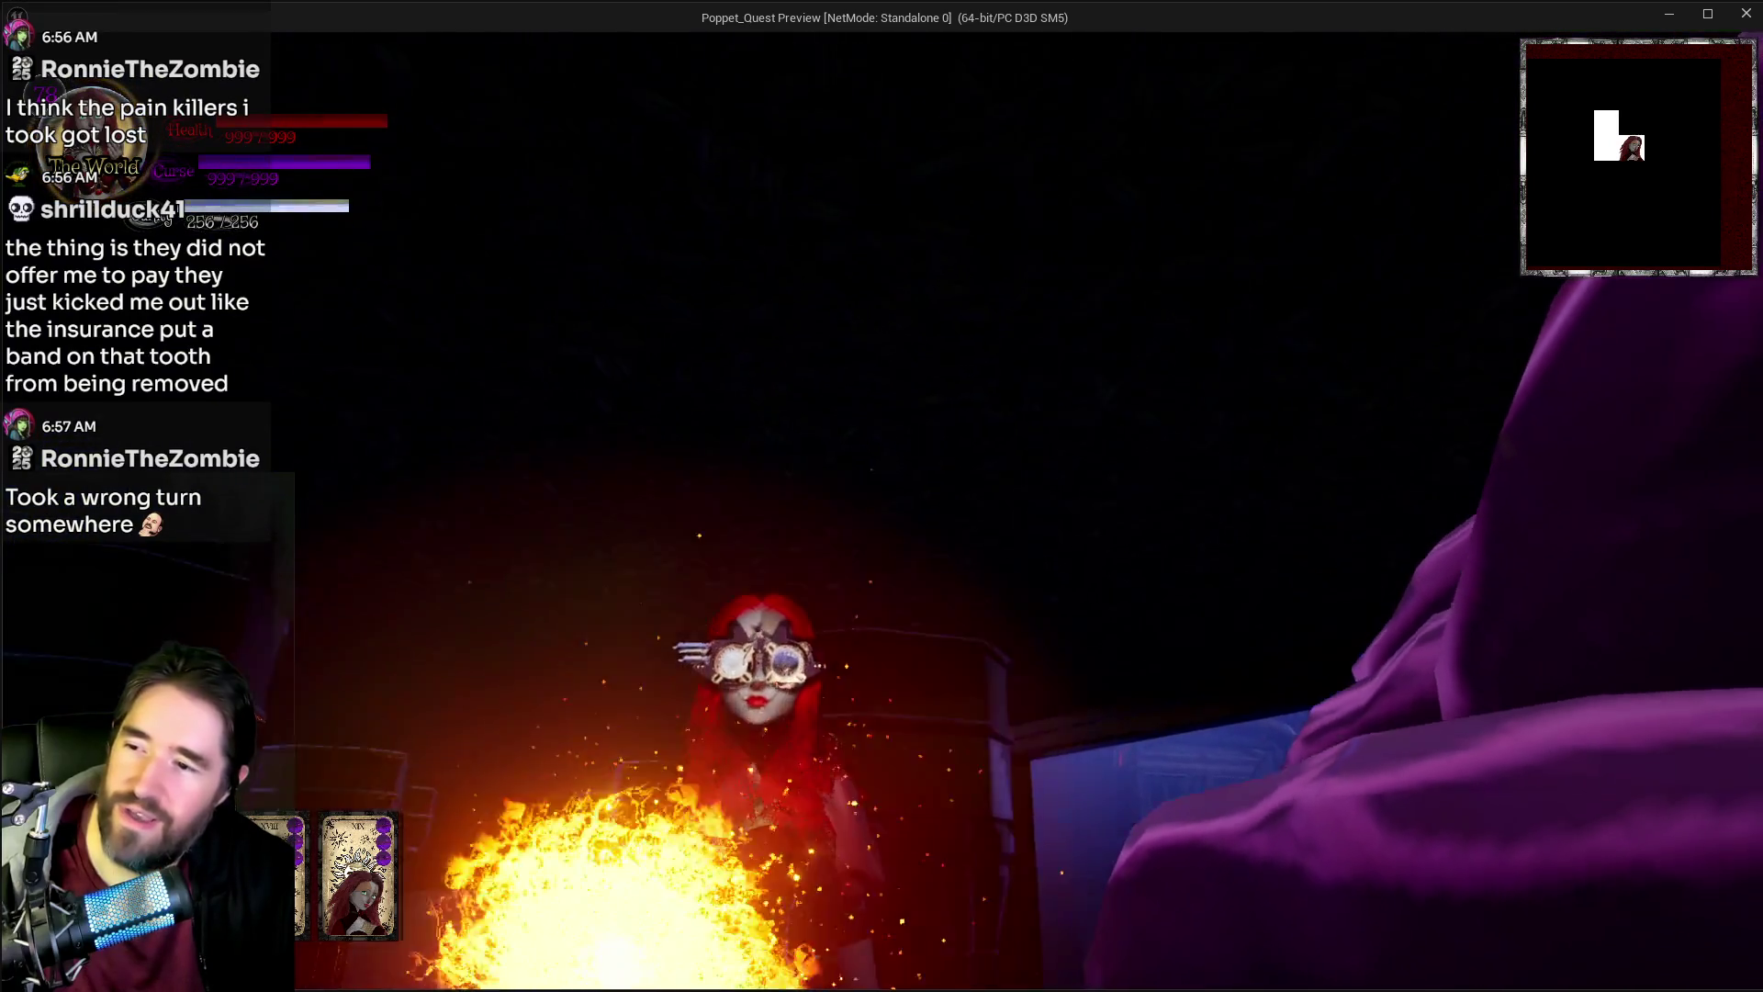
pyautogui.press('w')
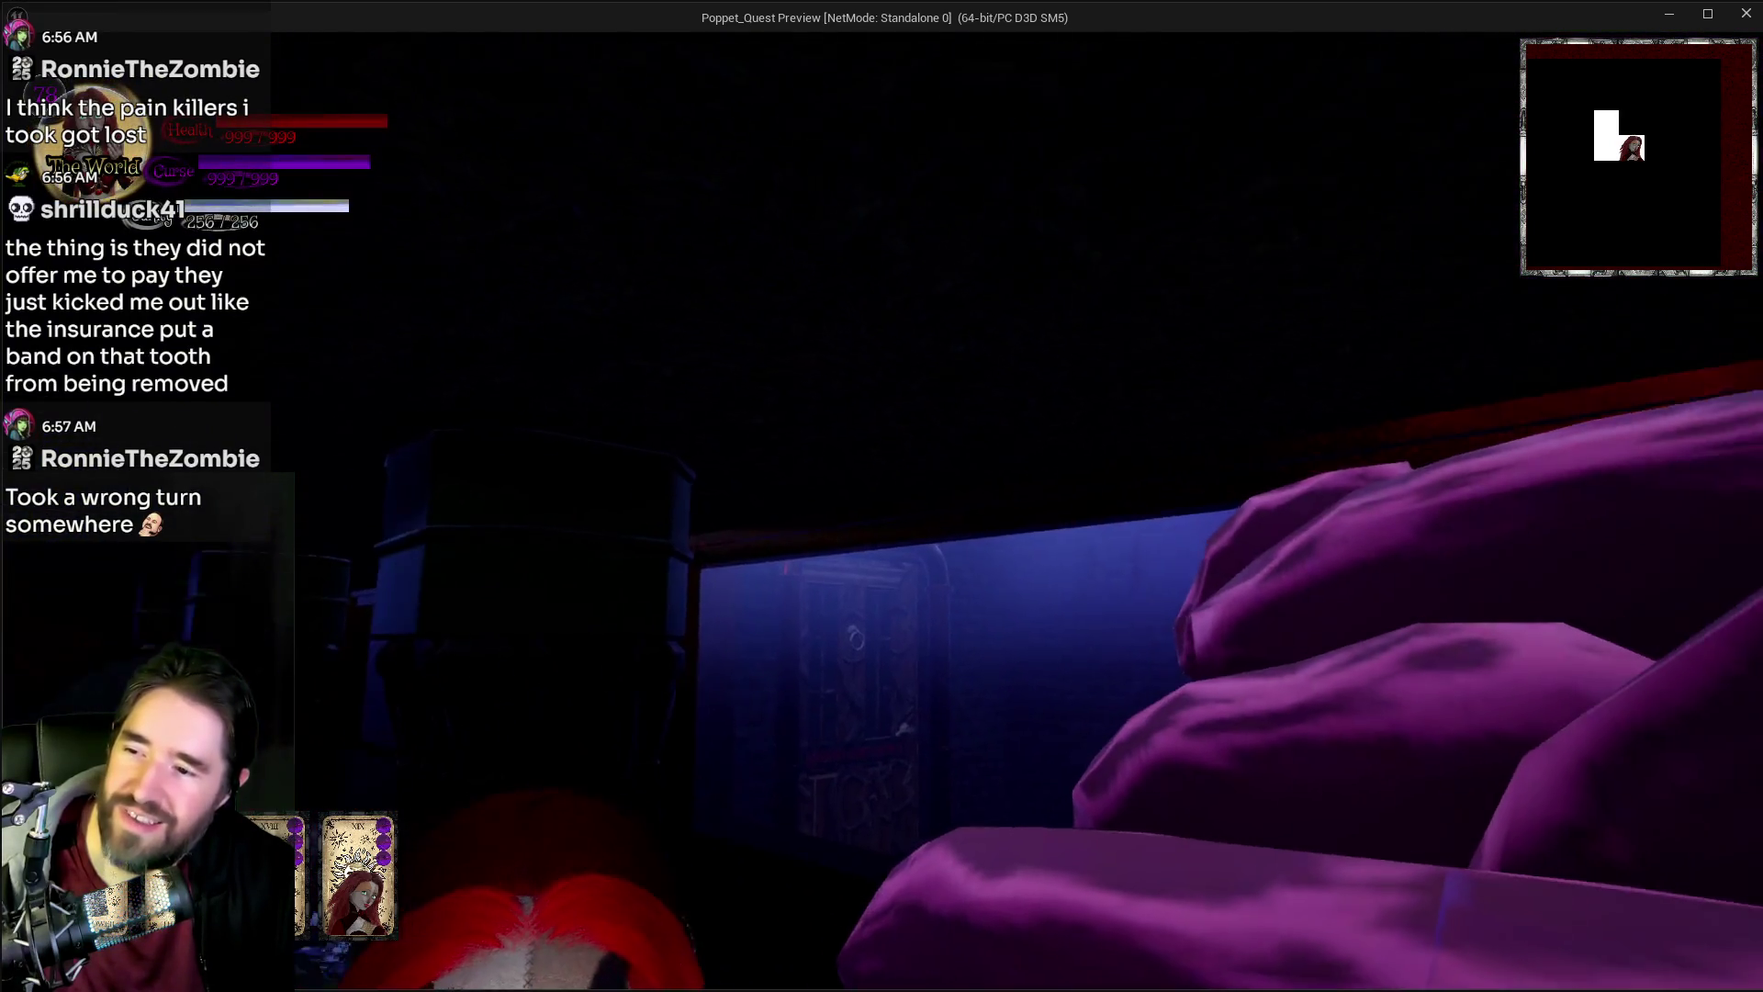
pyautogui.press('w')
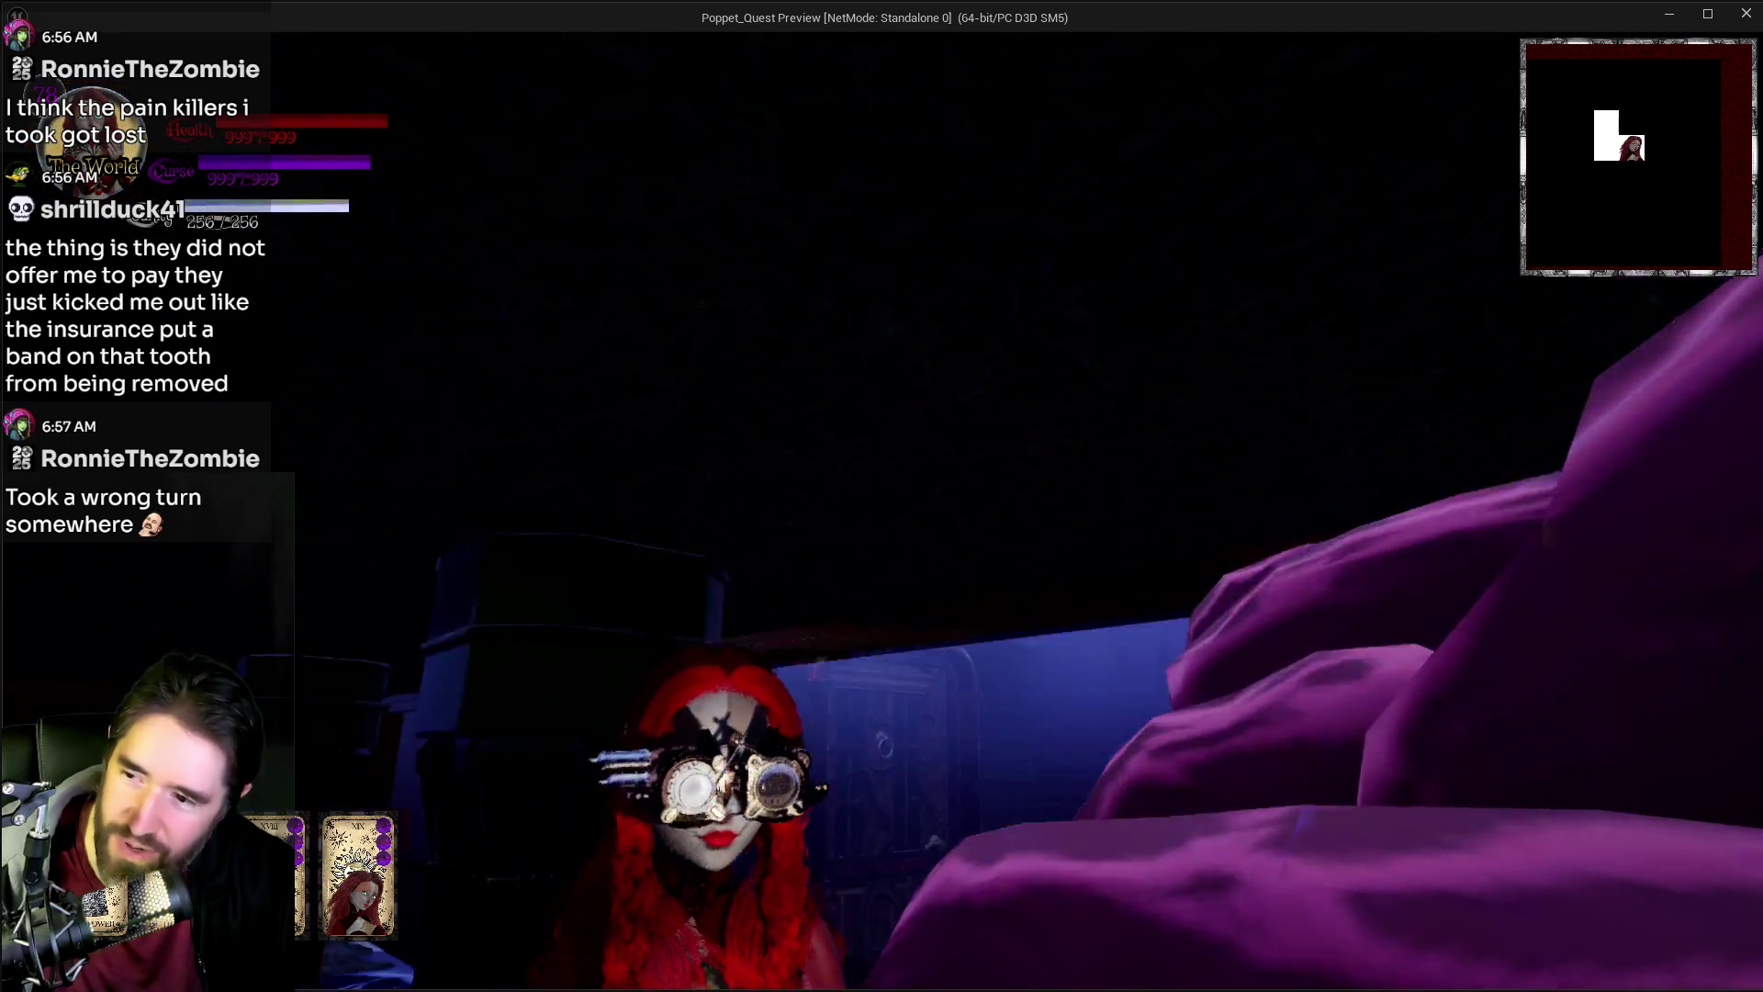
pyautogui.press('w')
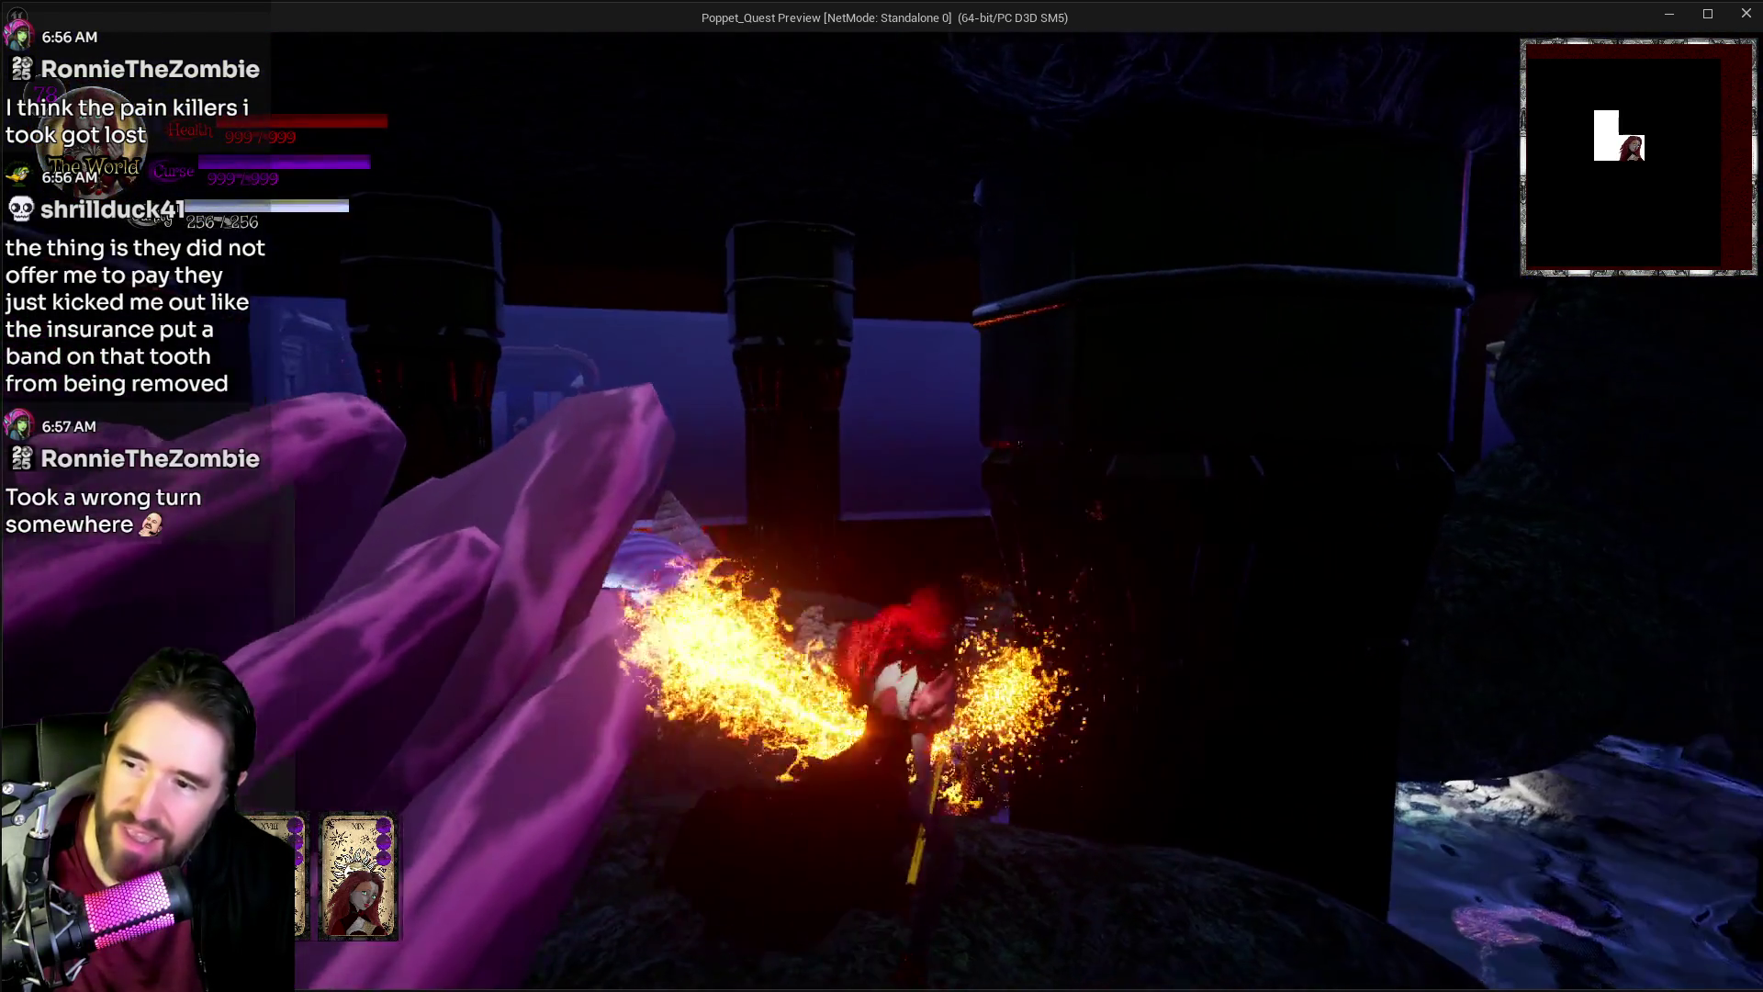
pyautogui.press('w')
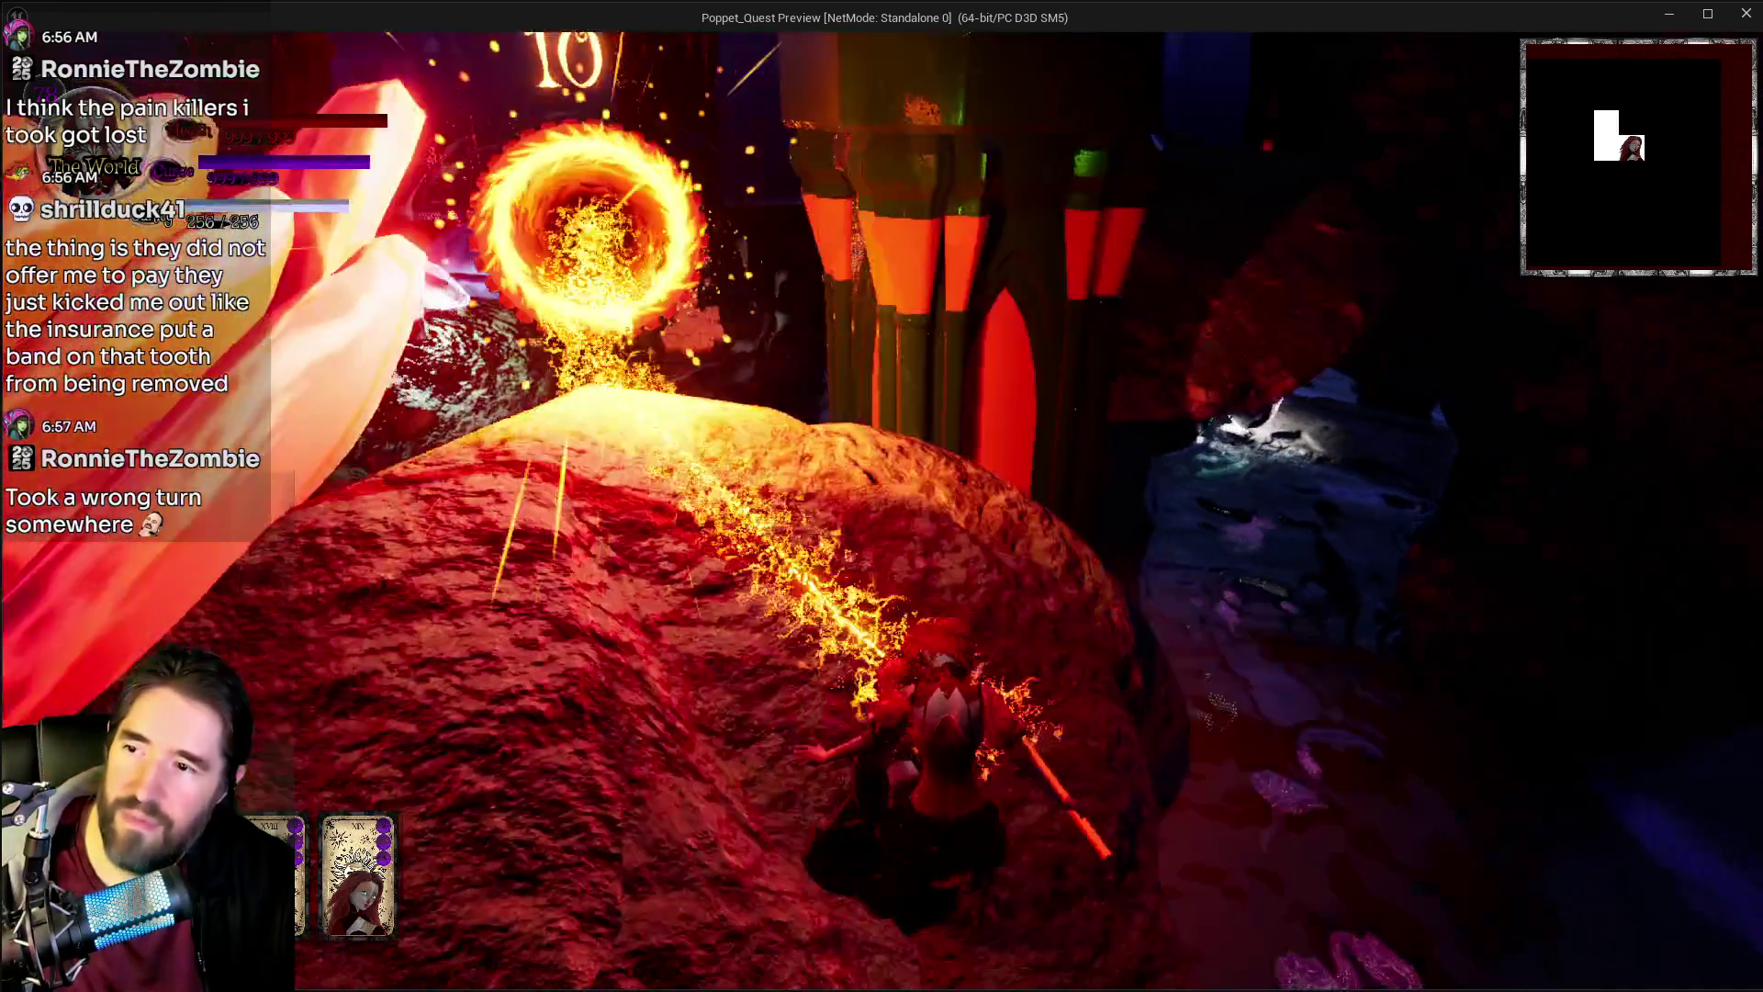
pyautogui.press('w')
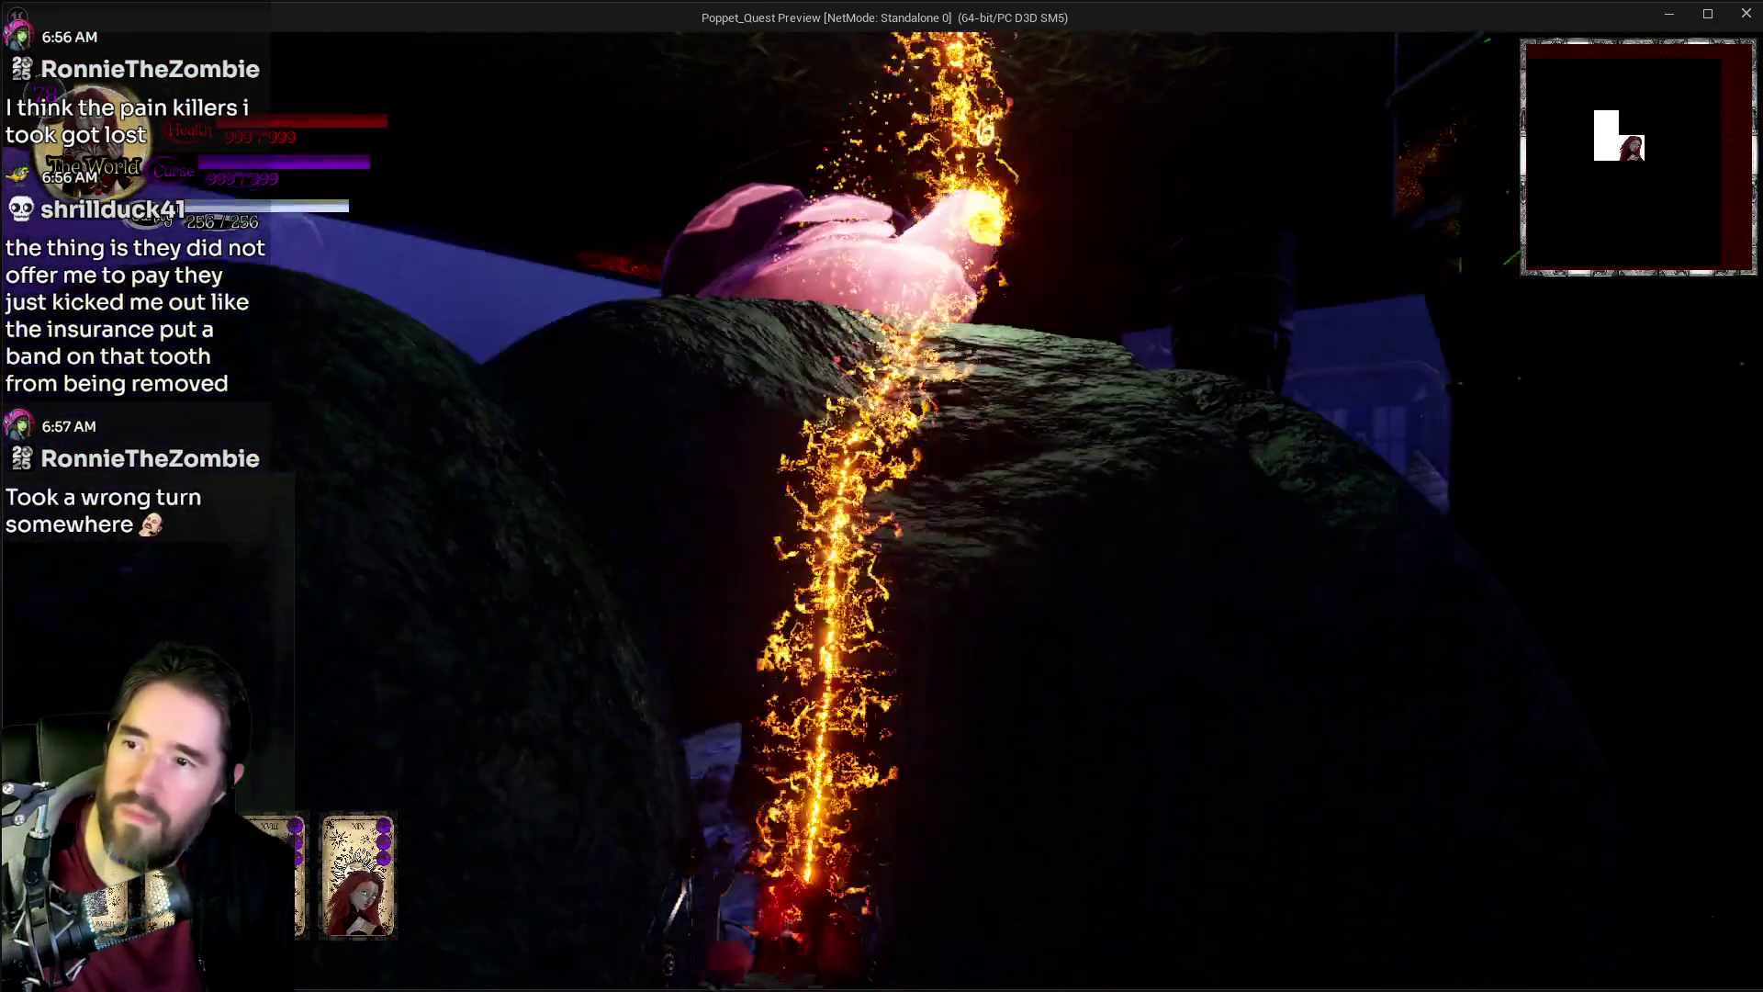
# Step: Cast the Sun burst, then run through the red corridor into the fiery room
pyautogui.press('w')
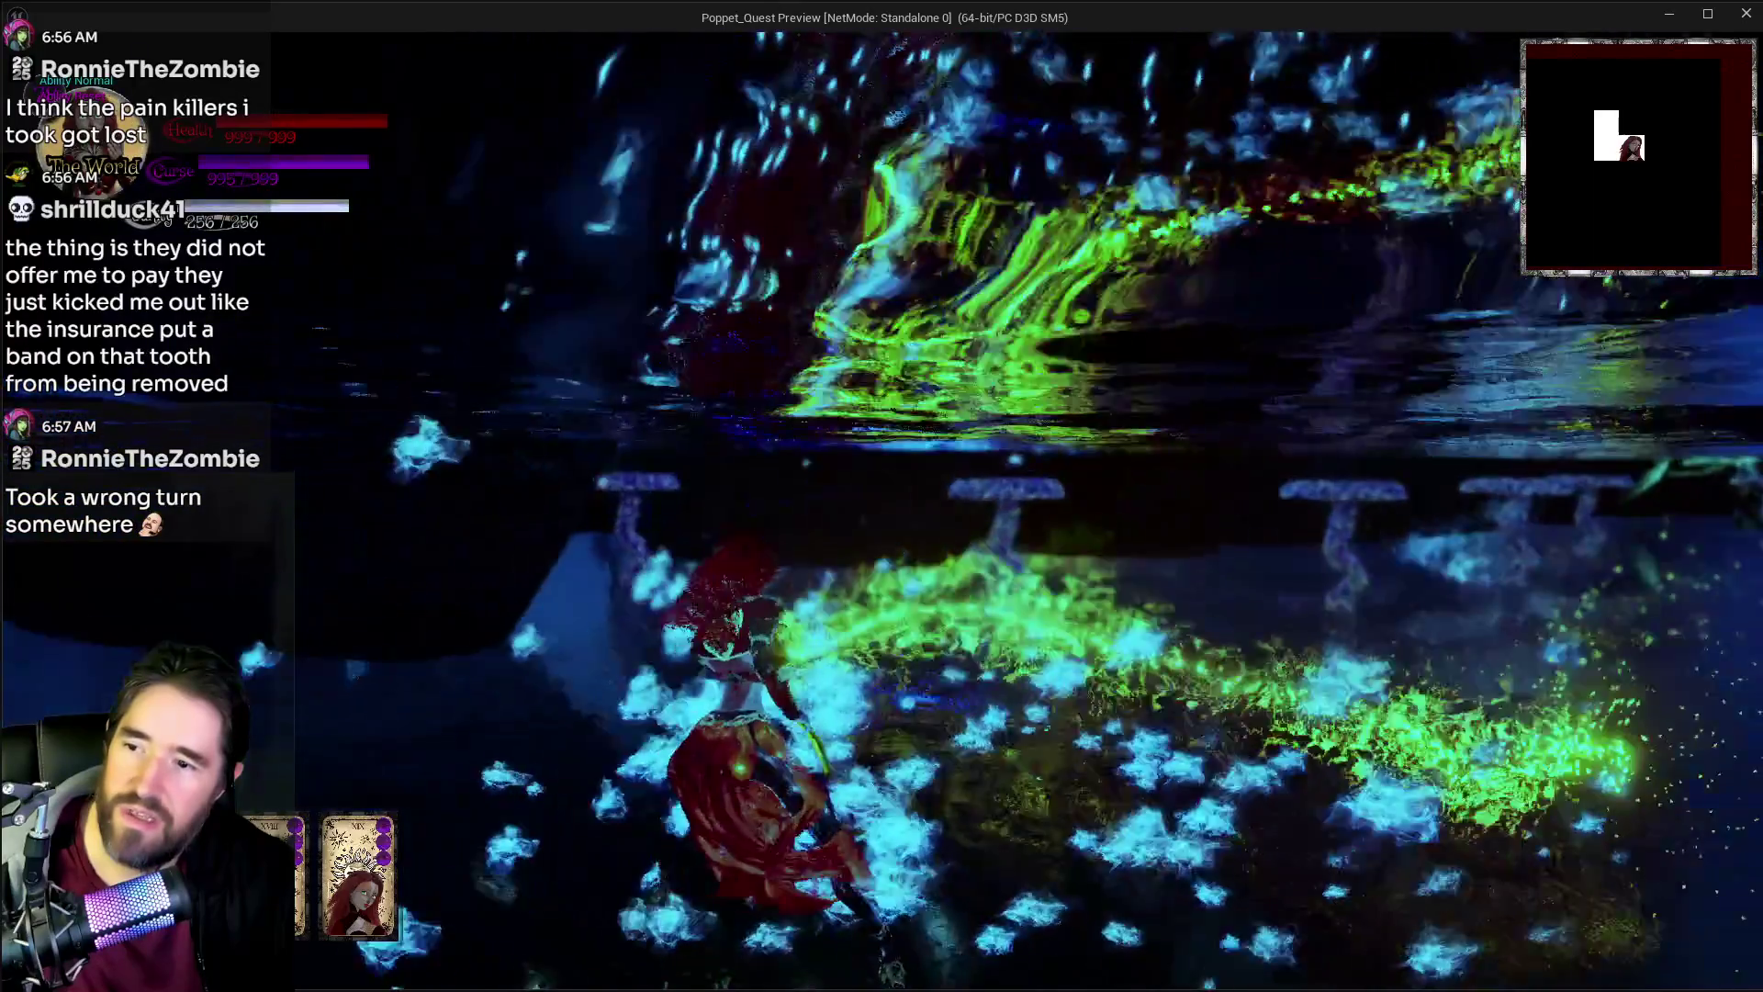
pyautogui.press('w')
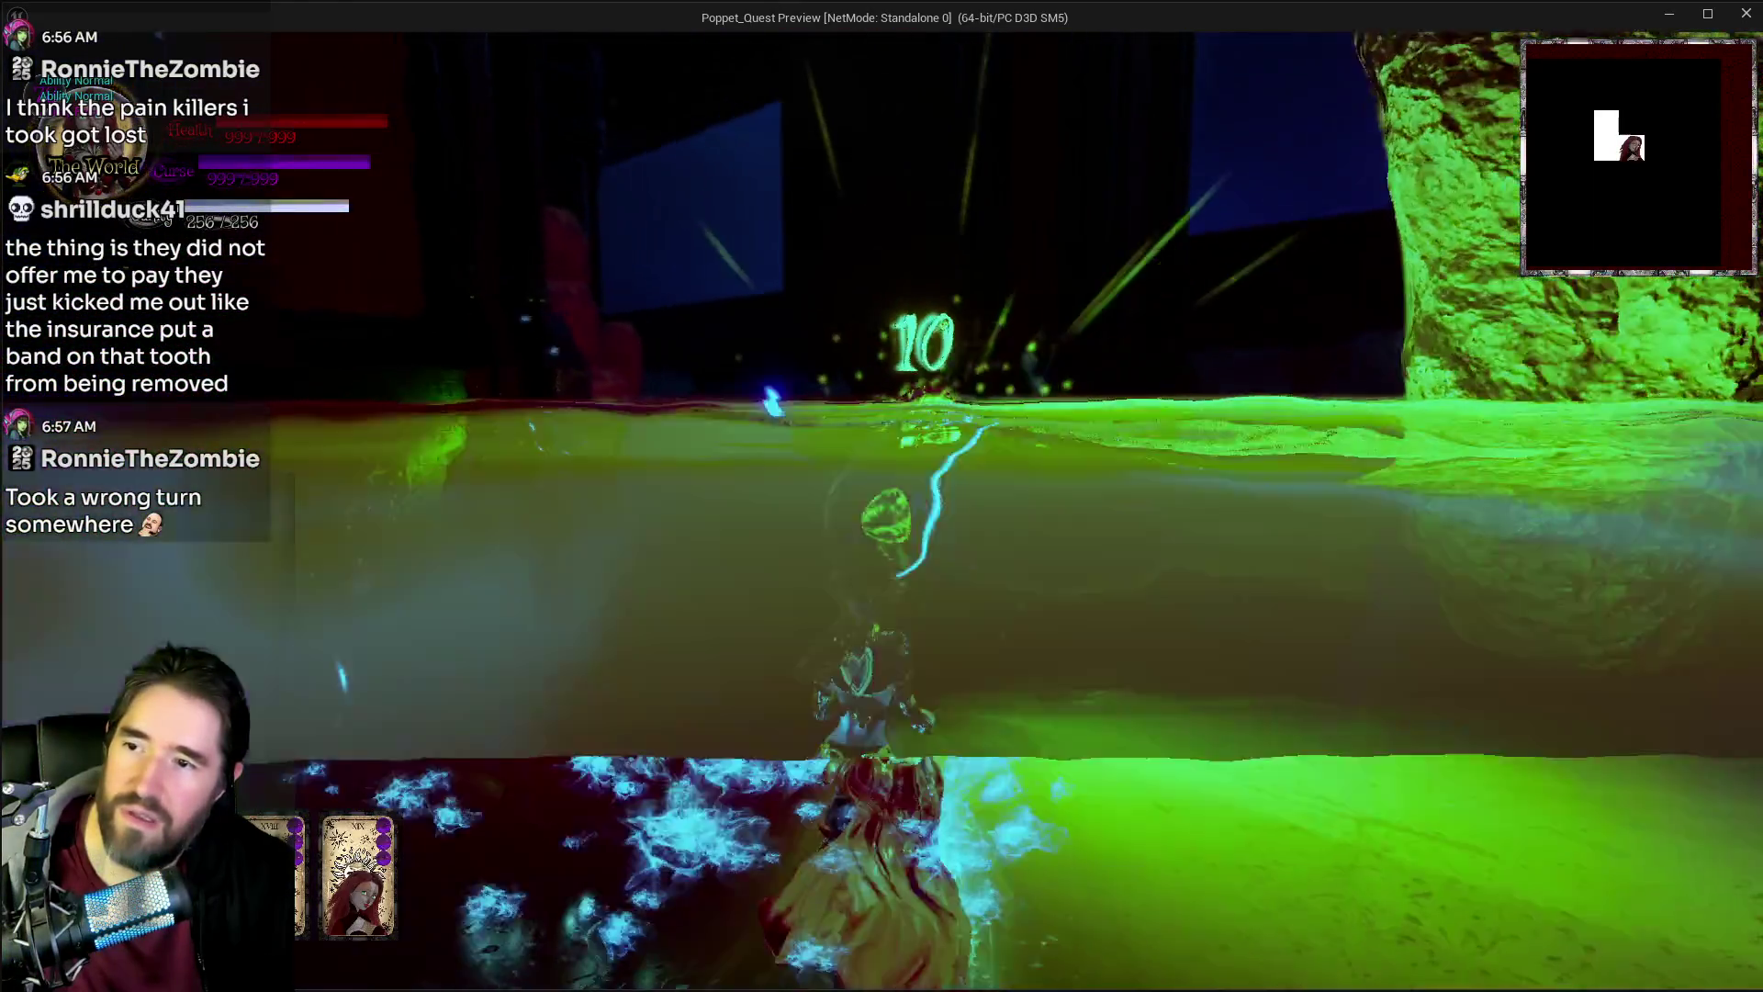
pyautogui.press('w')
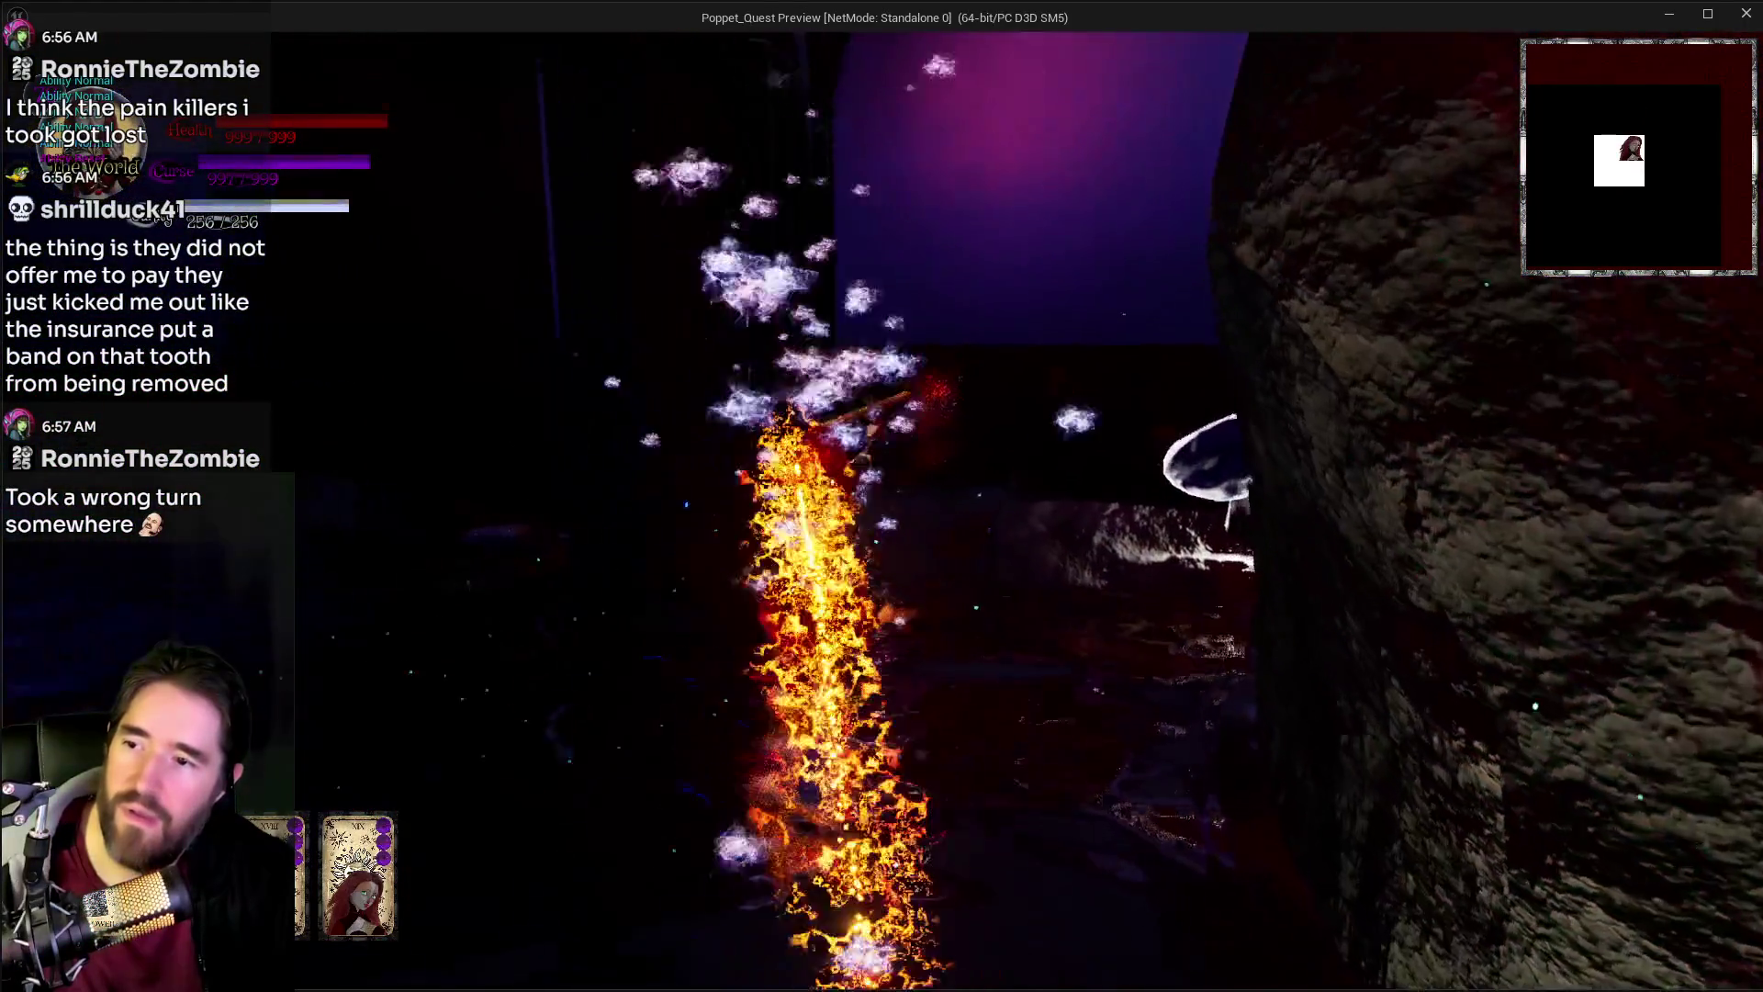
pyautogui.press('w')
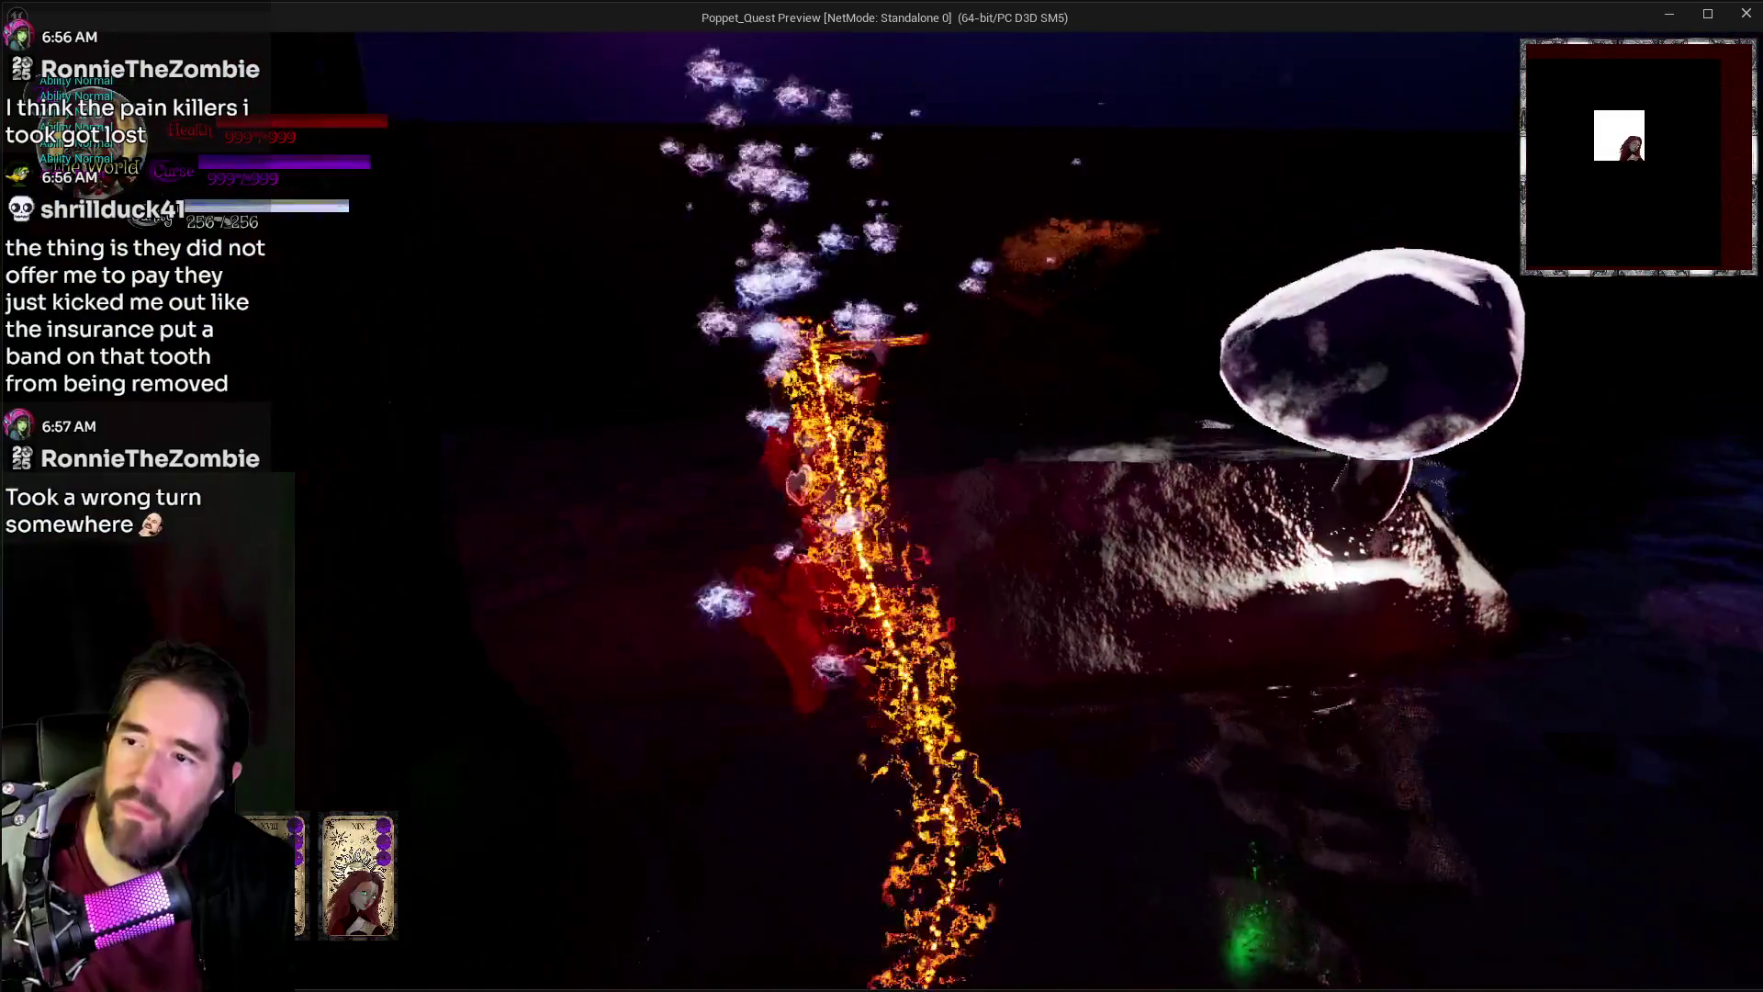
pyautogui.press('w')
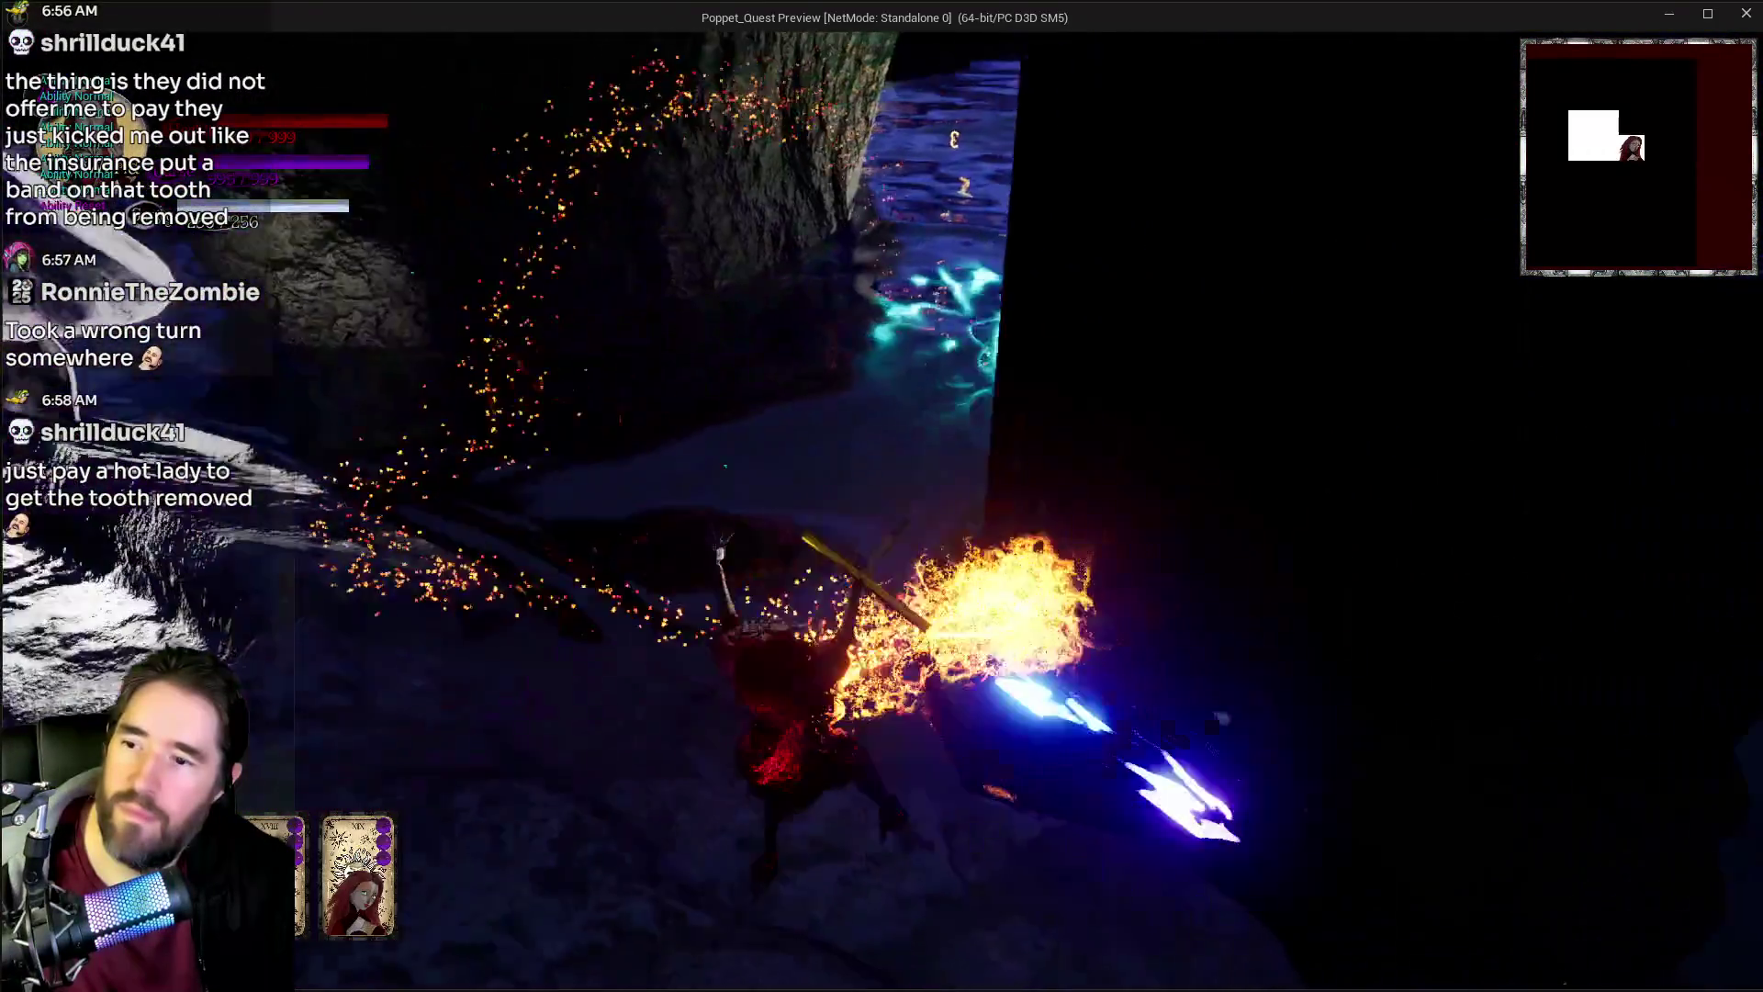
pyautogui.press('w')
pyautogui.press('w')
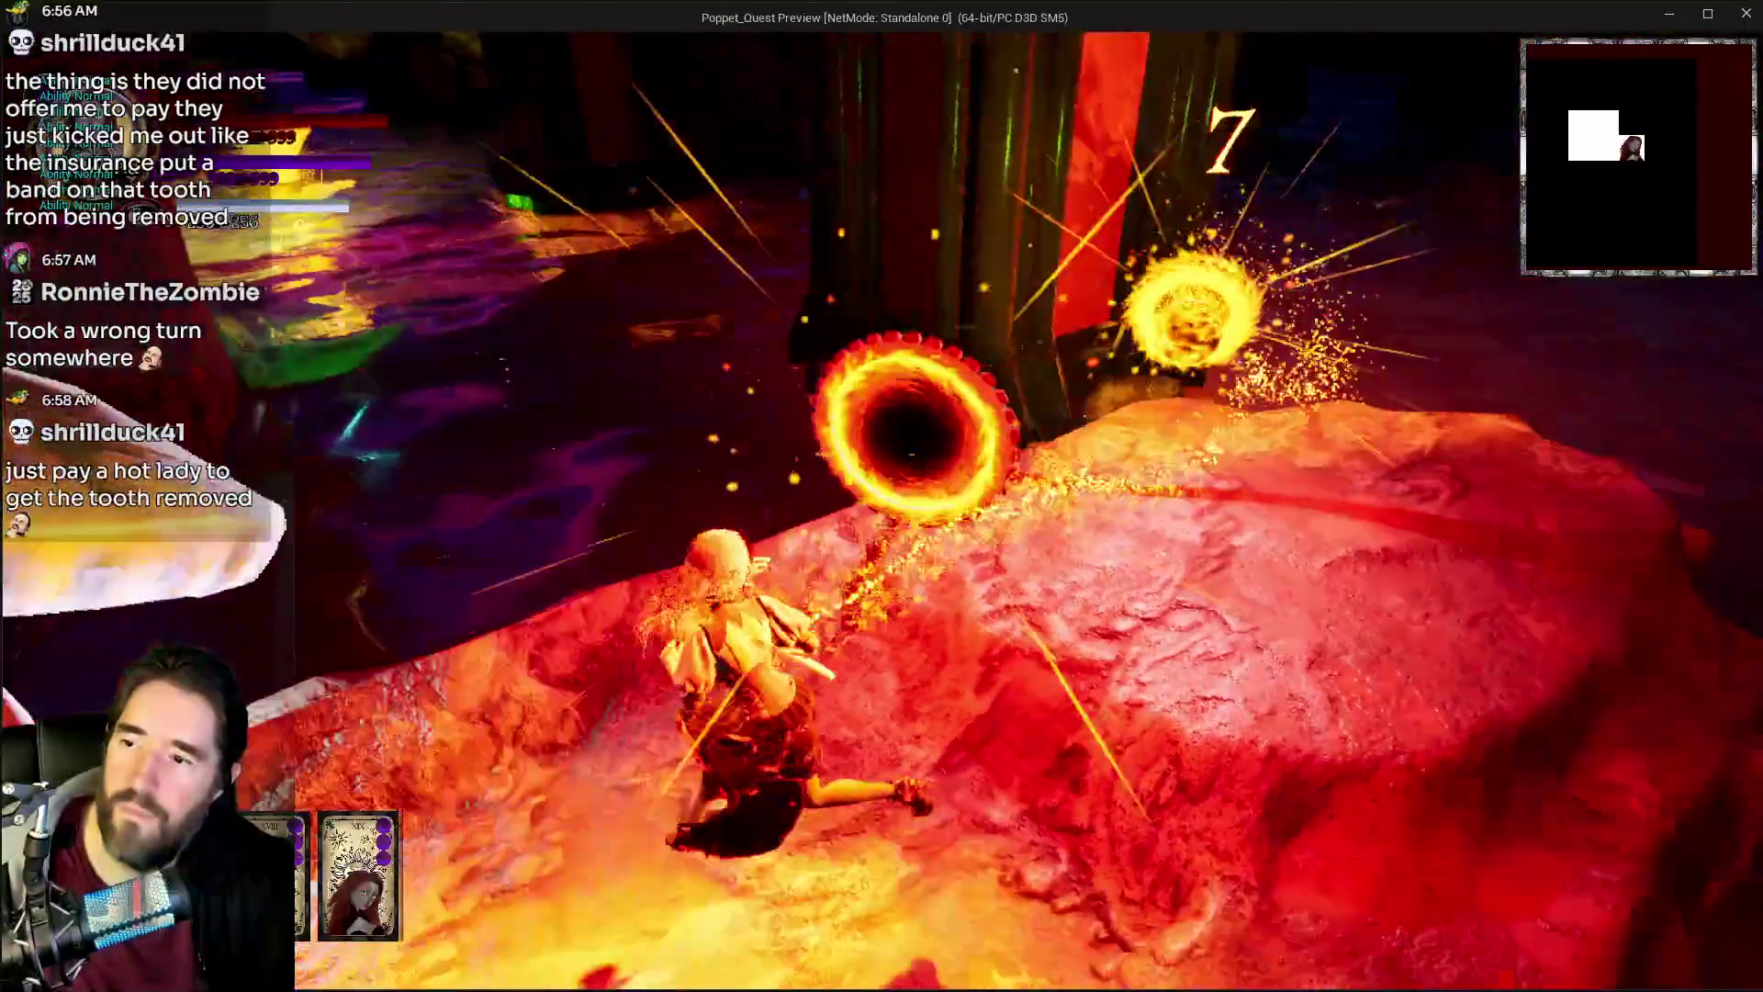
pyautogui.press('w')
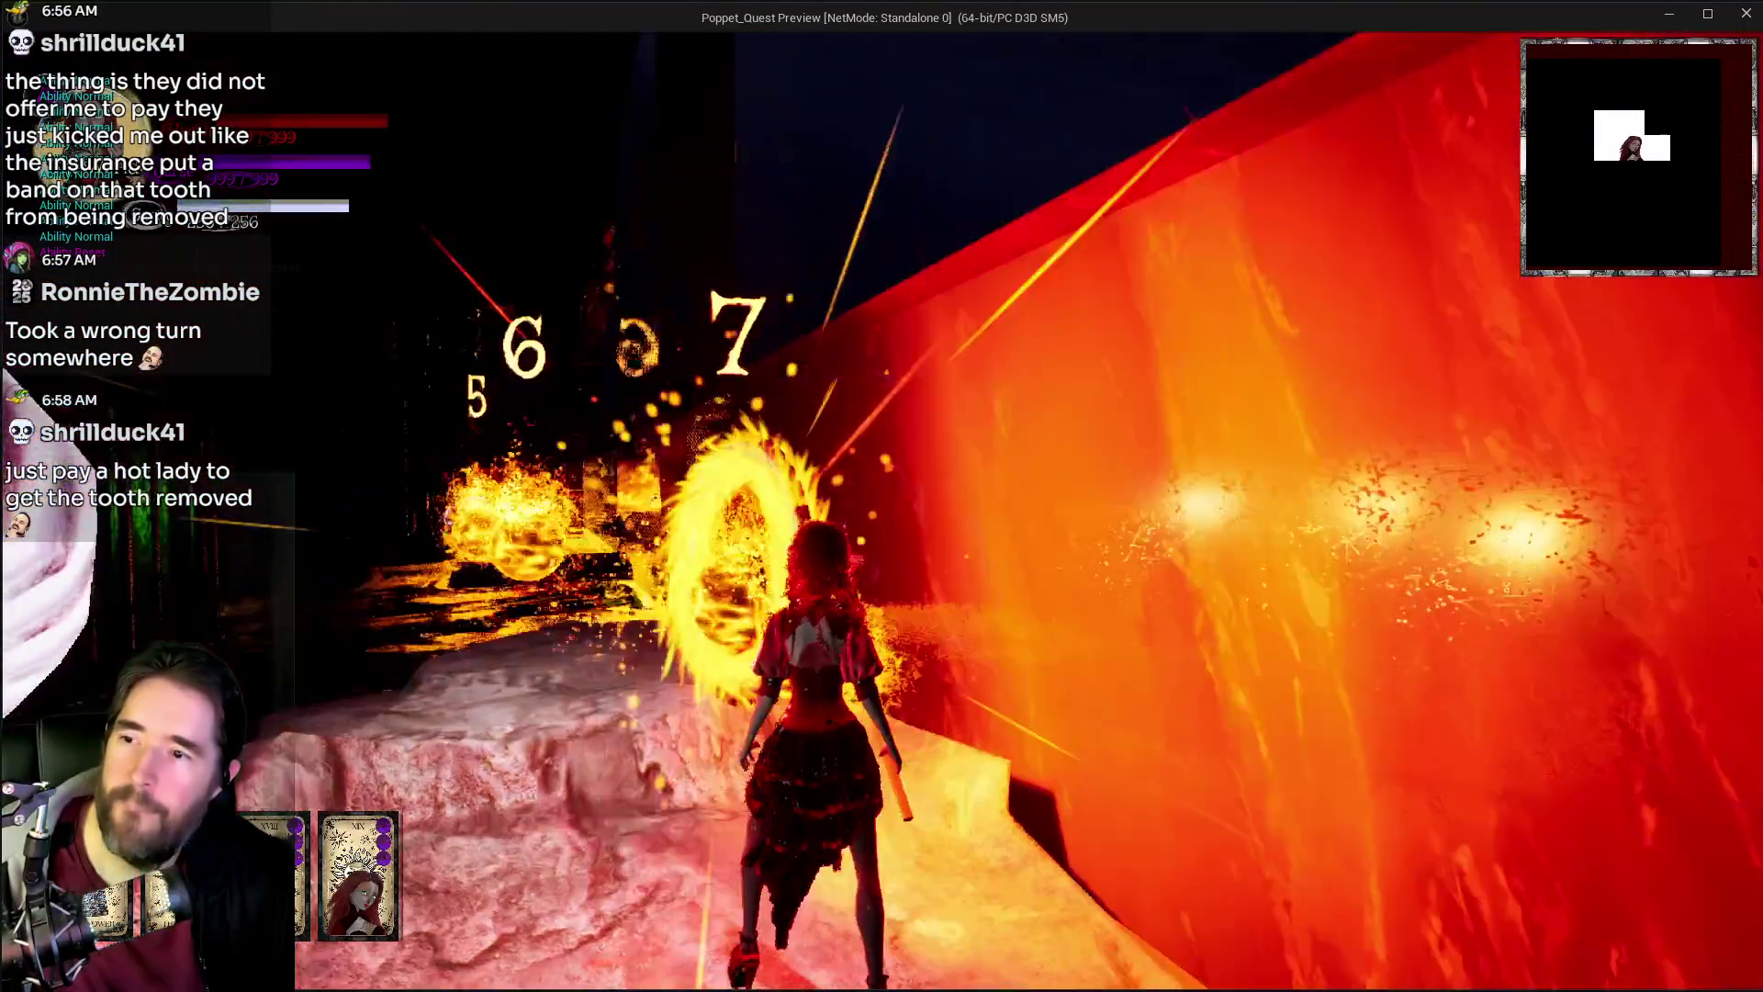
pyautogui.press('w')
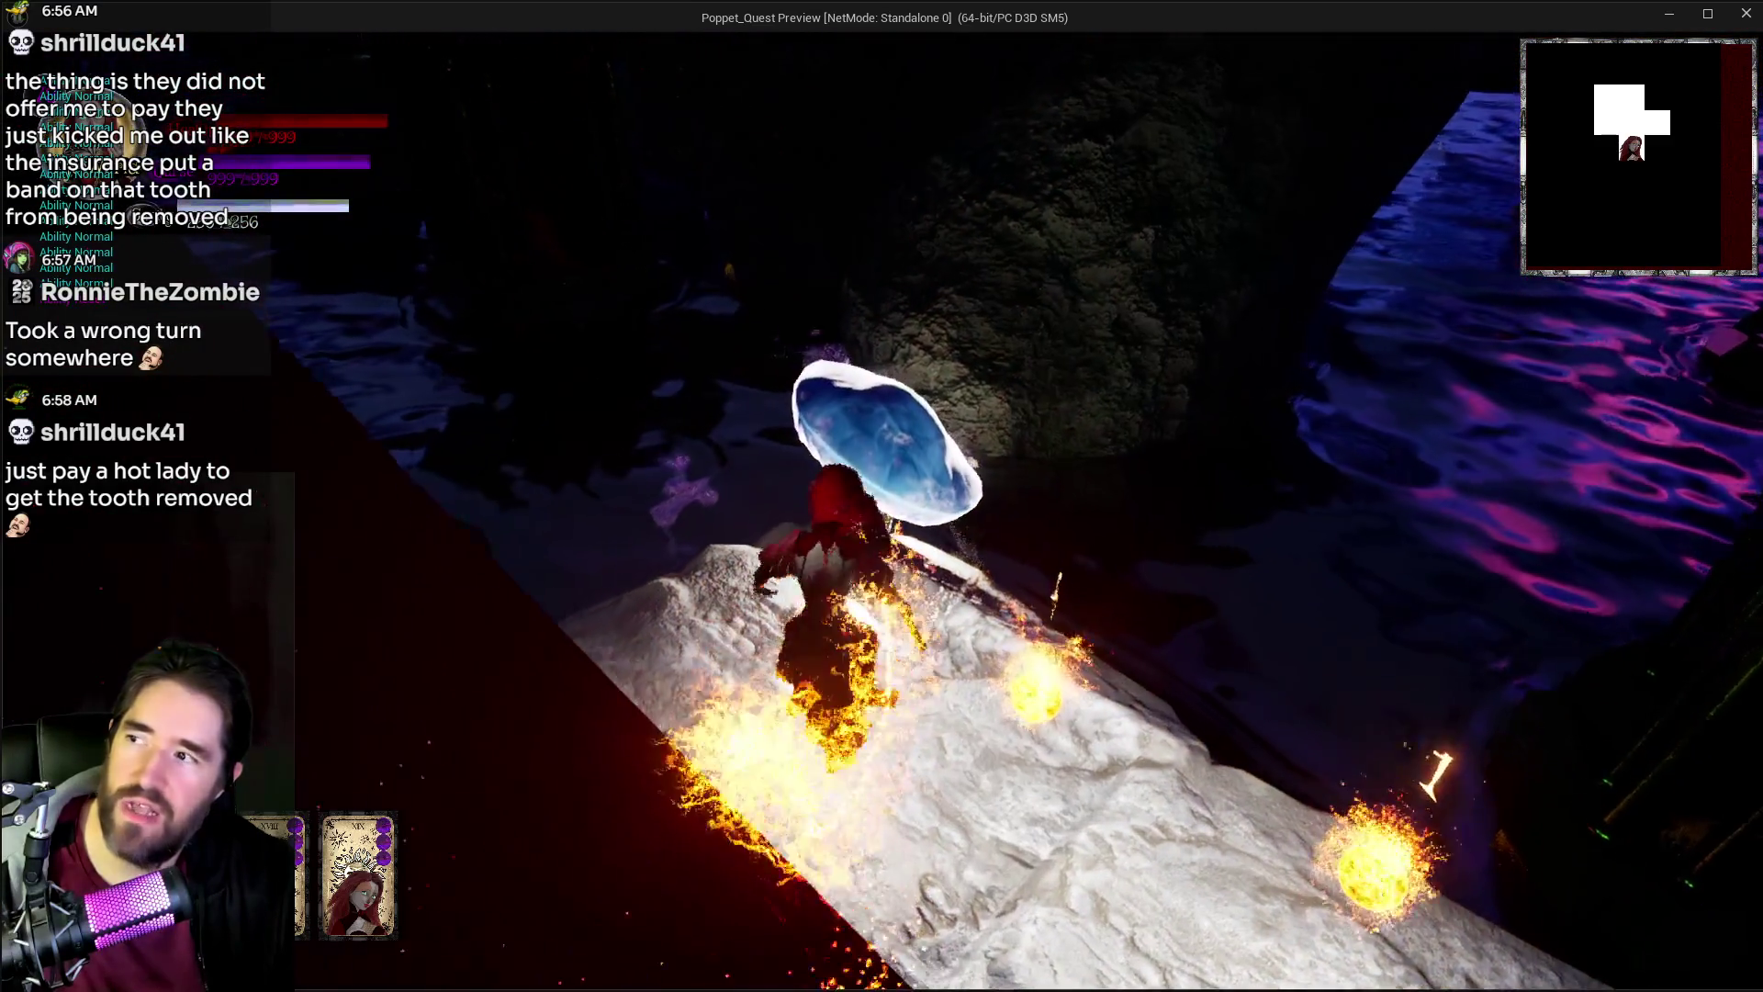
pyautogui.press('w')
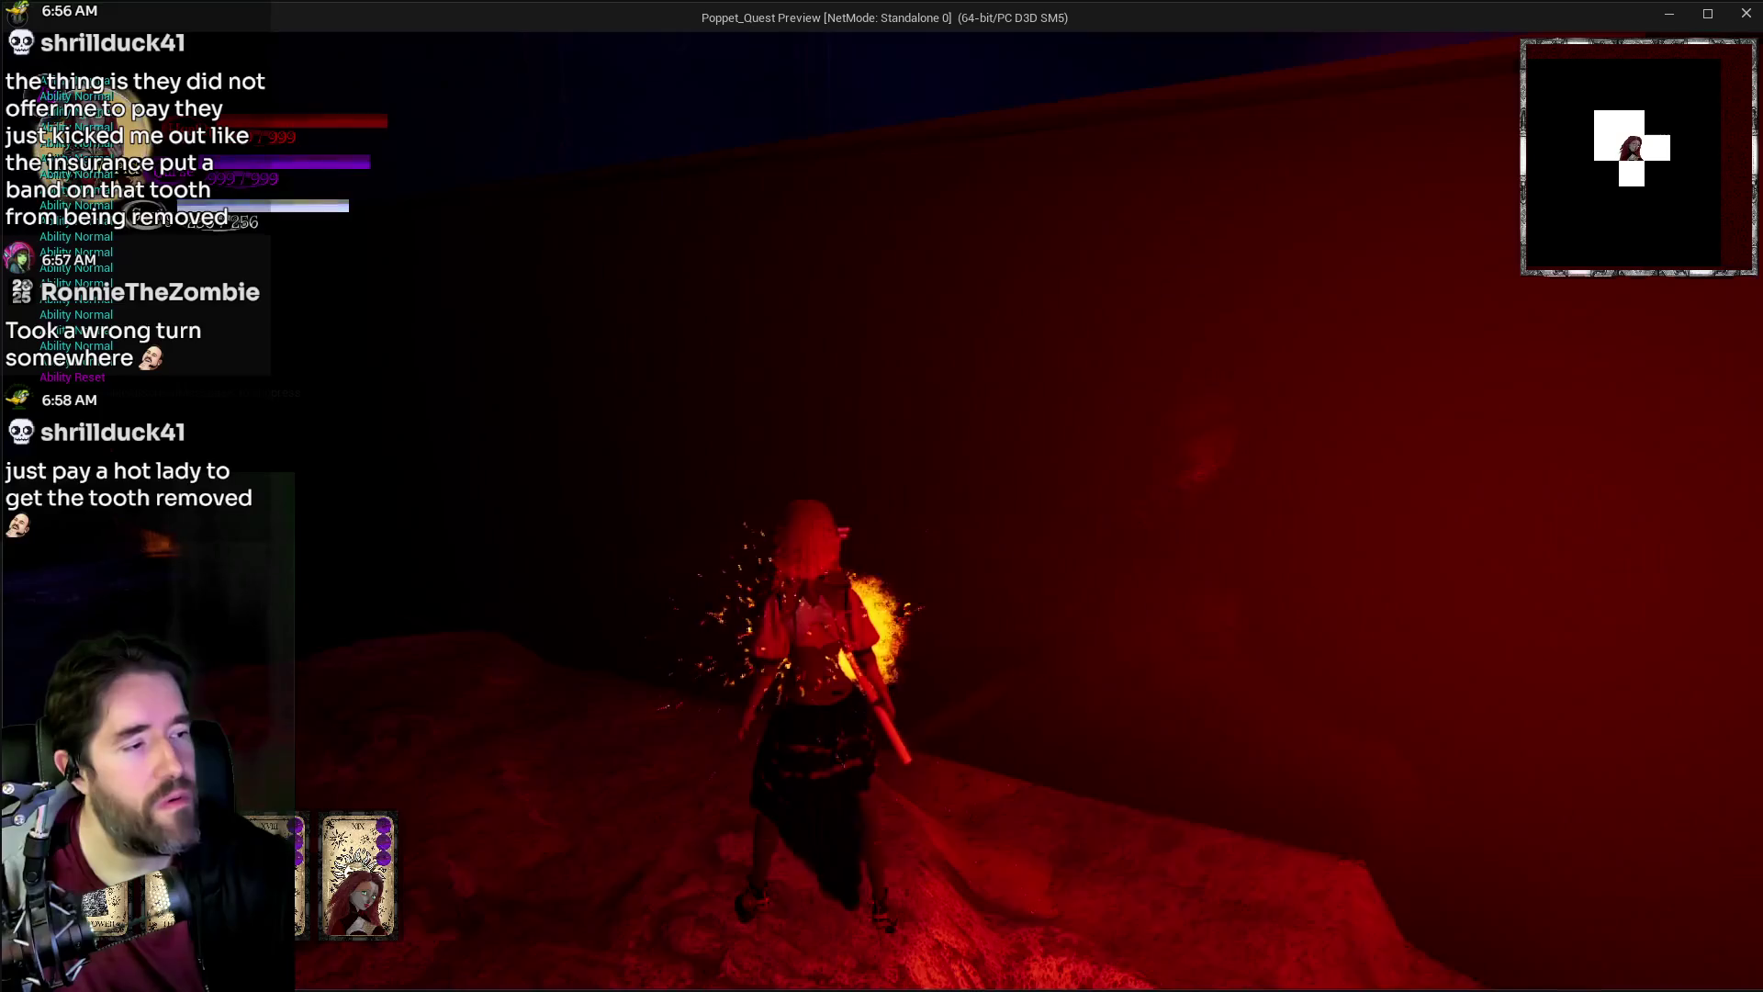
pyautogui.press('w')
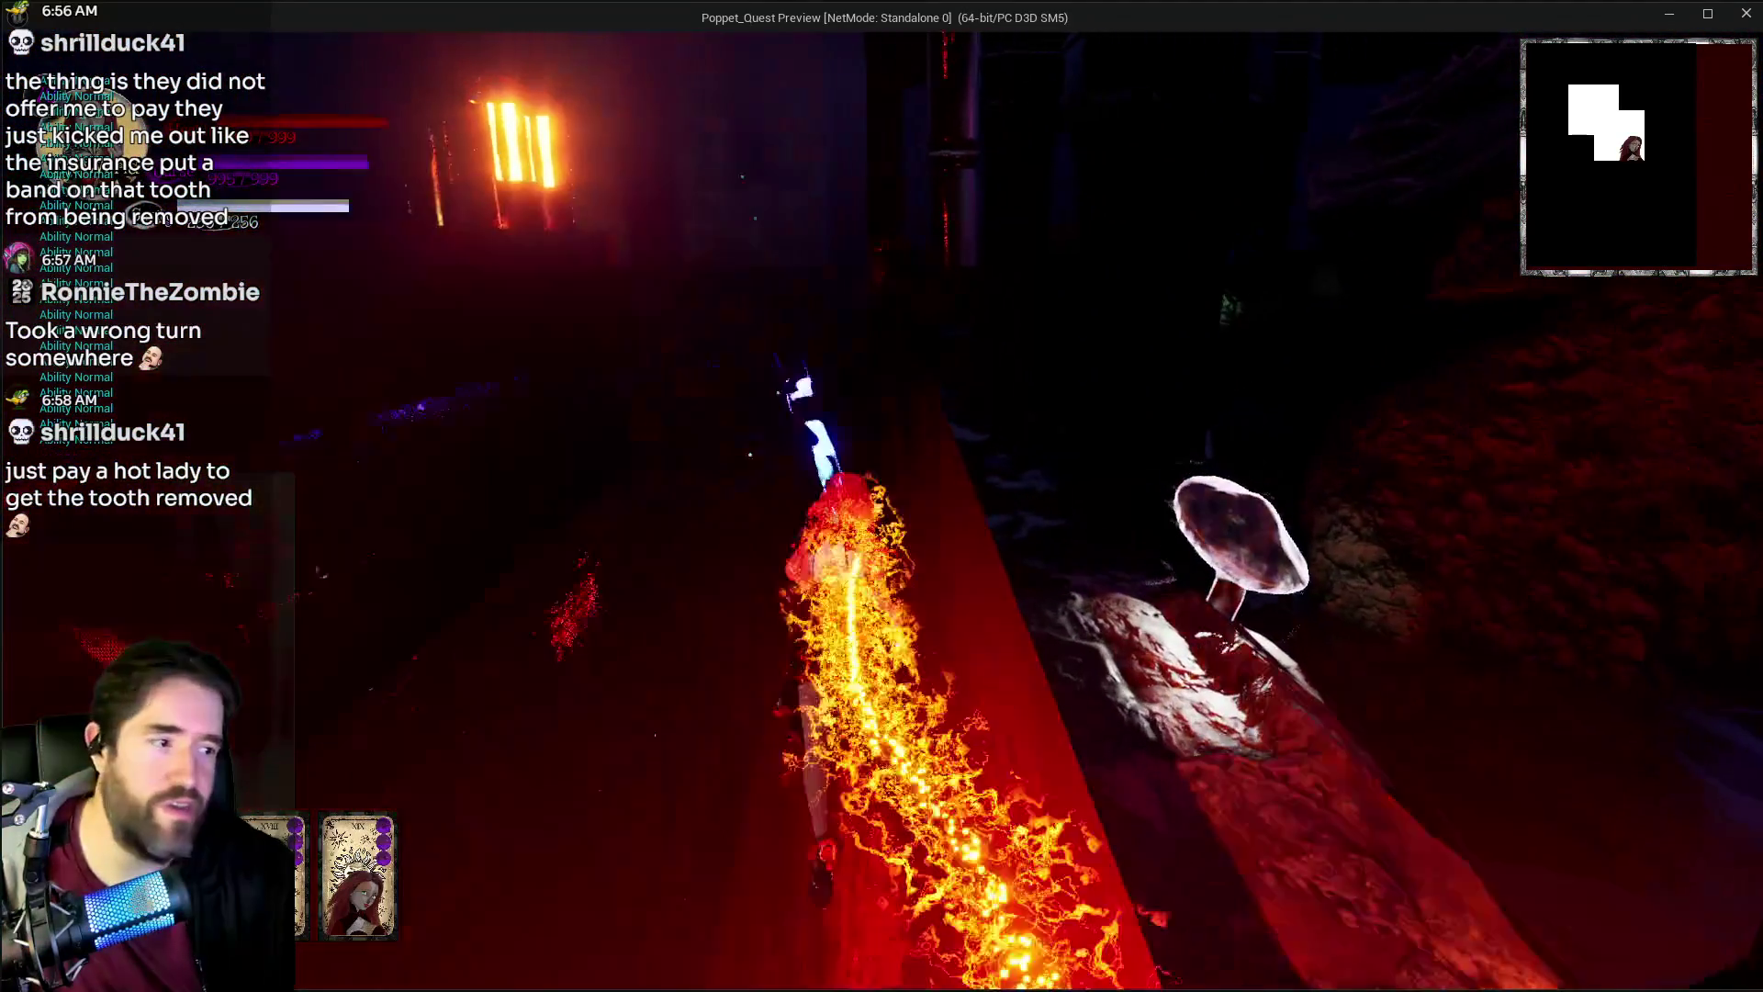
# Step: Run the burning character past the glowing mushroom, giant rose and shells
pyautogui.press('w')
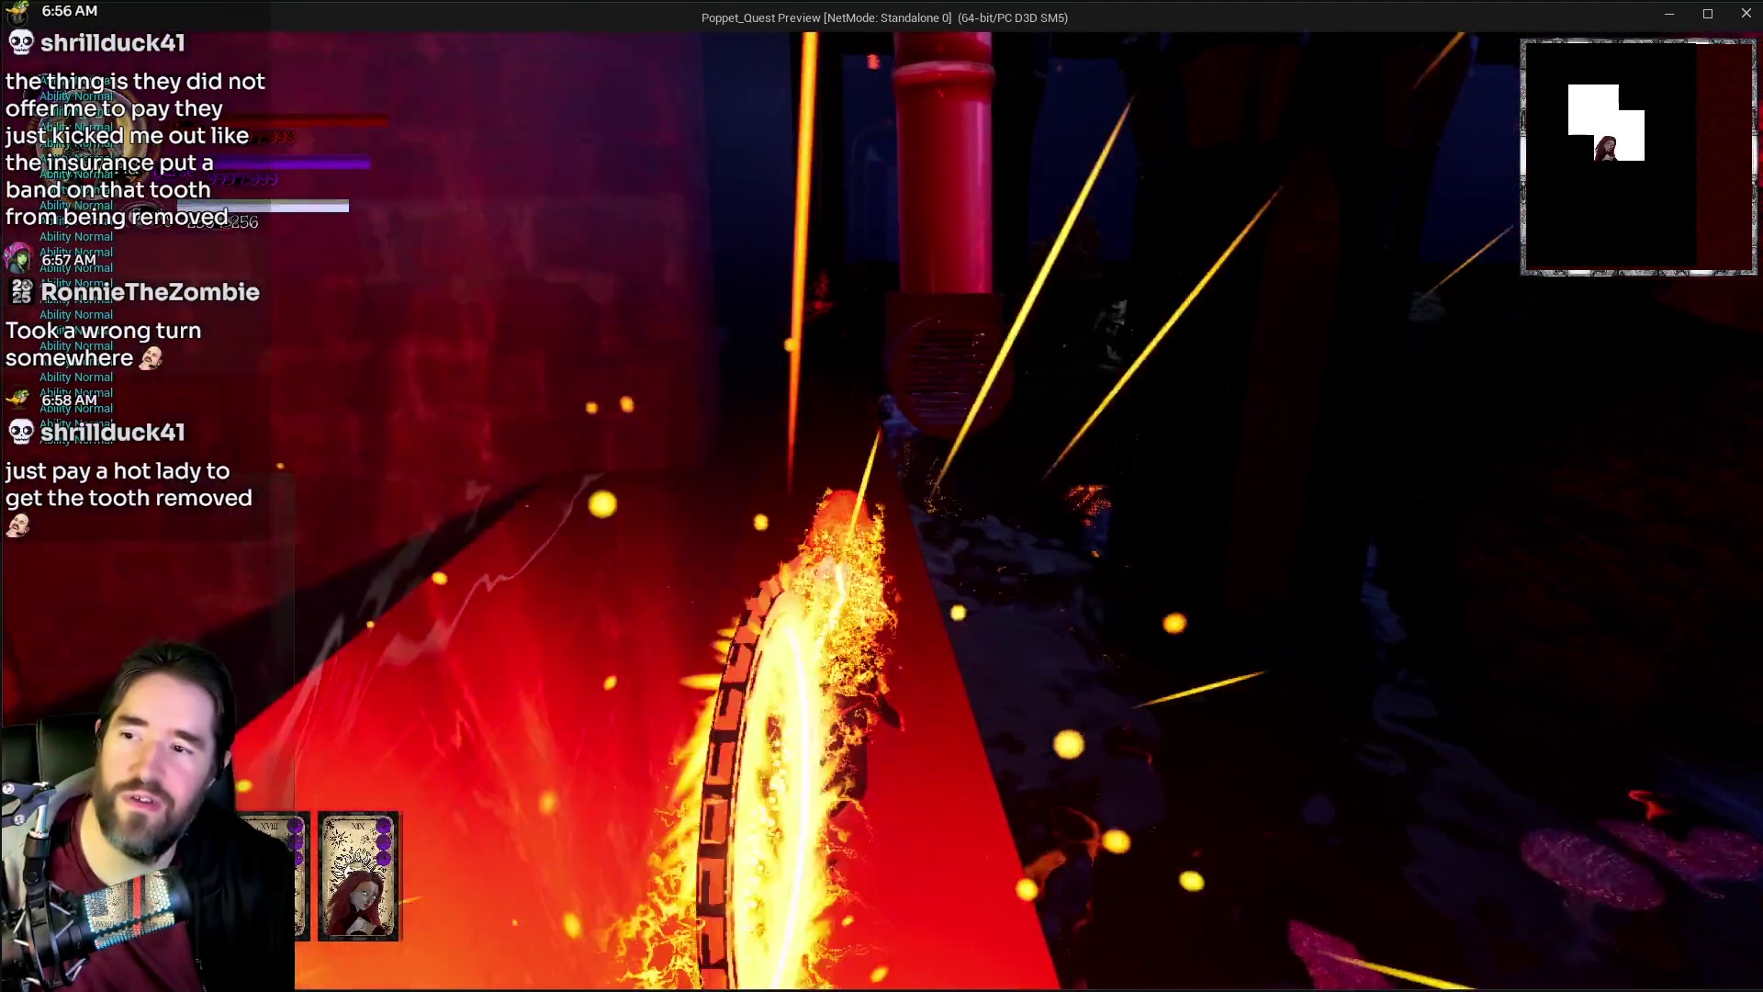
pyautogui.press('w')
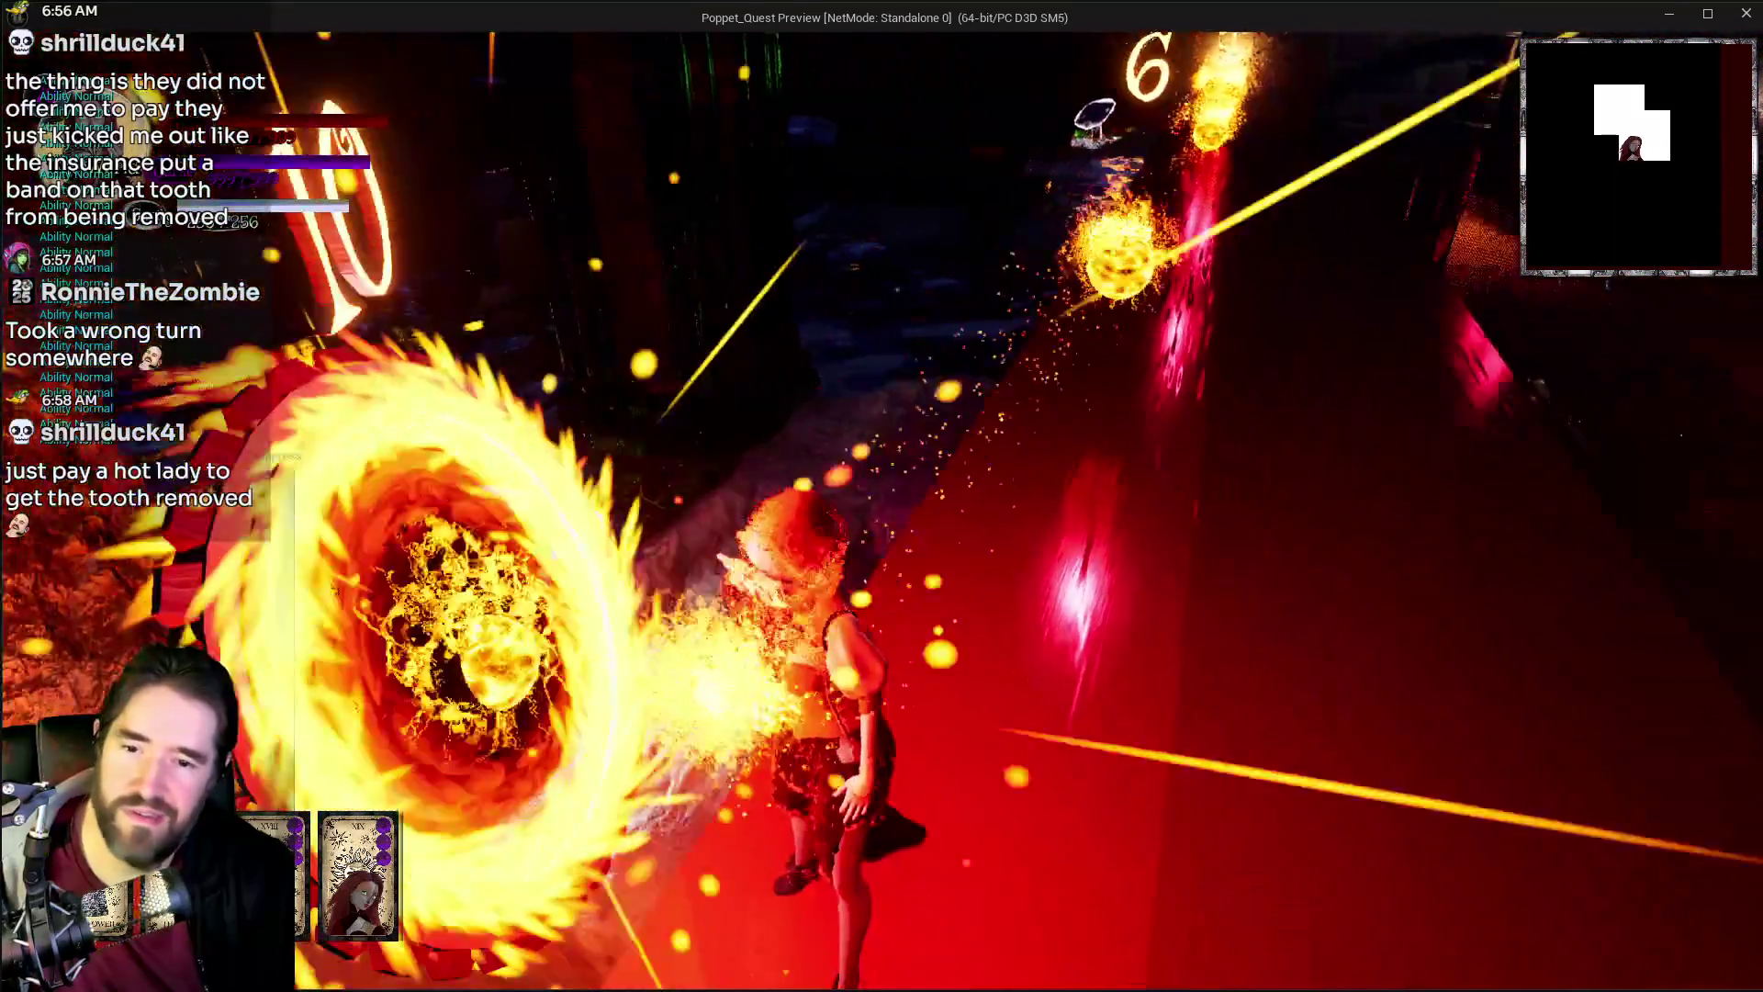
pyautogui.press('w')
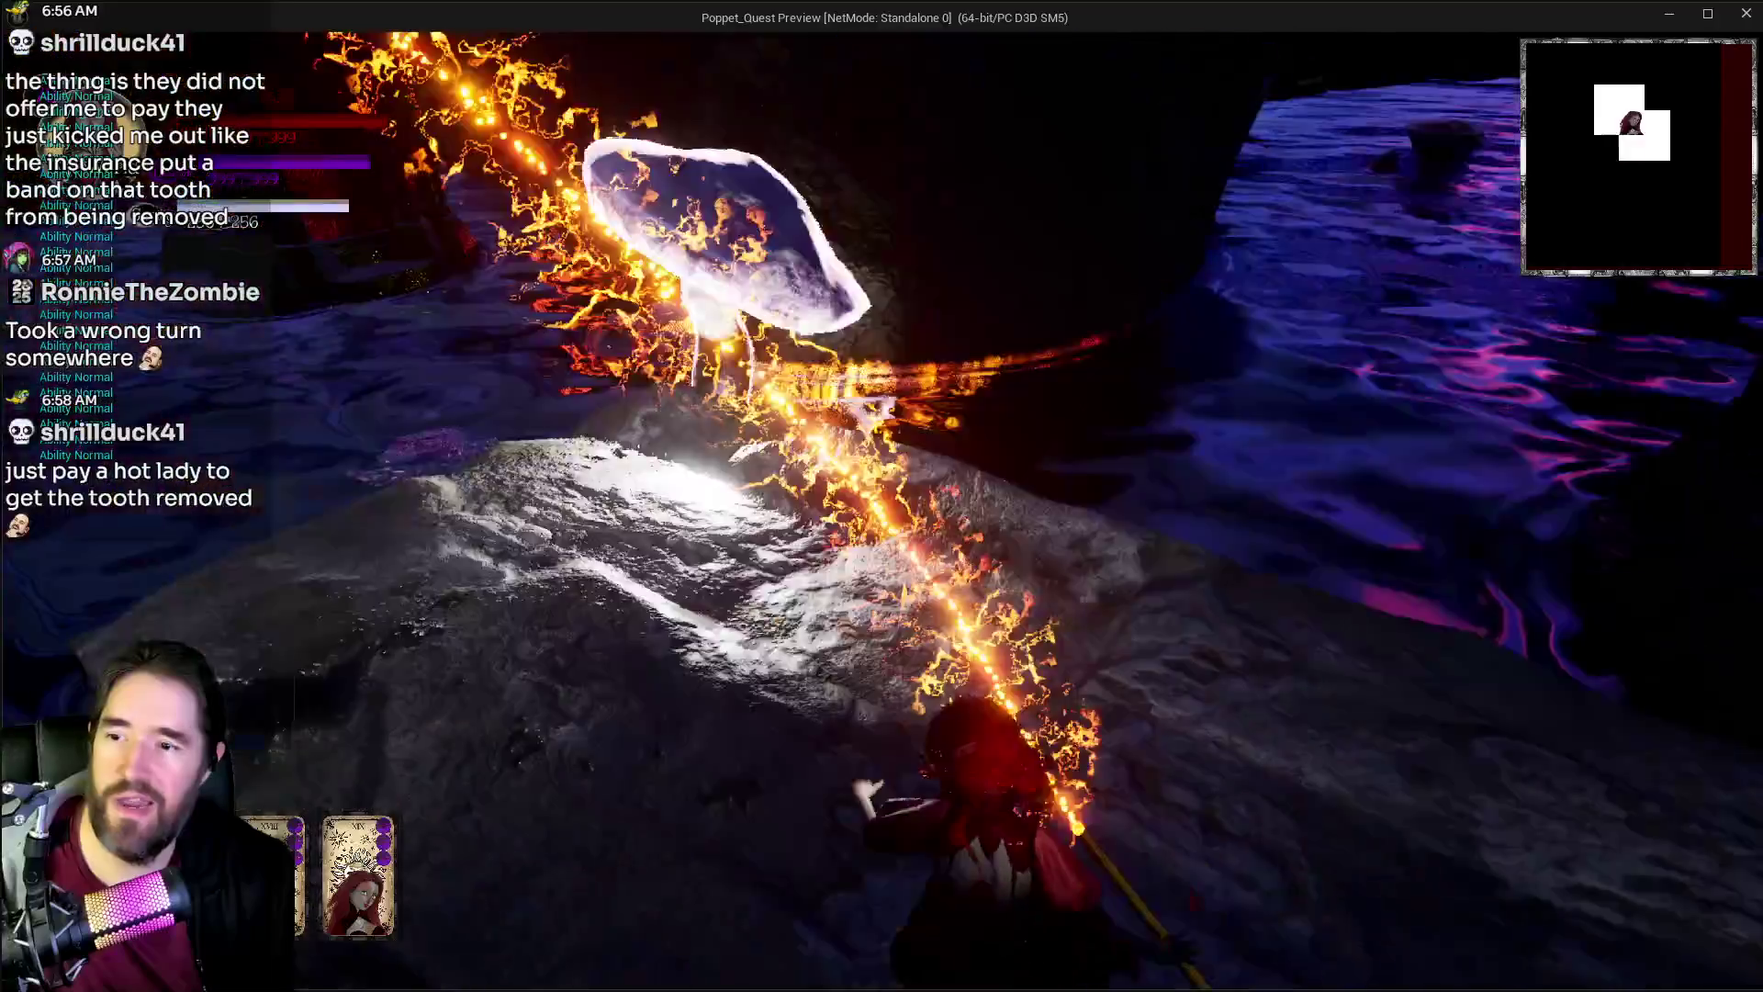
pyautogui.press('w')
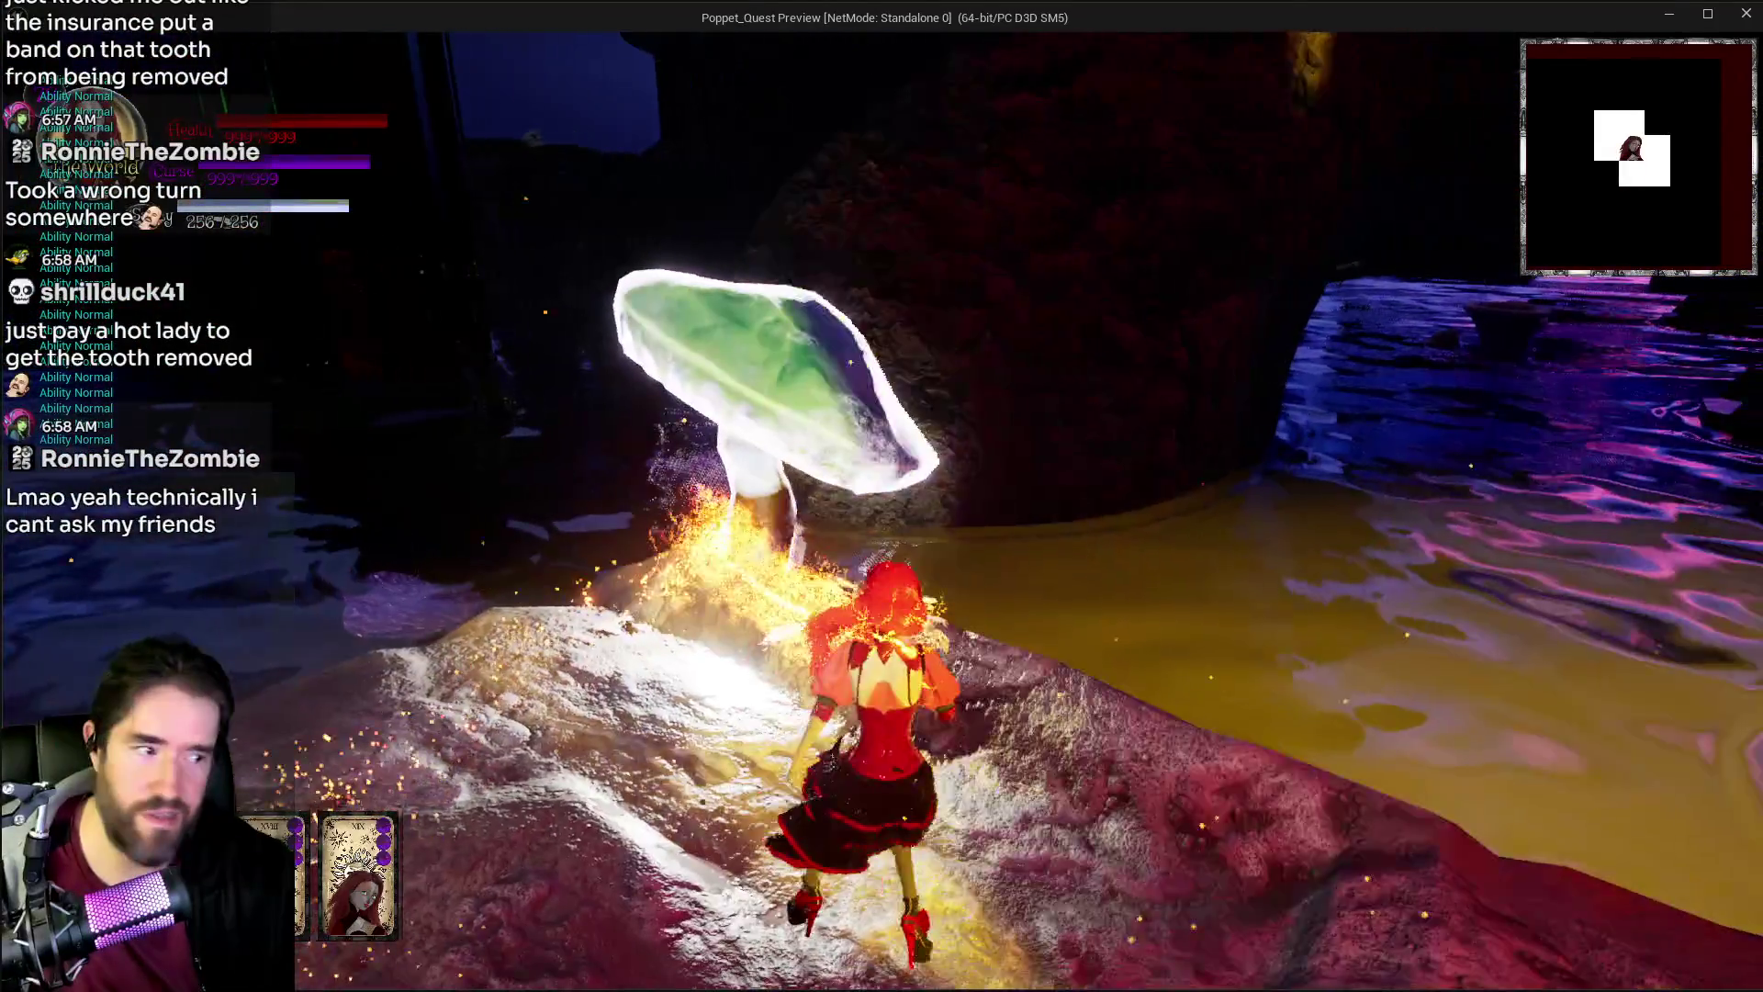
pyautogui.press('w')
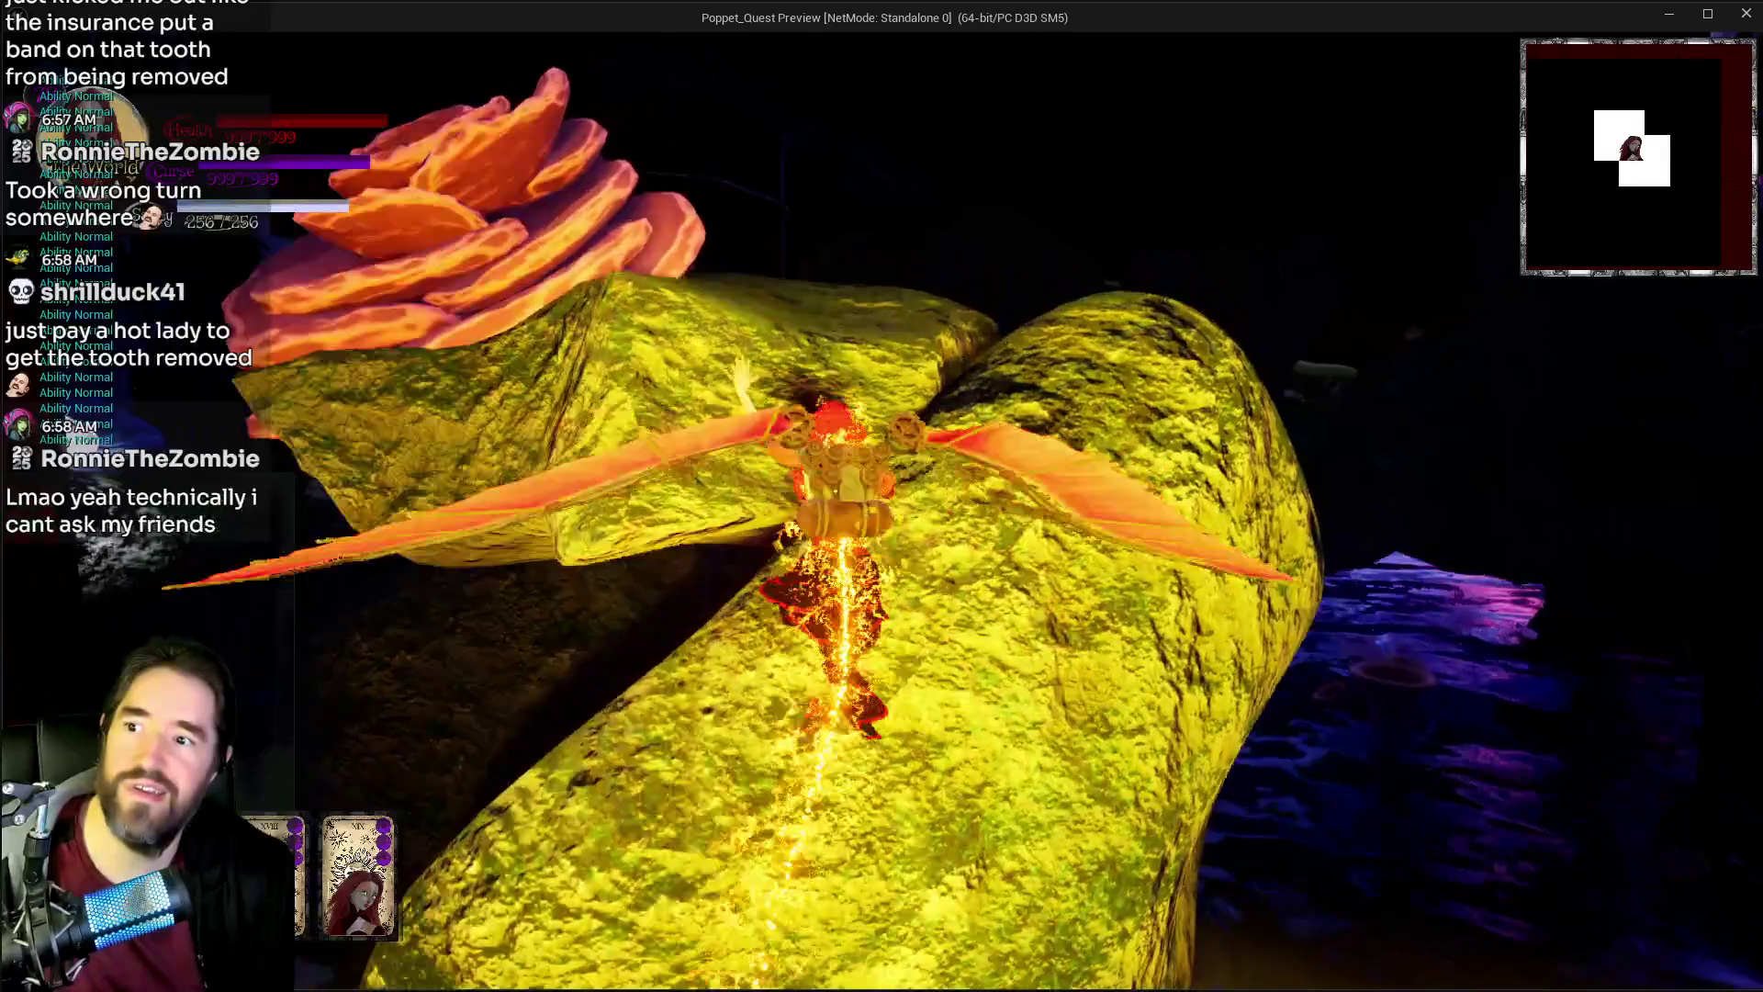
pyautogui.press('w')
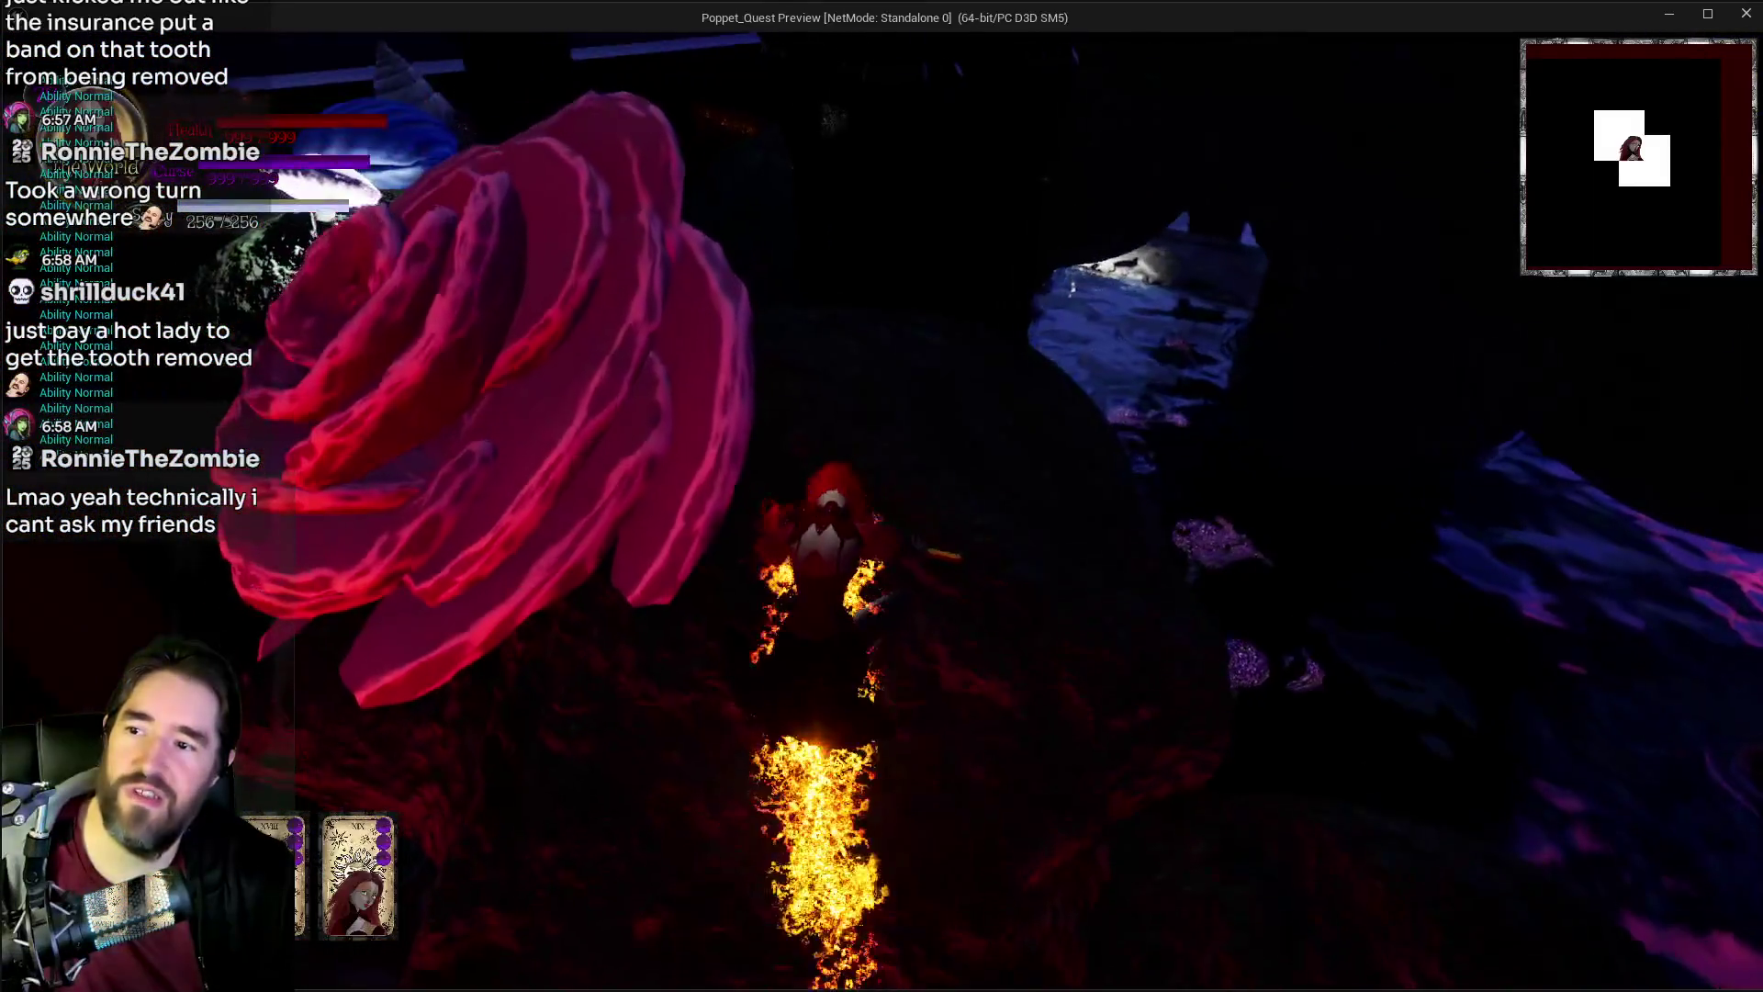
pyautogui.press('w')
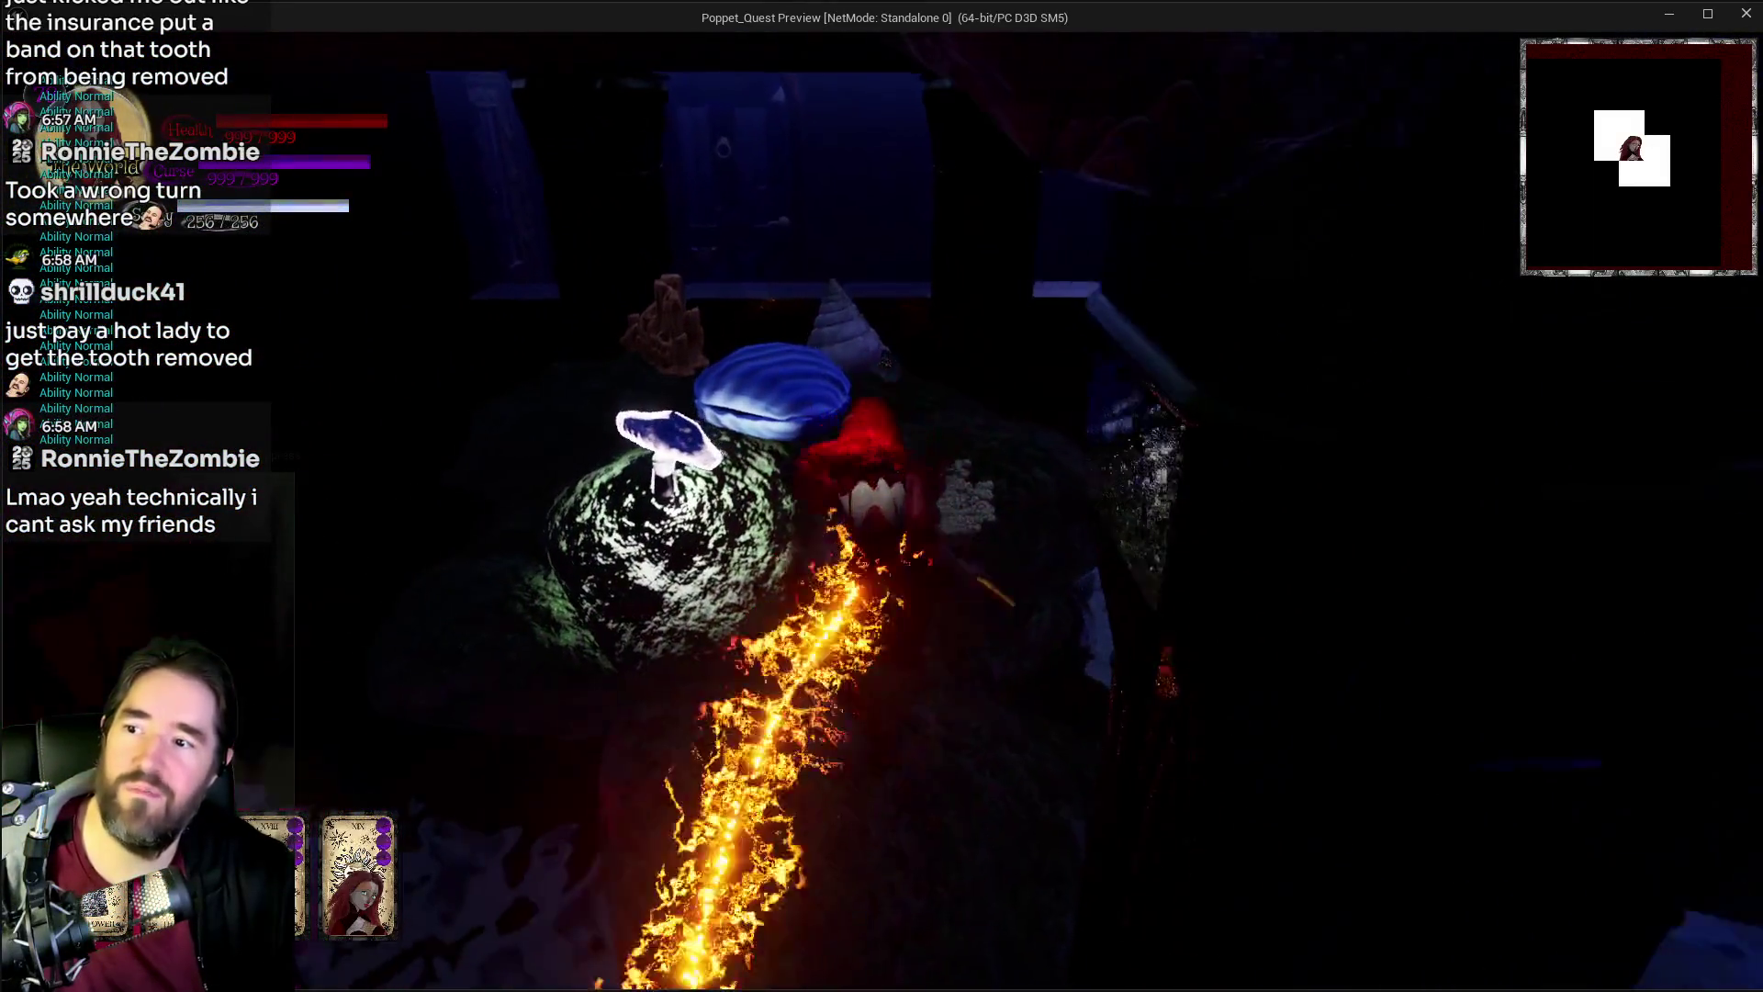
pyautogui.press('w')
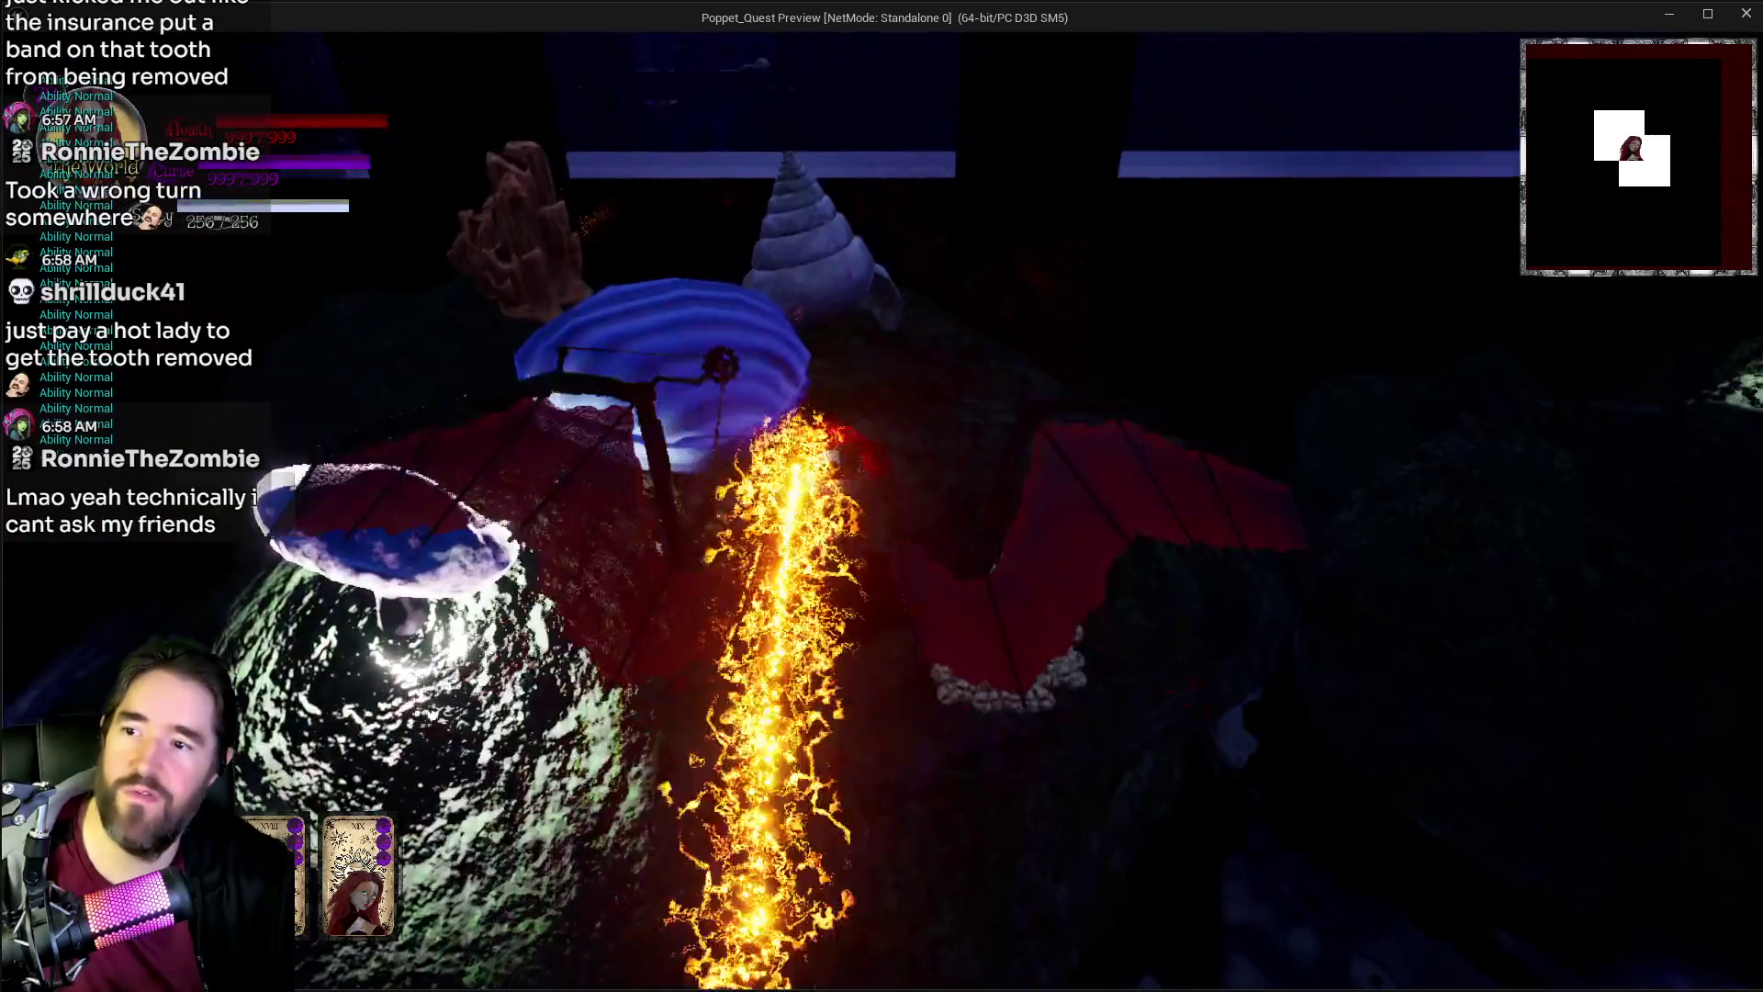
pyautogui.press('w')
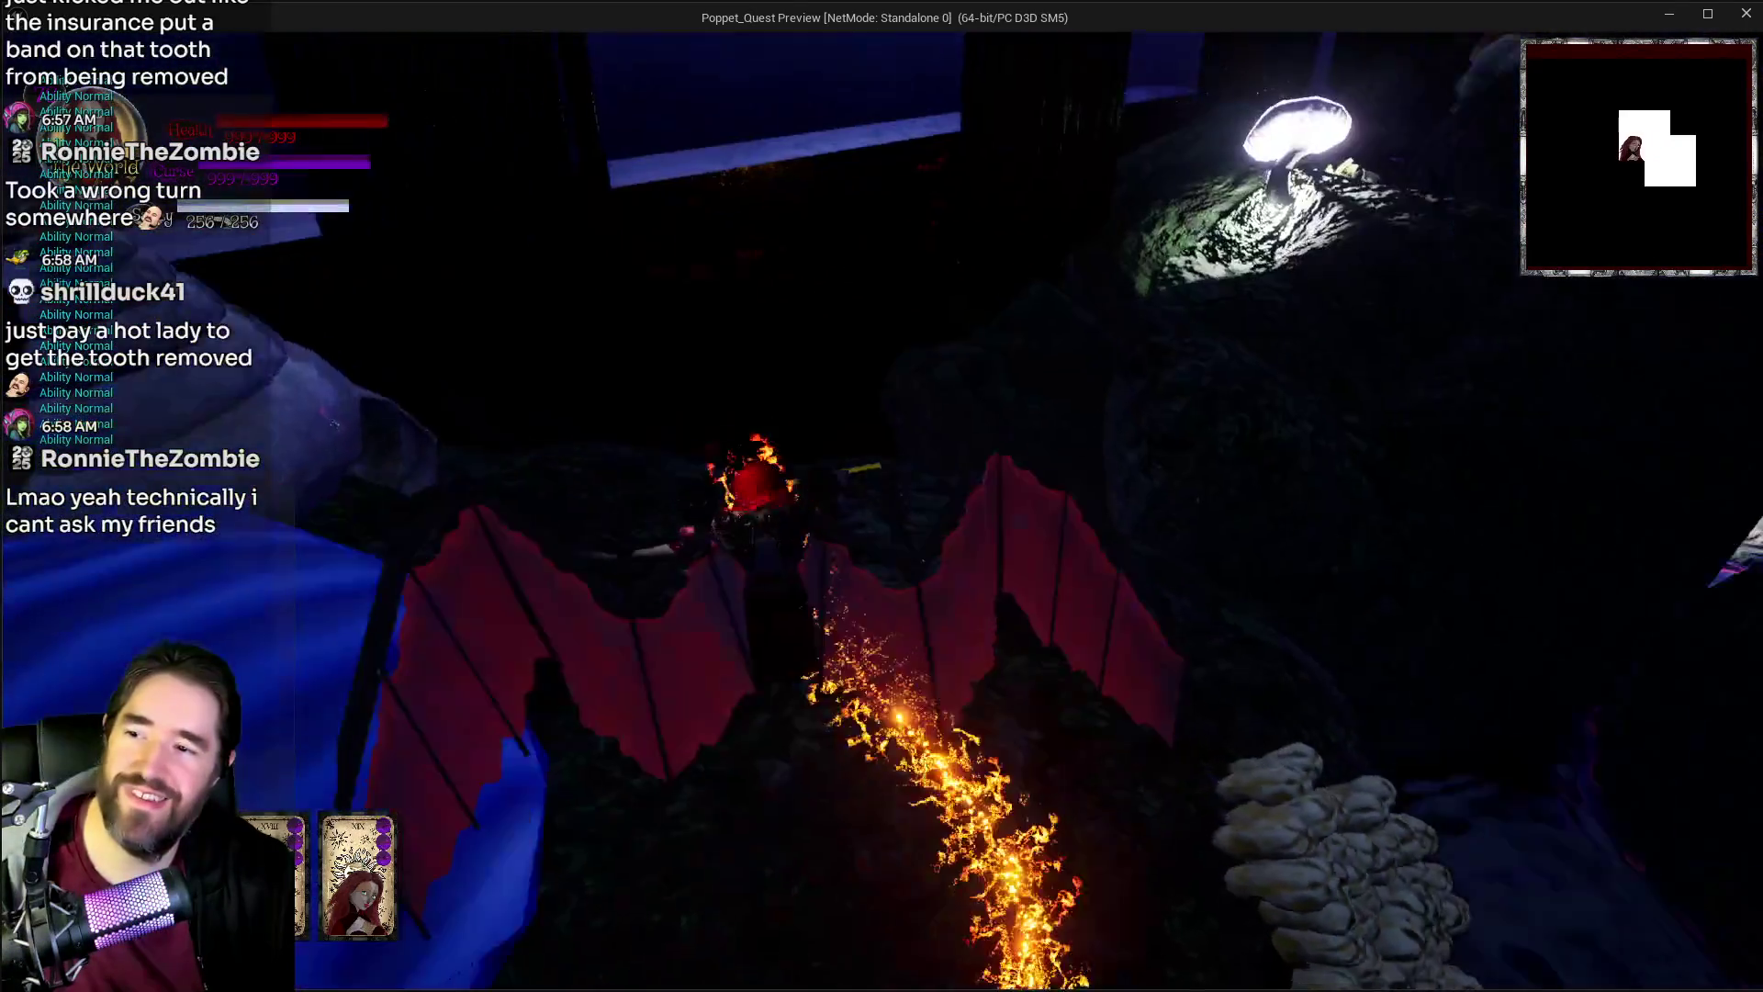
# Step: Move through the dark cave past the fire ring onto the ridge
pyautogui.press('w')
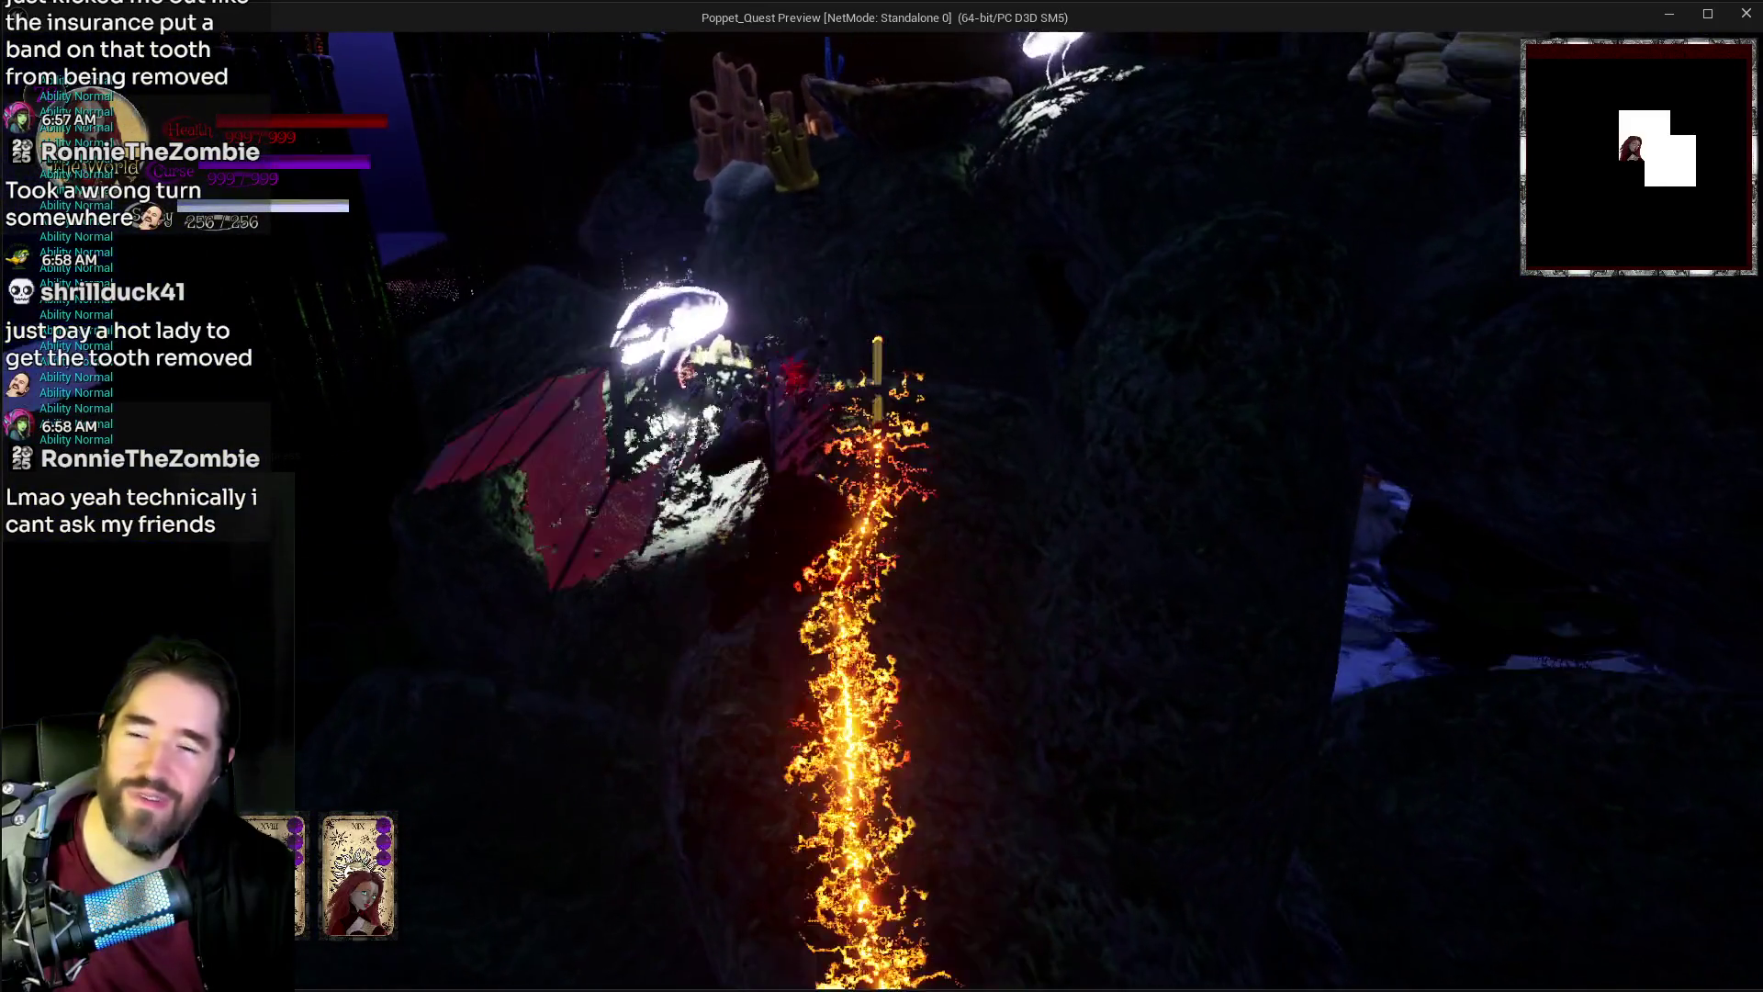
pyautogui.press('w')
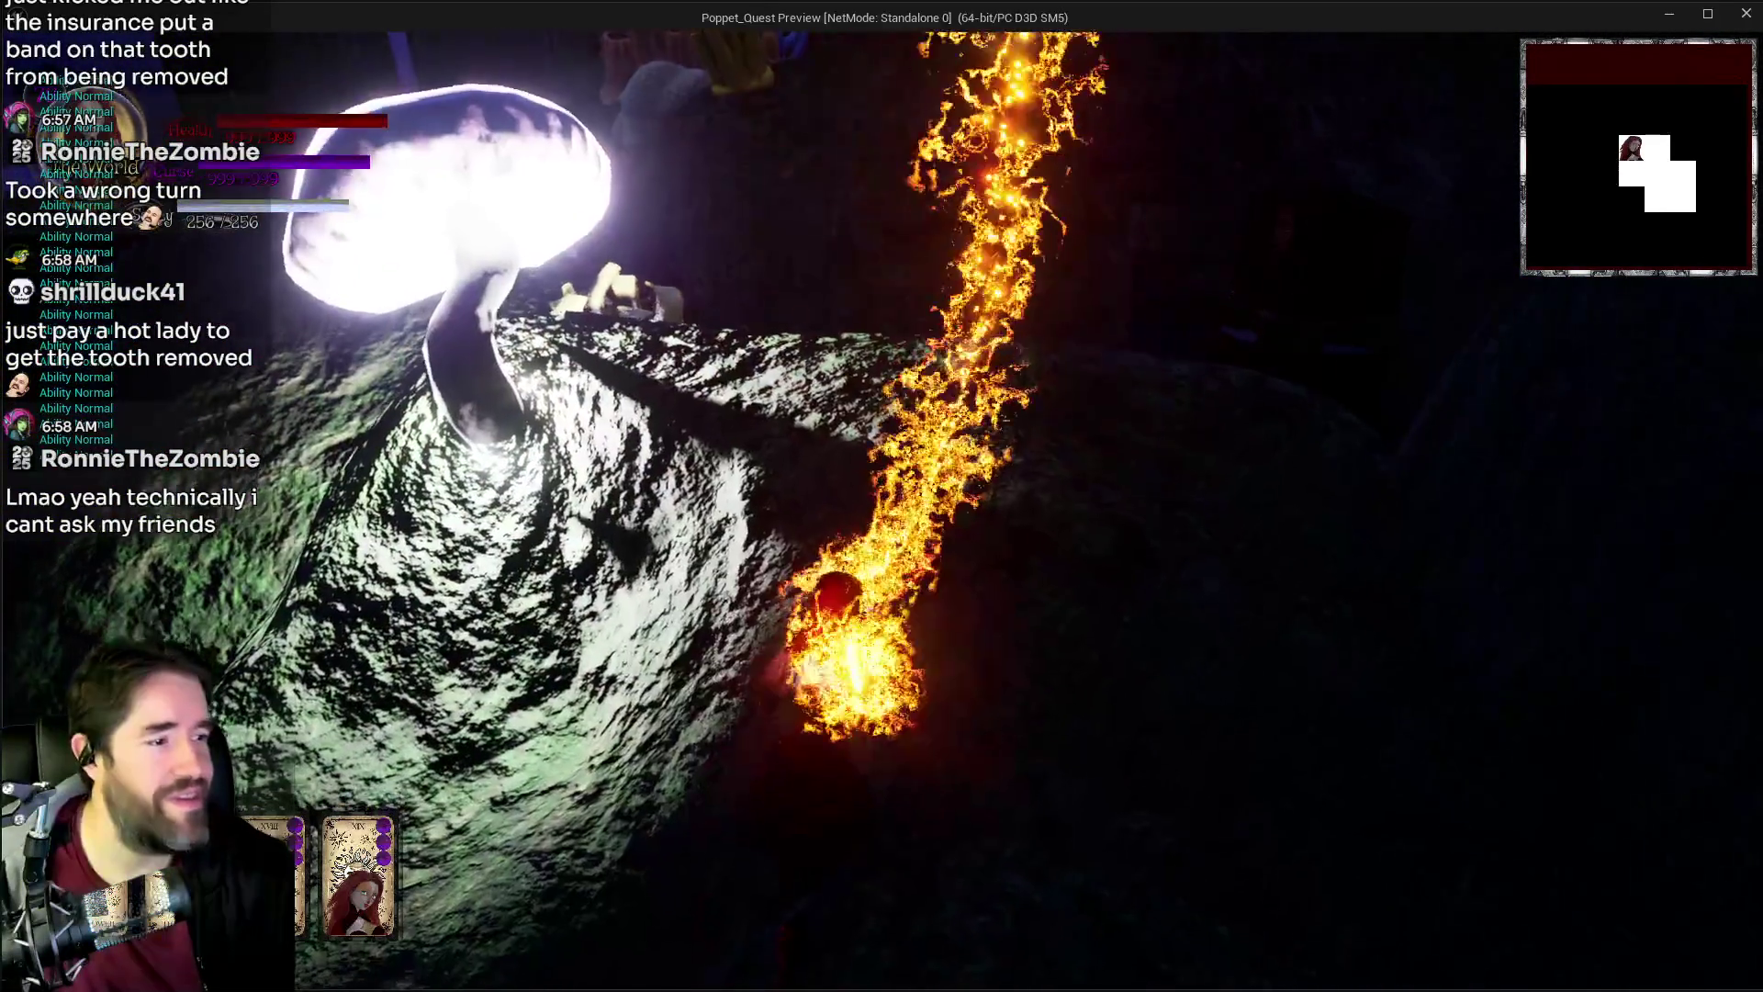
pyautogui.press('w')
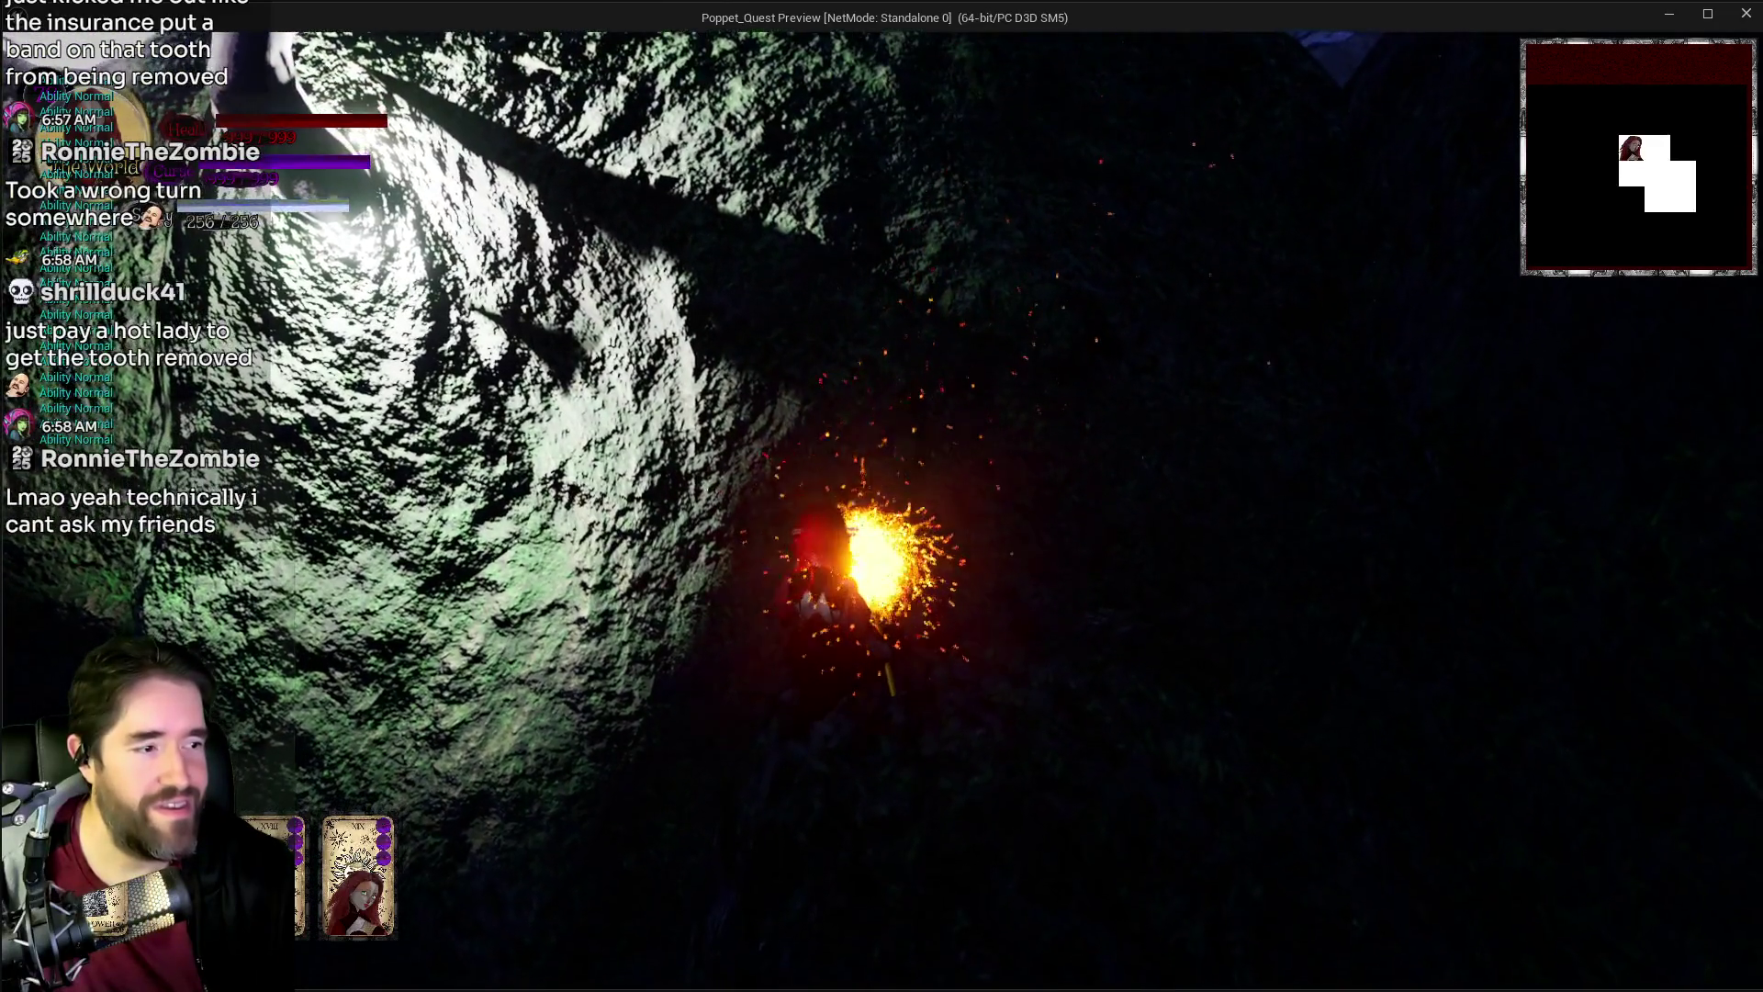
pyautogui.press('w')
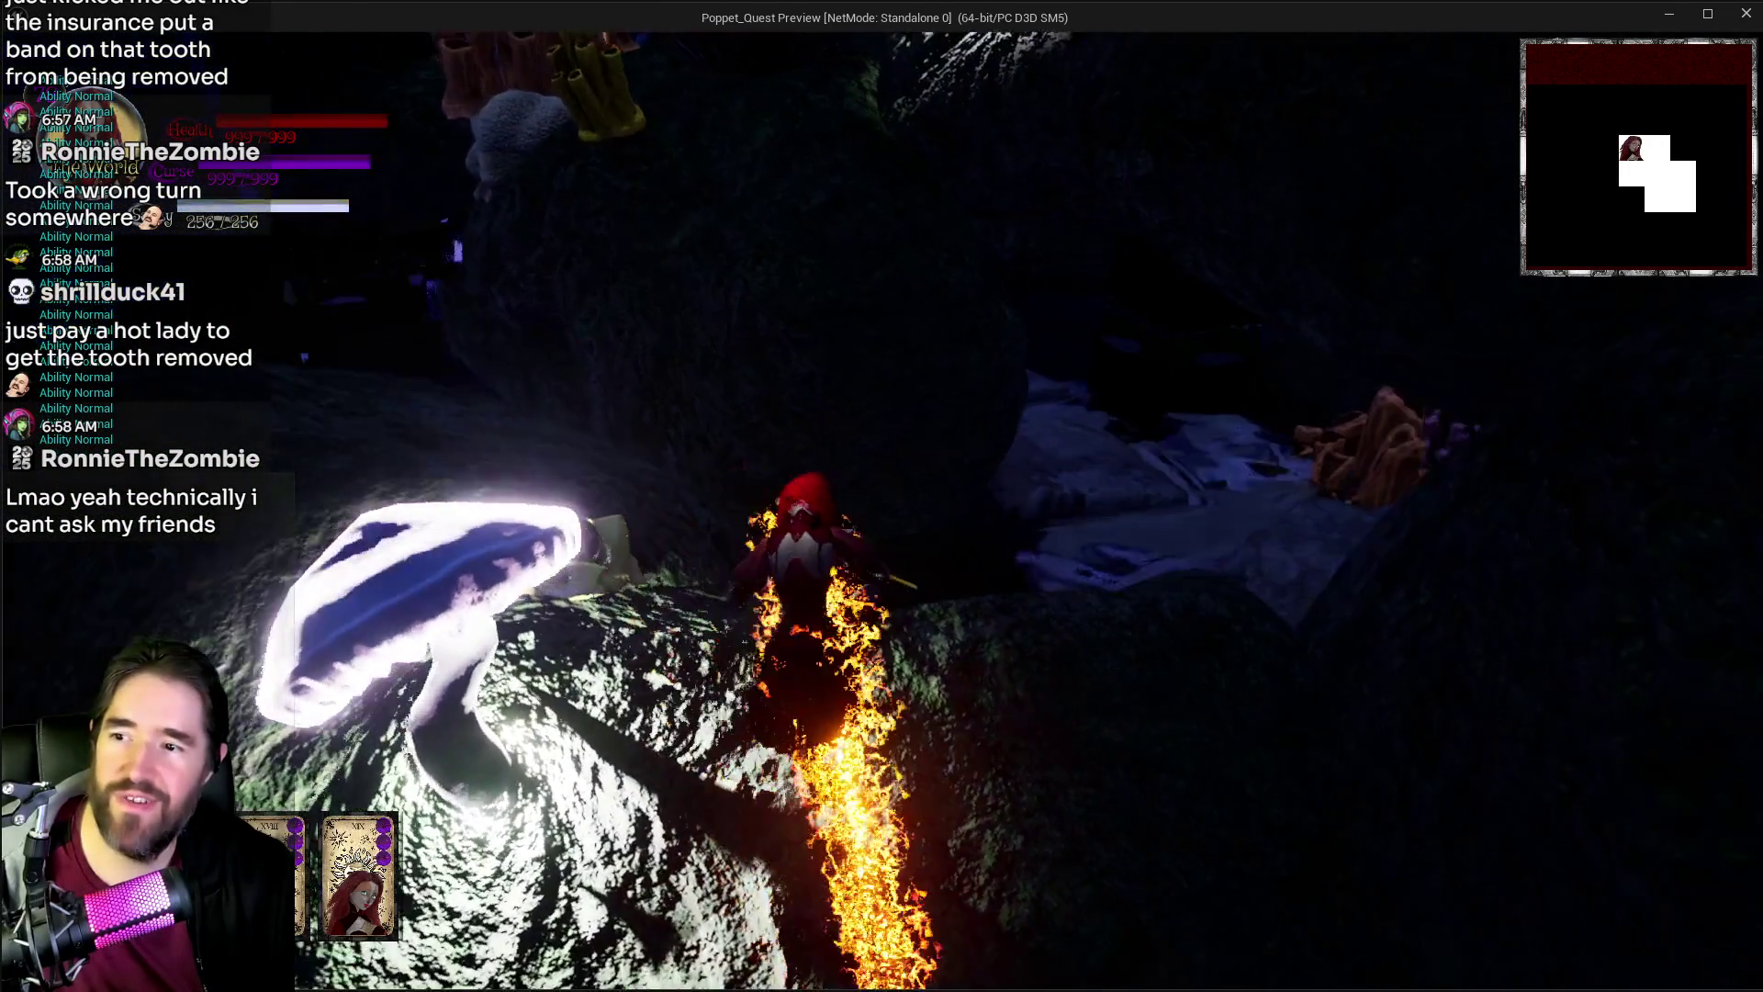
pyautogui.press('w')
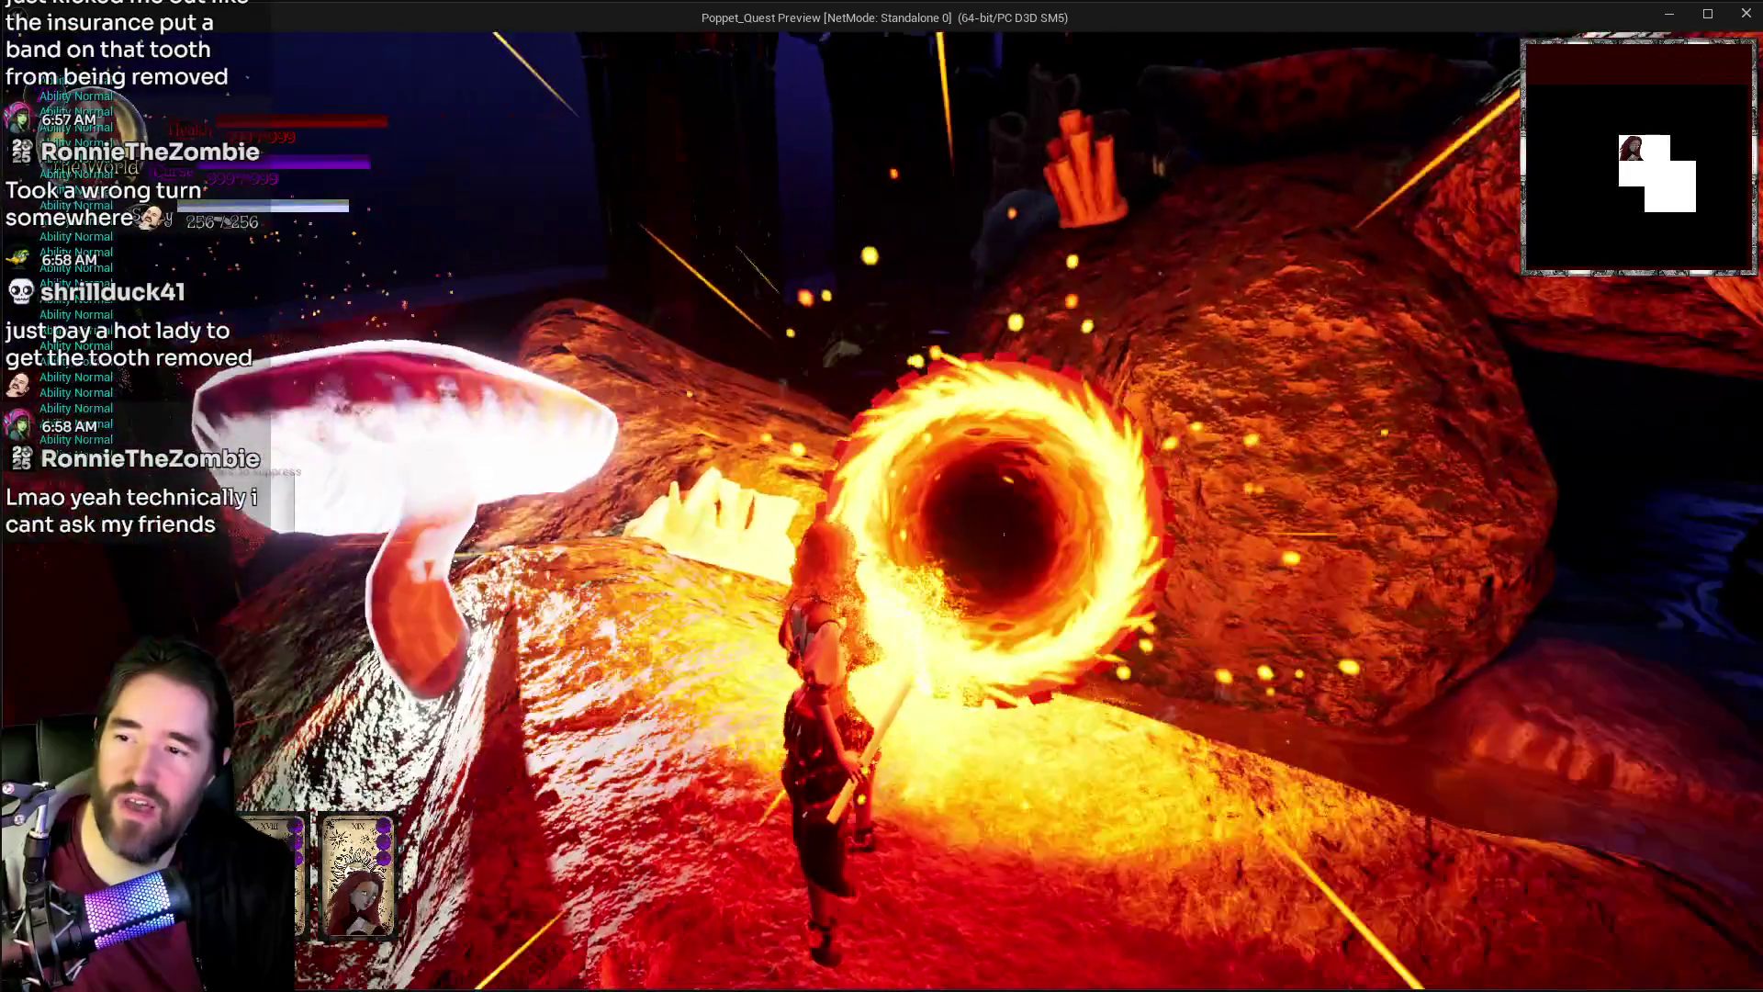
pyautogui.press('w')
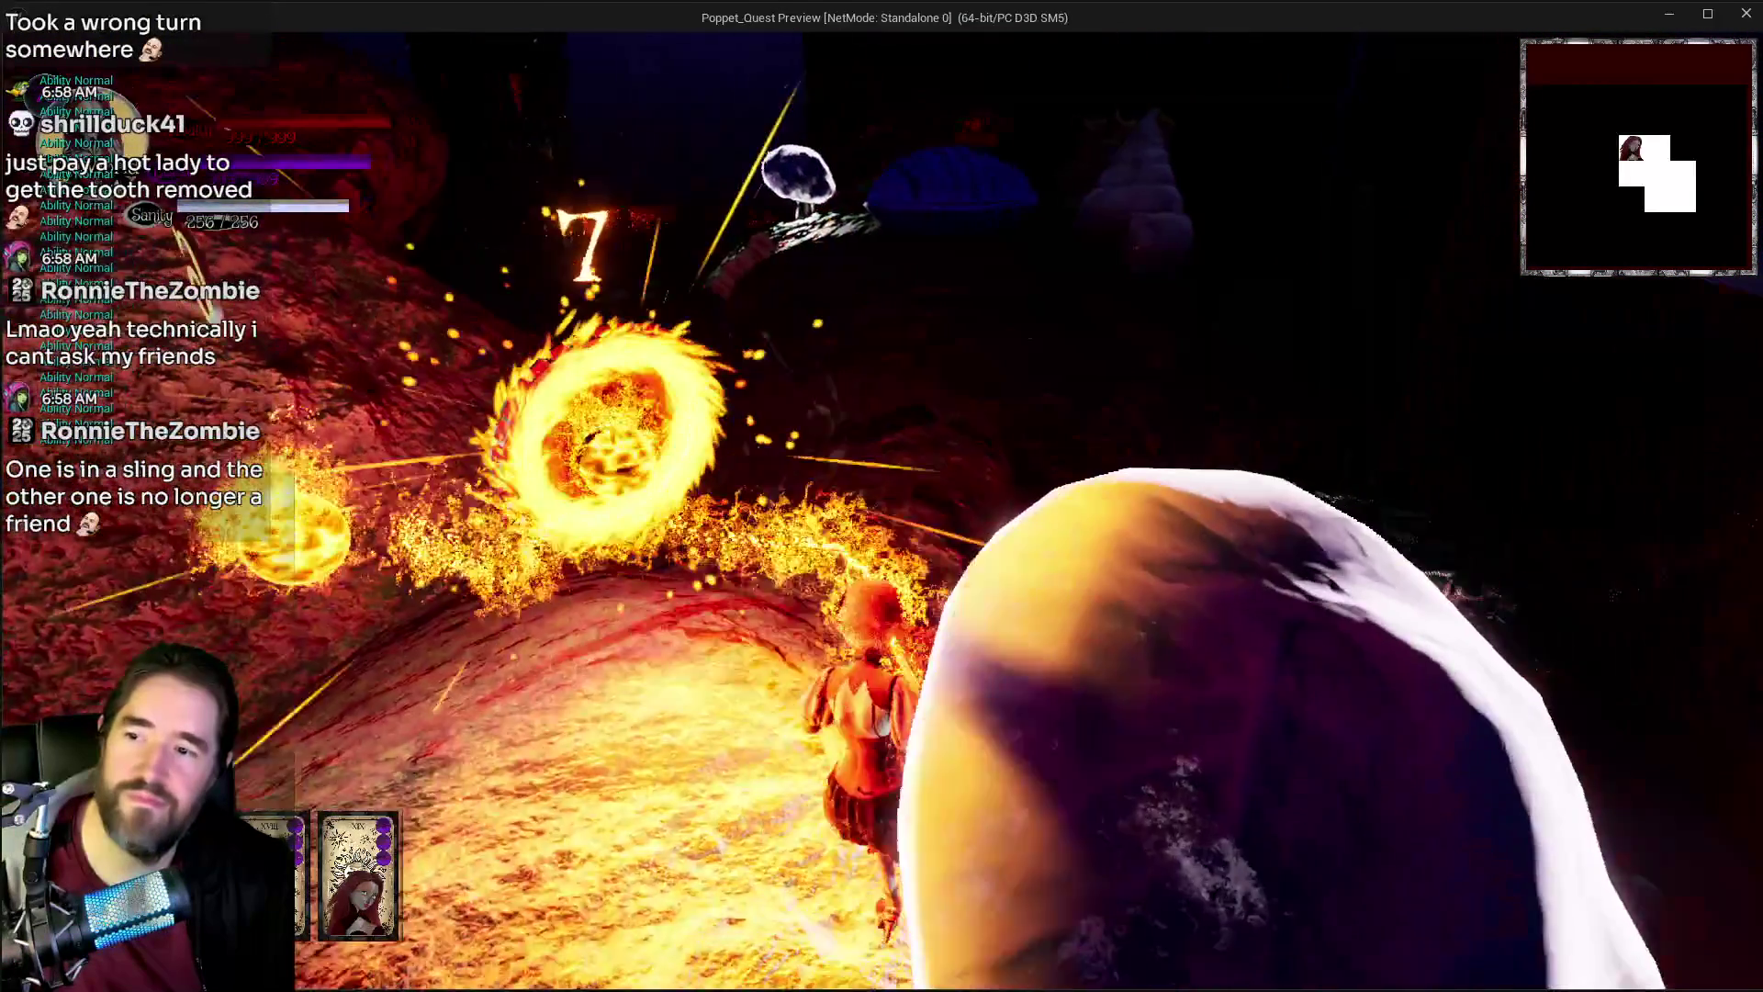
pyautogui.press('w')
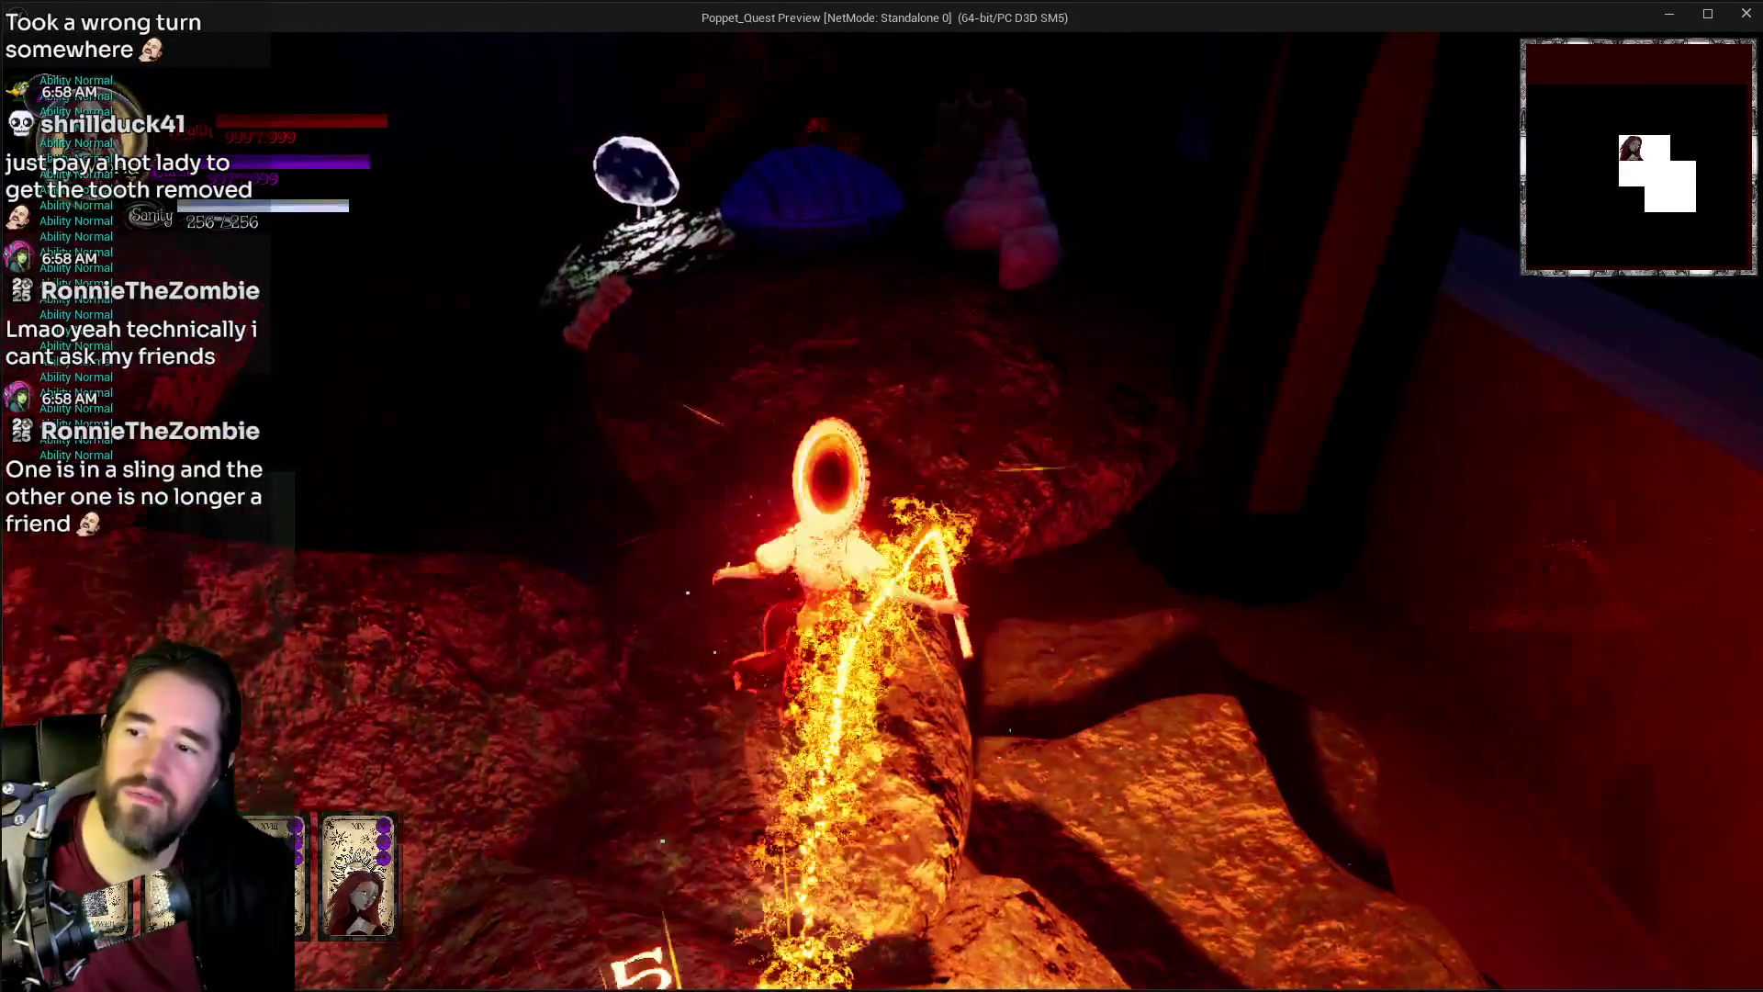
pyautogui.press('w')
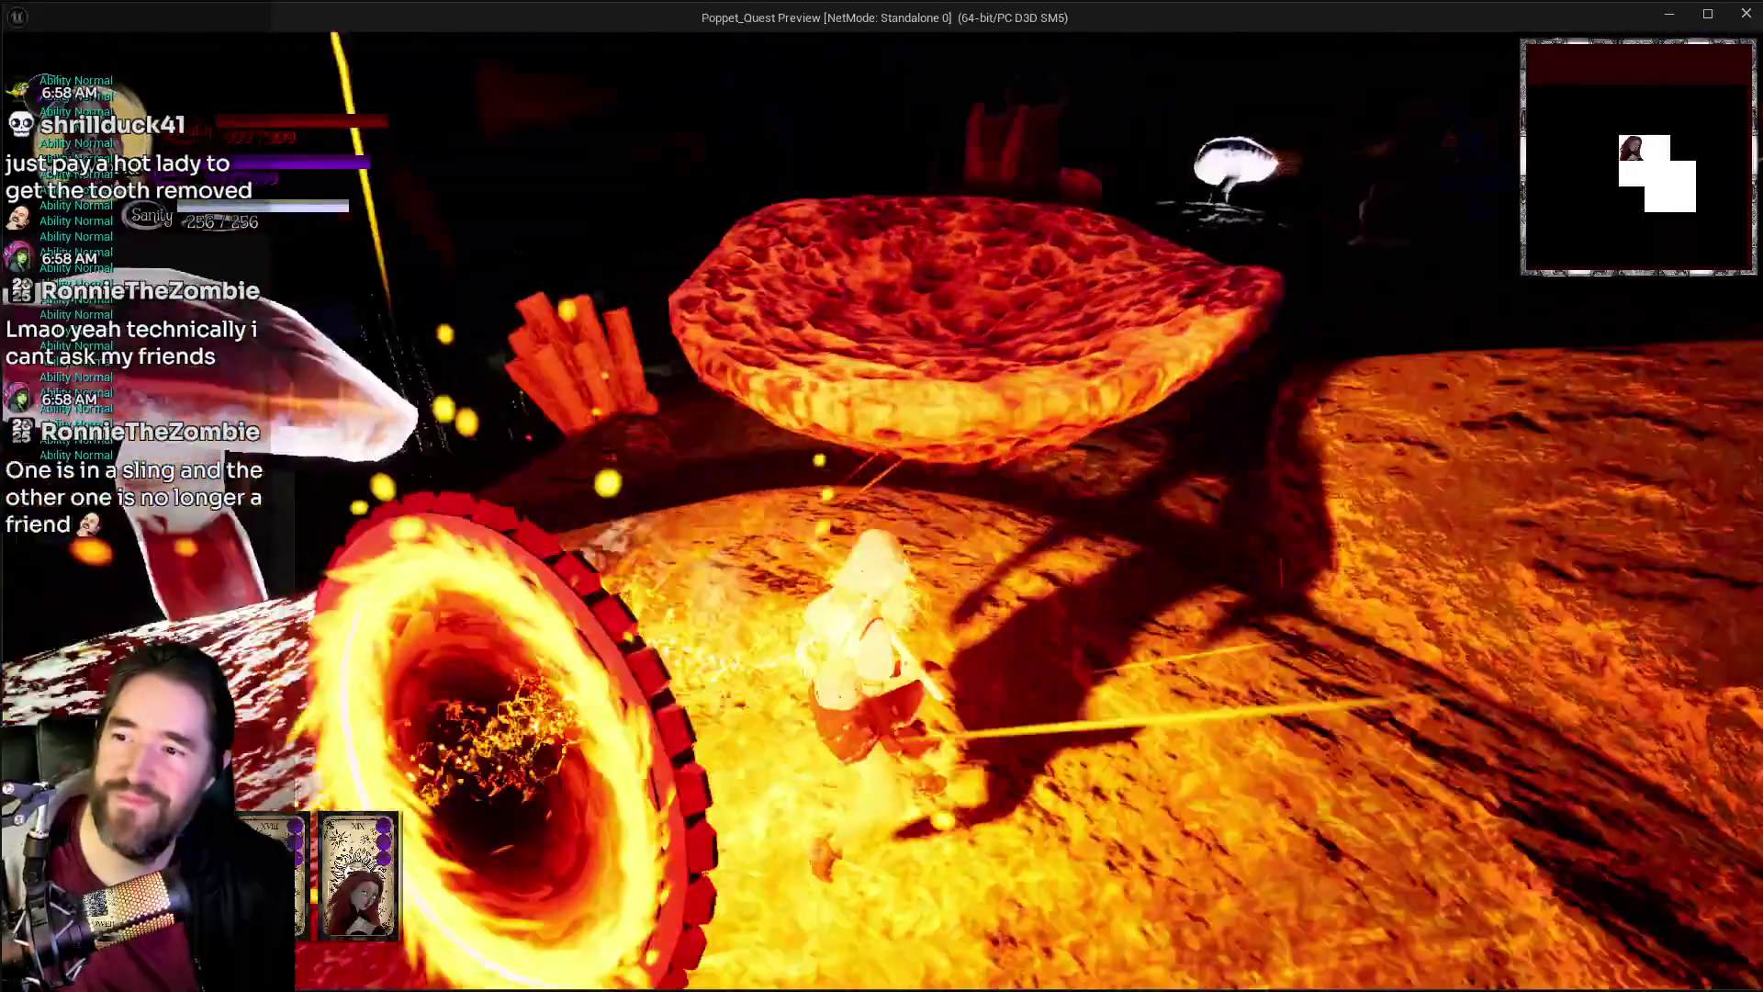
# Step: Fight and cross the lava platforms, pushing into the glowing orb
pyautogui.press('w')
pyautogui.press('w')
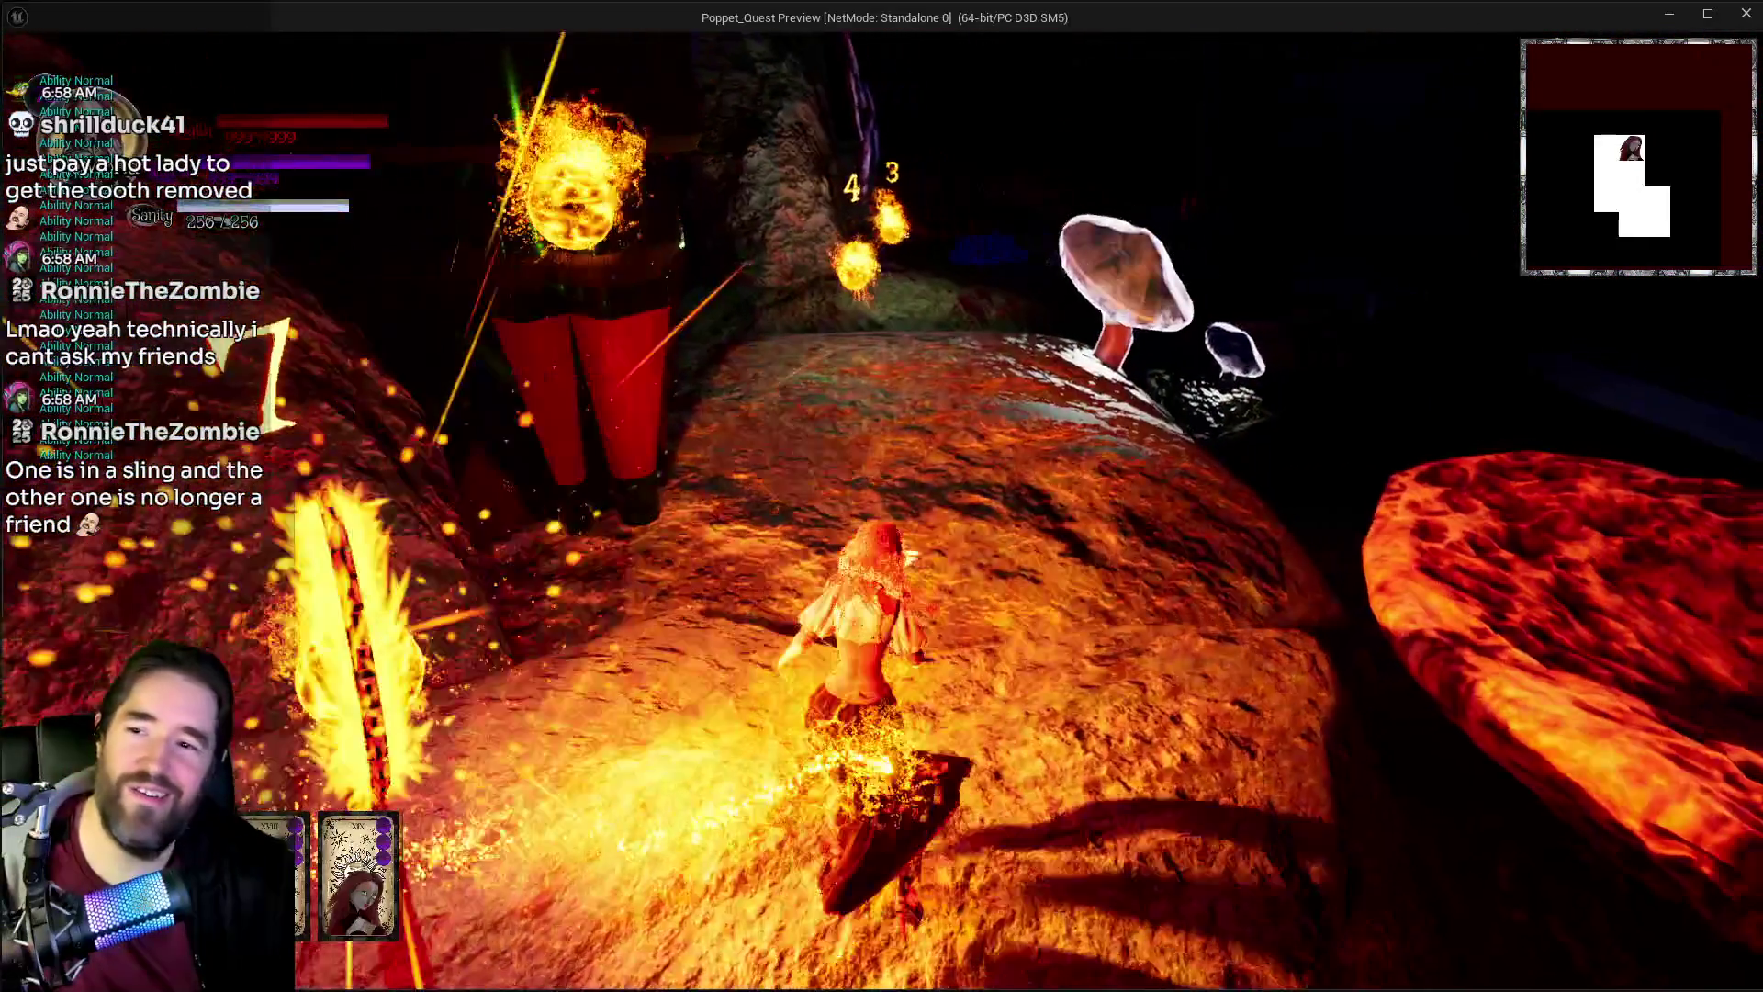
pyautogui.press('w')
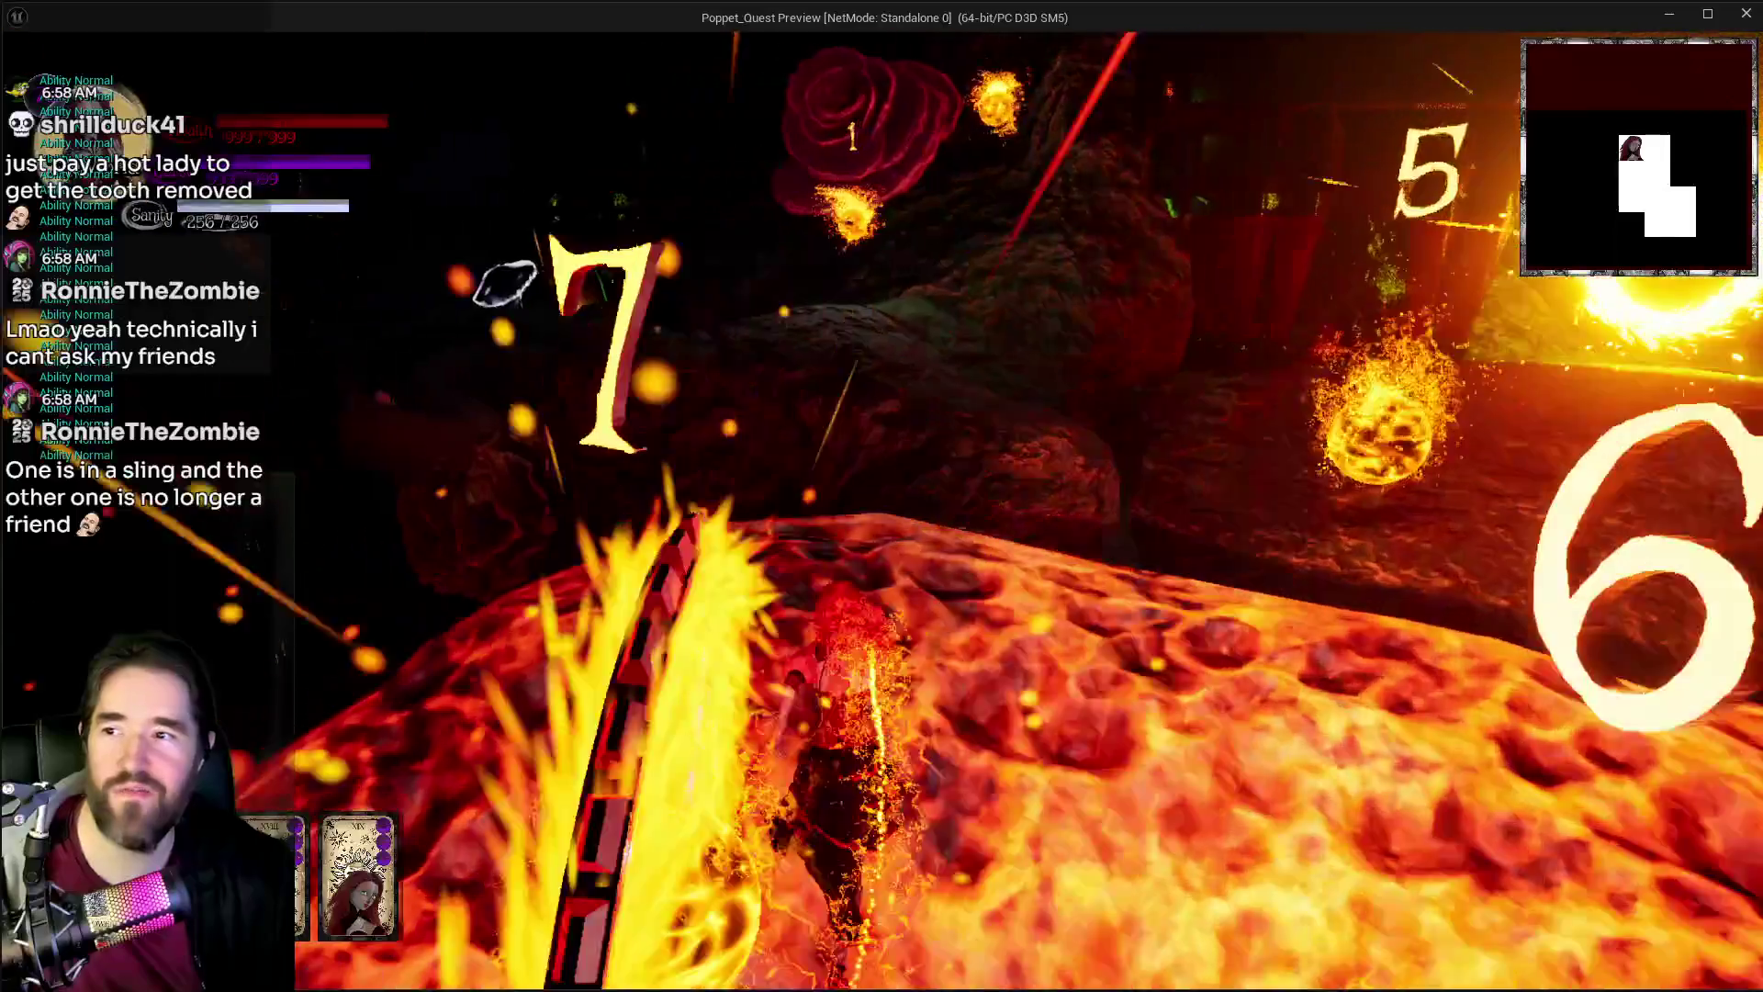
pyautogui.press('w')
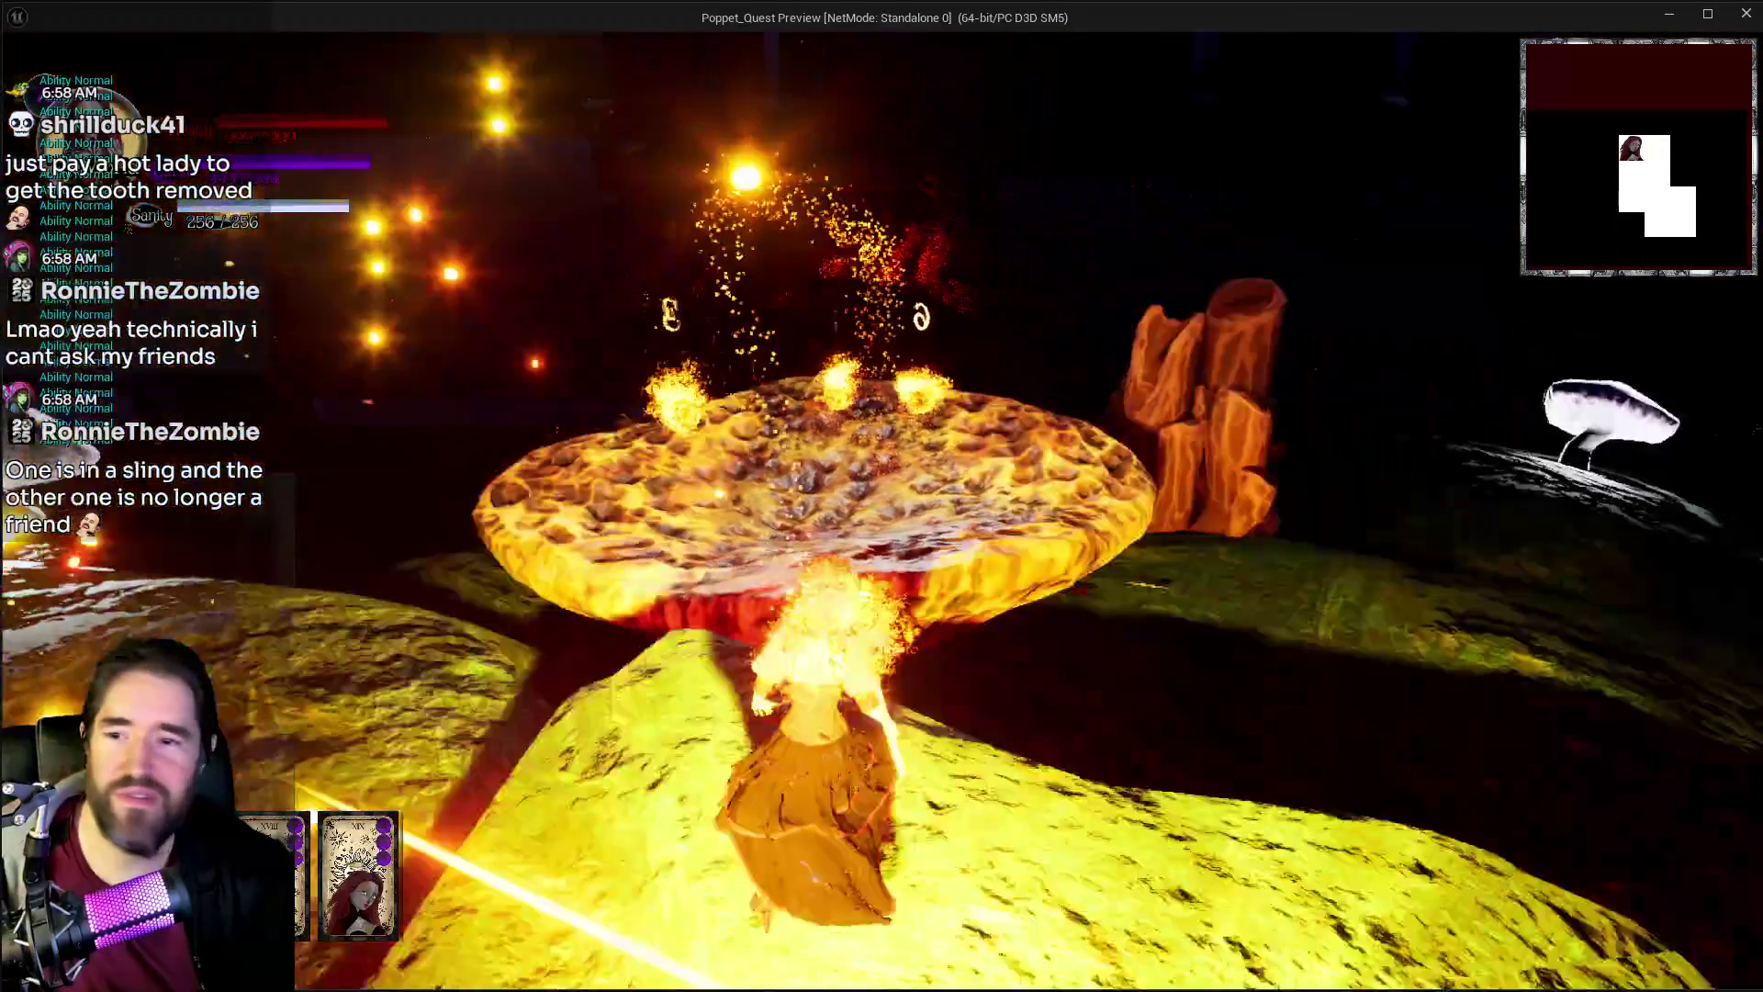
pyautogui.press('w')
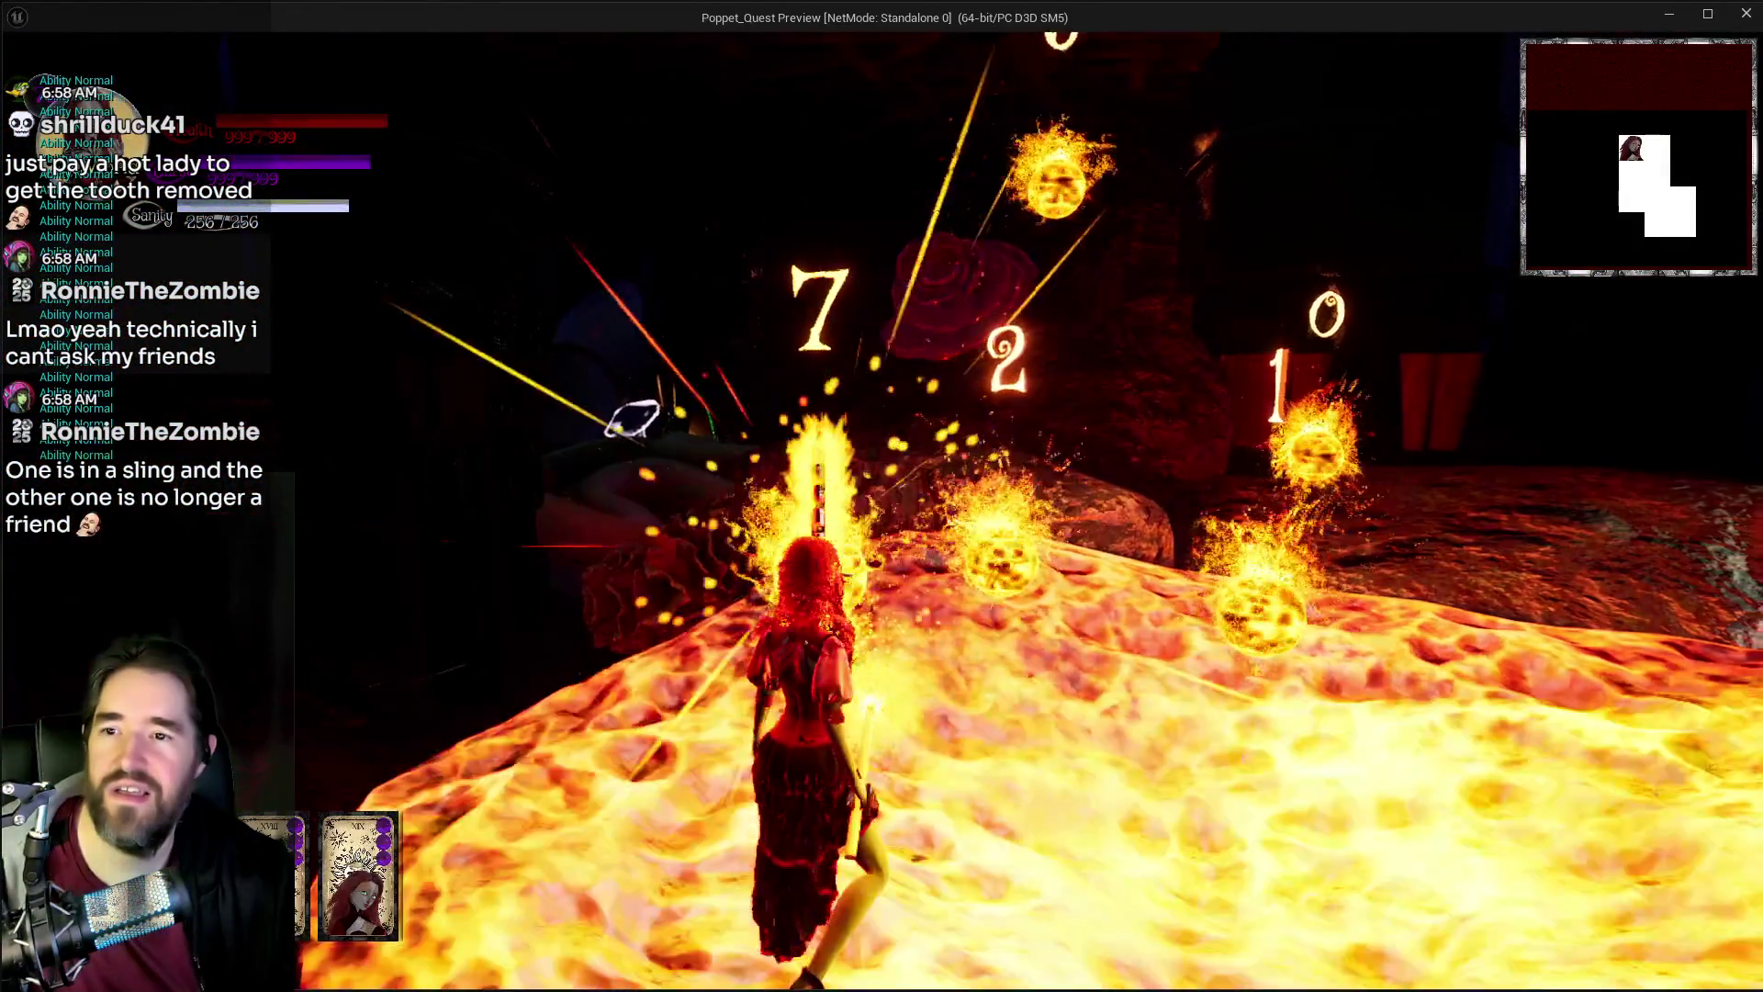
pyautogui.press('w')
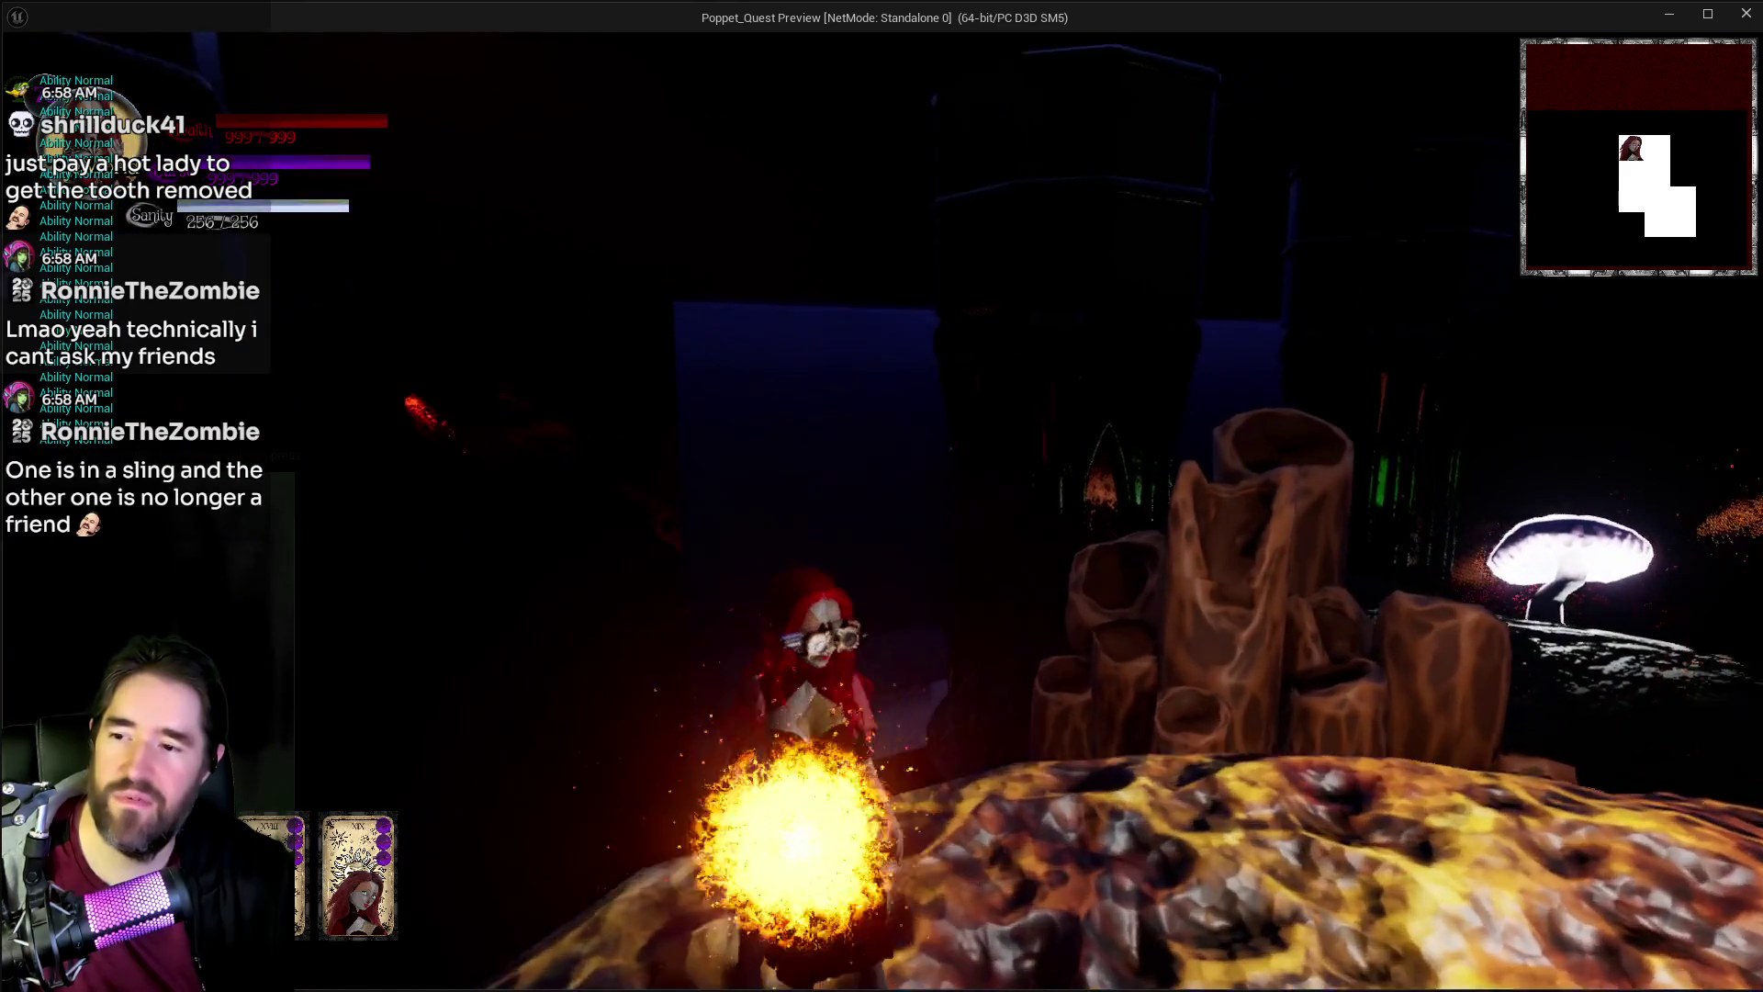
pyautogui.press('w')
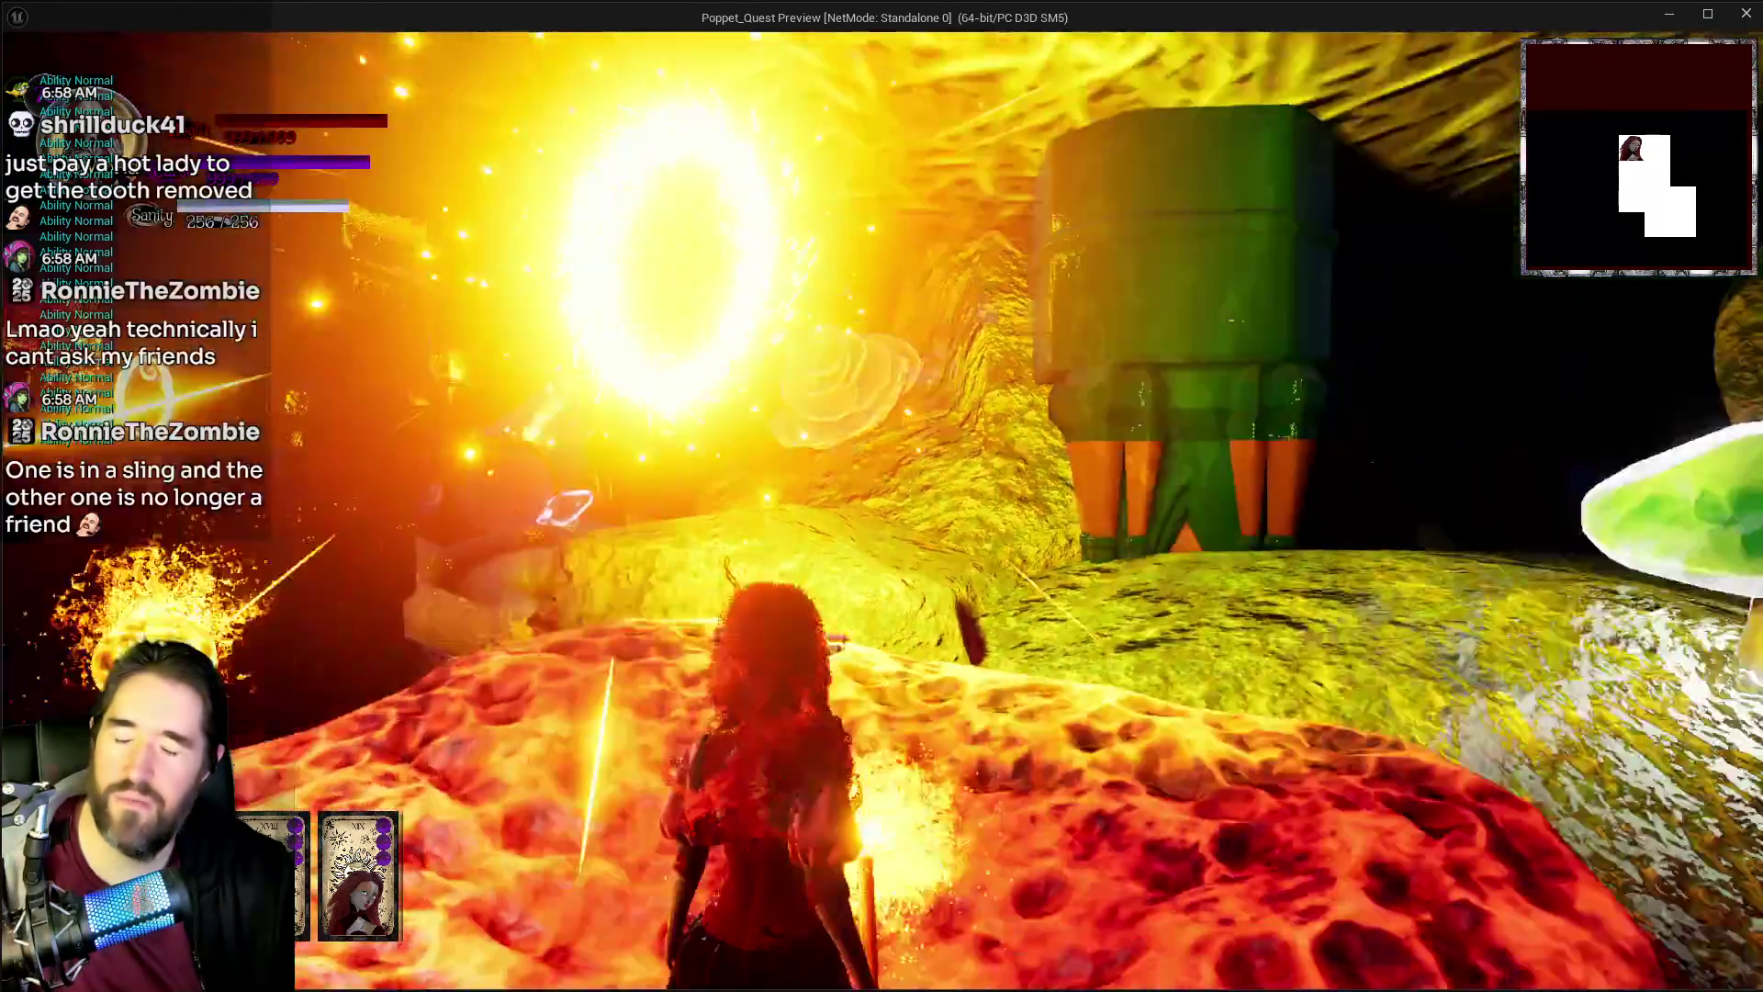
pyautogui.press('w')
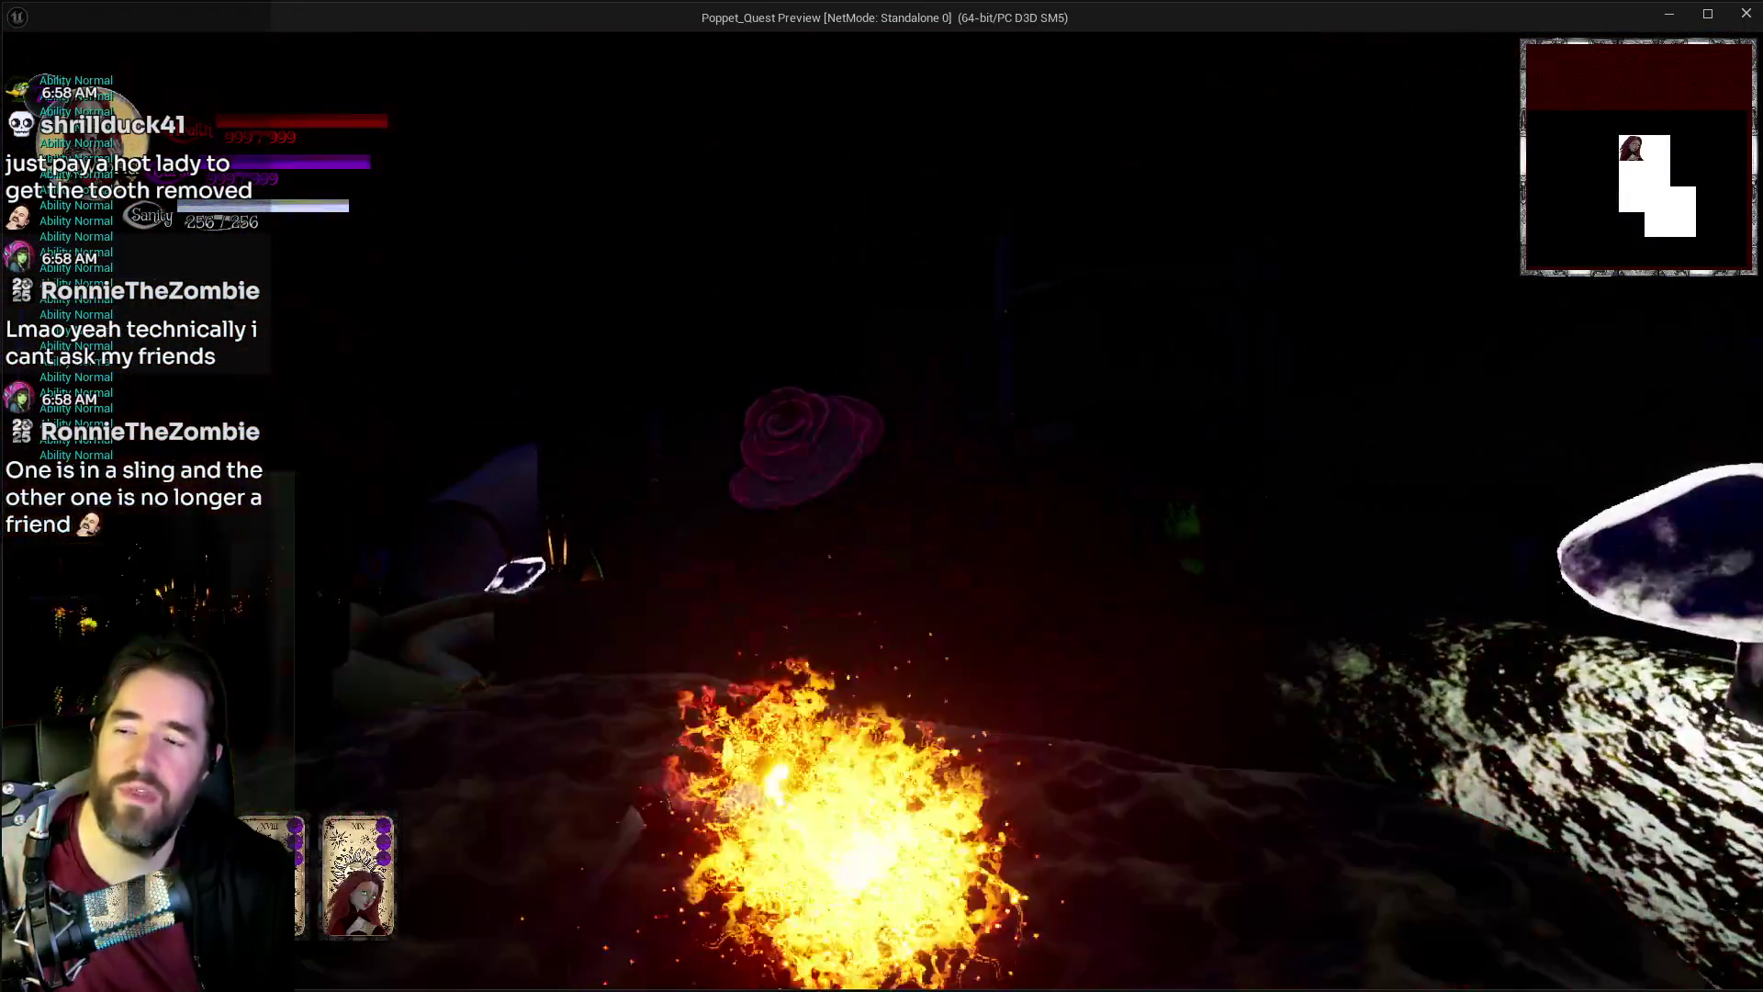
pyautogui.press('w')
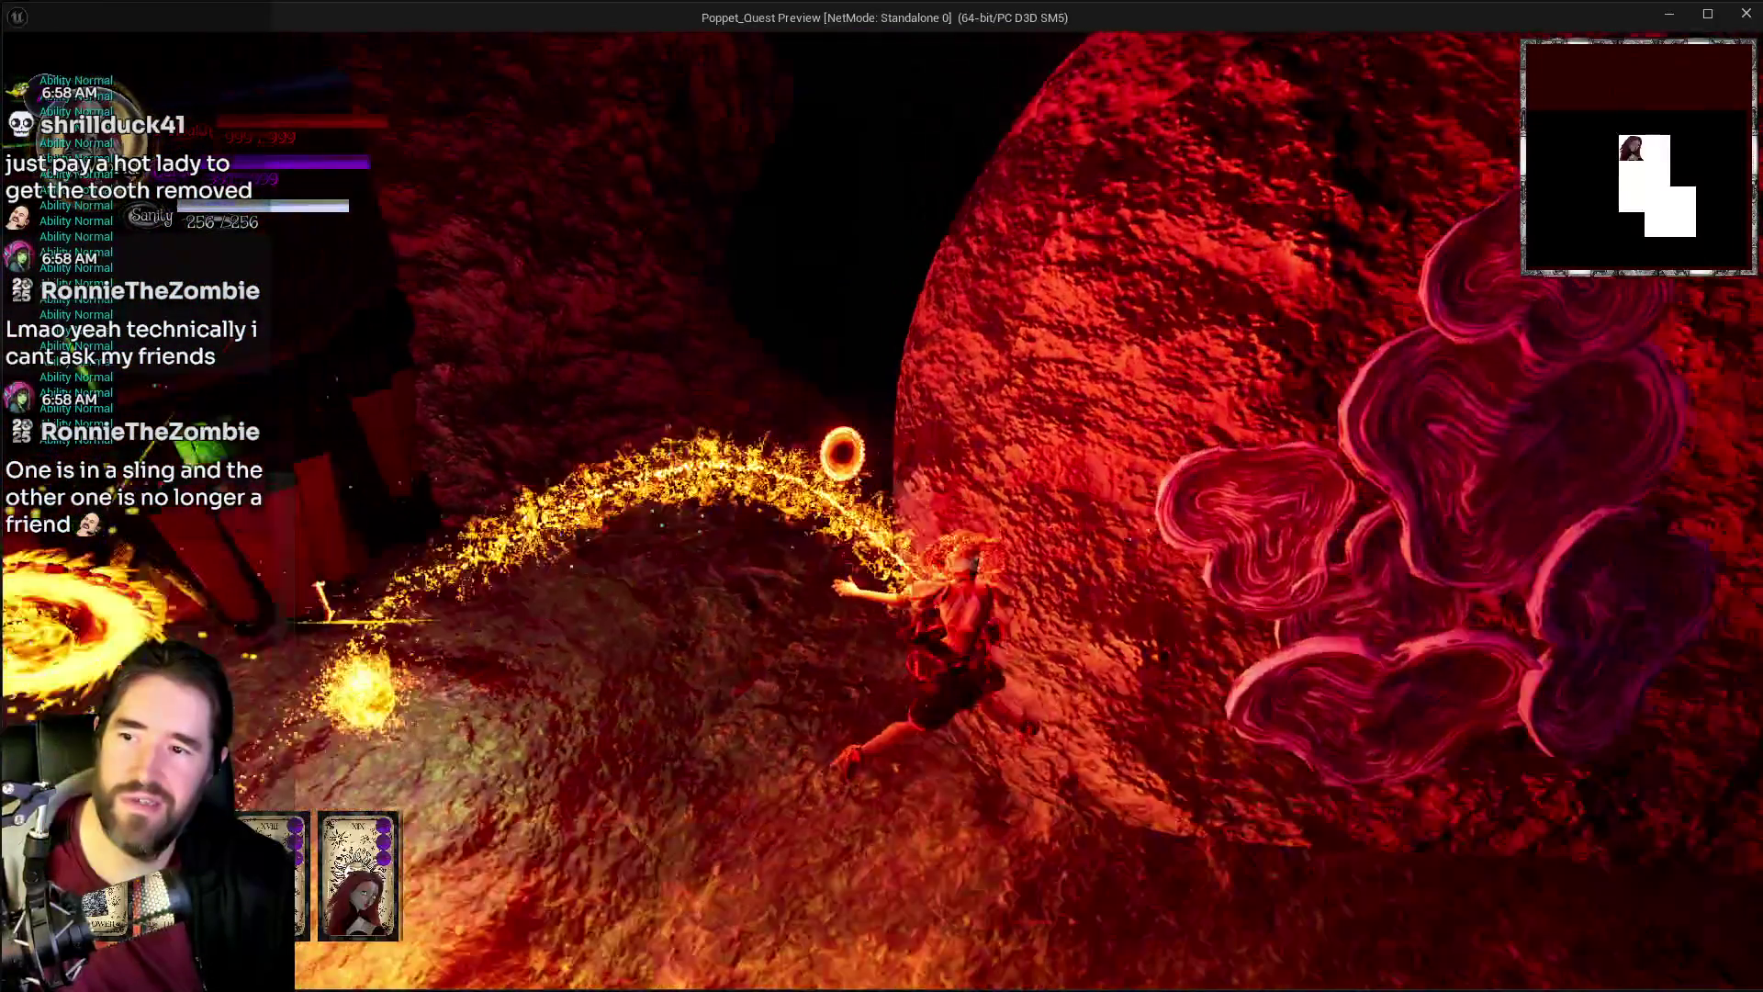
pyautogui.press('w')
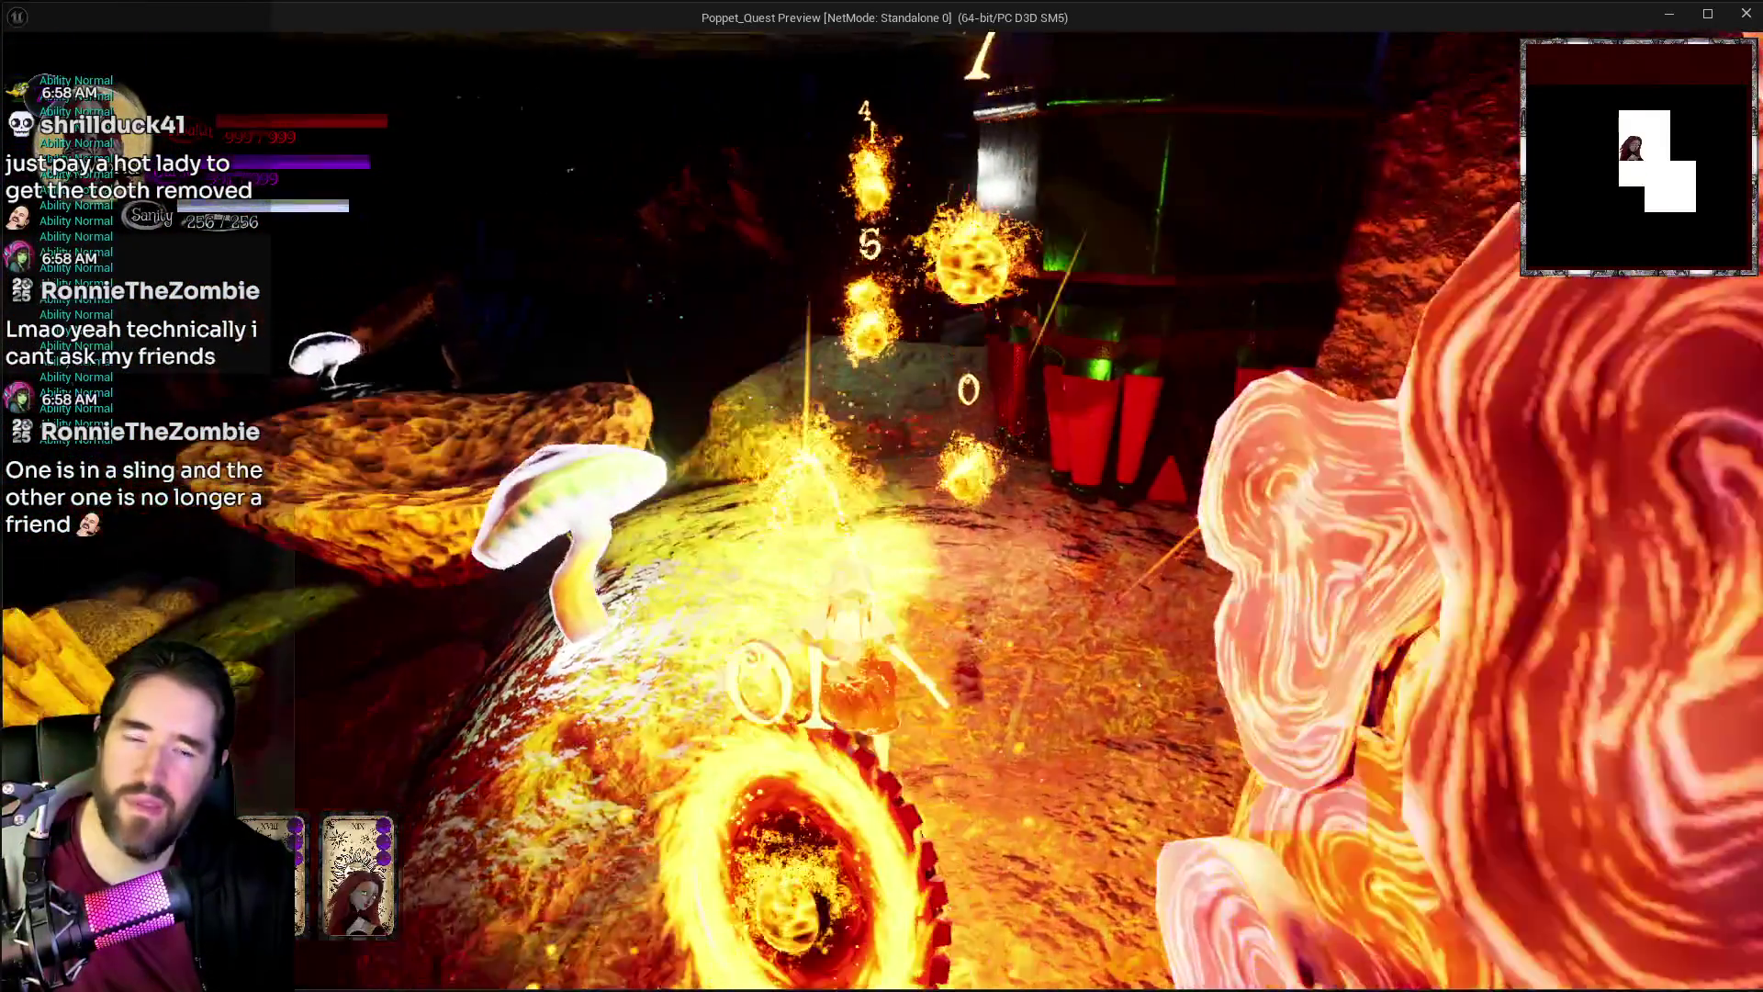
pyautogui.press('w')
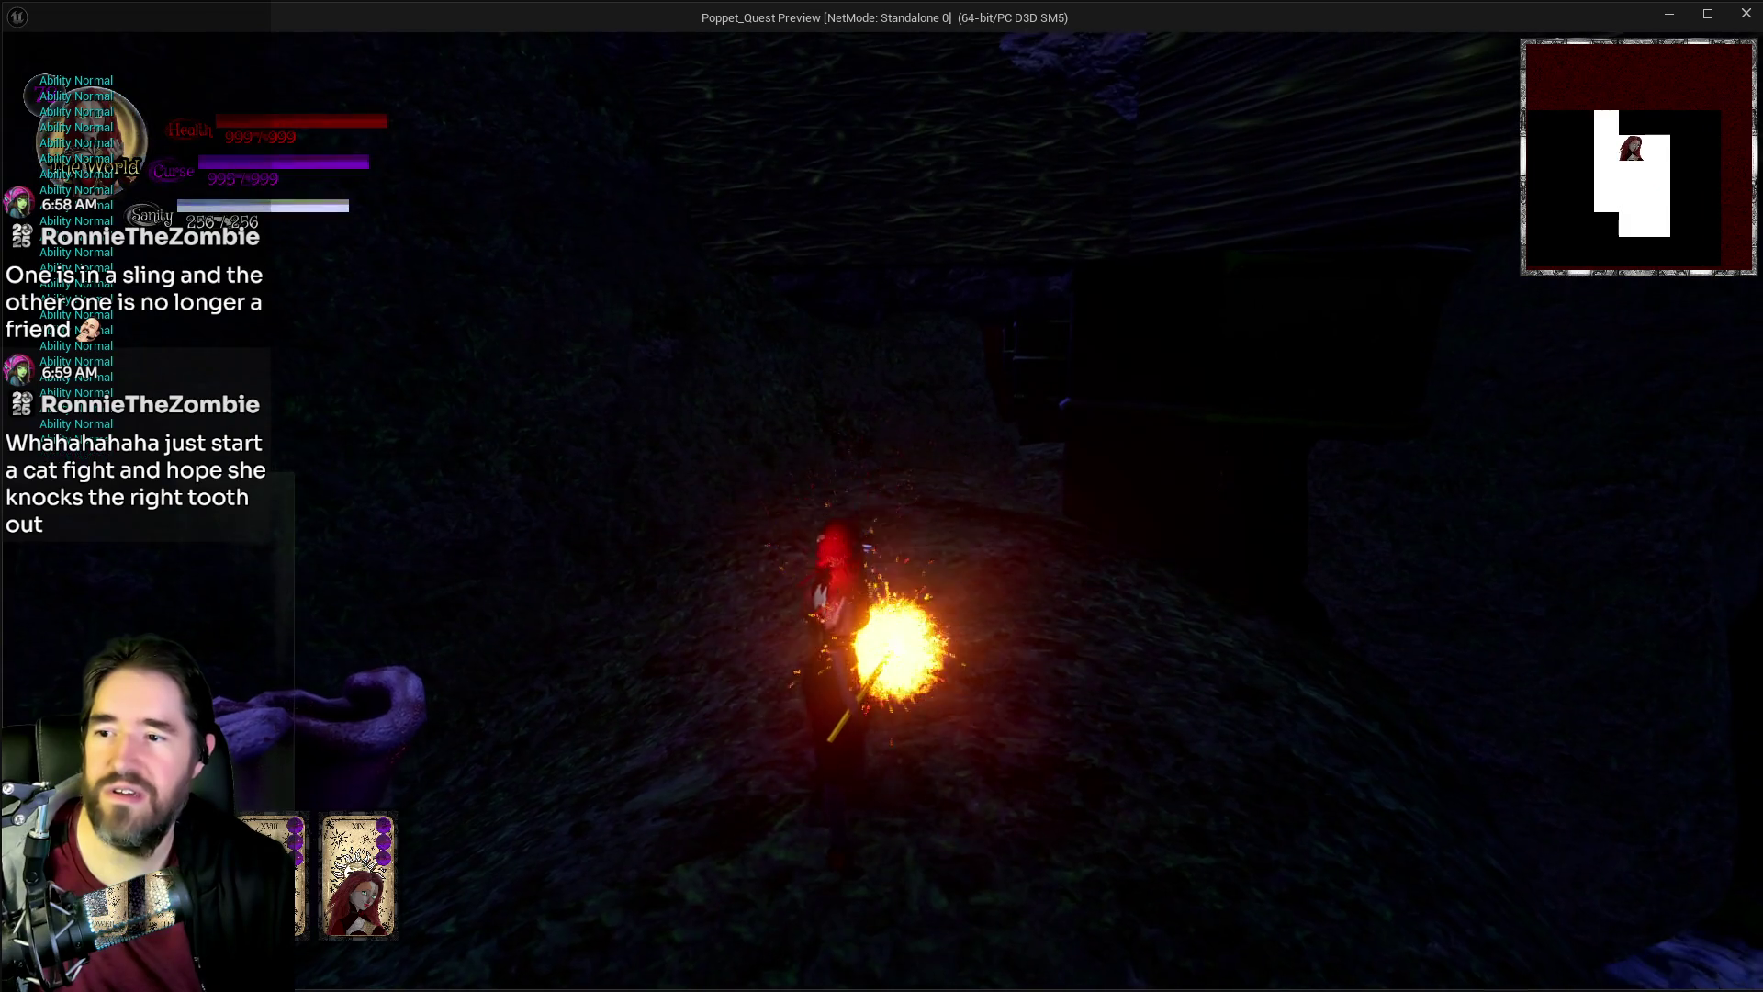
# Step: Stop the game preview with Esc to return to the Blueprint editor
pyautogui.press('Escape')
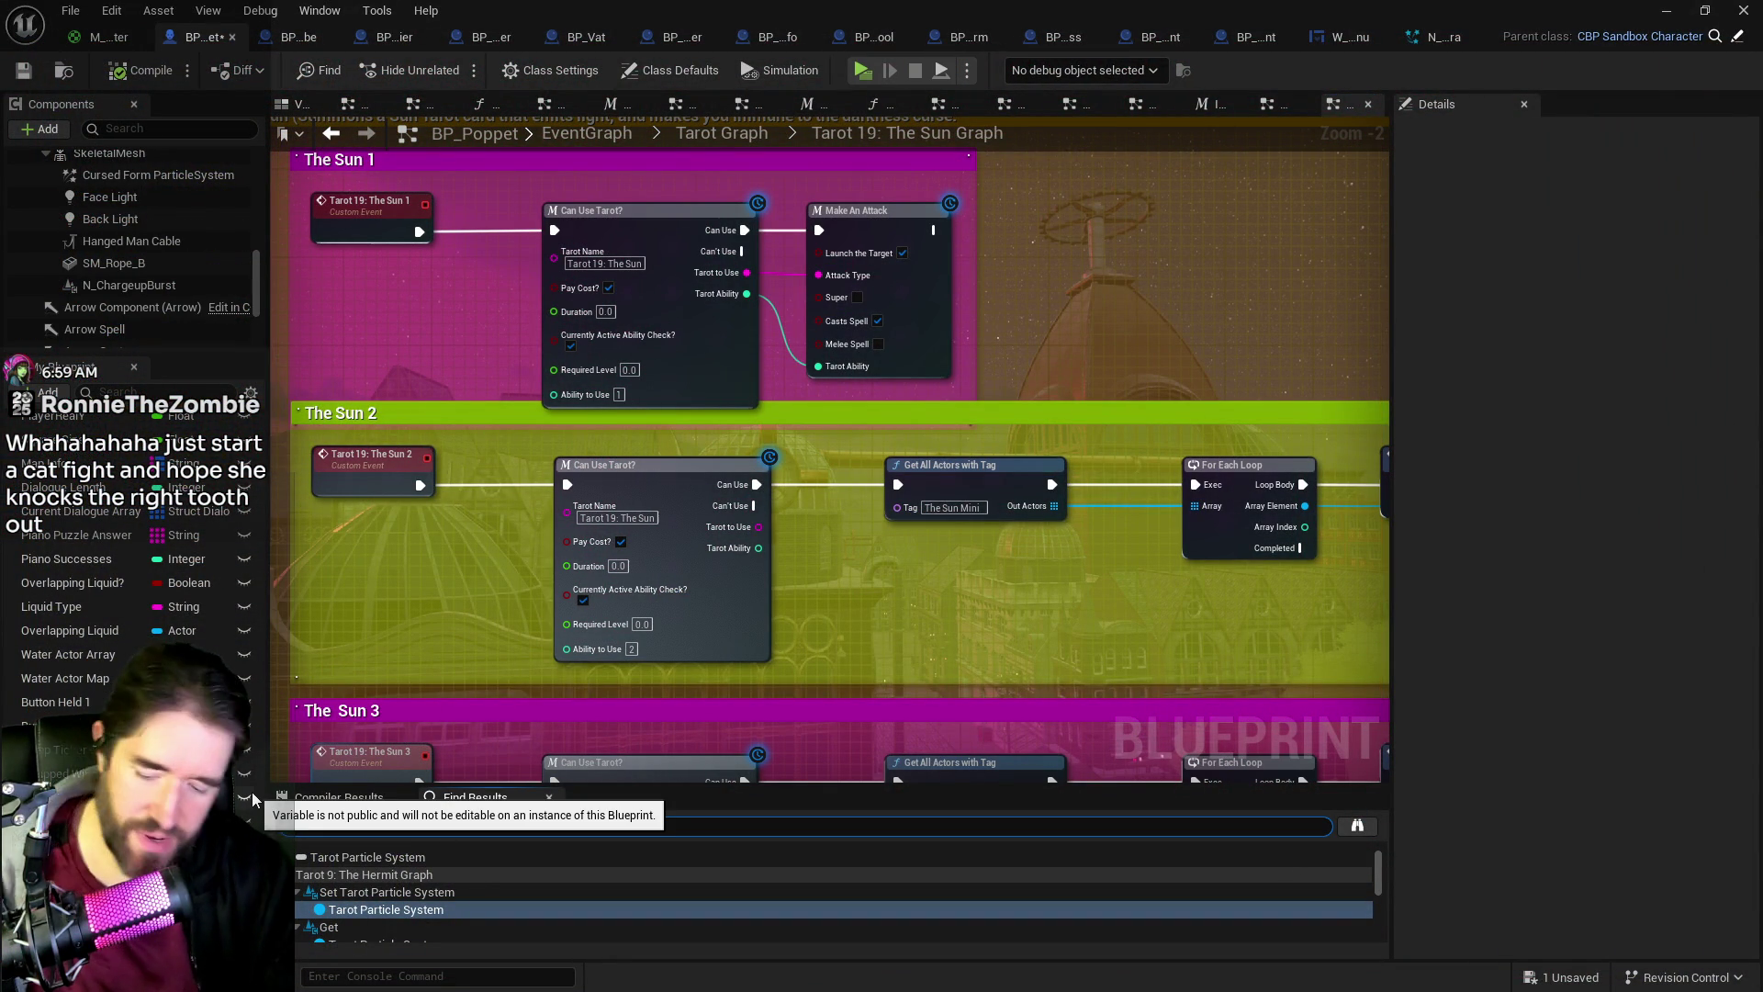
# Step: Search BP_Poppet for 'print string' and jump to the match in Tarot Form Graph
pyautogui.write('print string')
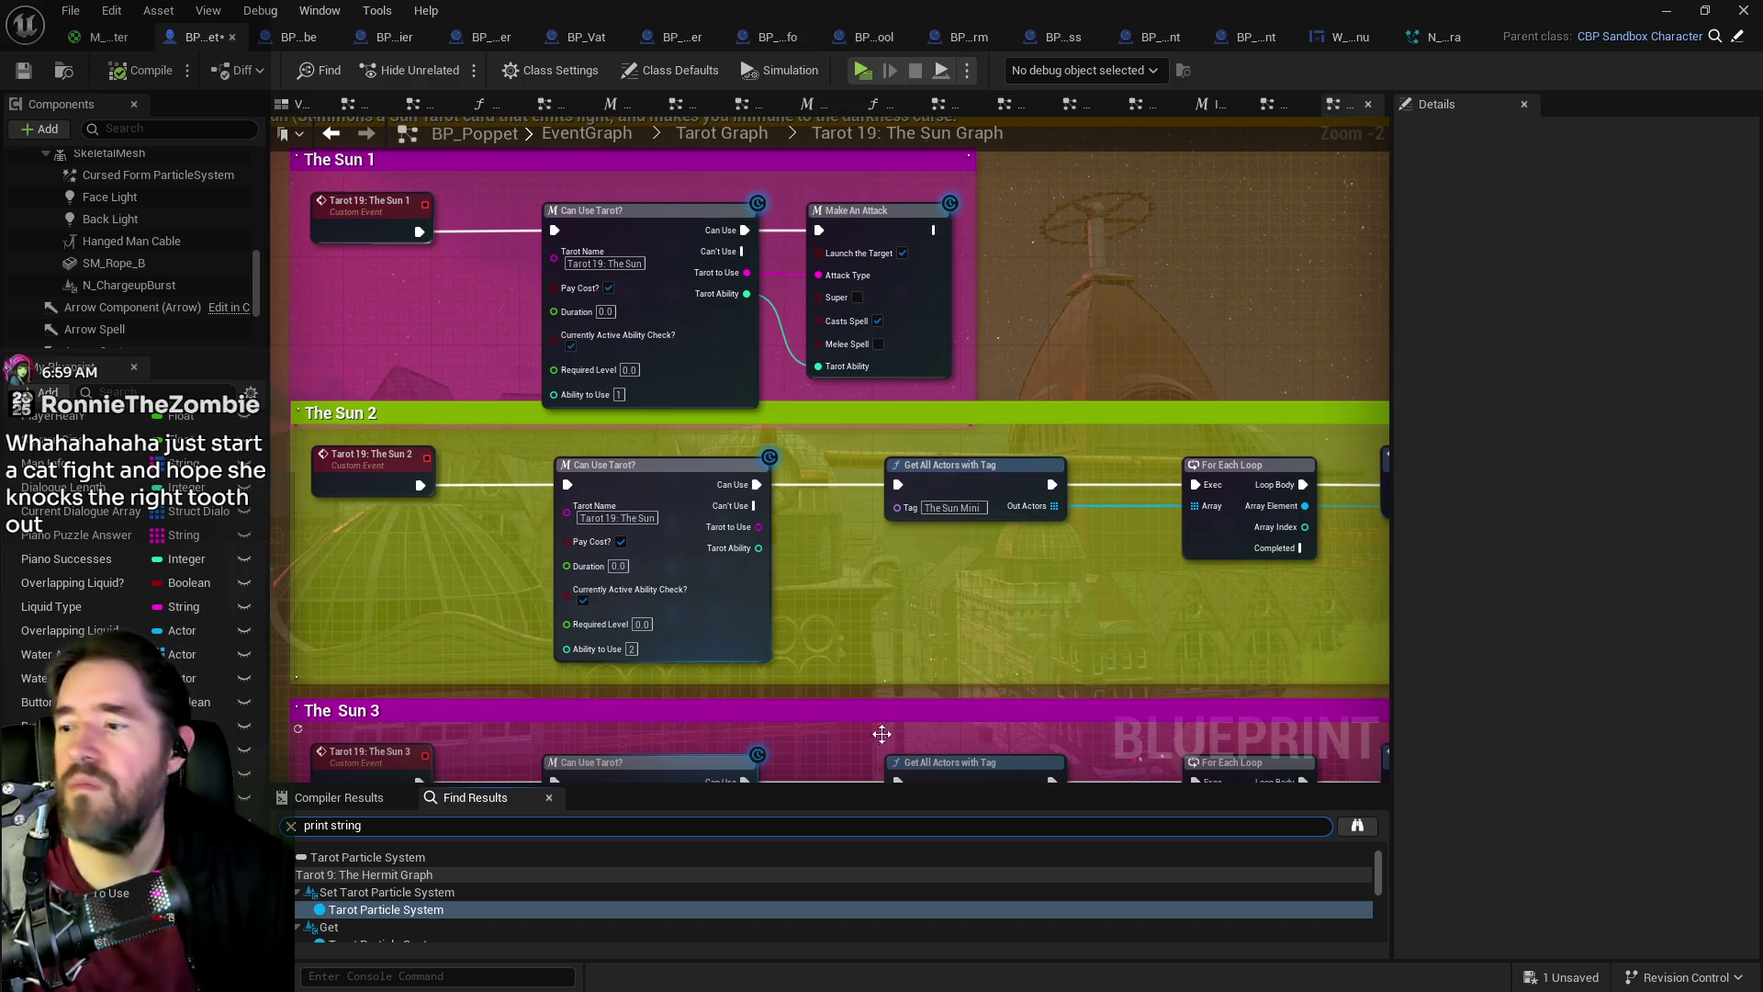
pyautogui.press('Return')
pyautogui.doubleClick(361, 874)
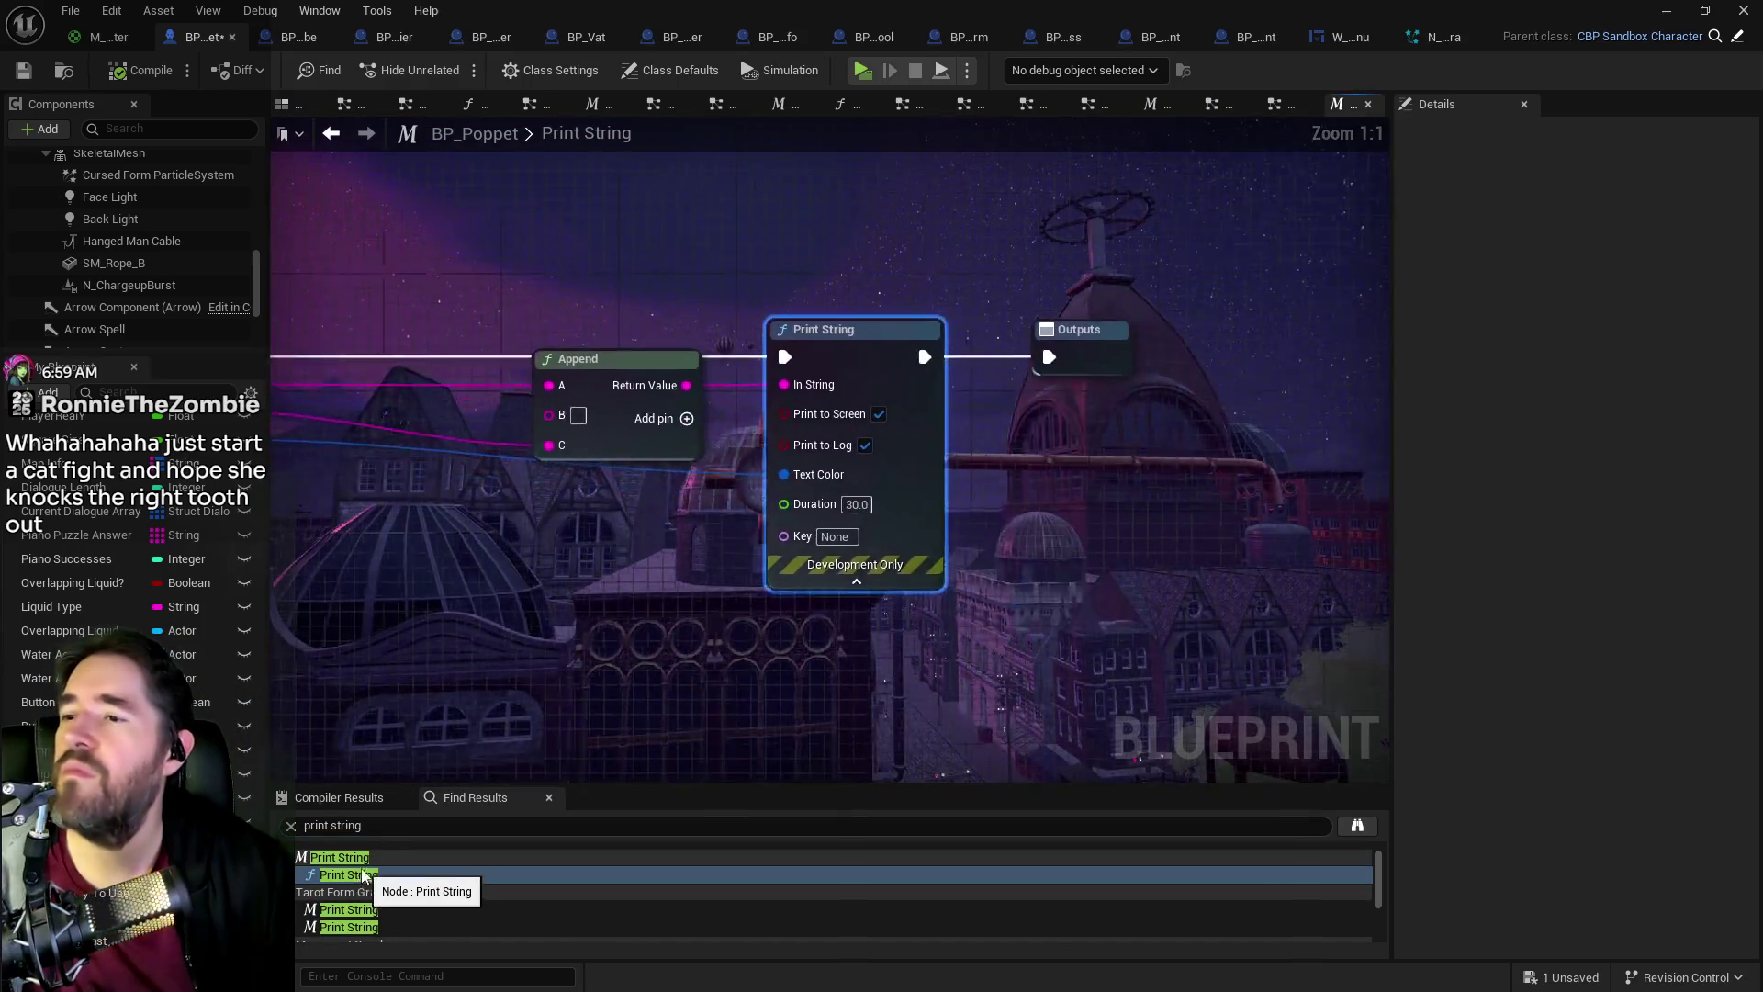
pyautogui.press('Down')
pyautogui.press('Down')
pyautogui.press('Return')
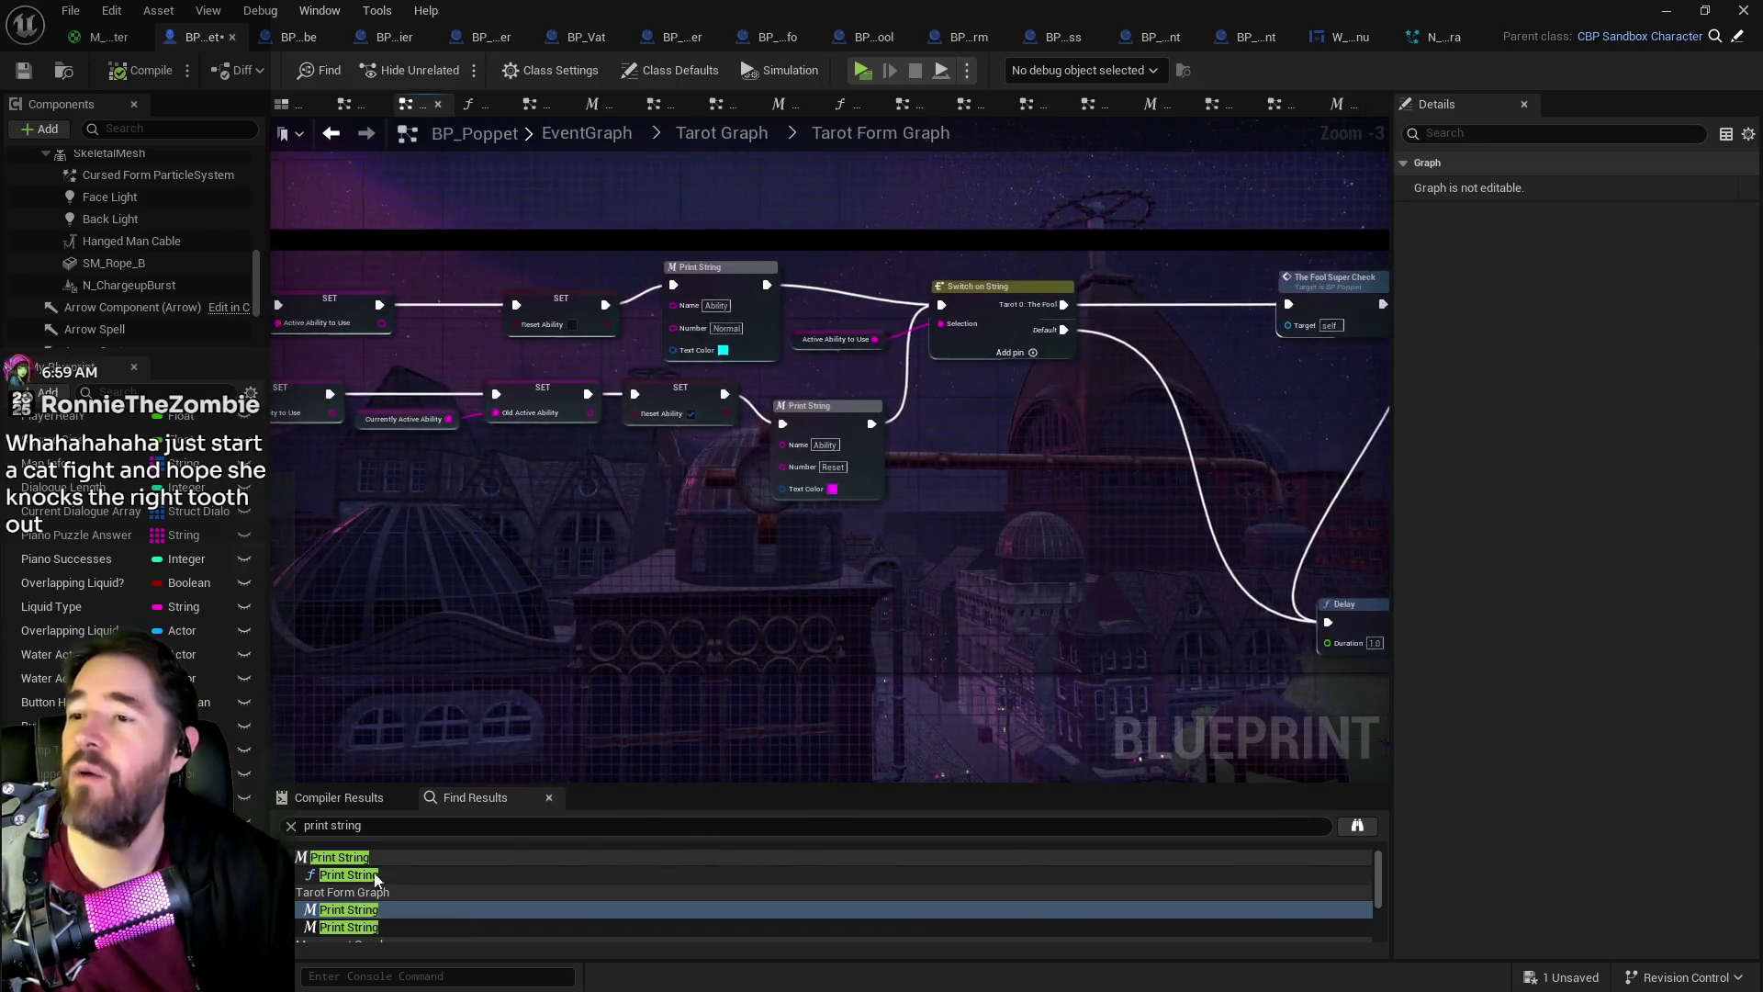
# Step: Delete the Tarot Form Graph debug Print Strings, wiring Reset Ability SET to Switch on String
pyautogui.scroll(1, 647, 709)
pyautogui.moveTo(836, 685)
pyautogui.mouseDown()
pyautogui.moveTo(986, 511)
pyautogui.moveTo(724, 516)
pyautogui.moveTo(681, 479)
pyautogui.moveTo(904, 496)
pyautogui.moveTo(1058, 472)
pyautogui.mouseUp()
pyautogui.click(818, 452)
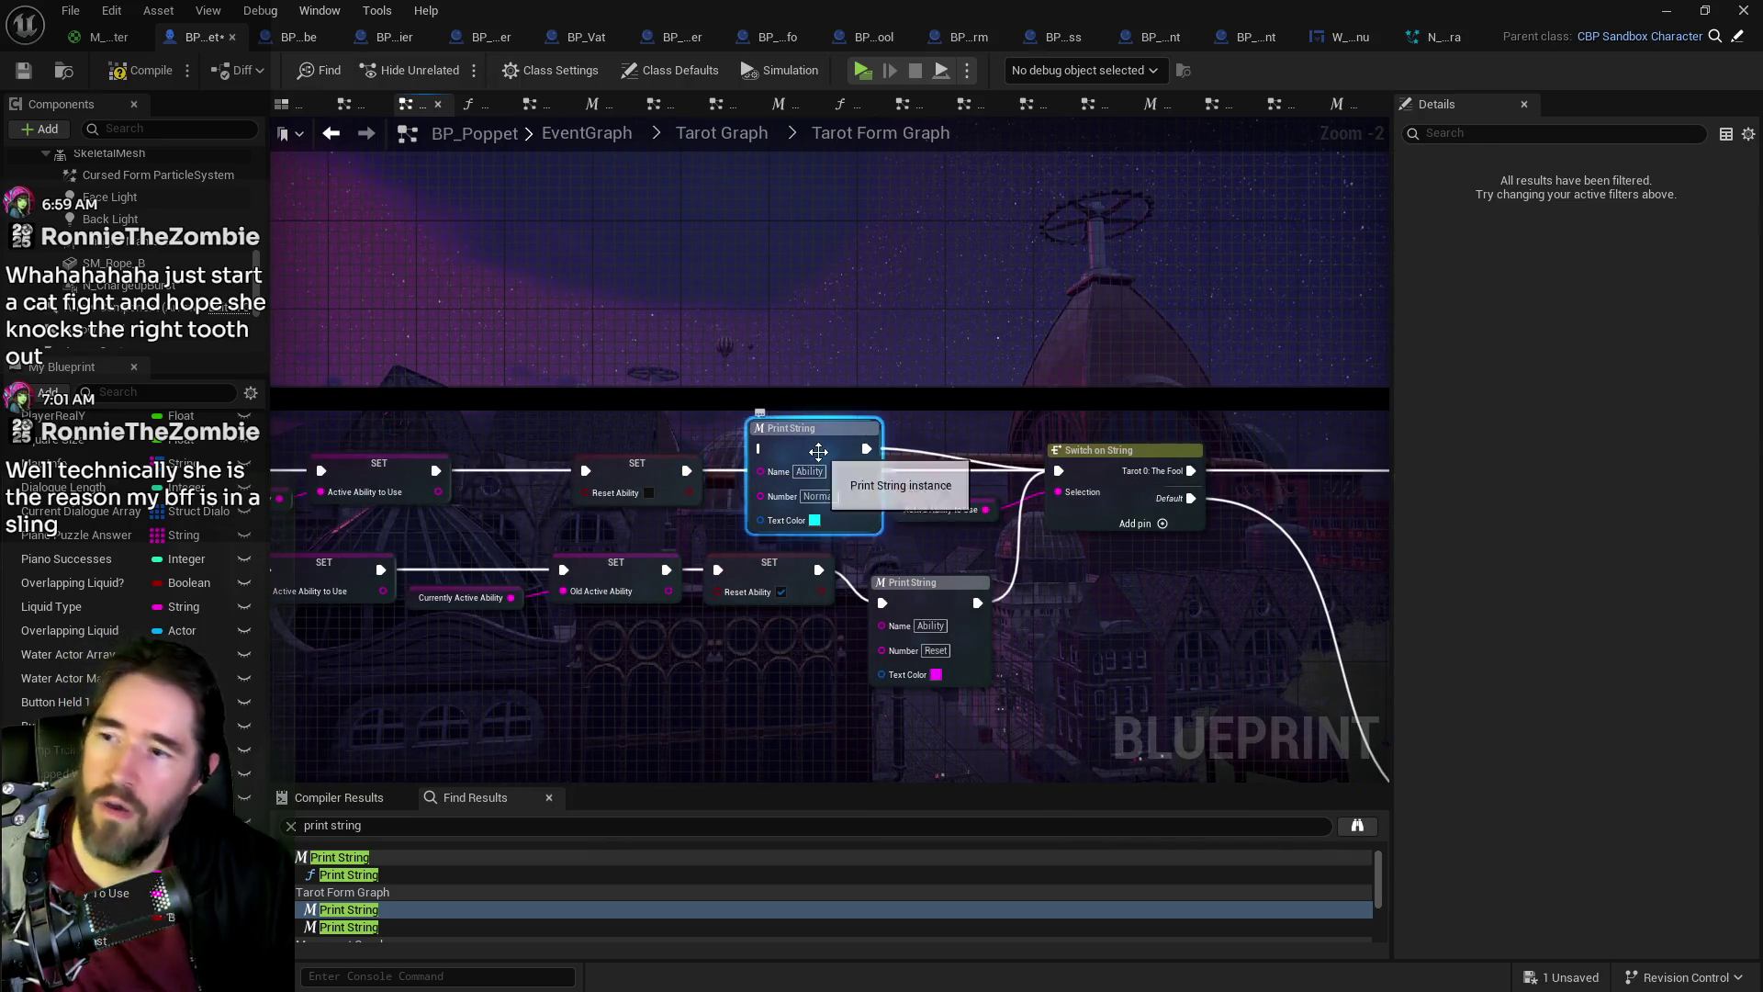
pyautogui.press('Delete')
pyautogui.moveTo(819, 569)
pyautogui.mouseDown()
pyautogui.moveTo(1095, 510)
pyautogui.moveTo(1058, 470)
pyautogui.mouseUp()
pyautogui.click(904, 606)
pyautogui.press('Delete')
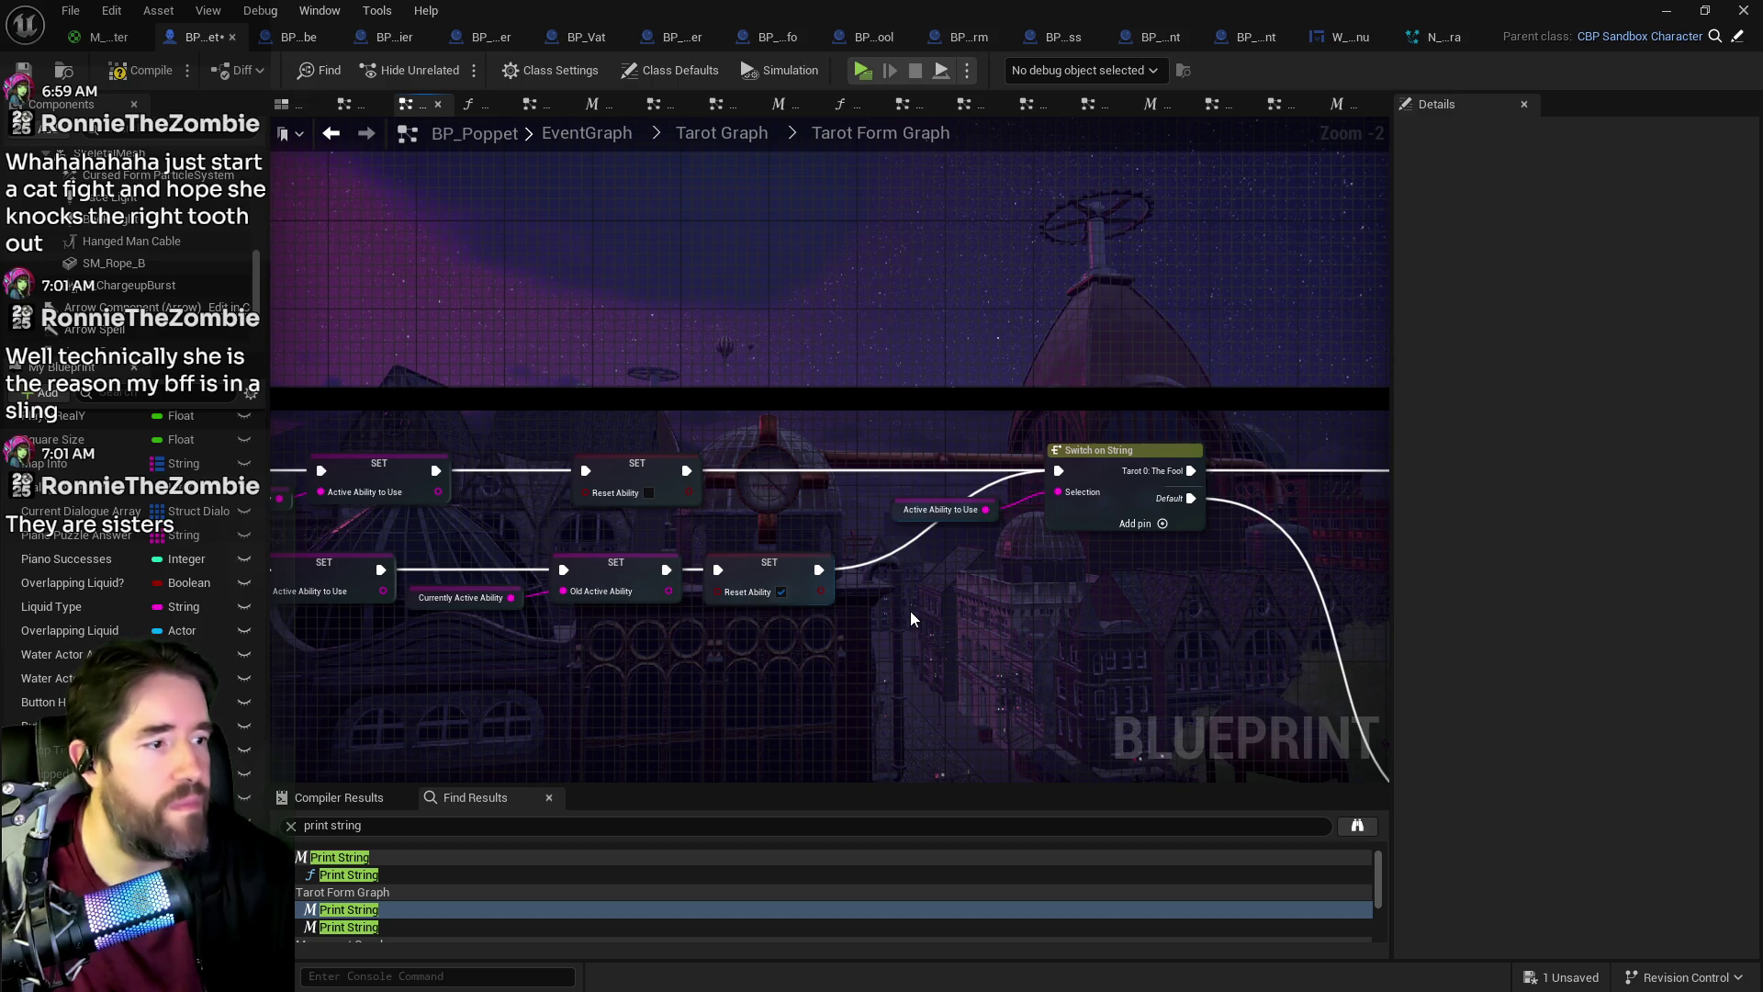
# Step: Step down the Print String results to the Movement Graph entry
pyautogui.click(322, 927)
pyautogui.scroll(-3, 358, 909)
pyautogui.click(353, 883)
pyautogui.click(330, 868)
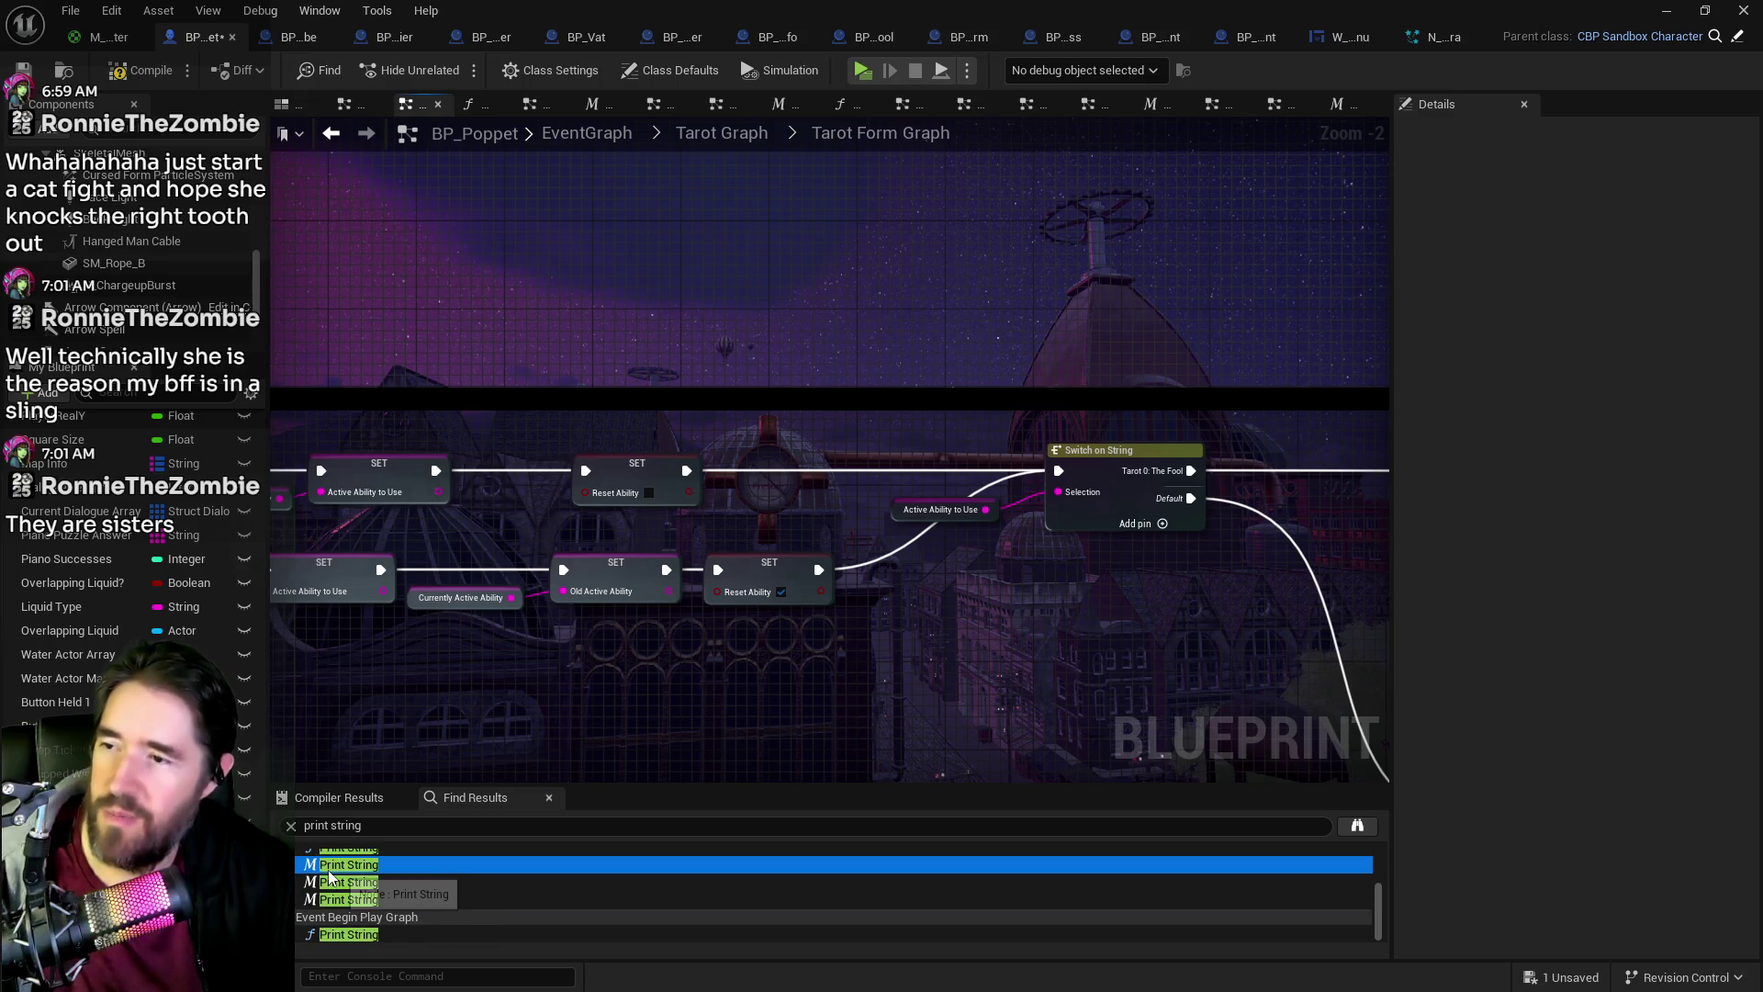
# Step: Delete the Jump Held debug prints and wire the ++ node straight into Delay
pyautogui.doubleClick(330, 869)
pyautogui.scroll(-3, 639, 696)
pyautogui.moveTo(651, 651)
pyautogui.mouseDown()
pyautogui.moveTo(638, 705)
pyautogui.moveTo(903, 639)
pyautogui.moveTo(720, 651)
pyautogui.moveTo(1169, 589)
pyautogui.mouseUp()
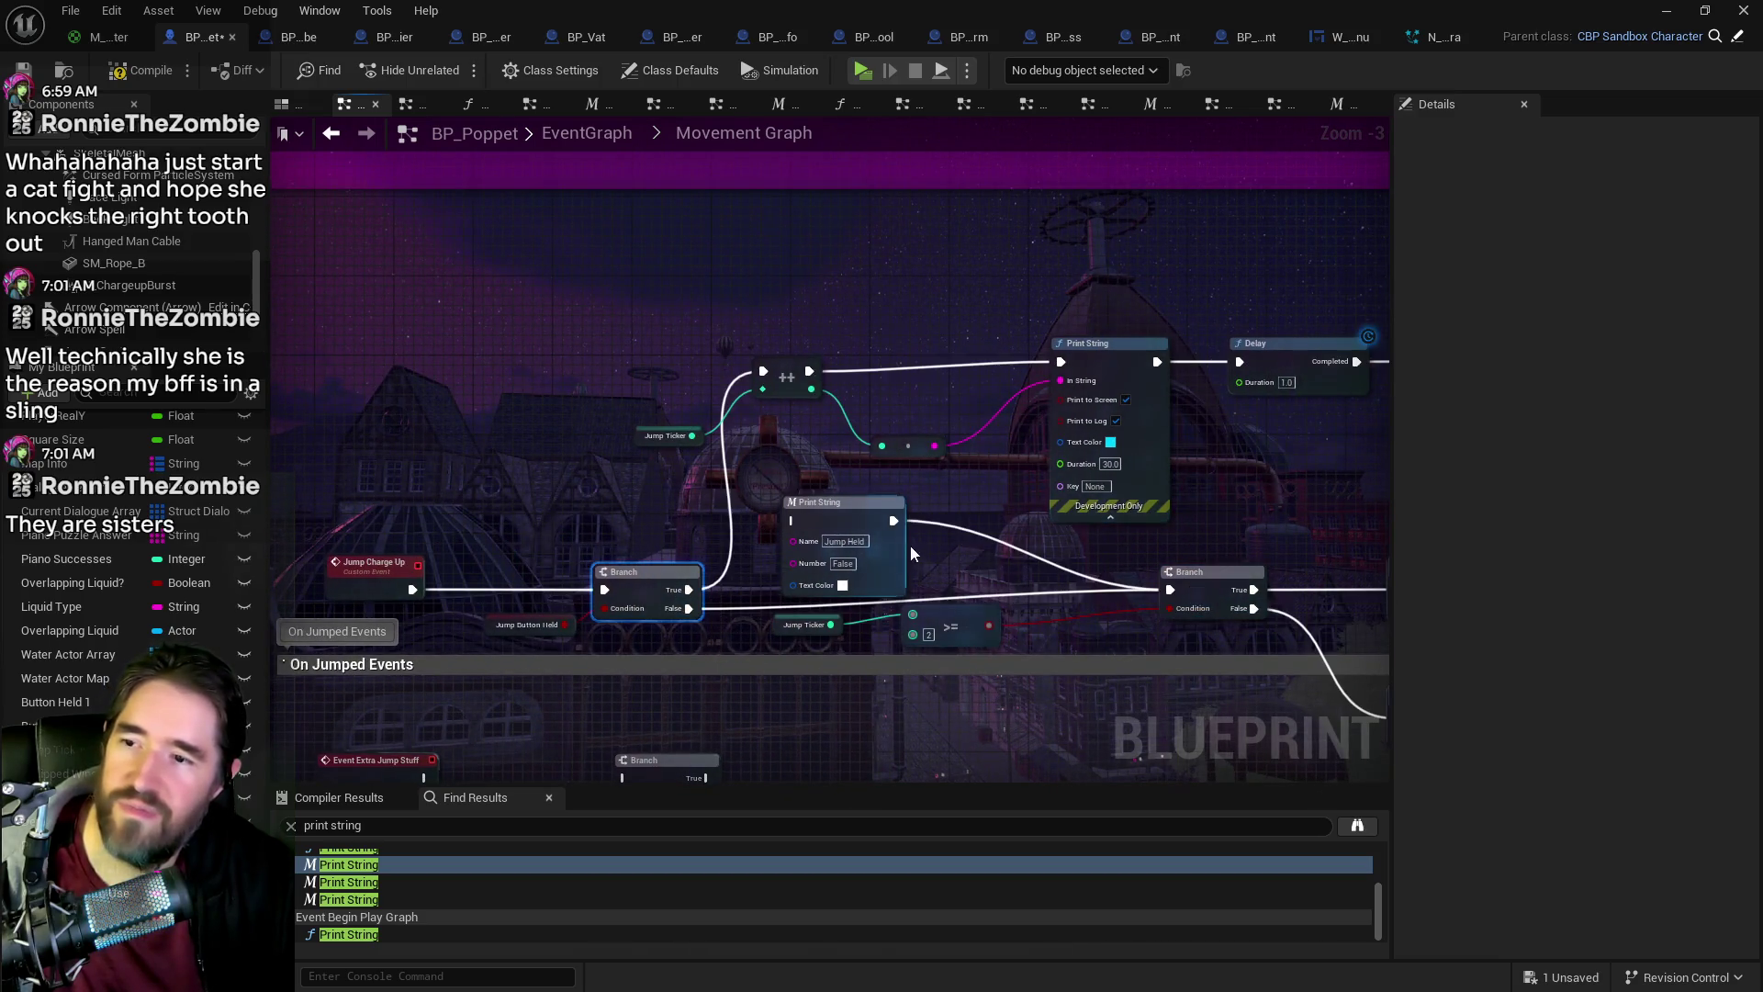
pyautogui.click(860, 512)
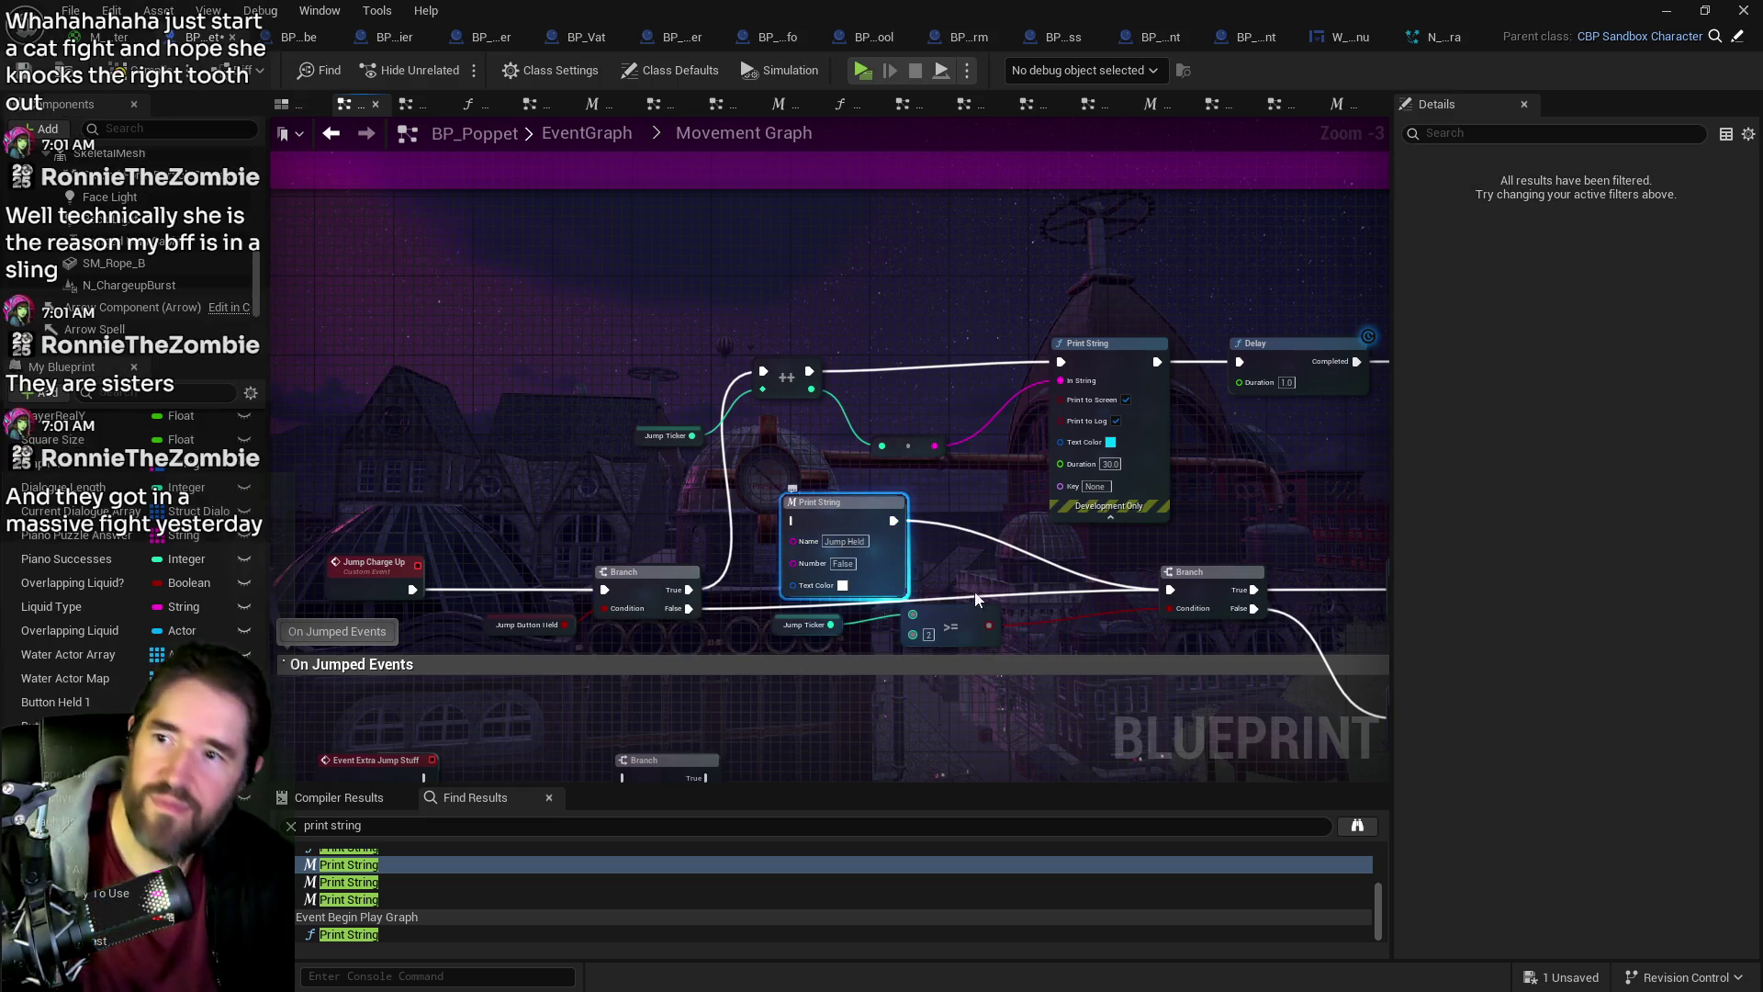
pyautogui.press('Delete')
pyautogui.moveTo(884, 384)
pyautogui.mouseDown()
pyautogui.moveTo(719, 389)
pyautogui.moveTo(675, 371)
pyautogui.moveTo(1076, 365)
pyautogui.mouseUp()
pyautogui.moveTo(752, 347); pyautogui.dragTo(918, 441)
pyautogui.press('Delete')
# Step: Remove the Chariot and Regular Jump prints, wiring Chariot 2 and Jump to SET Jump Ticker
pyautogui.click(358, 882)
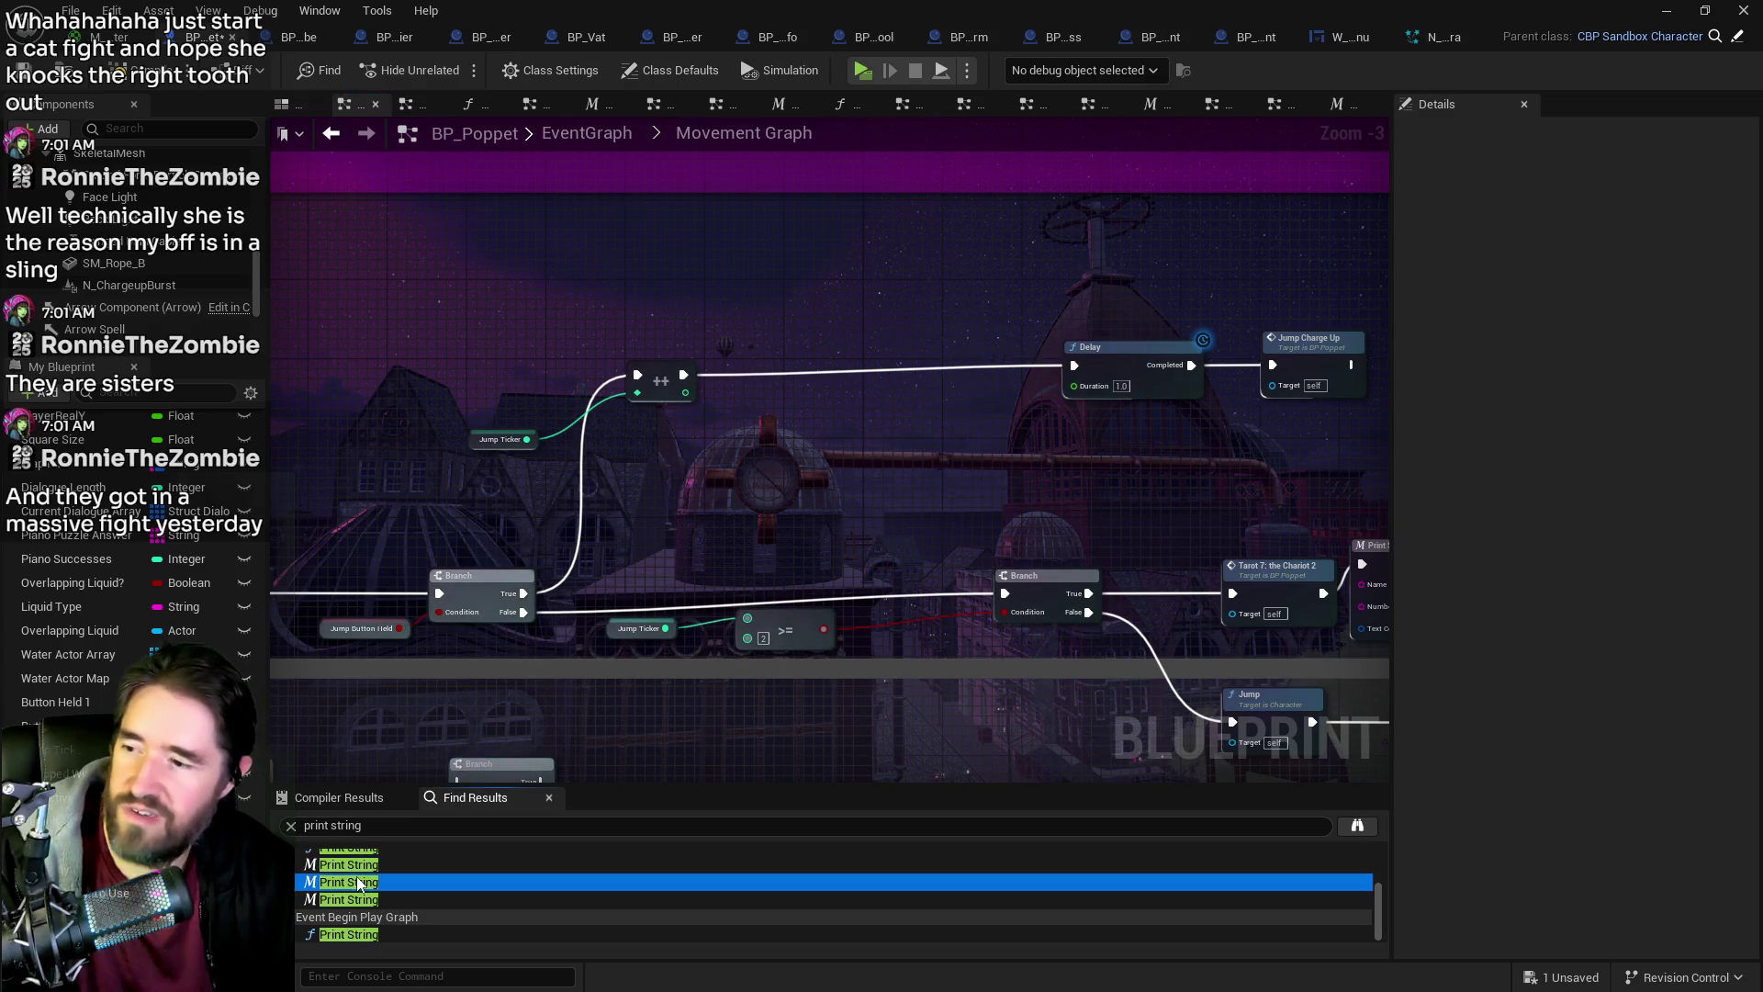
pyautogui.doubleClick(358, 882)
pyautogui.click(634, 418)
pyautogui.moveTo(856, 443); pyautogui.dragTo(1153, 411)
pyautogui.click(799, 413)
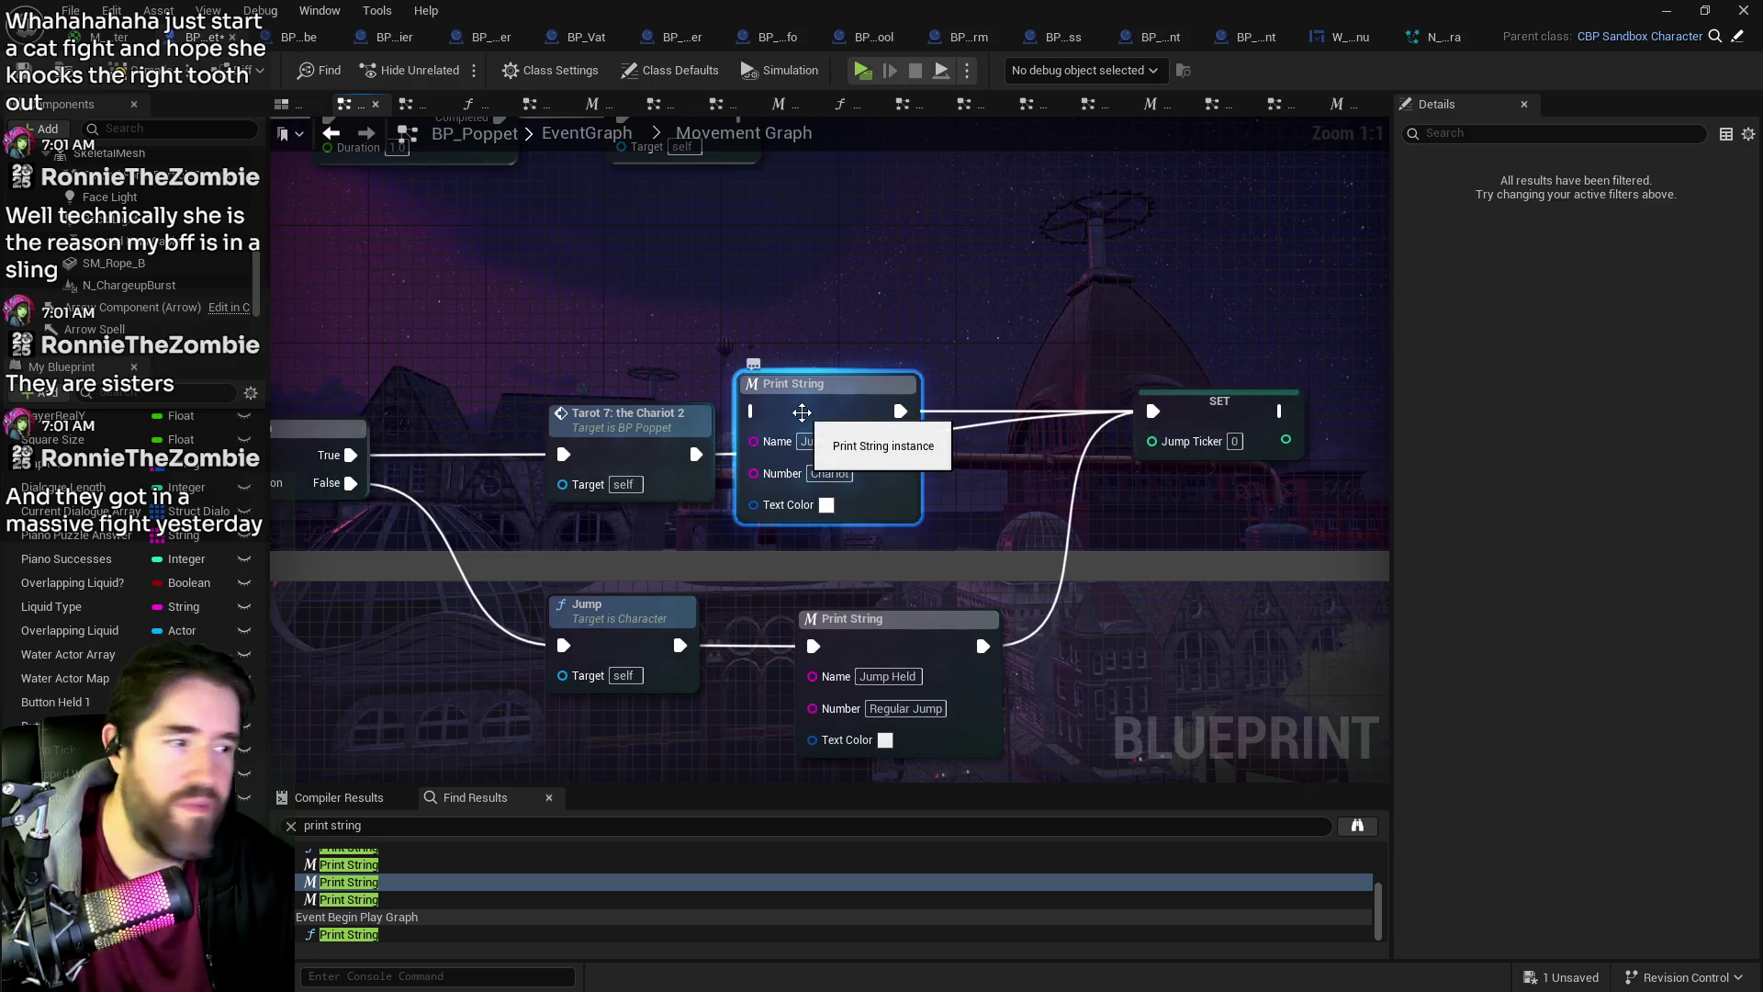
pyautogui.press('Delete')
pyautogui.click(845, 655)
pyautogui.moveTo(679, 645)
pyautogui.mouseDown()
pyautogui.moveTo(927, 633)
pyautogui.moveTo(1154, 411)
pyautogui.mouseUp()
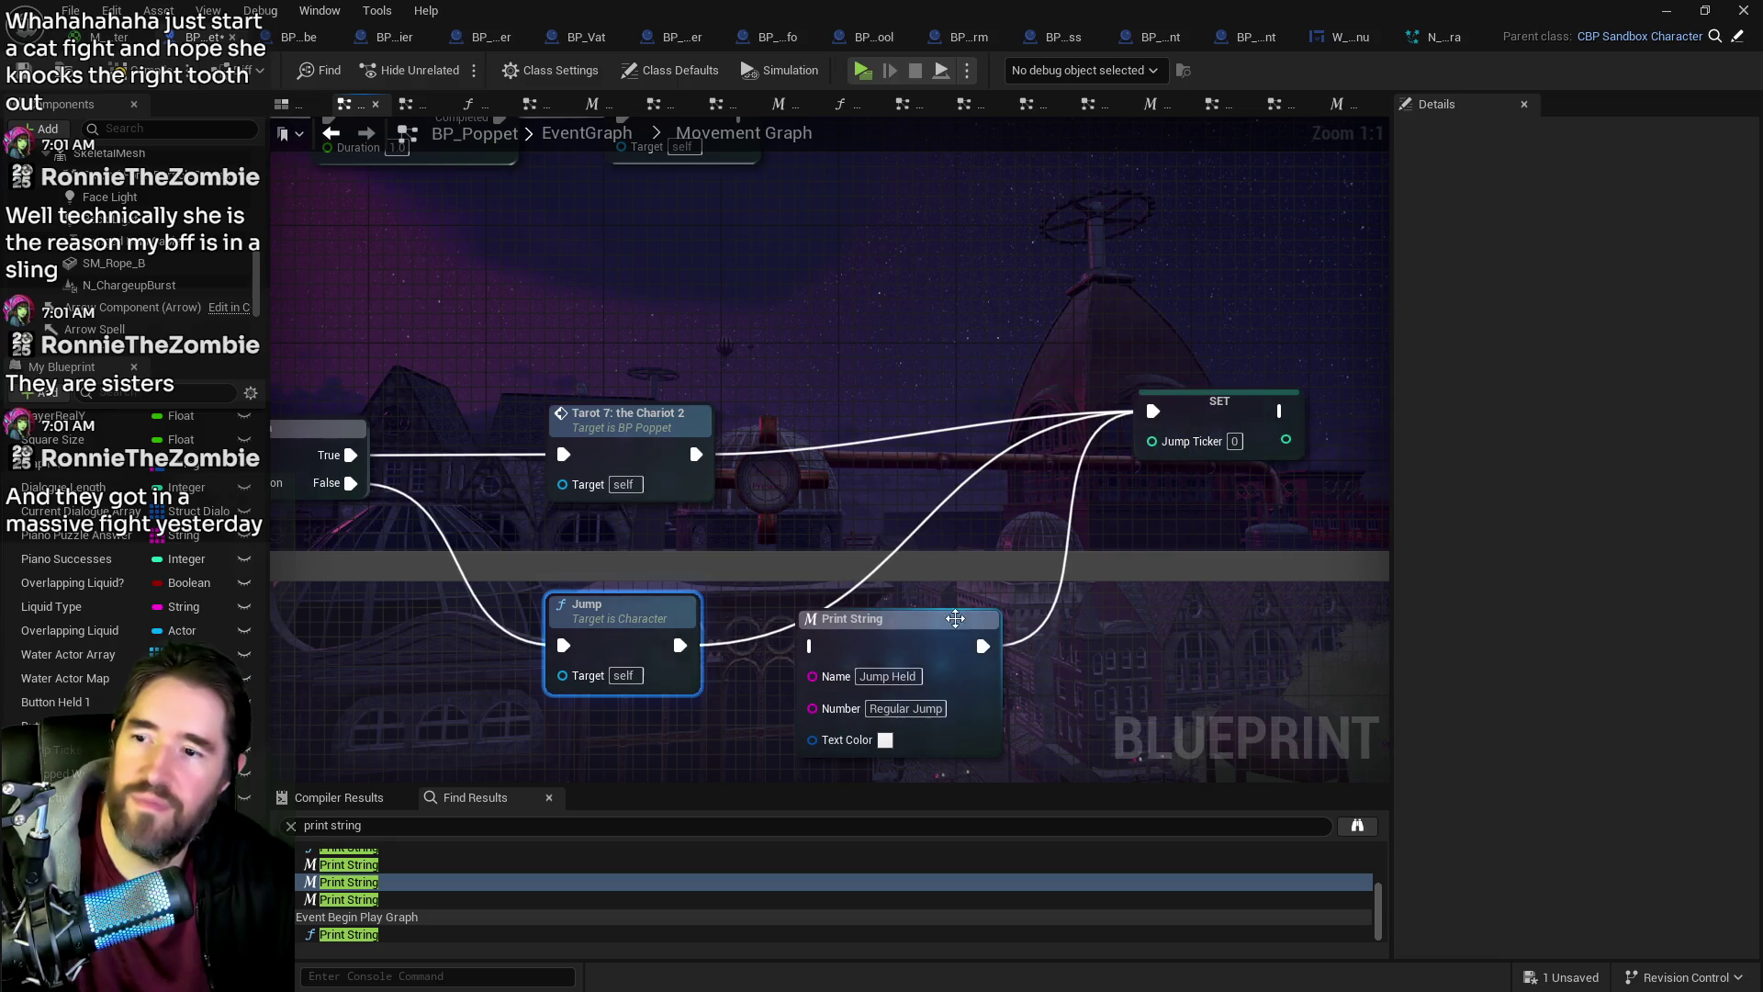
pyautogui.click(854, 618)
pyautogui.press('Delete')
pyautogui.click(393, 900)
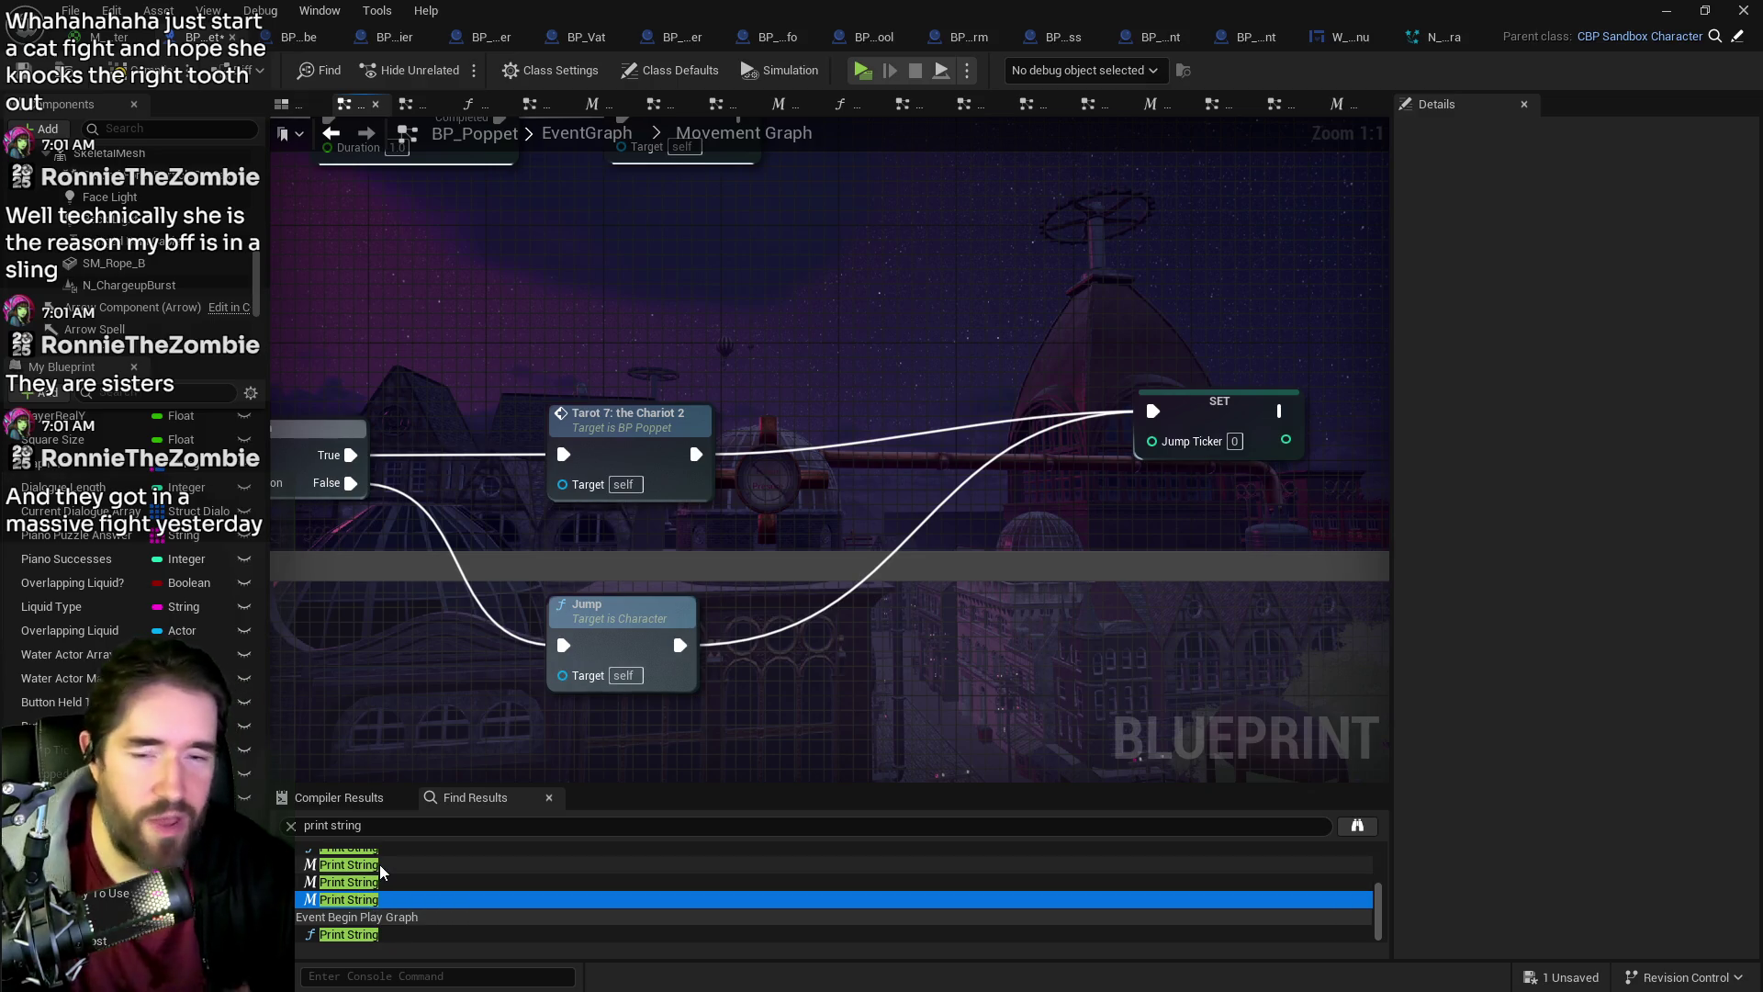
pyautogui.click(341, 935)
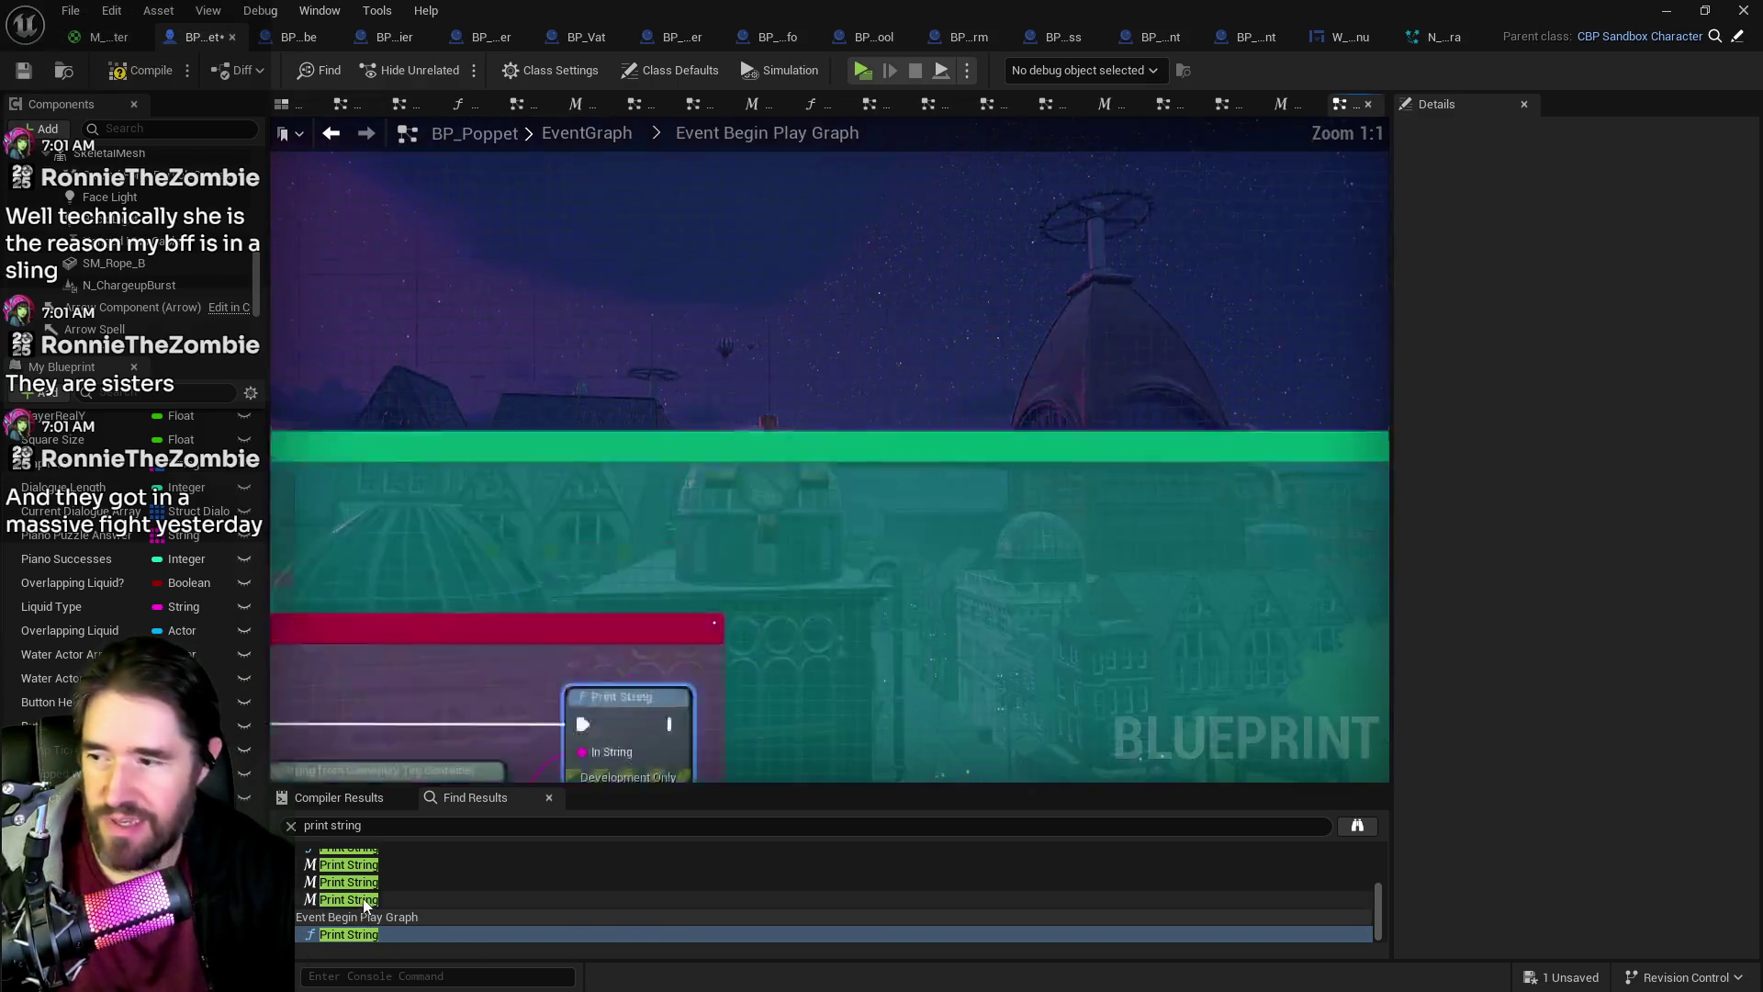
# Step: Review BP_Poppet's custom Print String function (Append into a 30.0-duration Print String), then close it
pyautogui.scroll(-1, 578, 763)
pyautogui.scroll(5, 368, 912)
pyautogui.click(349, 874)
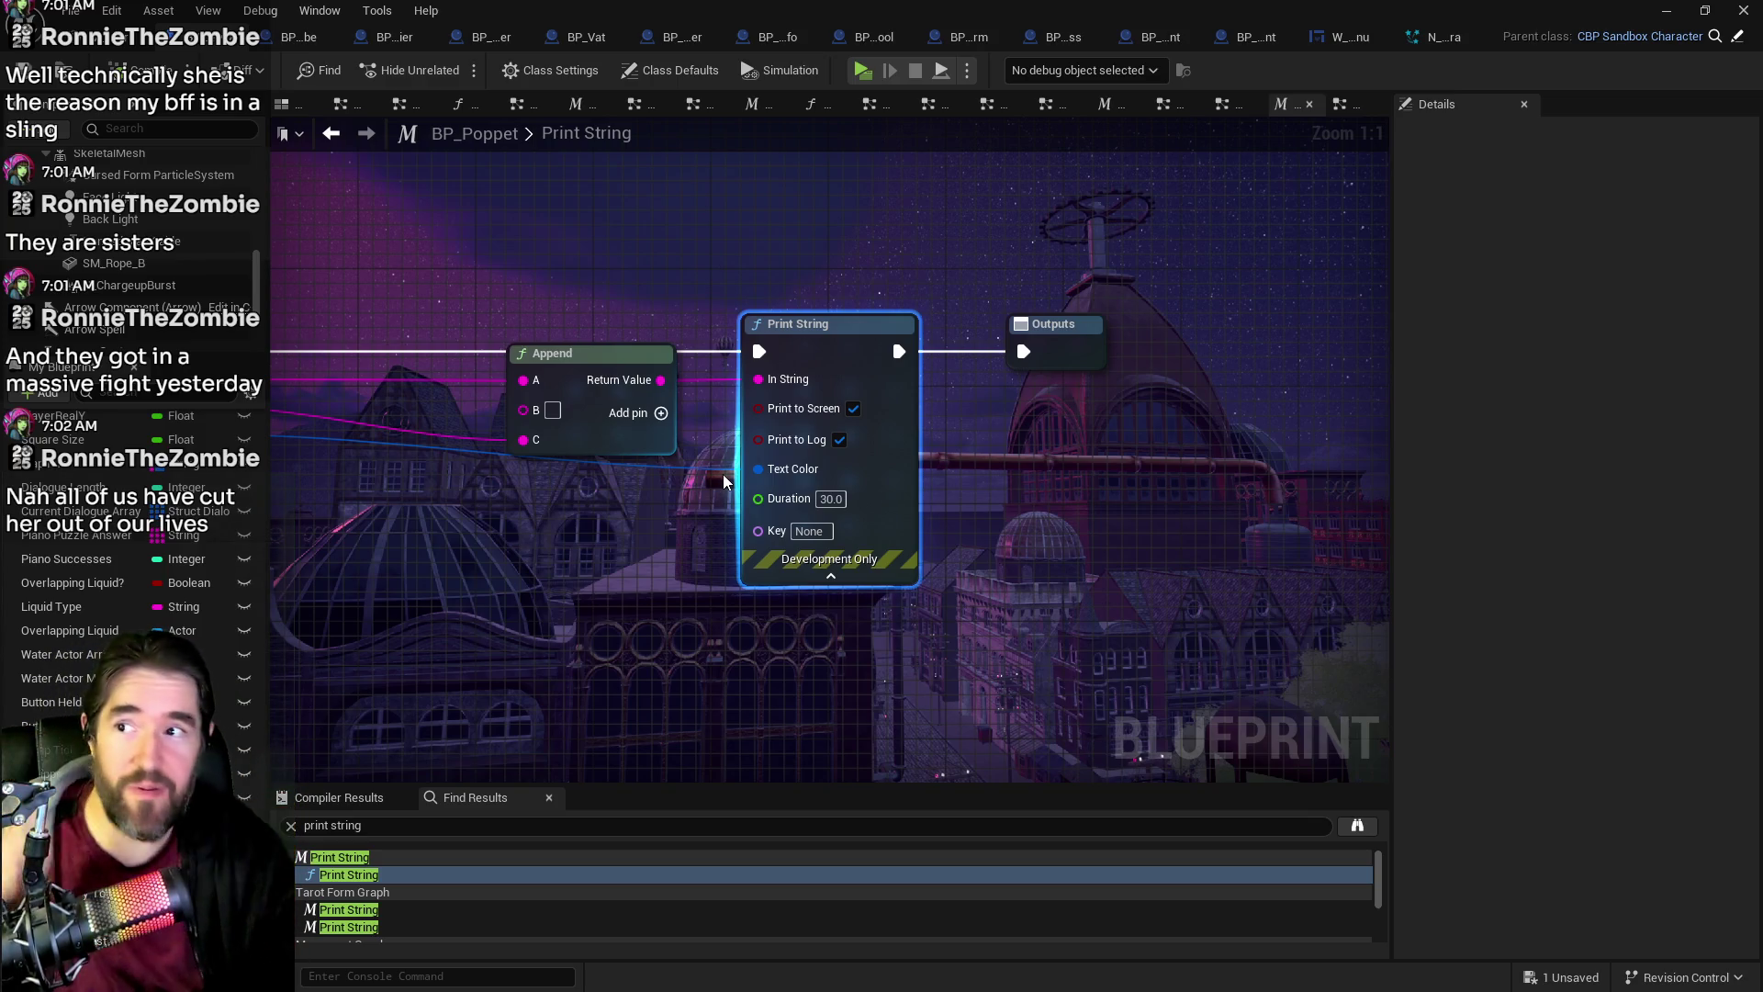
pyautogui.click(1310, 103)
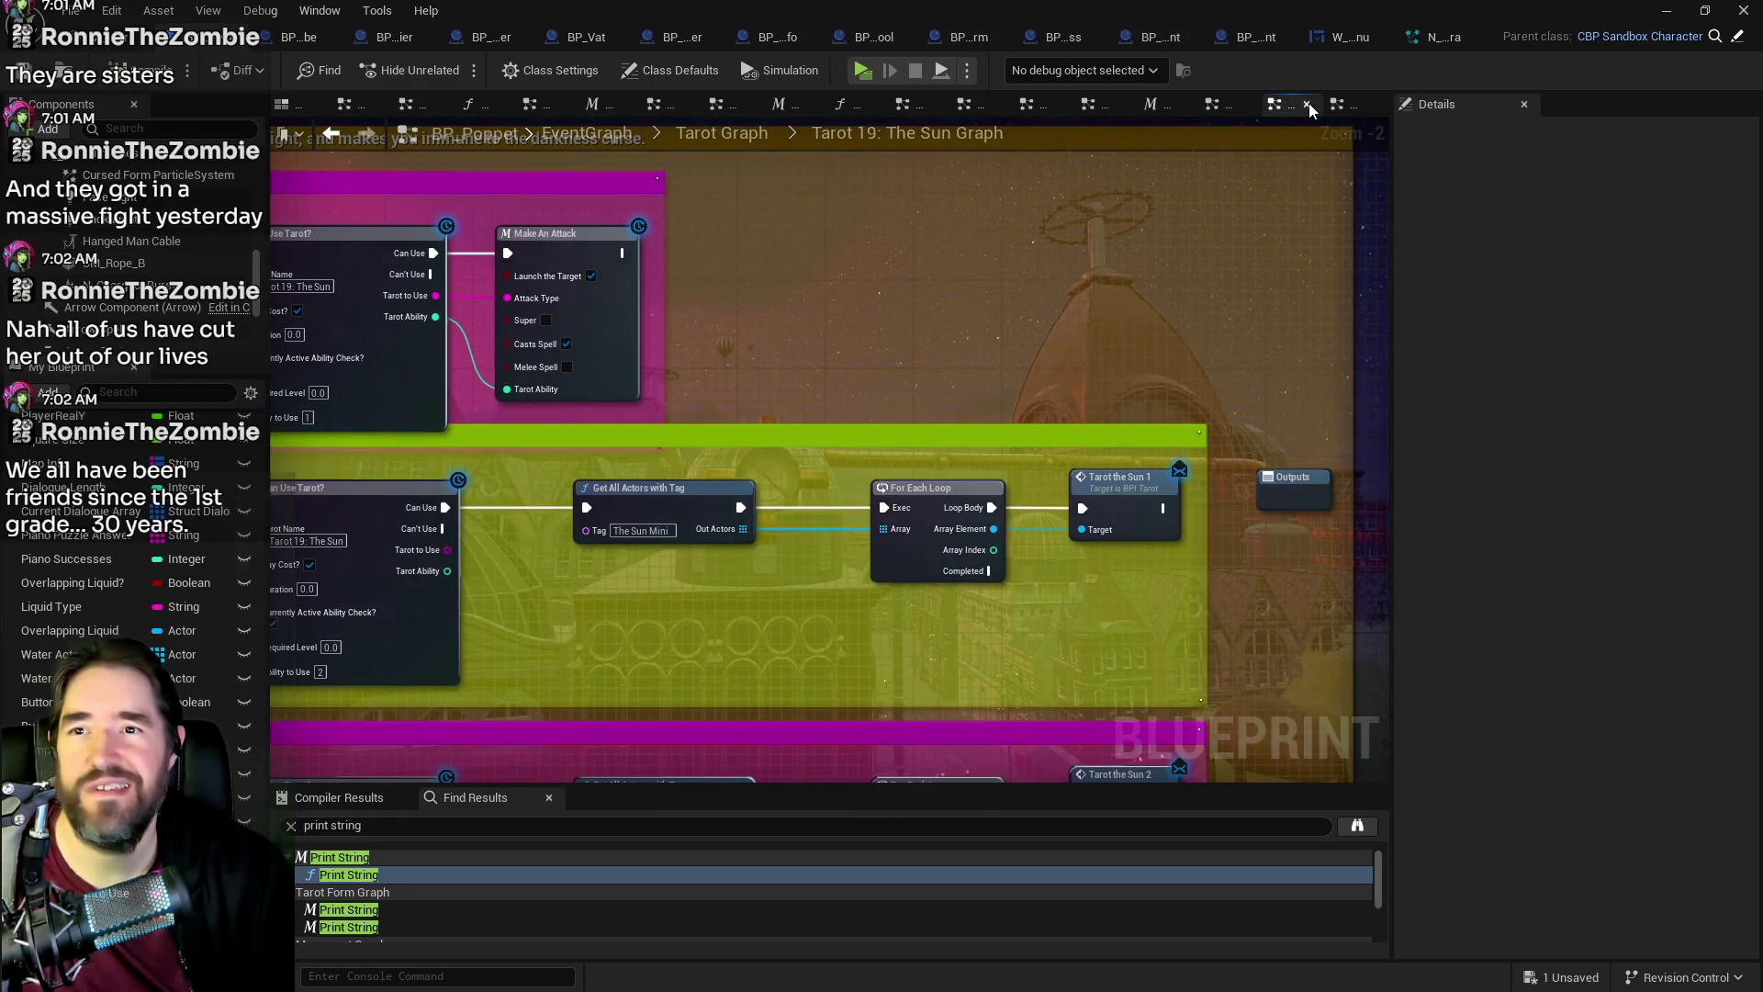
# Step: Close the extra Sun, Temperance, Interaction Check, Upkeep and other graph tabs
pyautogui.click(1307, 104)
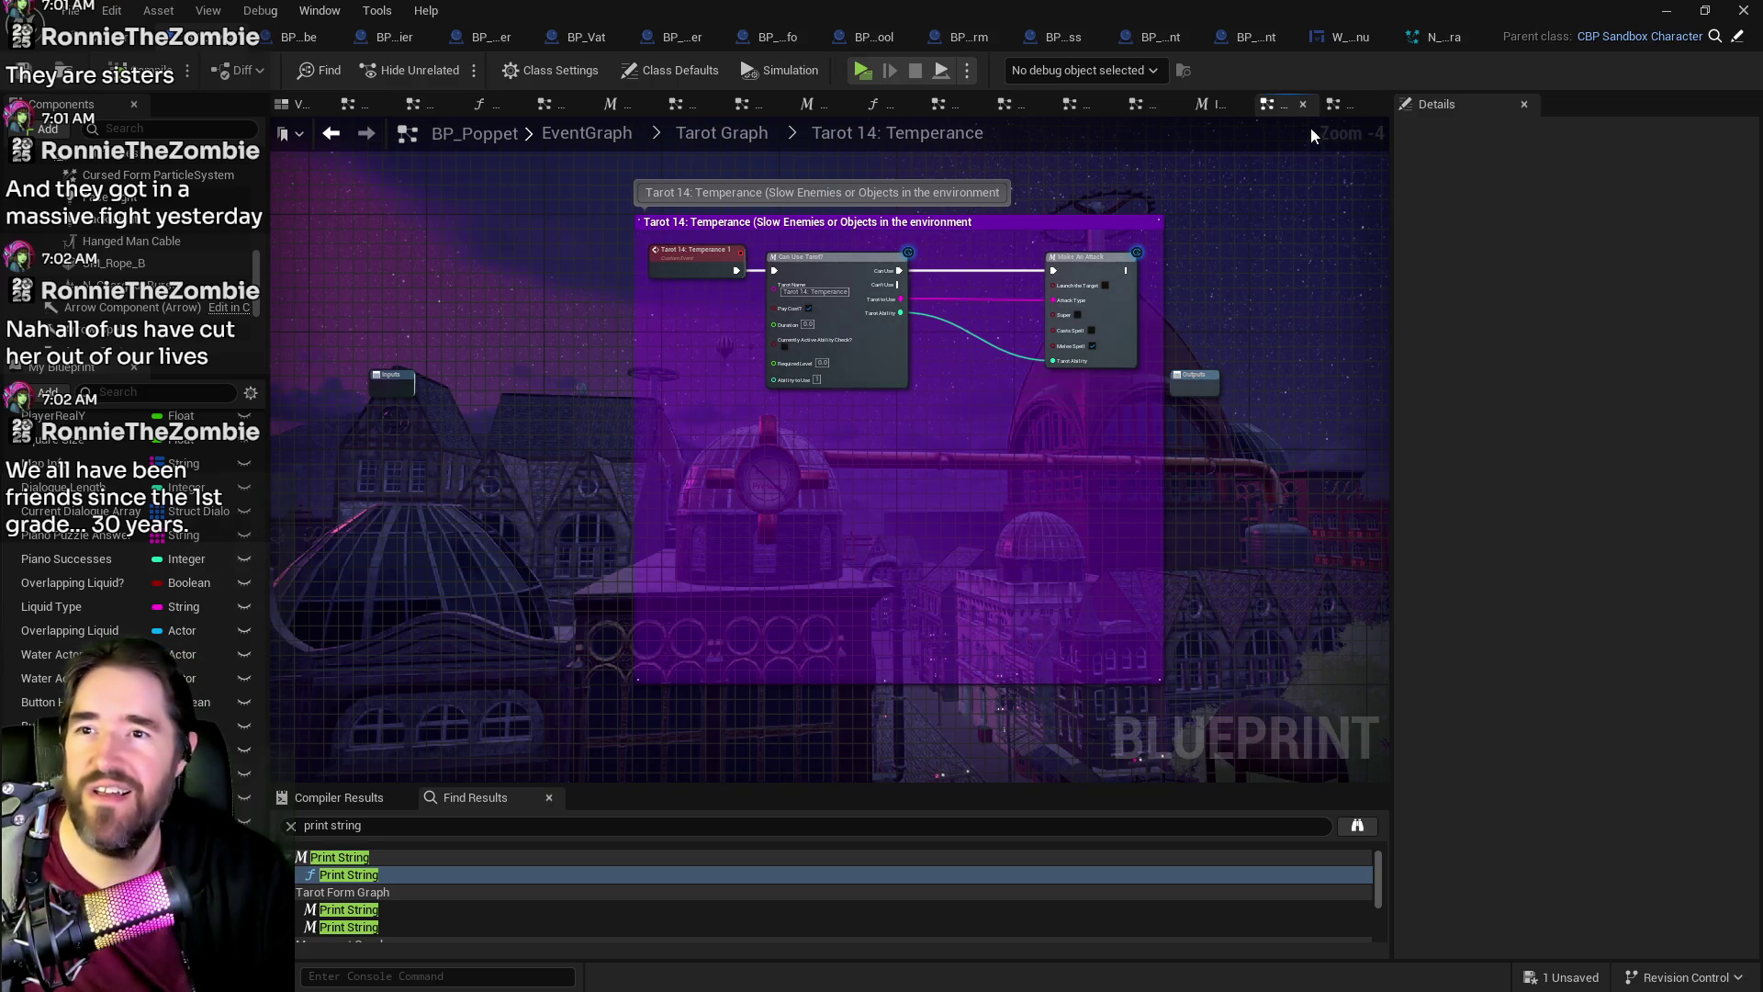
pyautogui.click(1303, 104)
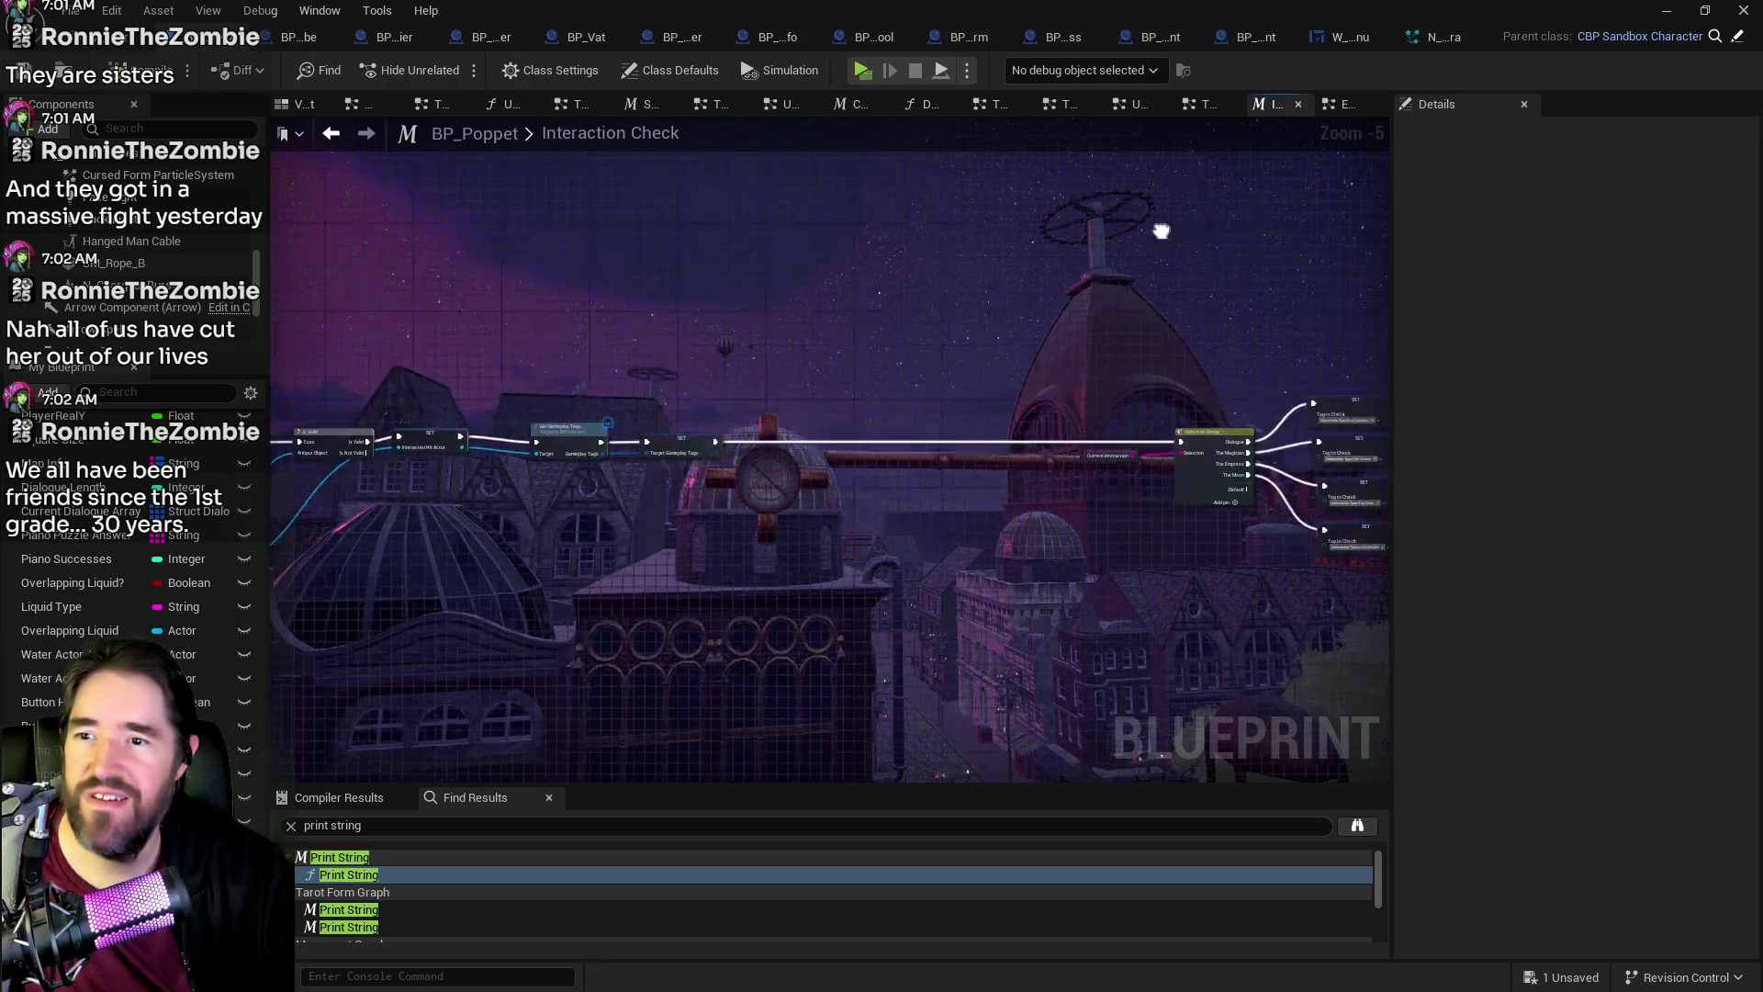
pyautogui.click(1346, 109)
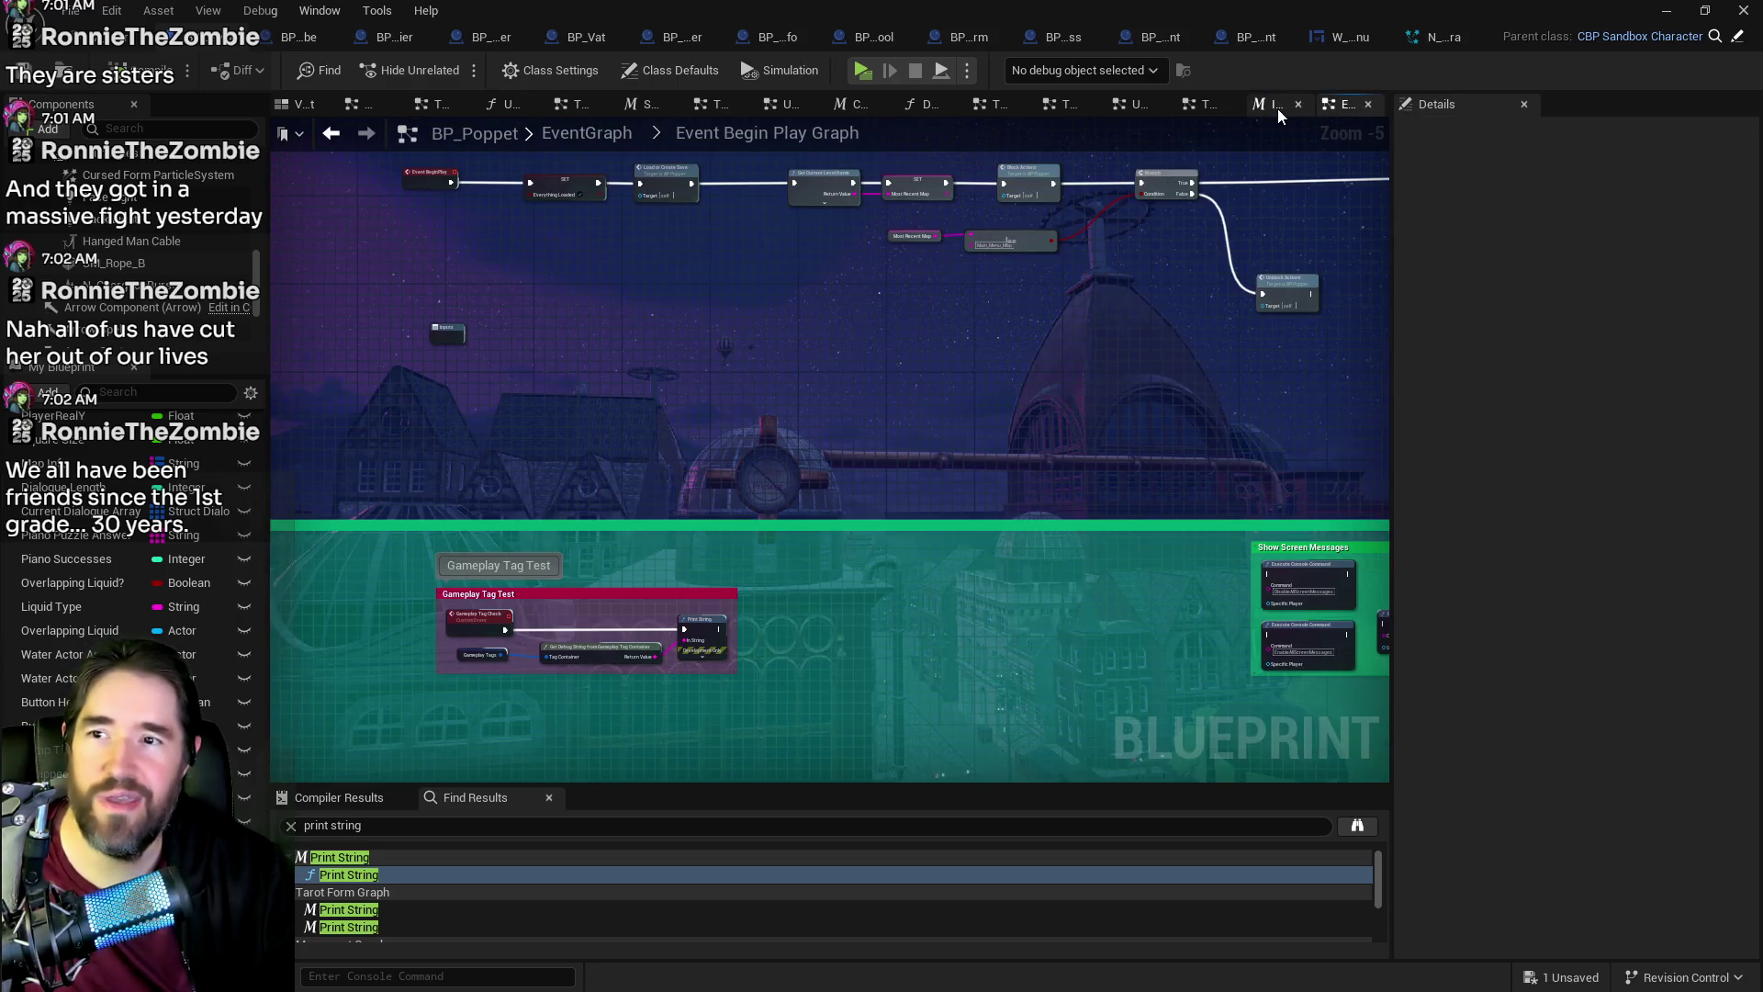
pyautogui.click(1276, 108)
pyautogui.middleClick(1262, 114)
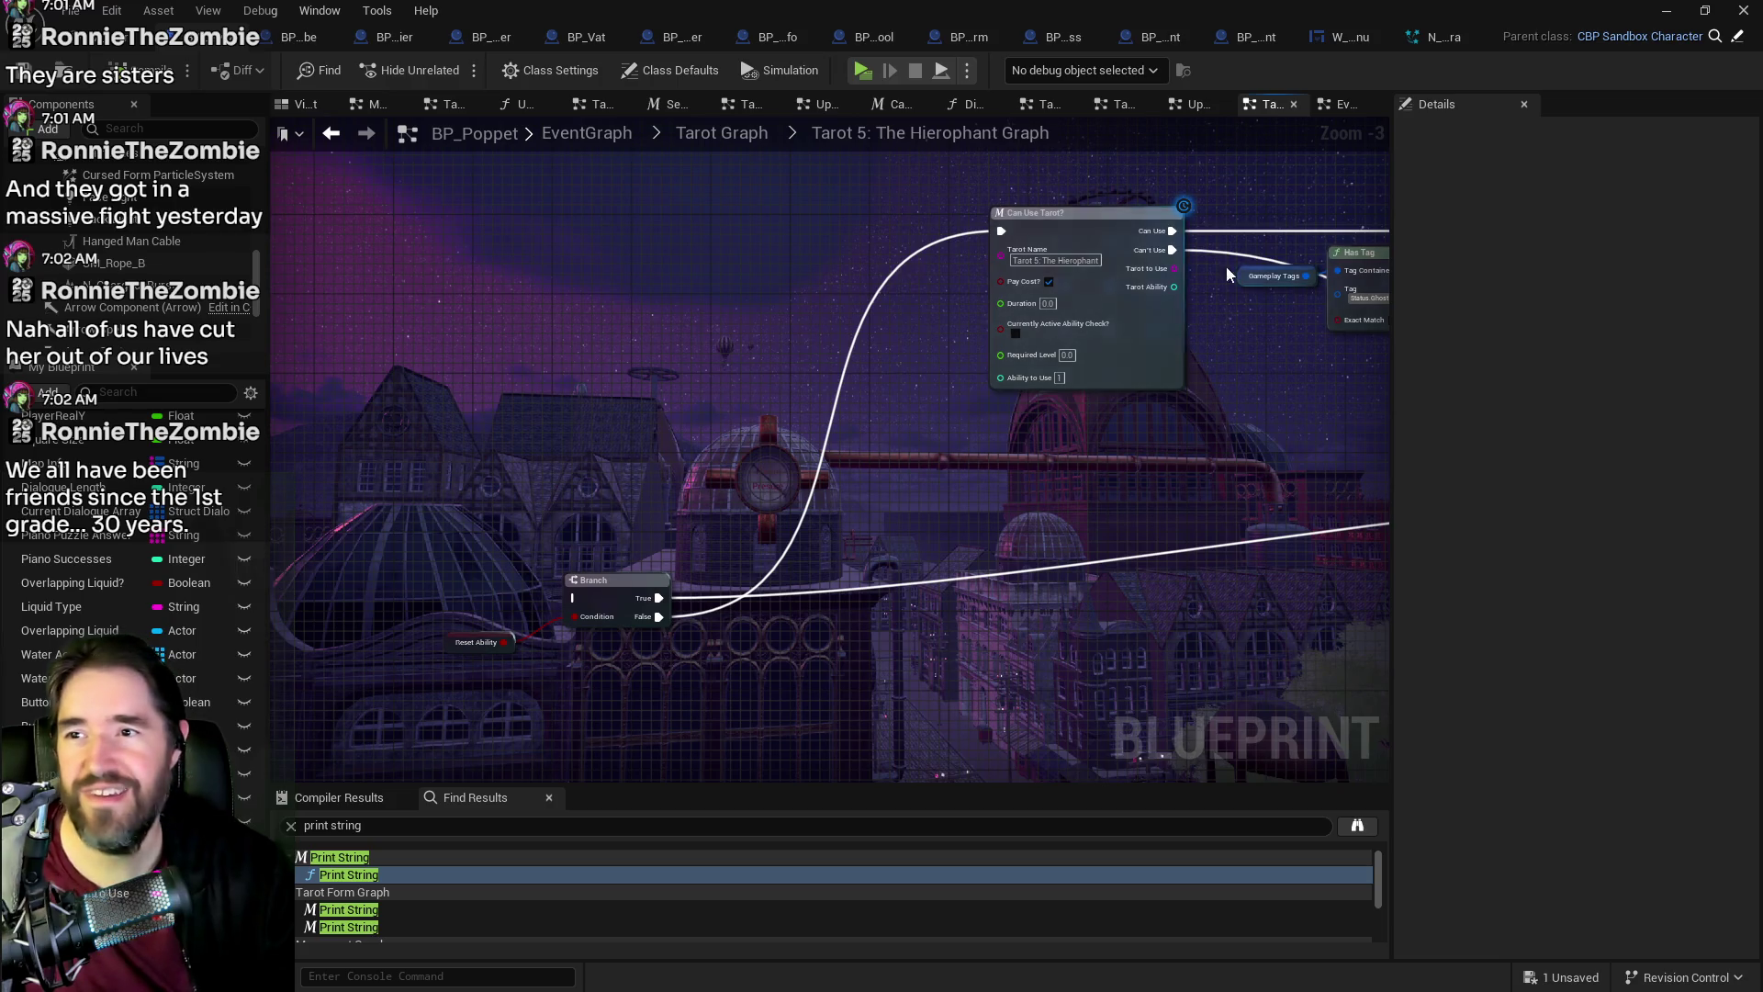
pyautogui.scroll(-1, 1226, 208)
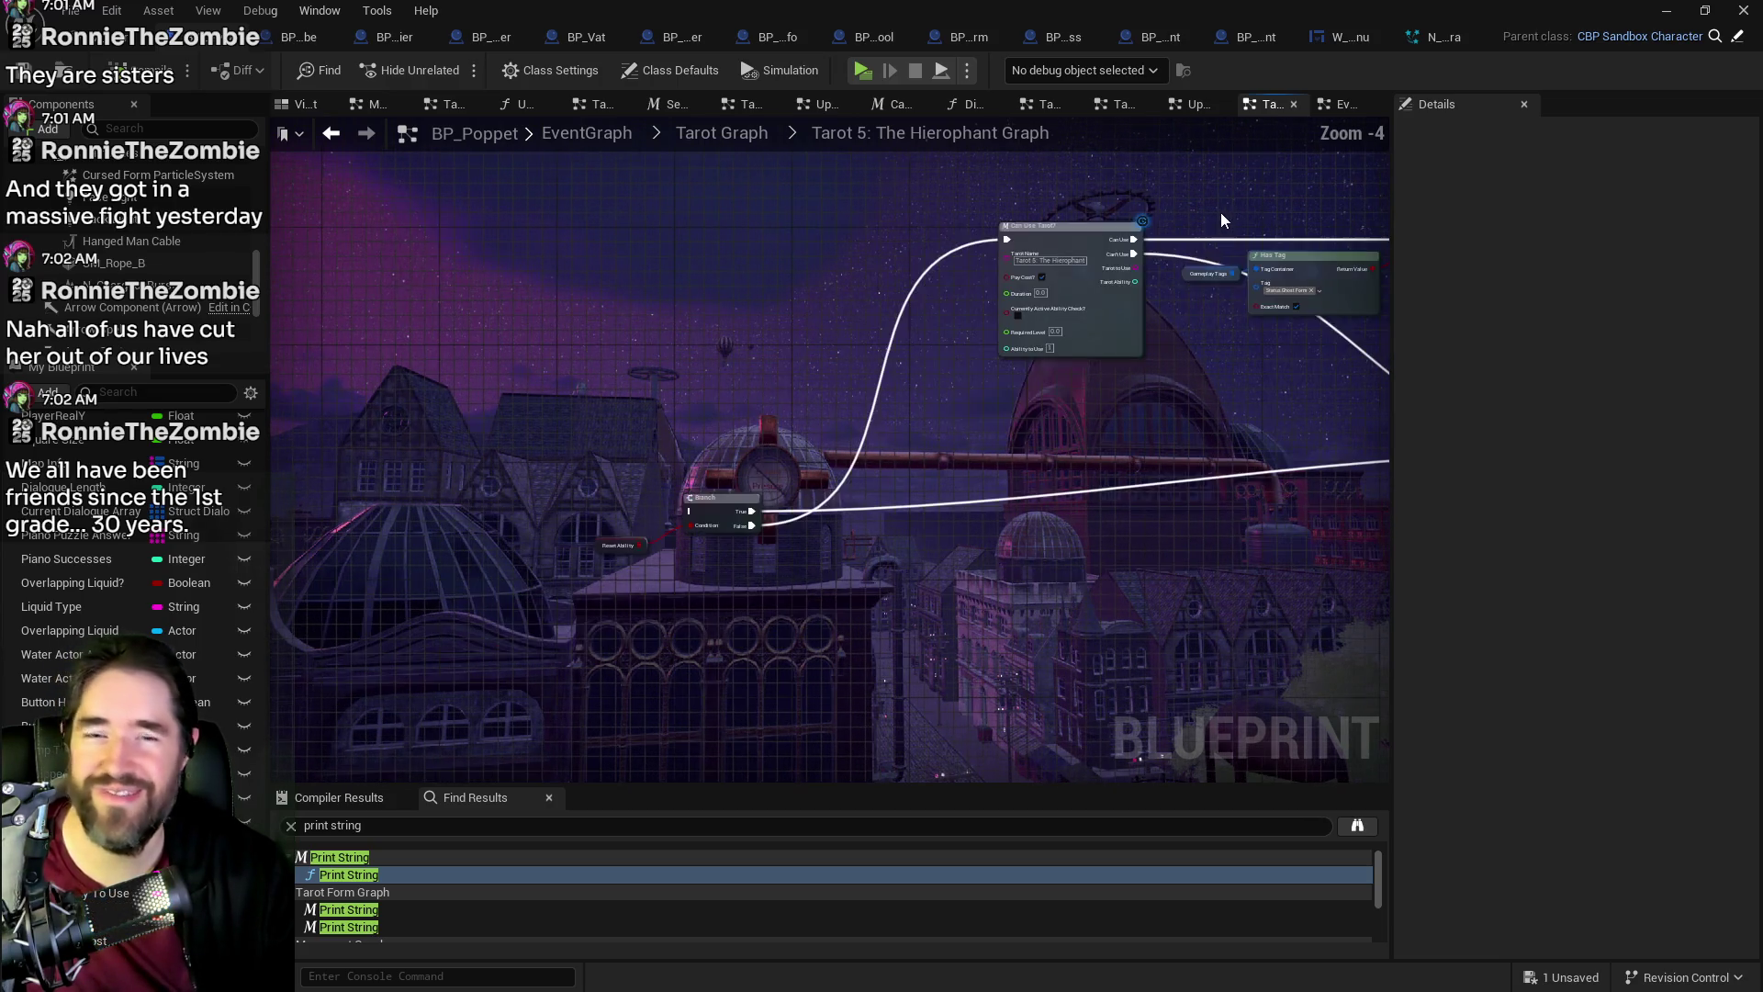
pyautogui.click(751, 105)
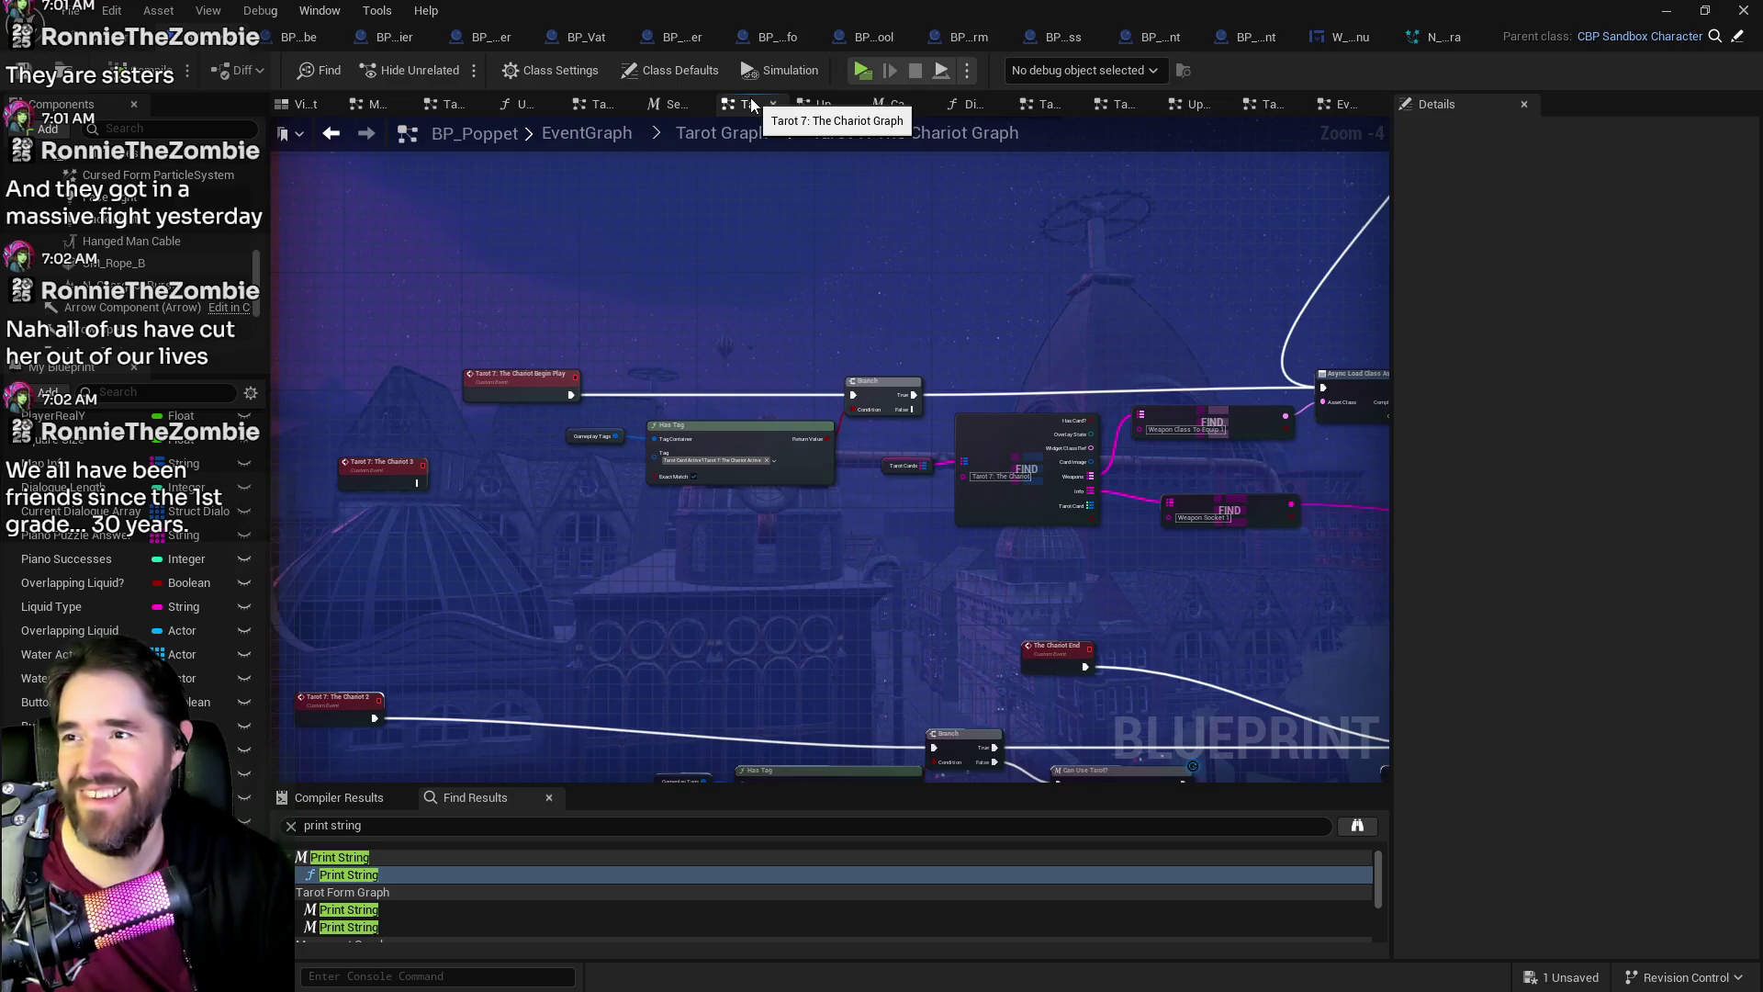
pyautogui.click(813, 108)
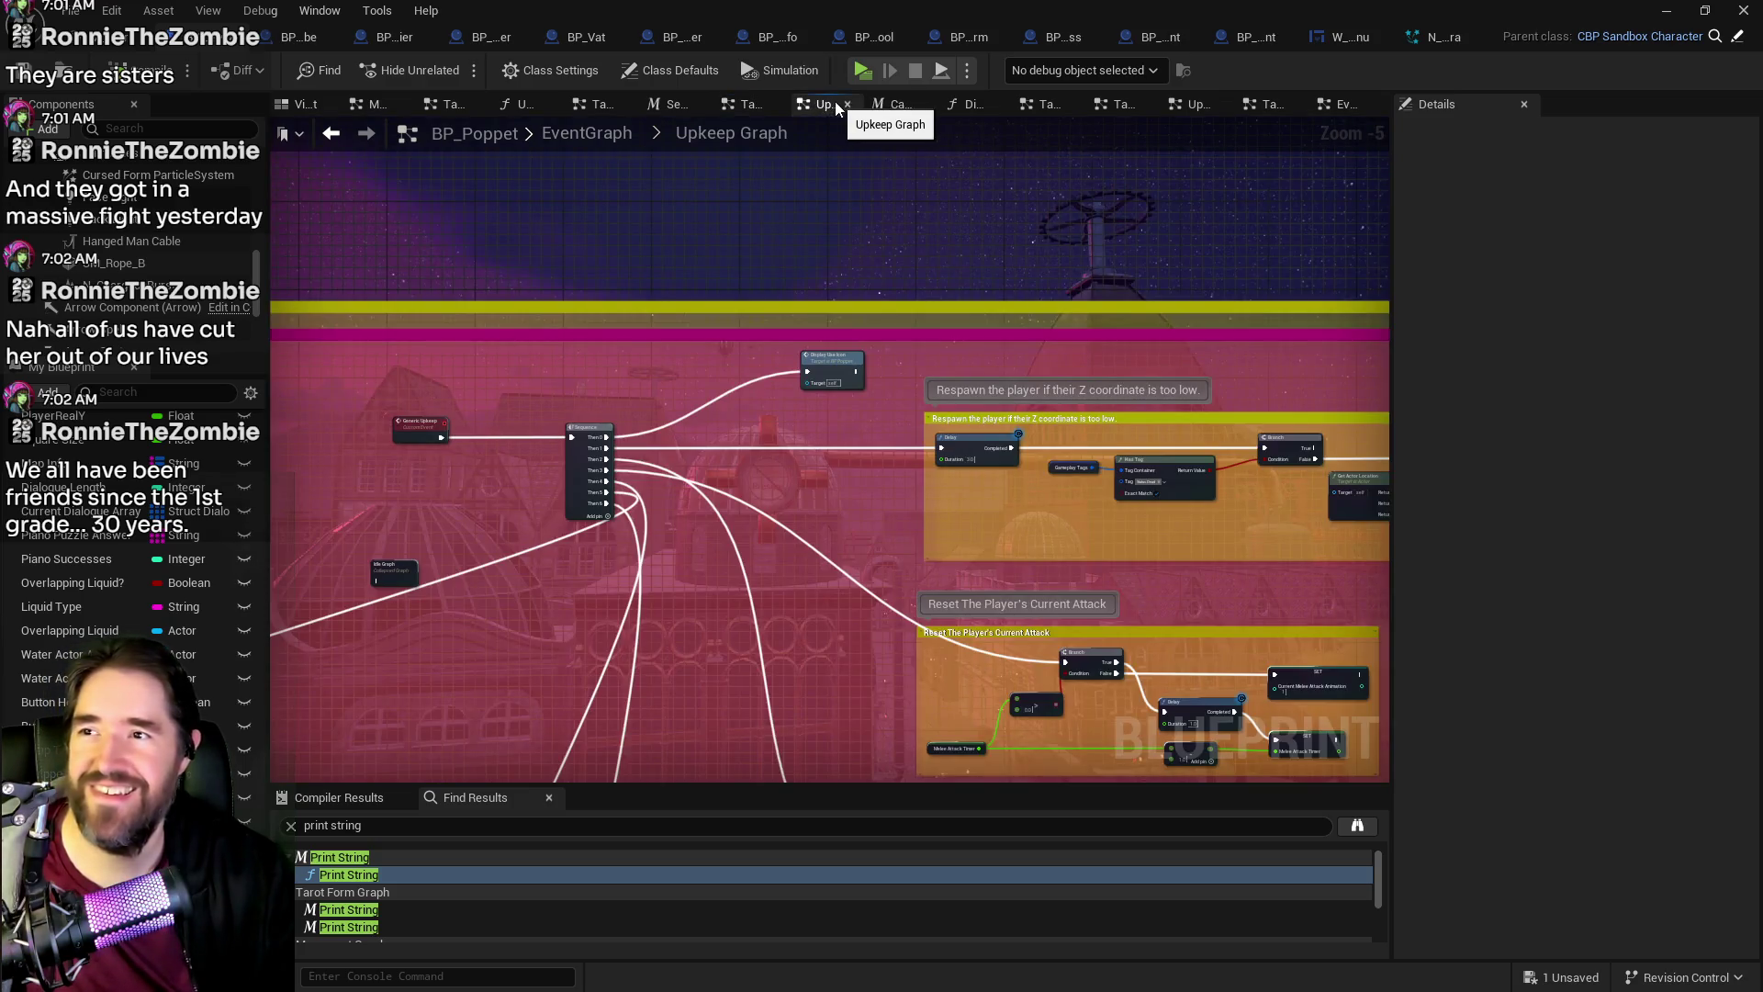
pyautogui.click(847, 105)
pyautogui.click(889, 105)
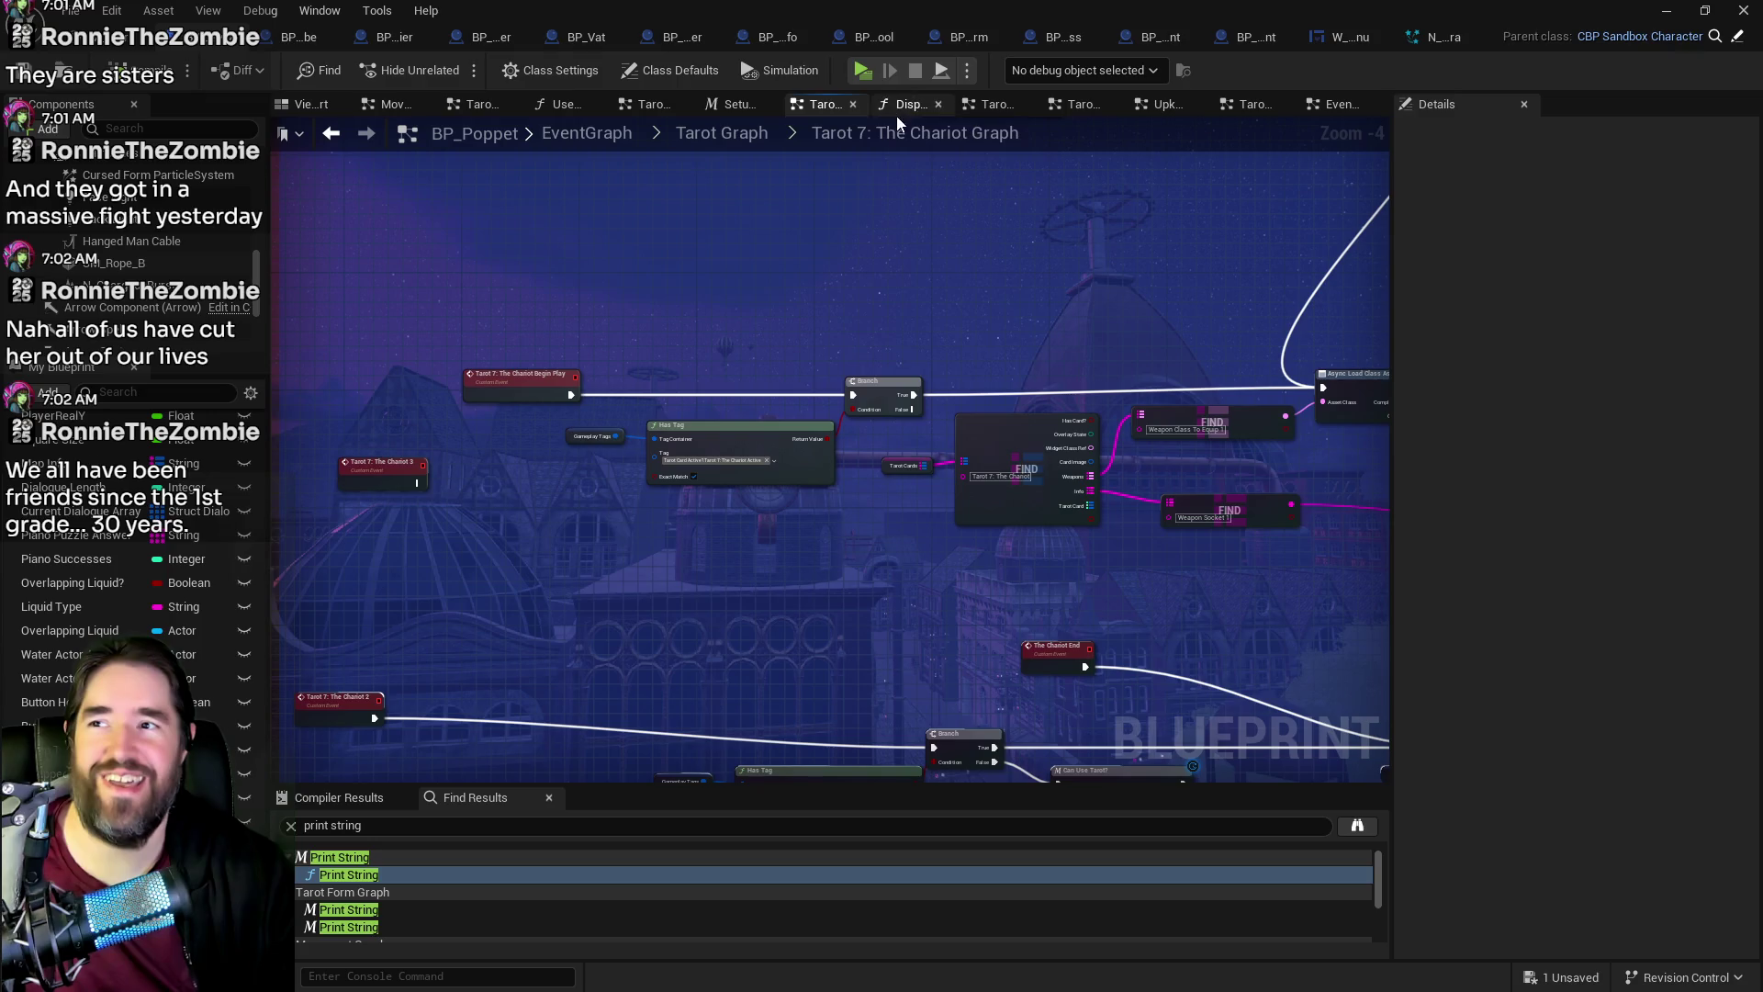
# Step: Go up via breadcrumbs to the EventGraph, reopen the Tarot Graph, and bring up the Content Browser
pyautogui.click(764, 135)
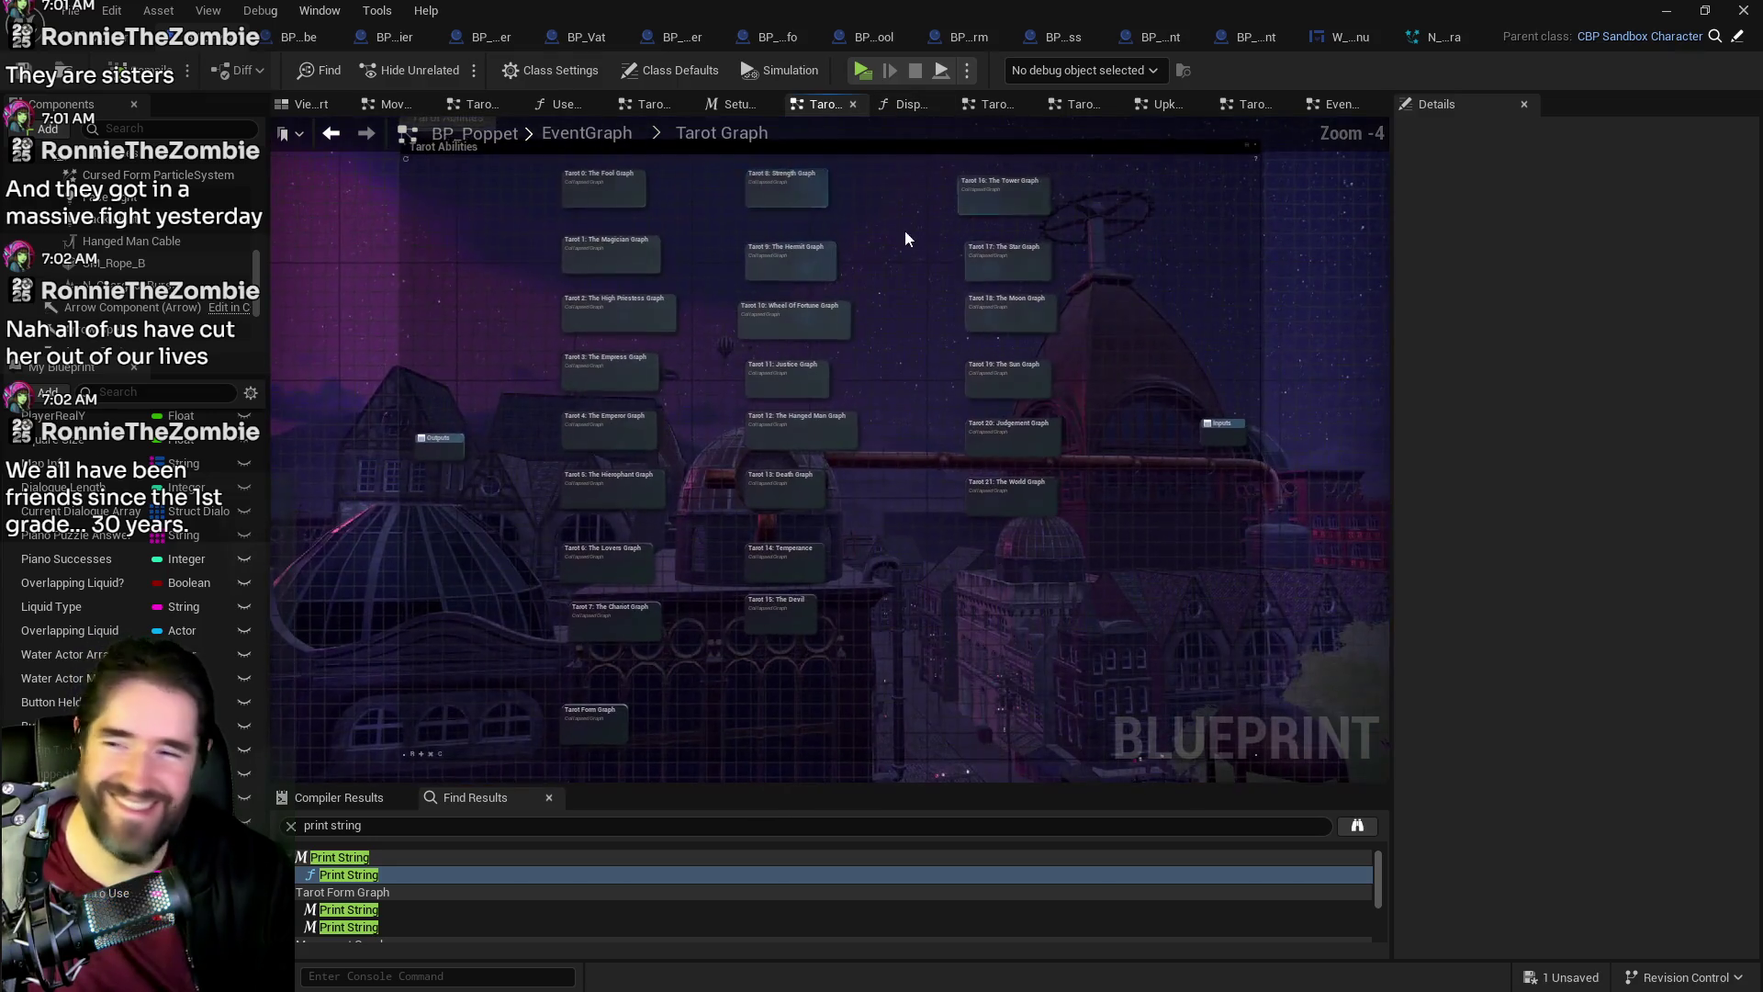
pyautogui.click(586, 135)
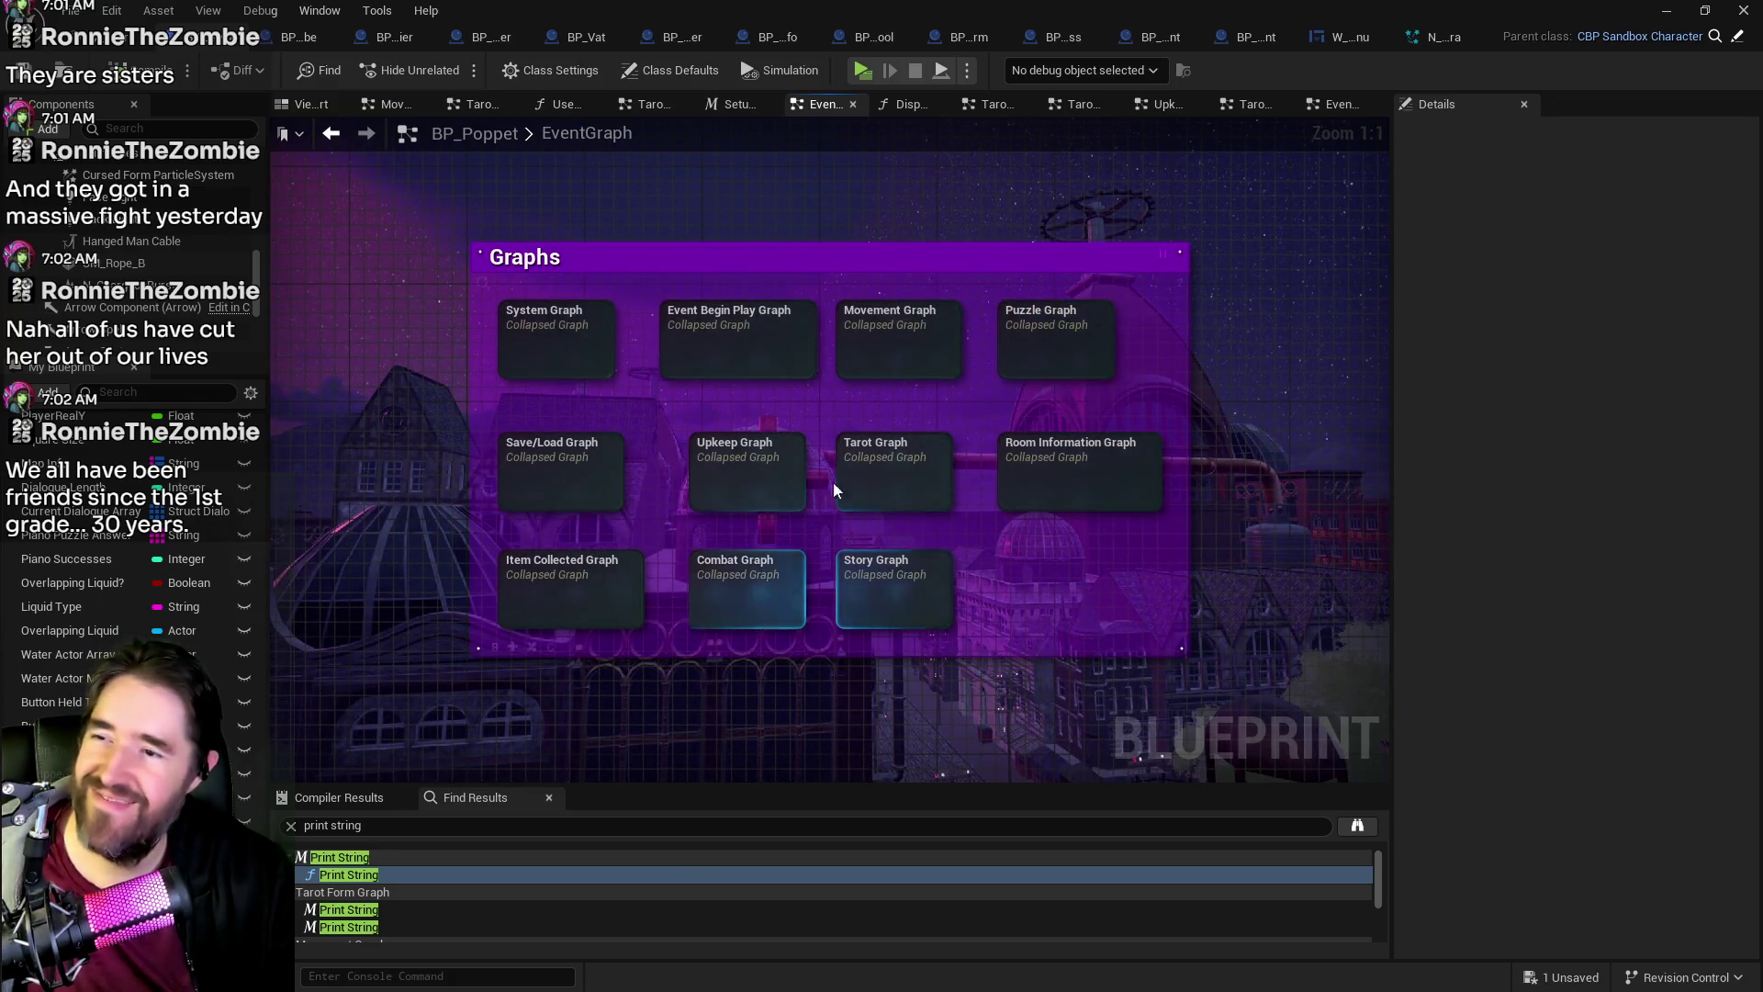
pyautogui.doubleClick(881, 480)
pyautogui.moveTo(918, 499); pyautogui.dragTo(1058, 573)
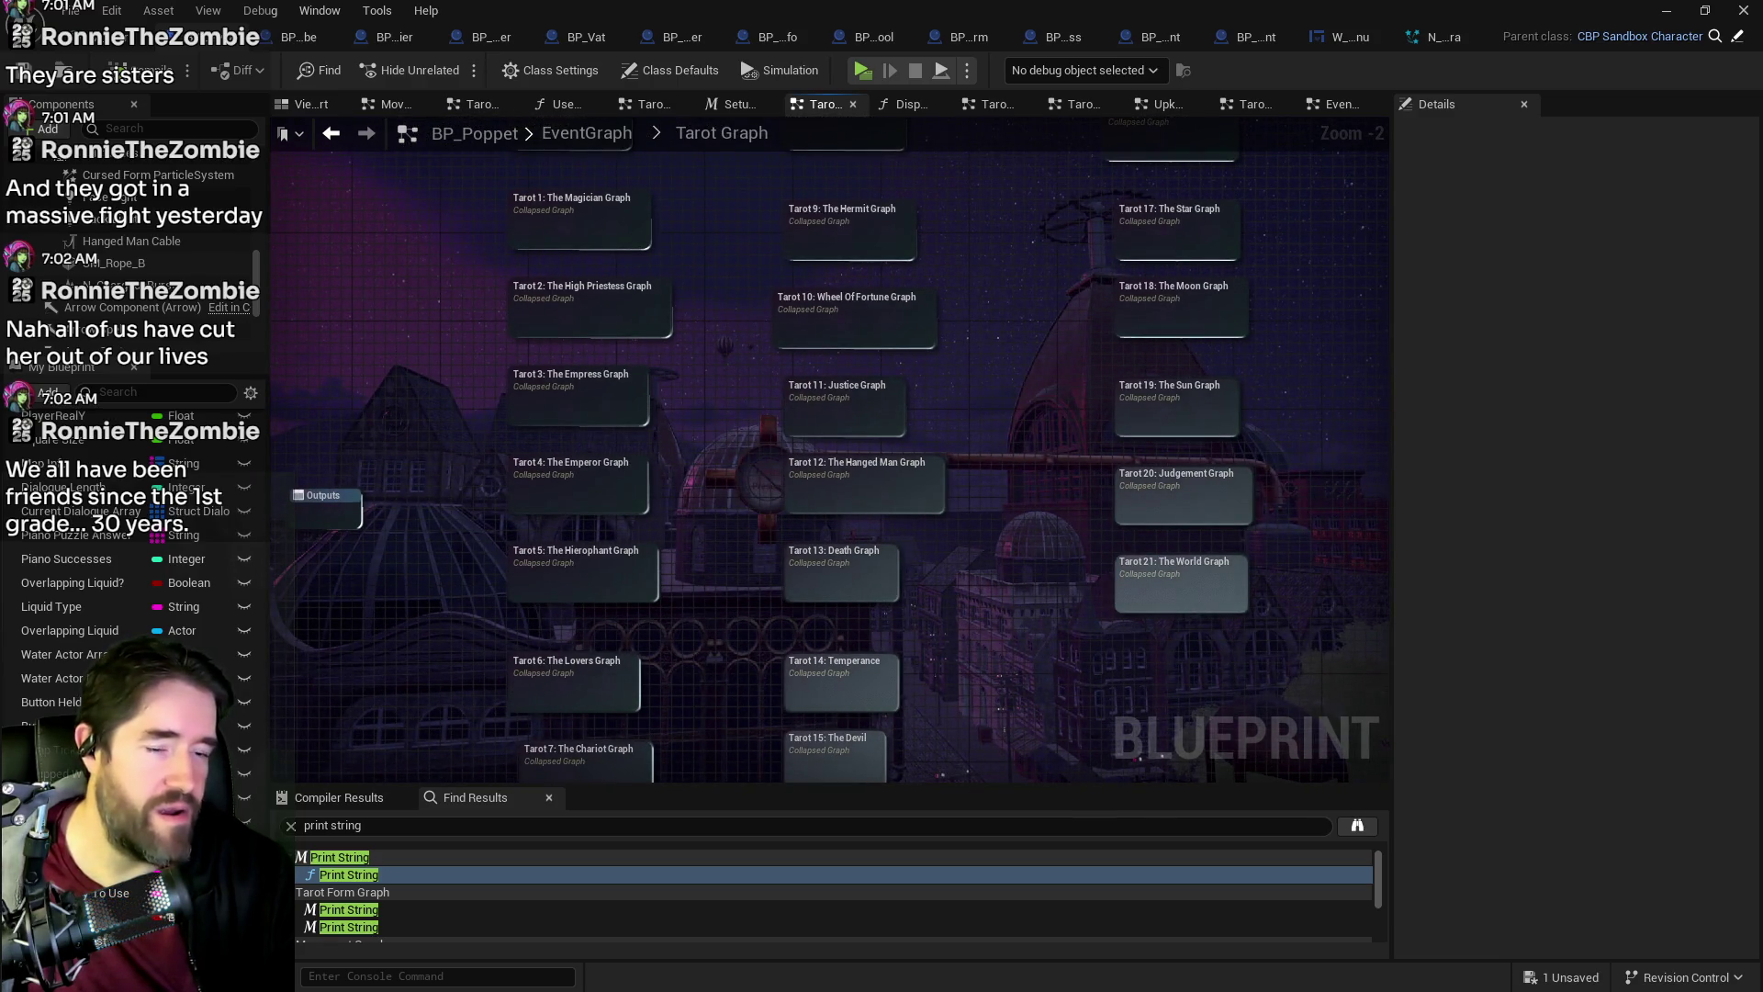
pyautogui.moveTo(1762, 139); pyautogui.dragTo(1187, 140)
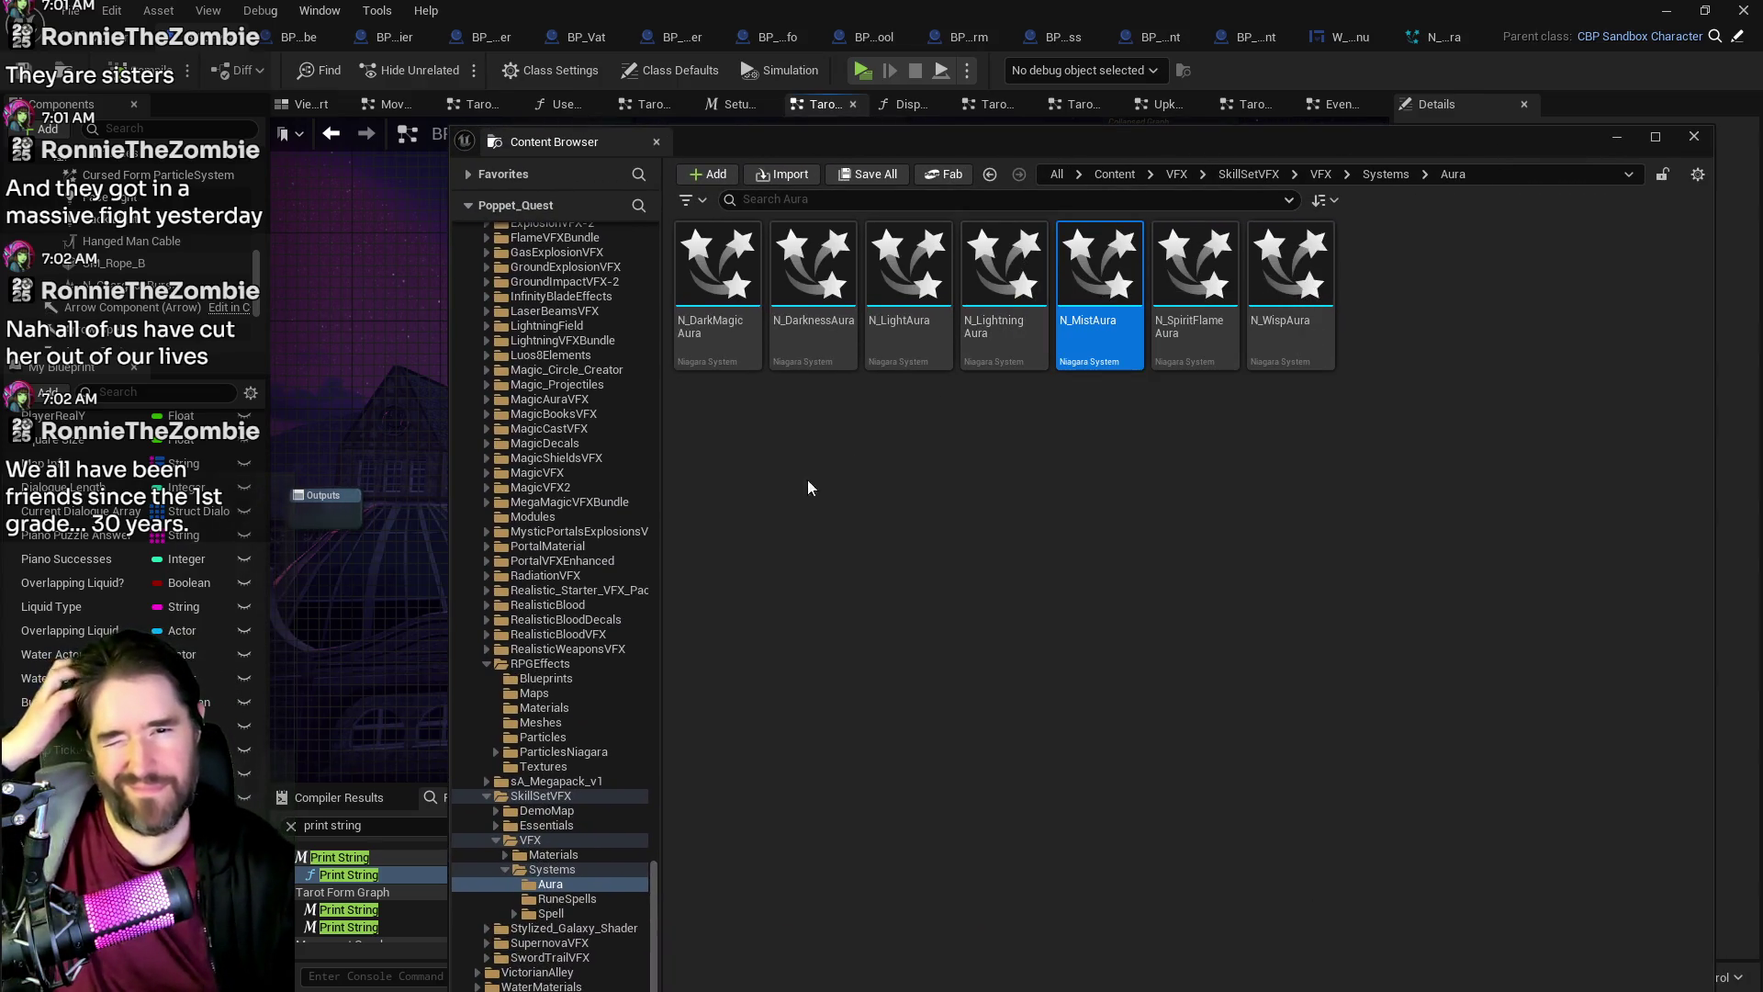
# Step: Open BP_The_Sun_Mini from the Tarot_19_The_Sun weapons folder and locate it with Ctrl+B
pyautogui.scroll(6, 587, 509)
pyautogui.scroll(9, 575, 491)
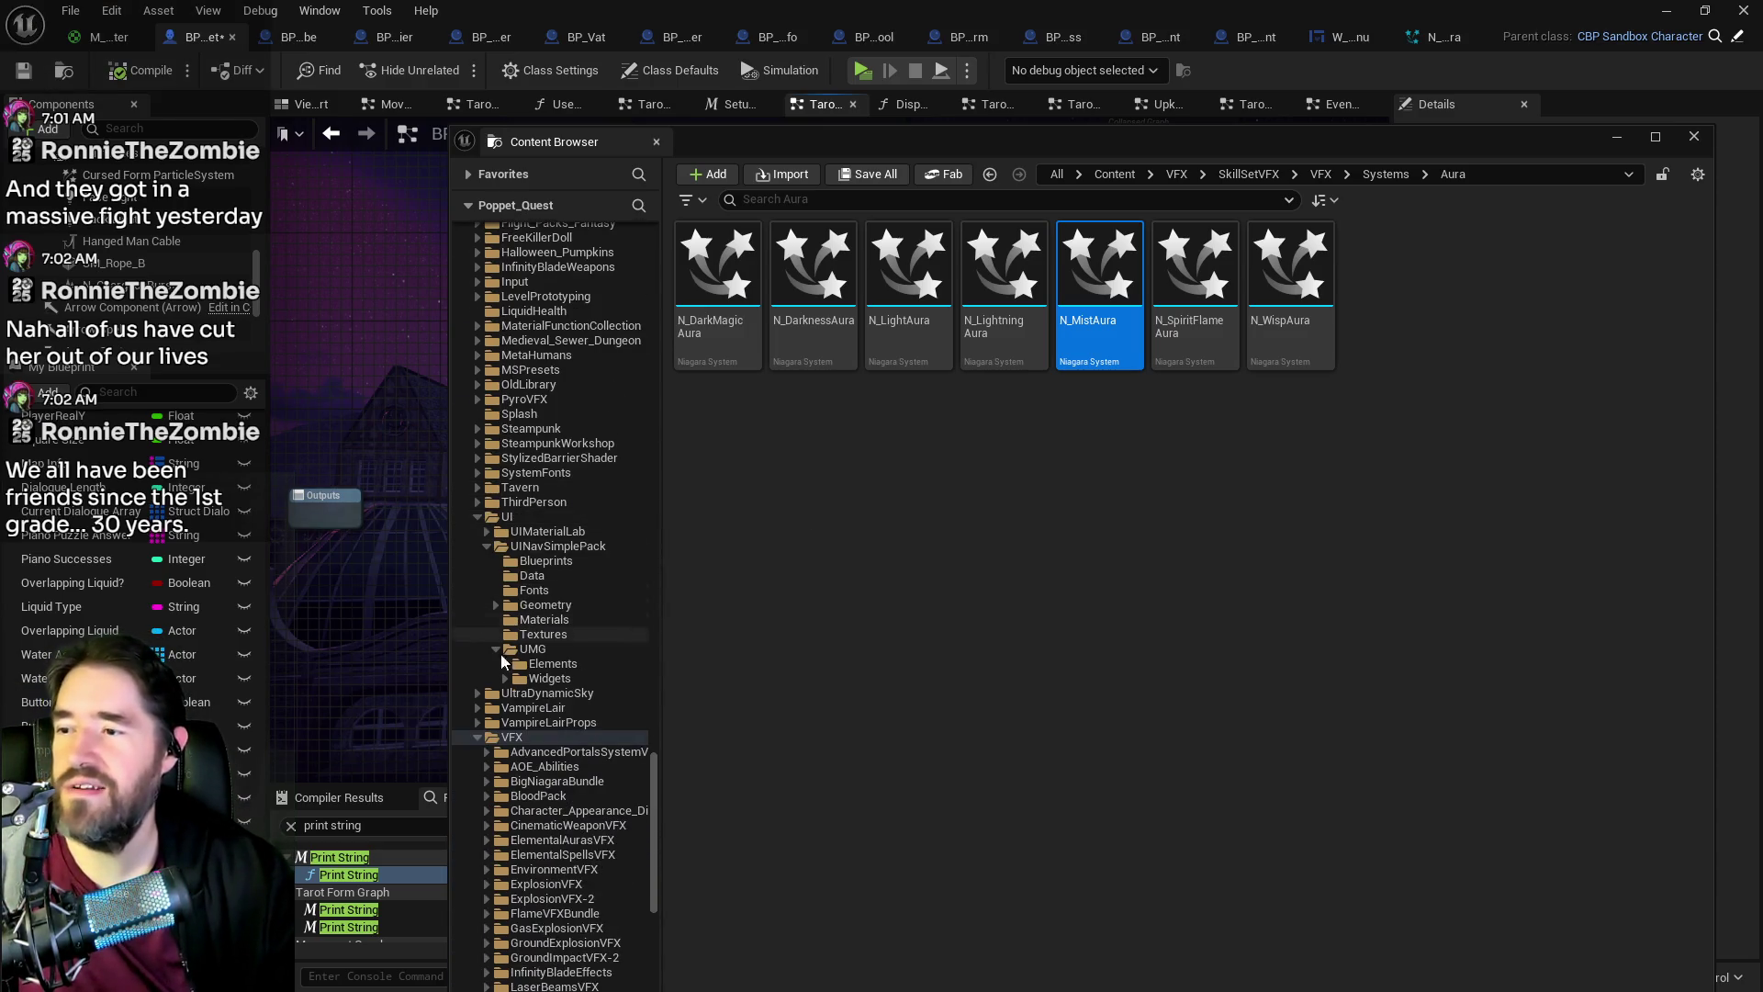
pyautogui.scroll(20, 505, 666)
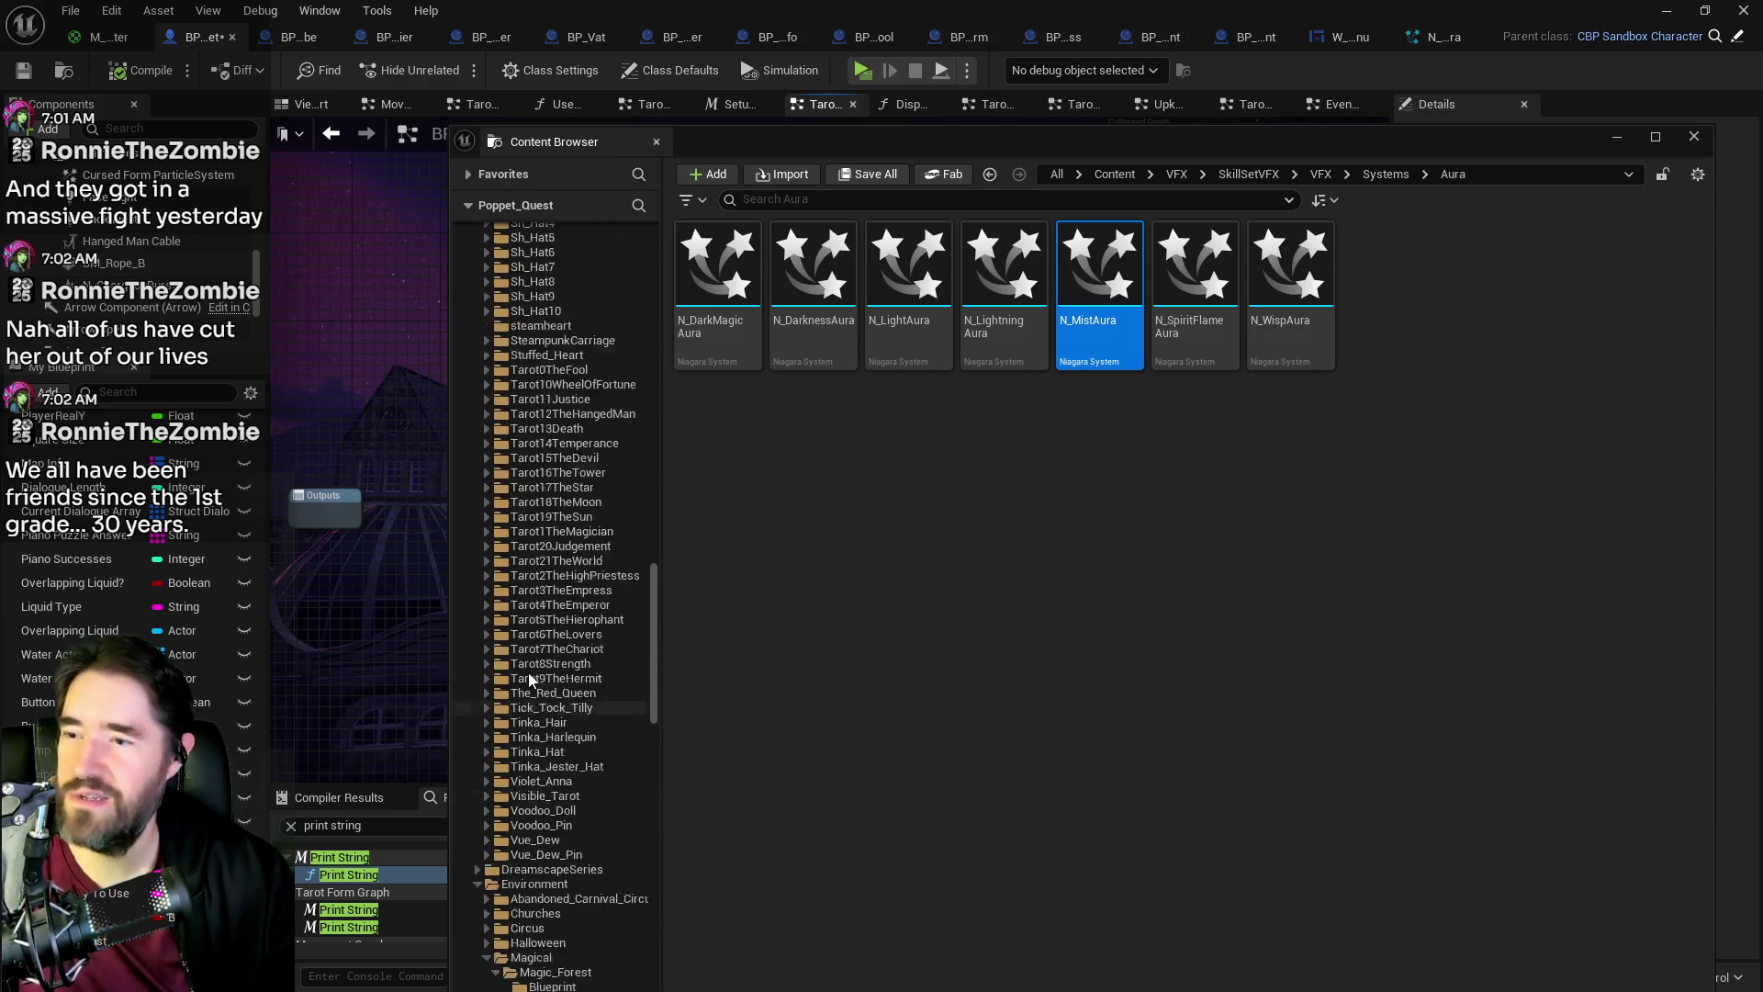
pyautogui.scroll(20, 528, 678)
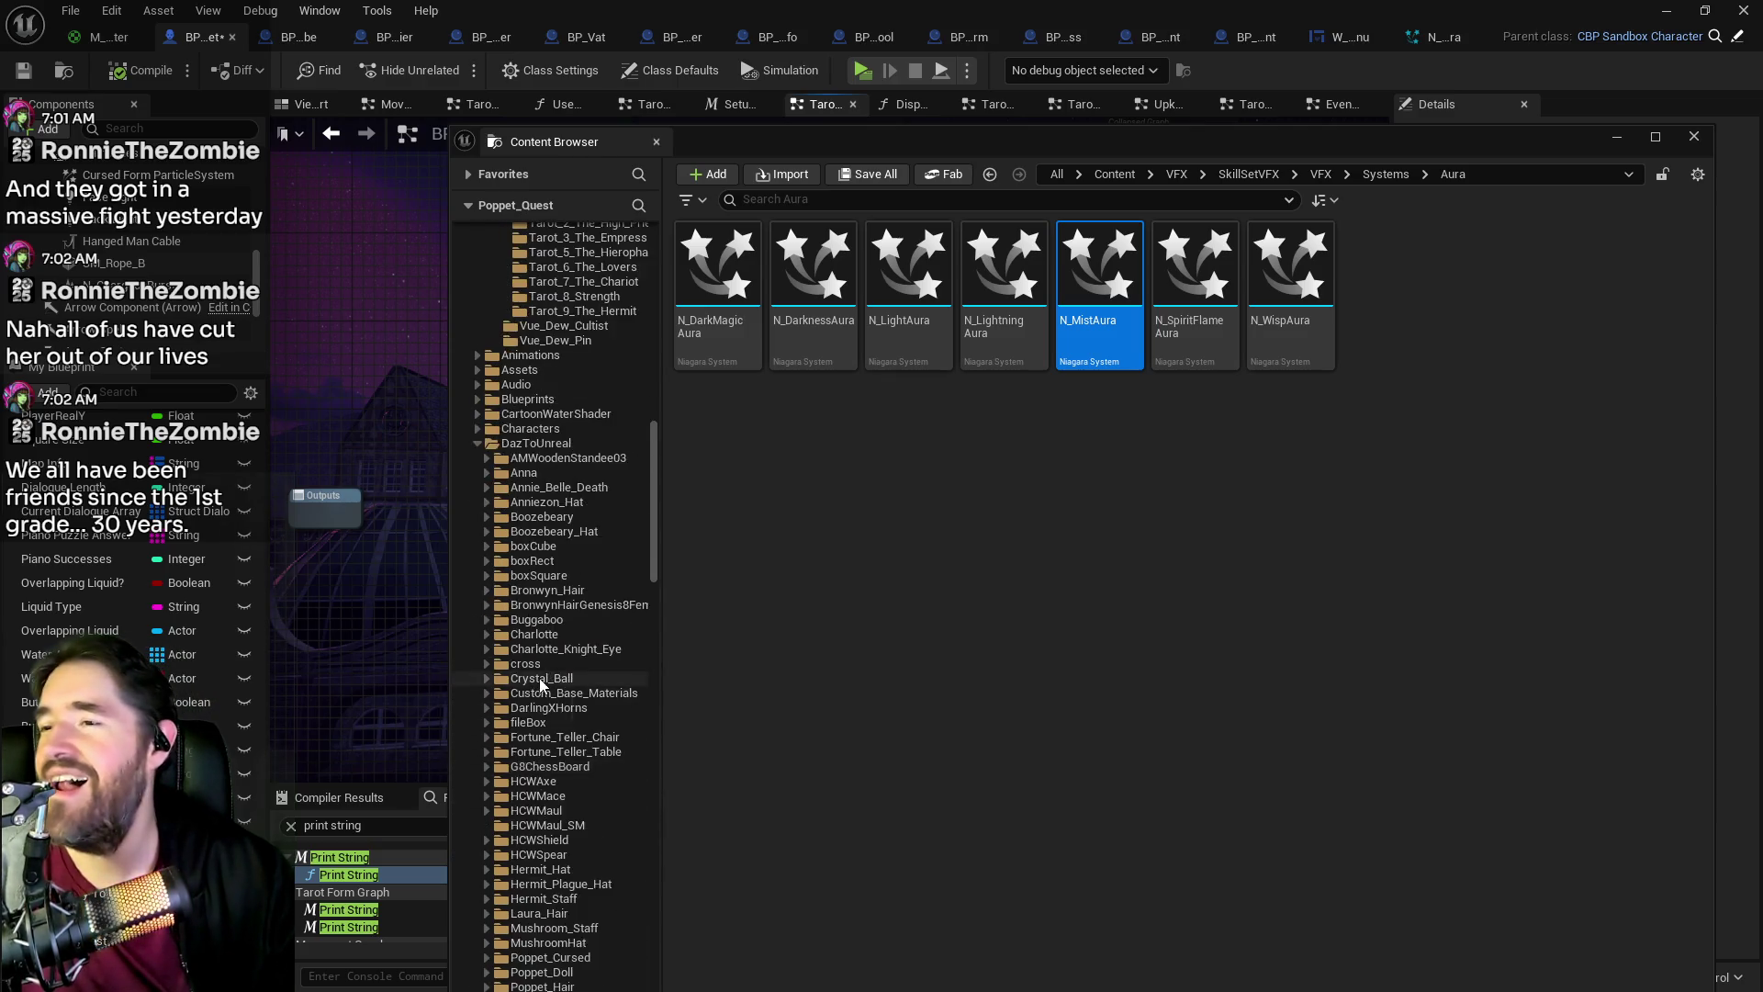
pyautogui.scroll(8, 540, 685)
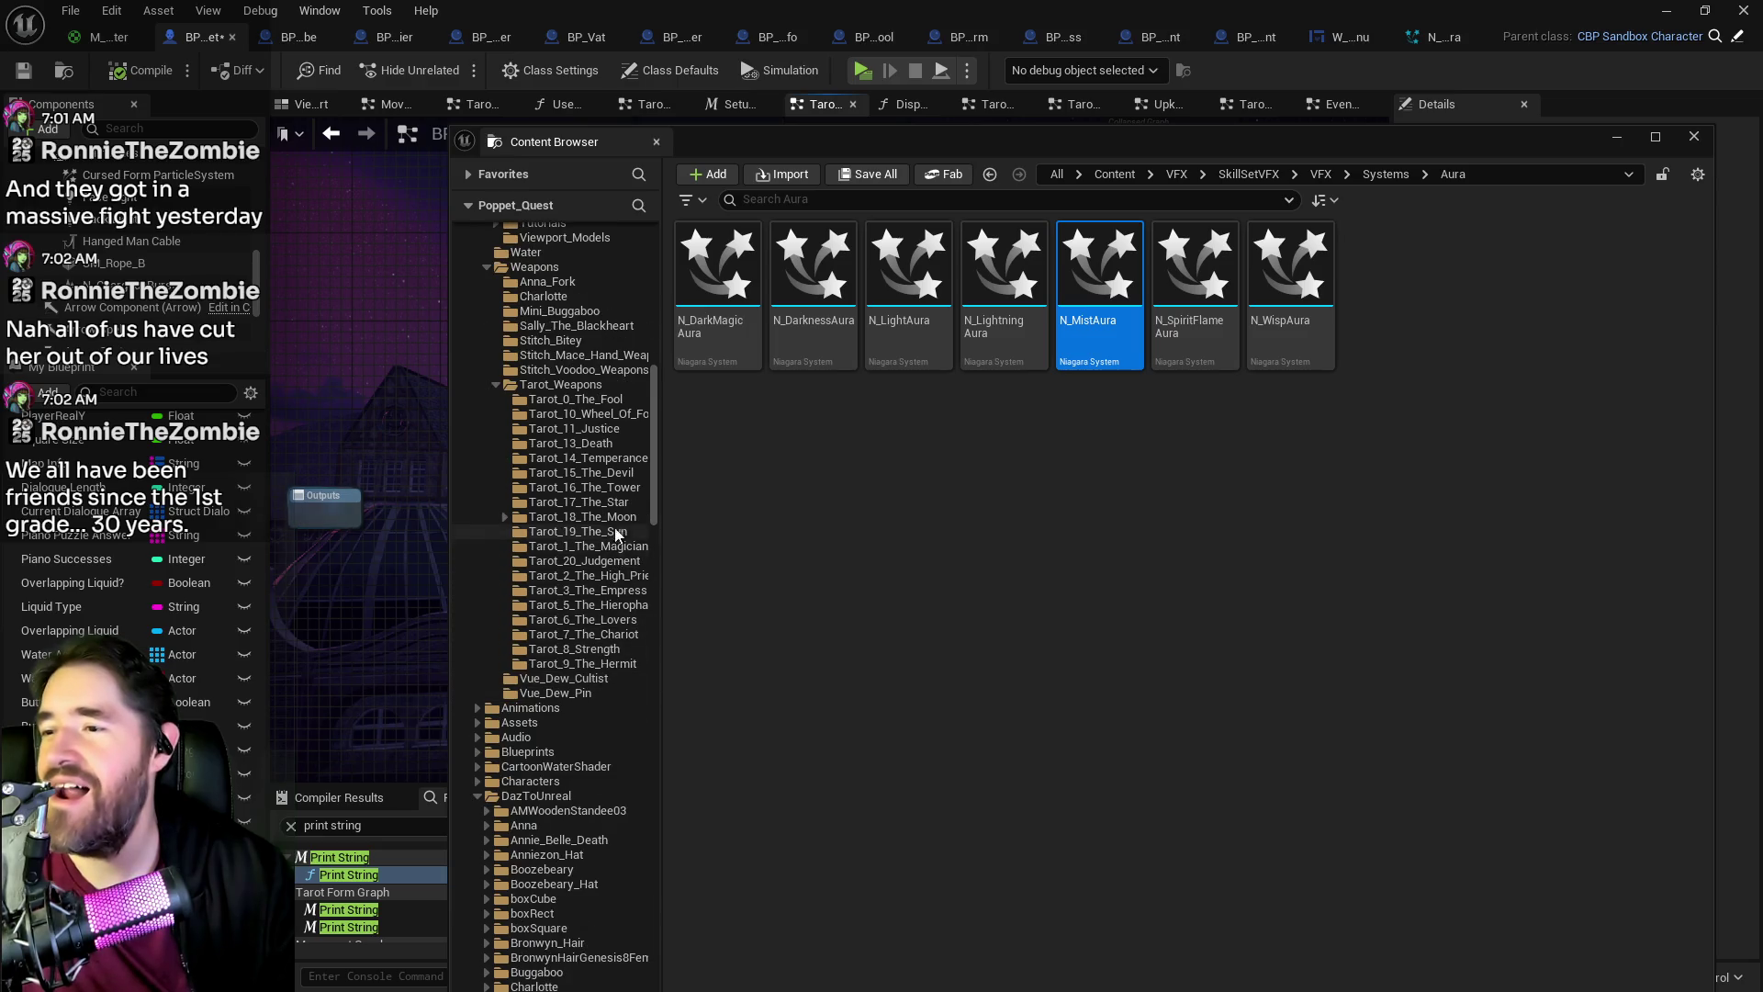
pyautogui.click(615, 533)
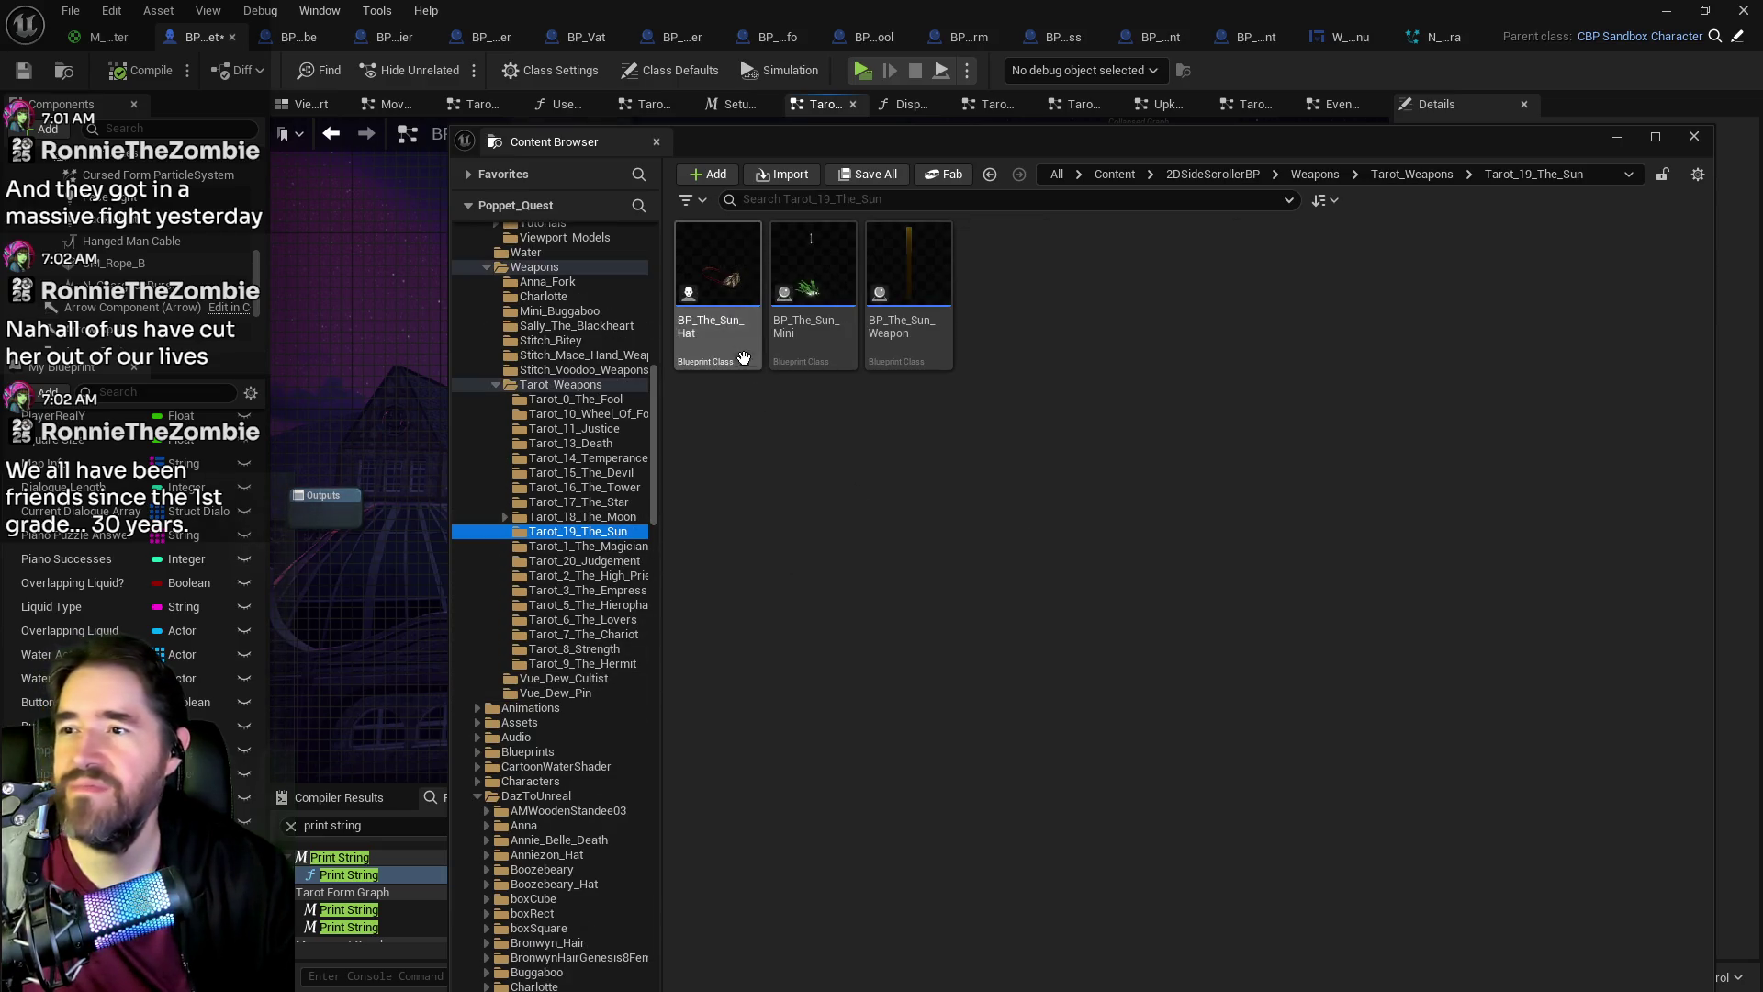
pyautogui.doubleClick(811, 343)
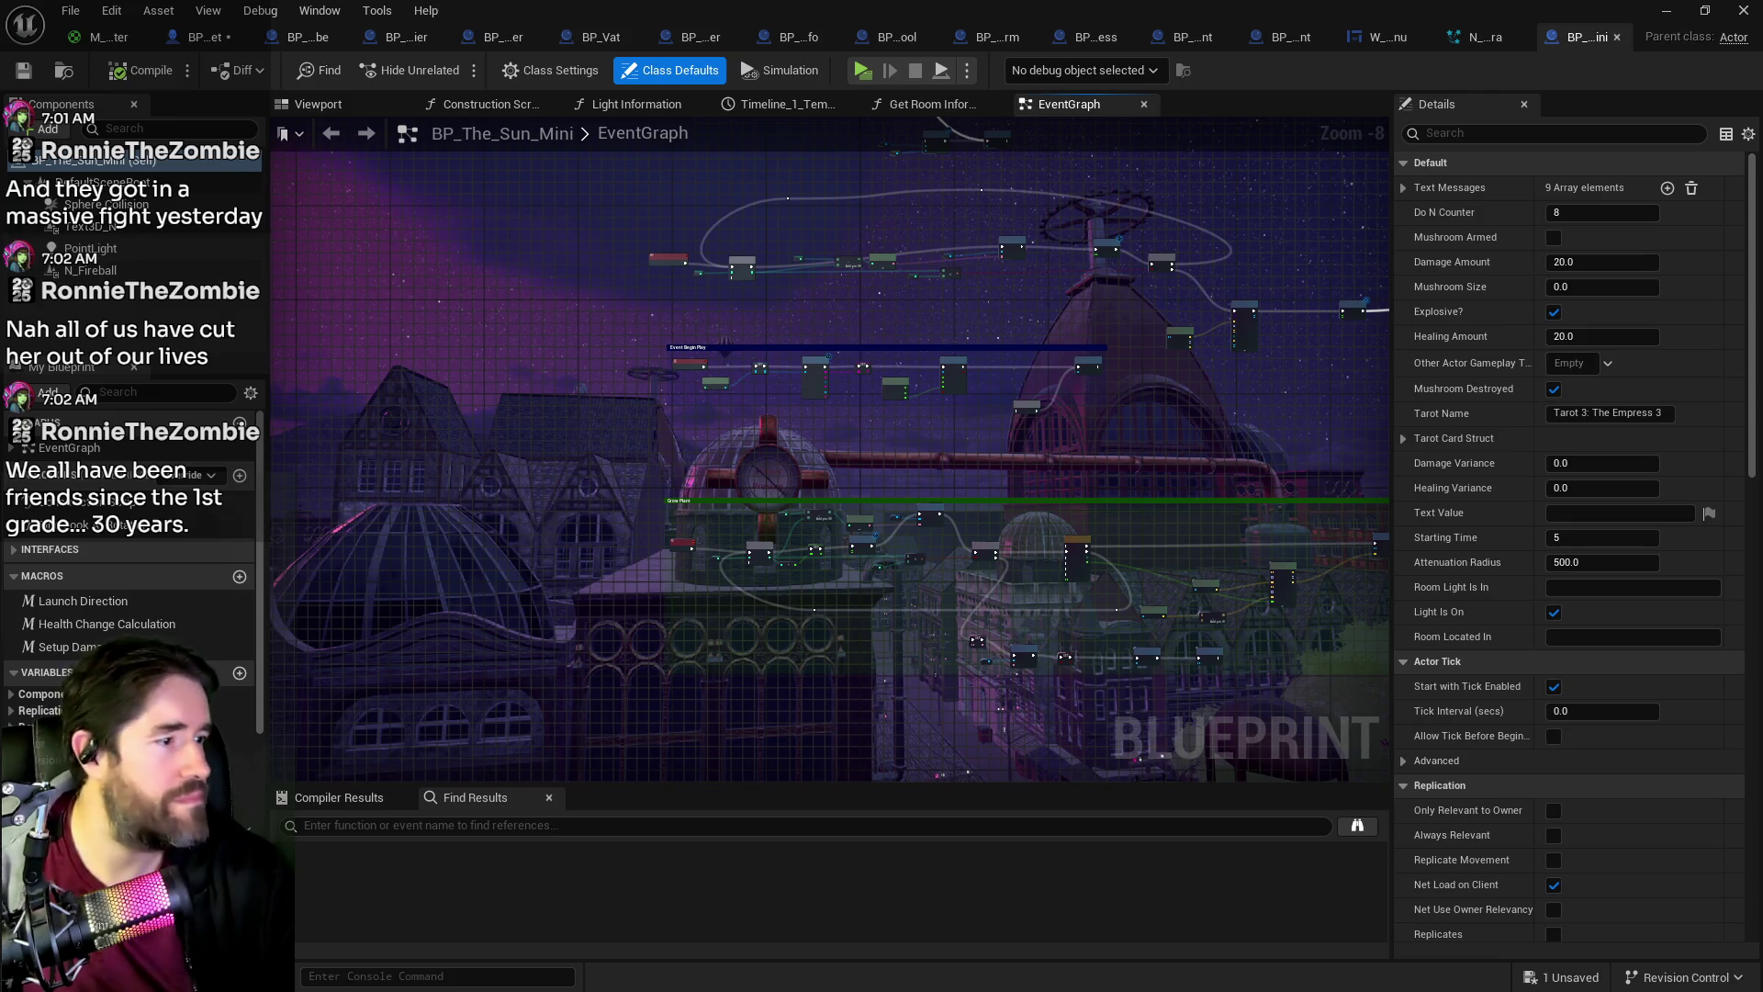
pyautogui.hotkey('ctrl', 'b')
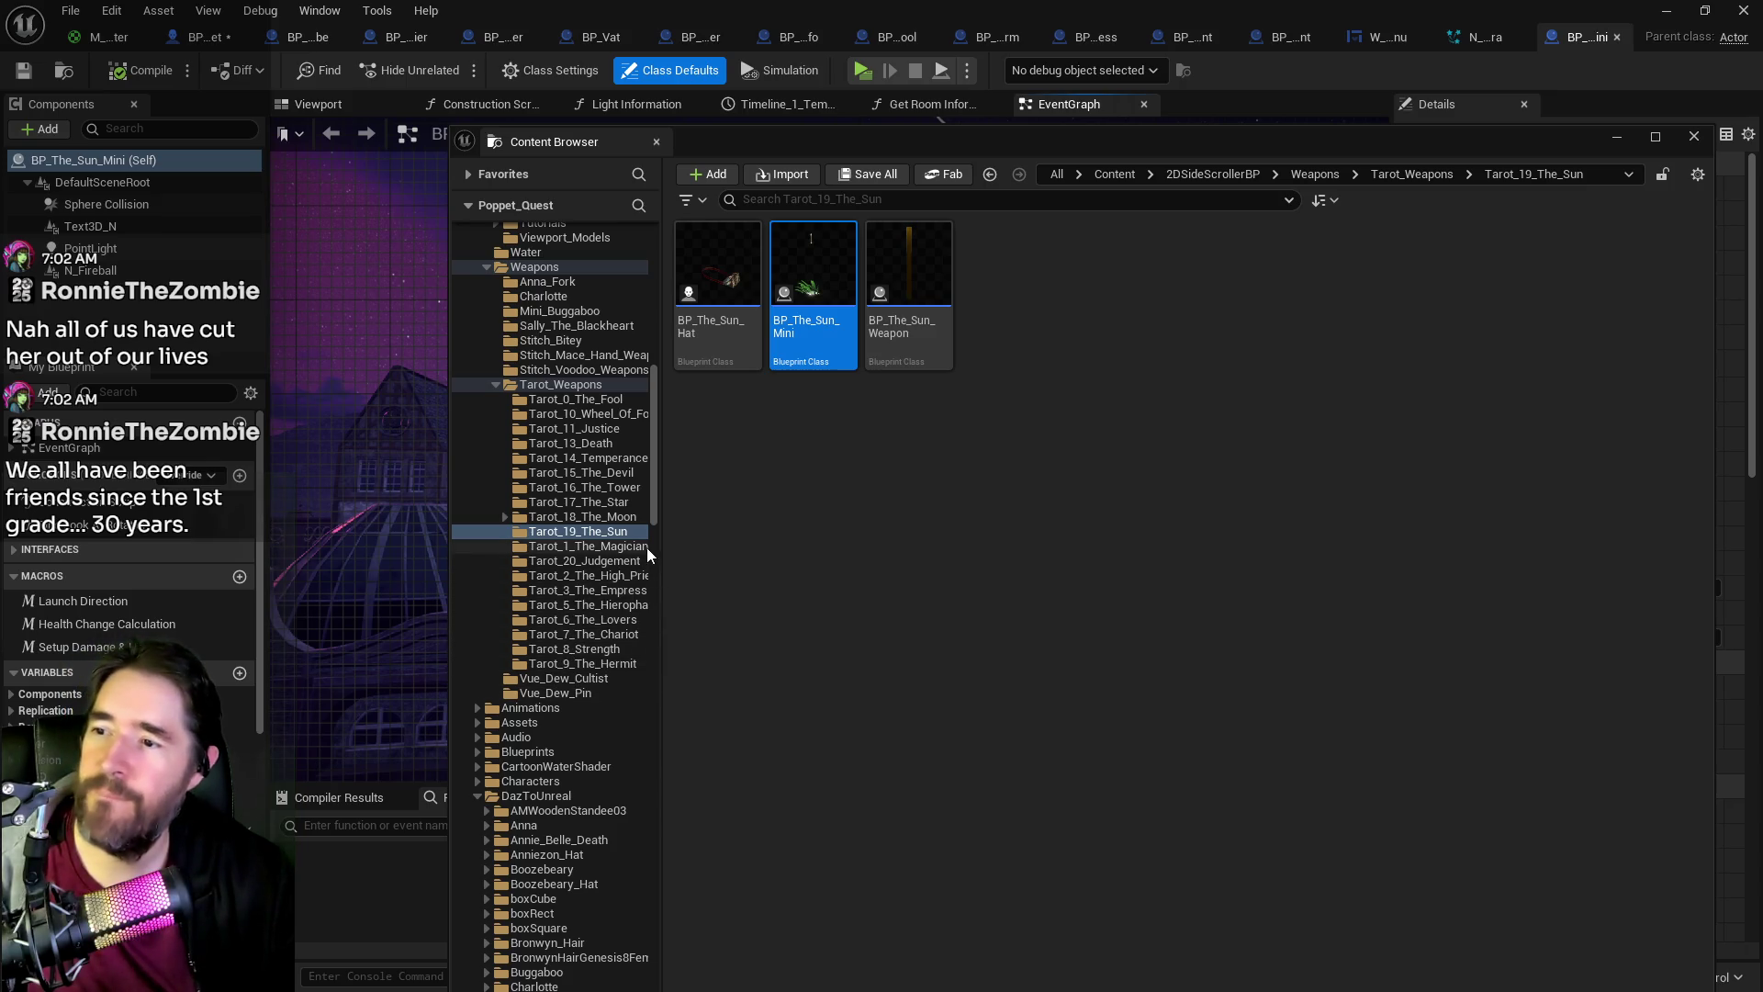
# Step: Reposition the browser, widen the folder tree, and list the Tarot_3_The_Empress folder's assets
pyautogui.moveTo(1111, 154); pyautogui.dragTo(1017, 72)
pyautogui.moveTo(569, 470)
pyautogui.mouseDown()
pyautogui.moveTo(684, 460)
pyautogui.moveTo(665, 457)
pyautogui.mouseUp()
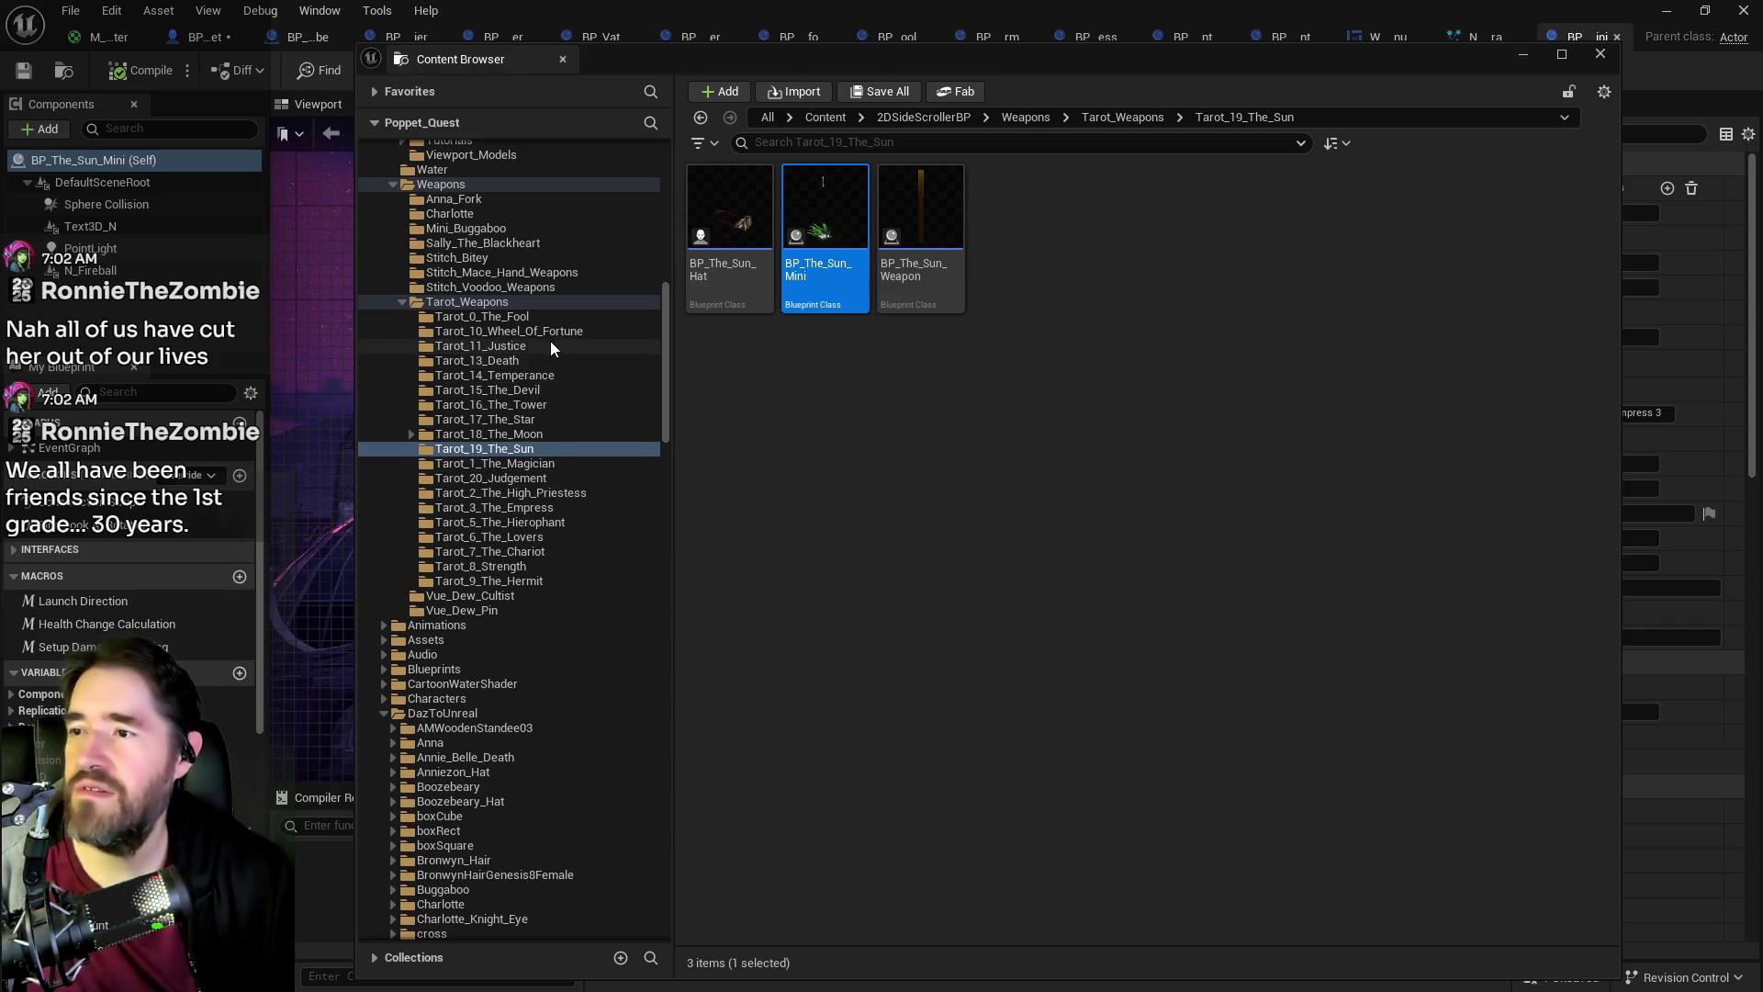
pyautogui.click(560, 506)
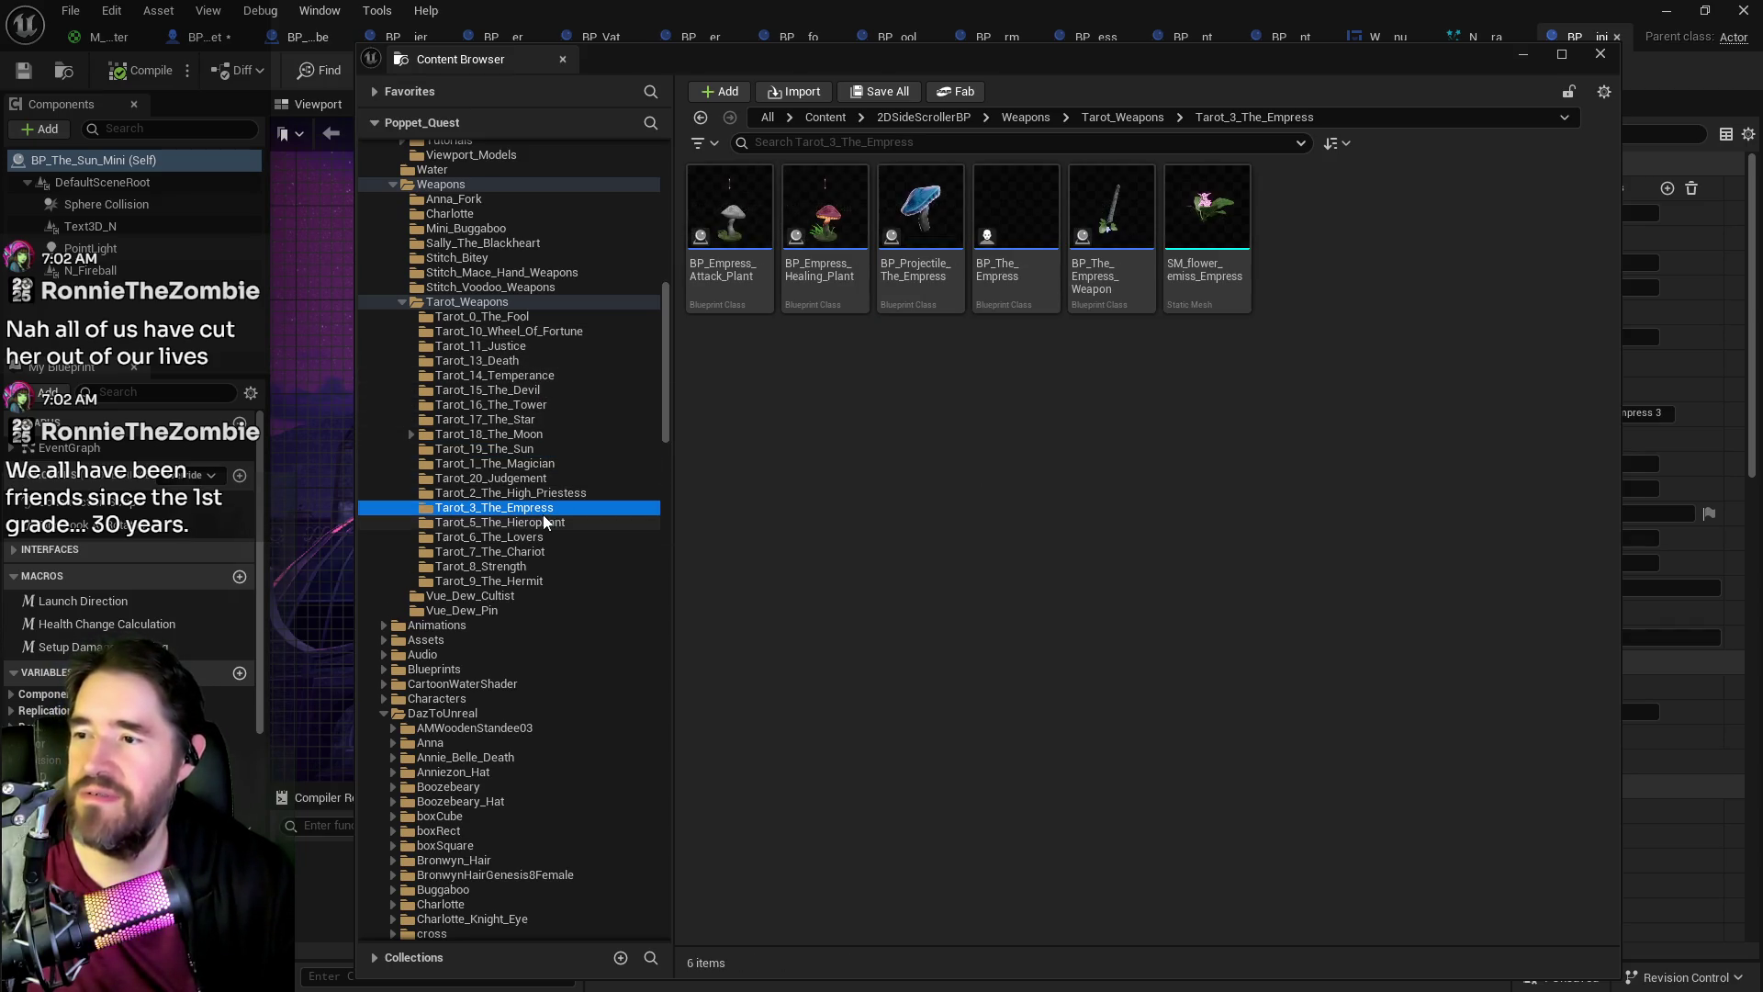
# Step: Open BP_Empress_Attack_Plant and look through its EventGraph
pyautogui.doubleClick(735, 276)
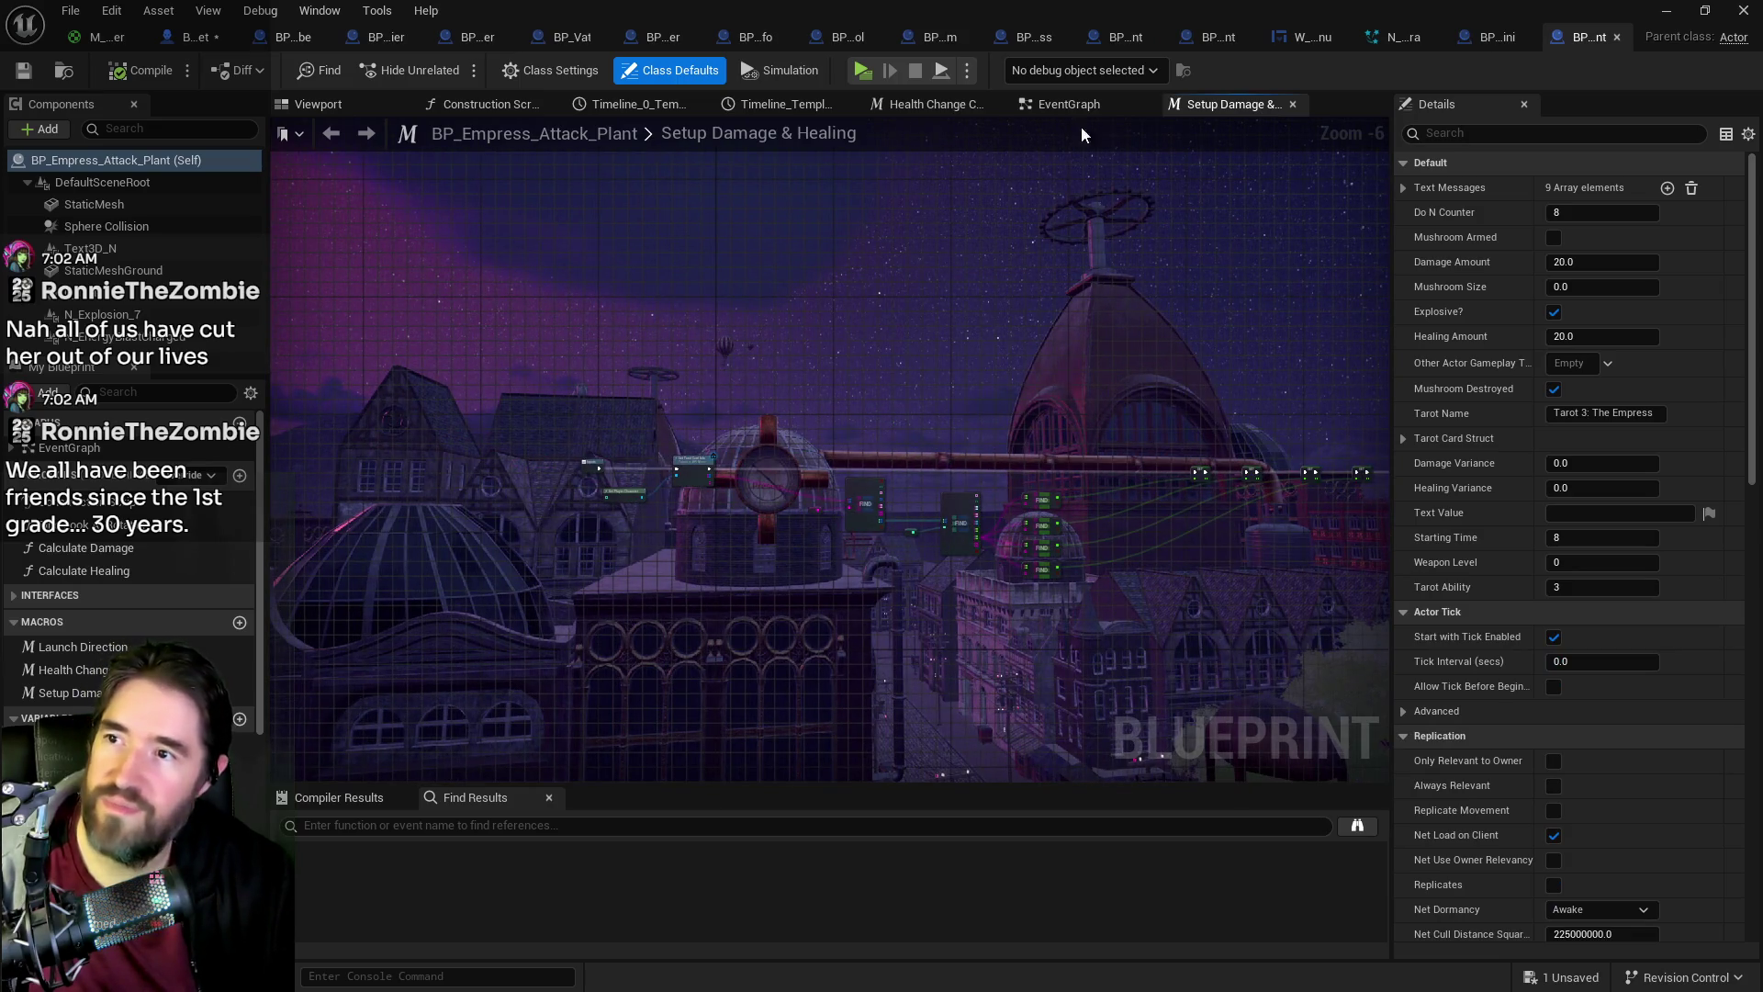
pyautogui.click(1070, 103)
pyautogui.scroll(-5, 751, 349)
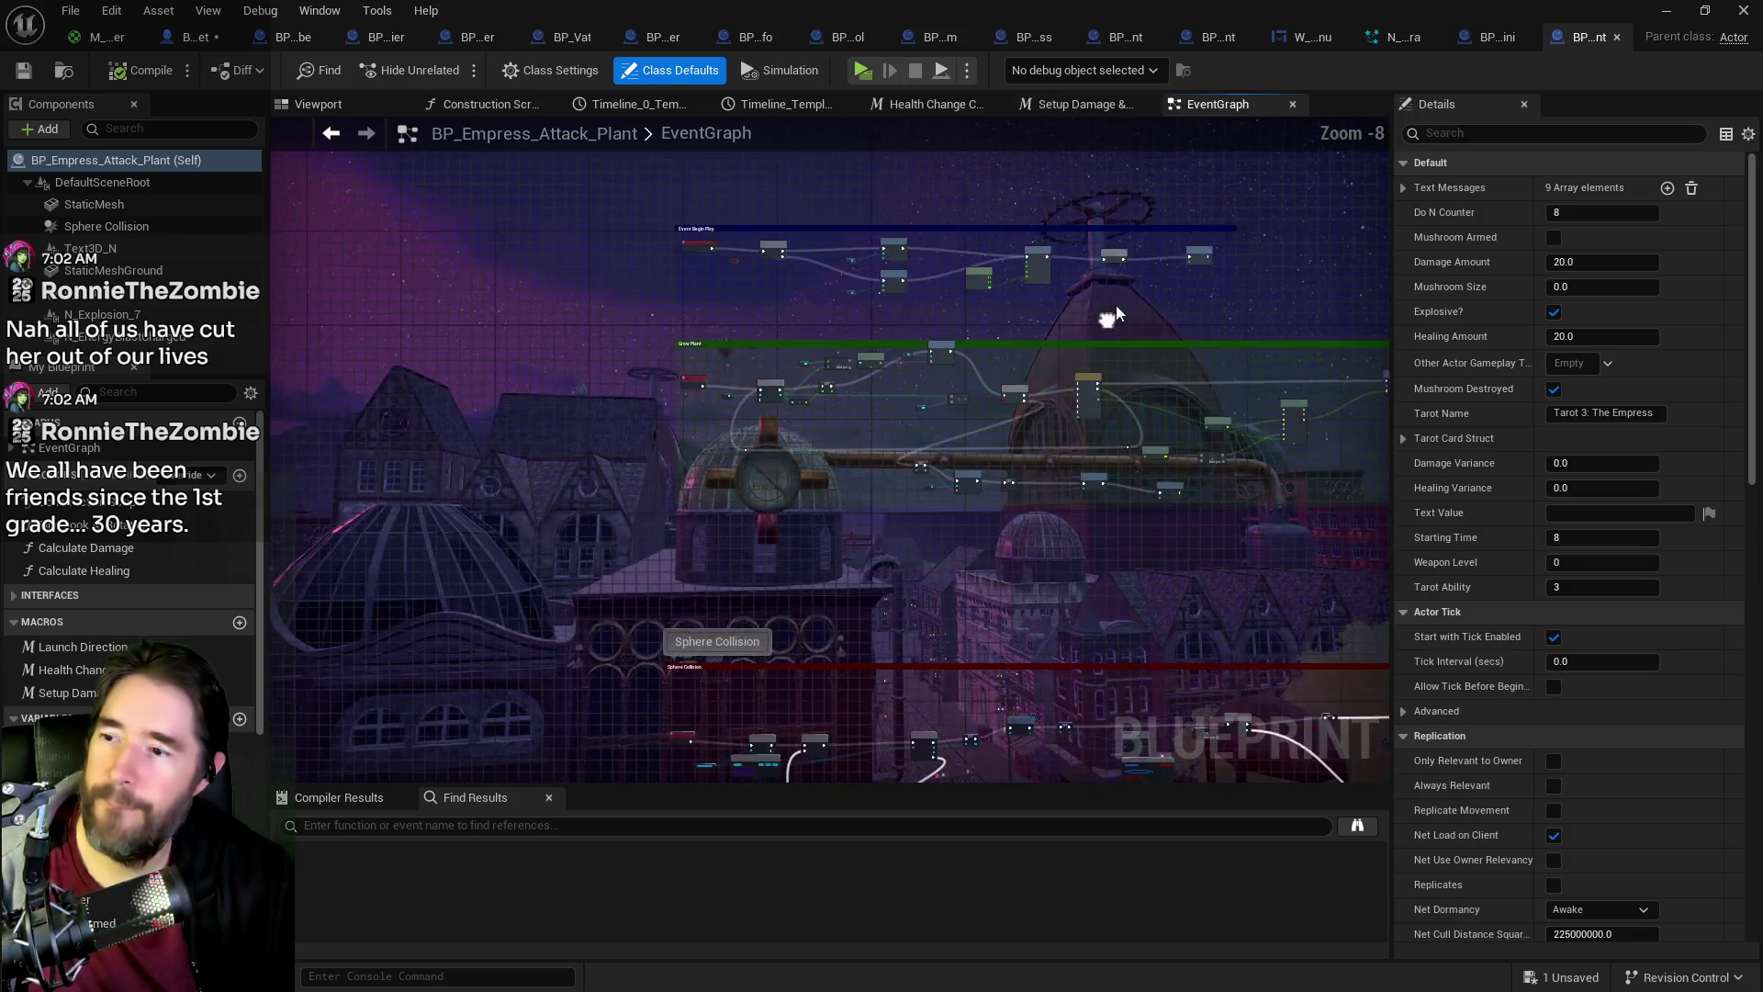
pyautogui.scroll(-2, 745, 288)
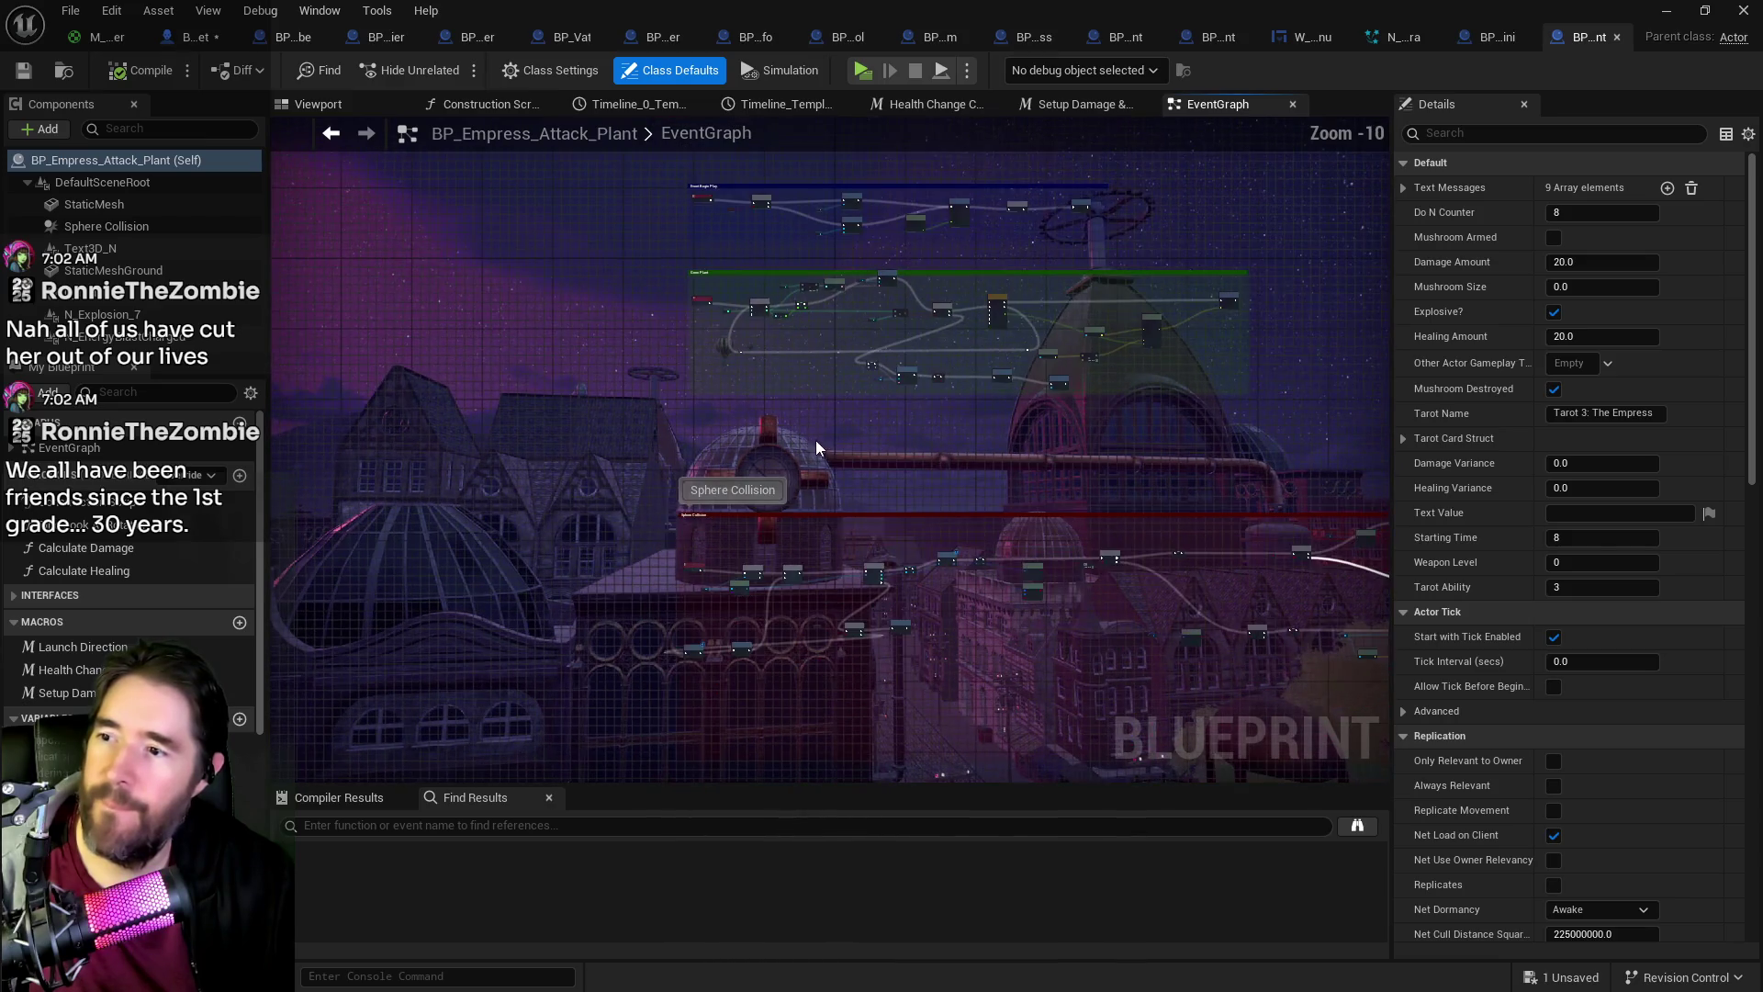
pyautogui.scroll(-1, 944, 235)
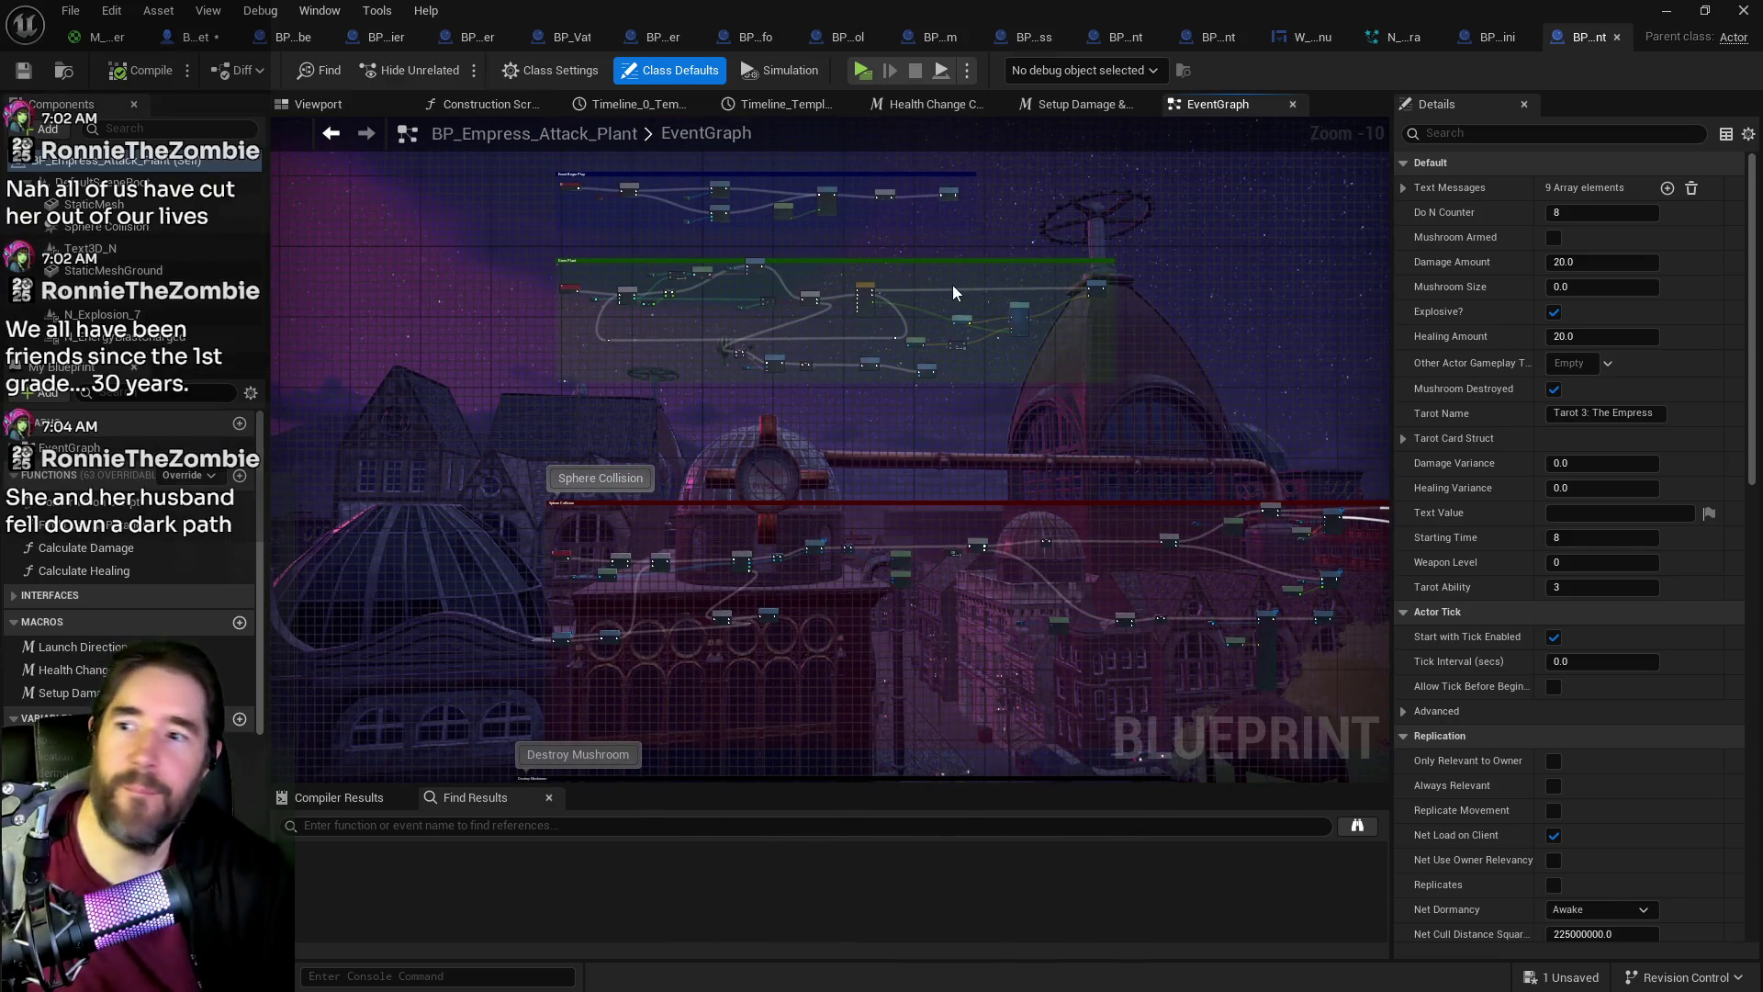
# Step: Back in BP_The_Sun_Mini, inspect the Sphere Collision, Grow Plant, Event Begin Play and Do N nodes
pyautogui.click(1487, 45)
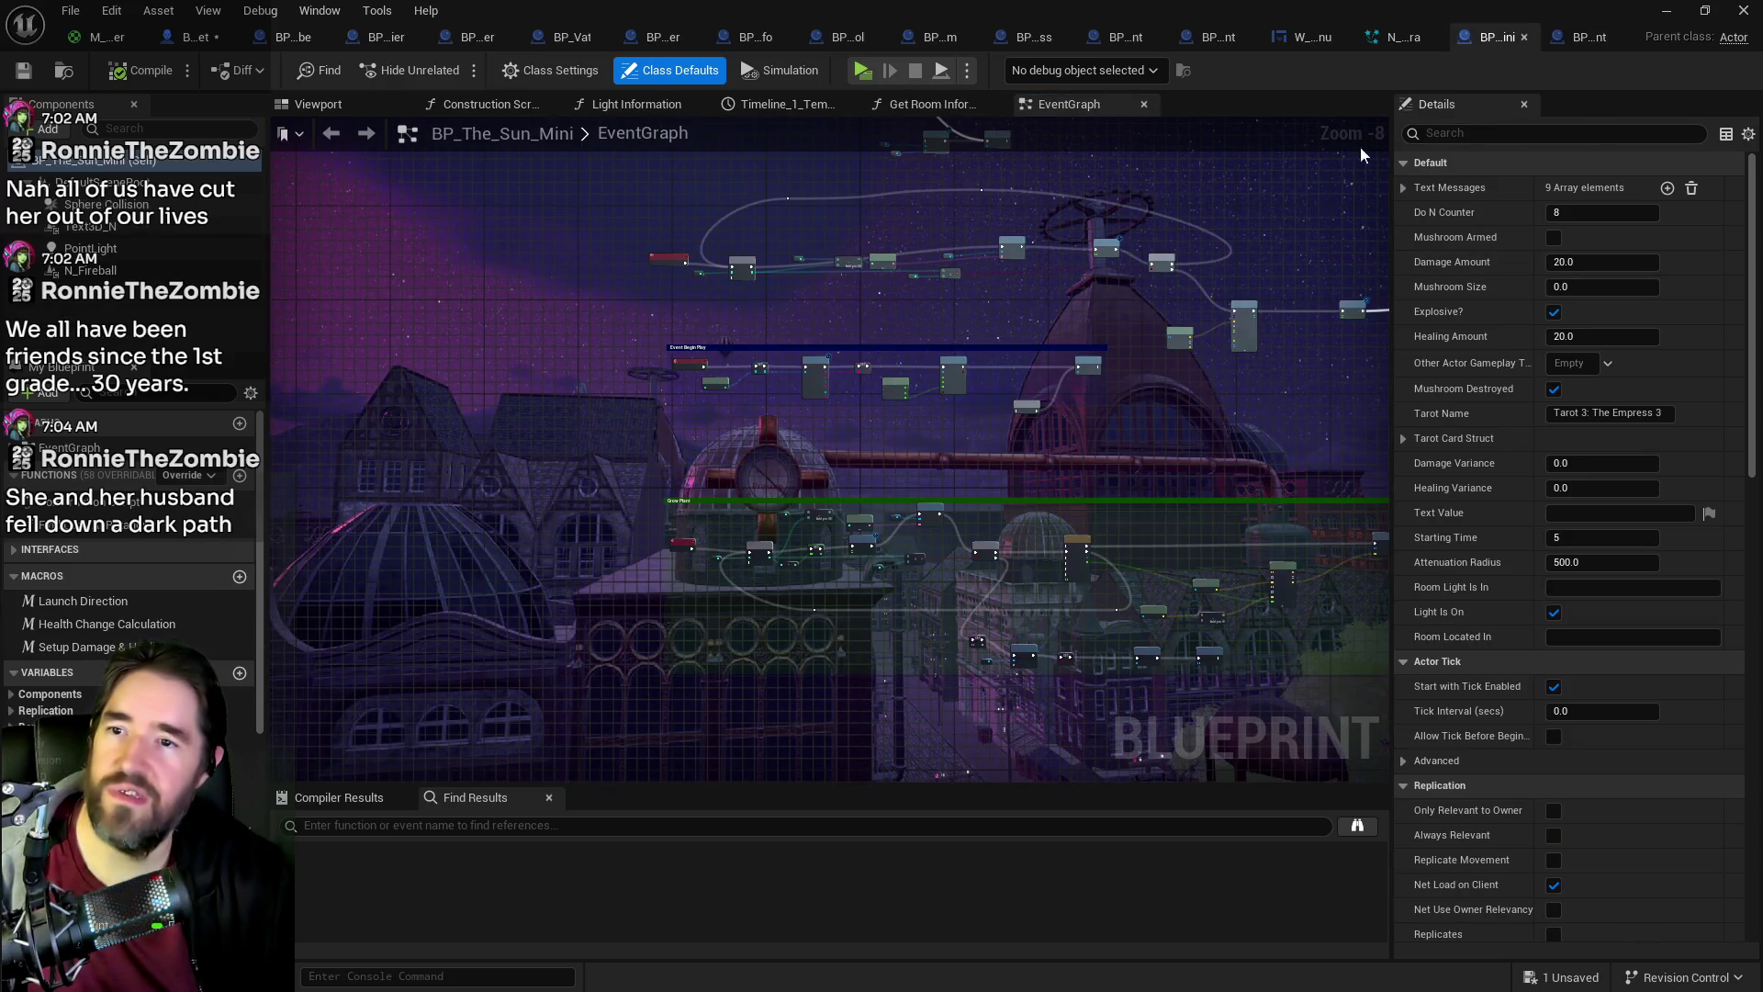
pyautogui.scroll(3, 759, 526)
pyautogui.moveTo(894, 681)
pyautogui.mouseDown()
pyautogui.moveTo(1001, 388)
pyautogui.moveTo(1008, 235)
pyautogui.mouseUp()
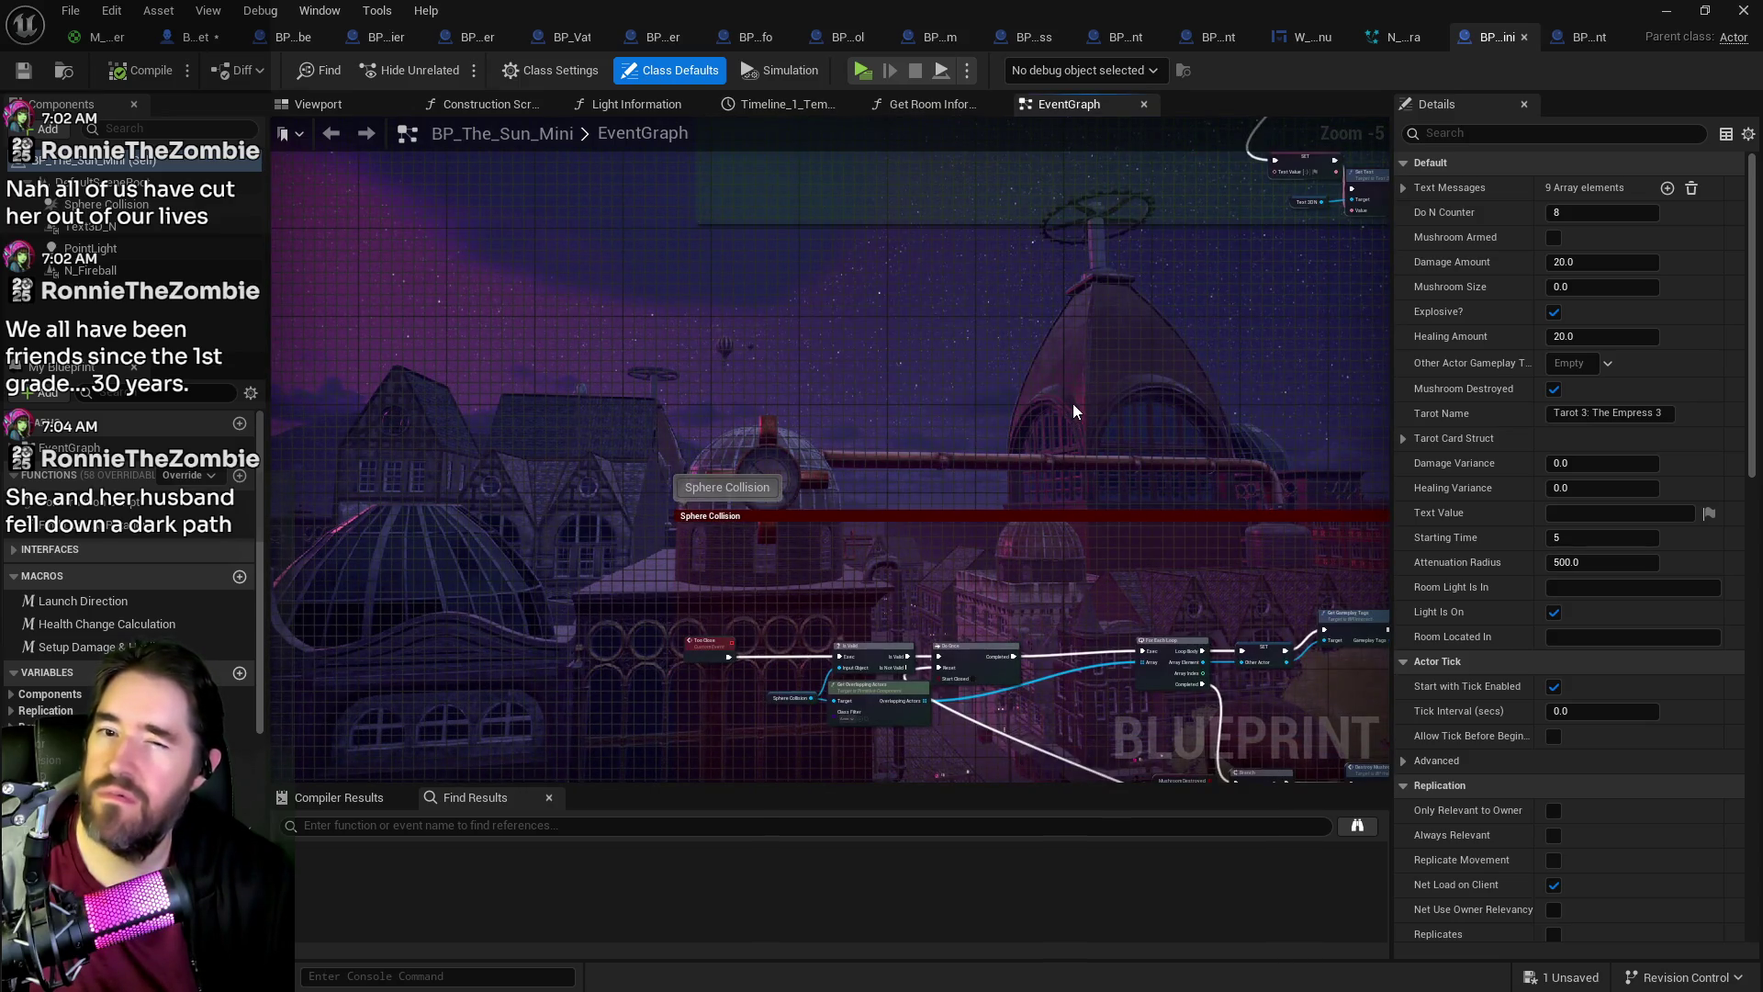
pyautogui.moveTo(1072, 404); pyautogui.dragTo(923, 184)
pyautogui.scroll(-2, 922, 184)
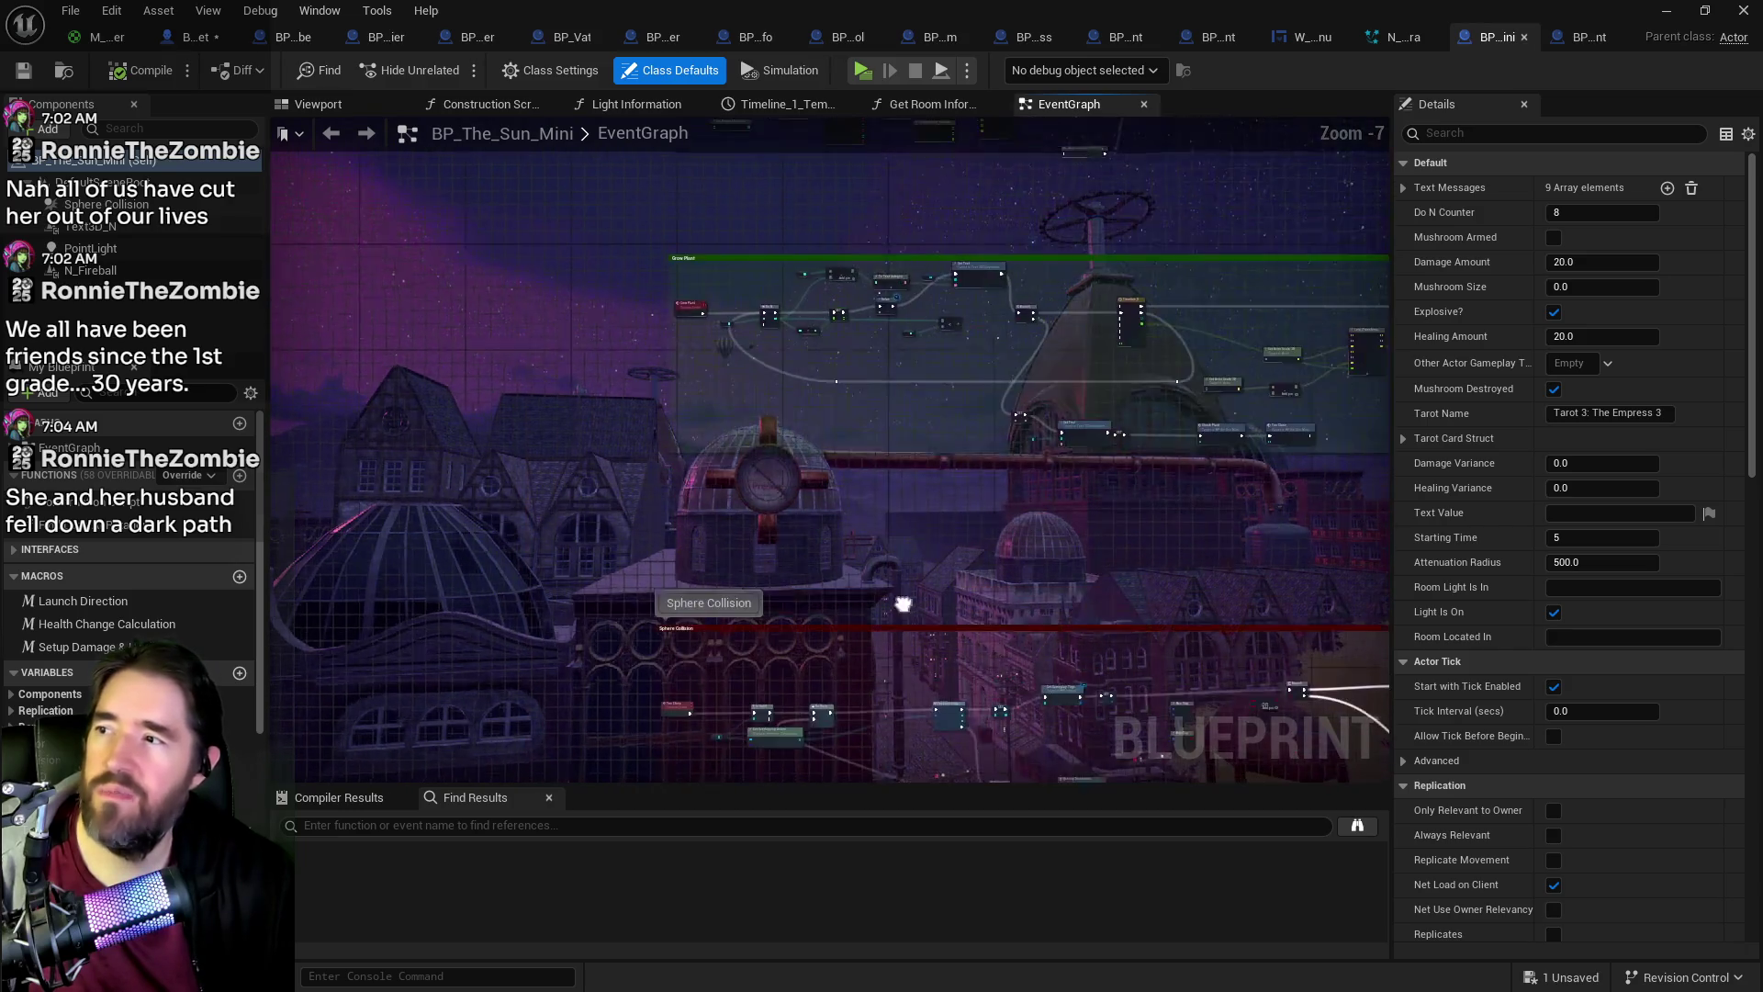
pyautogui.moveTo(905, 433); pyautogui.dragTo(786, 599)
pyautogui.moveTo(872, 294); pyautogui.dragTo(865, 445)
pyautogui.scroll(3, 865, 445)
pyautogui.moveTo(775, 590); pyautogui.dragTo(1031, 477)
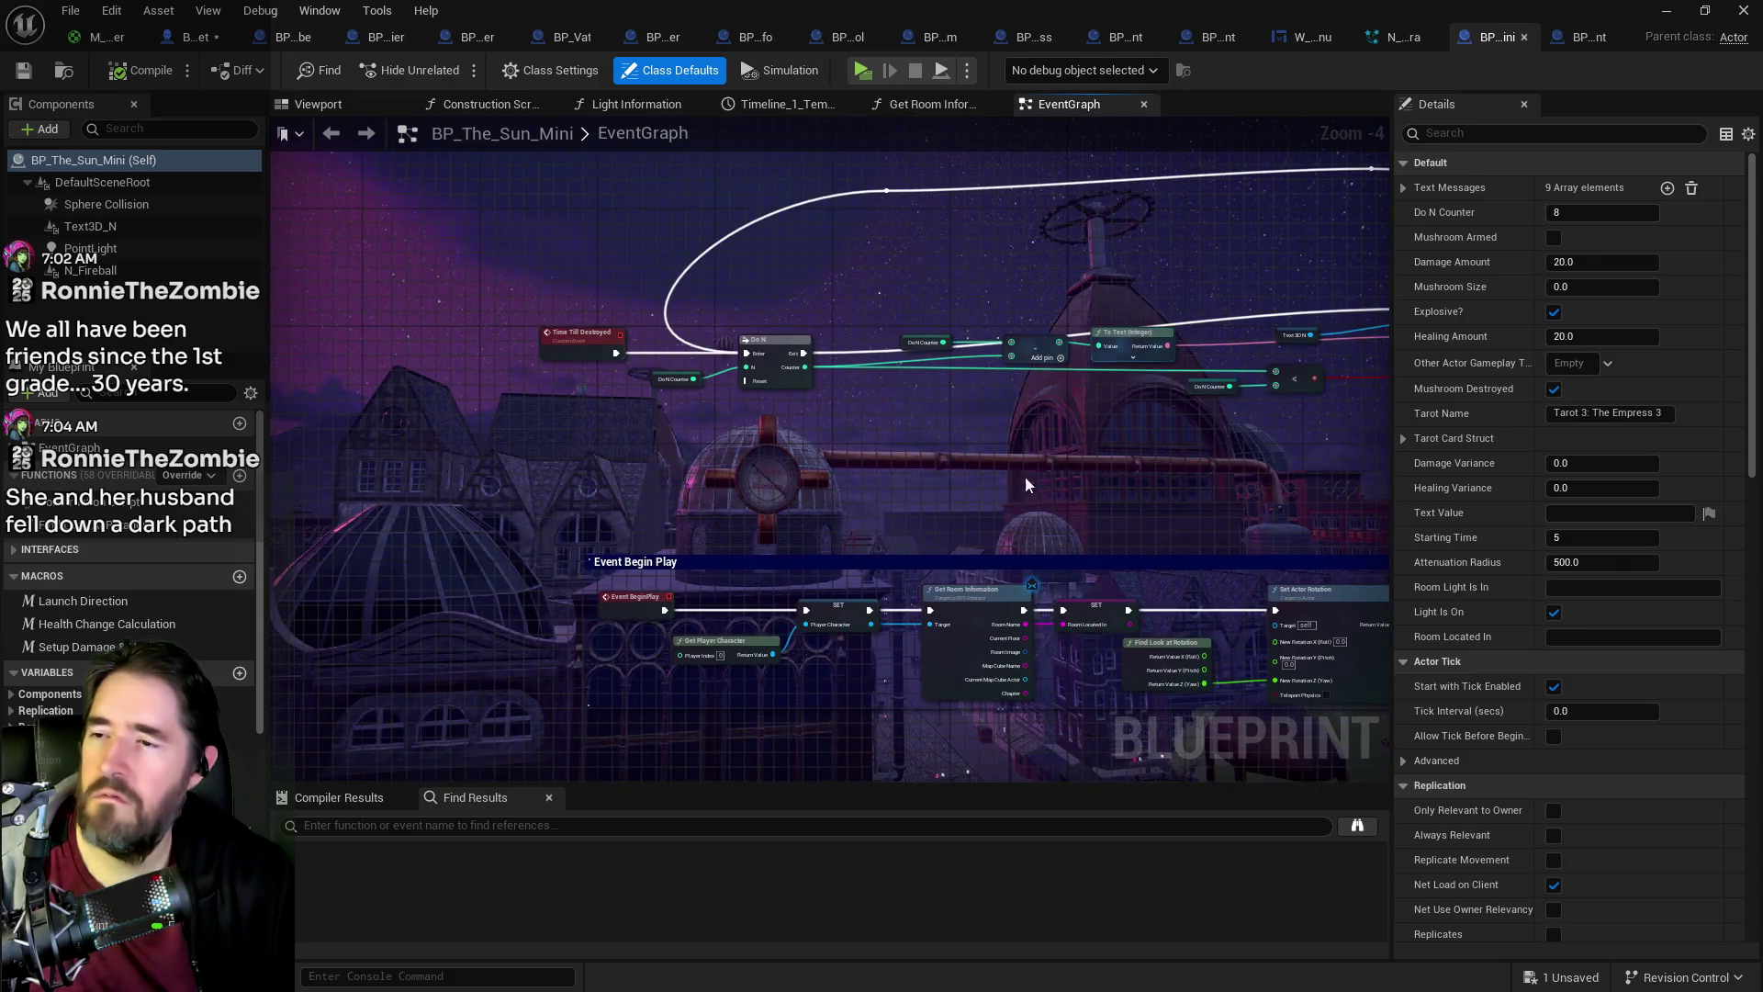
pyautogui.moveTo(1022, 541)
pyautogui.mouseDown()
pyautogui.moveTo(852, 404)
pyautogui.moveTo(702, 366)
pyautogui.moveTo(1024, 396)
pyautogui.mouseUp()
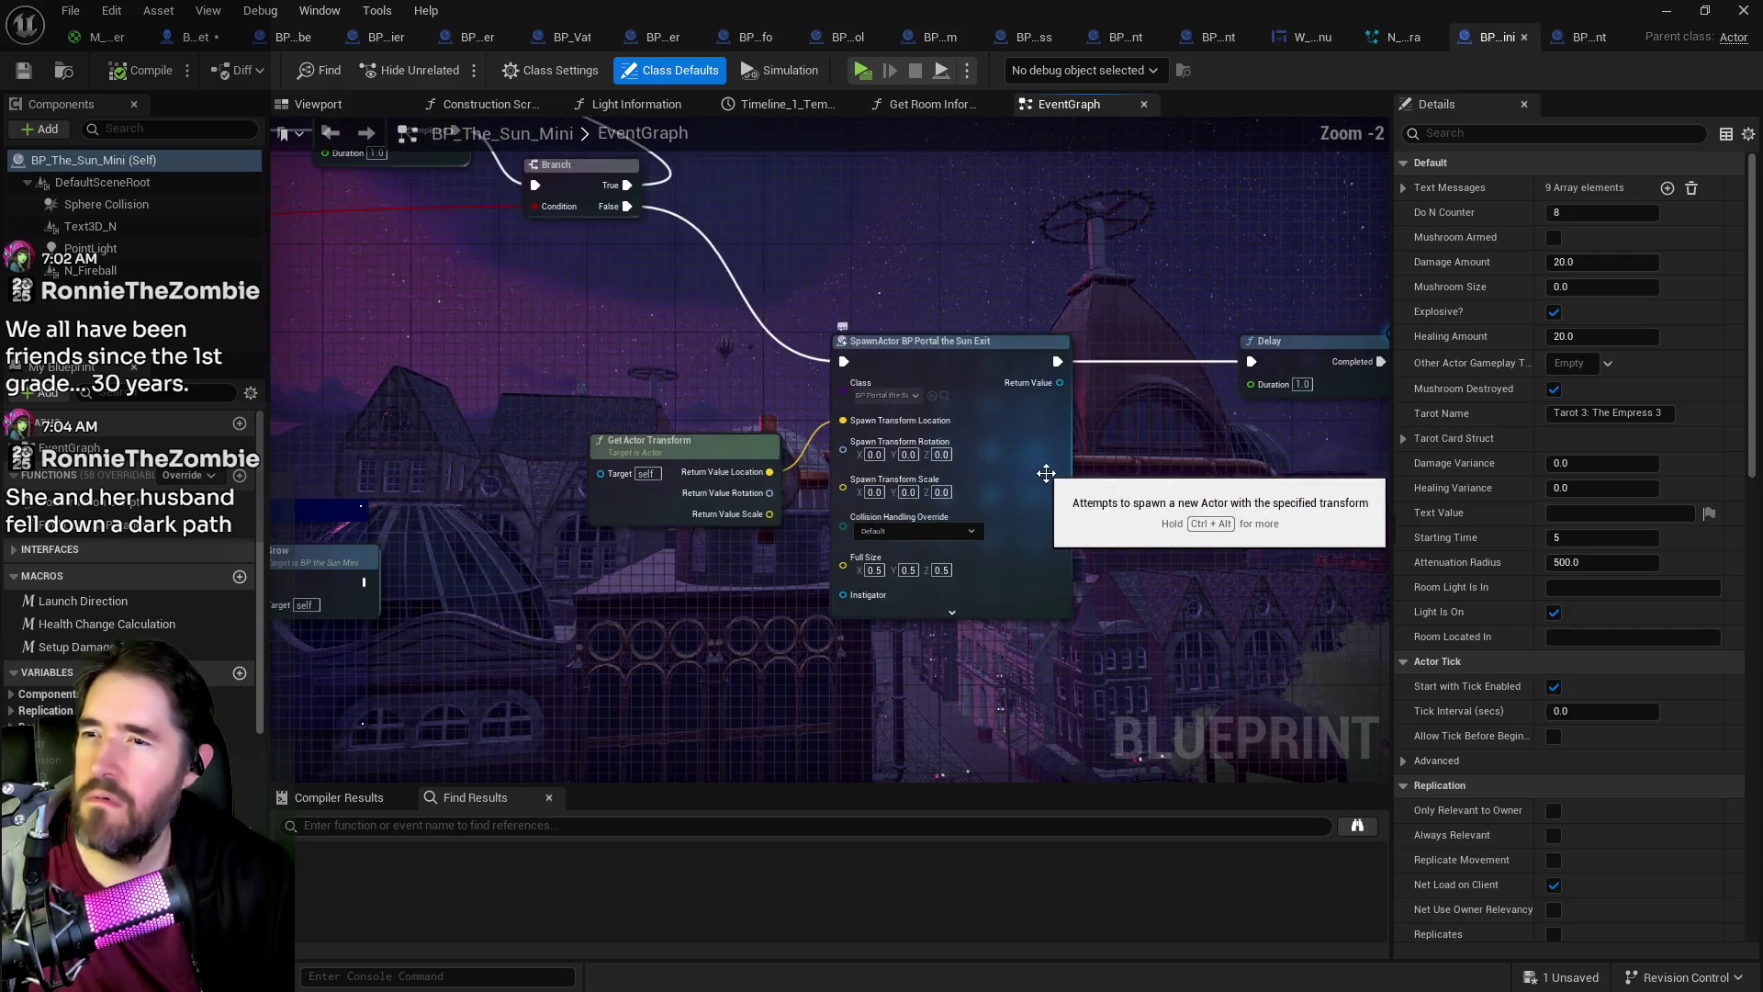
# Step: Examine the SpawnActor, Has Tag, Random Float in Range healing calculation and Explosive? Branch nodes
pyautogui.scroll(2, 922, 464)
pyautogui.moveTo(1345, 503)
pyautogui.mouseDown()
pyautogui.moveTo(922, 464)
pyautogui.moveTo(912, 482)
pyautogui.moveTo(927, 459)
pyautogui.moveTo(974, 478)
pyautogui.moveTo(916, 524)
pyautogui.mouseUp()
pyautogui.scroll(-3, 951, 459)
pyautogui.scroll(1, 983, 483)
pyautogui.moveTo(1100, 498); pyautogui.dragTo(856, 332)
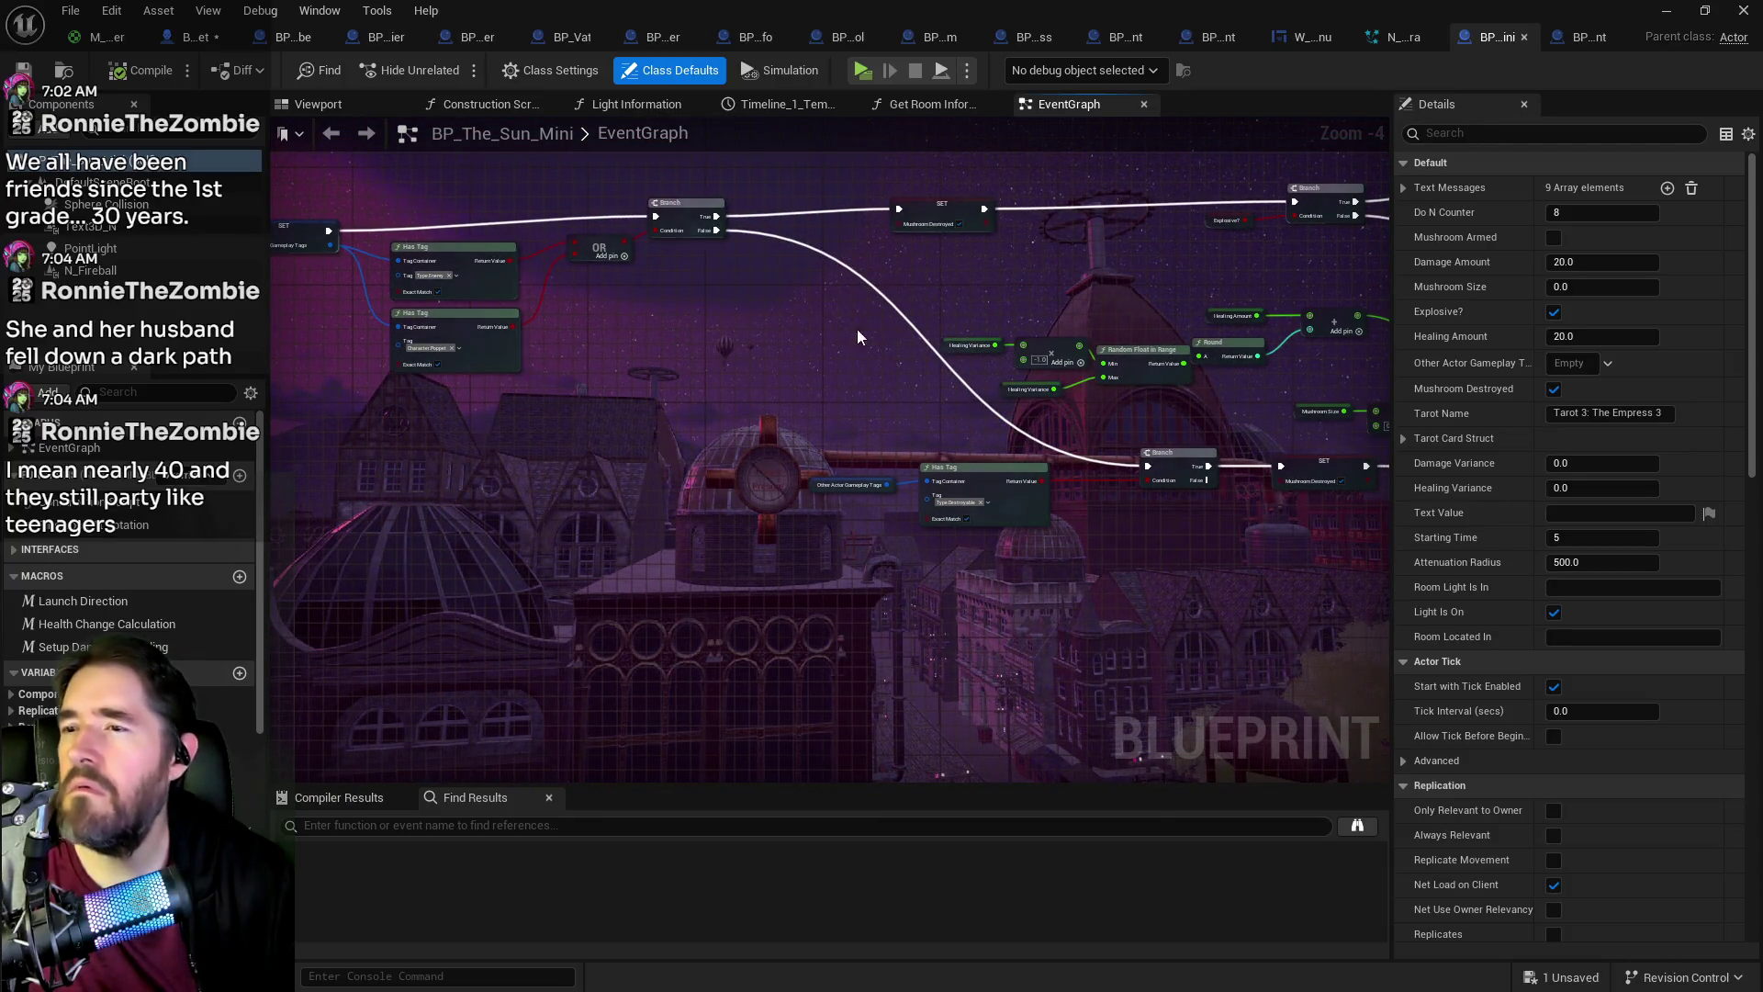
pyautogui.scroll(2, 1093, 322)
pyautogui.moveTo(1177, 317)
pyautogui.mouseDown()
pyautogui.moveTo(1226, 409)
pyautogui.moveTo(996, 427)
pyautogui.mouseUp()
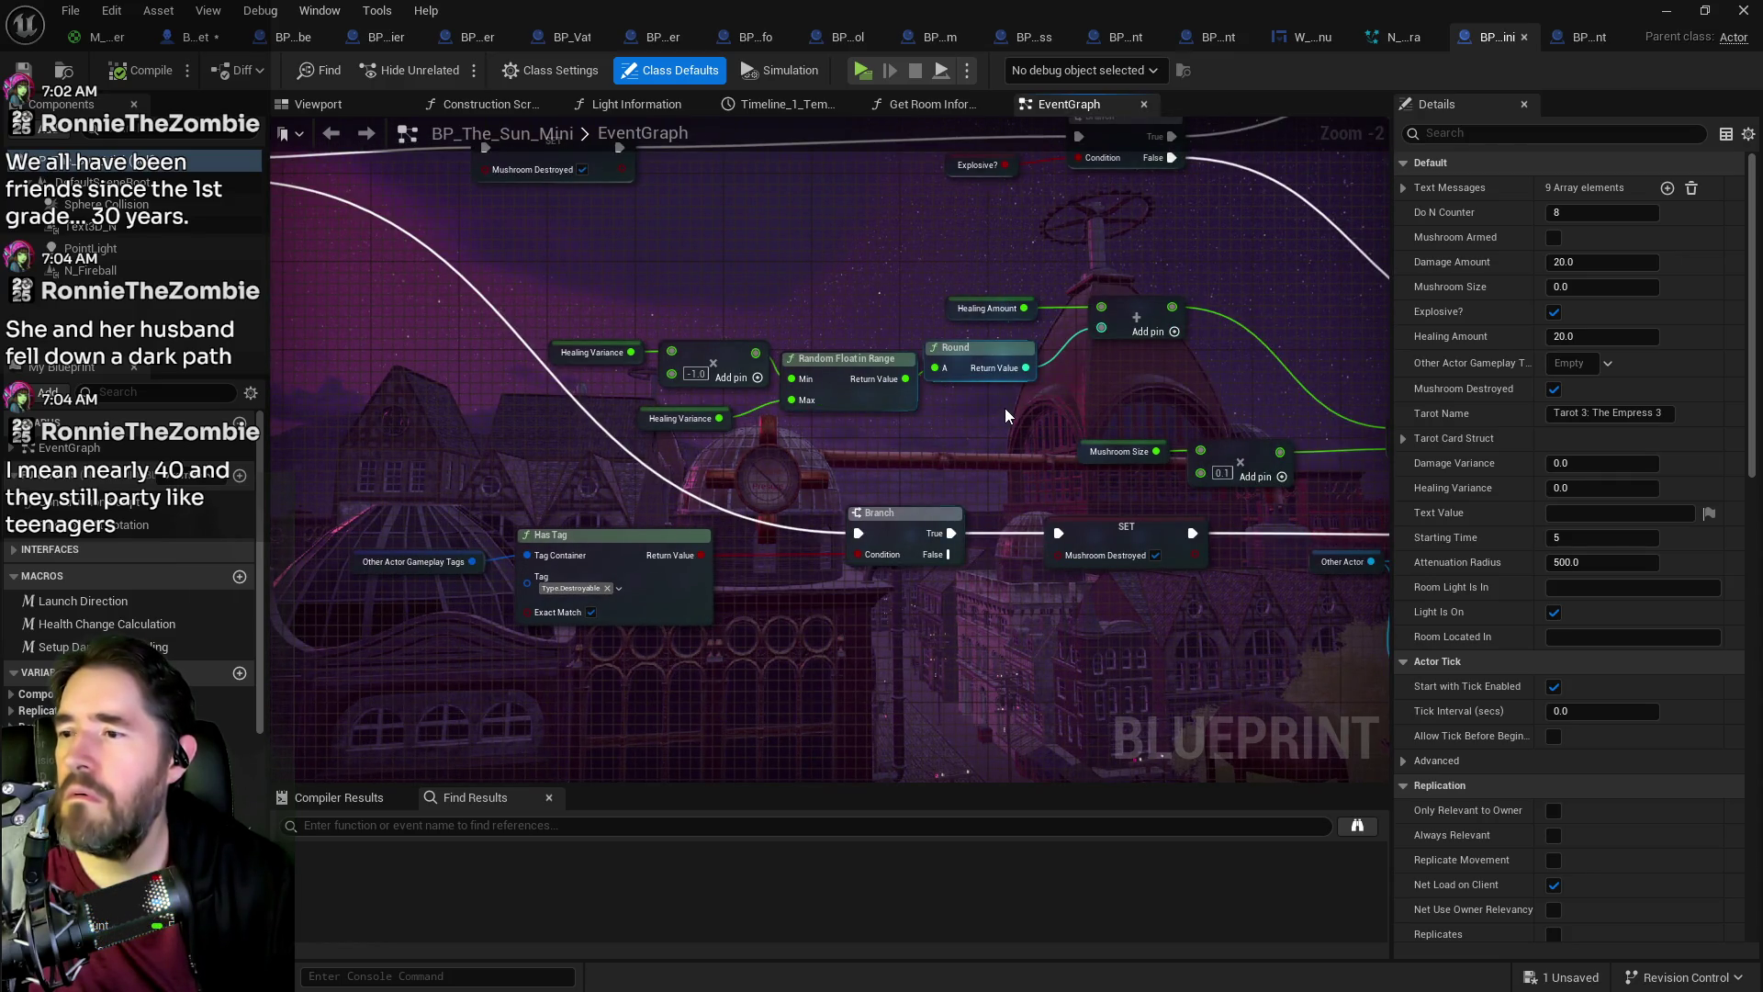
pyautogui.moveTo(1004, 408)
pyautogui.mouseDown()
pyautogui.moveTo(1016, 461)
pyautogui.moveTo(1136, 489)
pyautogui.mouseUp()
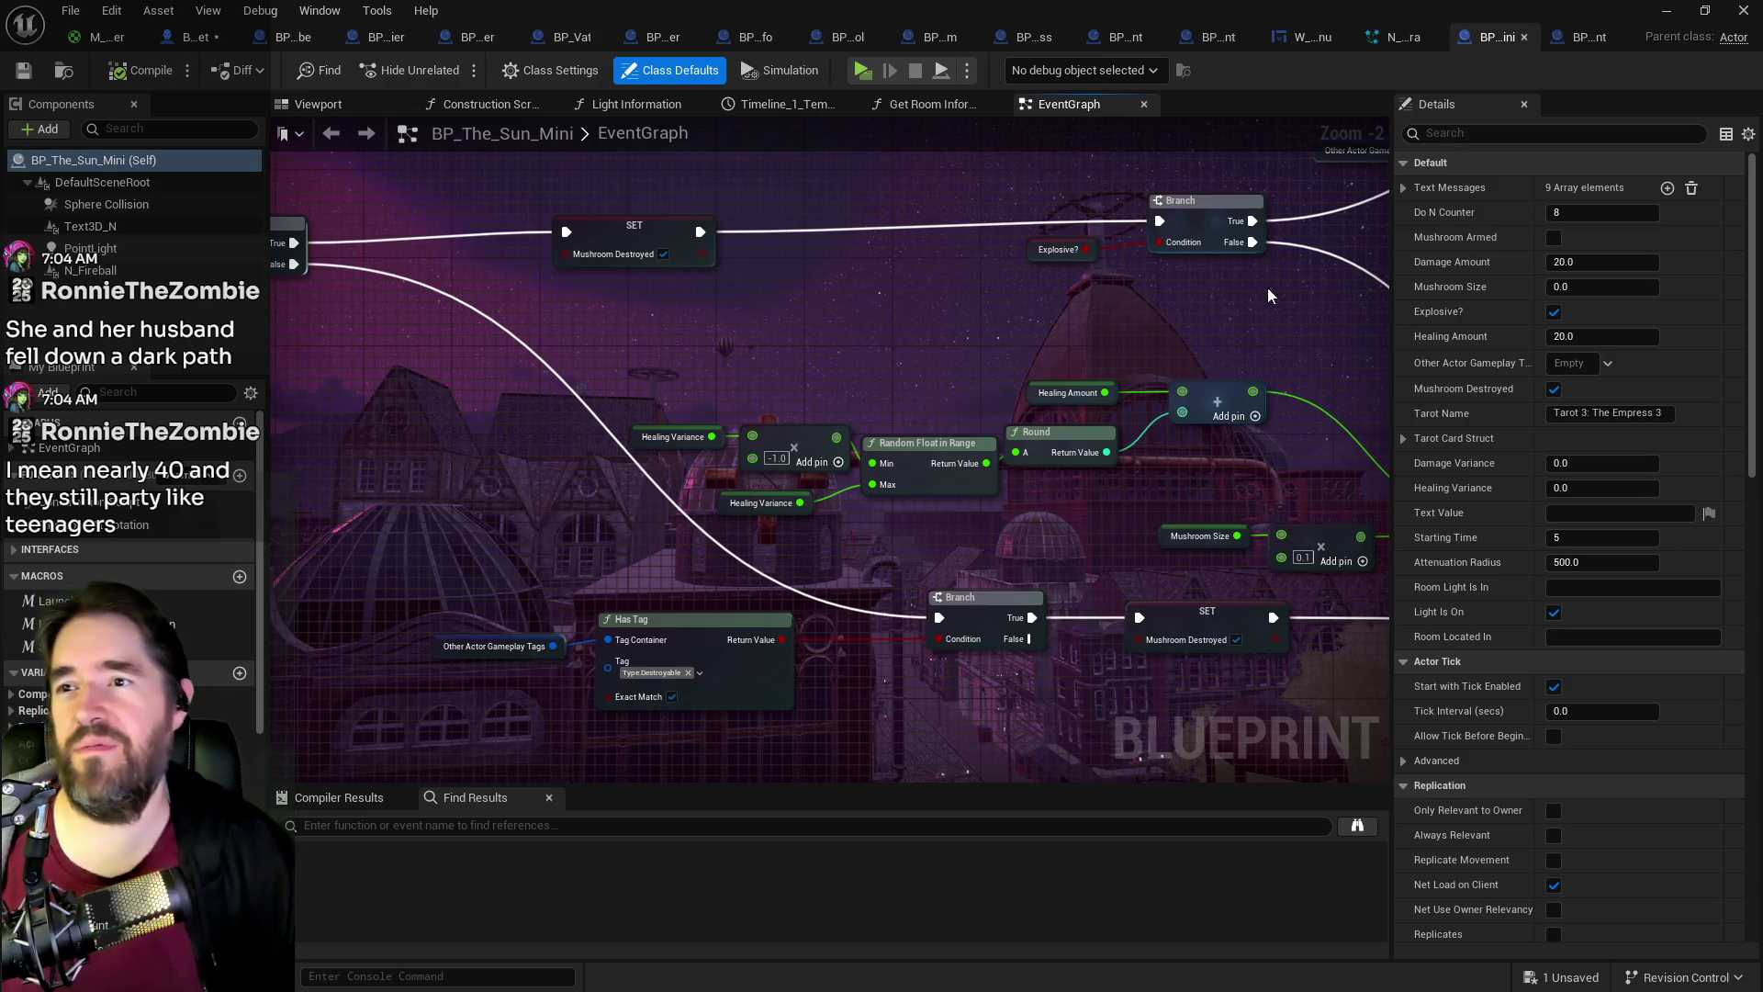
pyautogui.scroll(-3, 1257, 294)
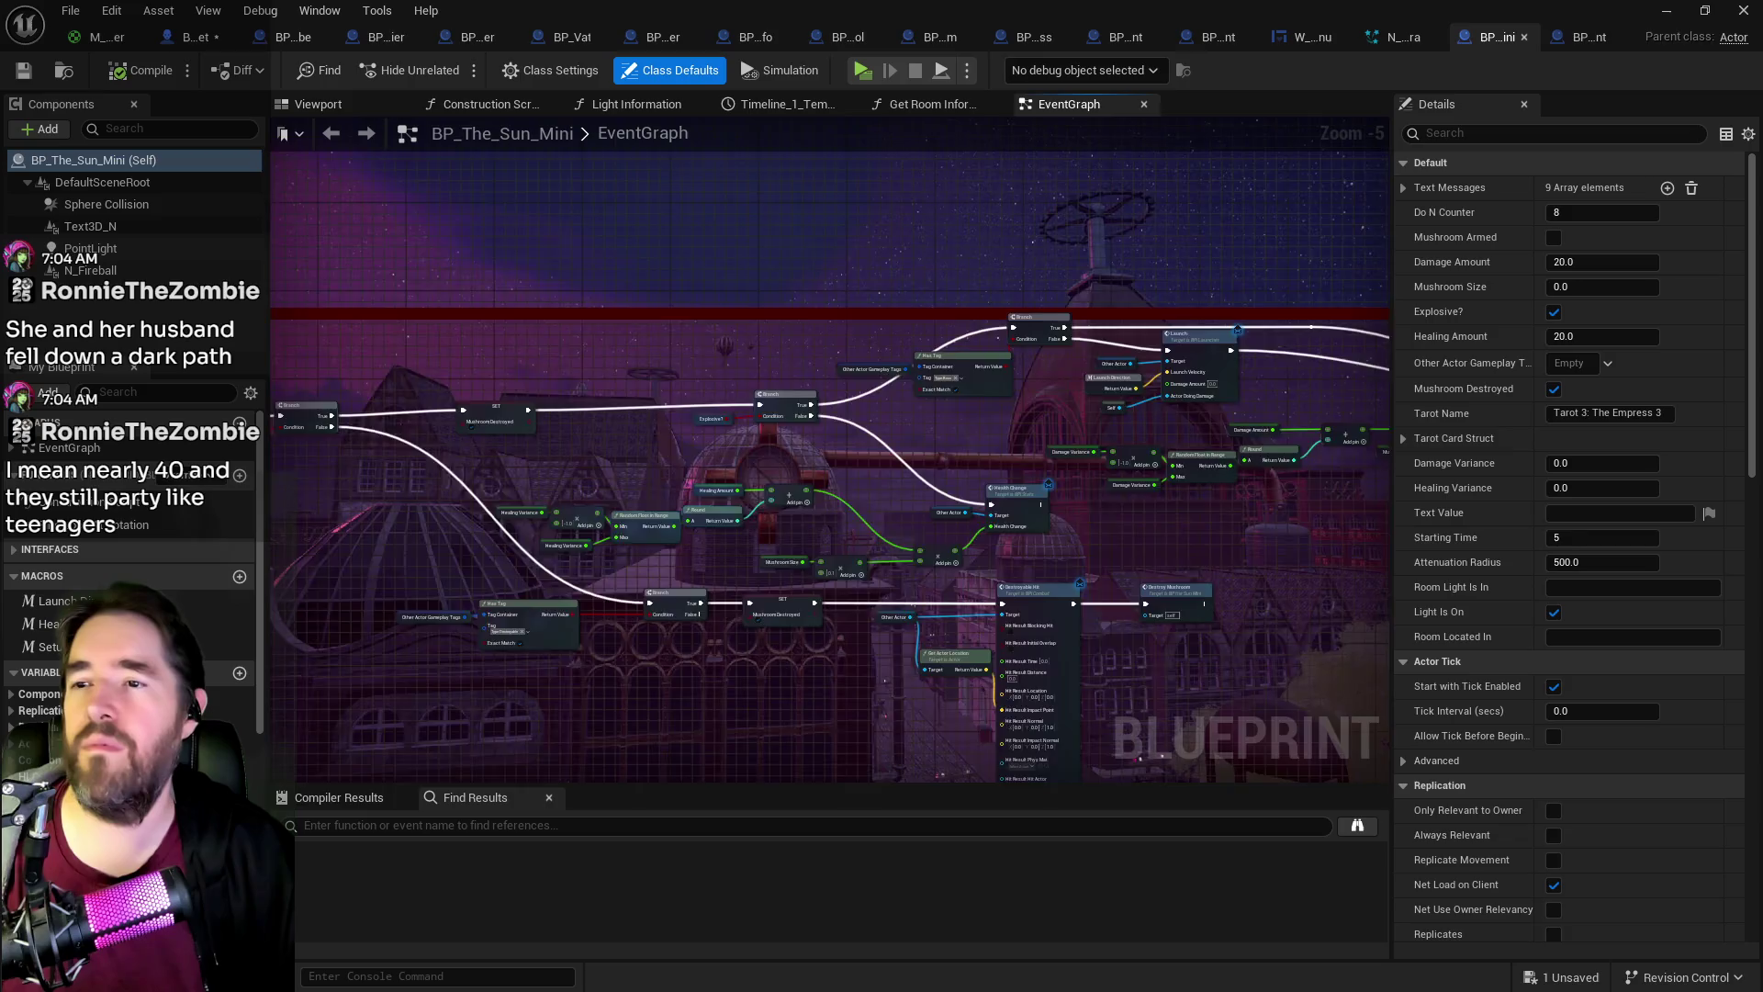
pyautogui.scroll(3, 725, 357)
pyautogui.moveTo(725, 357); pyautogui.dragTo(360, 331)
pyautogui.moveTo(795, 525)
pyautogui.mouseDown()
pyautogui.moveTo(1023, 524)
pyautogui.moveTo(841, 503)
pyautogui.moveTo(1112, 486)
pyautogui.moveTo(763, 442)
pyautogui.mouseUp()
pyautogui.scroll(-1, 896, 475)
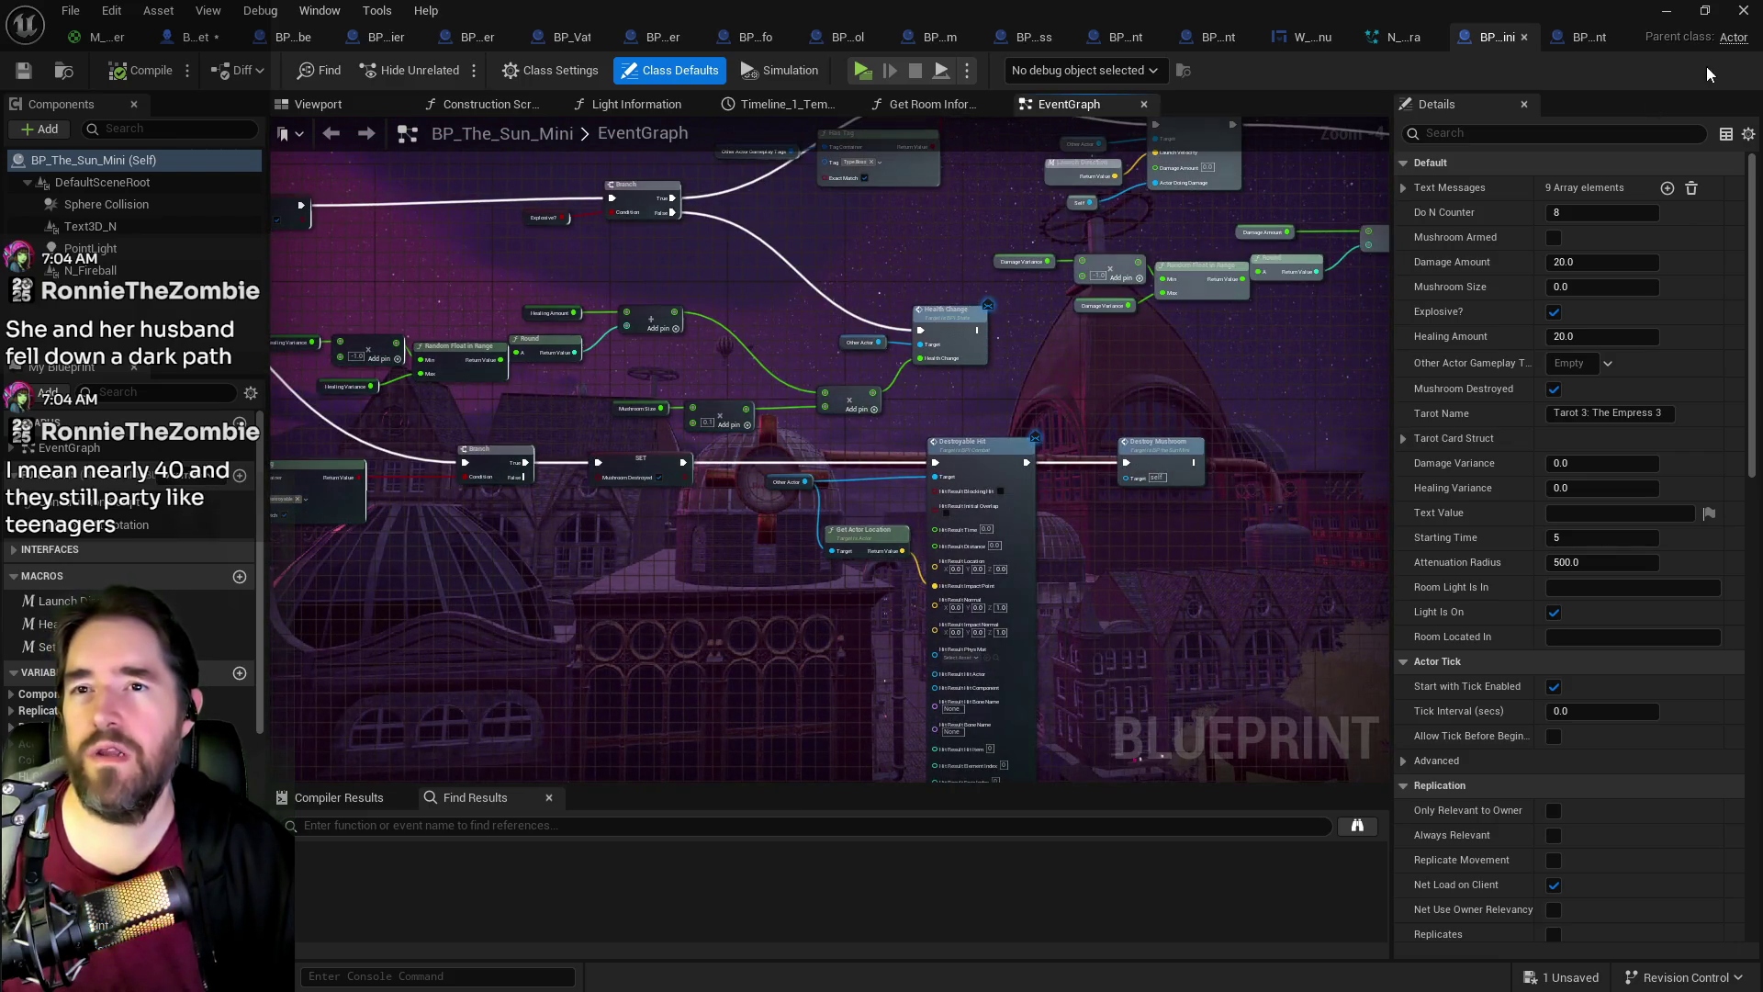
pyautogui.click(1577, 38)
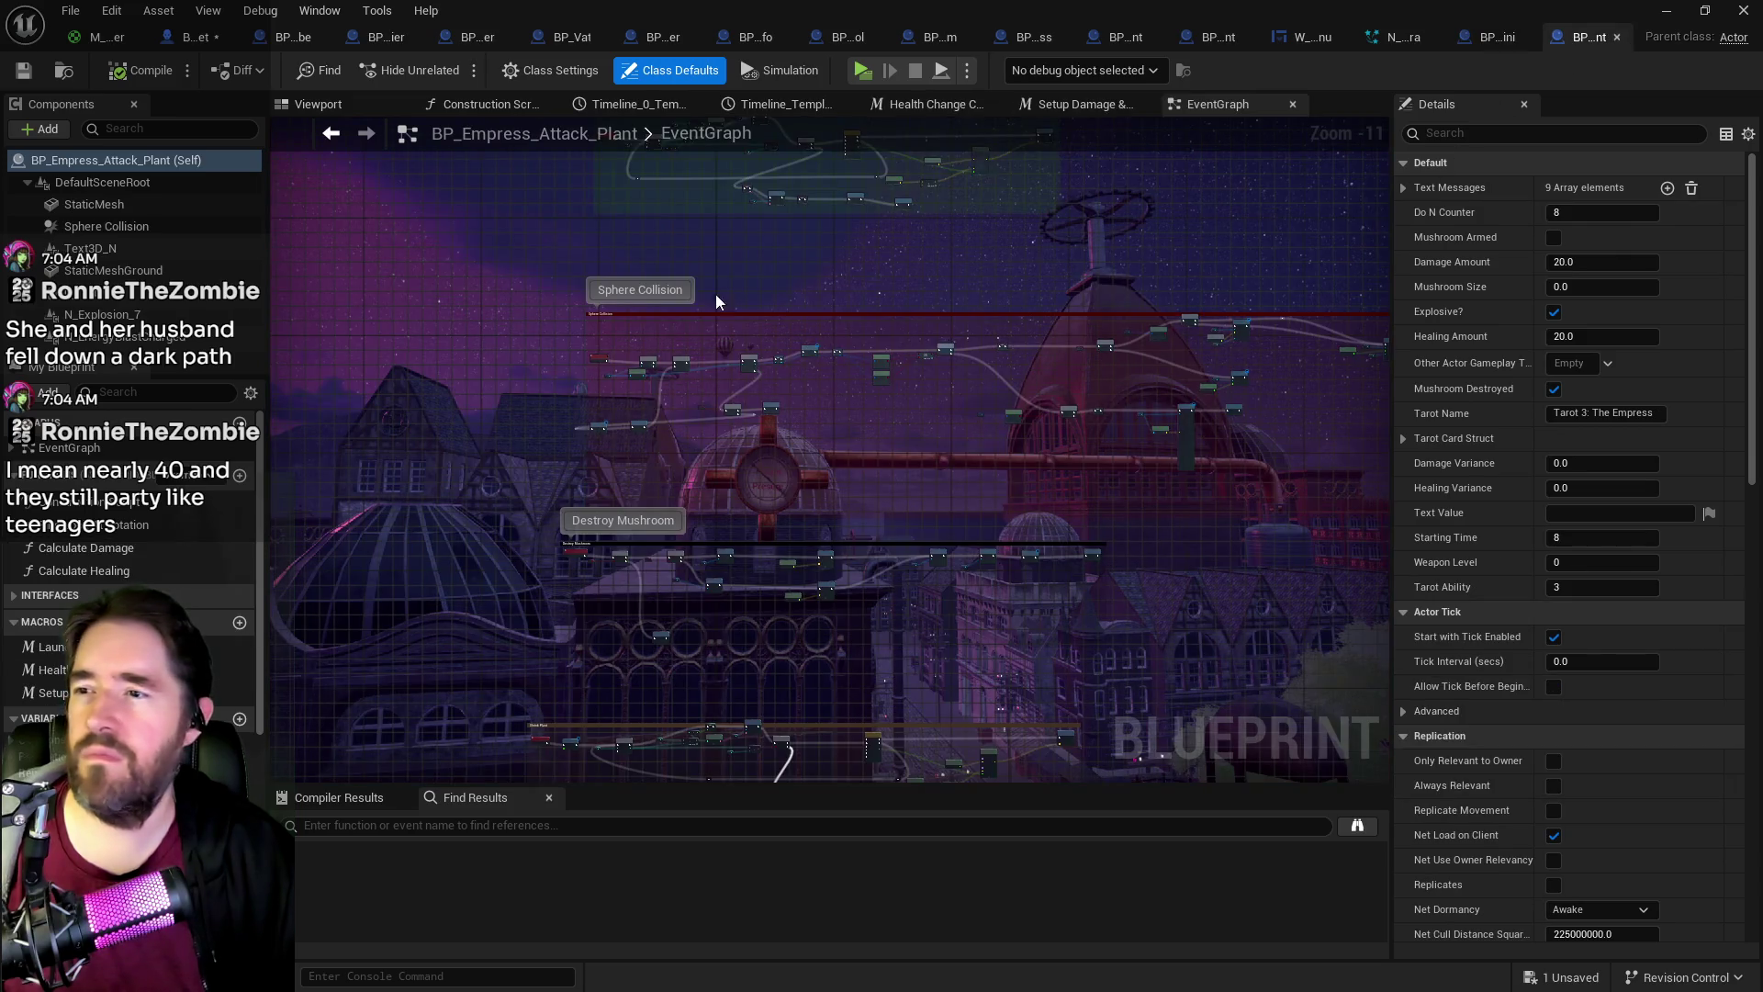
pyautogui.scroll(6, 619, 355)
pyautogui.scroll(-2, 814, 441)
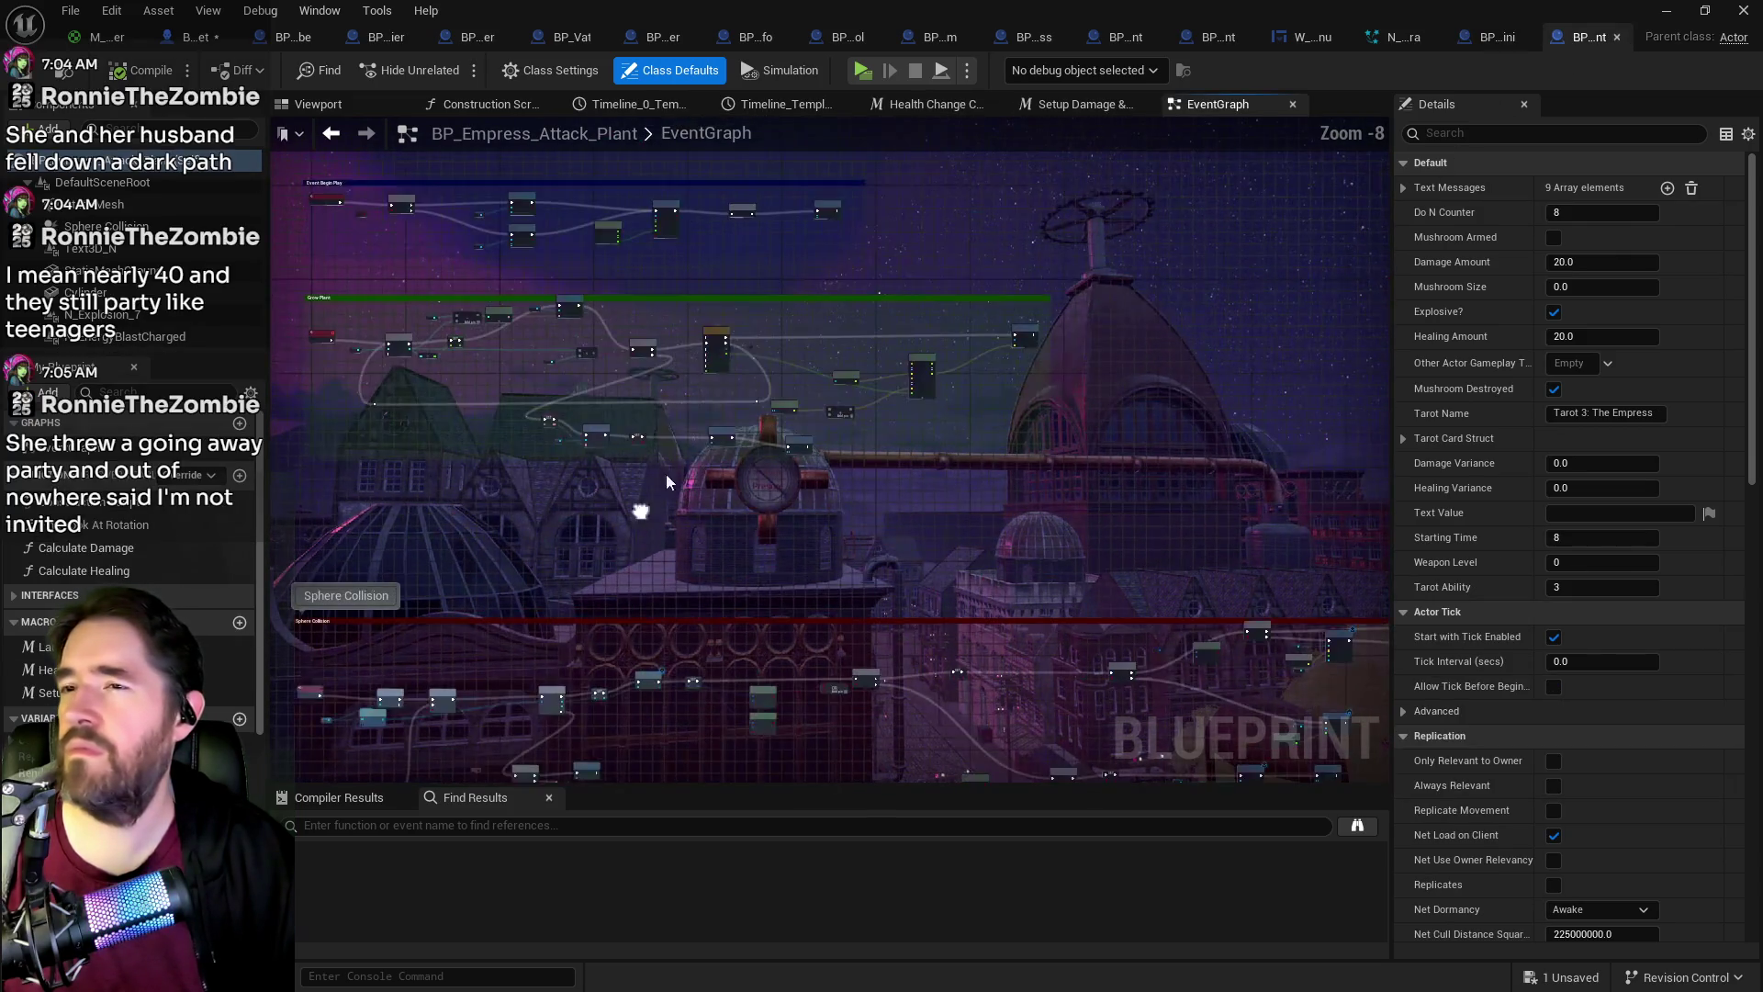
pyautogui.scroll(2, 1088, 309)
pyautogui.scroll(1, 1319, 251)
pyautogui.scroll(-3, 1320, 251)
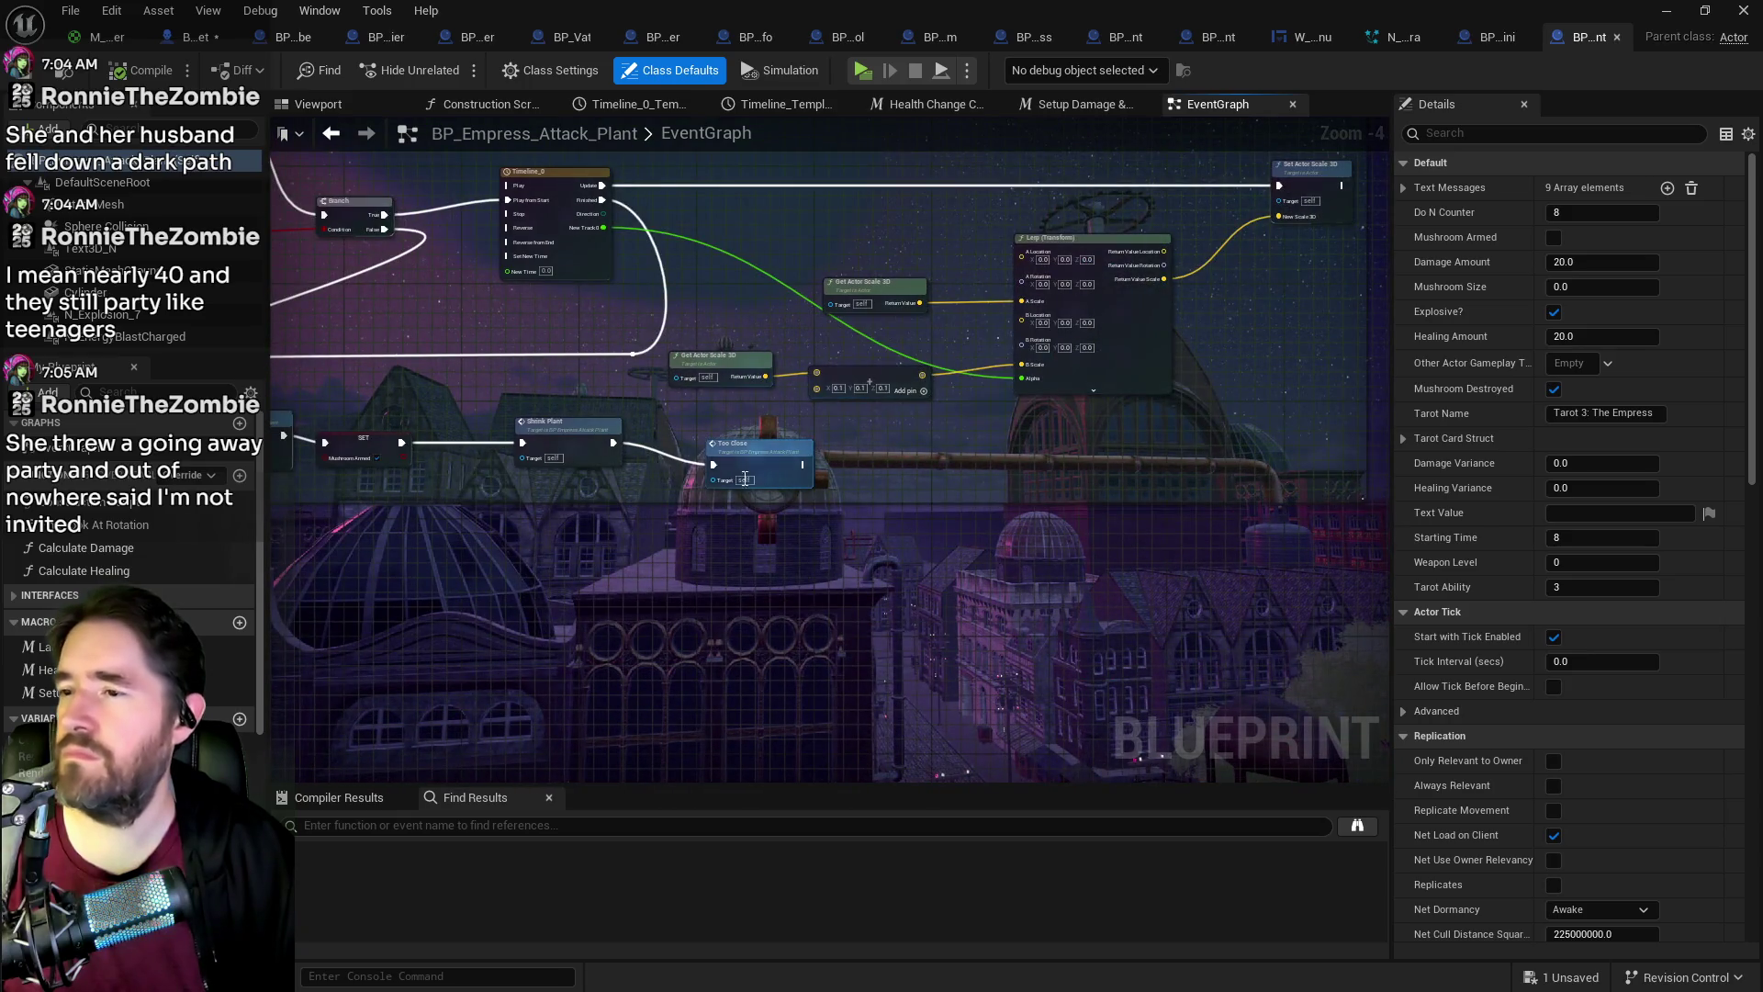
pyautogui.scroll(3, 1022, 258)
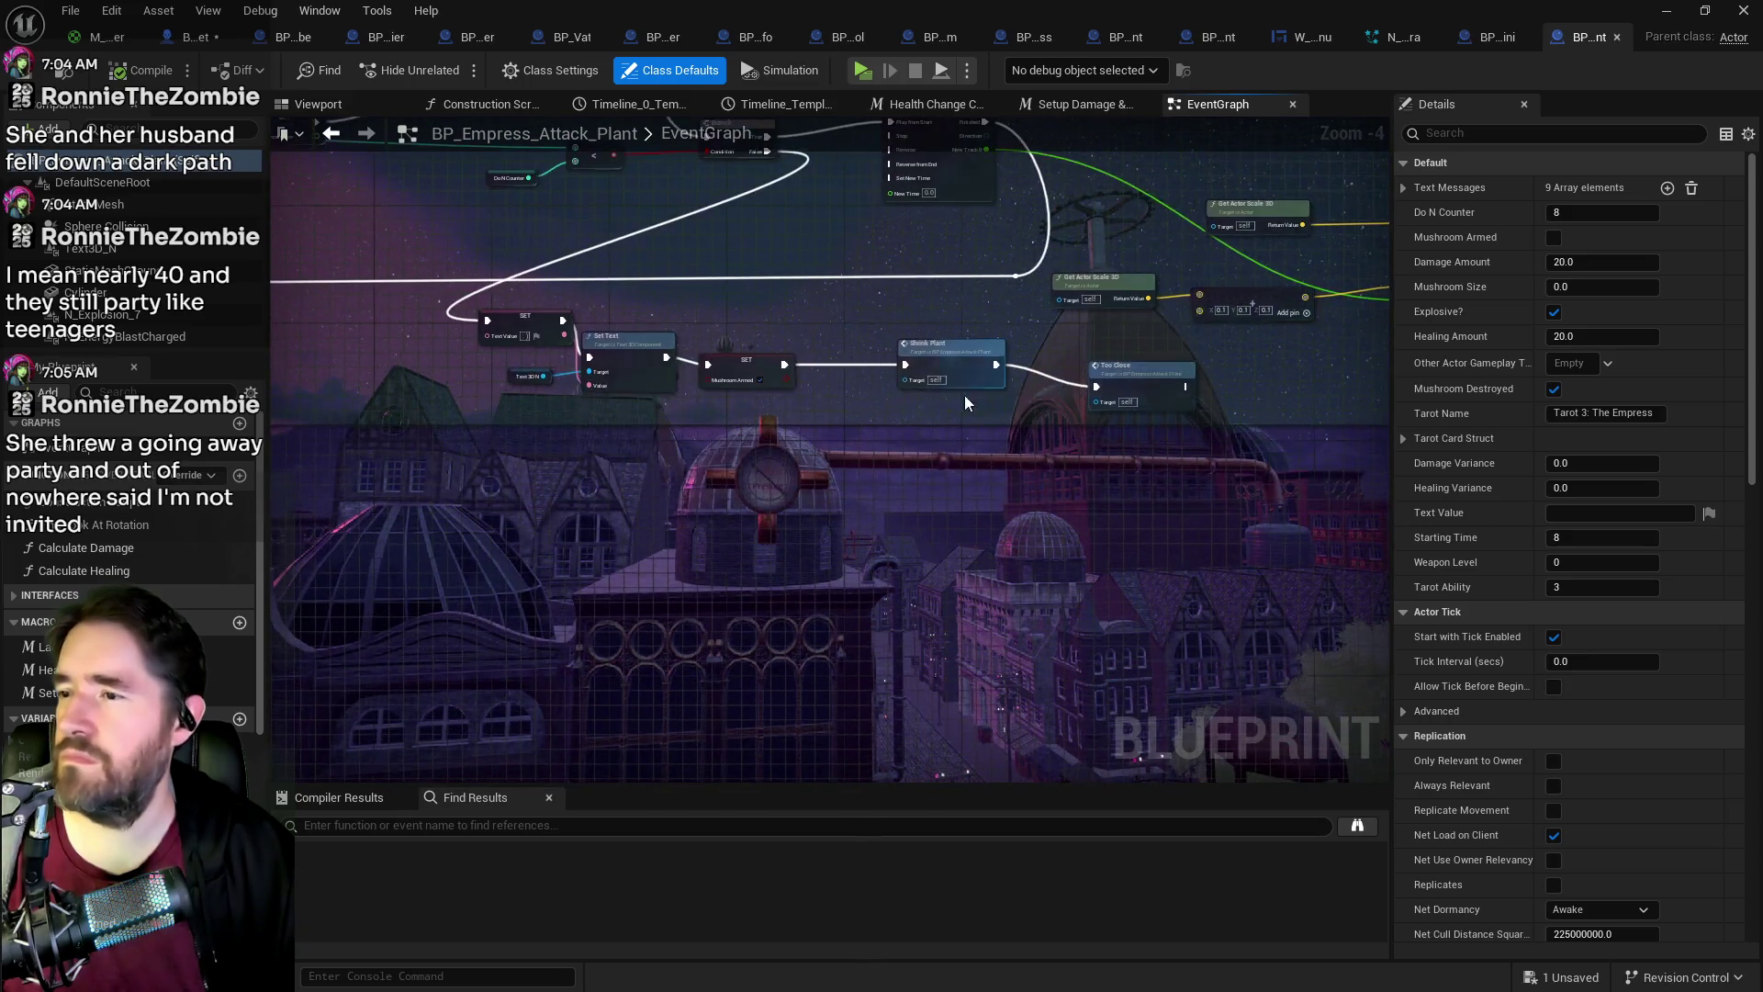
pyautogui.click(1497, 41)
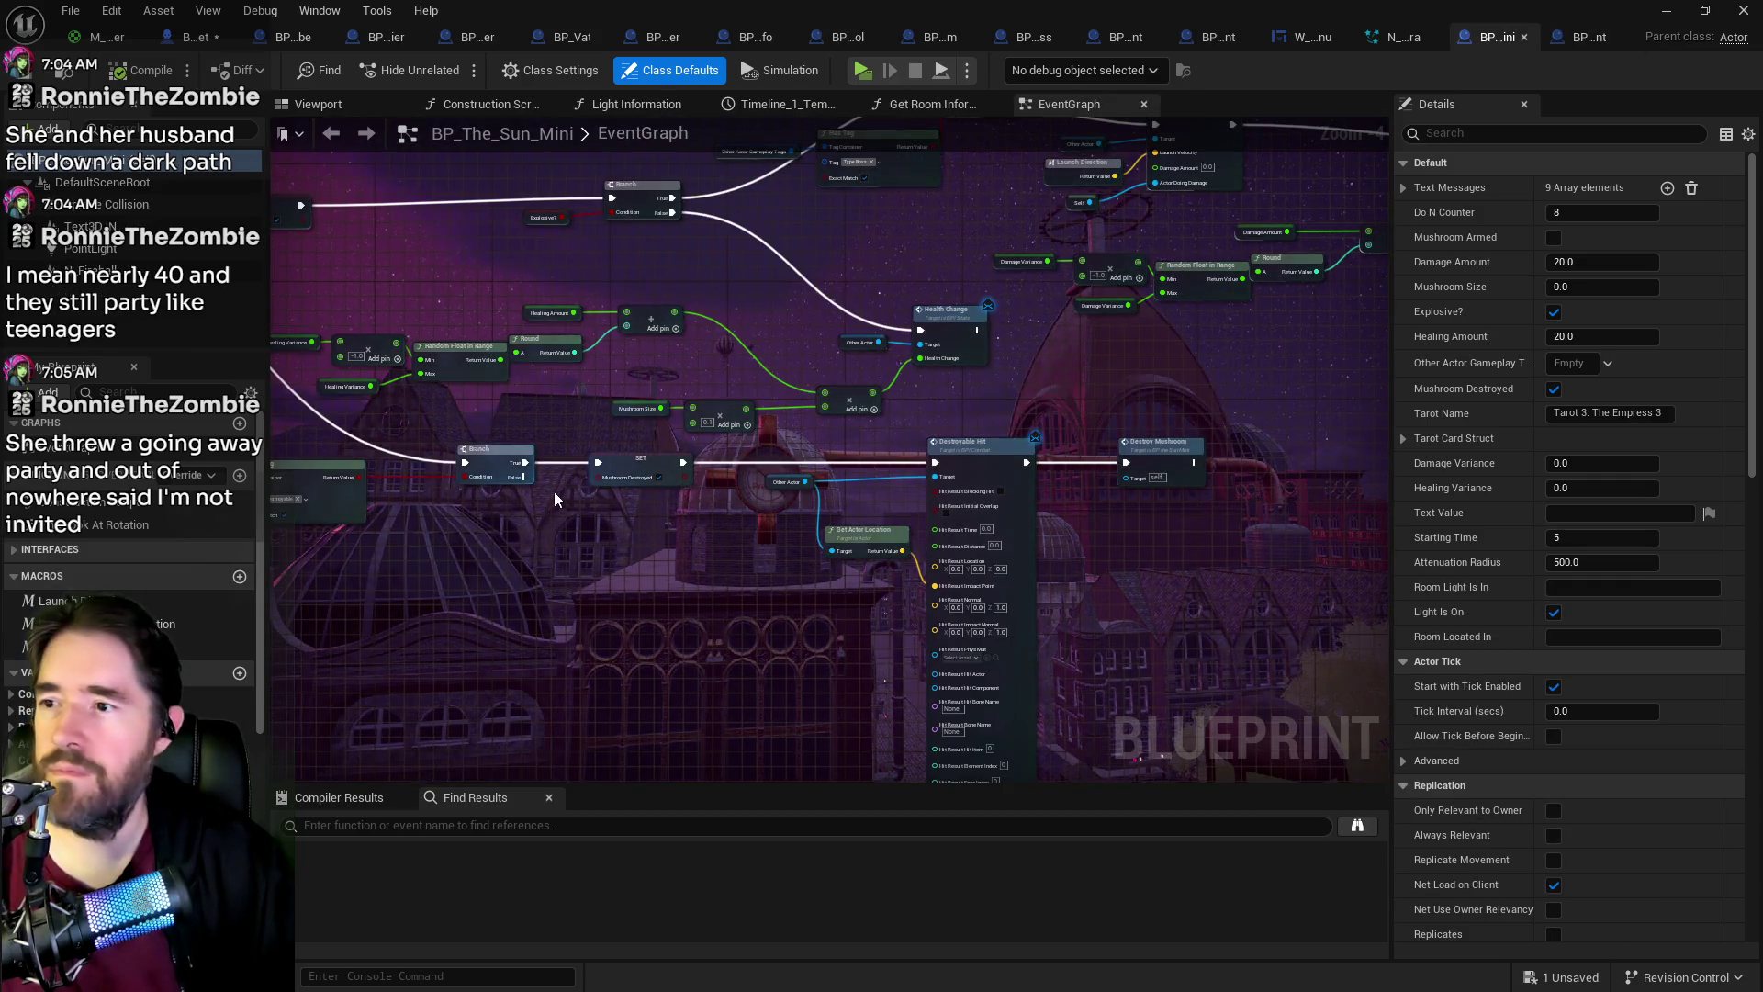
pyautogui.scroll(1, 931, 463)
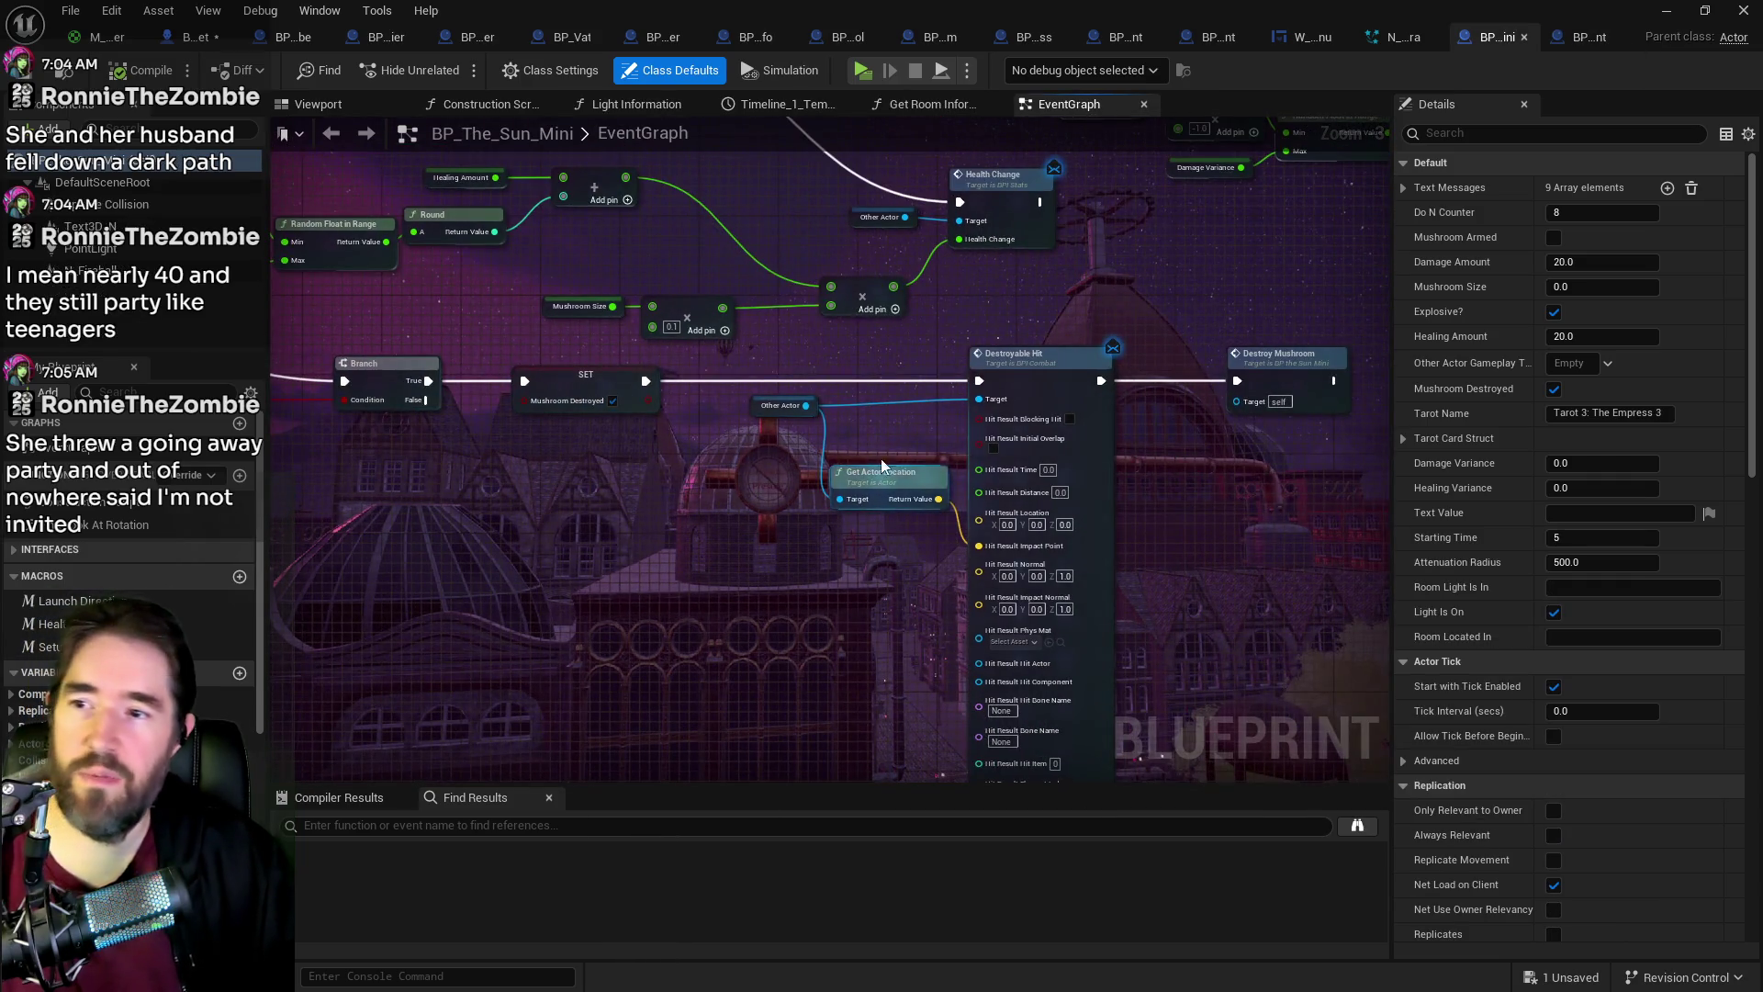
pyautogui.scroll(-2, 895, 471)
pyautogui.scroll(-2, 1056, 508)
pyautogui.scroll(-2, 1003, 520)
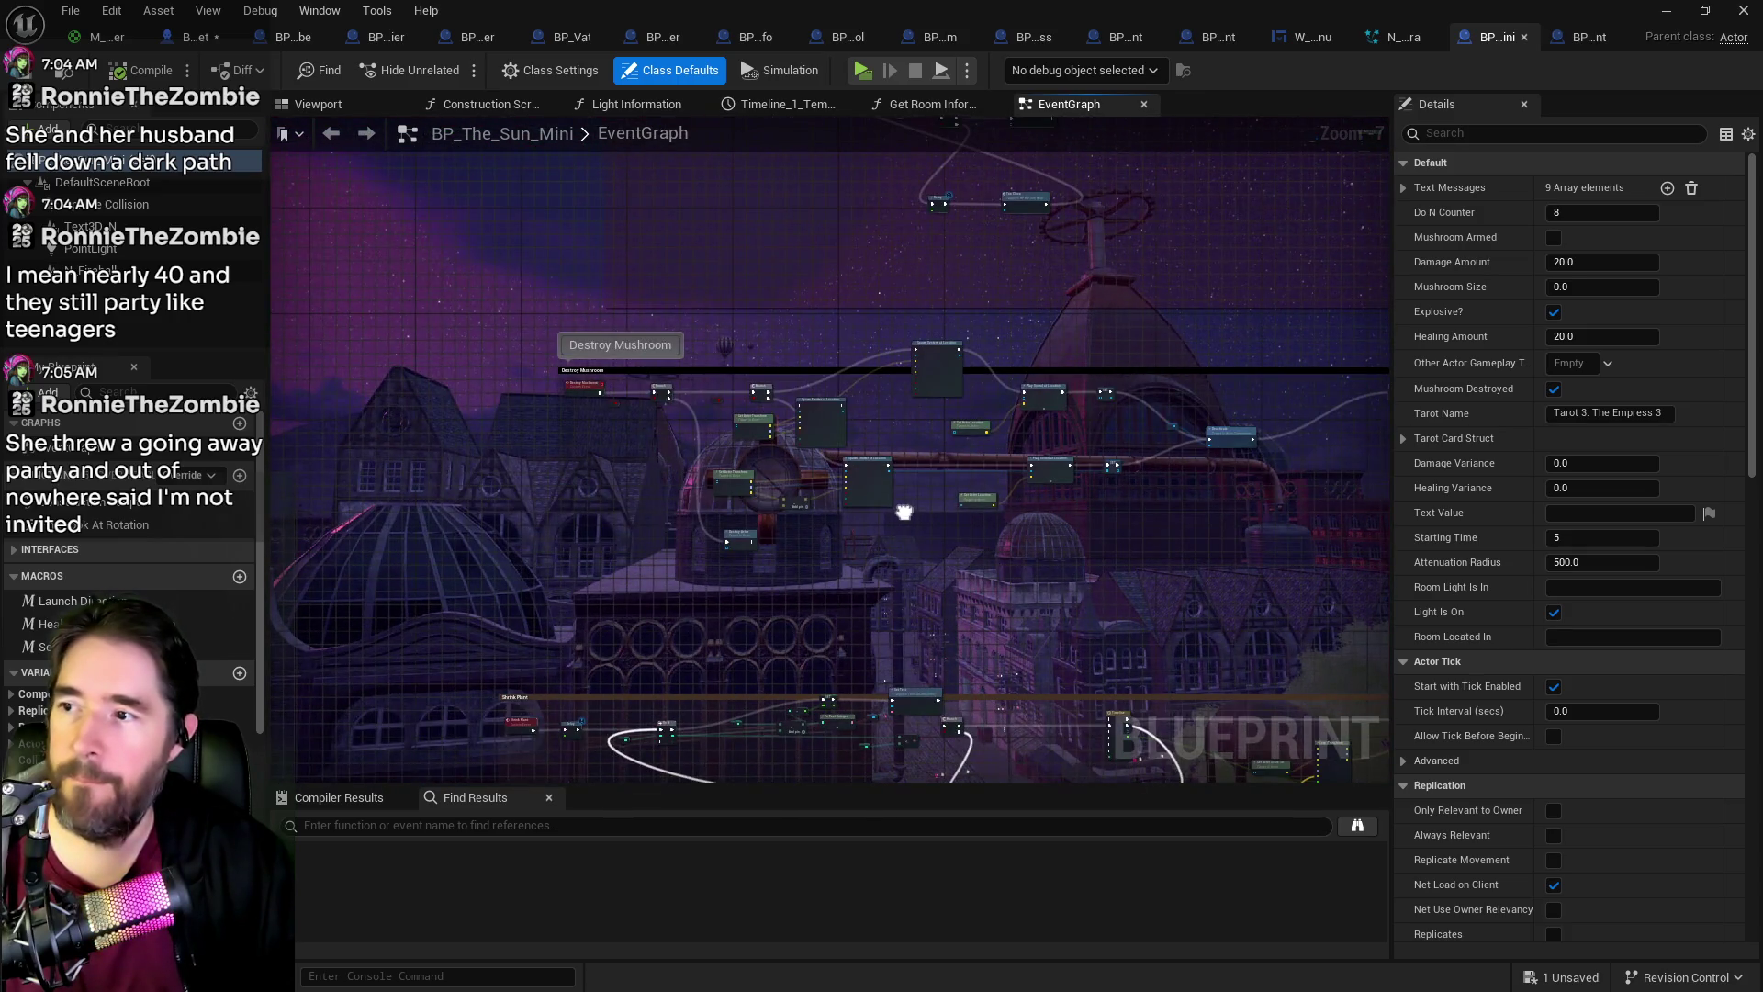
pyautogui.scroll(4, 628, 411)
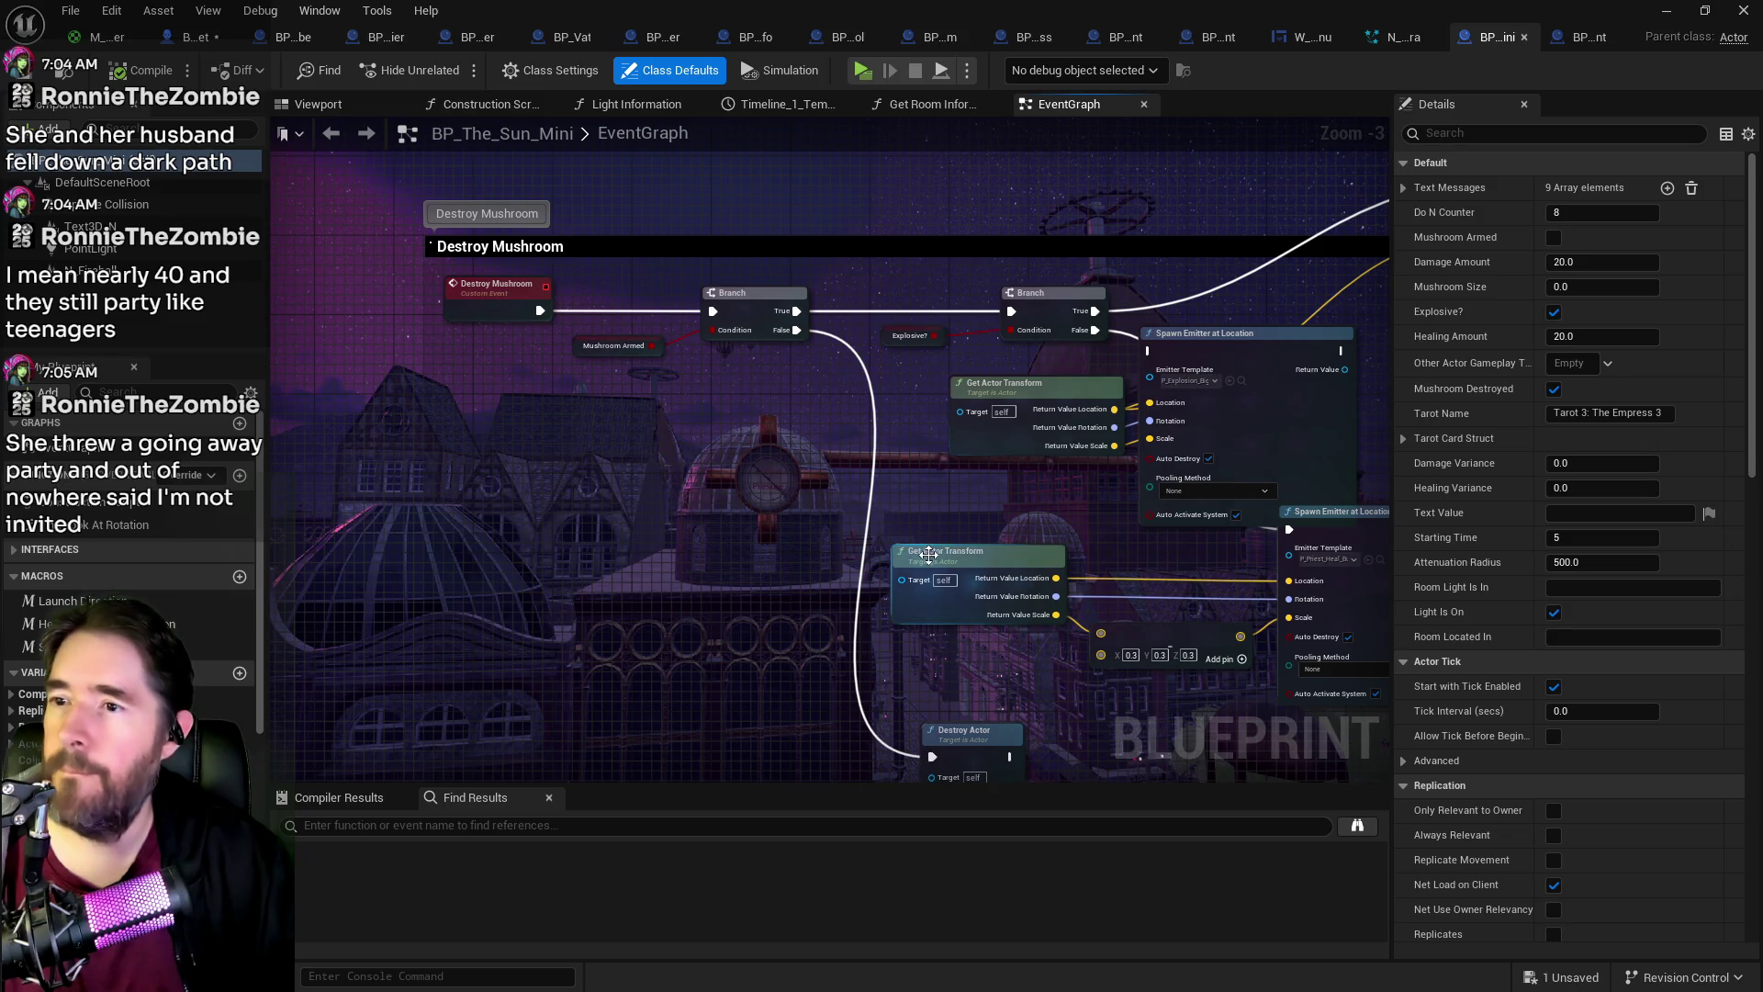
pyautogui.scroll(-4, 923, 554)
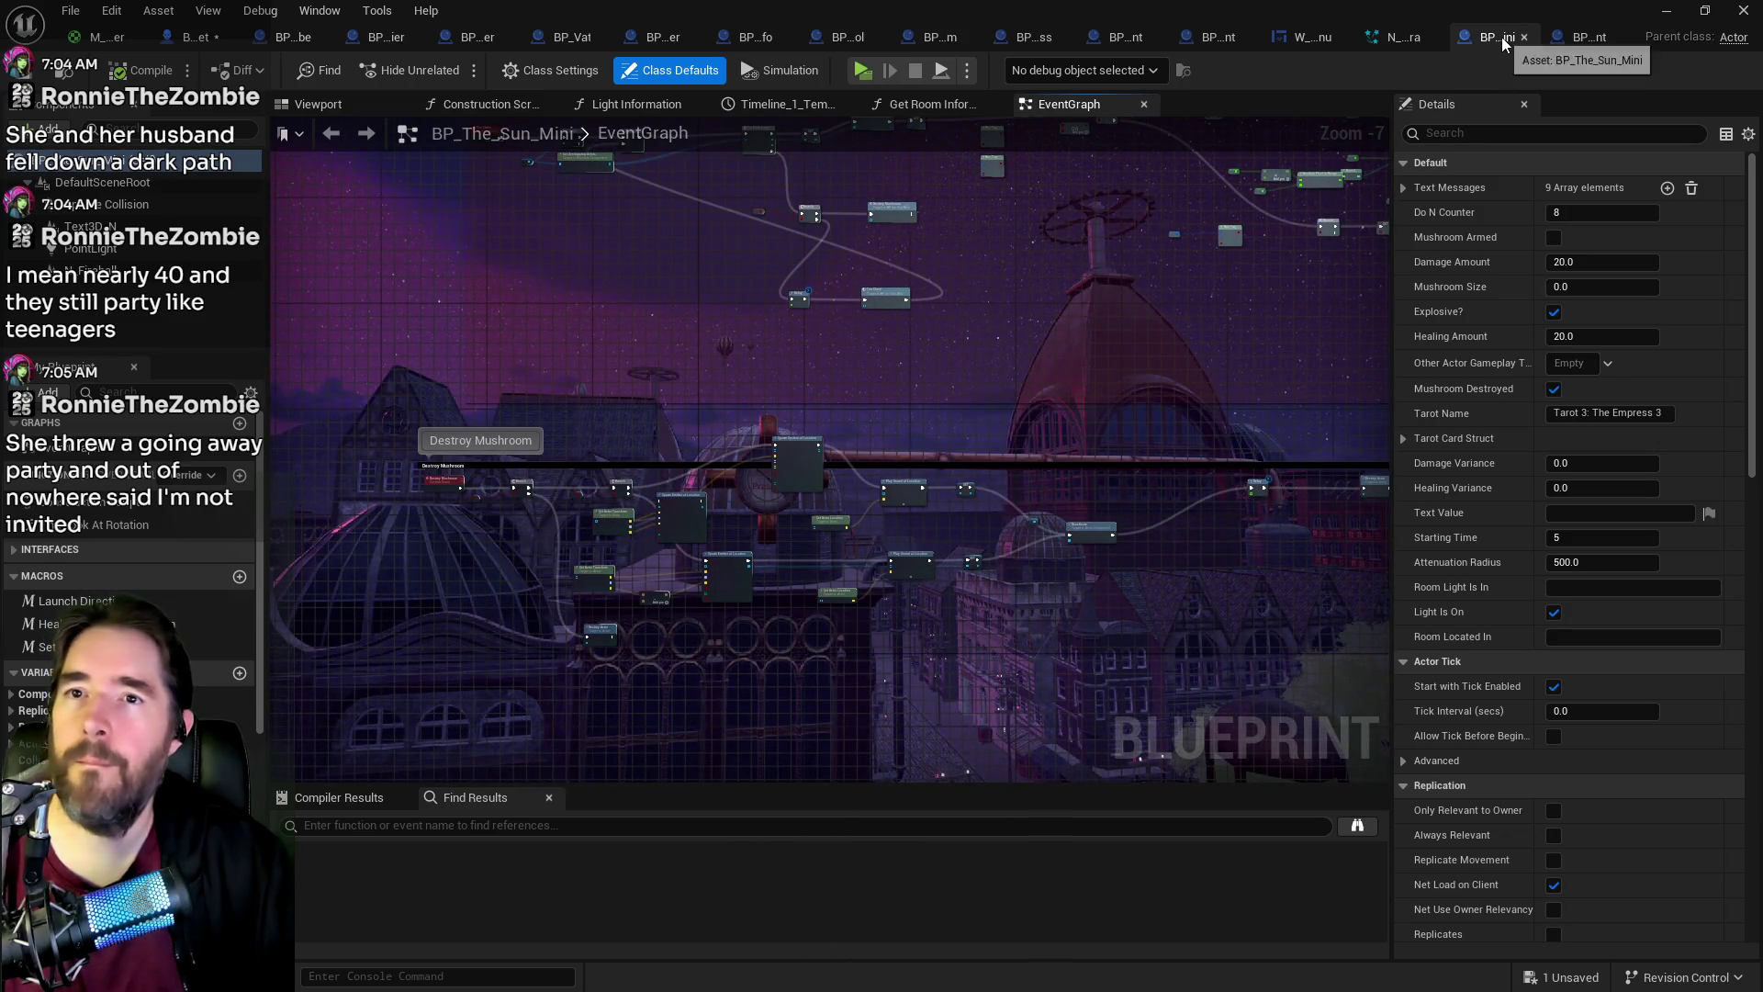
pyautogui.scroll(2, 1146, 345)
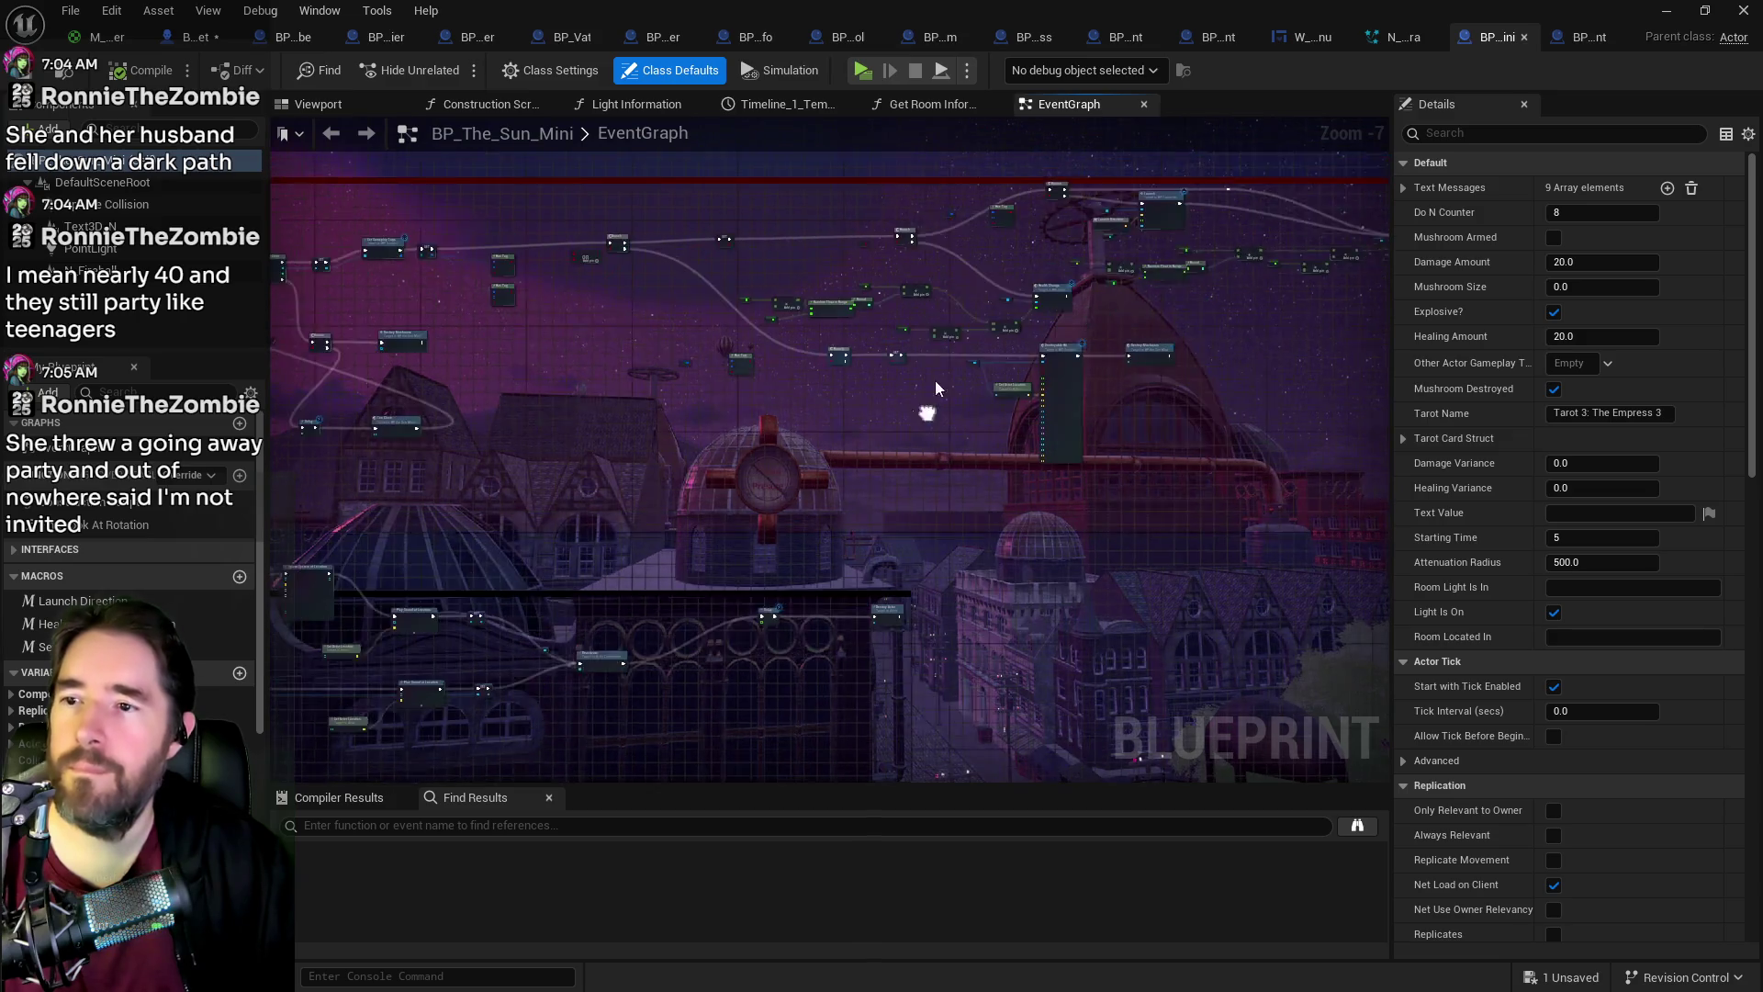
pyautogui.moveTo(1001, 376)
pyautogui.mouseDown()
pyautogui.moveTo(1019, 415)
pyautogui.moveTo(989, 477)
pyautogui.moveTo(813, 433)
pyautogui.moveTo(1066, 303)
pyautogui.mouseUp()
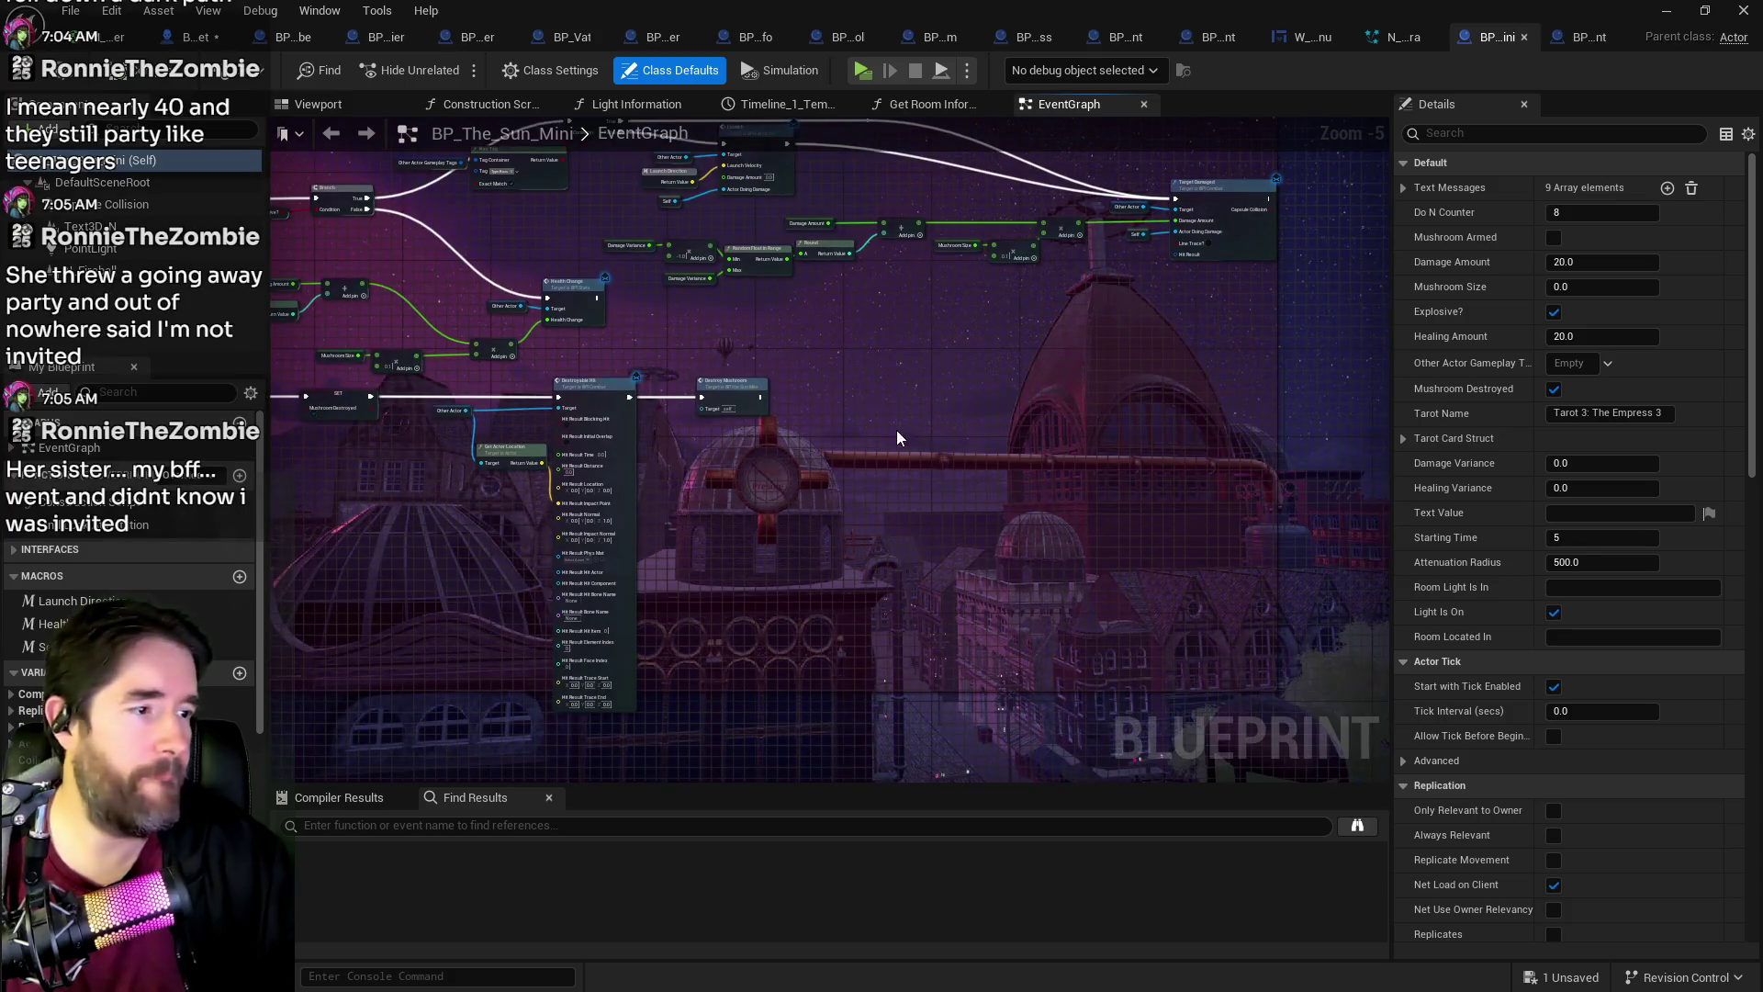
pyautogui.moveTo(896, 429); pyautogui.dragTo(1078, 355)
pyautogui.scroll(3, 1078, 354)
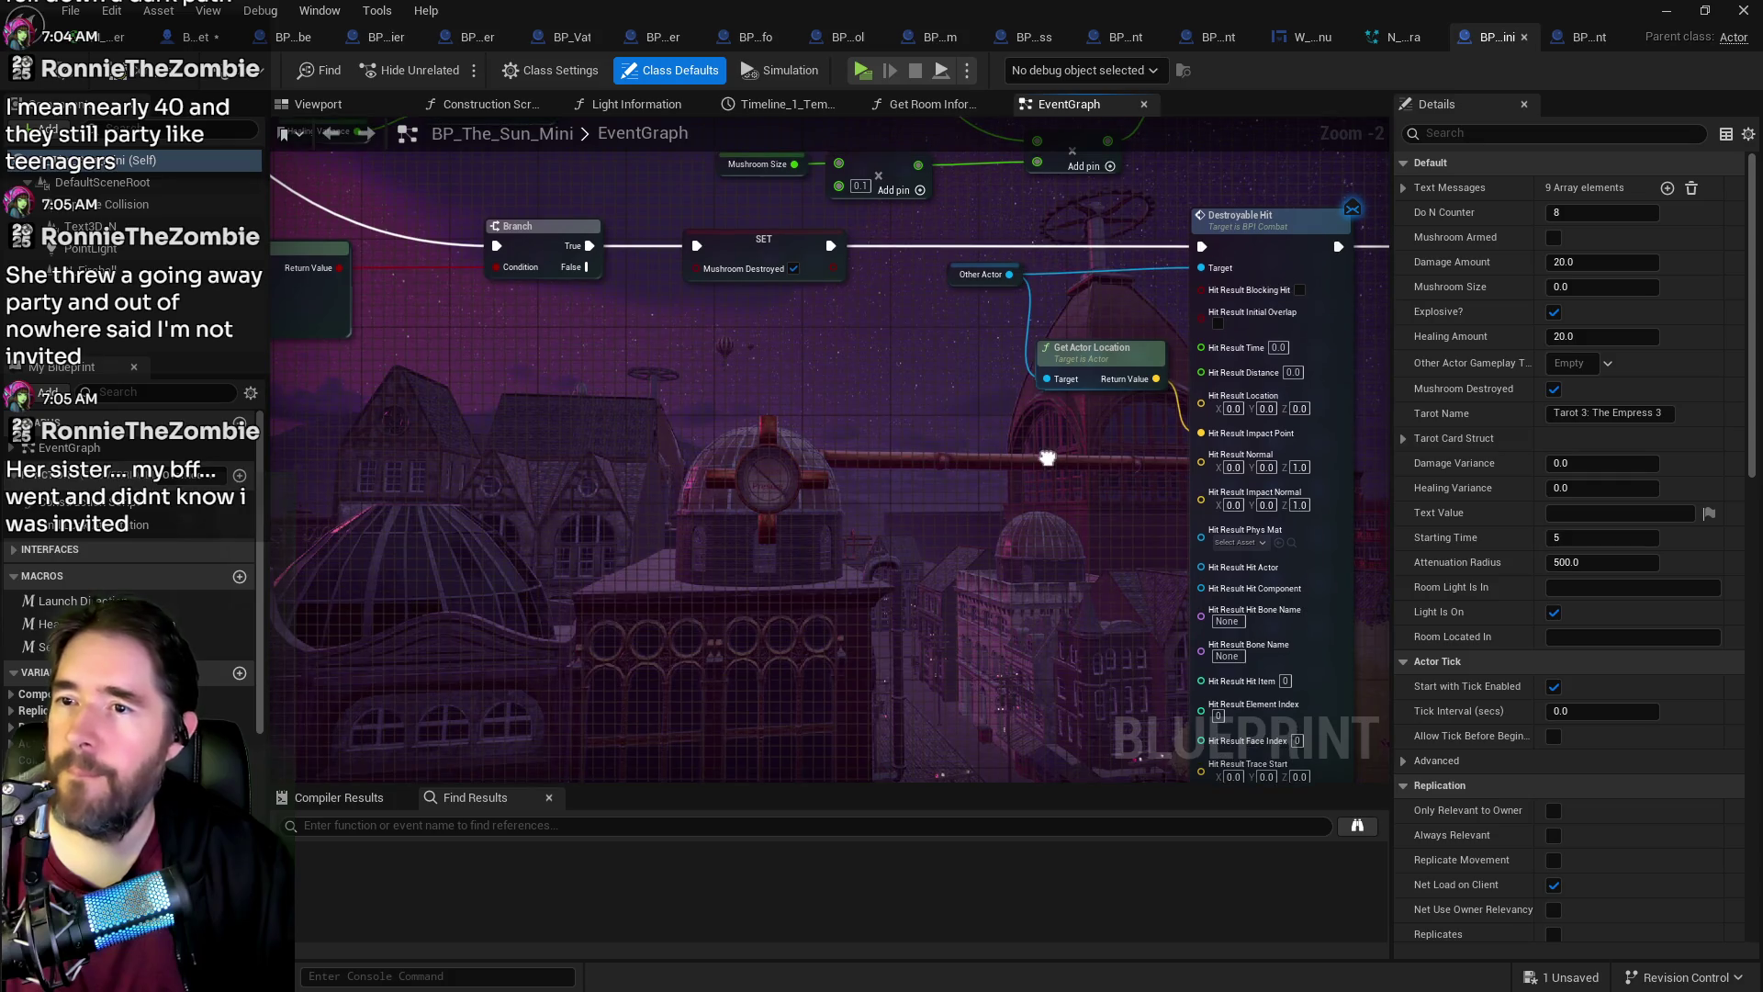
pyautogui.moveTo(1047, 449); pyautogui.dragTo(1271, 490)
pyautogui.moveTo(1036, 460); pyautogui.dragTo(1163, 476)
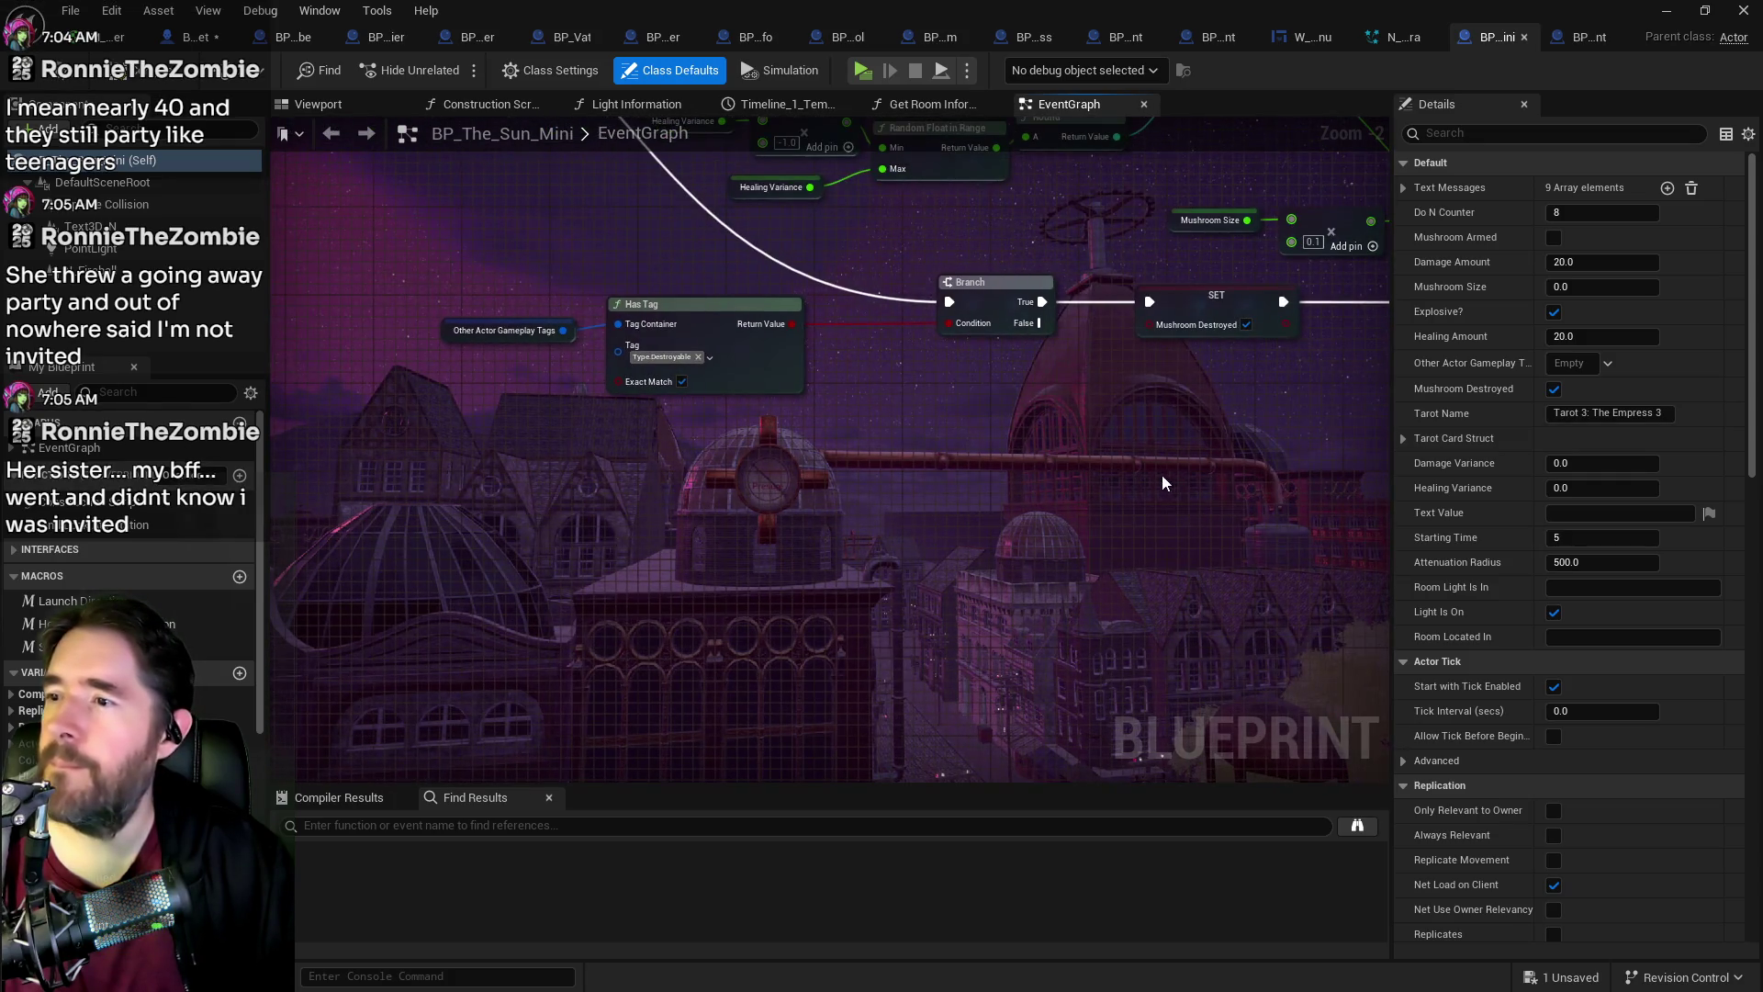
pyautogui.moveTo(549, 323)
pyautogui.mouseDown()
pyautogui.moveTo(942, 409)
pyautogui.moveTo(942, 529)
pyautogui.moveTo(1206, 585)
pyautogui.moveTo(666, 480)
pyautogui.mouseUp()
pyautogui.scroll(-1, 944, 510)
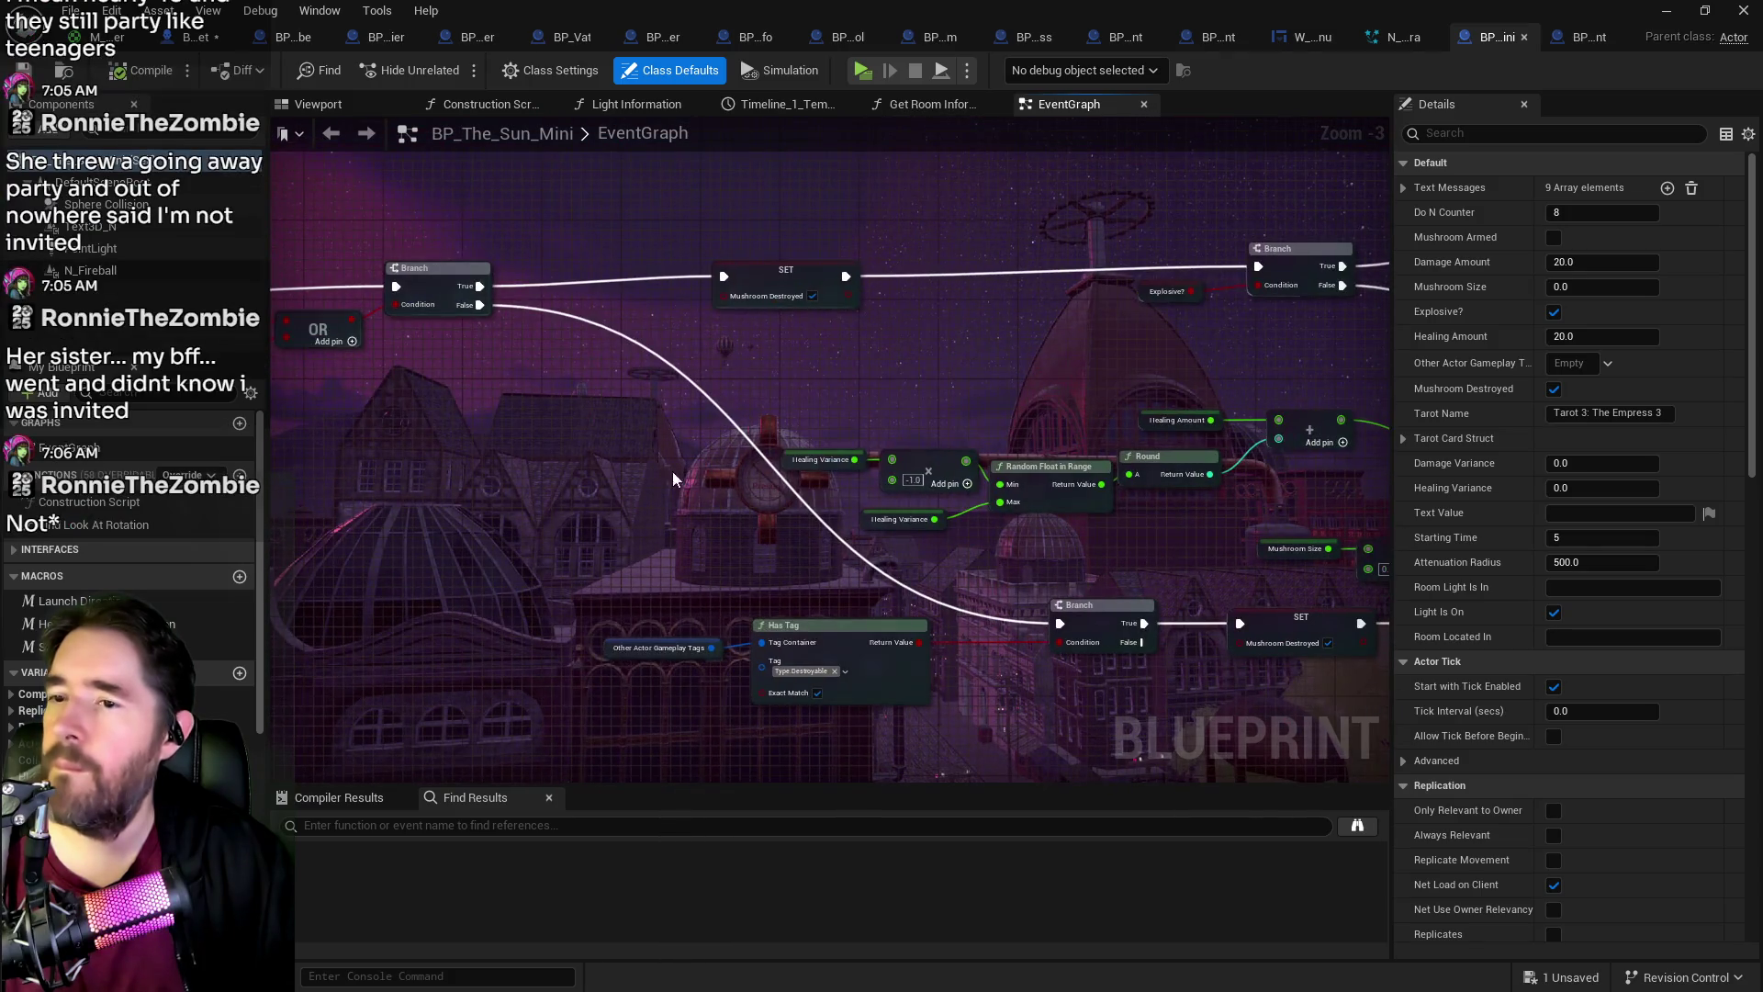
pyautogui.moveTo(1010, 697); pyautogui.dragTo(795, 436)
pyautogui.scroll(-4, 721, 393)
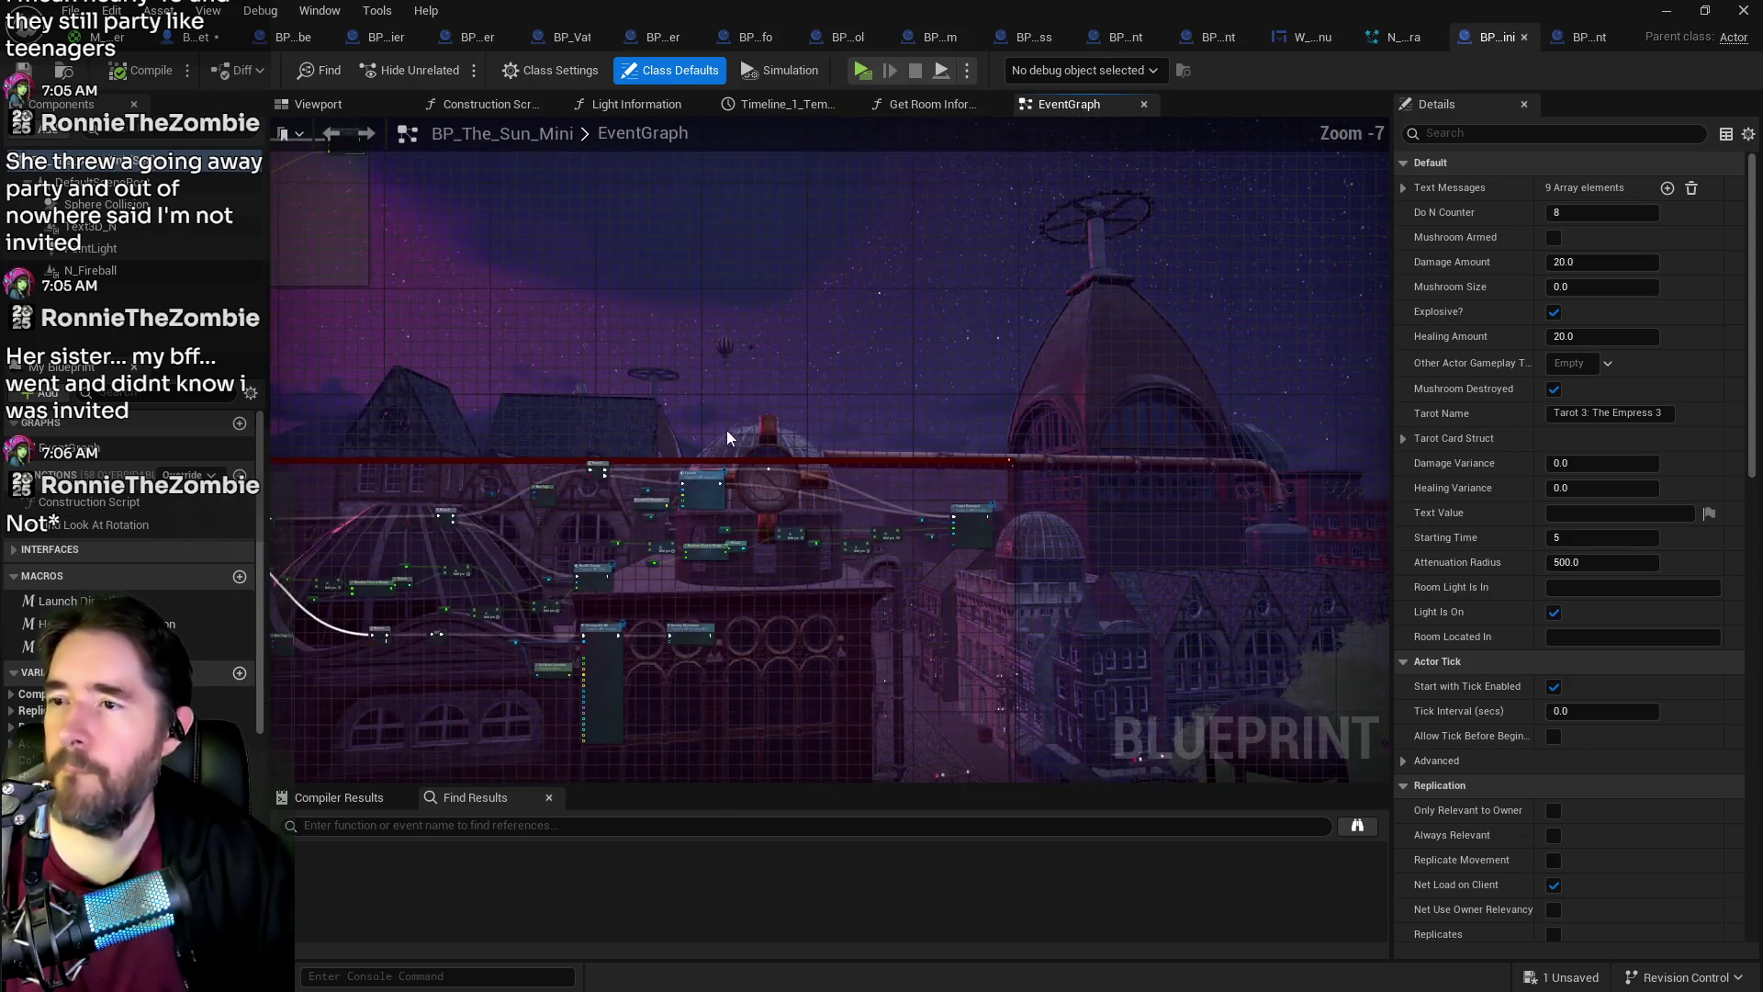
pyautogui.scroll(6, 658, 397)
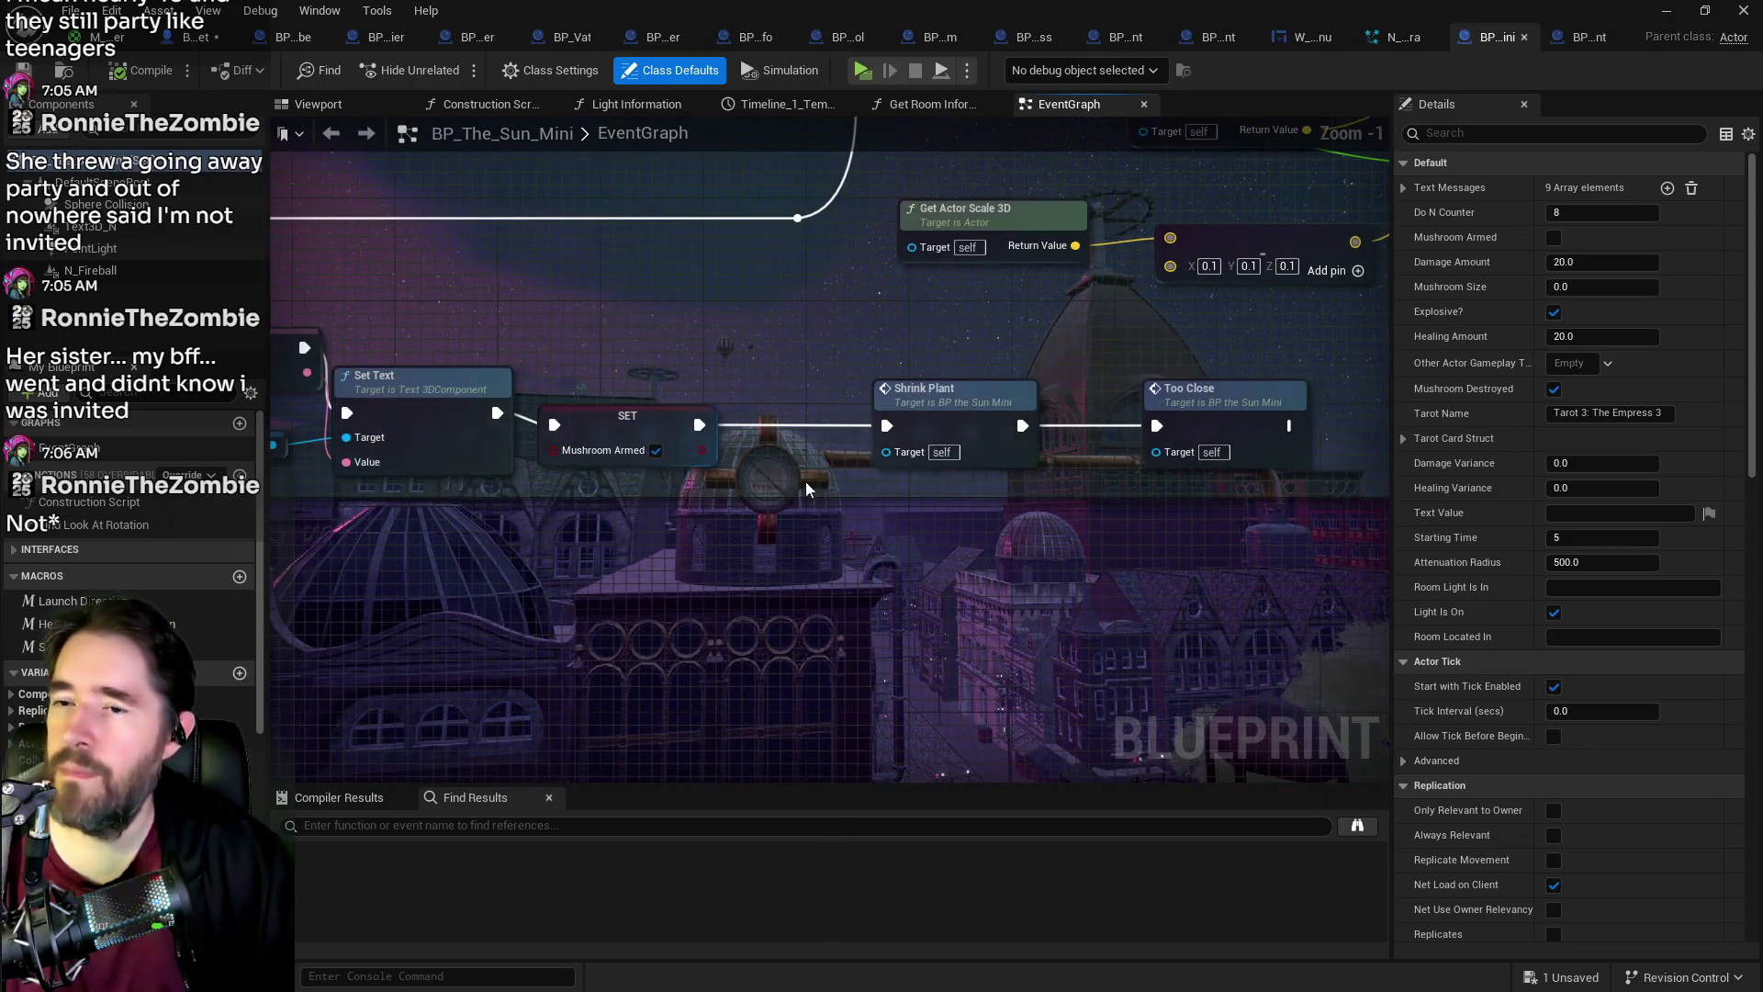
pyautogui.scroll(-5, 896, 473)
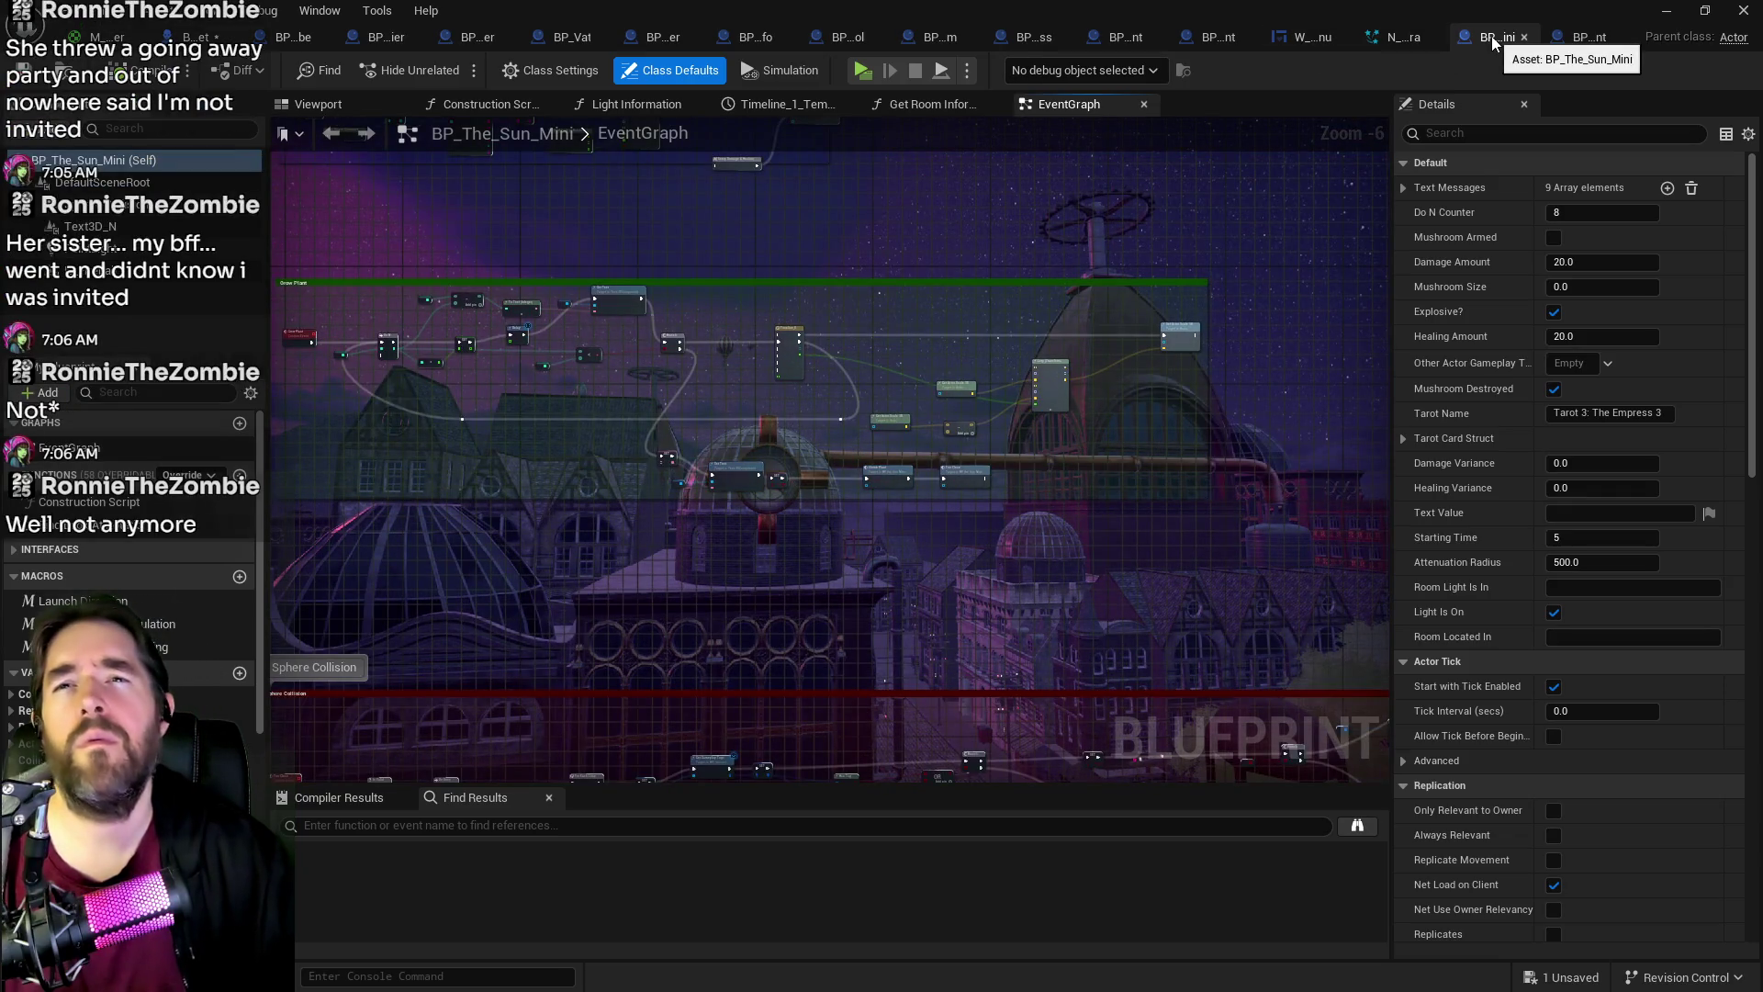
pyautogui.scroll(4, 818, 442)
pyautogui.scroll(-4, 856, 500)
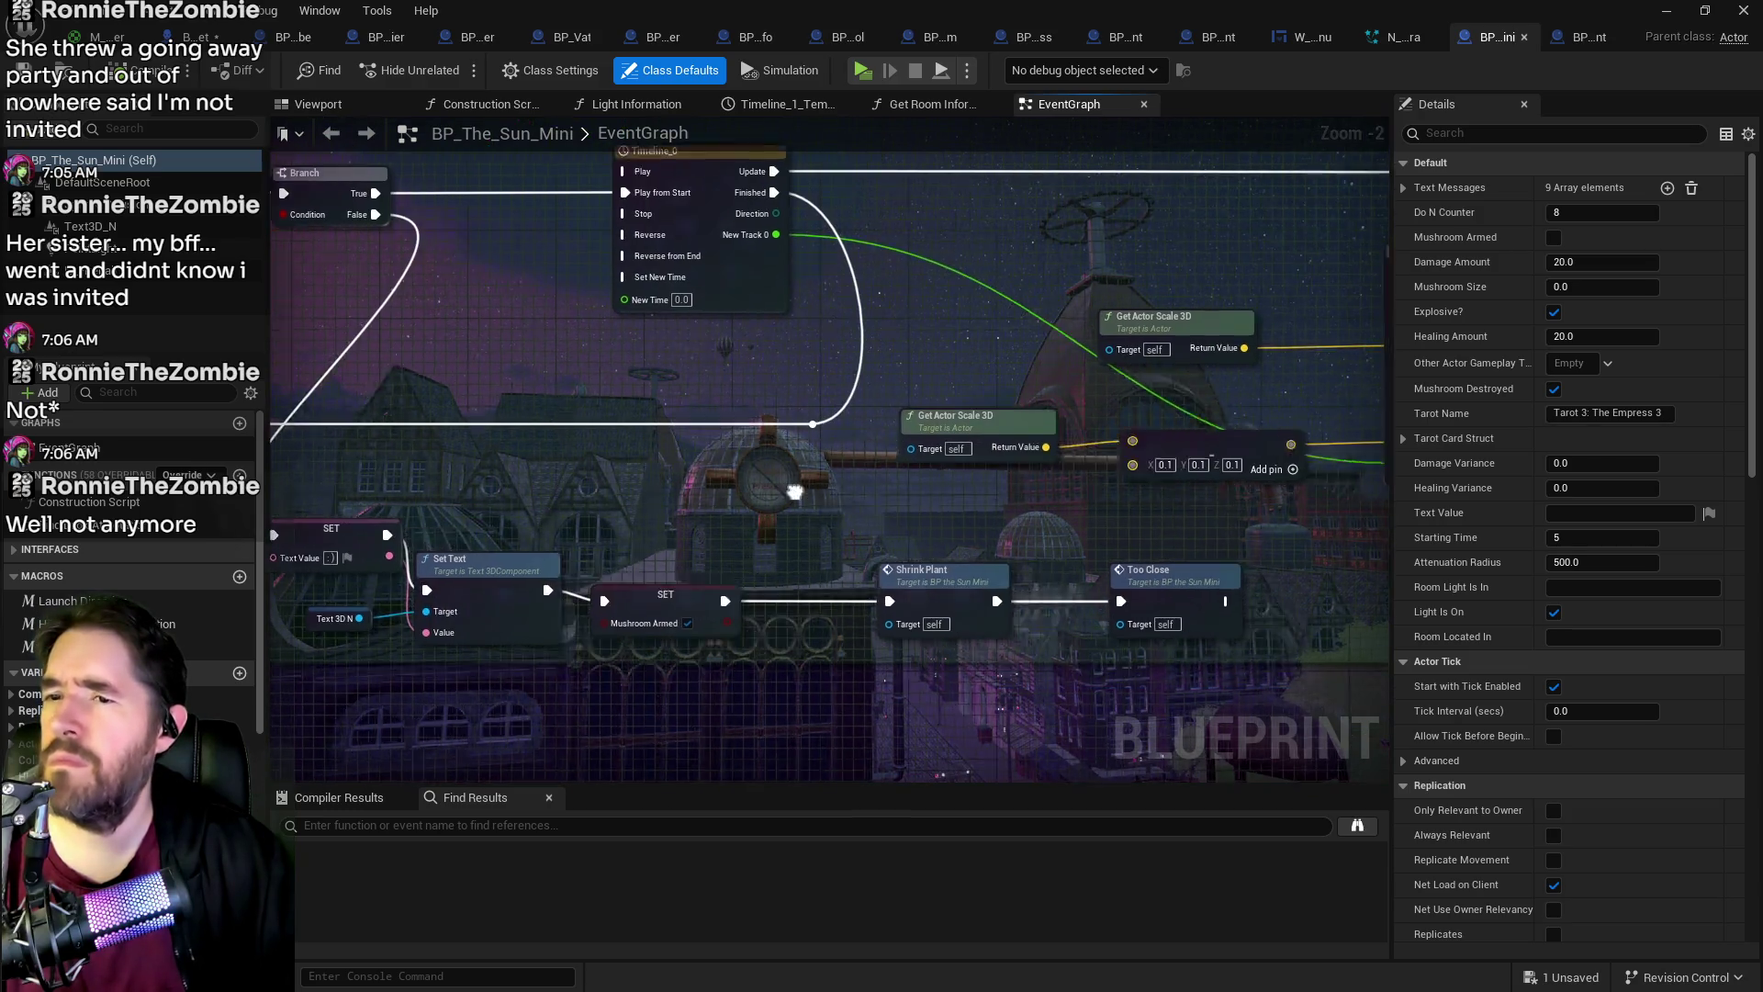
pyautogui.moveTo(812, 499); pyautogui.dragTo(973, 428)
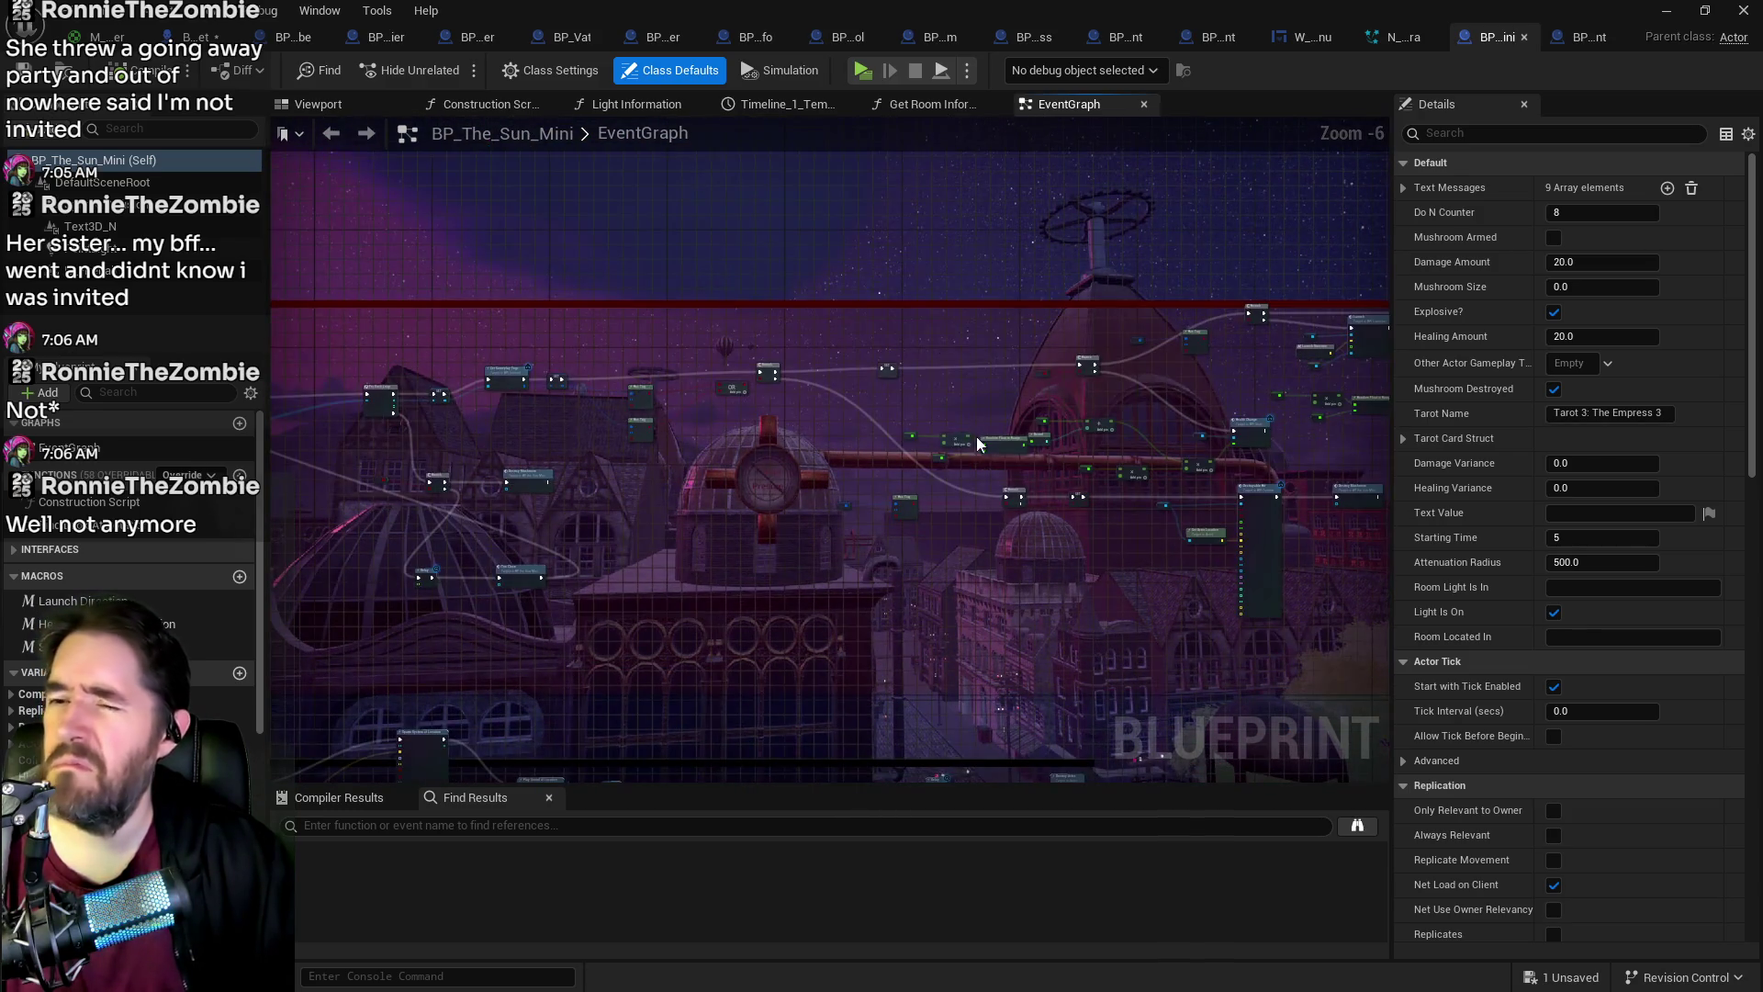
pyautogui.moveTo(977, 532); pyautogui.dragTo(830, 472)
pyautogui.scroll(2, 610, 432)
pyautogui.moveTo(609, 433); pyautogui.dragTo(1110, 511)
pyautogui.scroll(-2, 1109, 514)
pyautogui.scroll(4, 845, 408)
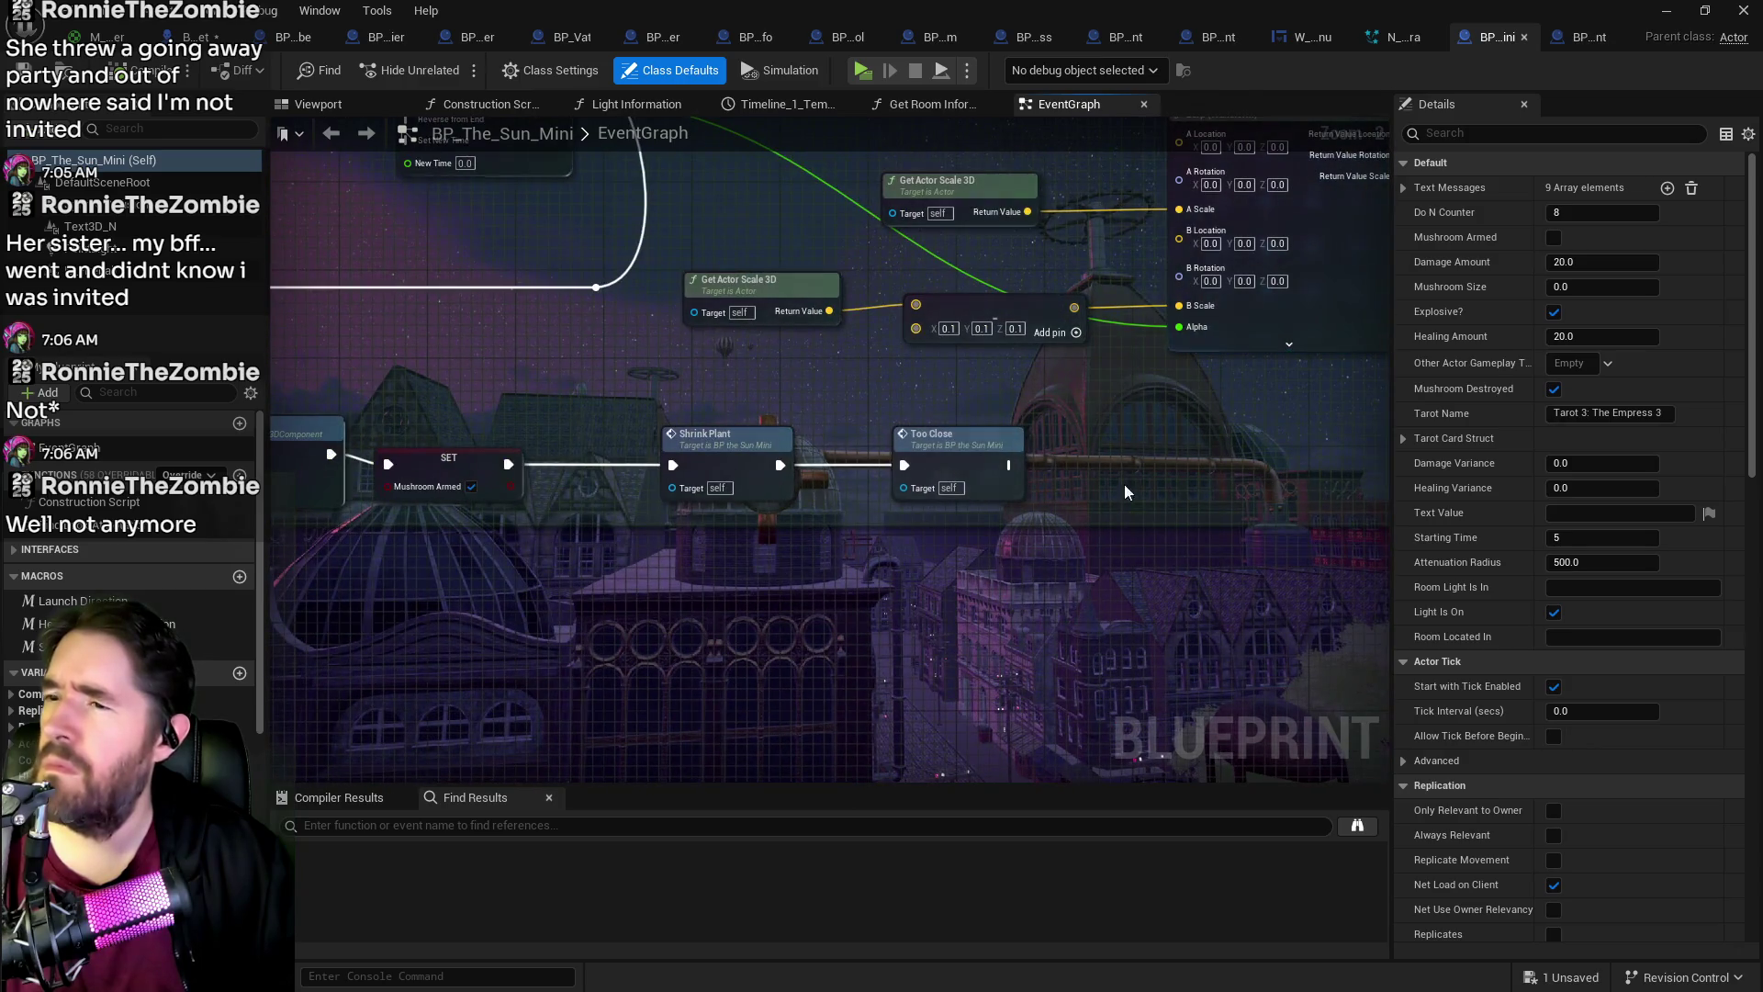
pyautogui.scroll(-2, 784, 520)
pyautogui.moveTo(784, 519)
pyautogui.mouseDown()
pyautogui.moveTo(838, 434)
pyautogui.moveTo(947, 409)
pyautogui.moveTo(1310, 584)
pyautogui.mouseUp()
pyautogui.scroll(-3, 1269, 448)
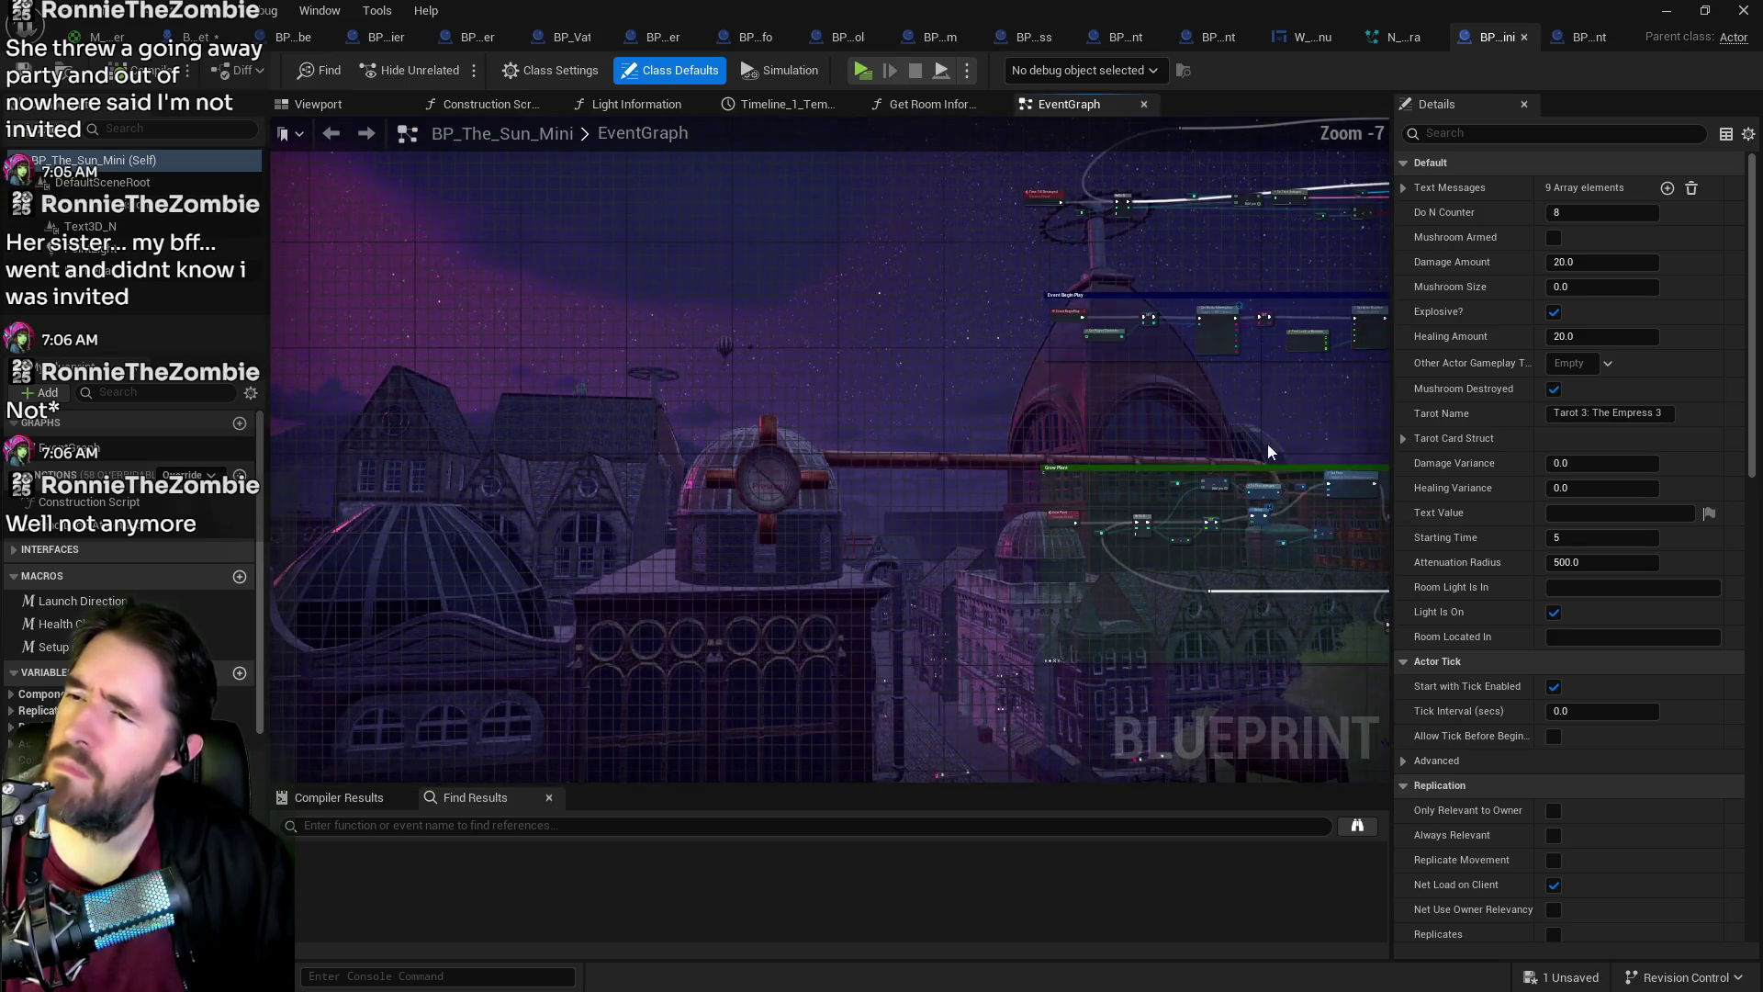
pyautogui.scroll(-2, 959, 360)
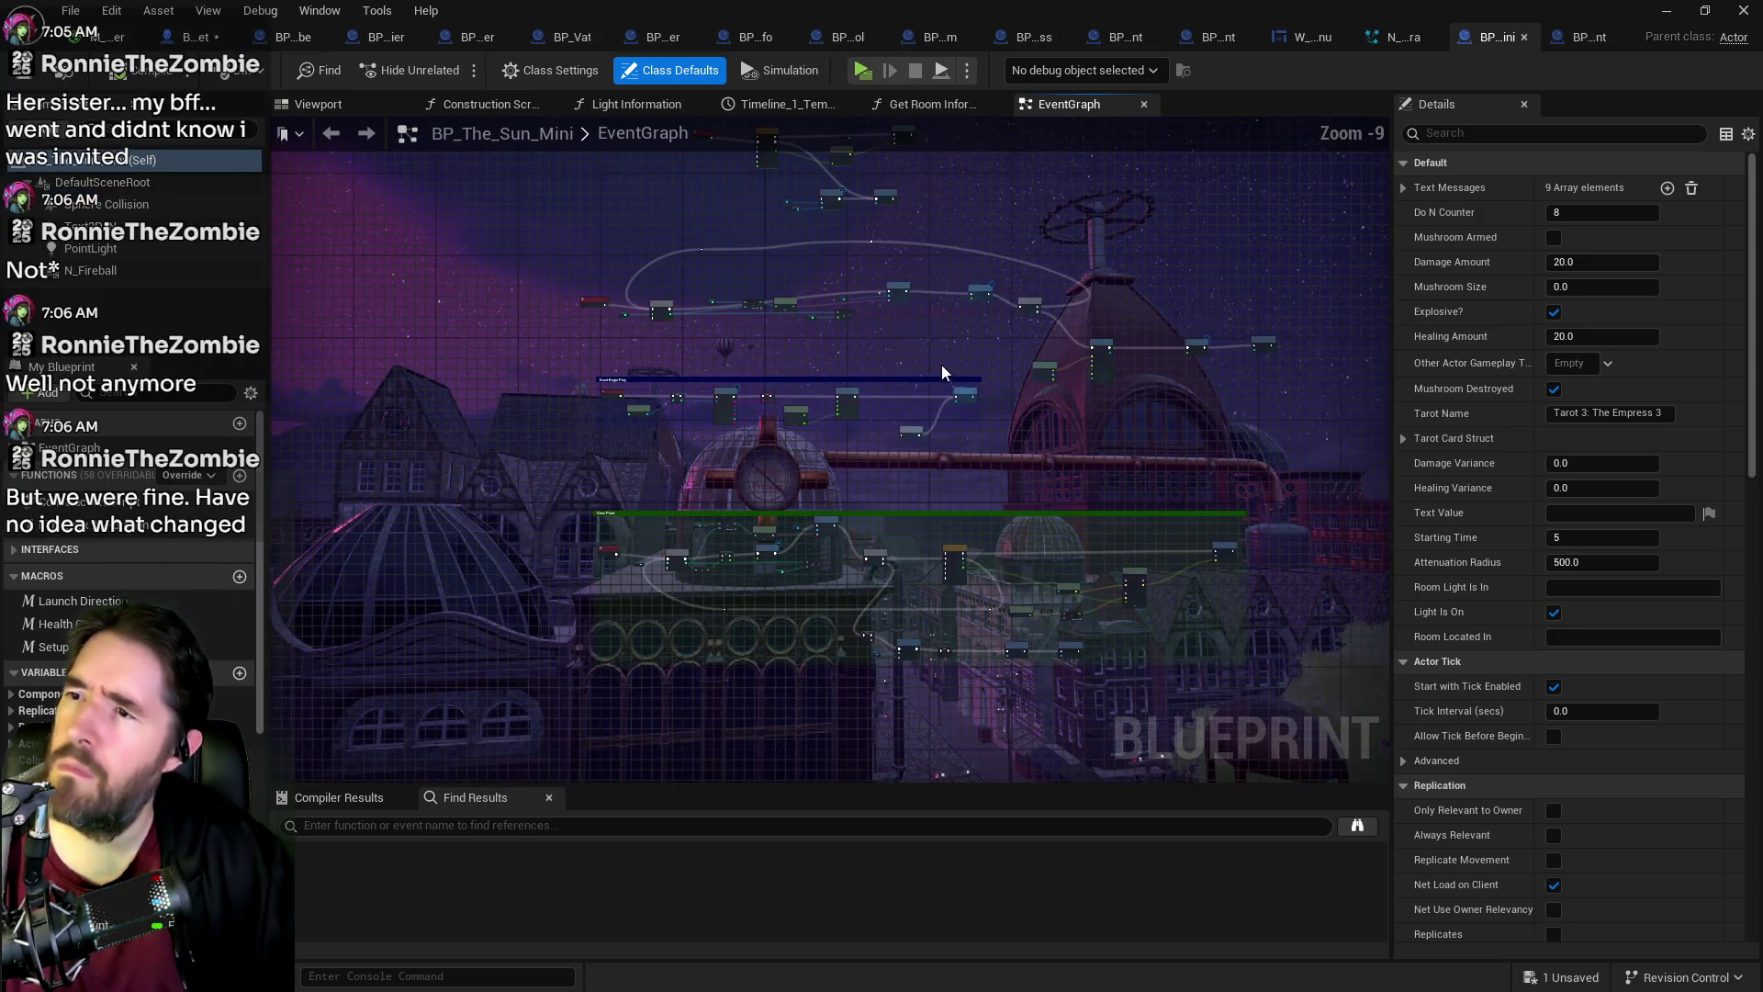
pyautogui.moveTo(882, 658); pyautogui.dragTo(956, 535)
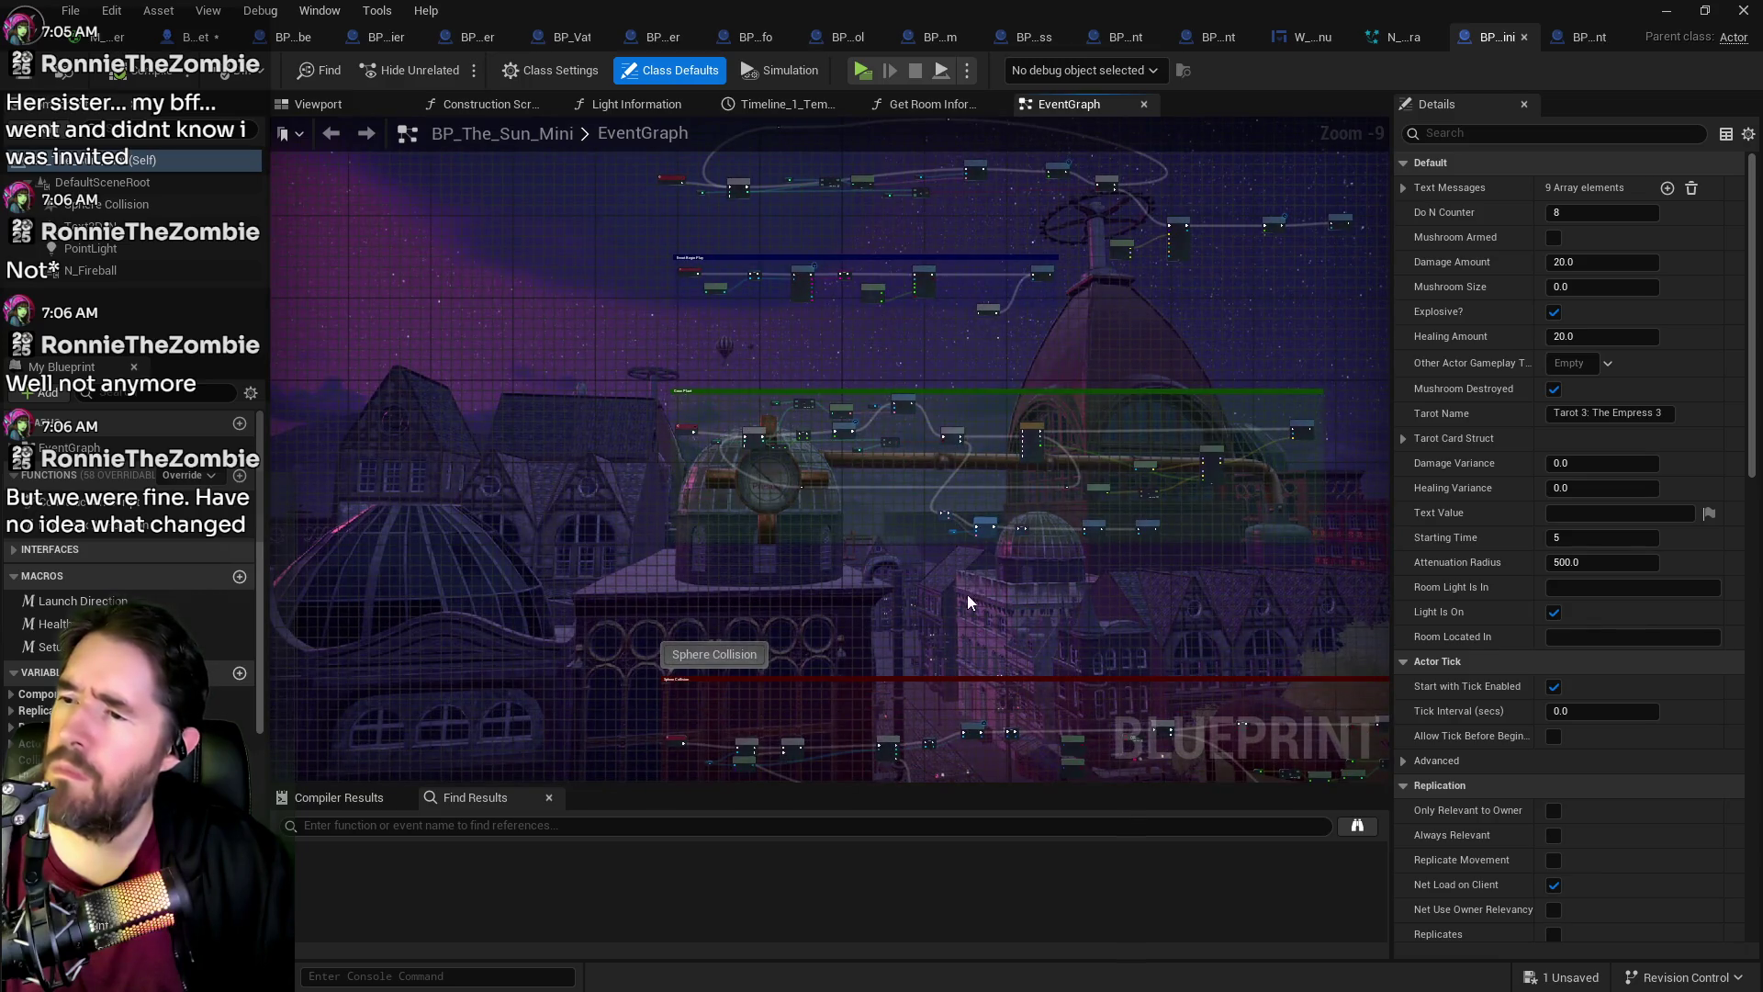
pyautogui.scroll(2, 967, 588)
pyautogui.scroll(3, 793, 273)
pyautogui.moveTo(1084, 427)
pyautogui.mouseDown()
pyautogui.moveTo(1010, 583)
pyautogui.moveTo(479, 502)
pyautogui.mouseUp()
pyautogui.moveTo(1131, 382); pyautogui.dragTo(648, 323)
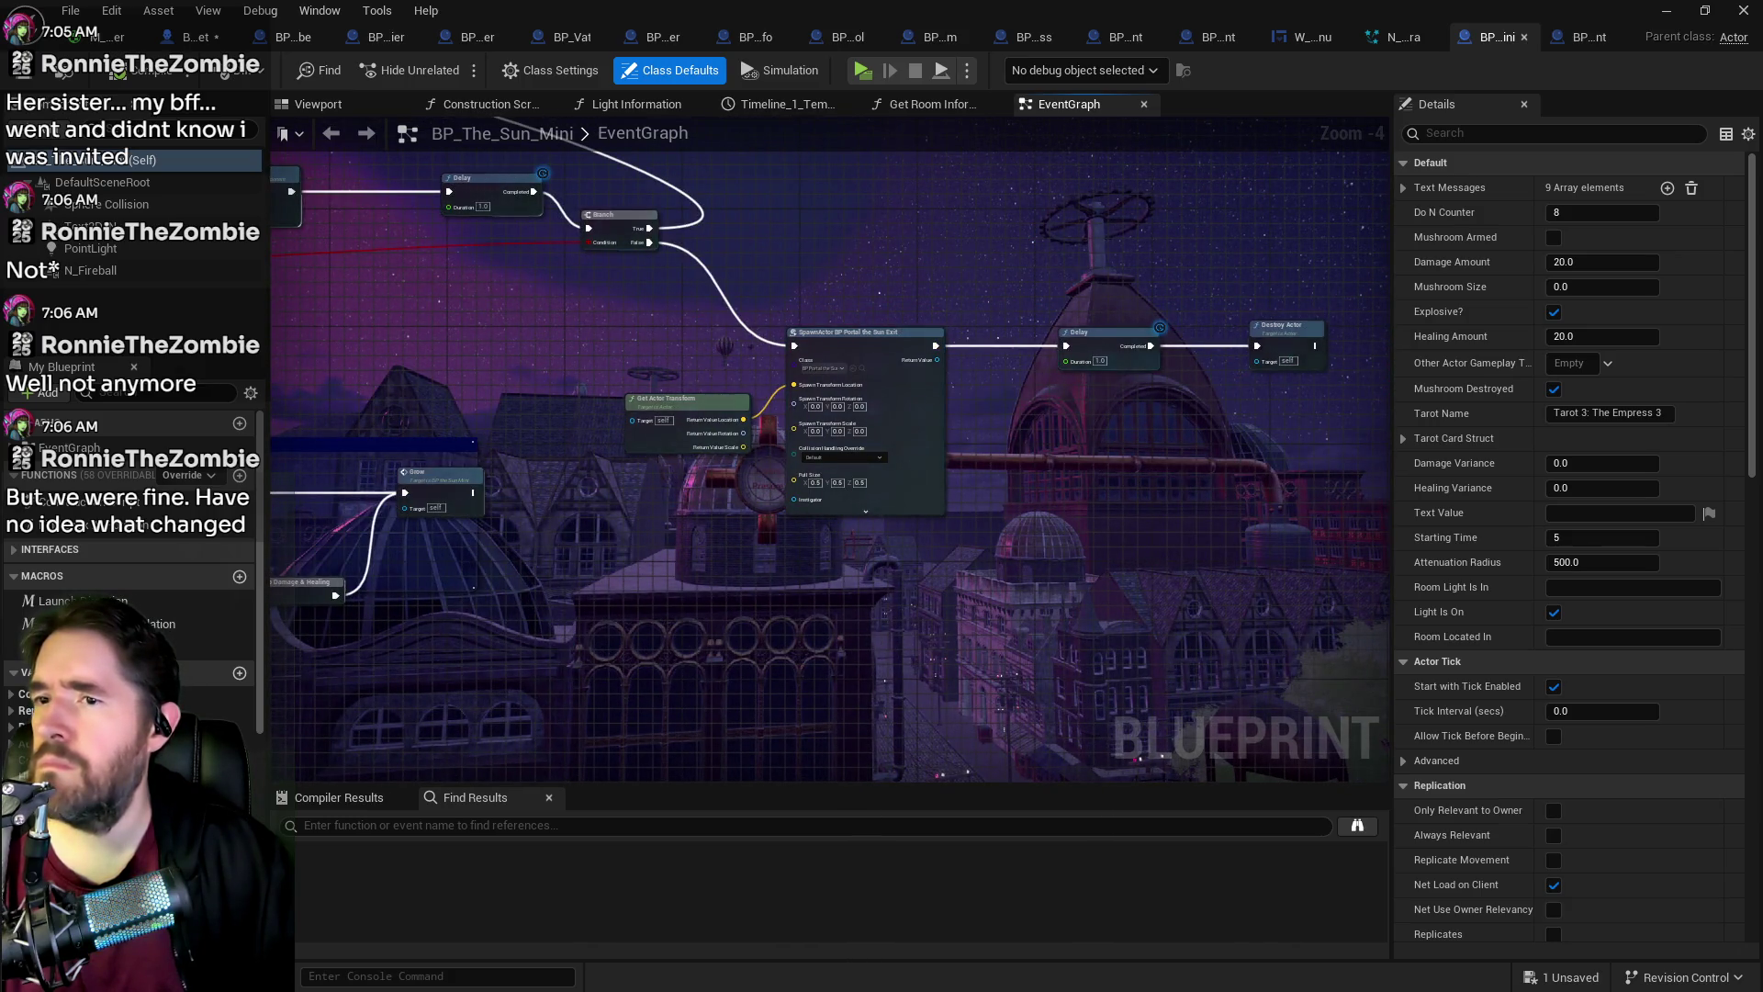
# Step: Add a Too Close call after the Delay's Completed pin and move Destroy Actor aside
pyautogui.moveTo(900, 356); pyautogui.dragTo(637, 355)
pyautogui.moveTo(897, 358); pyautogui.dragTo(1003, 395)
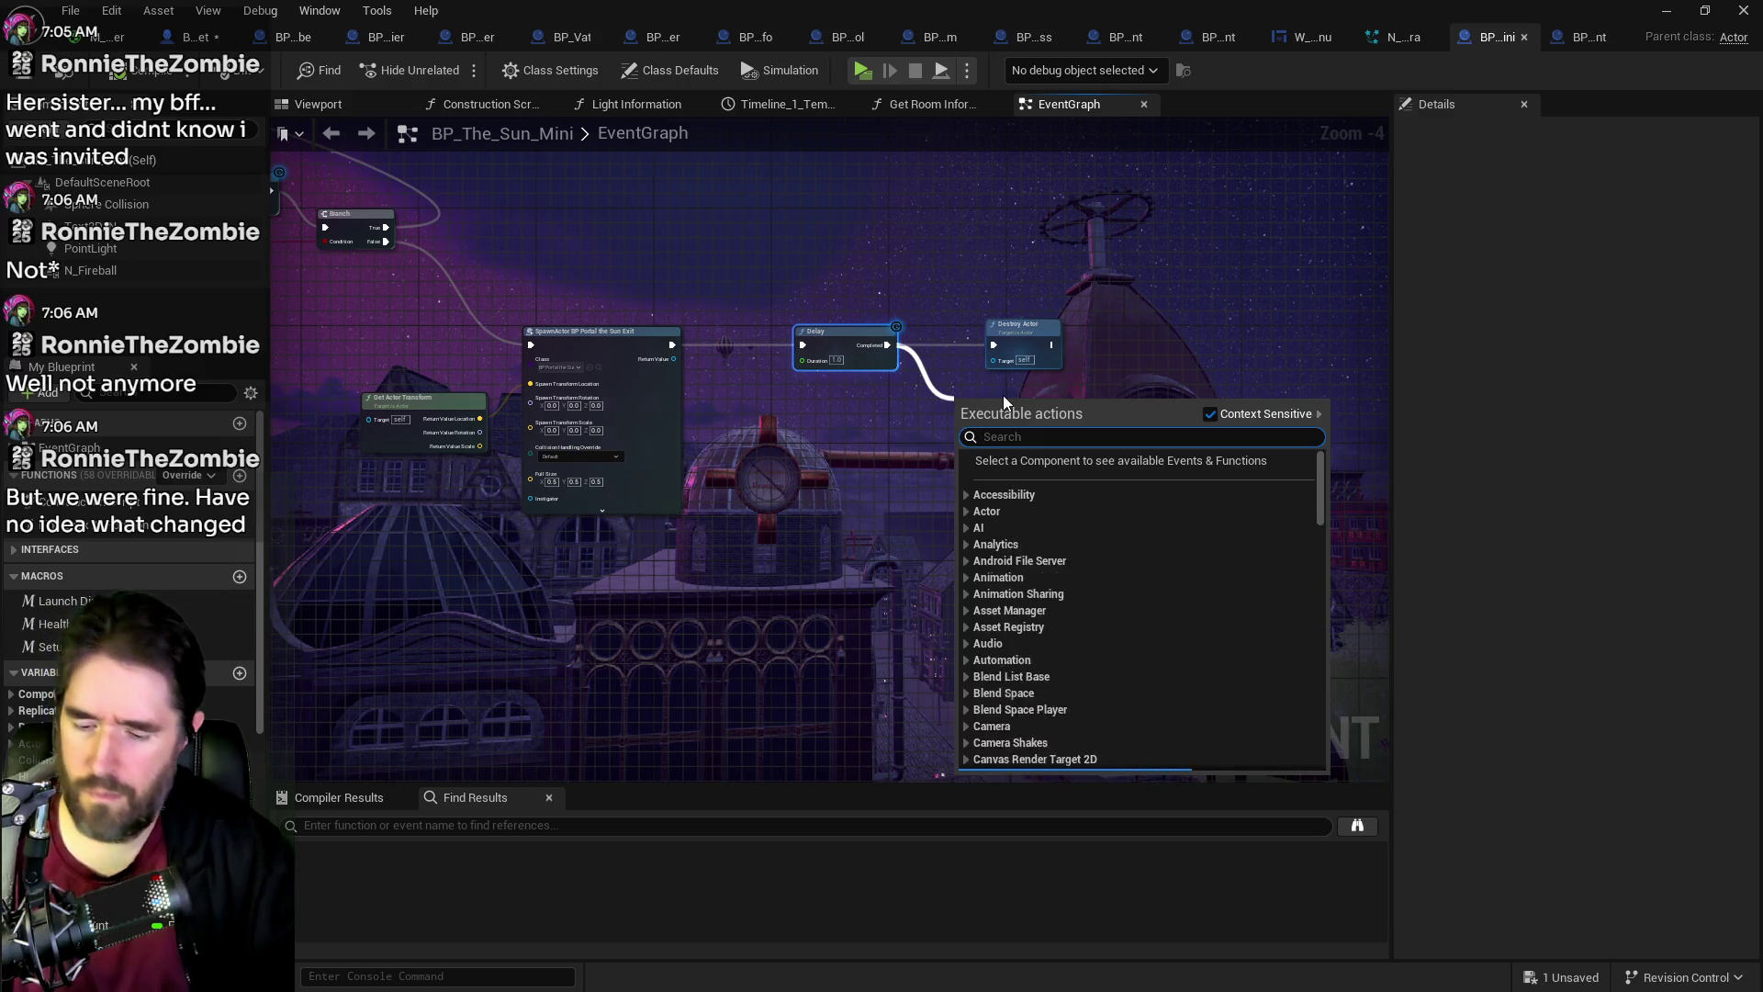
pyautogui.write('too close')
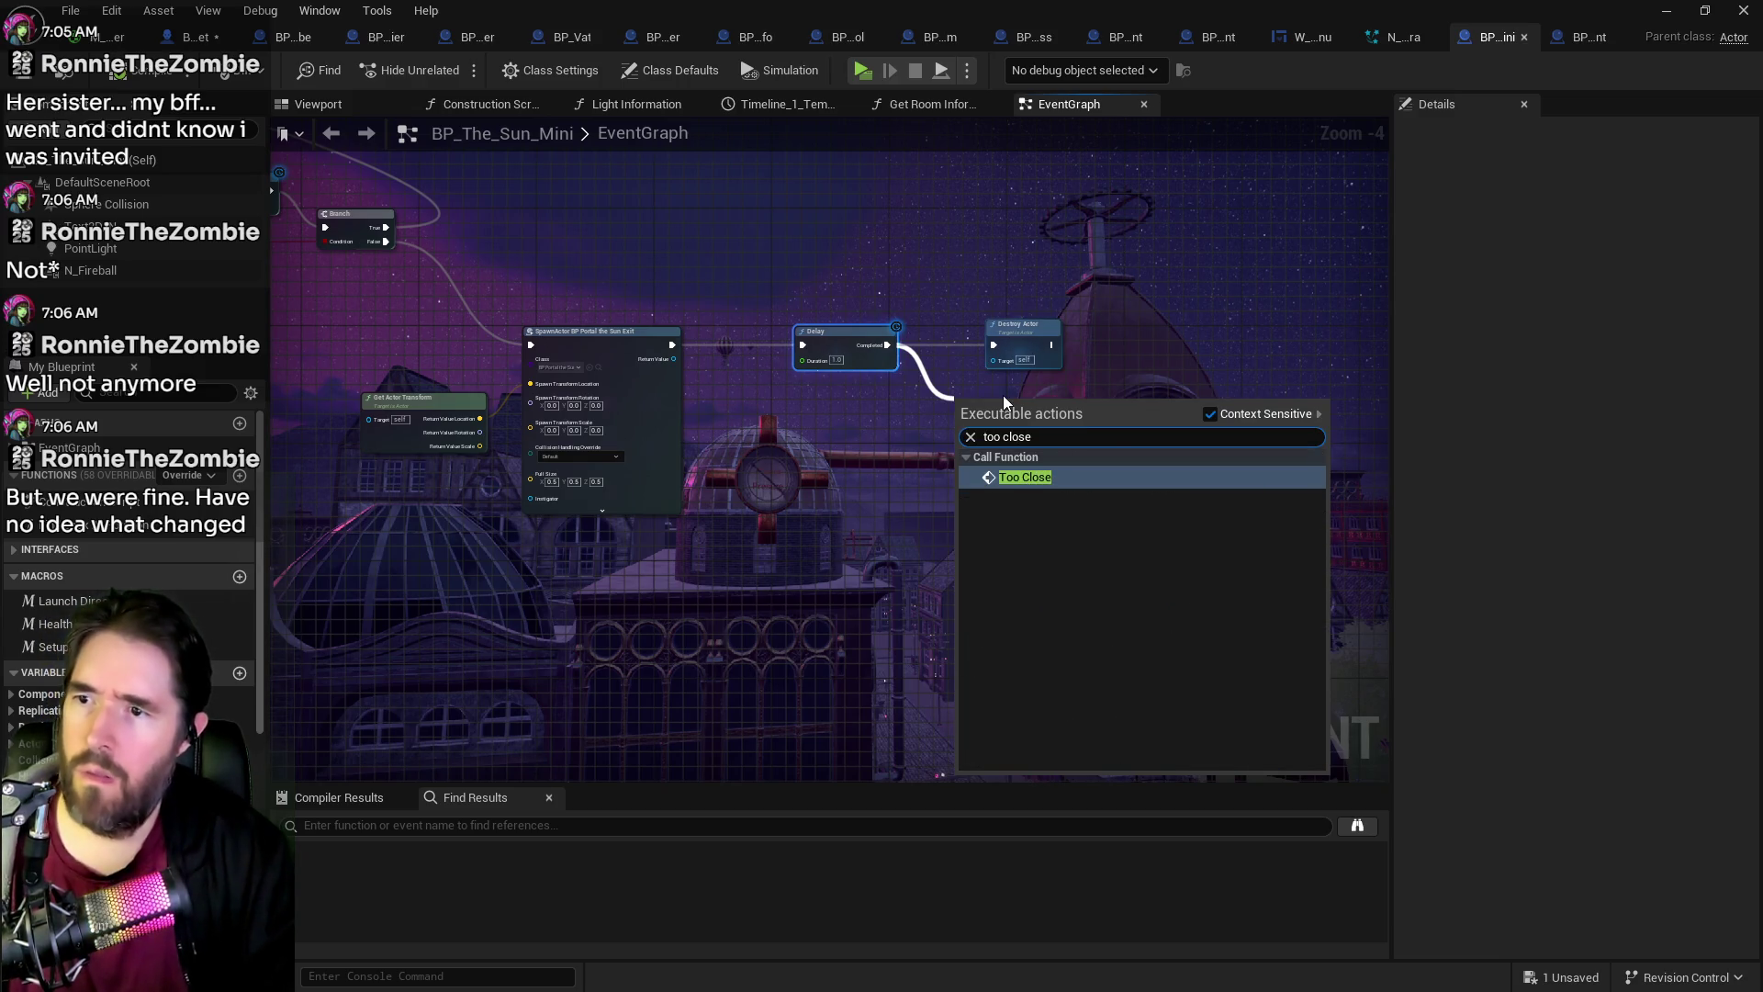
pyautogui.click(1101, 464)
pyautogui.moveTo(1015, 324); pyautogui.dragTo(1168, 316)
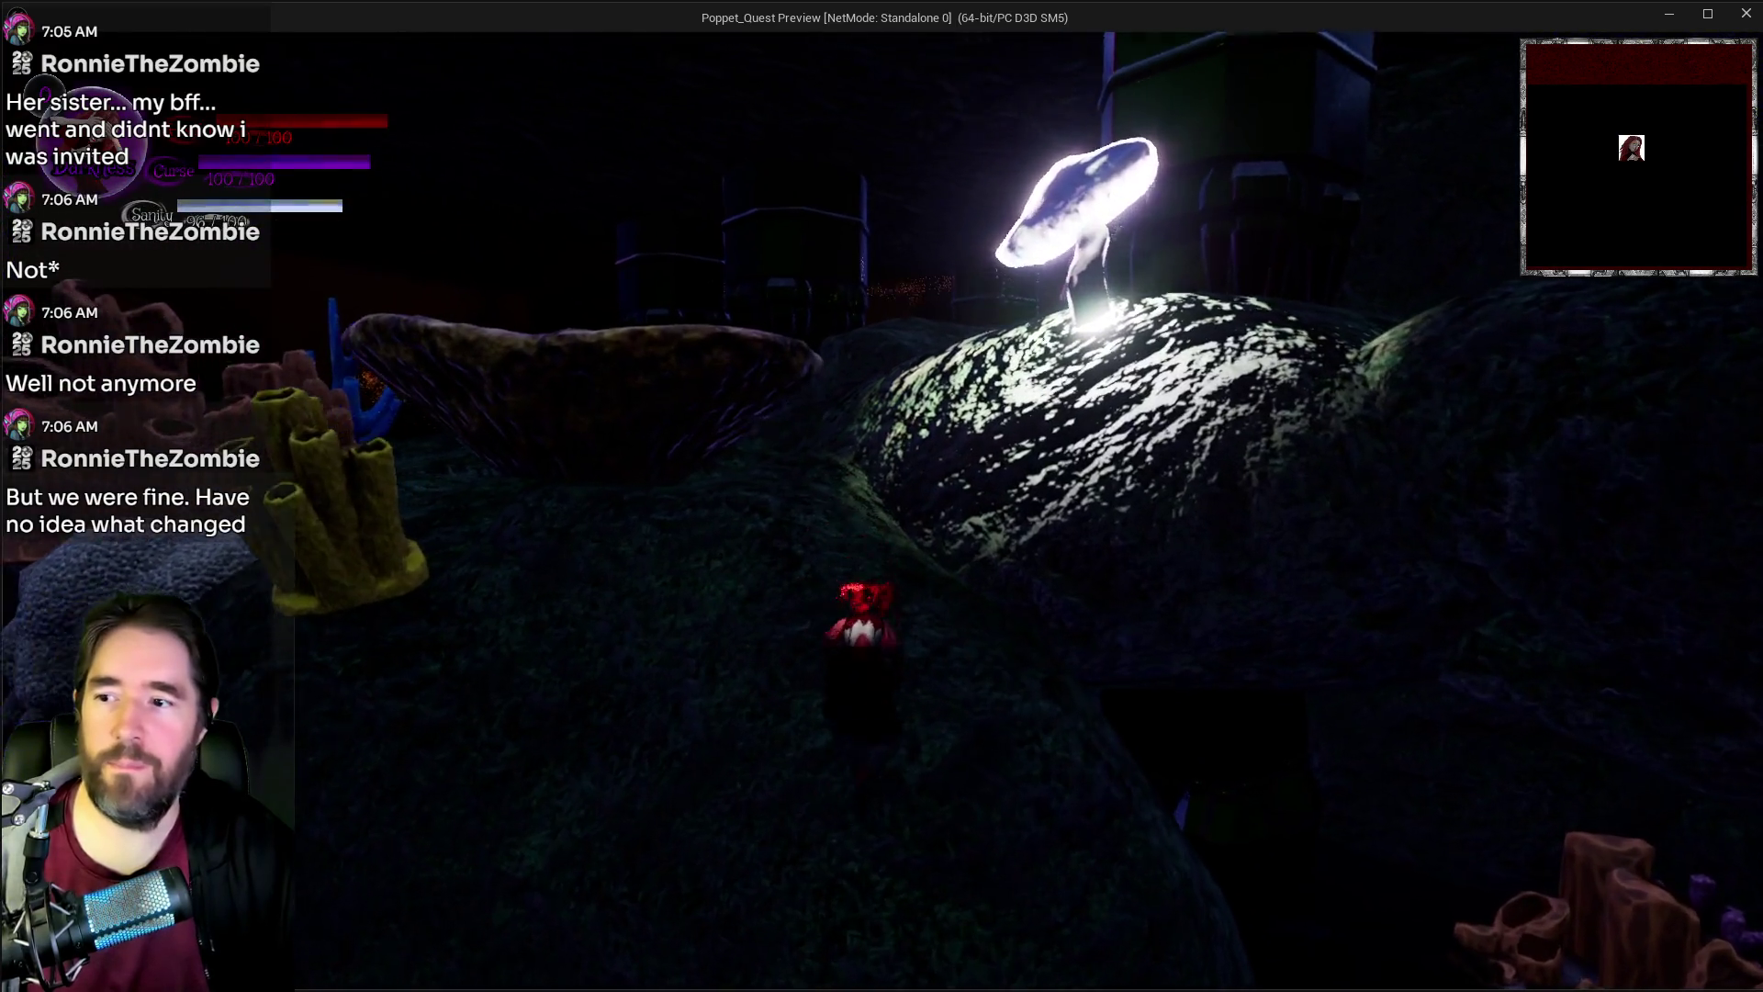
# Step: Open and close the inventory, then equip The Sun card from the tarot selection
pyautogui.press('i')
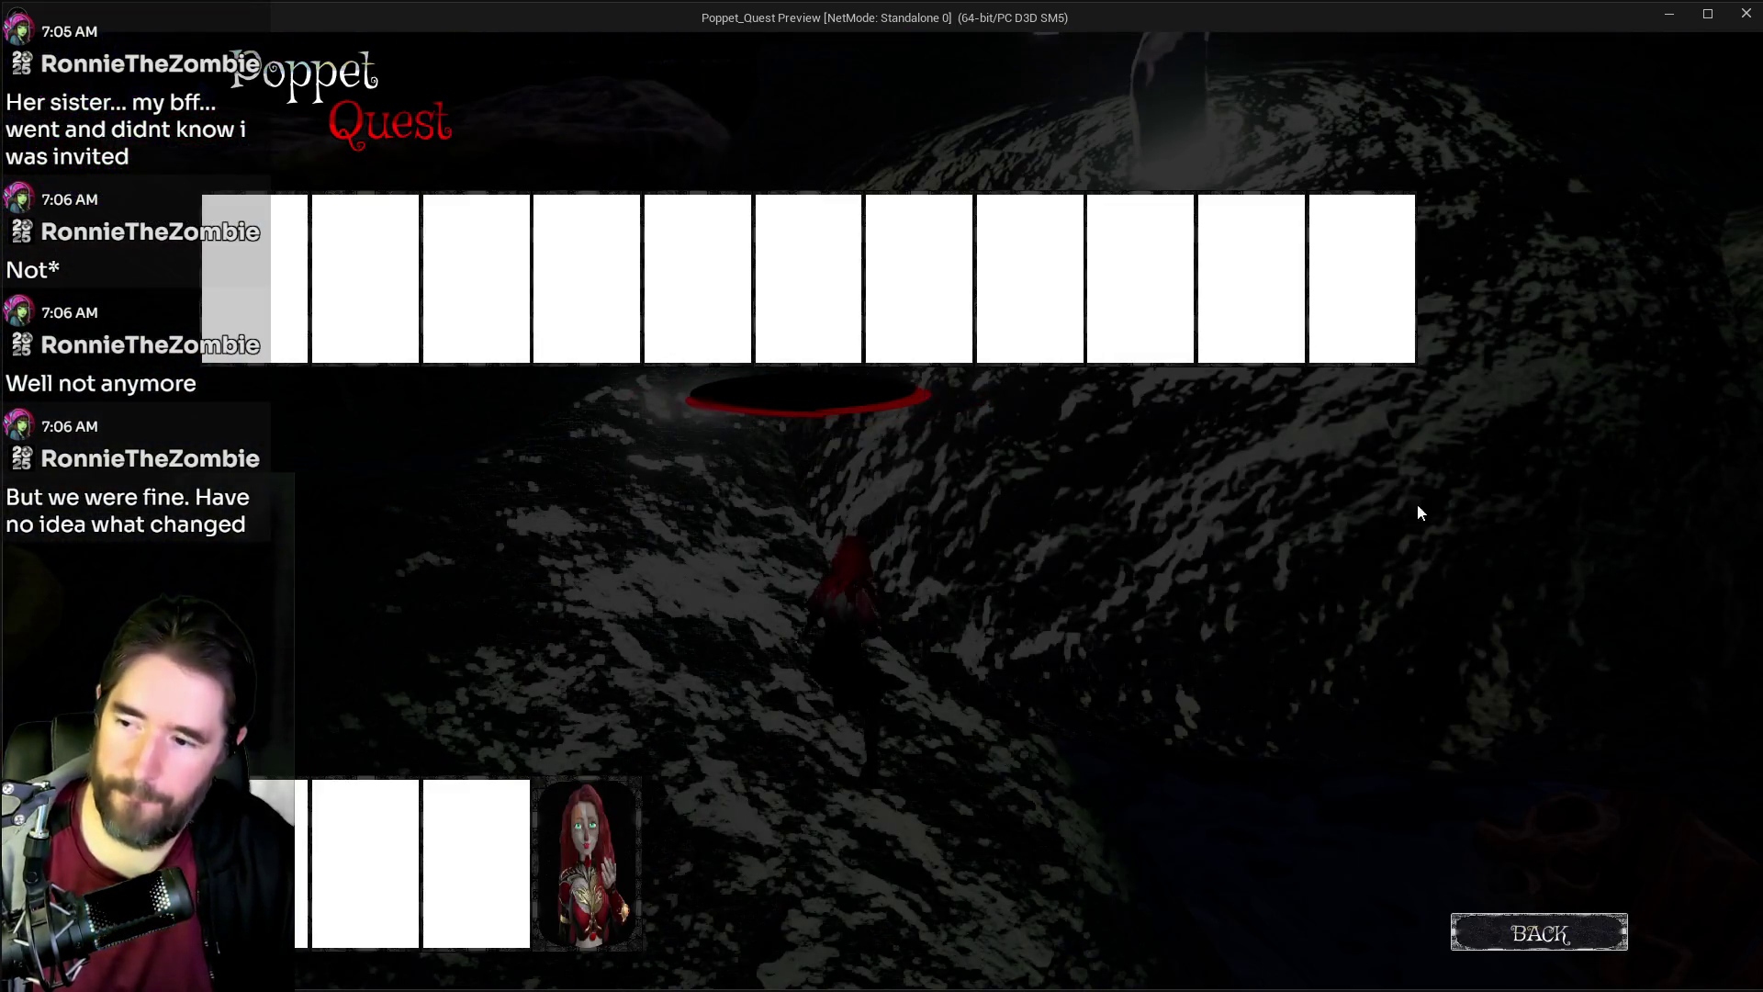
pyautogui.click(603, 818)
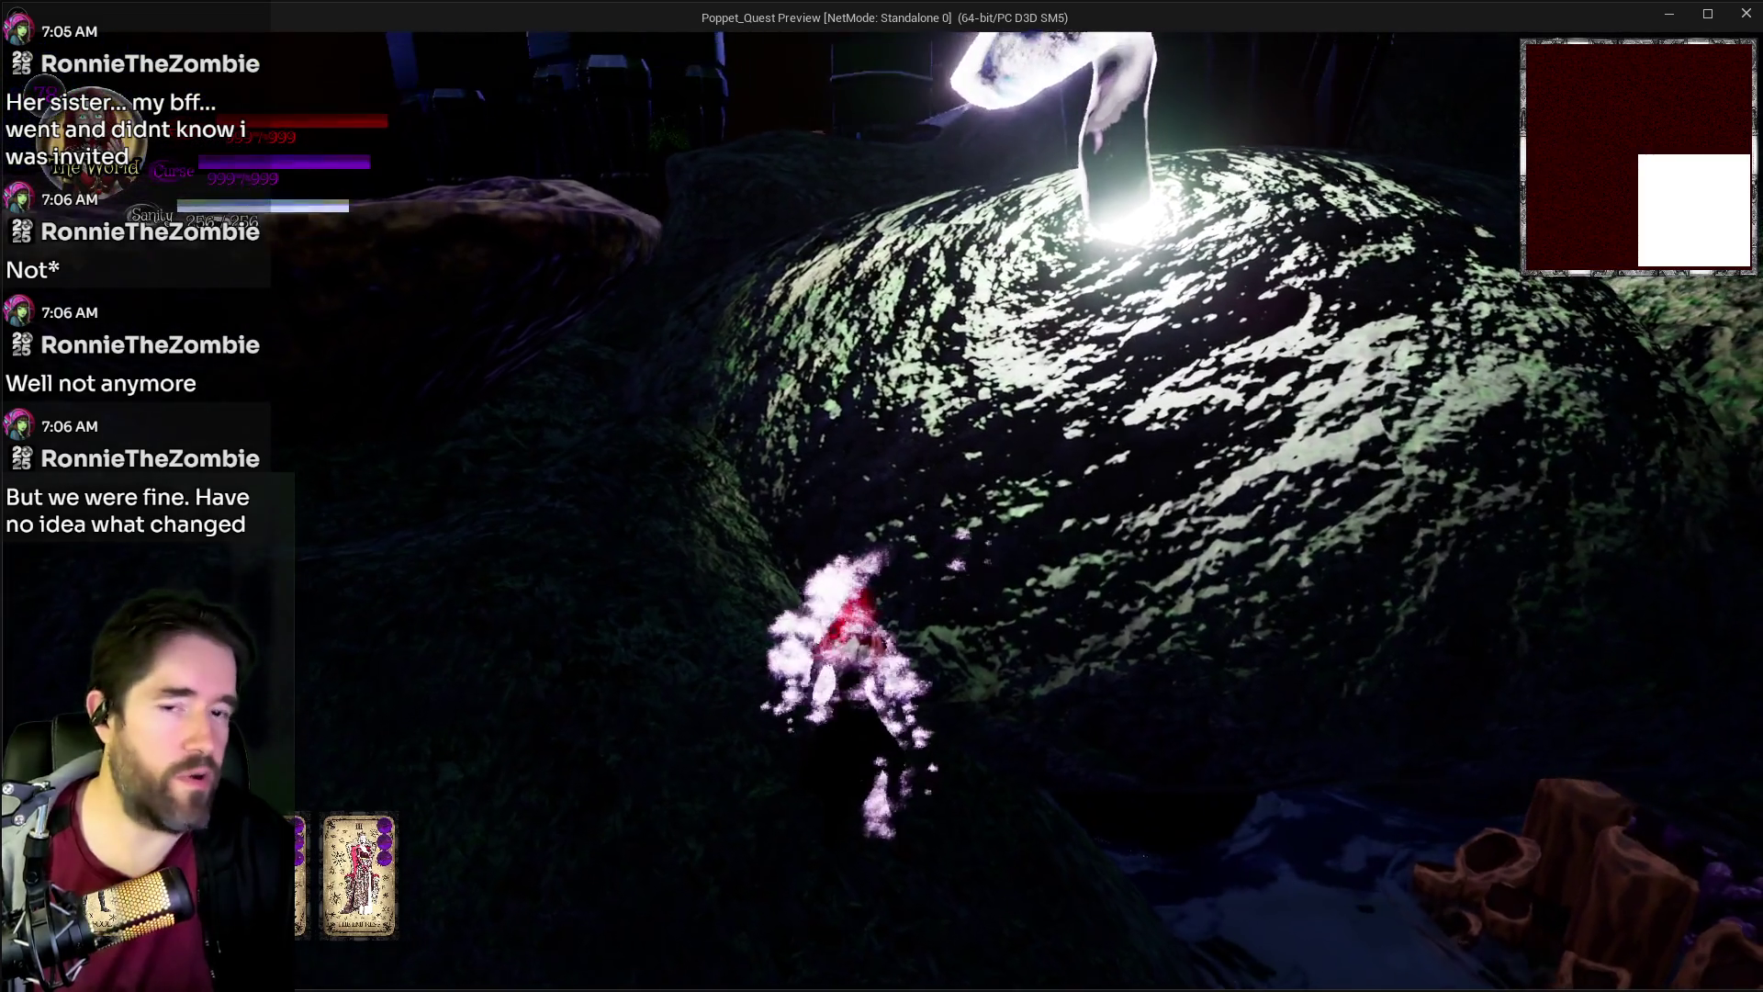
pyautogui.press('Tab')
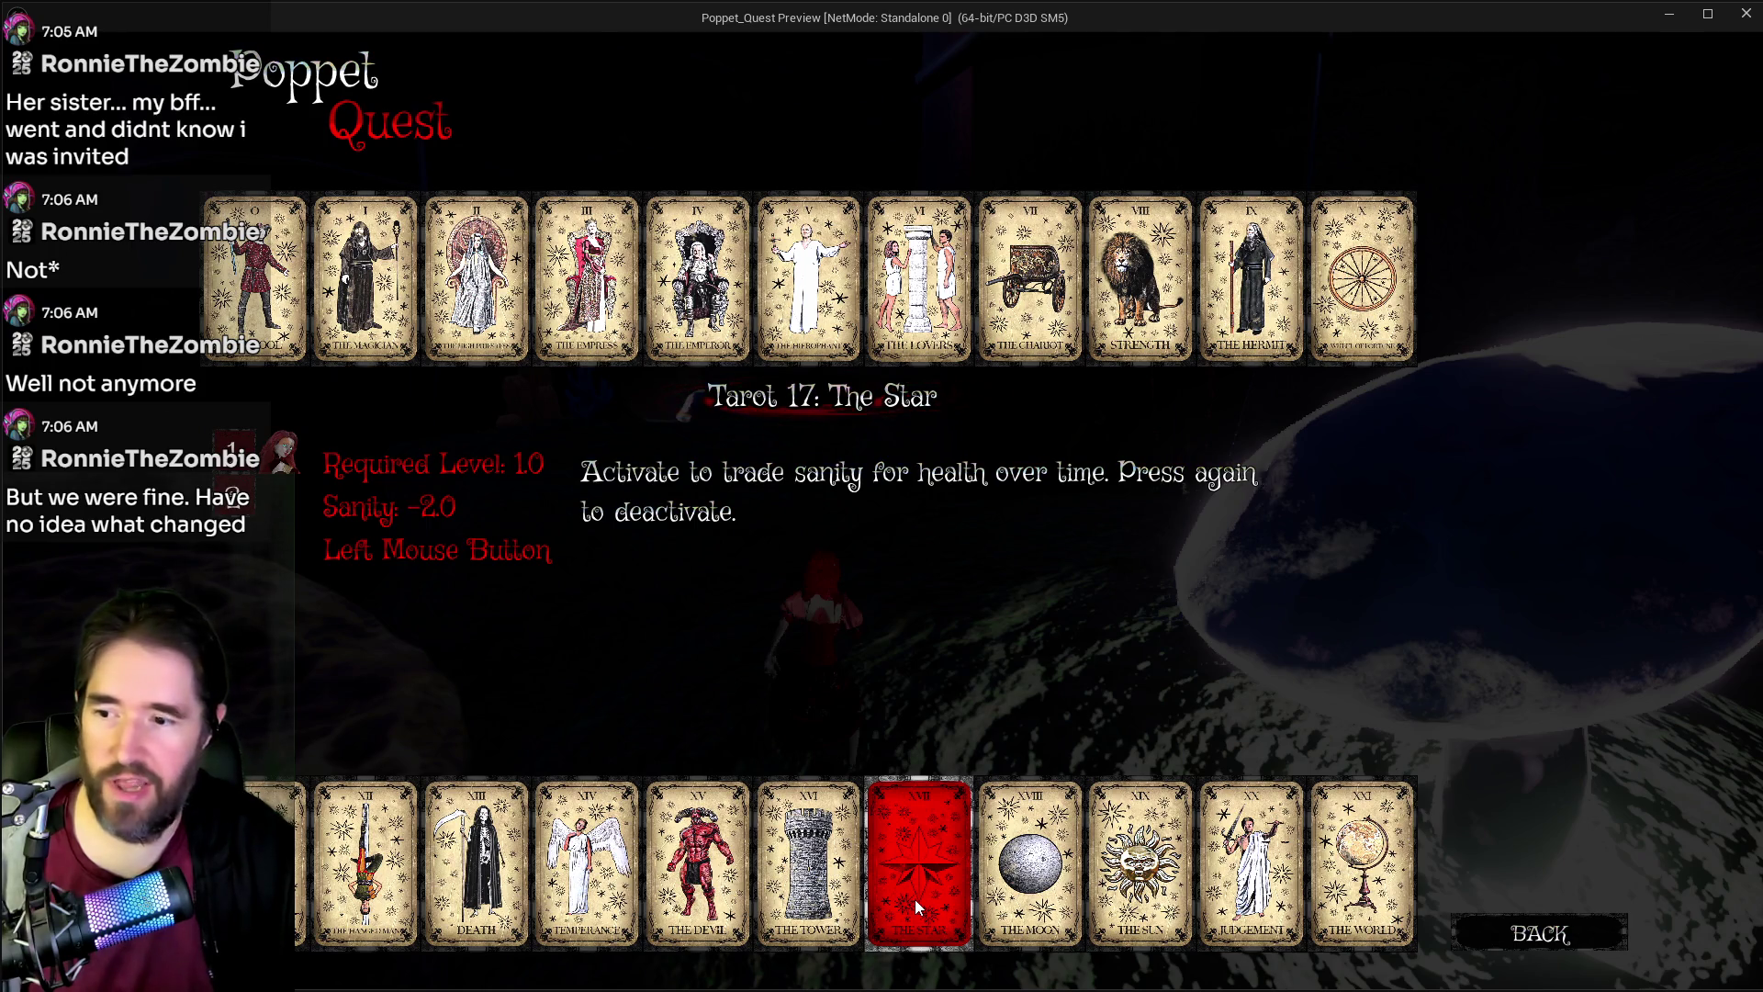
pyautogui.click(1161, 885)
# Step: Run past the glowing mushroom into the fiery cave and through fire ring 10, casting spells, then leave the game
pyautogui.press('w')
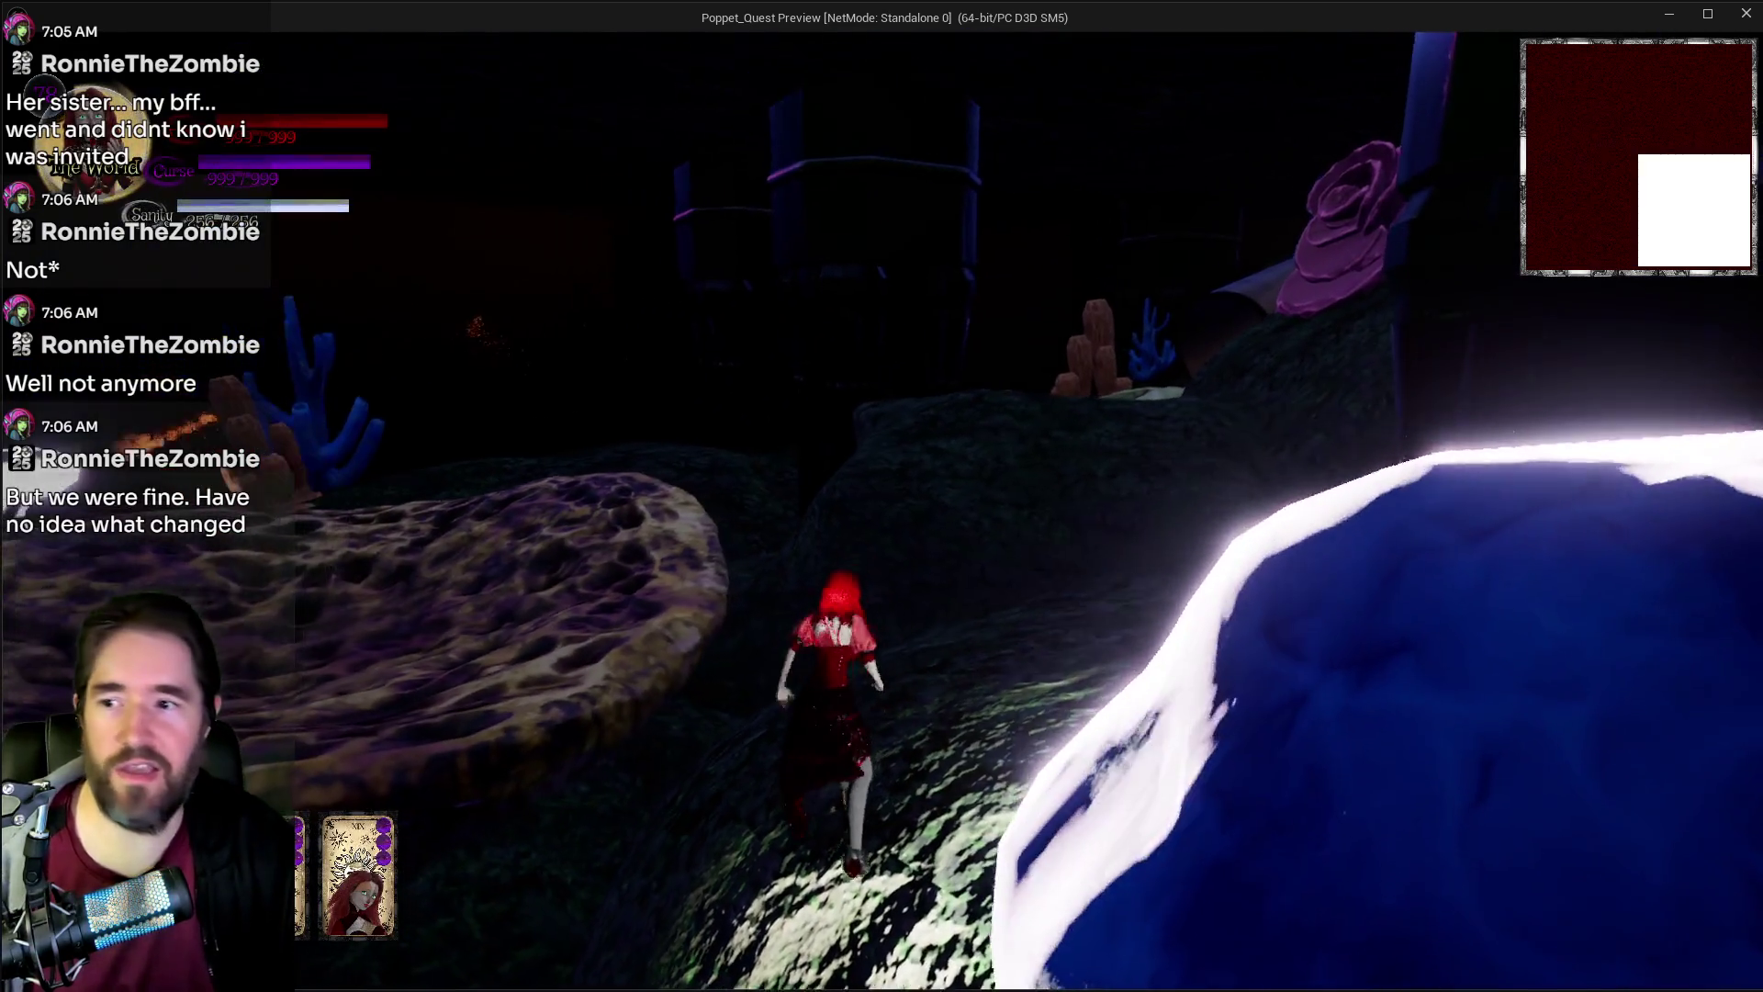
pyautogui.press('w')
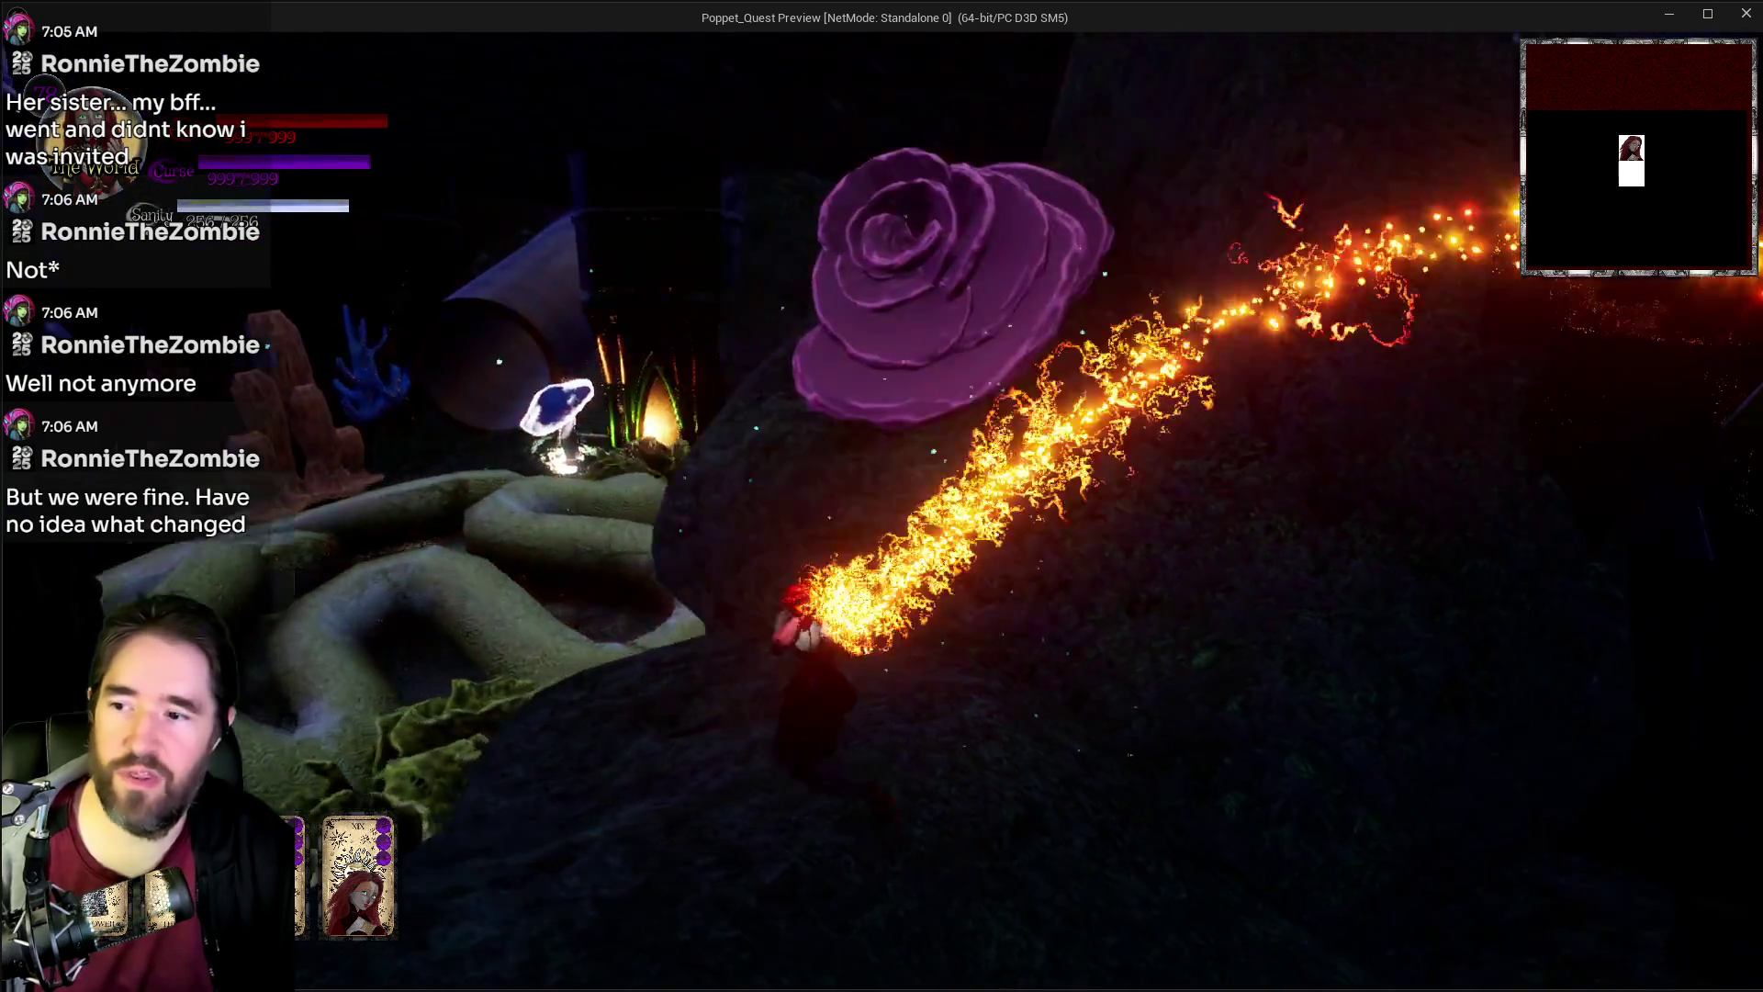
pyautogui.press('w')
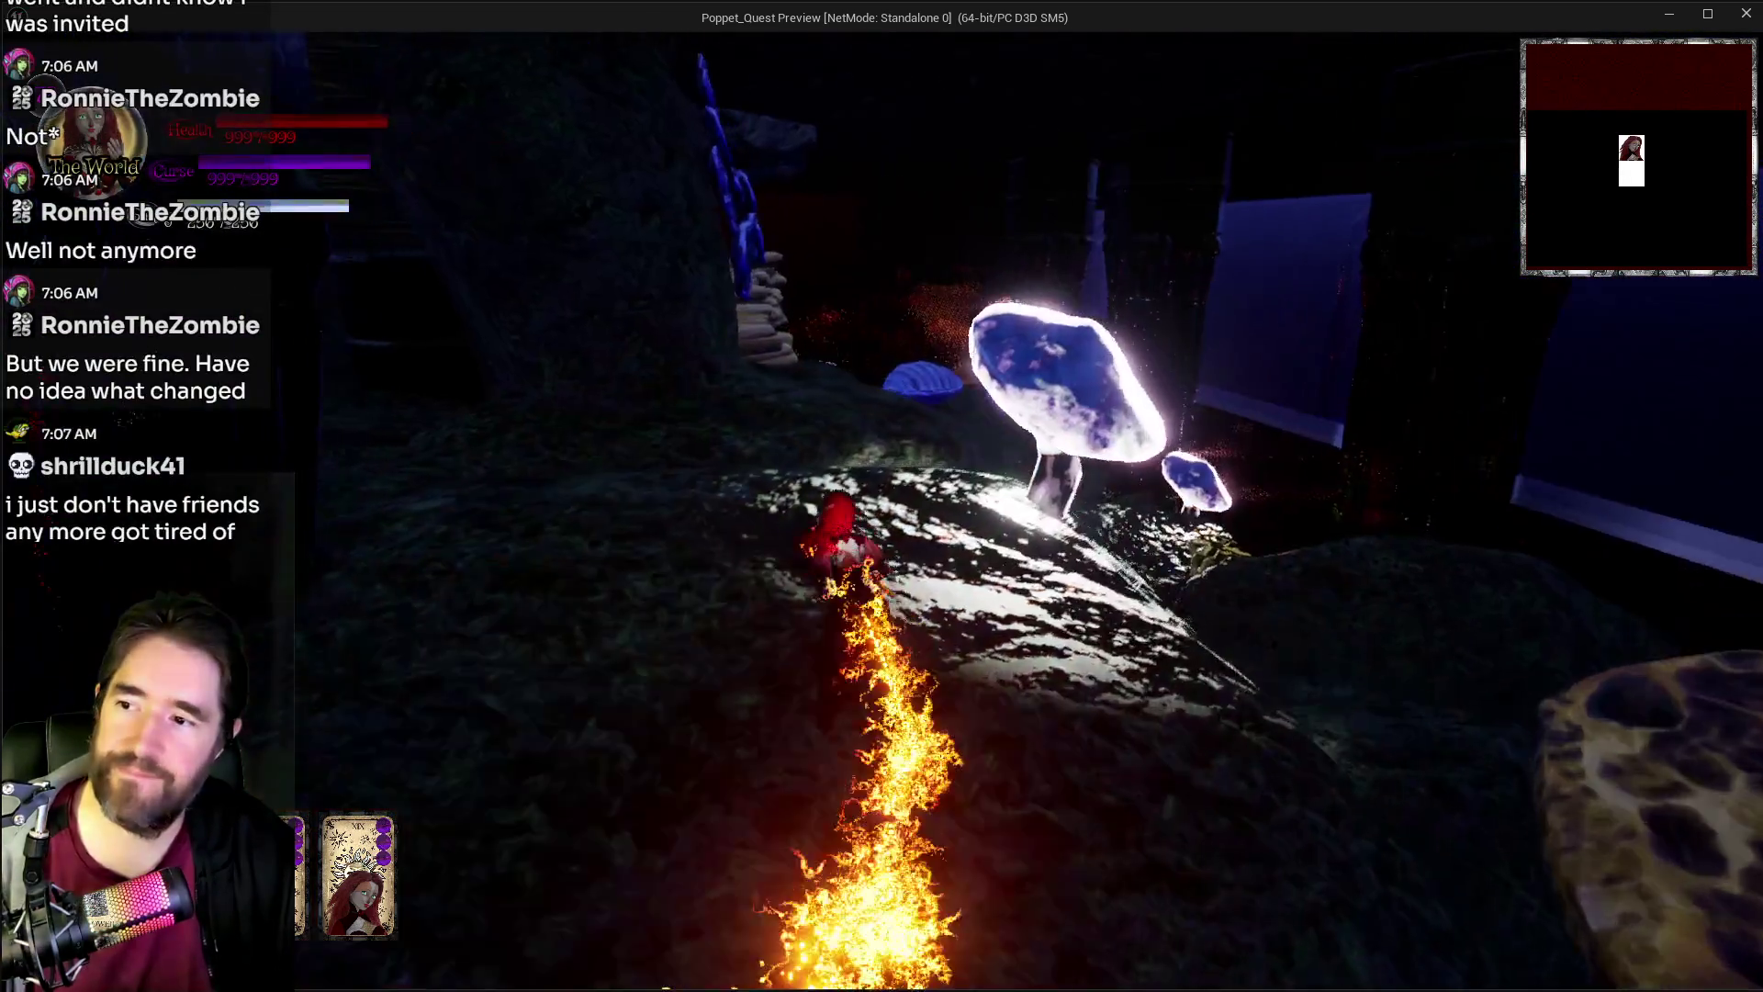
pyautogui.press('w')
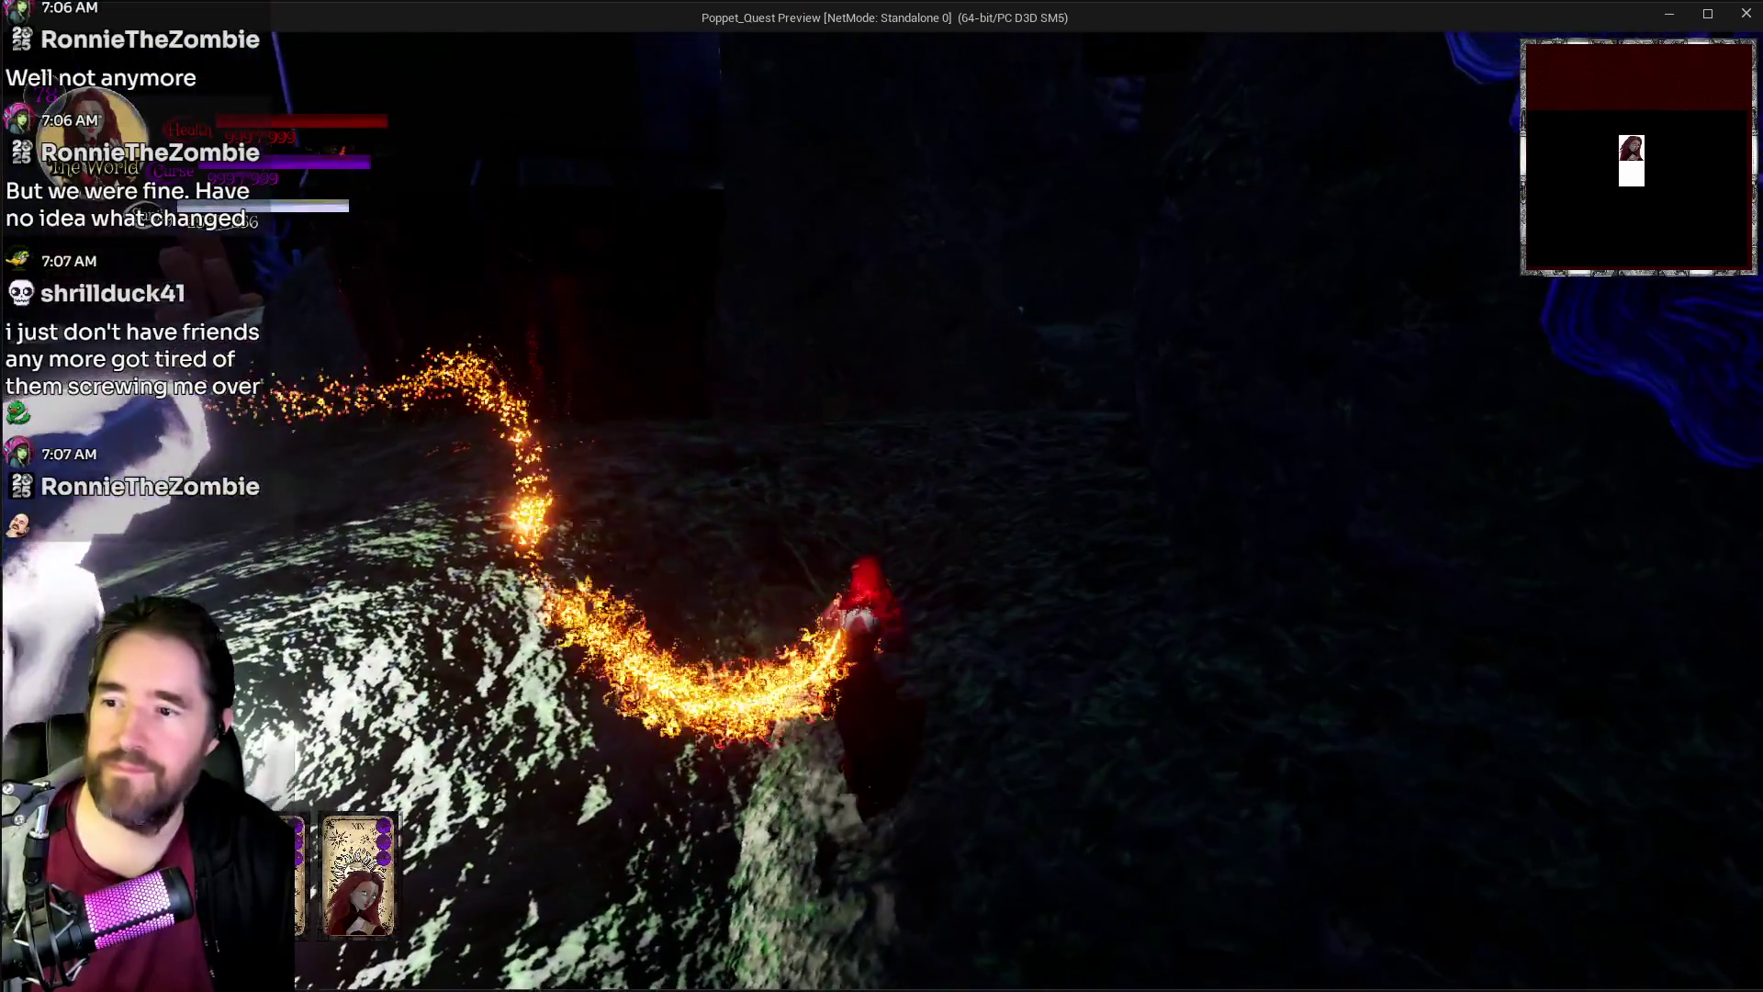
pyautogui.press('w')
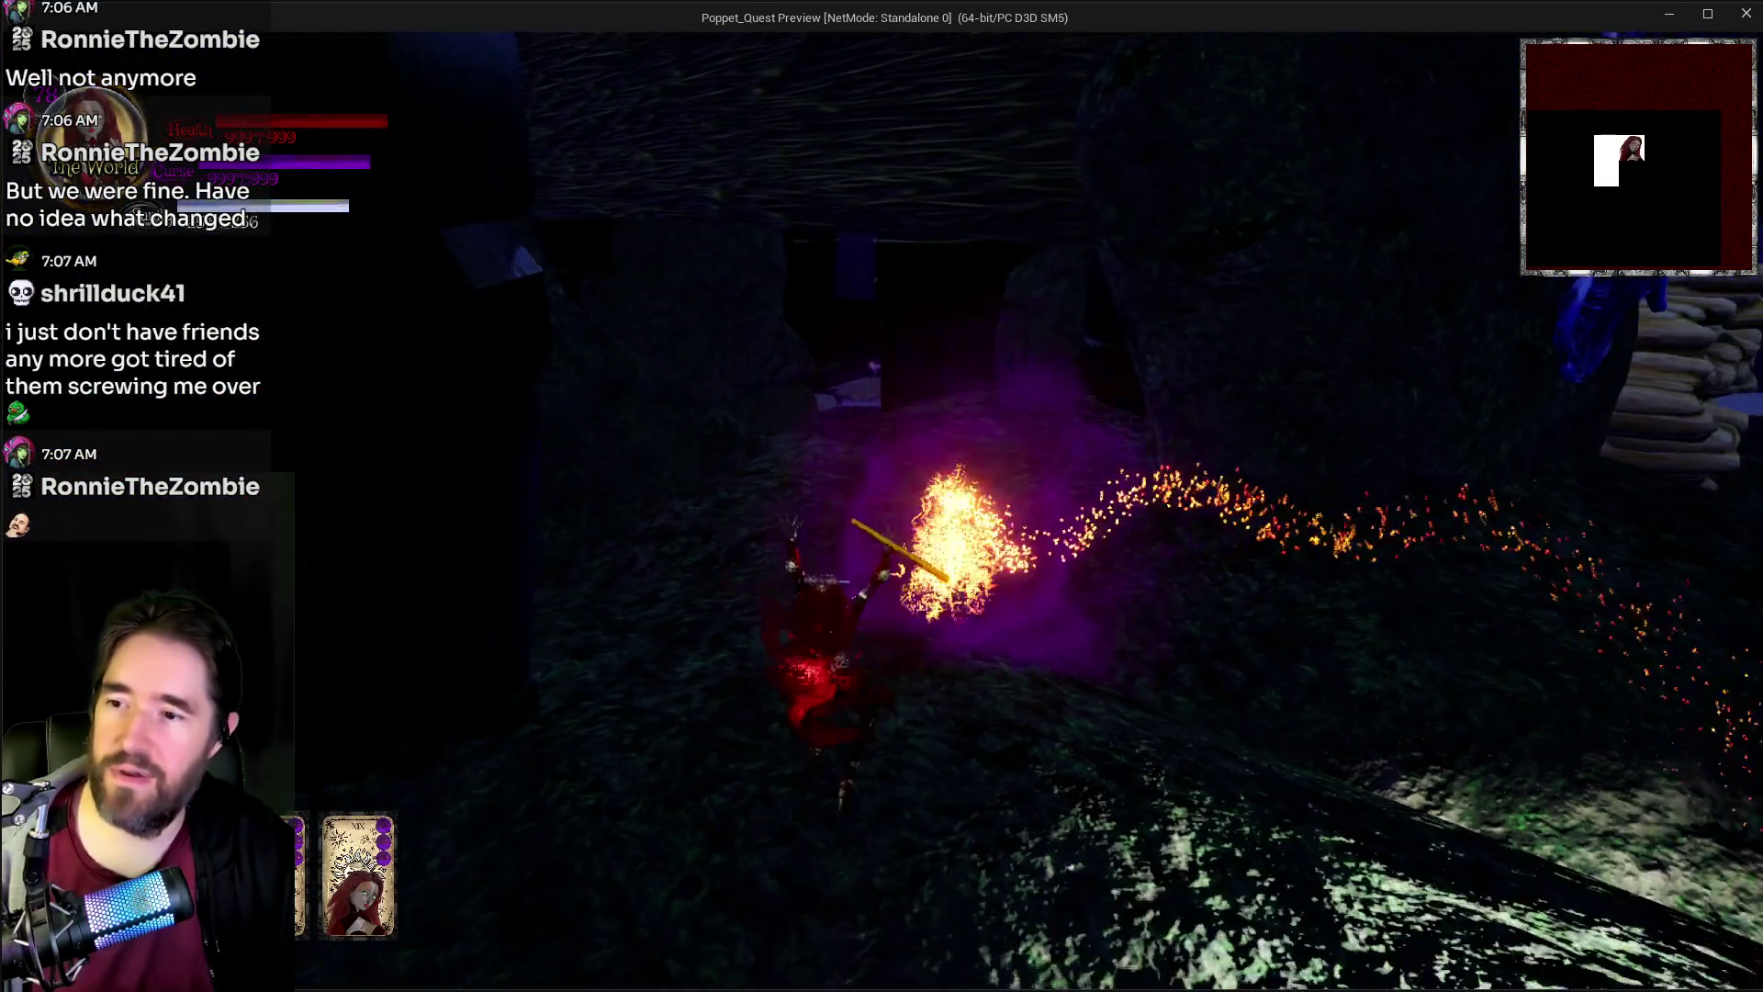
pyautogui.press('w')
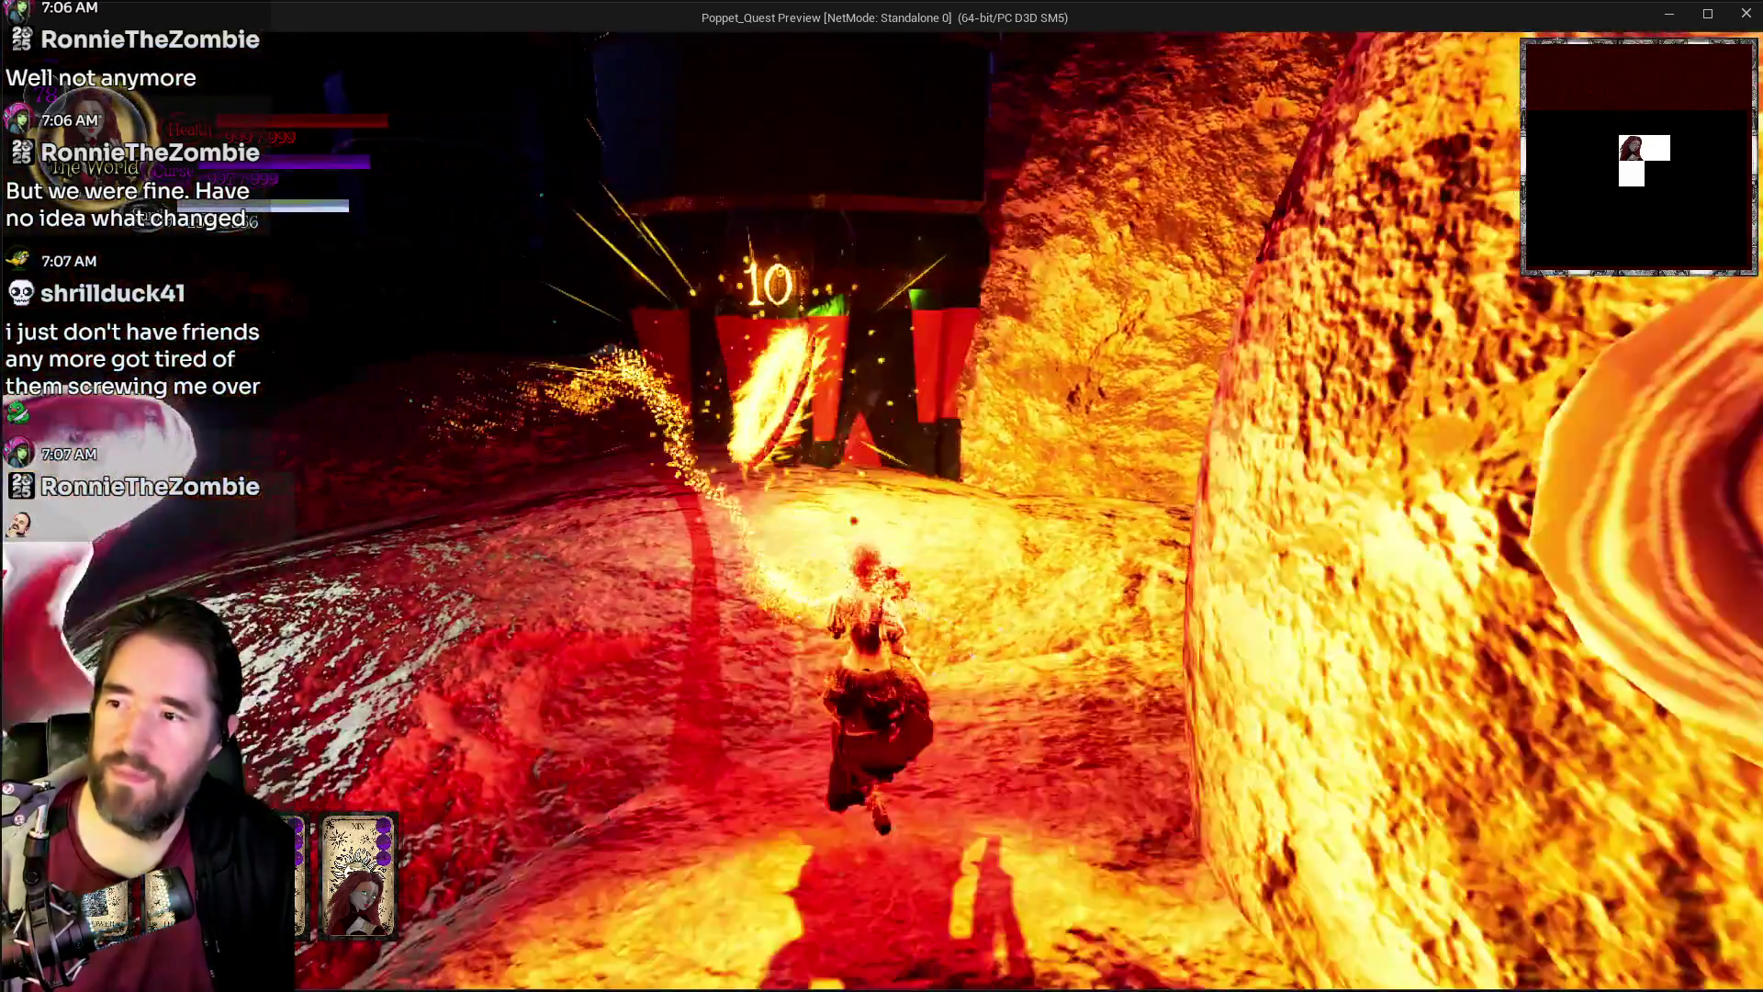
pyautogui.press('w')
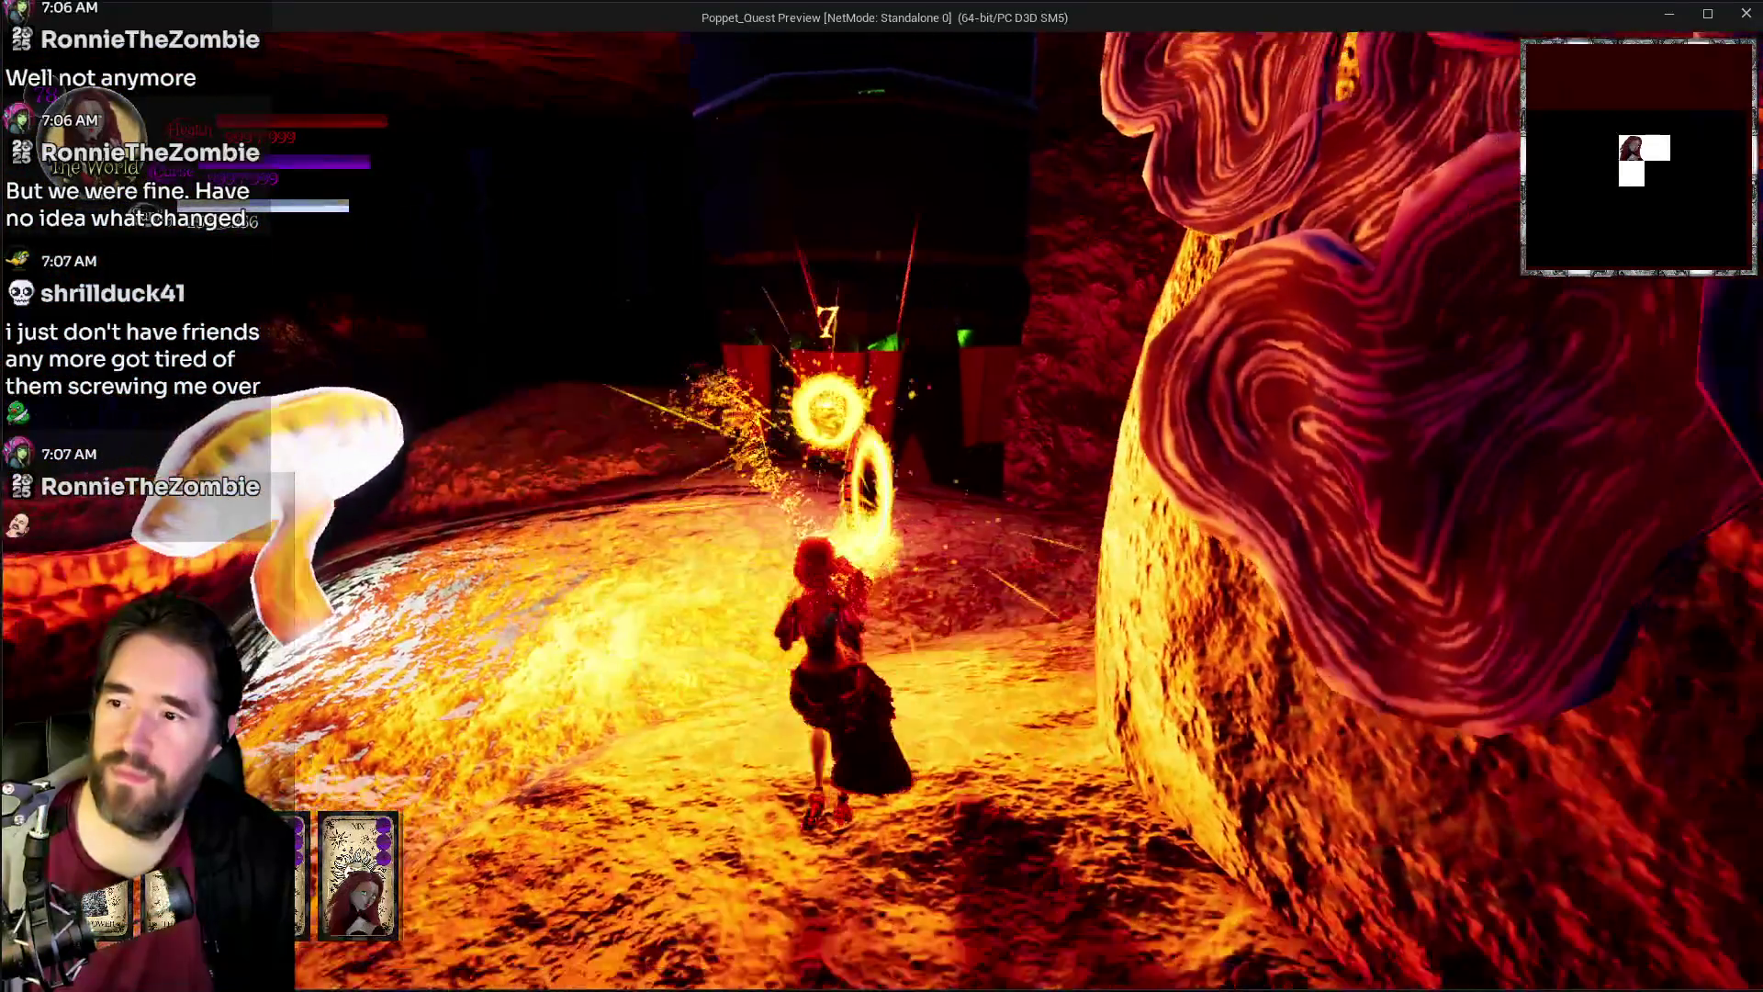
pyautogui.press('w')
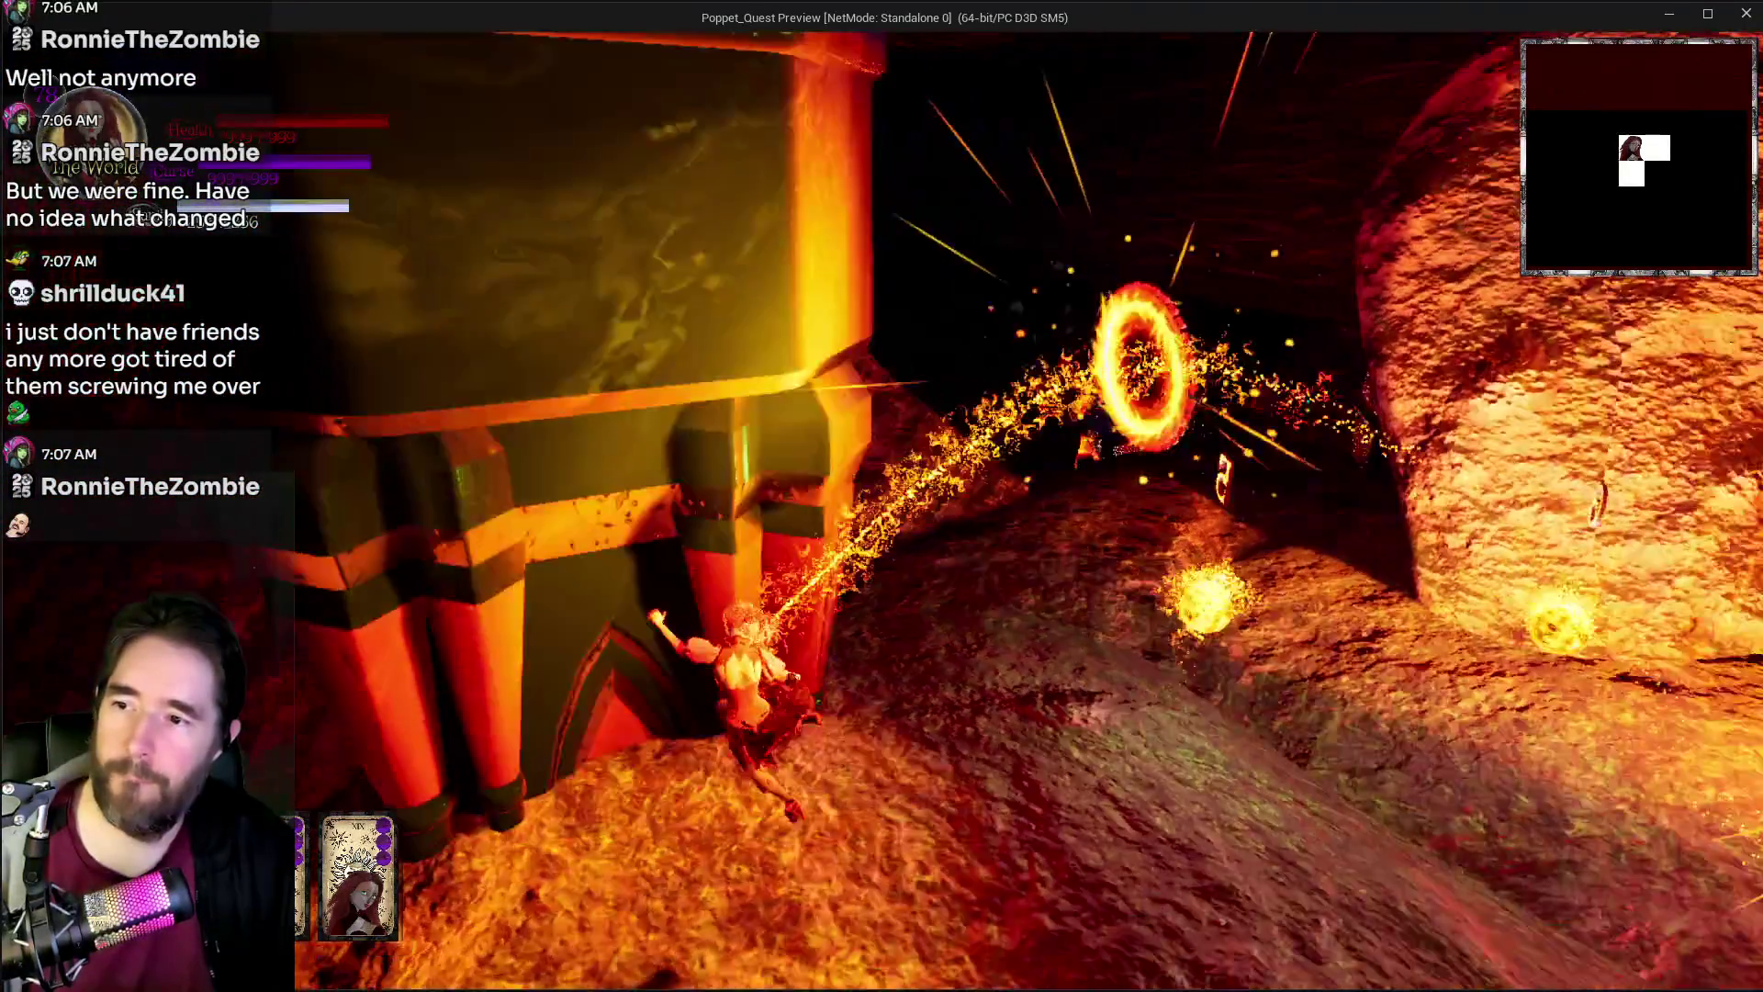
pyautogui.press('w')
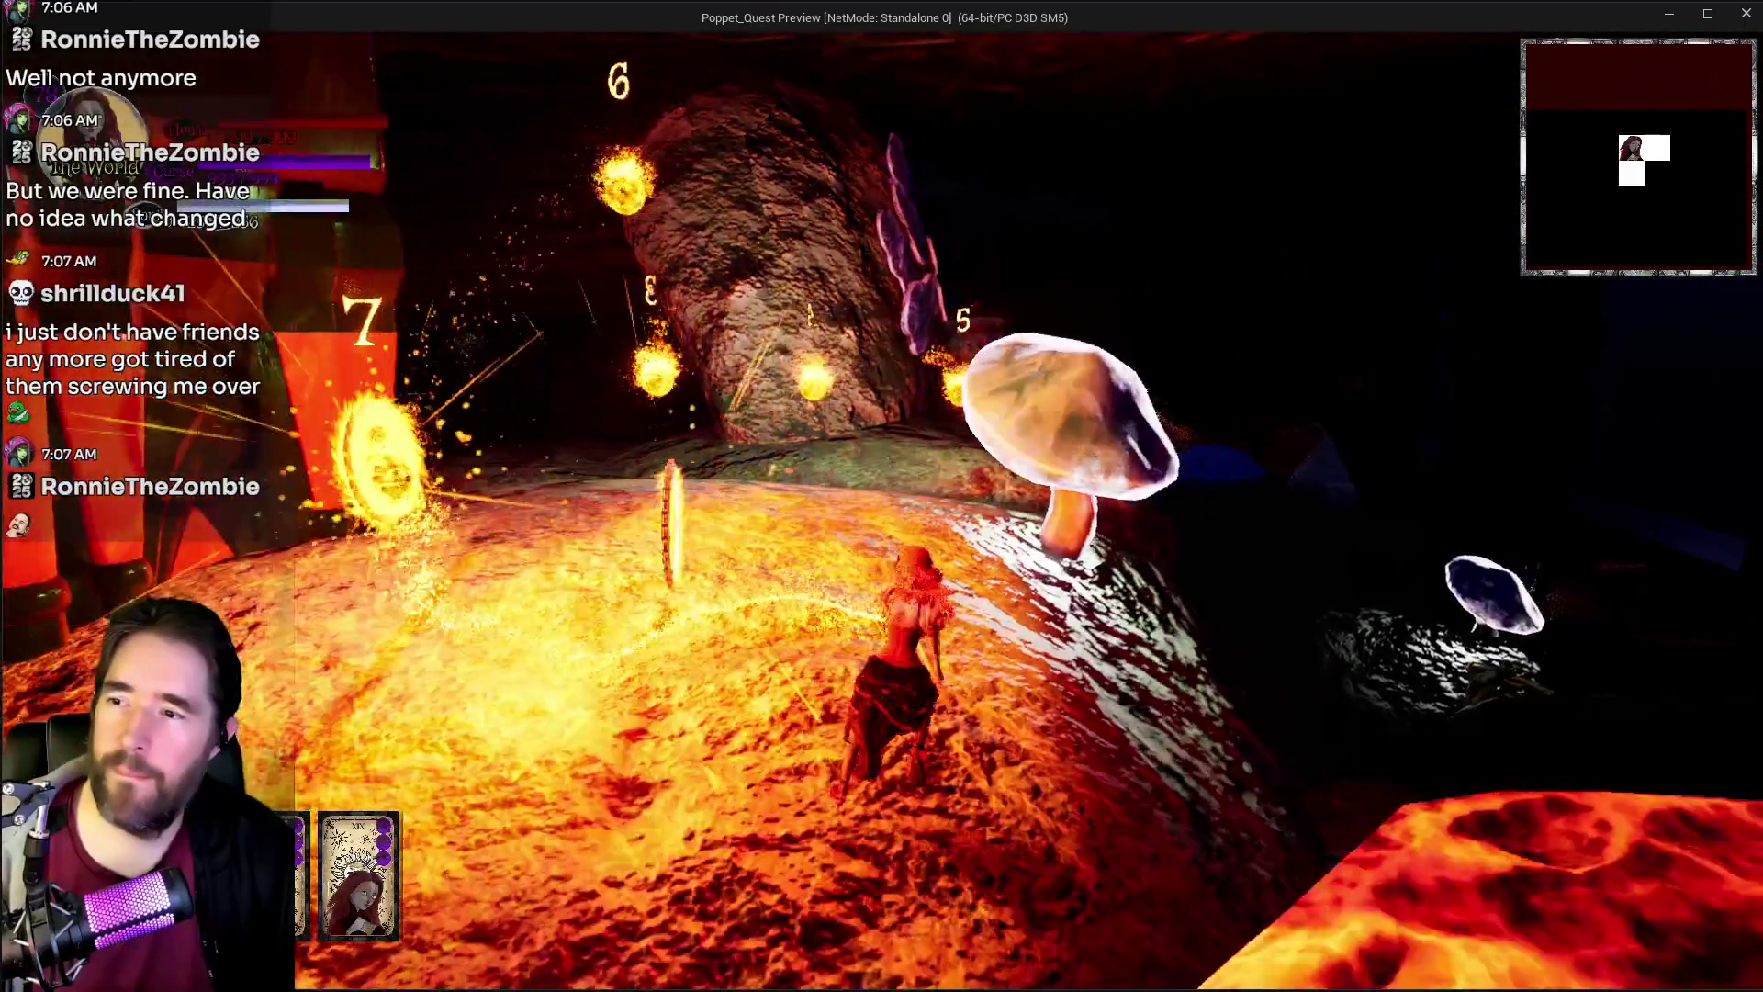
pyautogui.press('w')
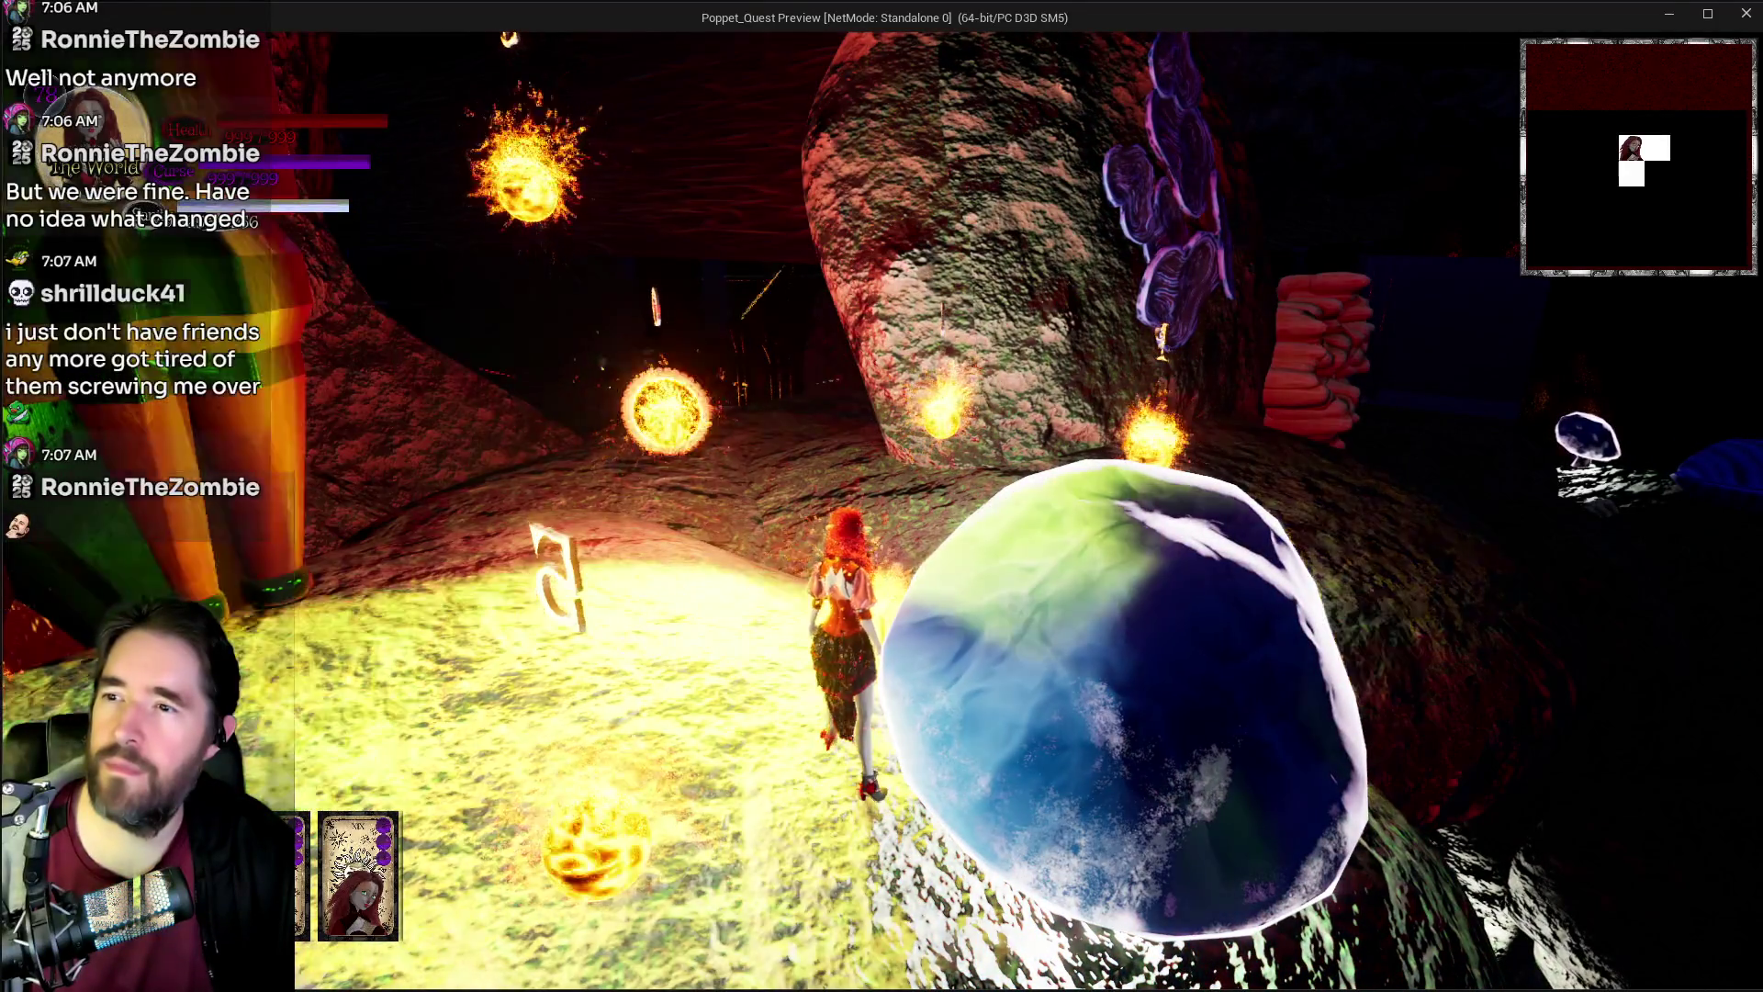
pyautogui.press('w')
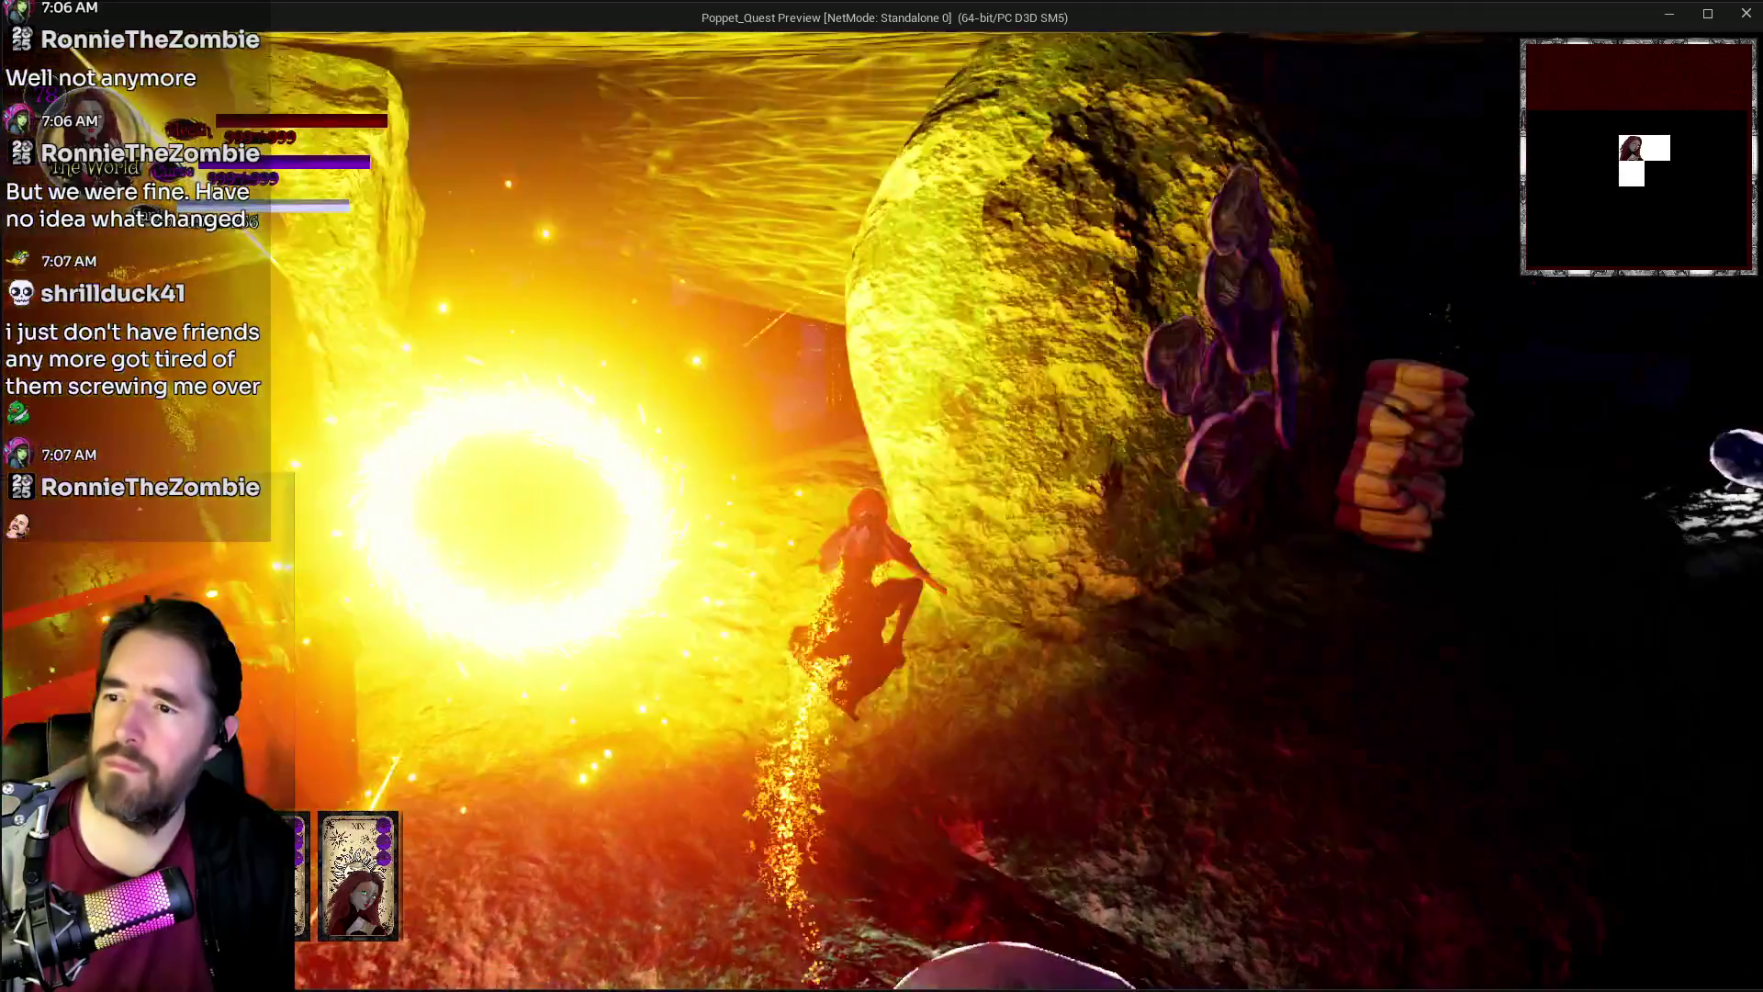
pyautogui.hotkey('alt', 'Tab')
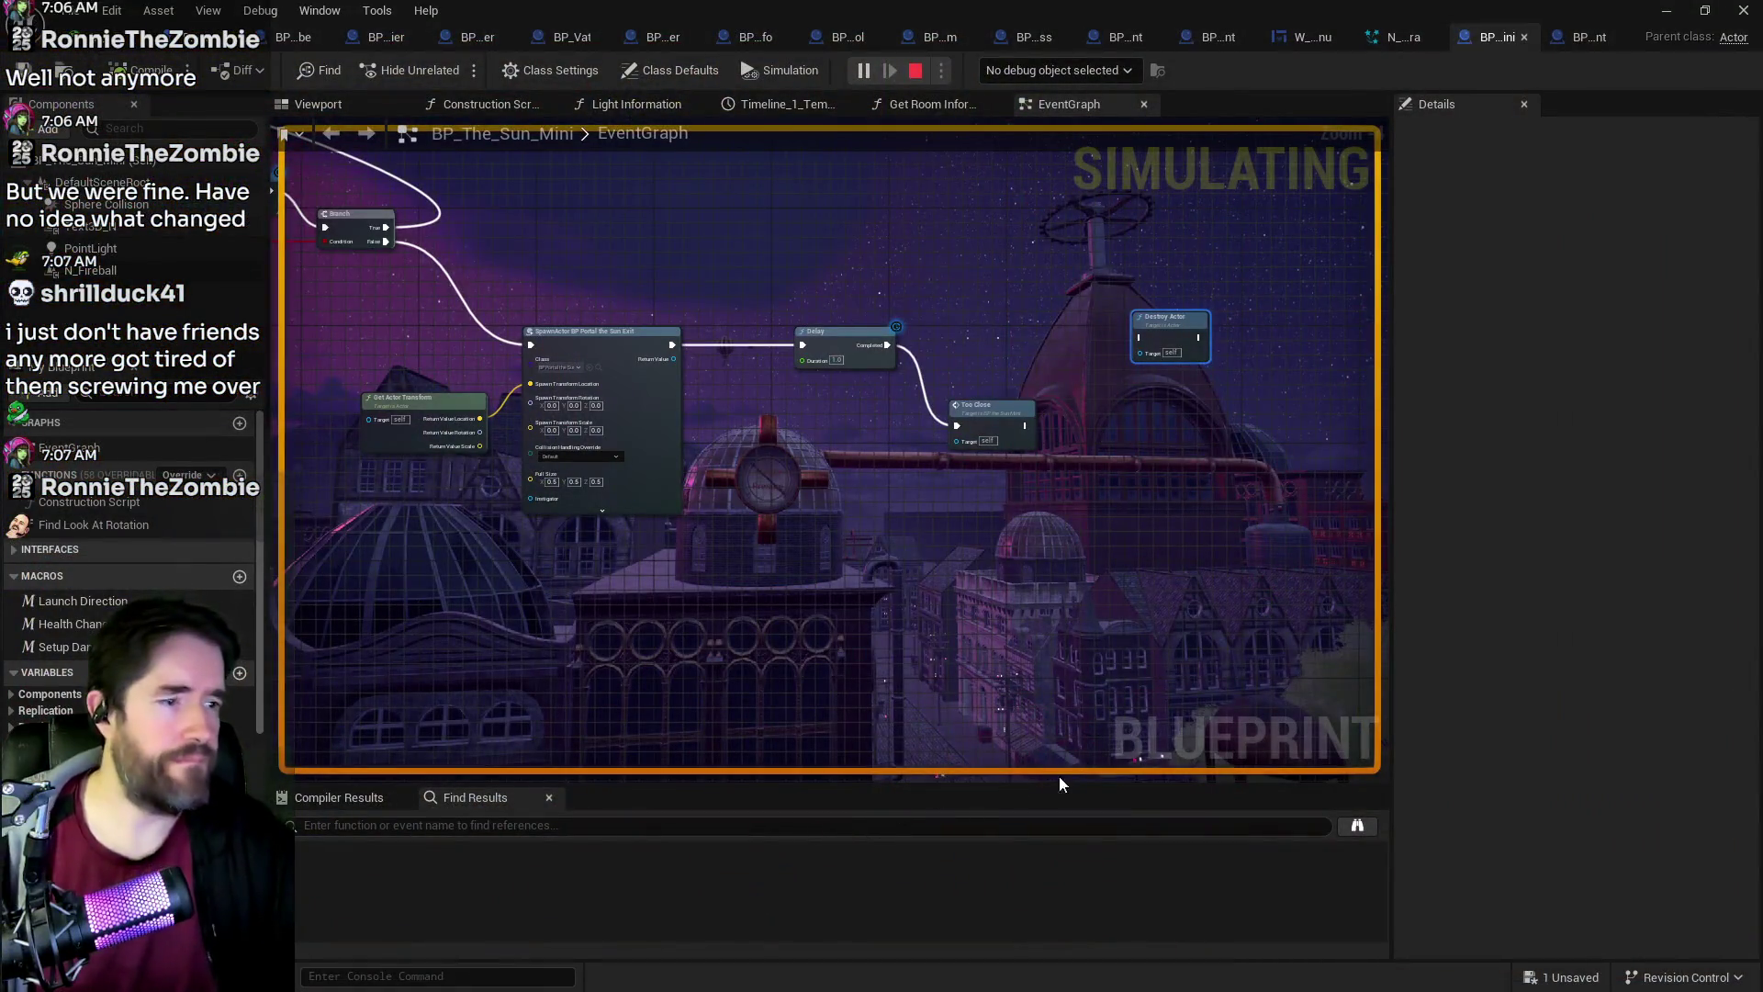
# Step: Stop the simulation and align Too Close with the Delay's Completed output
pyautogui.press('Escape')
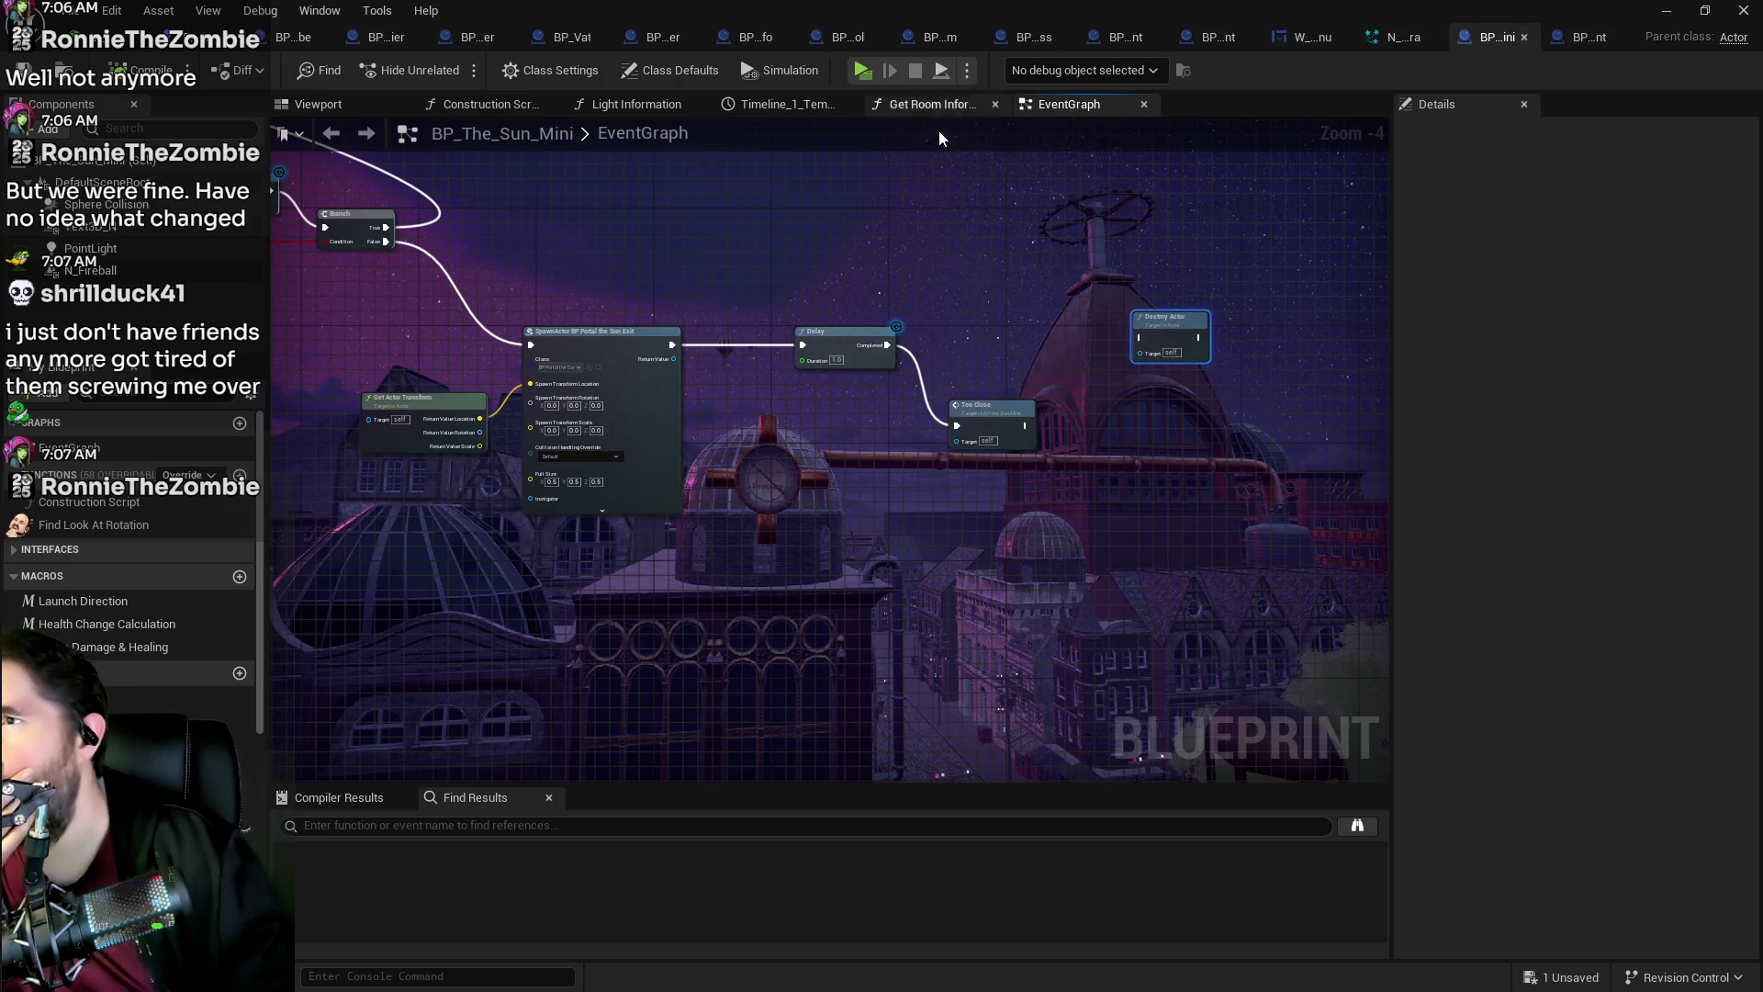
pyautogui.scroll(-5, 1049, 377)
pyautogui.scroll(5, 1094, 296)
pyautogui.moveTo(913, 680)
pyautogui.mouseDown()
pyautogui.moveTo(854, 440)
pyautogui.moveTo(743, 426)
pyautogui.mouseUp()
pyautogui.scroll(3, 745, 421)
pyautogui.moveTo(1065, 516); pyautogui.dragTo(531, 514)
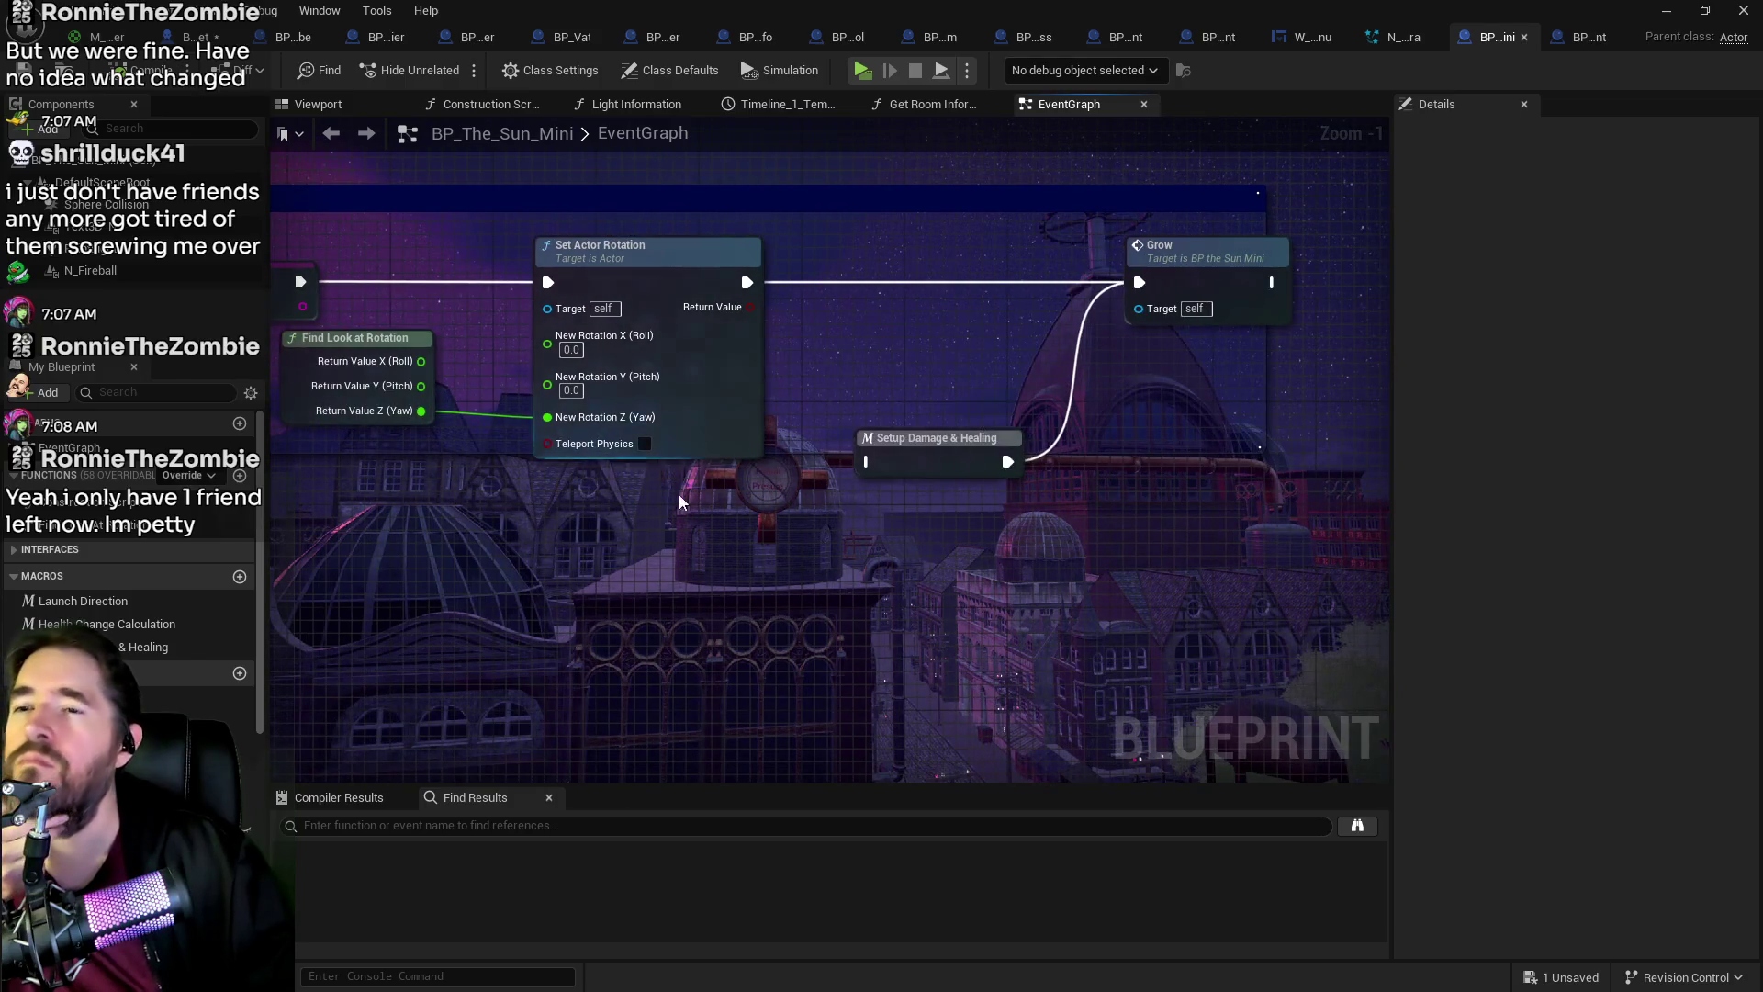
pyautogui.scroll(-5, 945, 483)
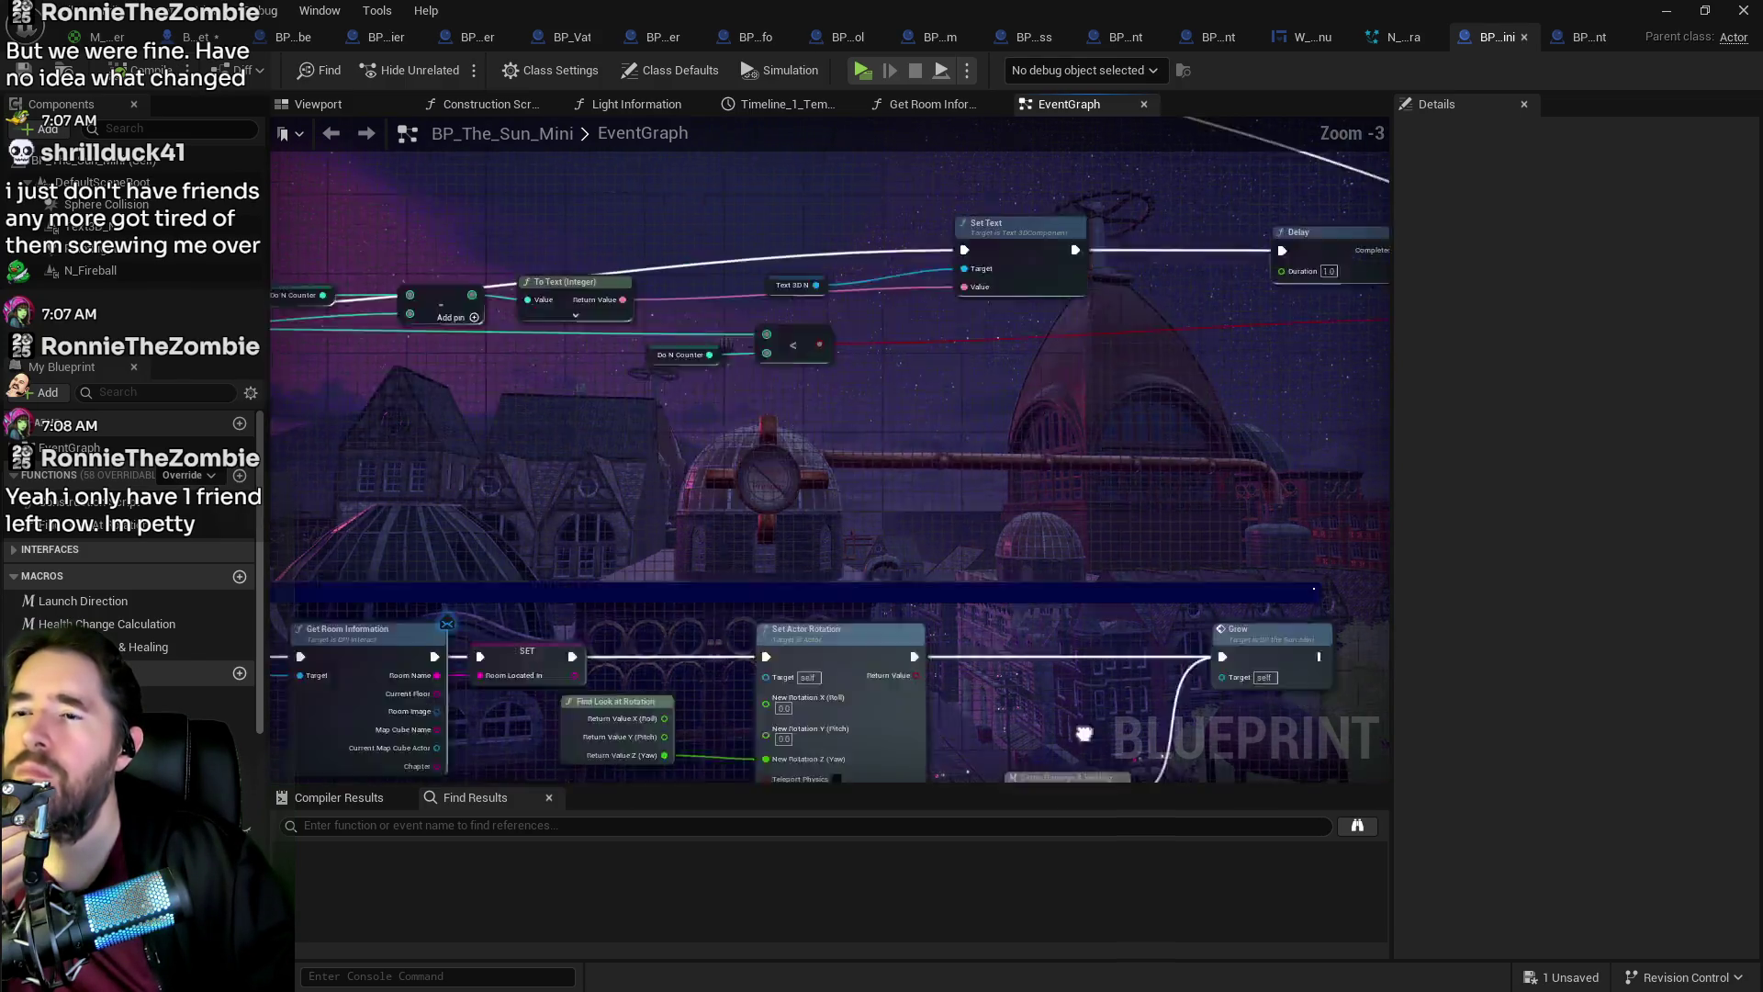
pyautogui.scroll(3, 1054, 428)
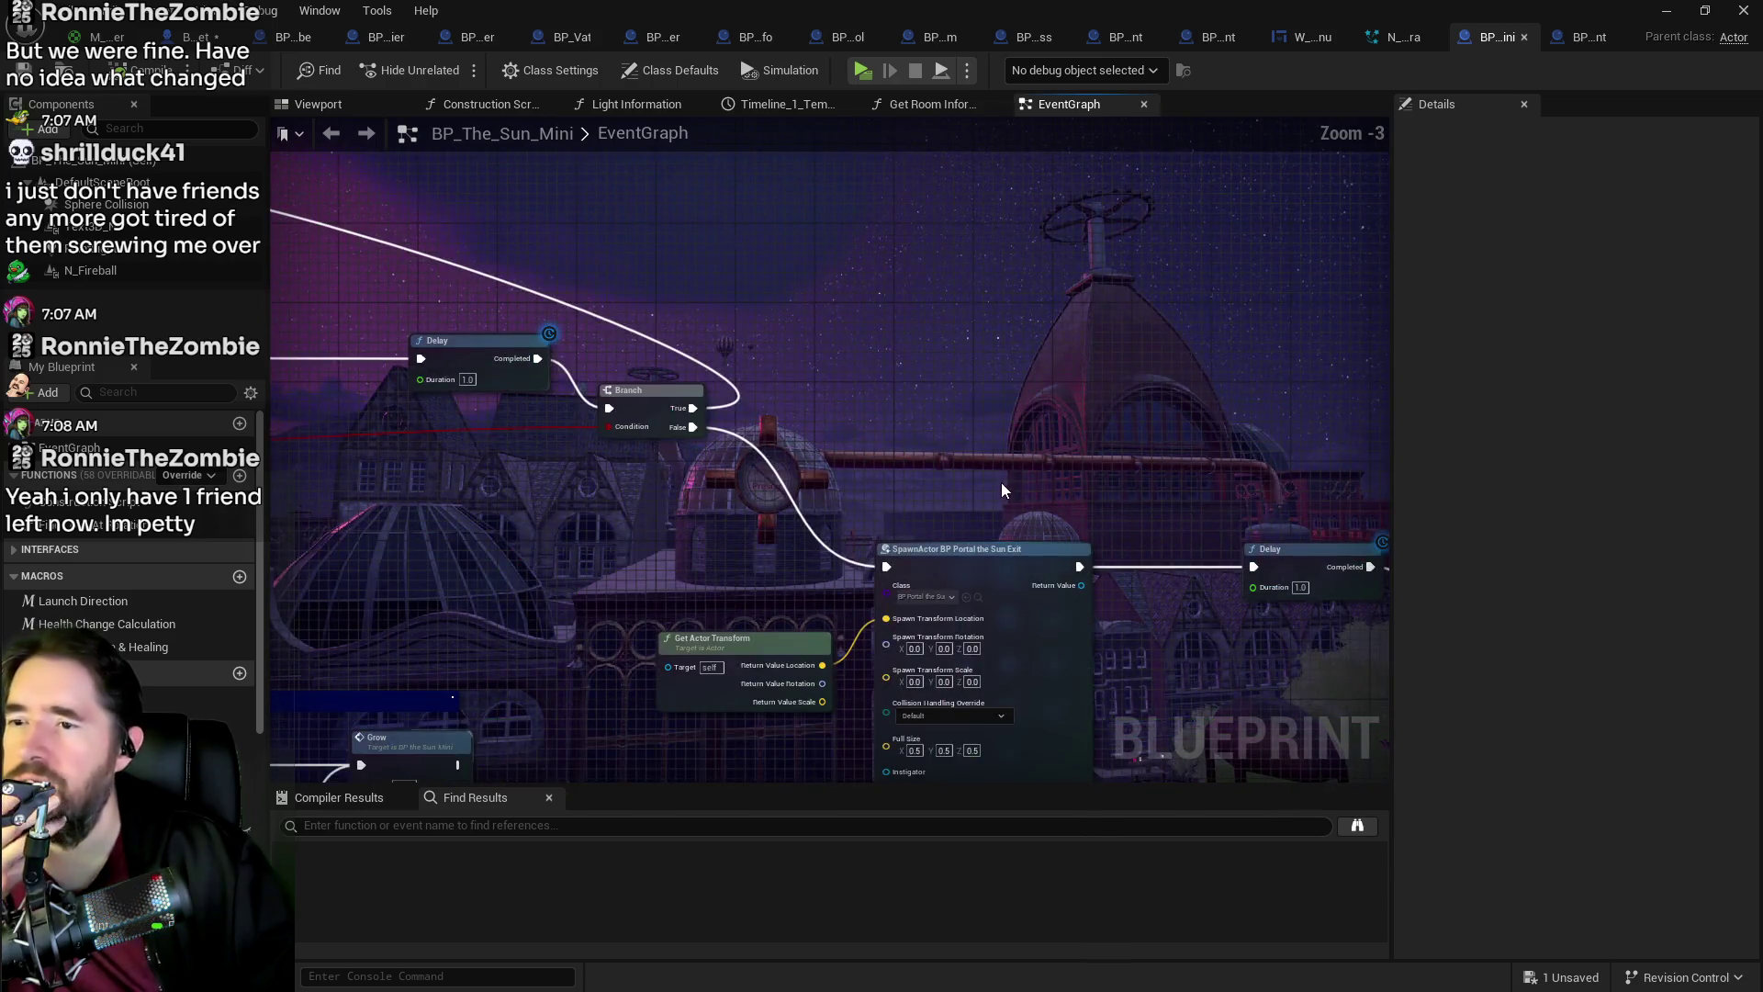
pyautogui.moveTo(1001, 482); pyautogui.dragTo(835, 398)
pyautogui.moveTo(1082, 542); pyautogui.dragTo(1075, 434)
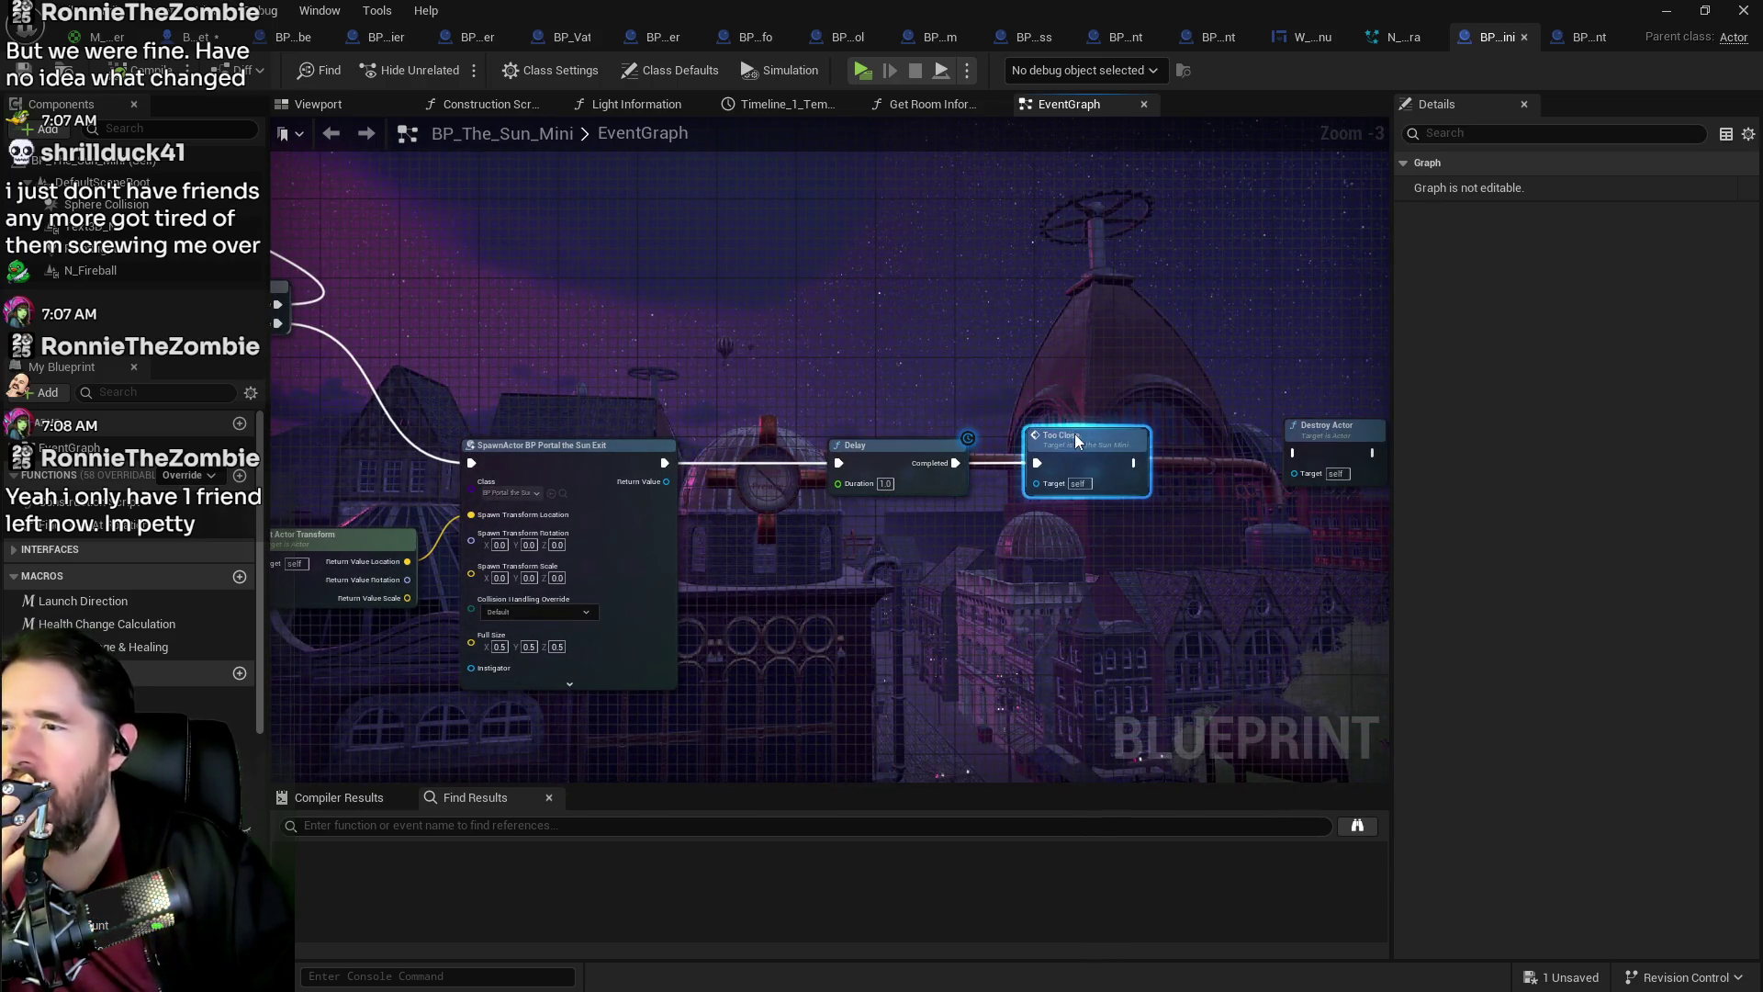
# Step: Recheck the Branch to SpawnActor BP Portal the Sun Exit, Delay and Too Close chain
pyautogui.moveTo(801, 408)
pyautogui.mouseDown()
pyautogui.moveTo(988, 400)
pyautogui.moveTo(775, 521)
pyautogui.mouseUp()
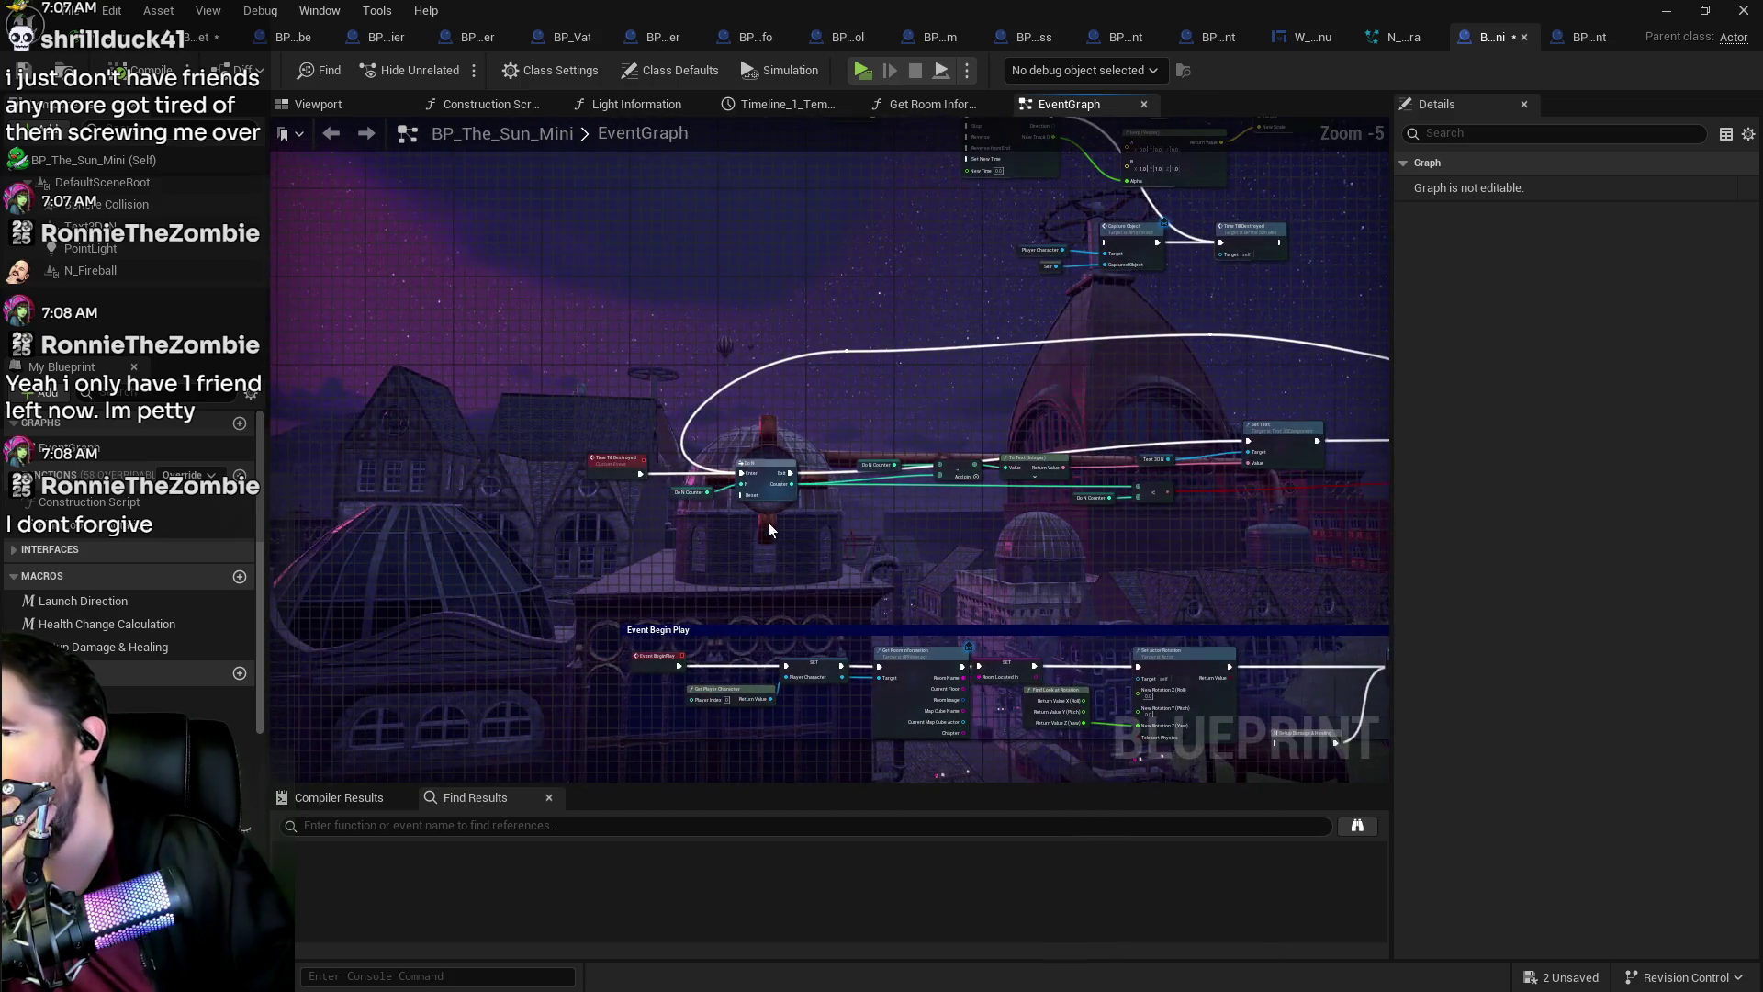
pyautogui.moveTo(933, 540)
pyautogui.mouseDown()
pyautogui.moveTo(570, 465)
pyautogui.moveTo(551, 478)
pyautogui.moveTo(514, 460)
pyautogui.moveTo(640, 413)
pyautogui.moveTo(433, 386)
pyautogui.mouseUp()
pyautogui.moveTo(643, 413); pyautogui.dragTo(437, 387)
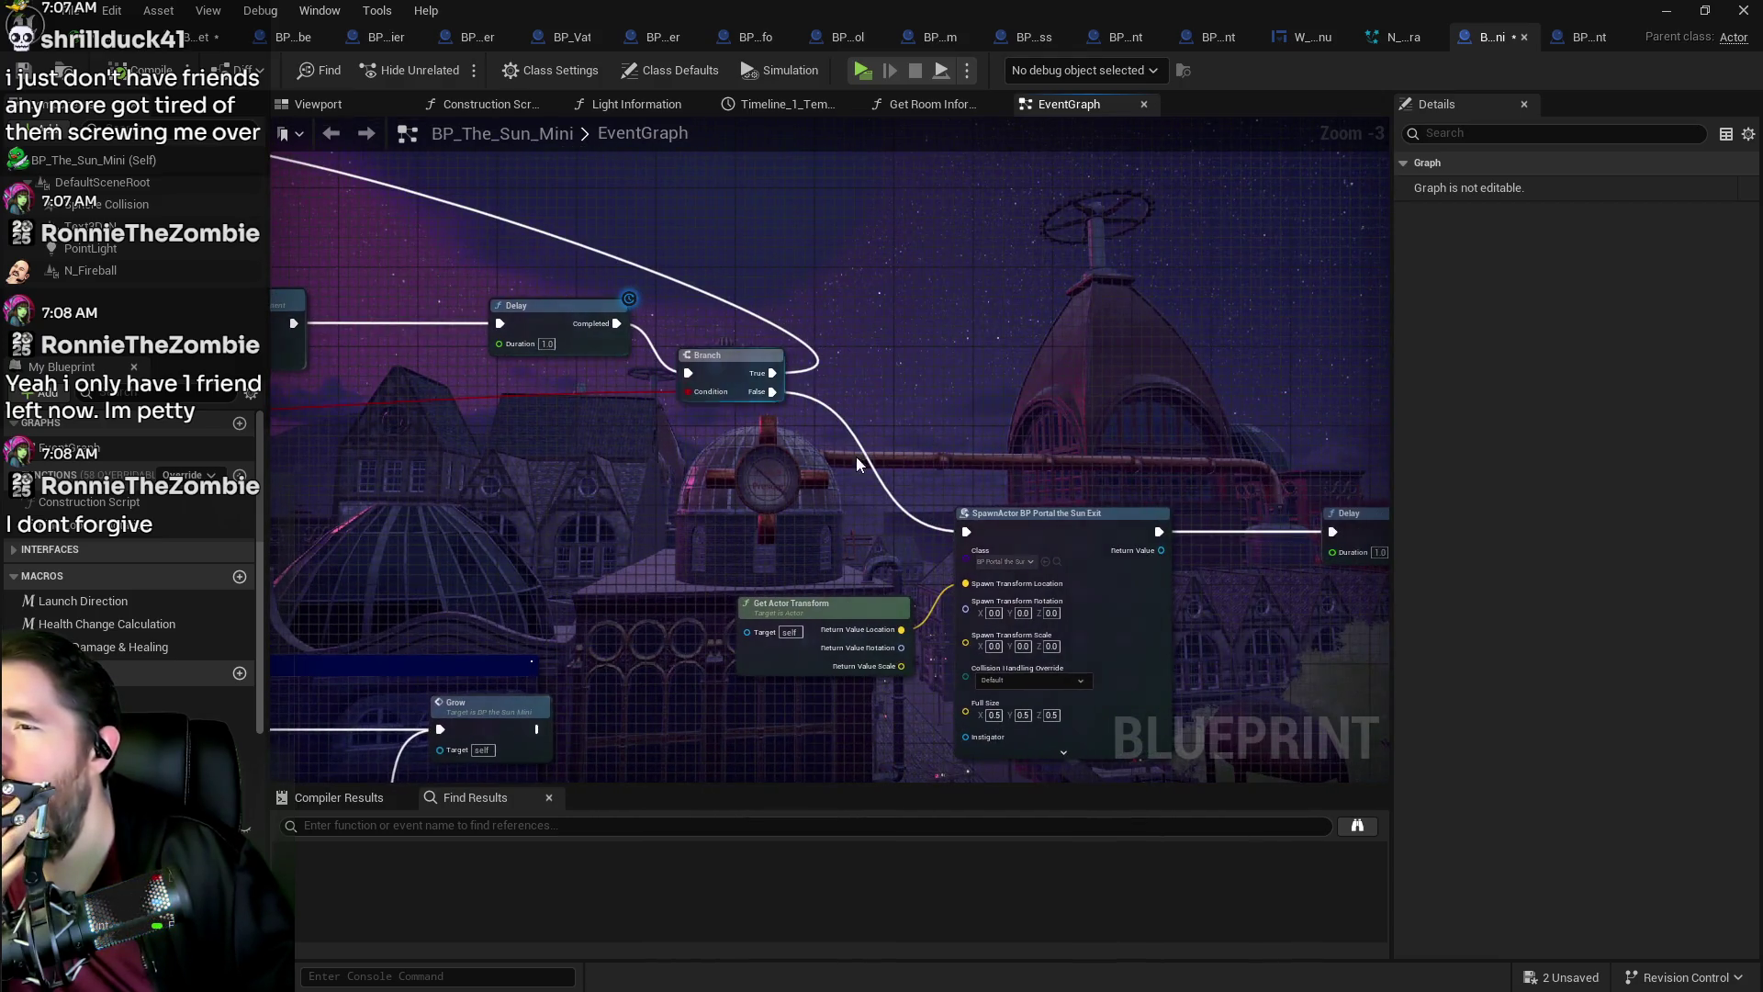
pyautogui.moveTo(875, 419); pyautogui.dragTo(668, 393)
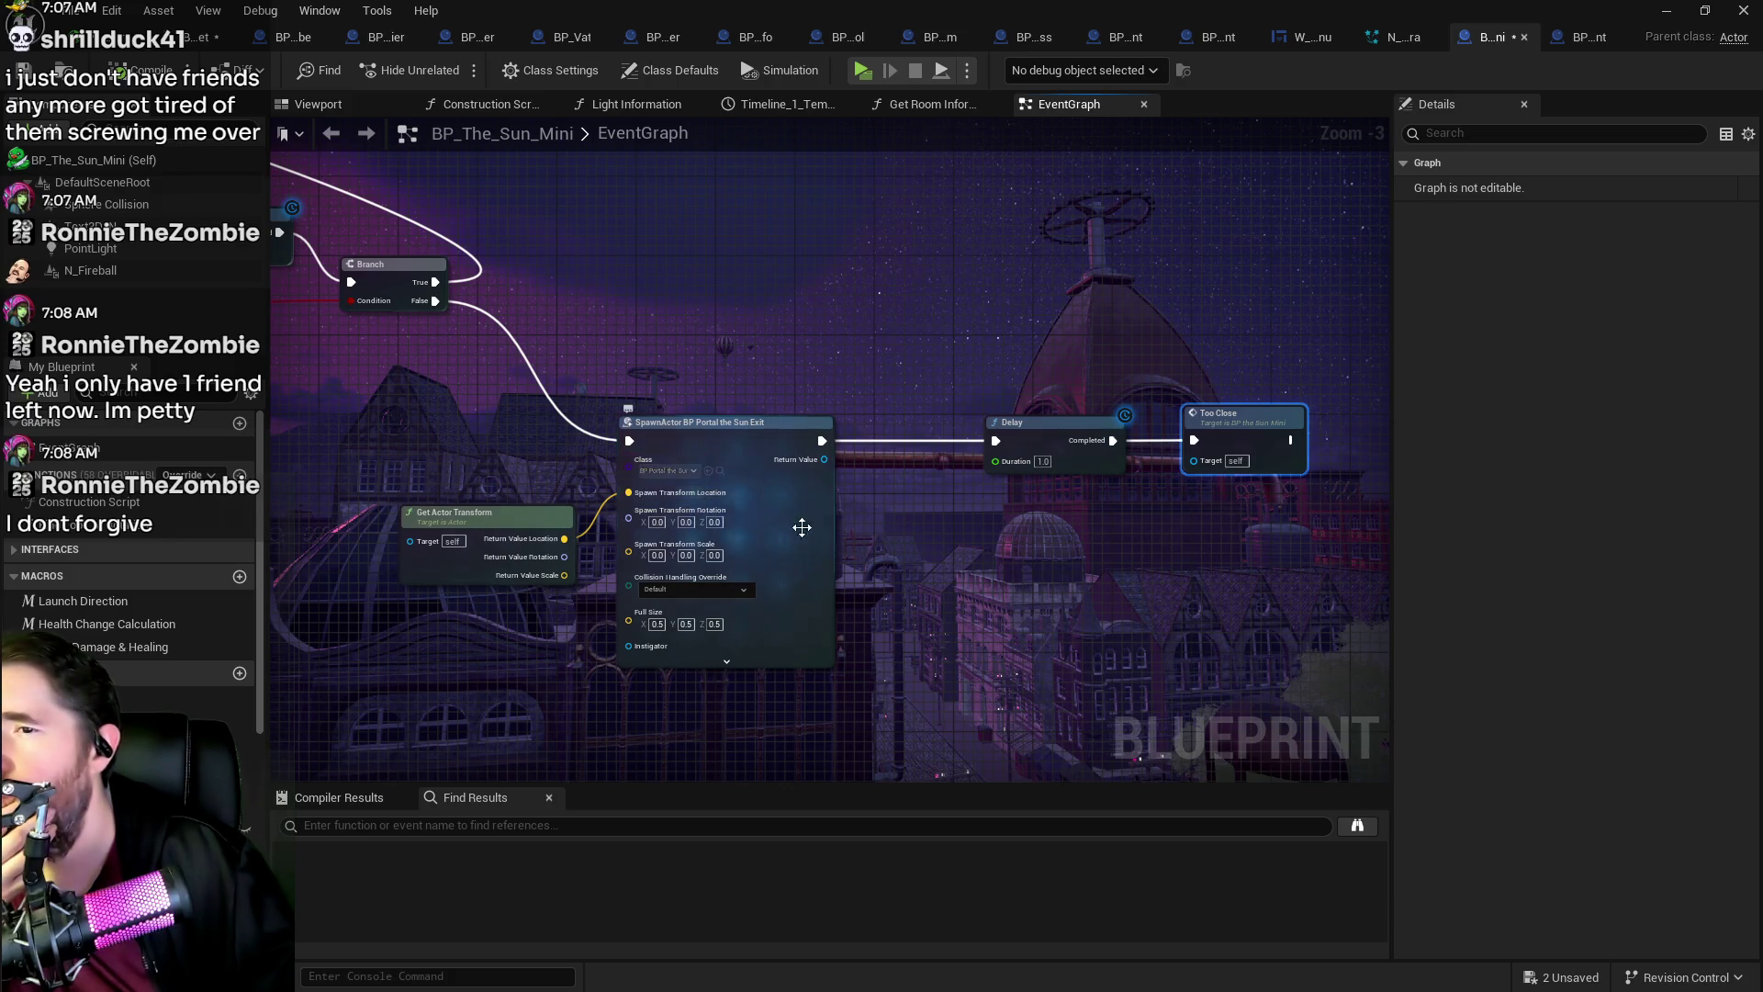
pyautogui.scroll(-2, 1005, 593)
pyautogui.scroll(-2, 1004, 592)
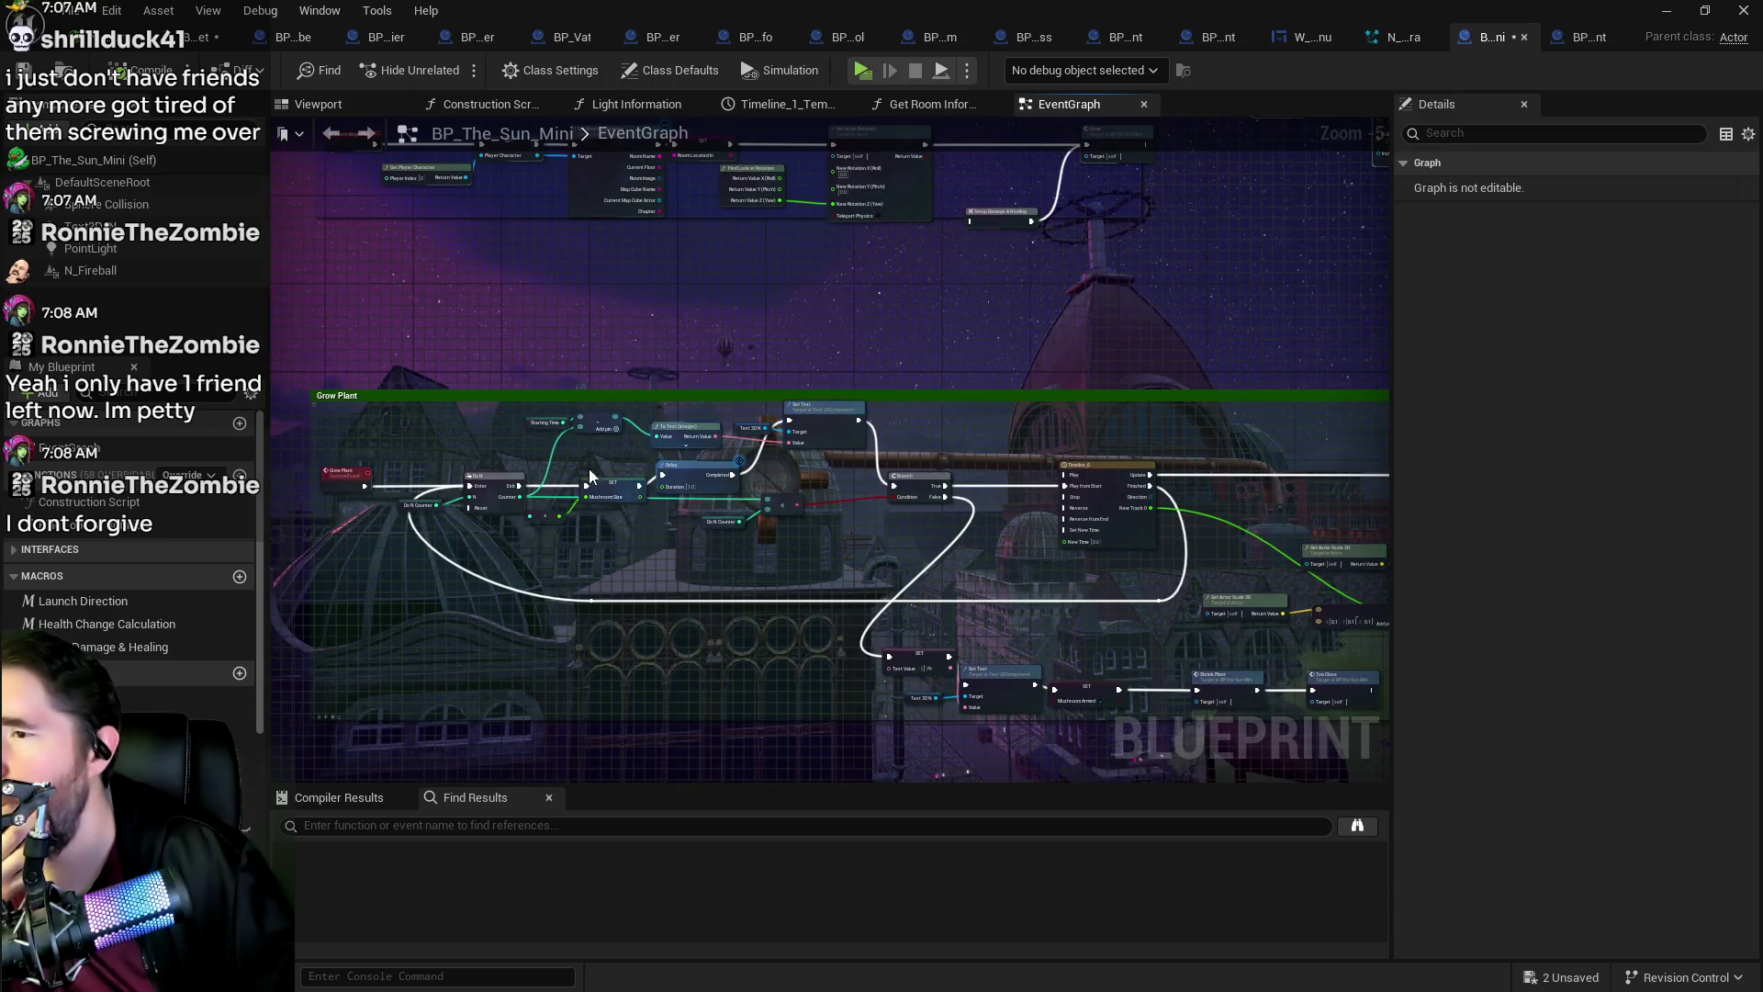
pyautogui.scroll(5, 592, 466)
pyautogui.moveTo(680, 584)
pyautogui.mouseDown()
pyautogui.moveTo(598, 526)
pyautogui.moveTo(1129, 520)
pyautogui.mouseUp()
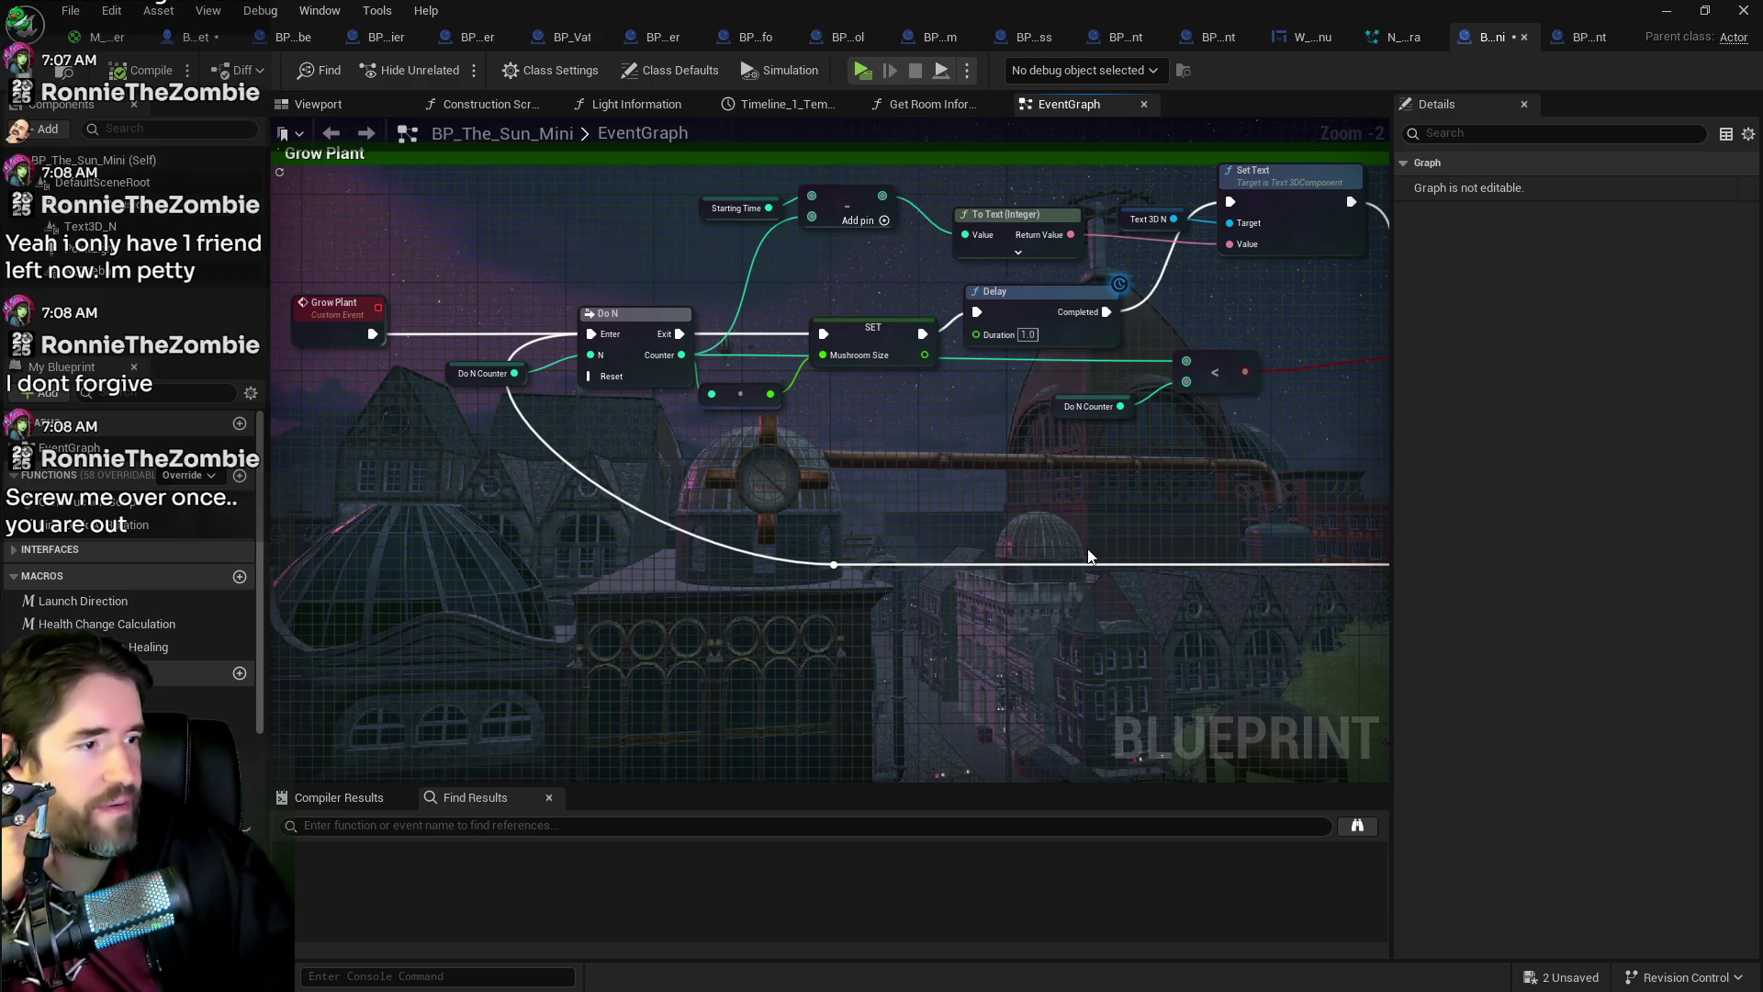
pyautogui.moveTo(1105, 488); pyautogui.dragTo(851, 484)
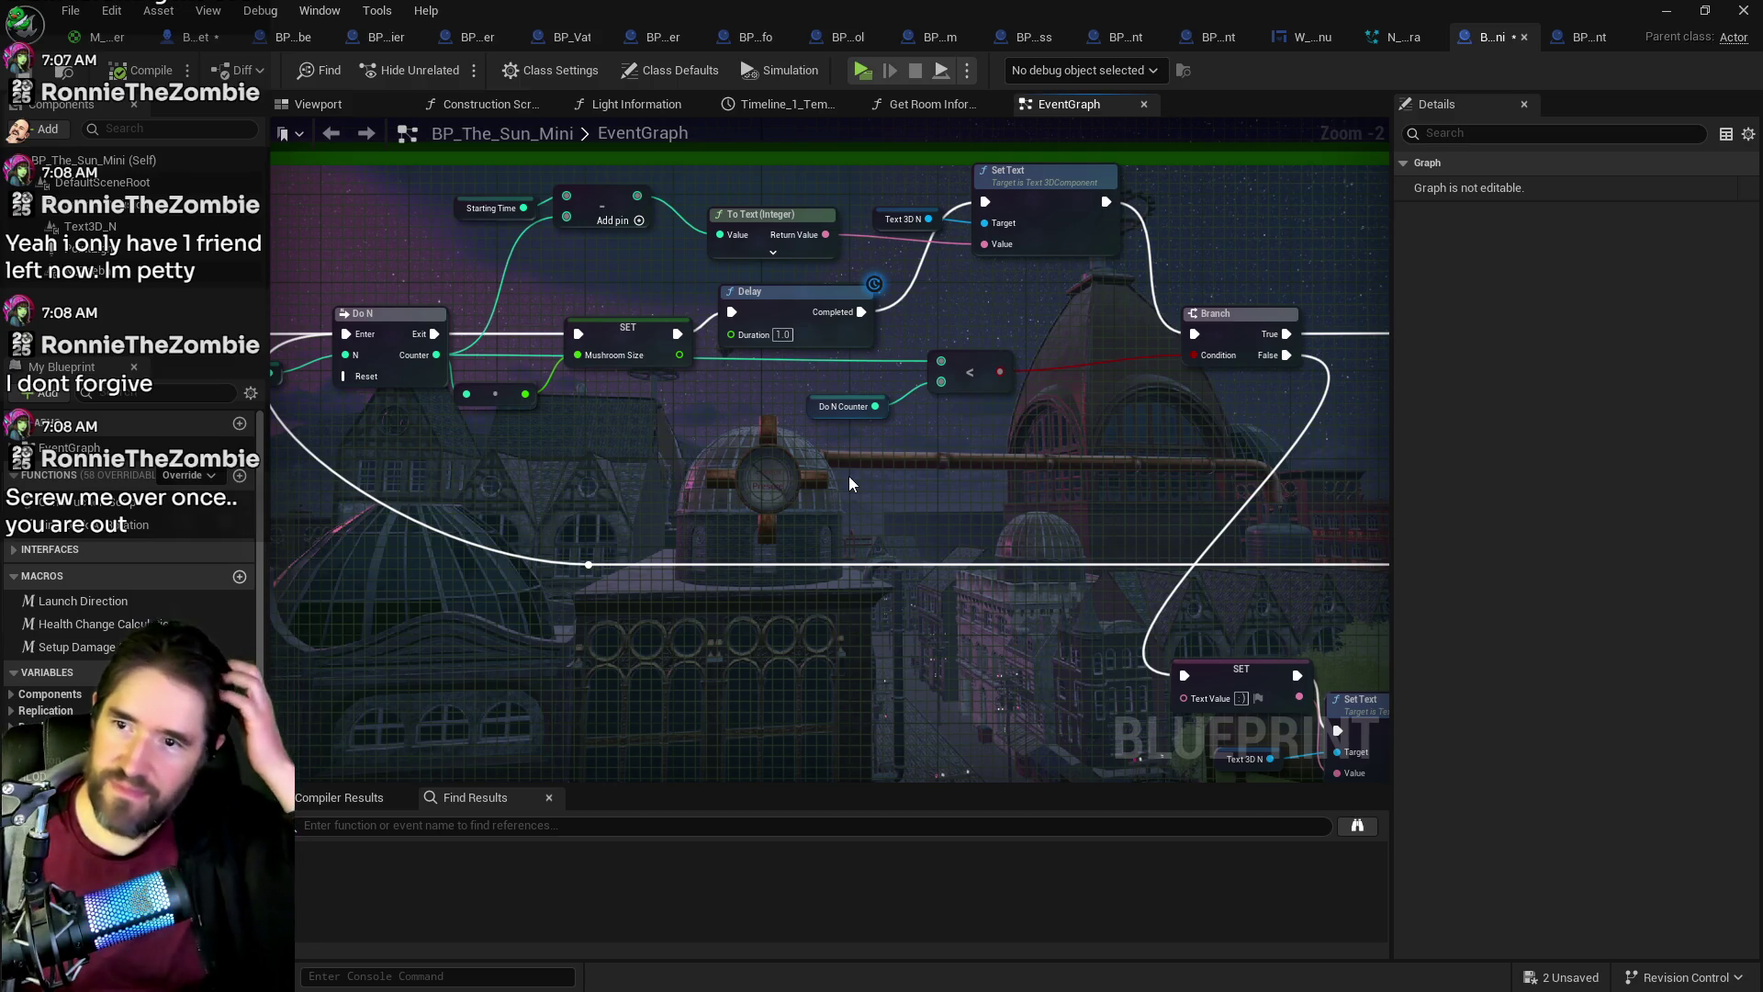
pyautogui.moveTo(642, 459)
pyautogui.mouseDown()
pyautogui.moveTo(492, 460)
pyautogui.moveTo(691, 439)
pyautogui.moveTo(395, 512)
pyautogui.mouseUp()
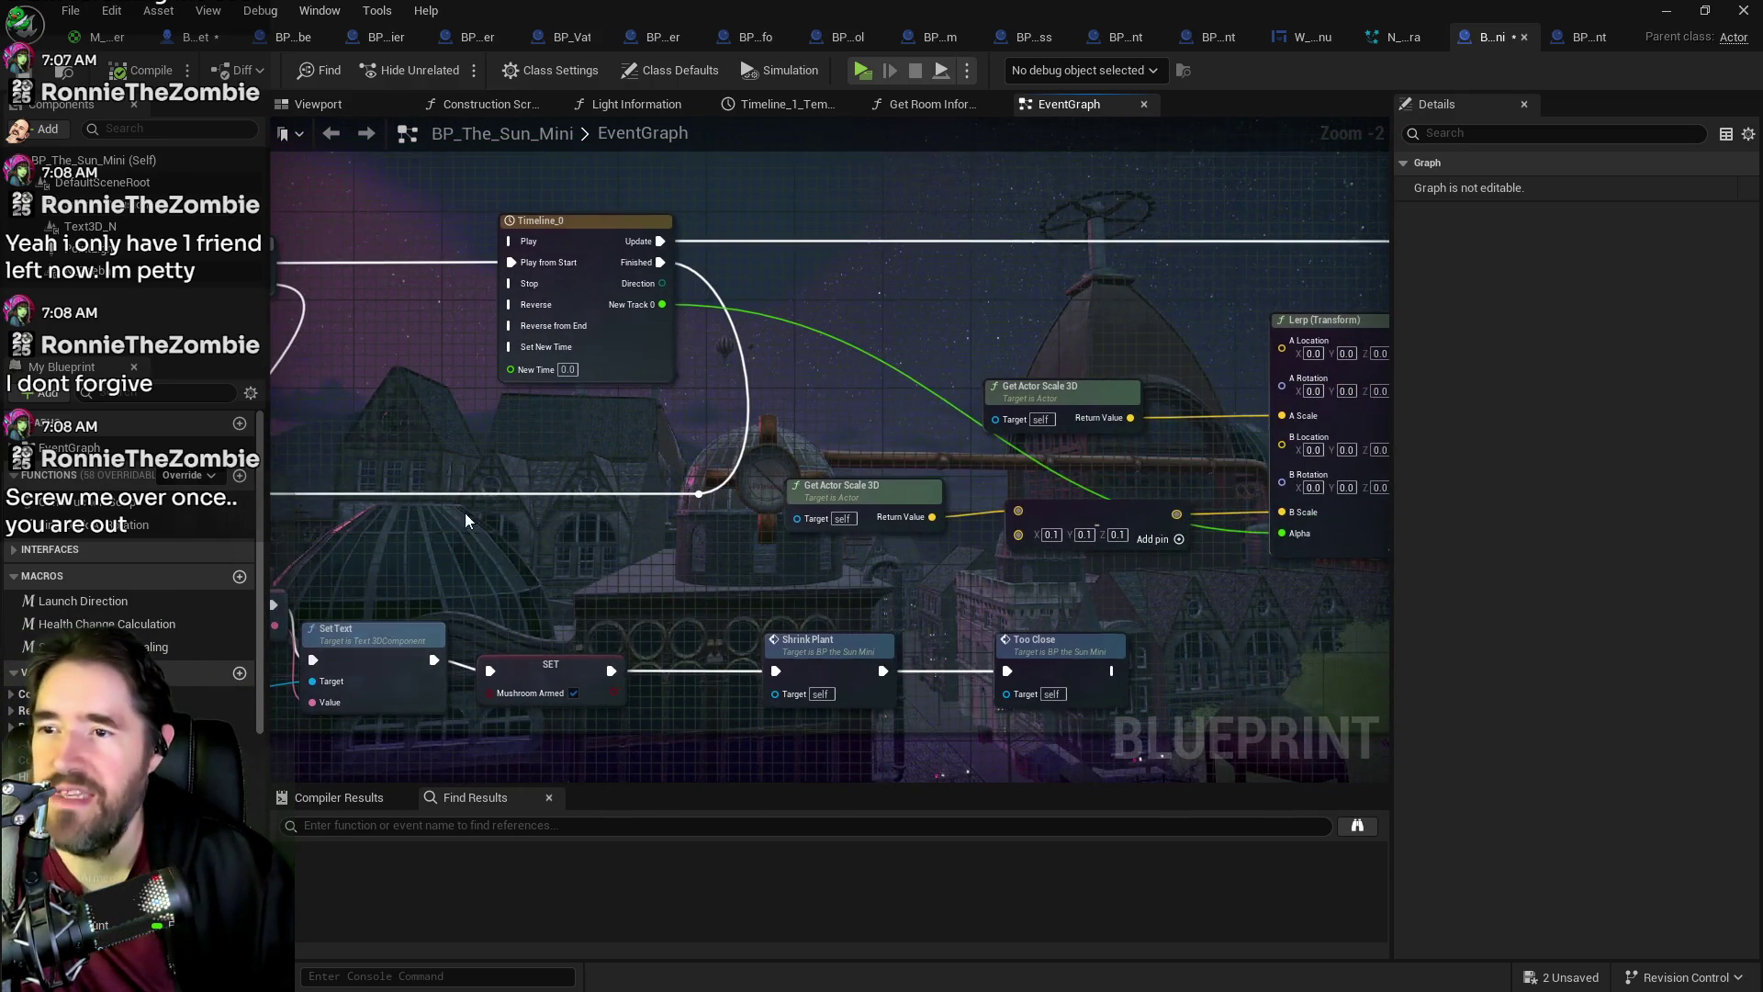
pyautogui.moveTo(1129, 467)
pyautogui.mouseDown()
pyautogui.moveTo(664, 432)
pyautogui.moveTo(797, 424)
pyautogui.mouseUp()
pyautogui.scroll(-1, 665, 432)
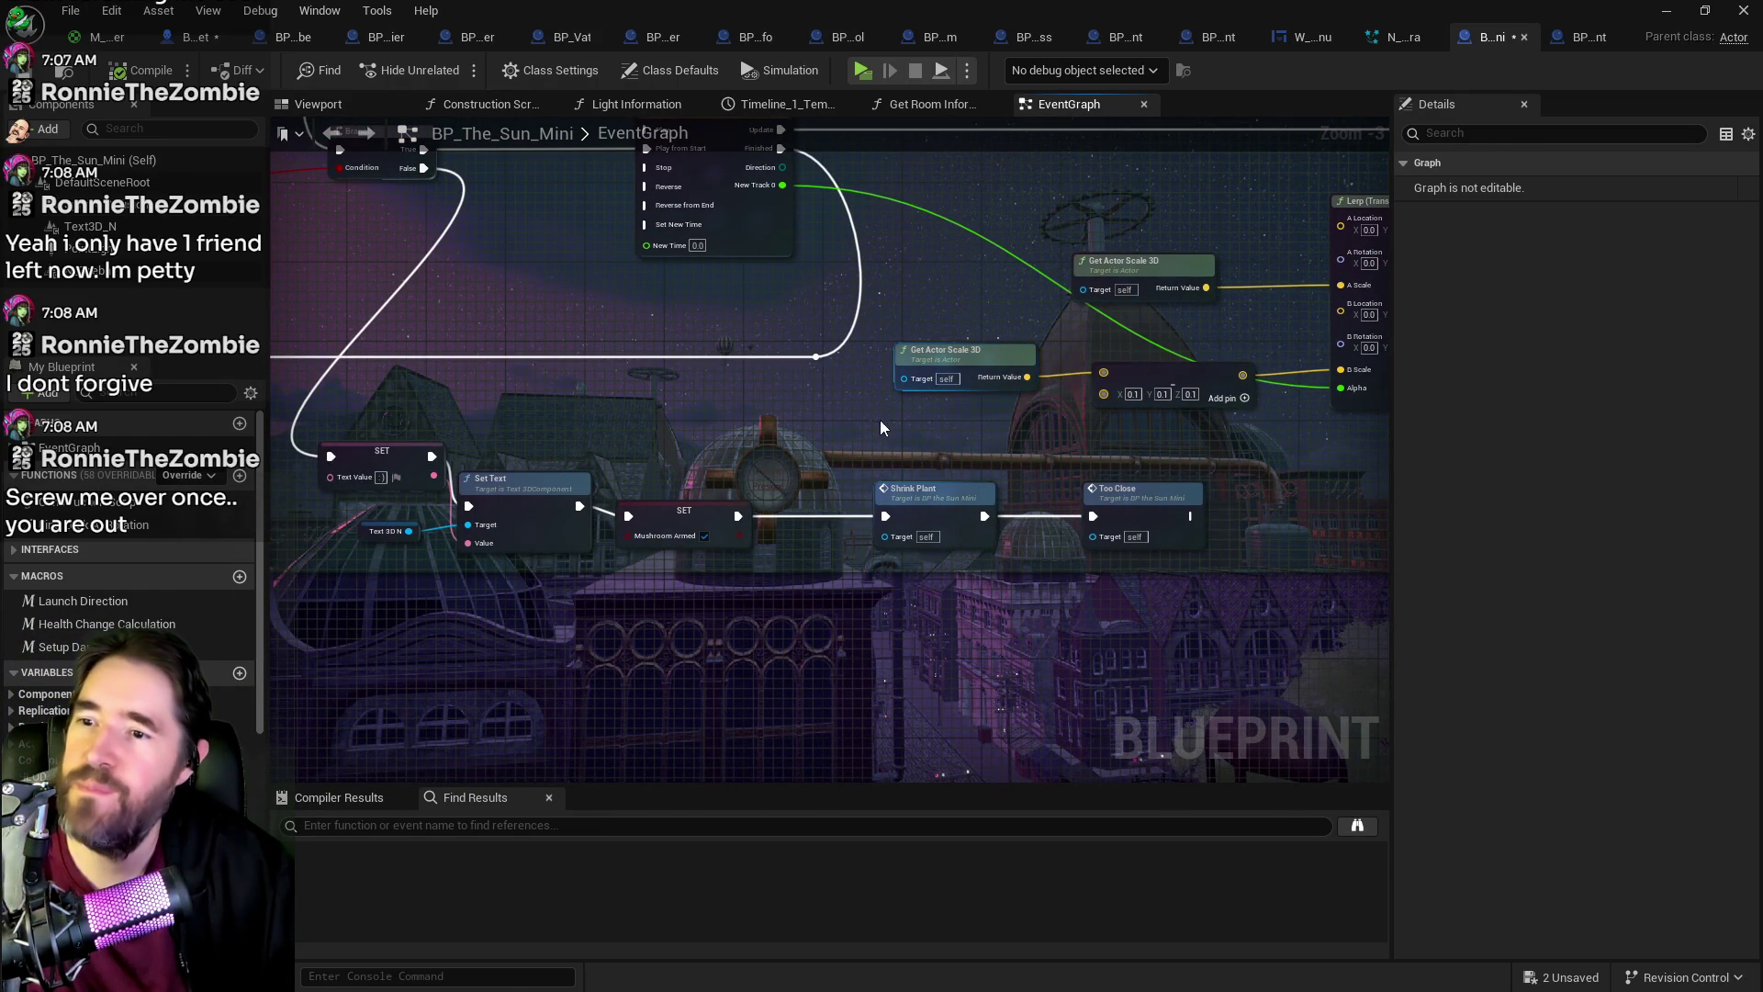
pyautogui.scroll(-2, 984, 437)
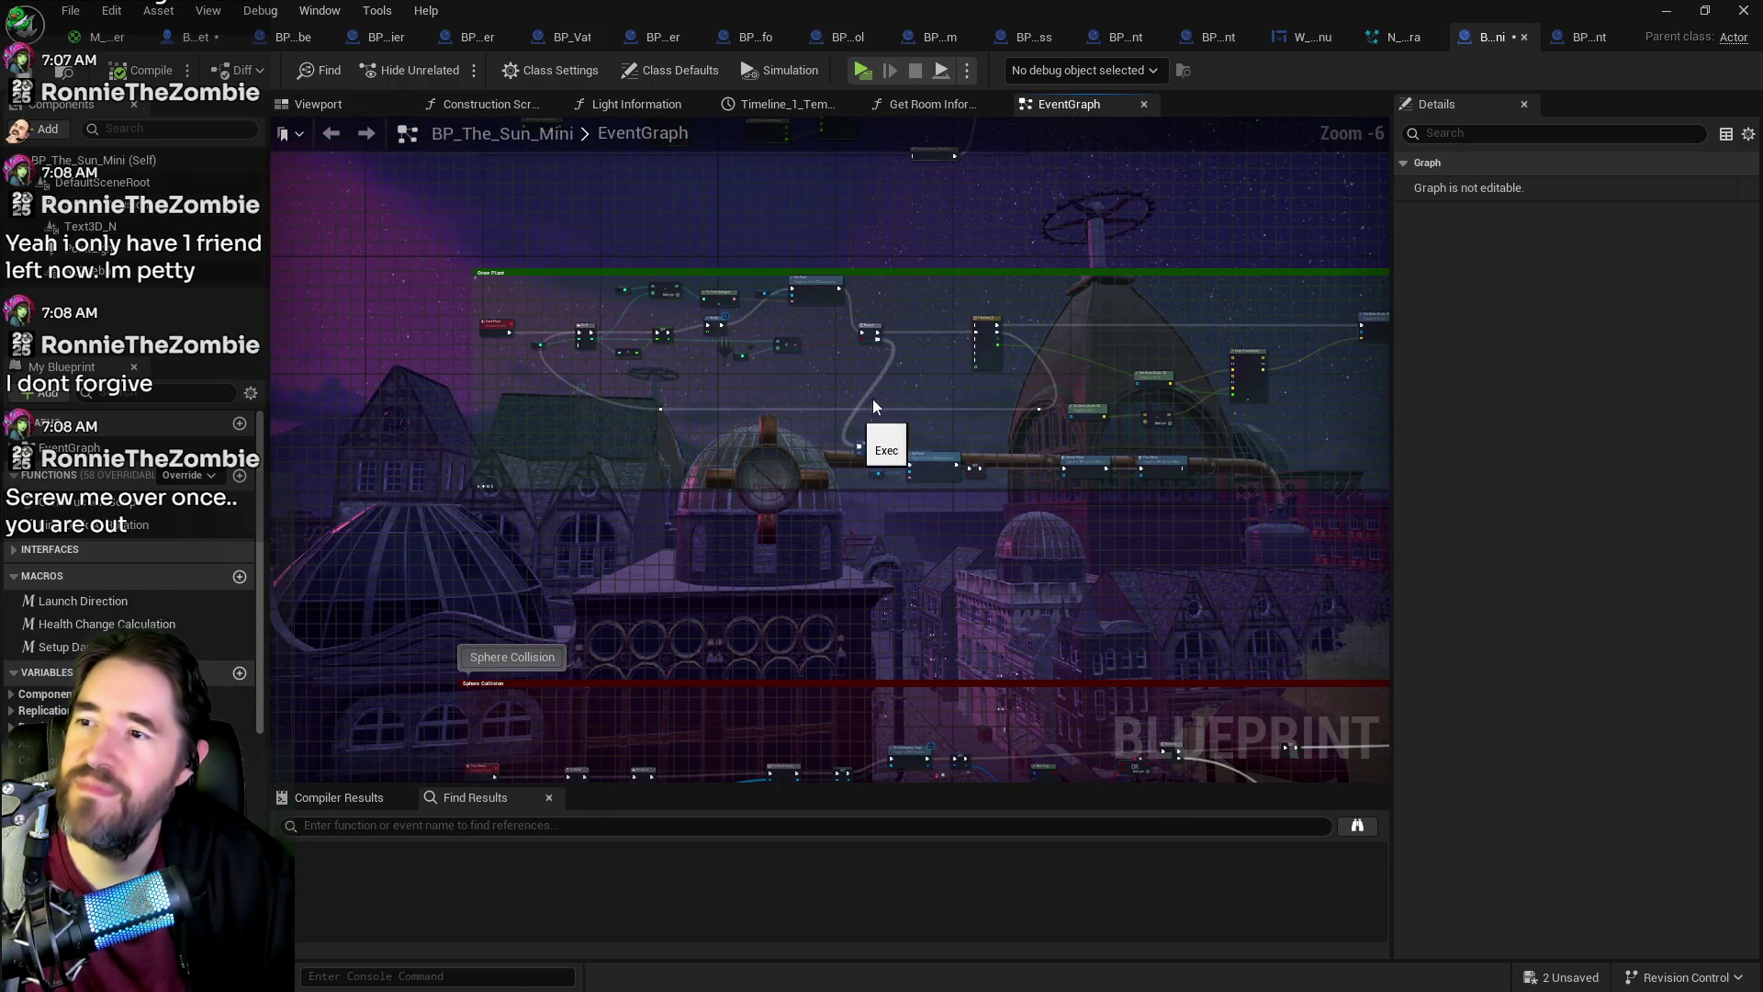
pyautogui.scroll(2, 853, 415)
pyautogui.scroll(-1, 957, 415)
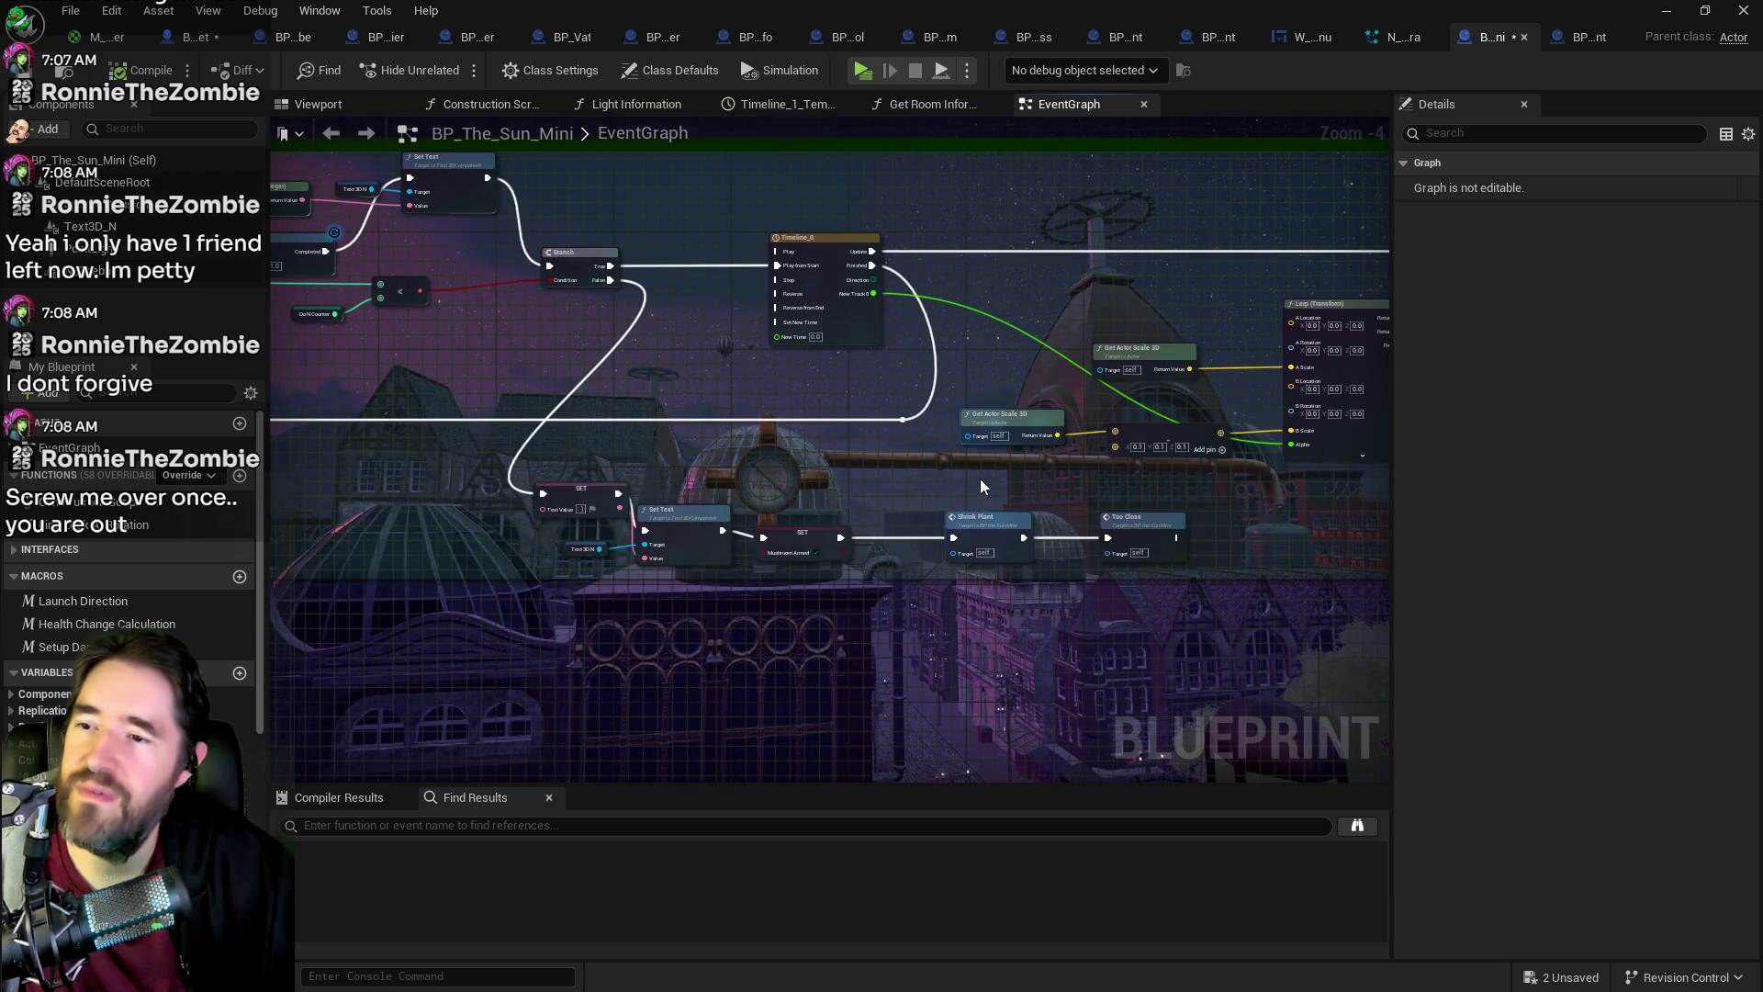
pyautogui.scroll(2, 966, 477)
pyautogui.scroll(-2, 1078, 515)
pyautogui.scroll(1, 983, 542)
pyautogui.scroll(-1, 947, 514)
pyautogui.click(1557, 41)
pyautogui.moveTo(1060, 340); pyautogui.dragTo(350, 422)
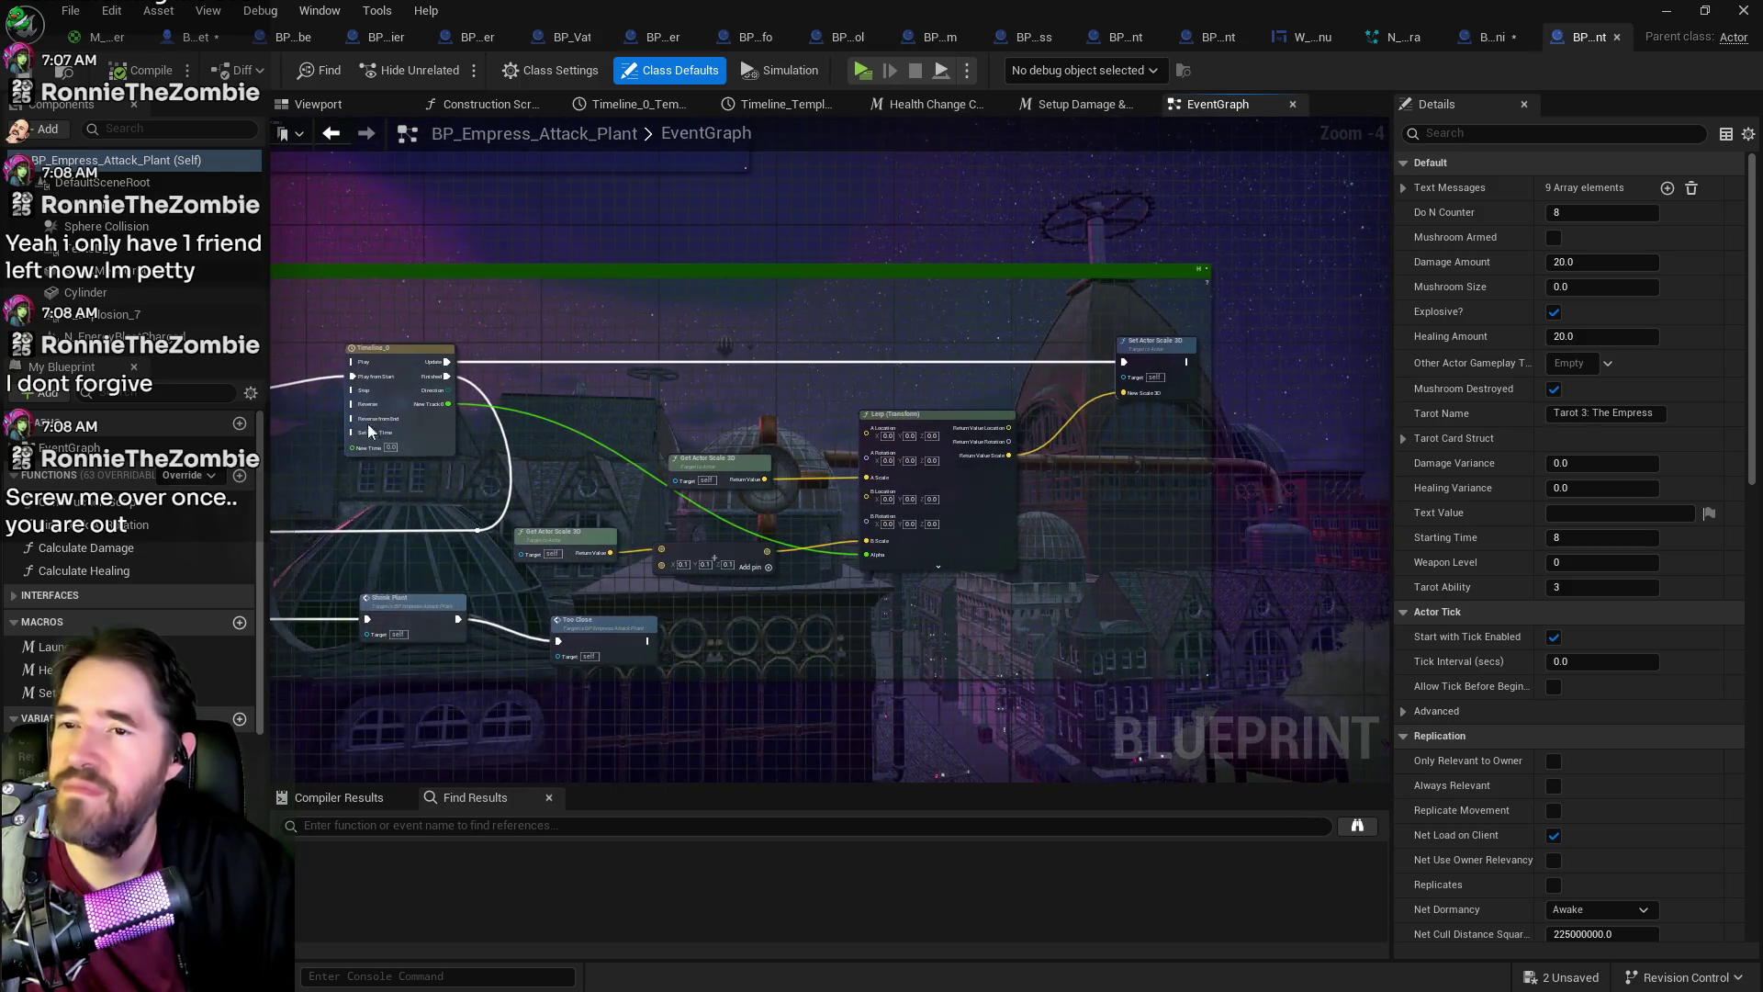
pyautogui.moveTo(814, 411); pyautogui.dragTo(1021, 439)
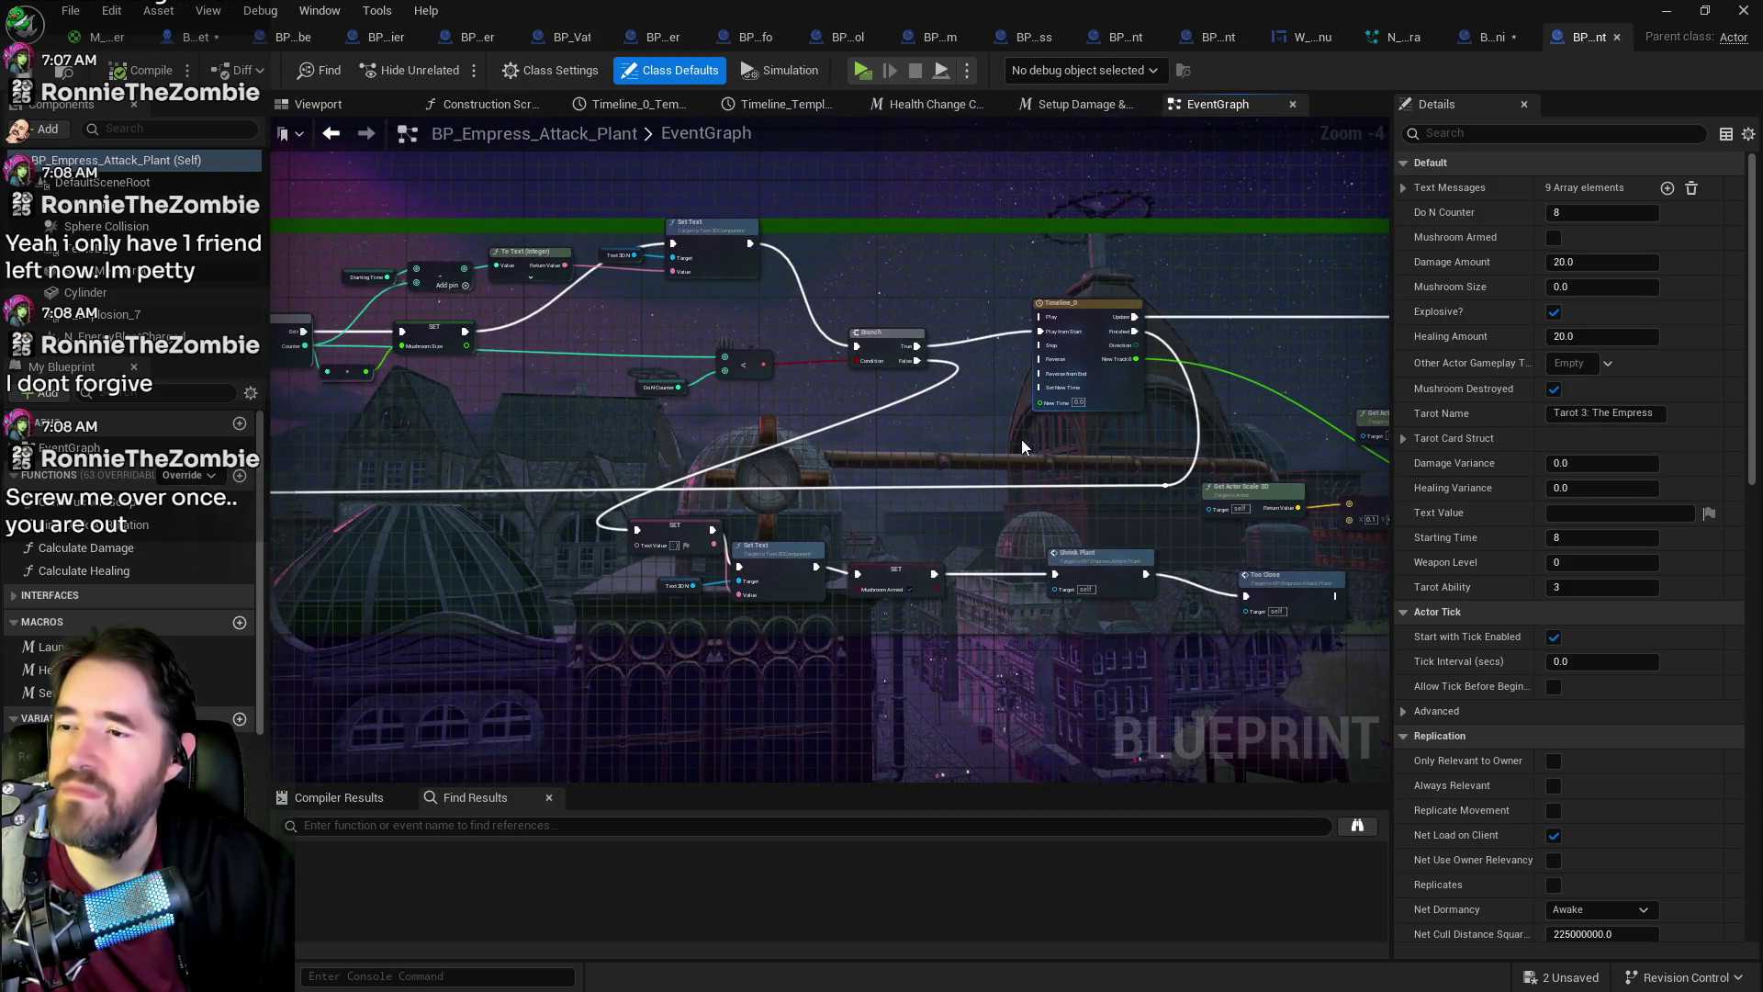
pyautogui.click(1492, 36)
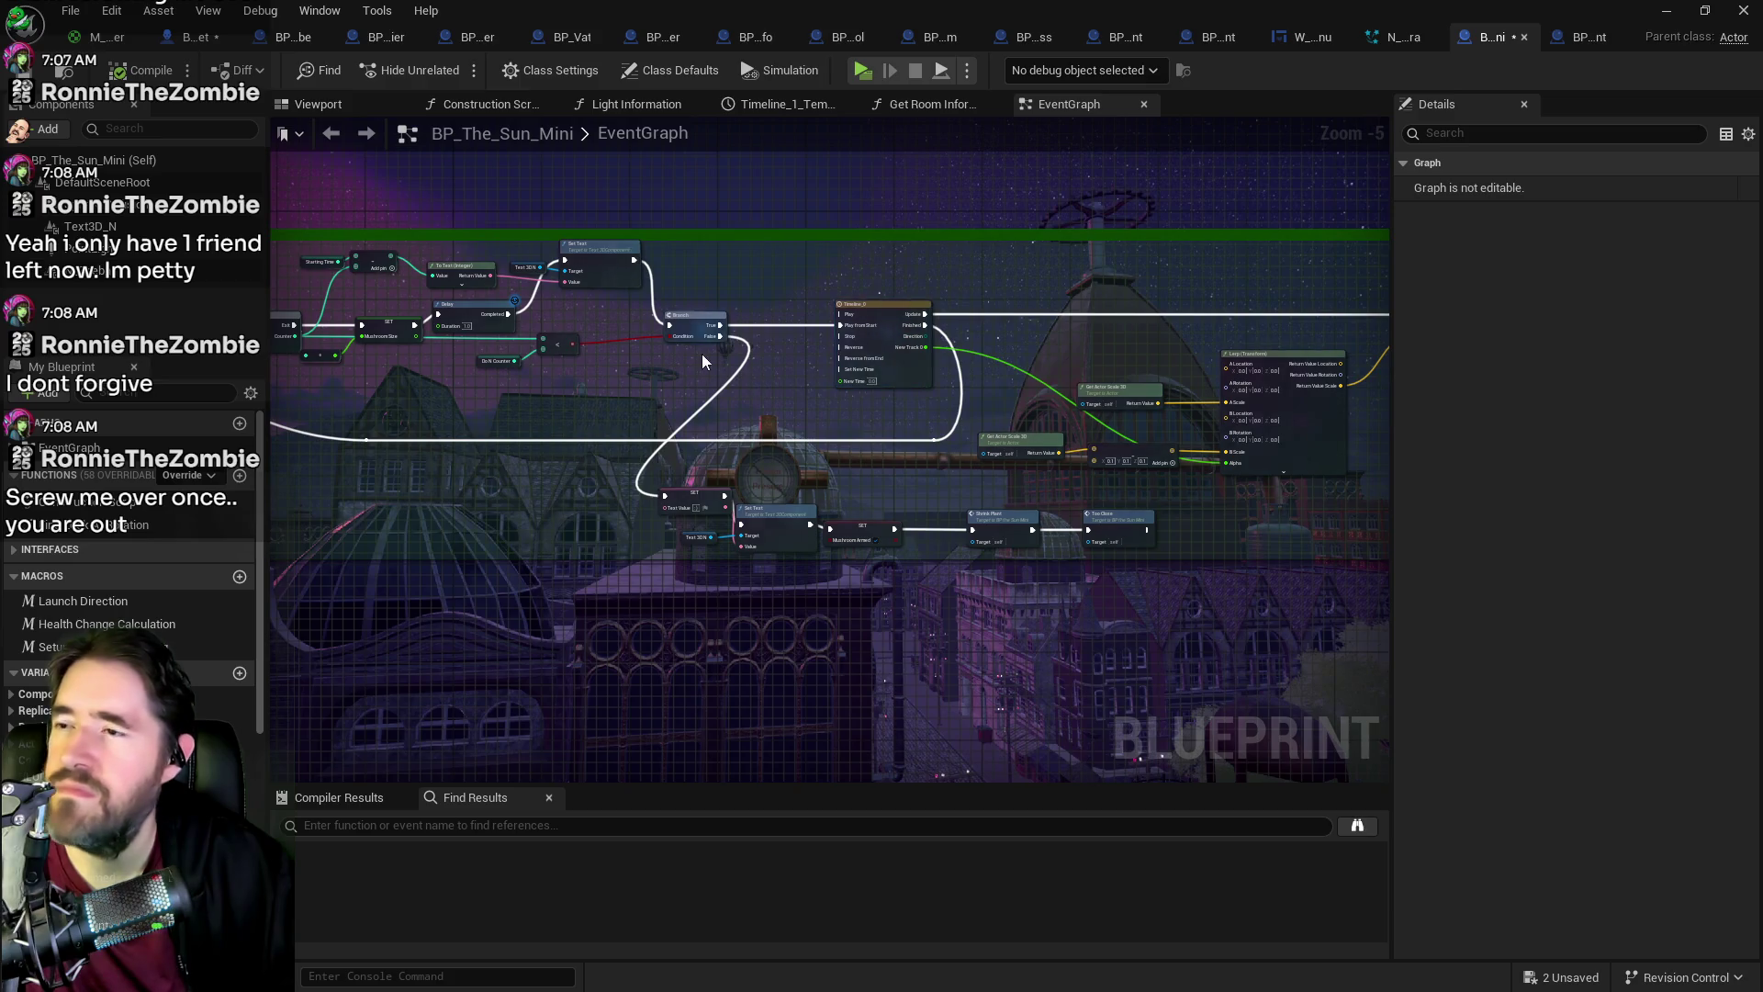
pyautogui.scroll(2, 707, 355)
pyautogui.moveTo(1082, 386); pyautogui.dragTo(494, 362)
pyautogui.moveTo(881, 381)
pyautogui.mouseDown()
pyautogui.moveTo(1217, 386)
pyautogui.moveTo(421, 437)
pyautogui.mouseUp()
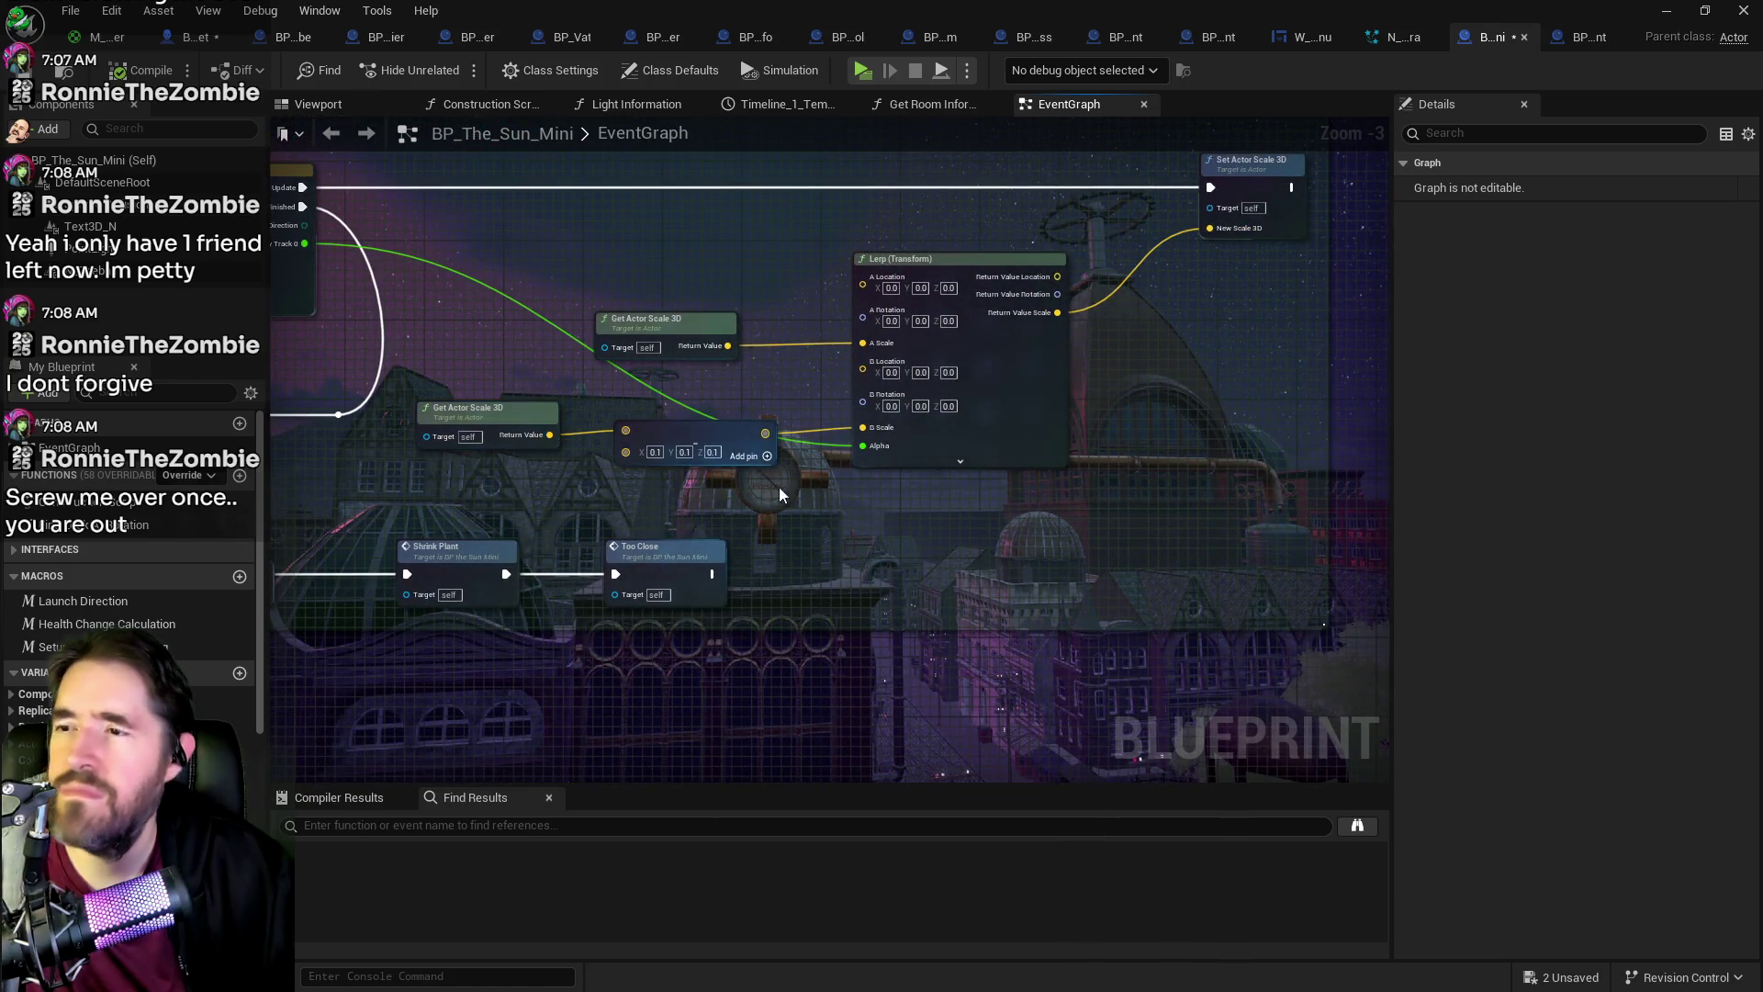
pyautogui.moveTo(845, 499)
pyautogui.mouseDown()
pyautogui.moveTo(995, 471)
pyautogui.moveTo(924, 578)
pyautogui.moveTo(953, 549)
pyautogui.moveTo(1462, 543)
pyautogui.mouseUp()
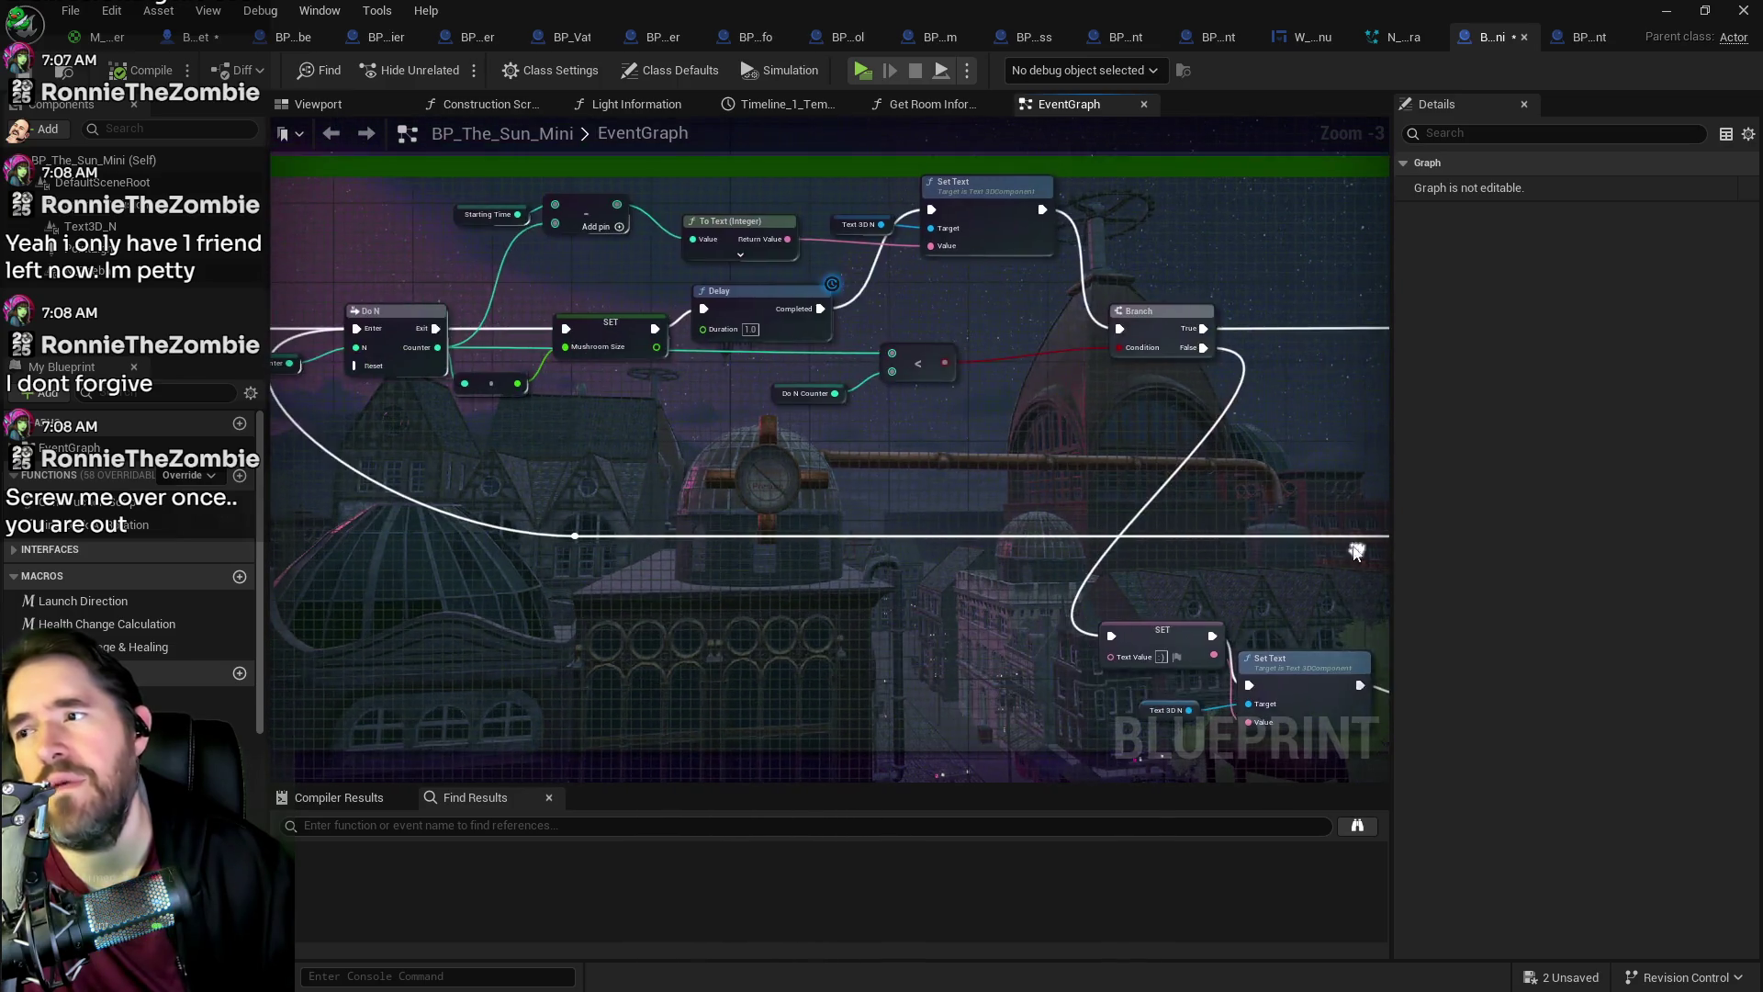
pyautogui.click(1575, 39)
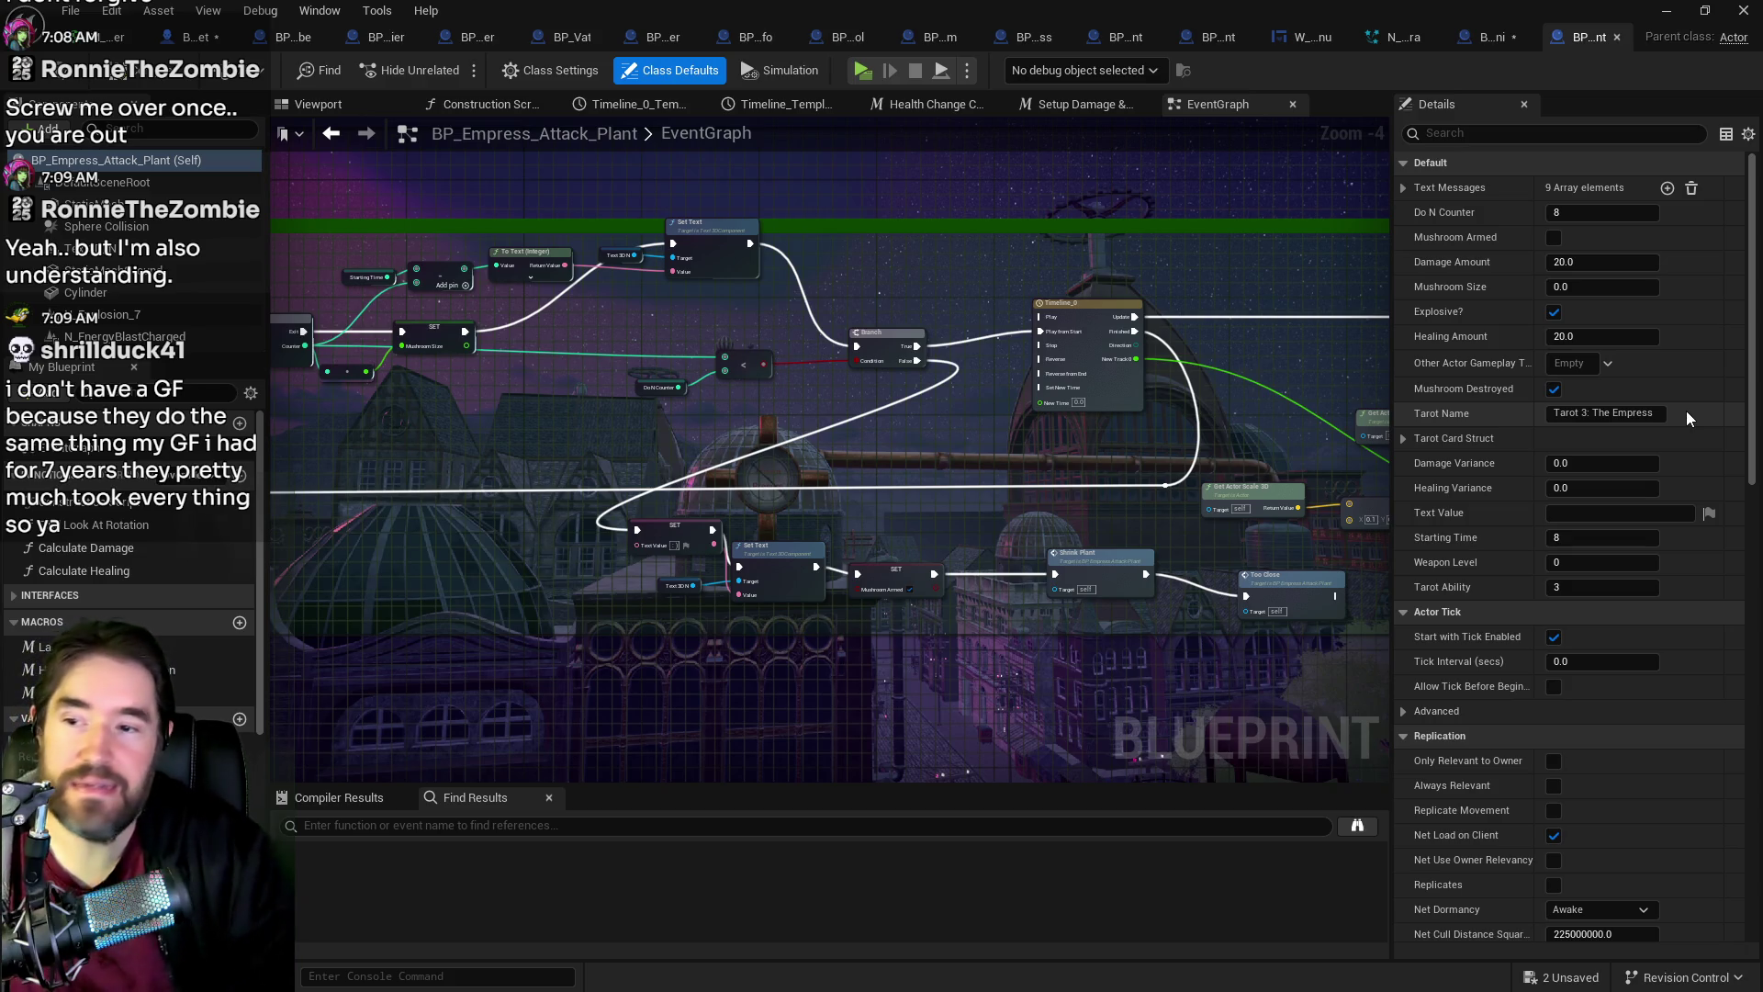
# Step: Inspect the Empress plant graph's Lerp node, then close BP_Empress_Attack_Plant
pyautogui.moveTo(1252, 502); pyautogui.dragTo(930, 457)
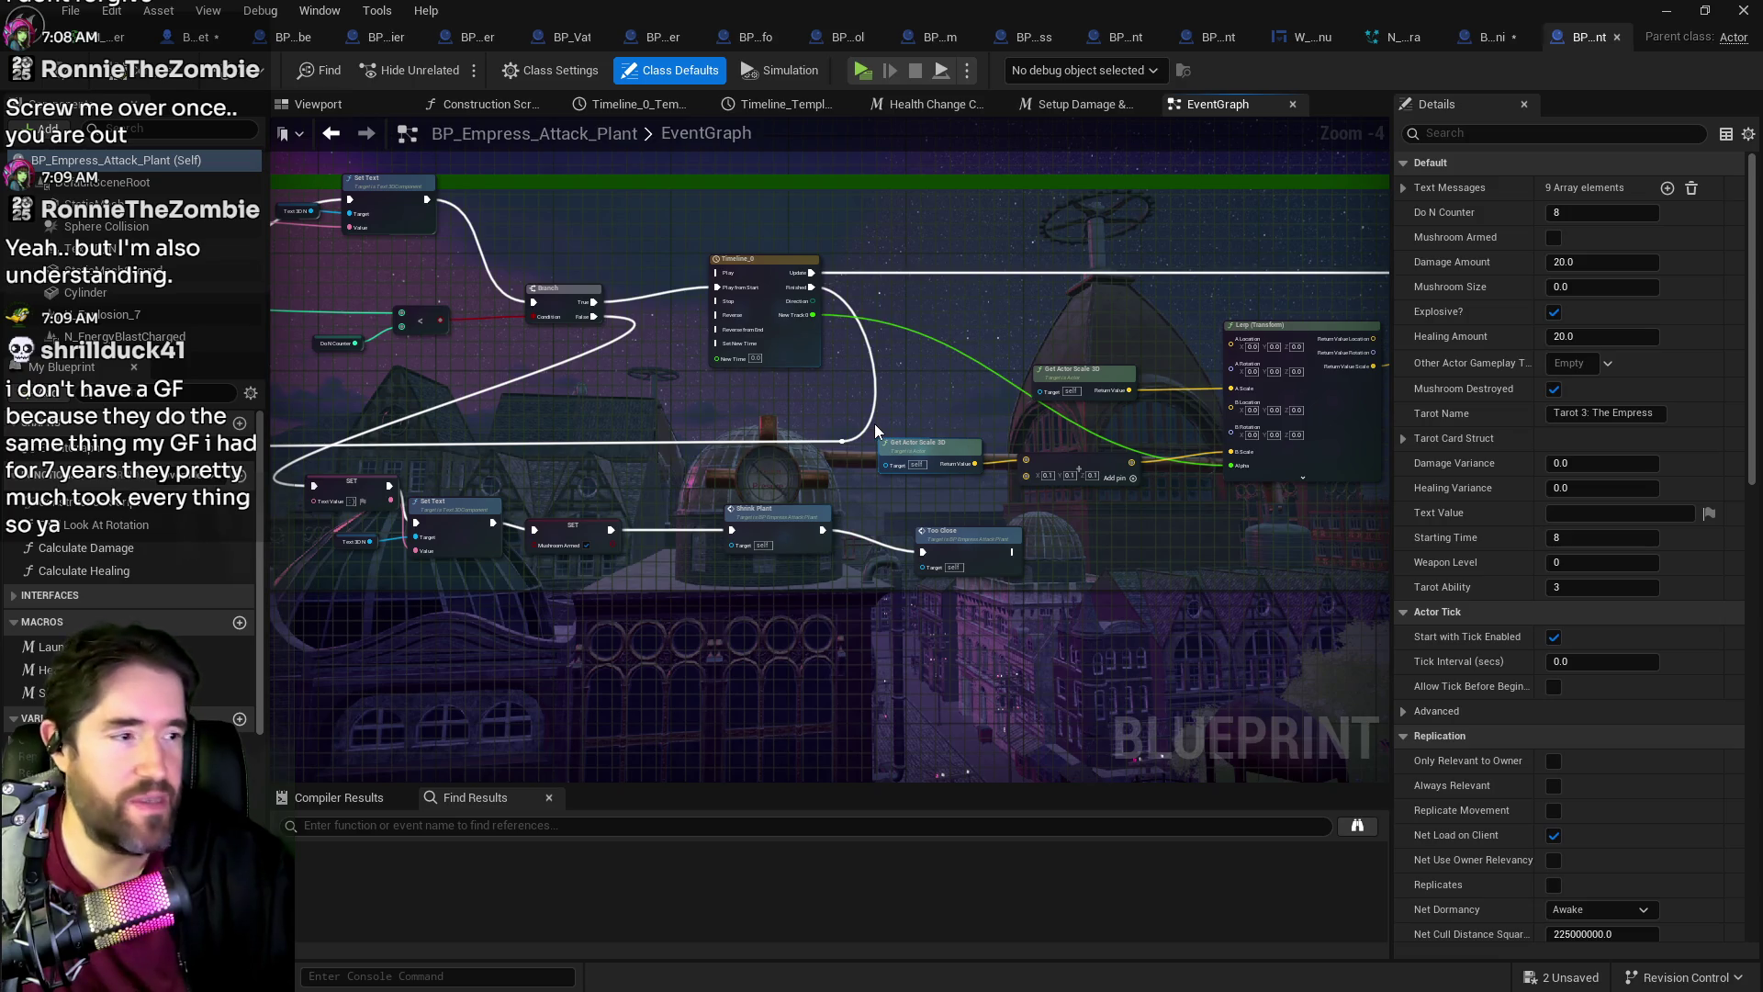
pyautogui.moveTo(767, 414)
pyautogui.mouseDown()
pyautogui.moveTo(737, 466)
pyautogui.moveTo(1363, 468)
pyautogui.mouseUp()
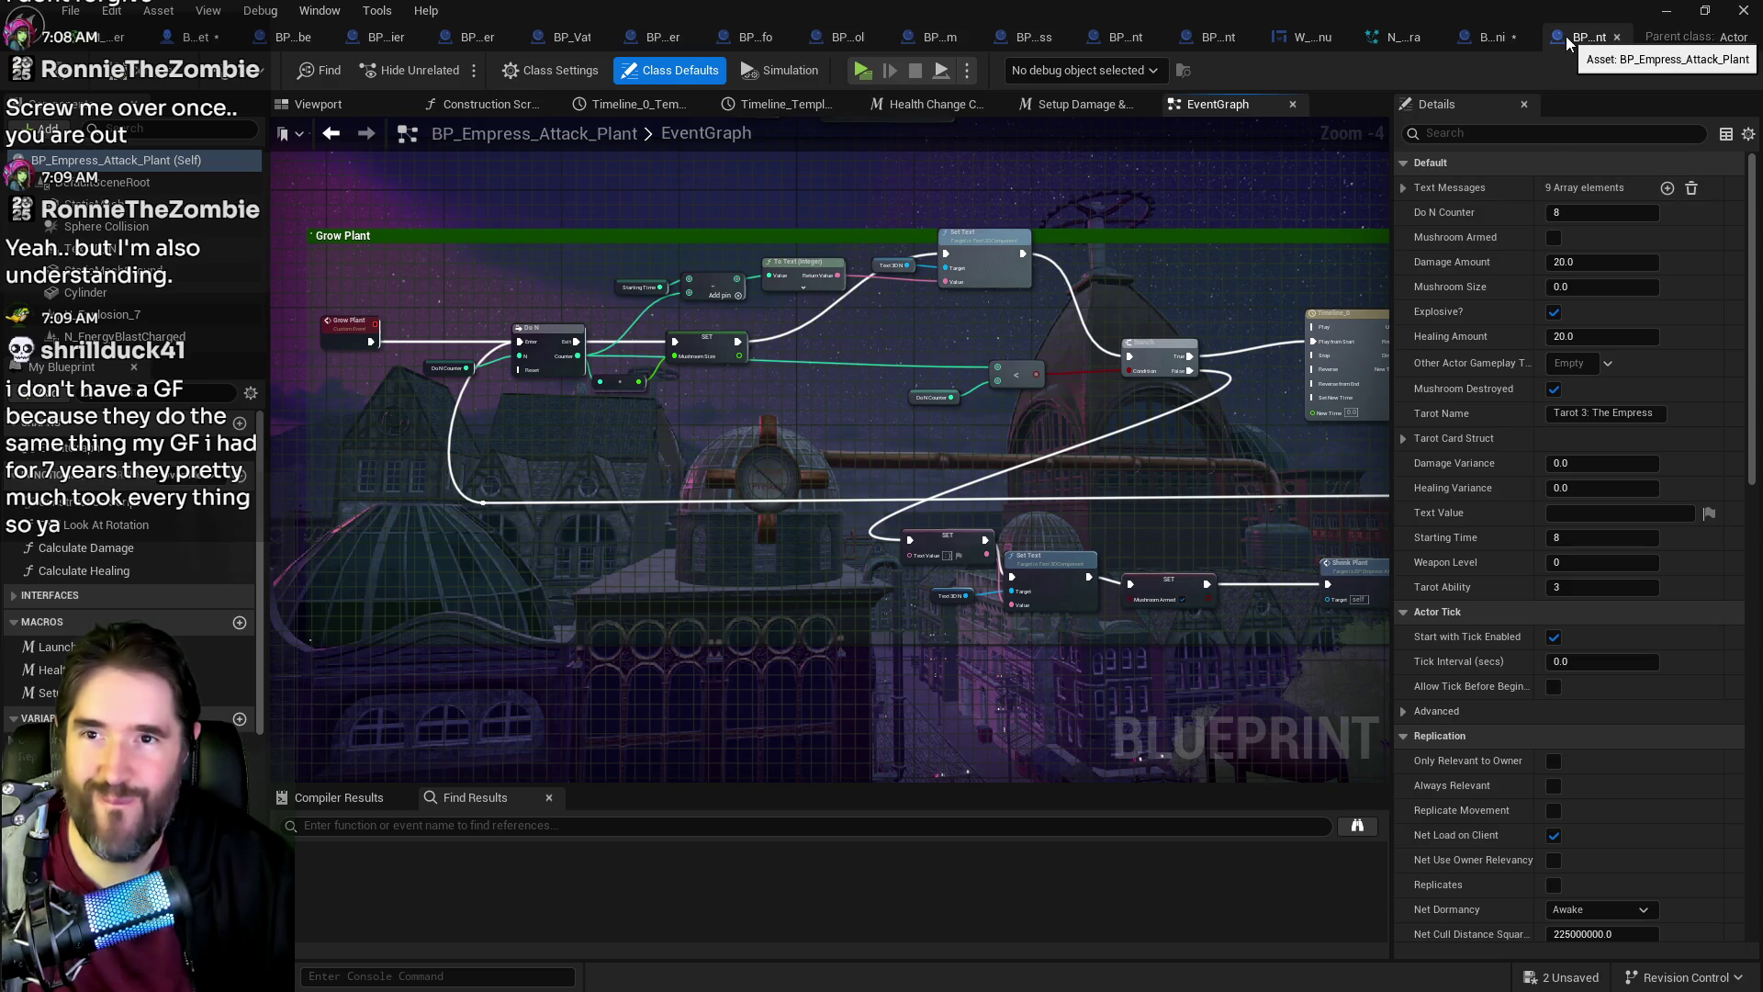
pyautogui.click(1617, 37)
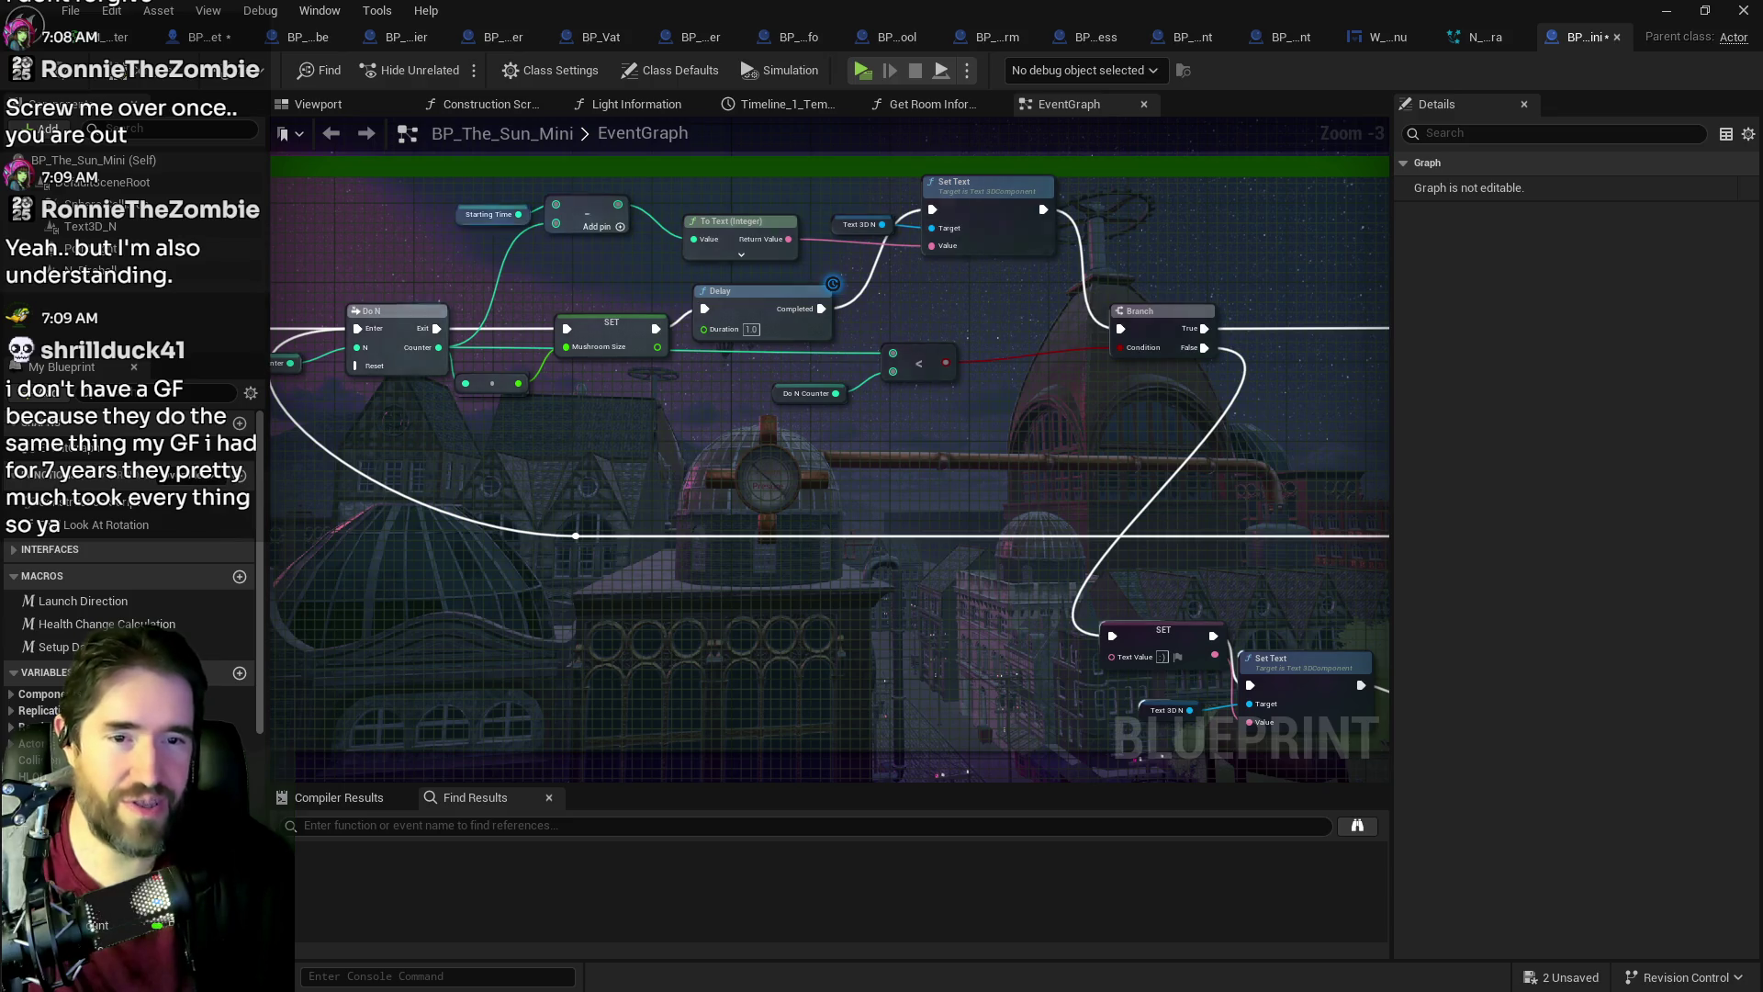
# Step: Duplicate the 0.1 scale vector, feed Get Actor Scale 3D into it and it into Lerp B Scale, then save
pyautogui.moveTo(735, 427)
pyautogui.mouseDown()
pyautogui.moveTo(826, 514)
pyautogui.moveTo(880, 453)
pyautogui.mouseUp()
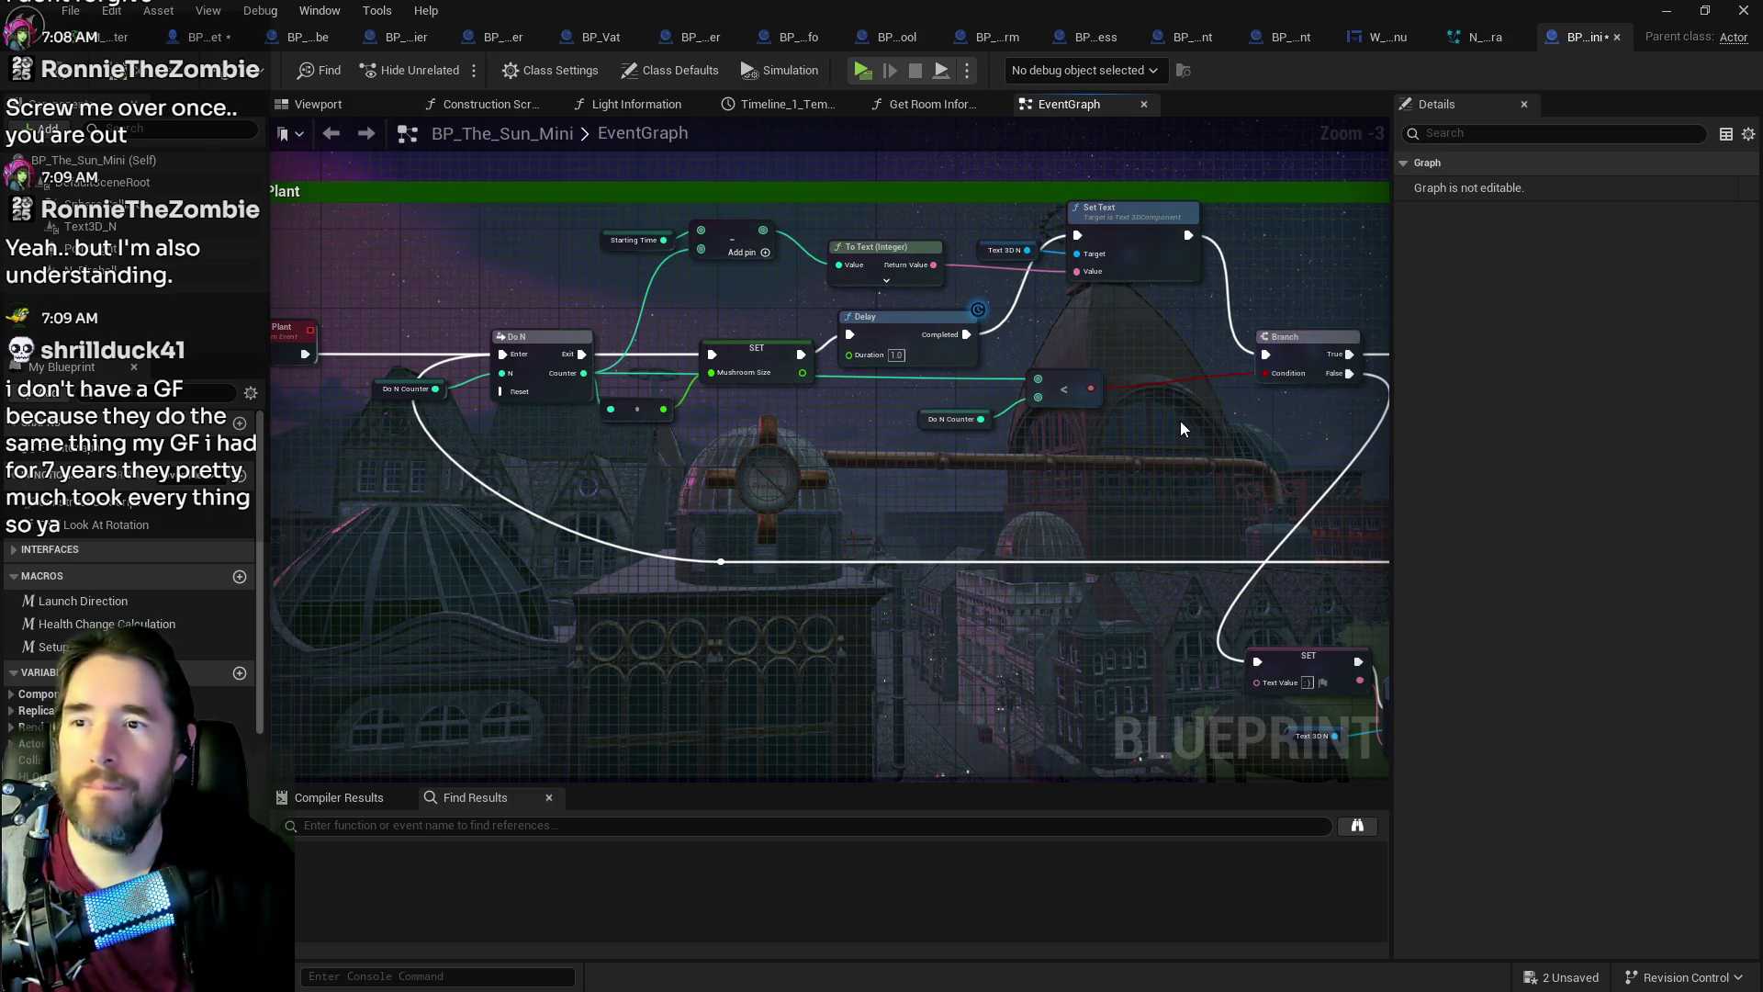
pyautogui.scroll(1, 1181, 421)
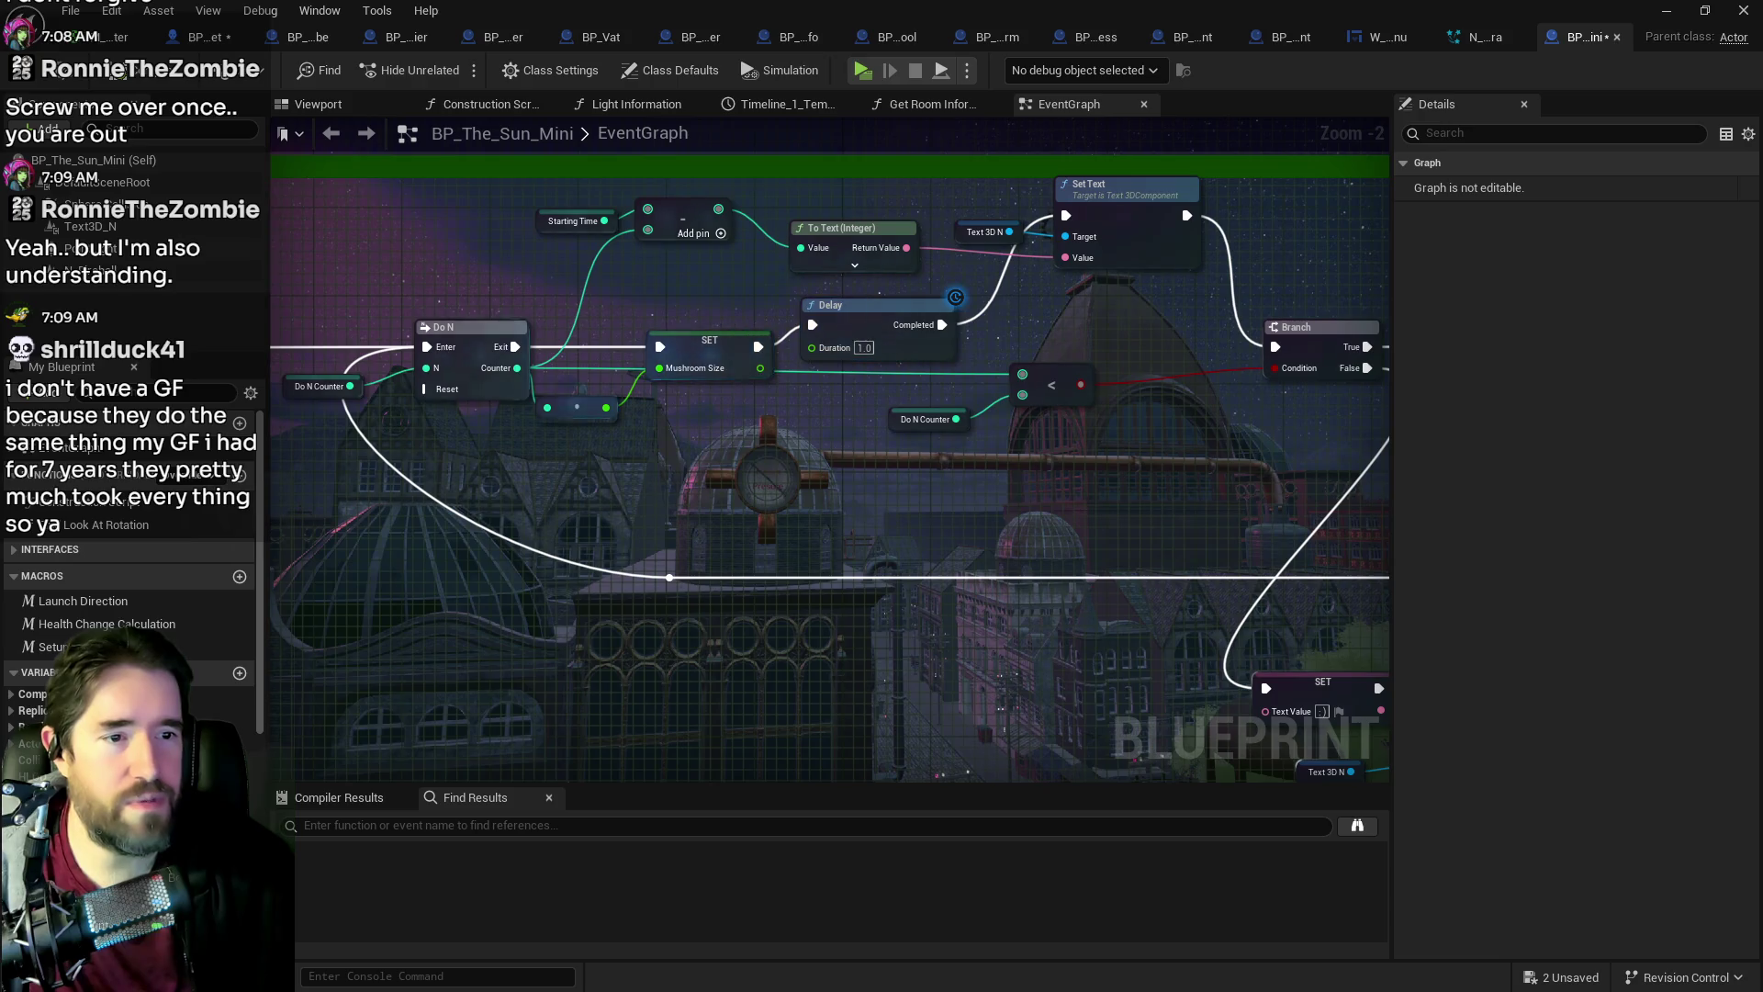
pyautogui.moveTo(1333, 366); pyautogui.dragTo(849, 346)
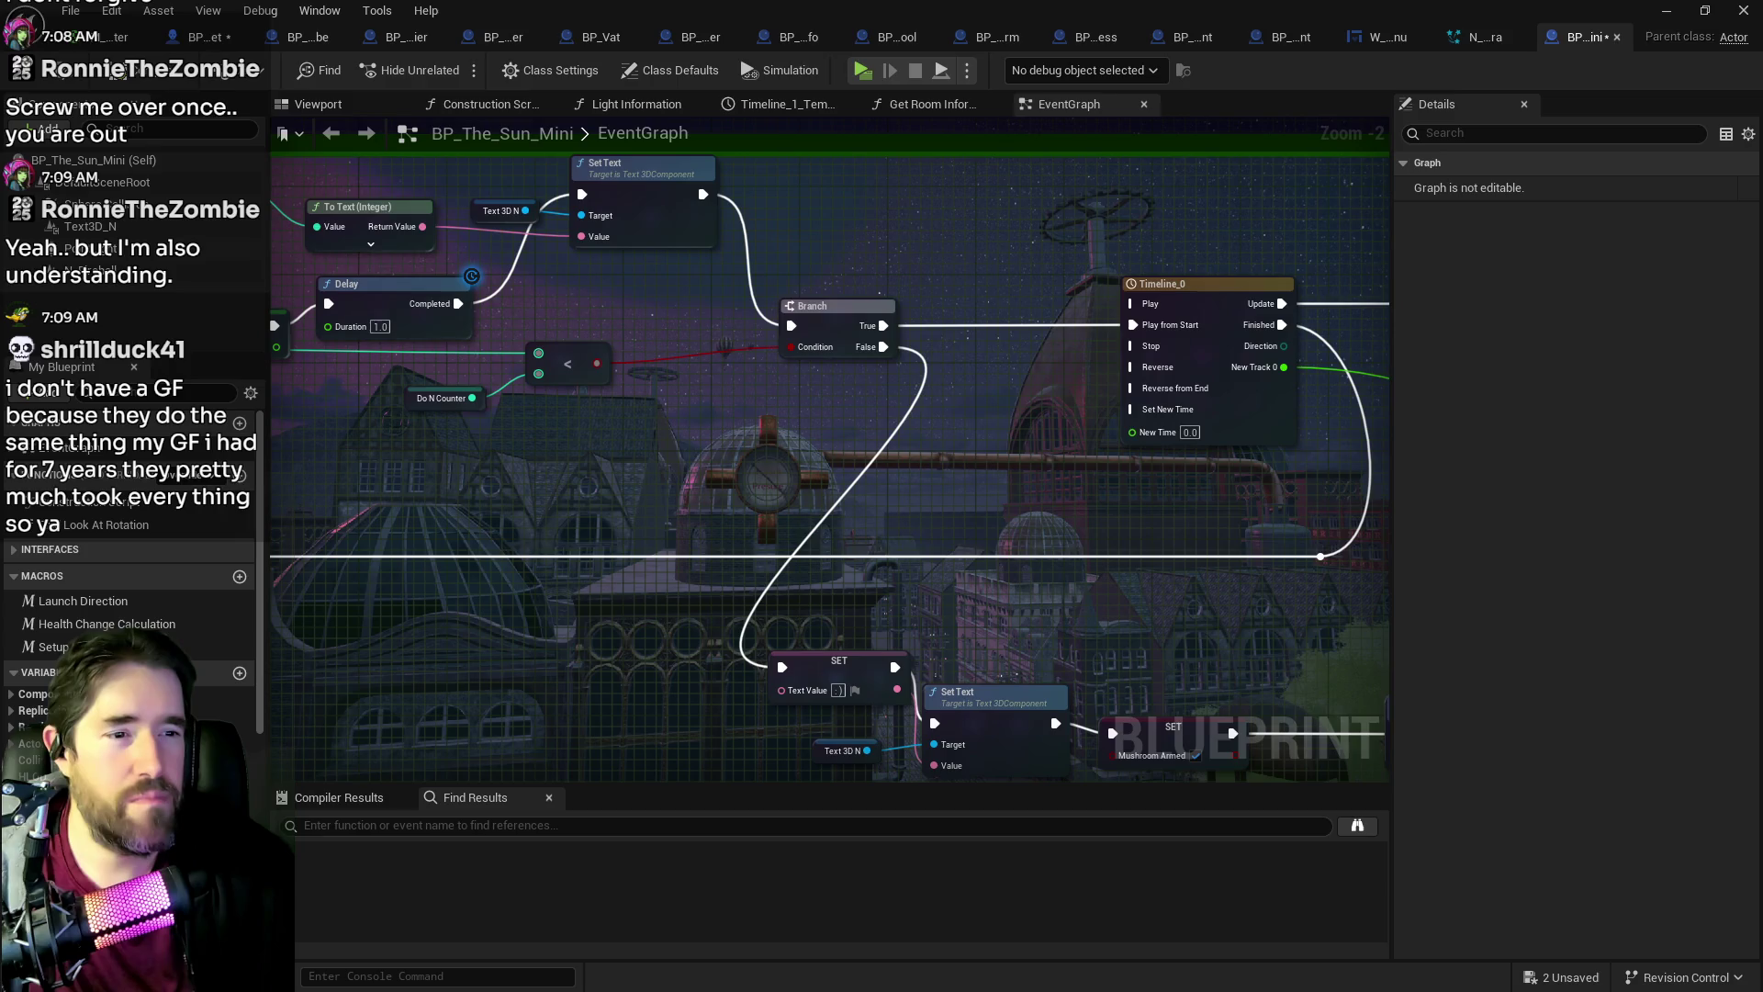
pyautogui.moveTo(1122, 316)
pyautogui.mouseDown()
pyautogui.moveTo(489, 331)
pyautogui.moveTo(268, 276)
pyautogui.mouseUp()
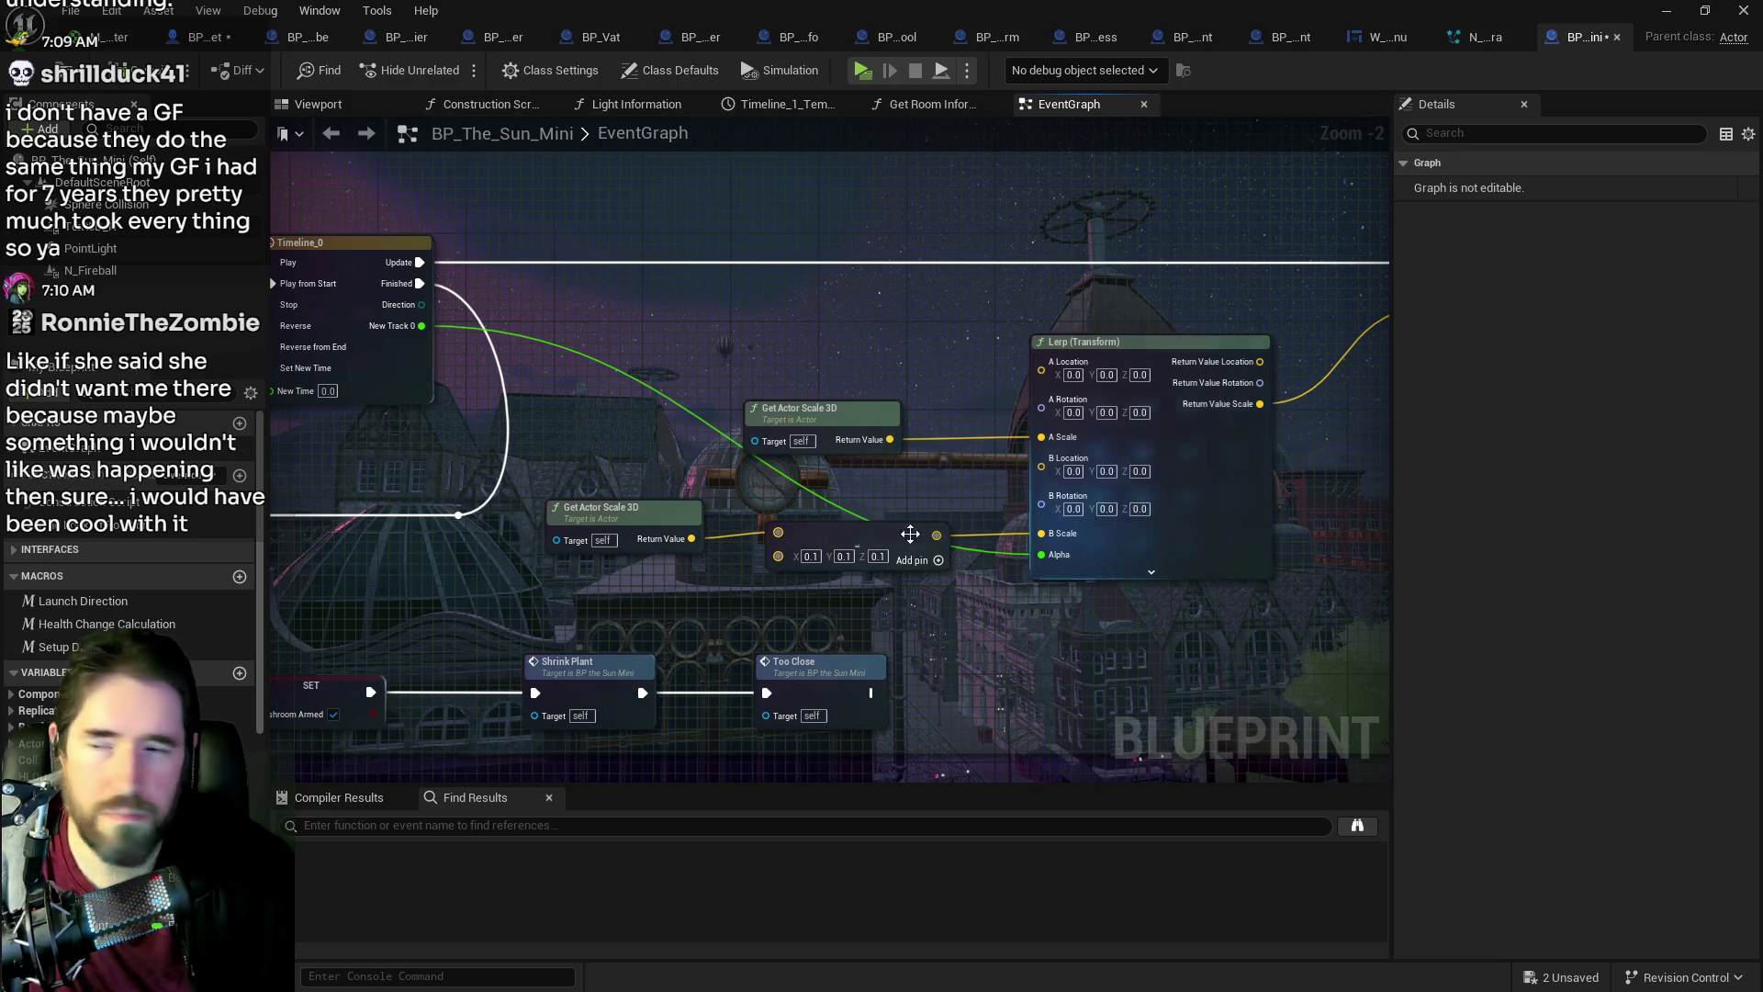
pyautogui.moveTo(742, 546); pyautogui.dragTo(992, 588)
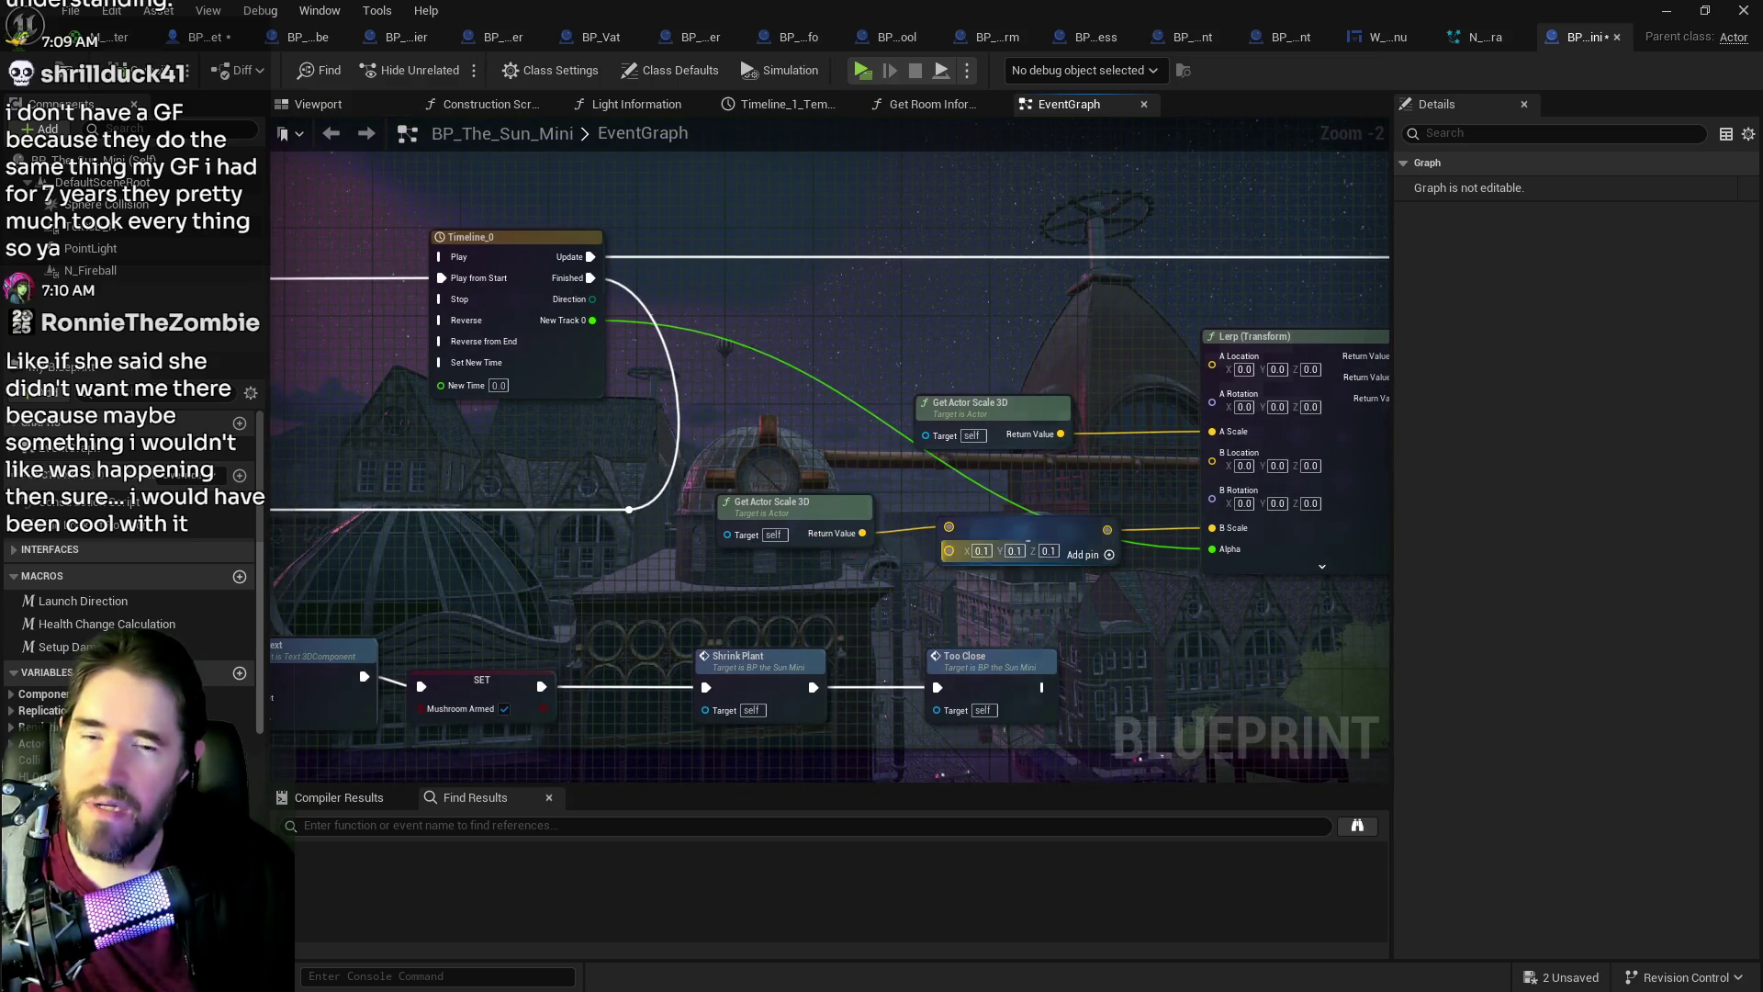
pyautogui.click(944, 563)
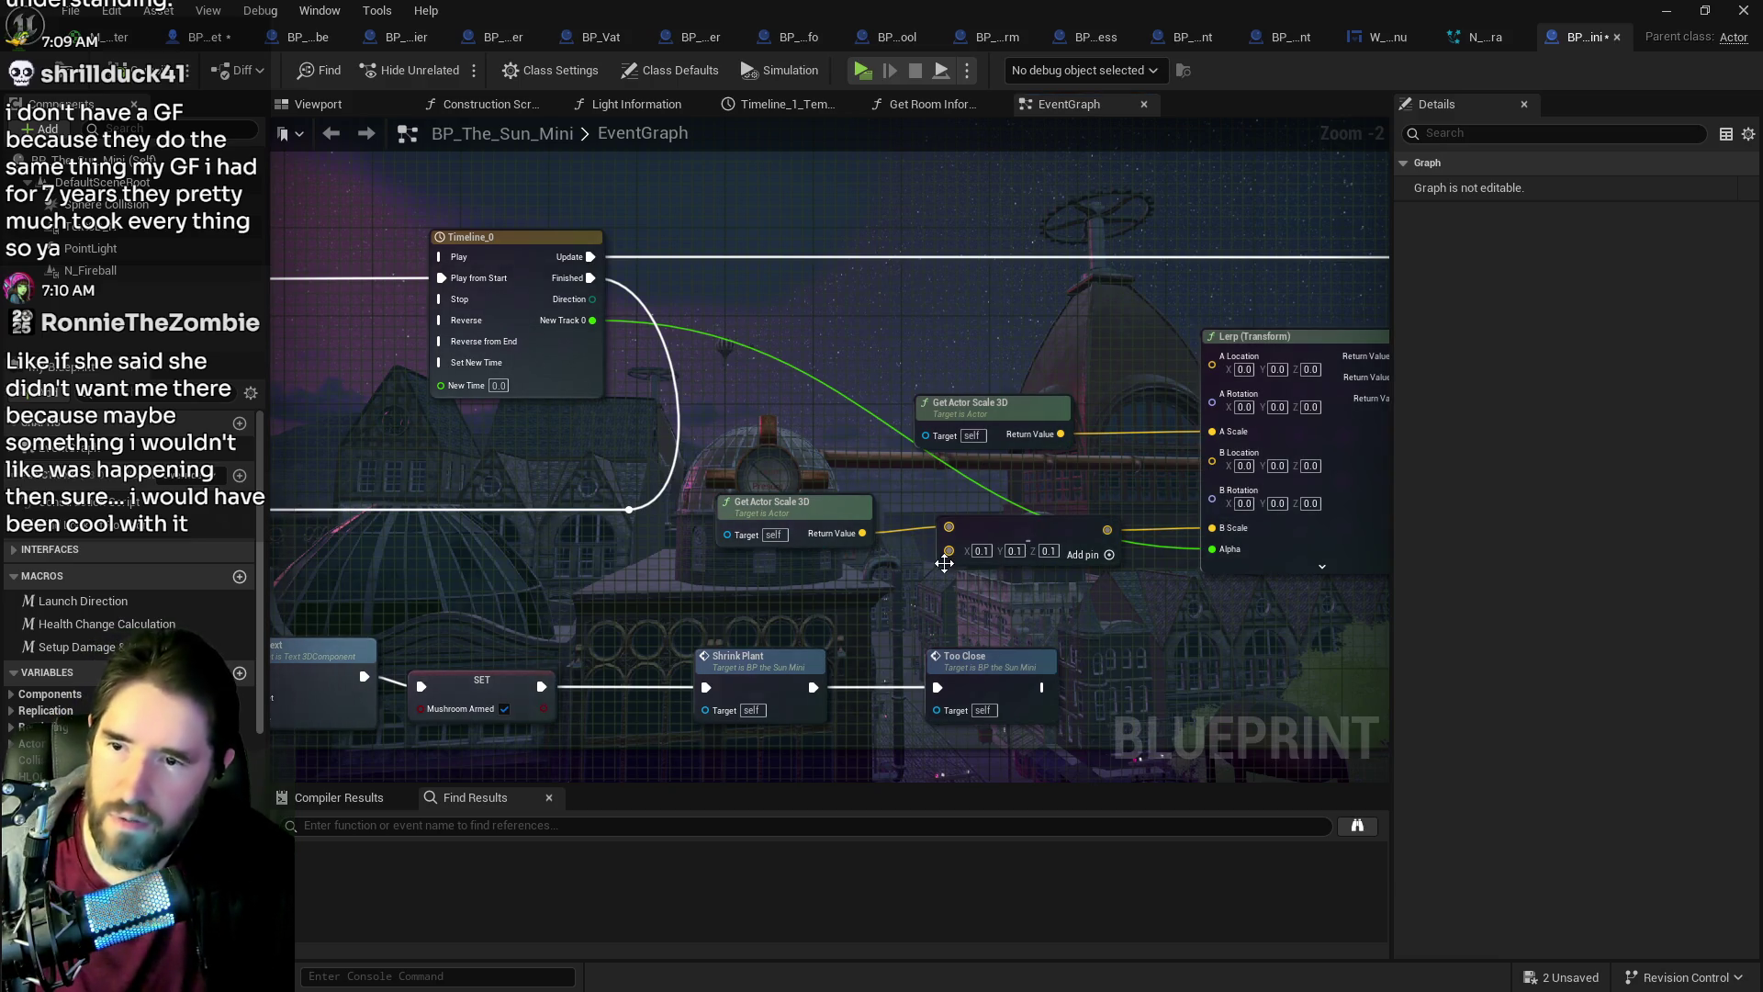
pyautogui.hotkey('ctrl', 'c')
pyautogui.hotkey('ctrl', 'v')
pyautogui.moveTo(863, 533); pyautogui.dragTo(971, 596)
pyautogui.moveTo(1130, 599); pyautogui.dragTo(1214, 528)
pyautogui.moveTo(1254, 587)
pyautogui.mouseDown()
pyautogui.moveTo(1185, 588)
pyautogui.moveTo(1122, 560)
pyautogui.moveTo(1377, 473)
pyautogui.mouseUp()
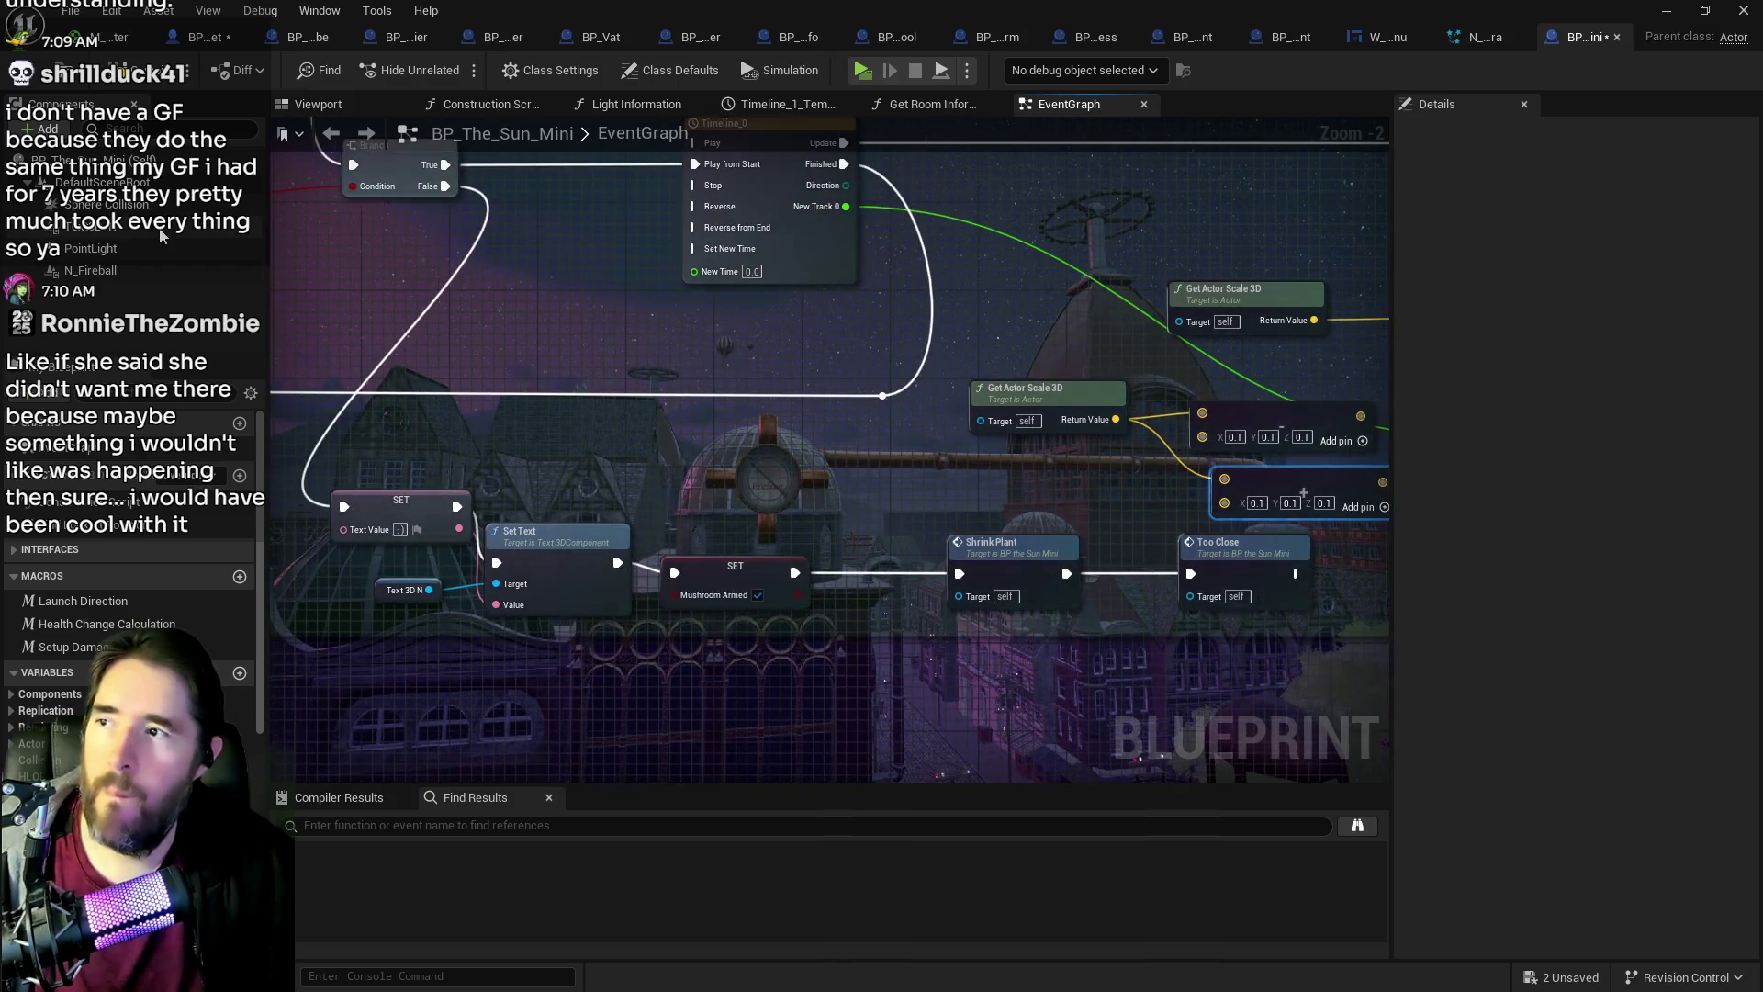
pyautogui.click(129, 70)
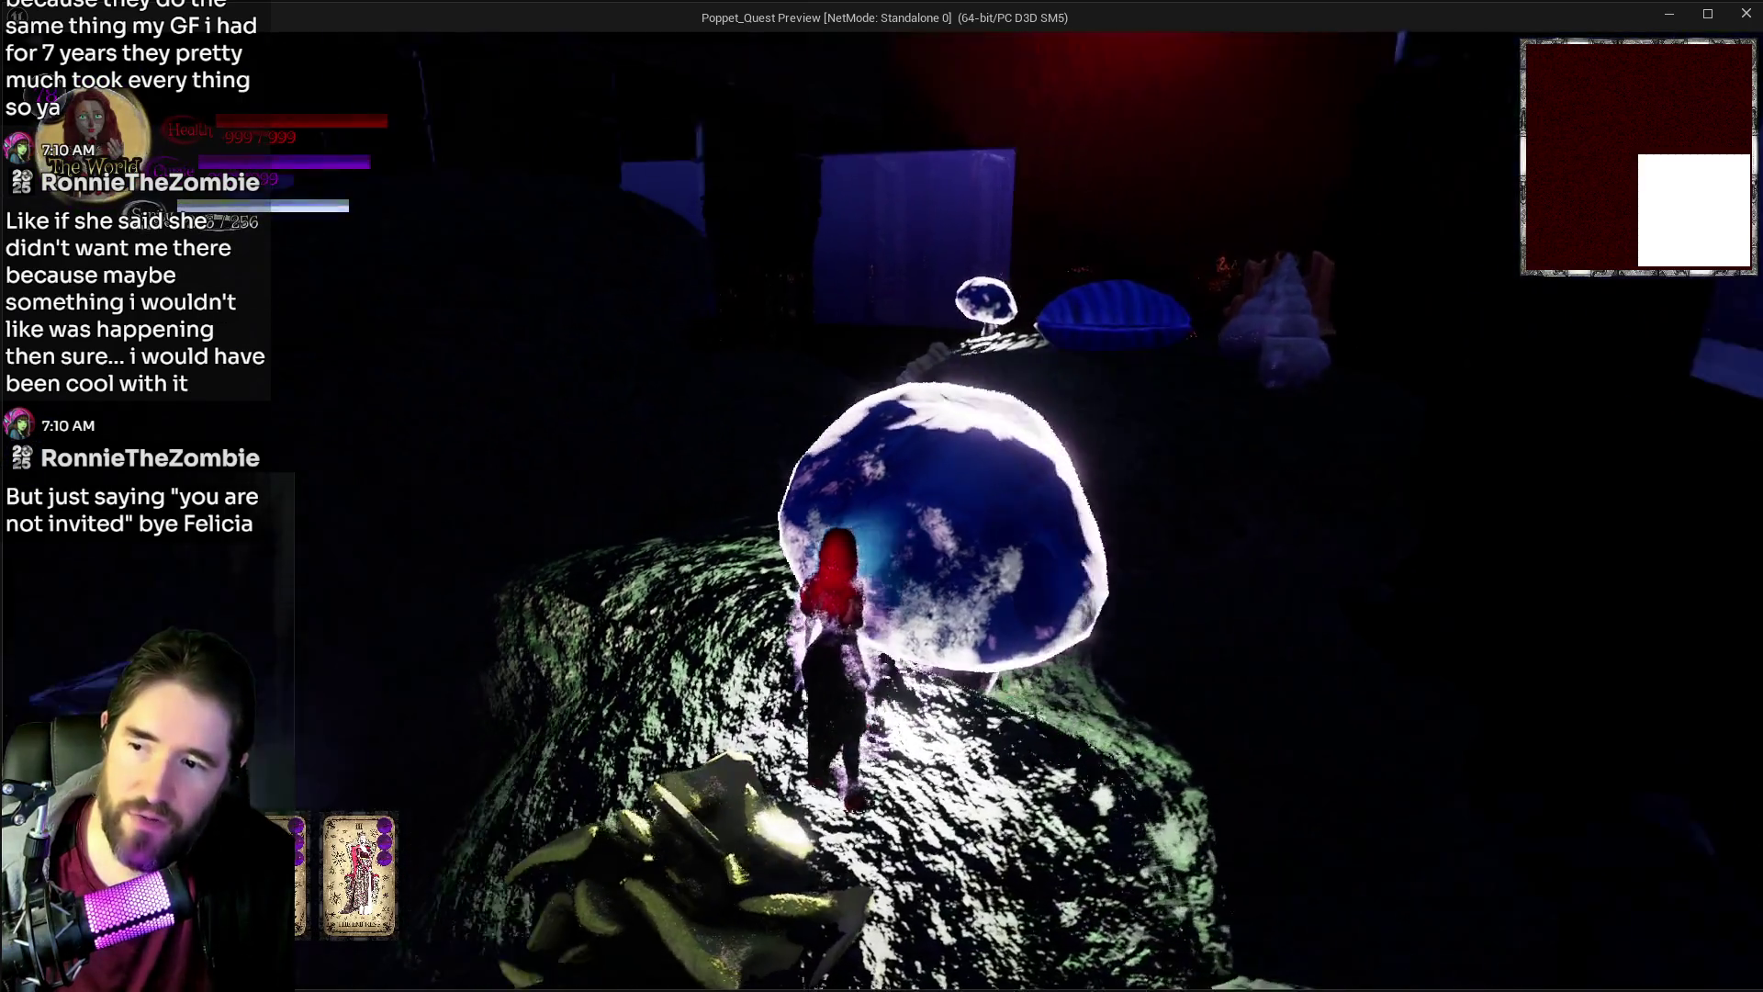
pyautogui.press('w')
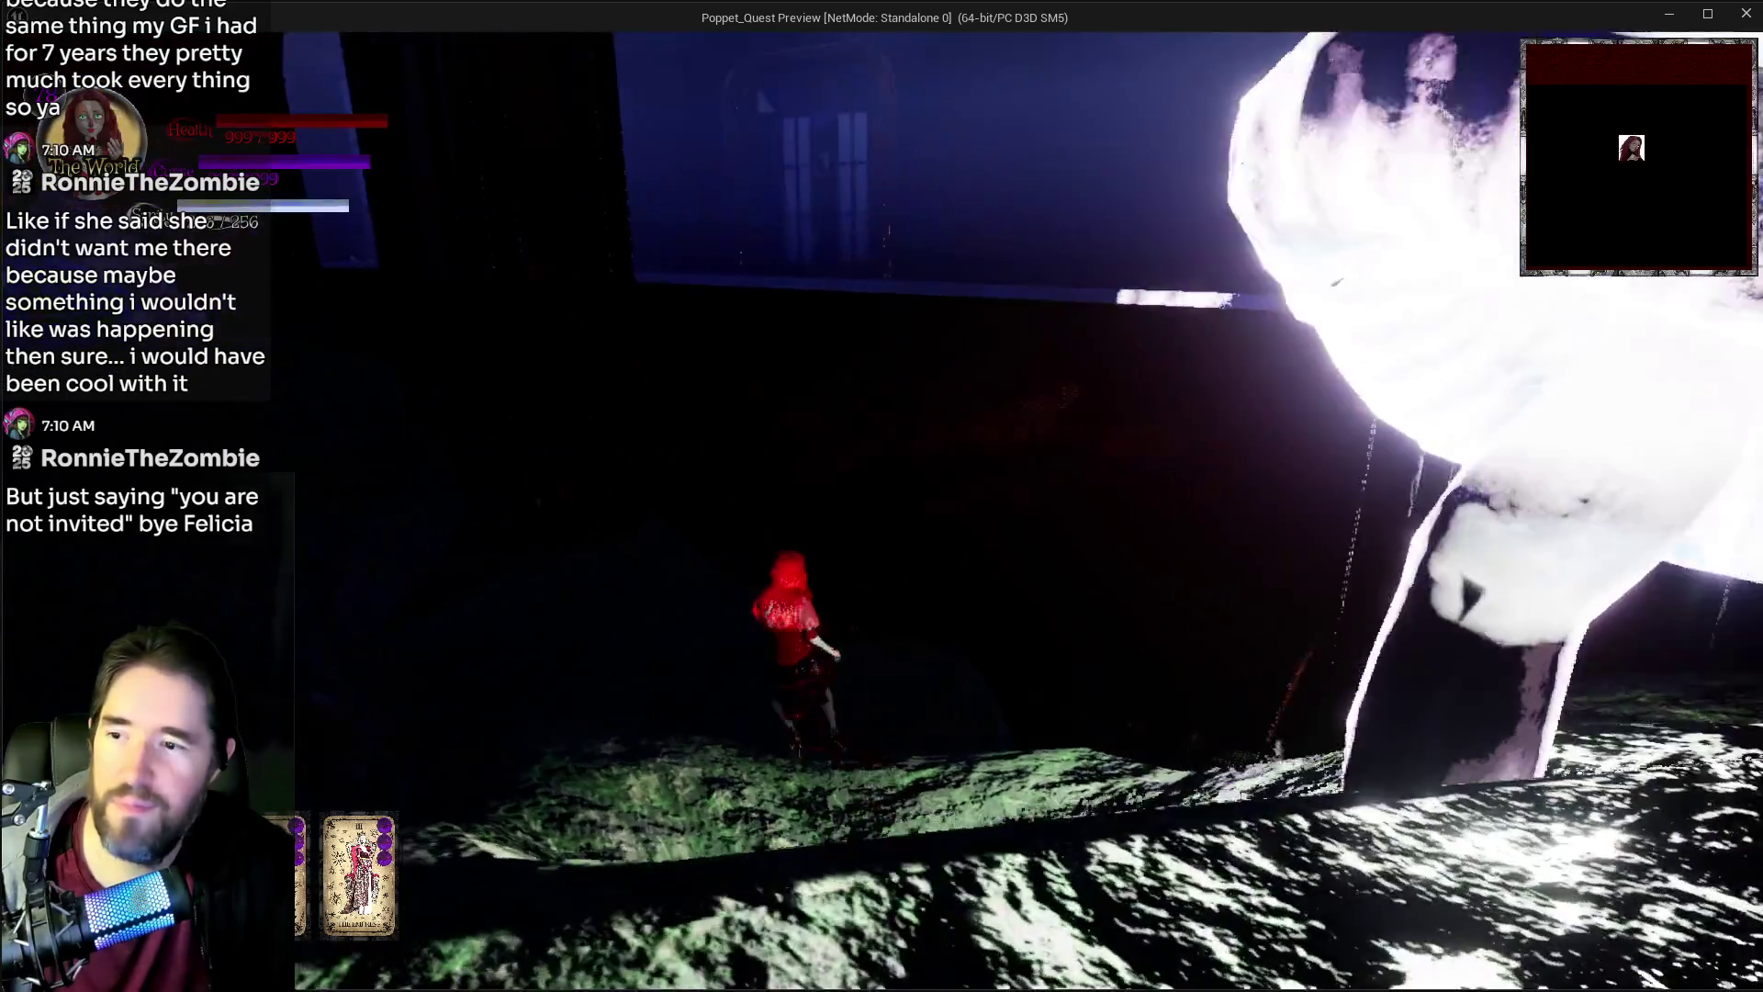
pyautogui.press('w')
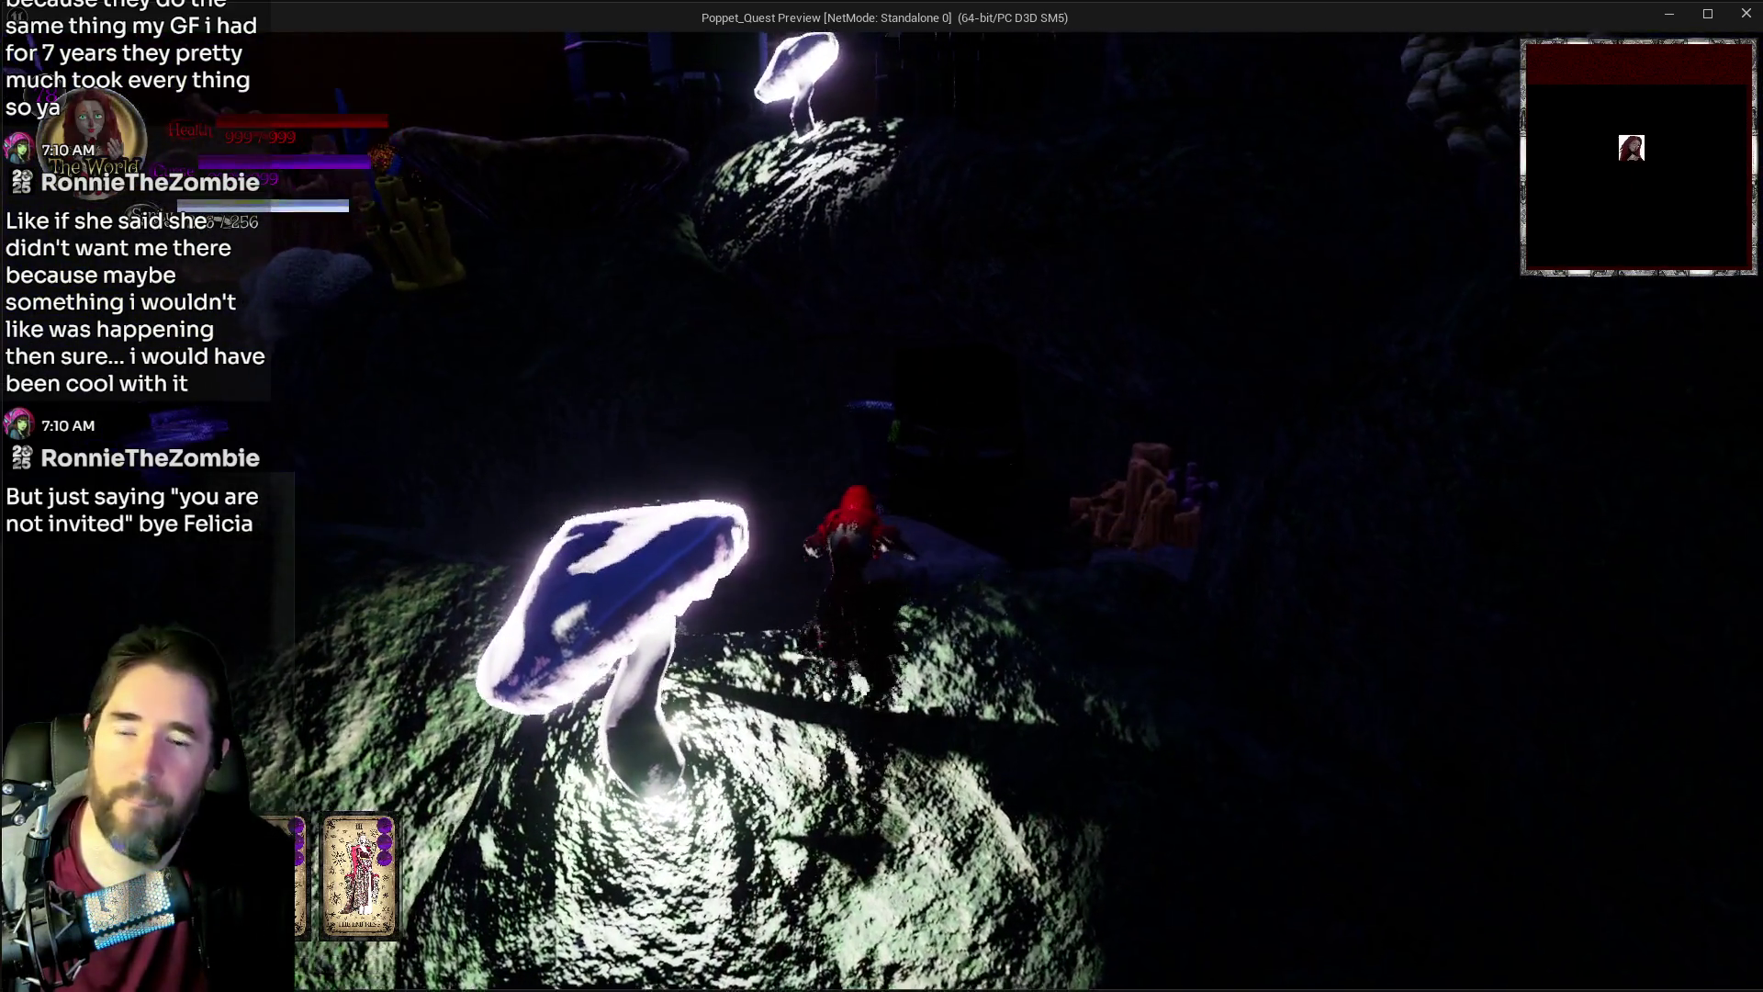
pyautogui.press('w')
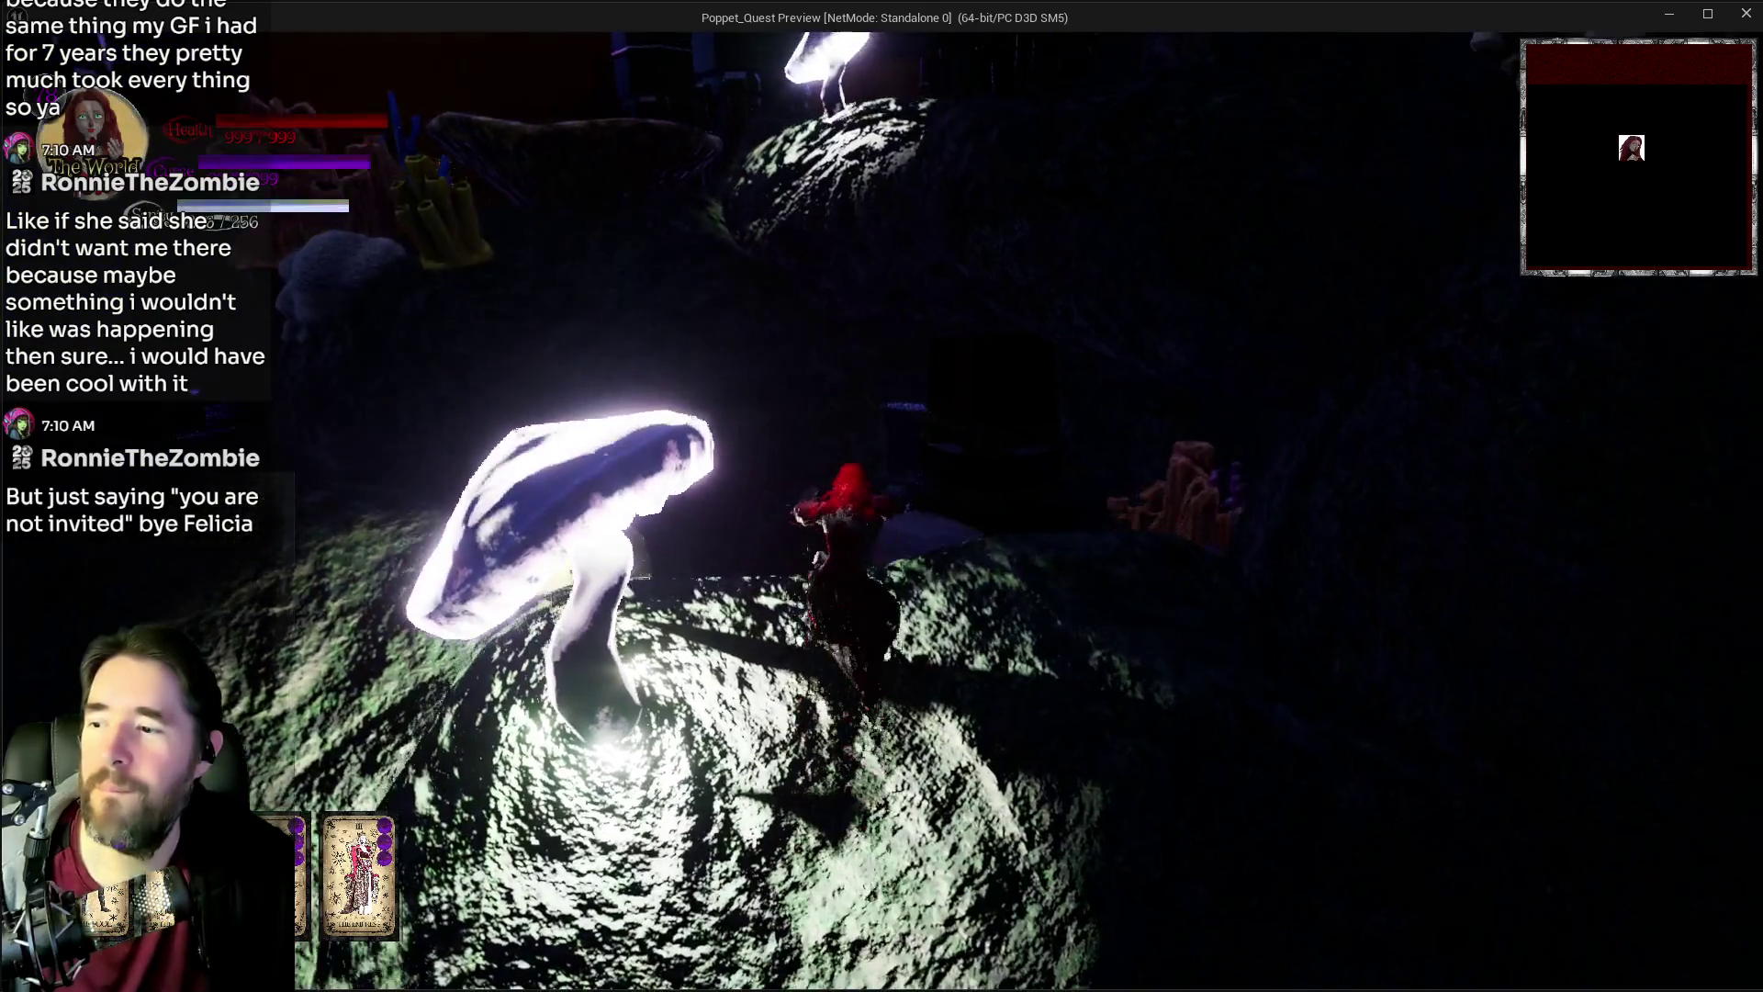
pyautogui.press('Tab')
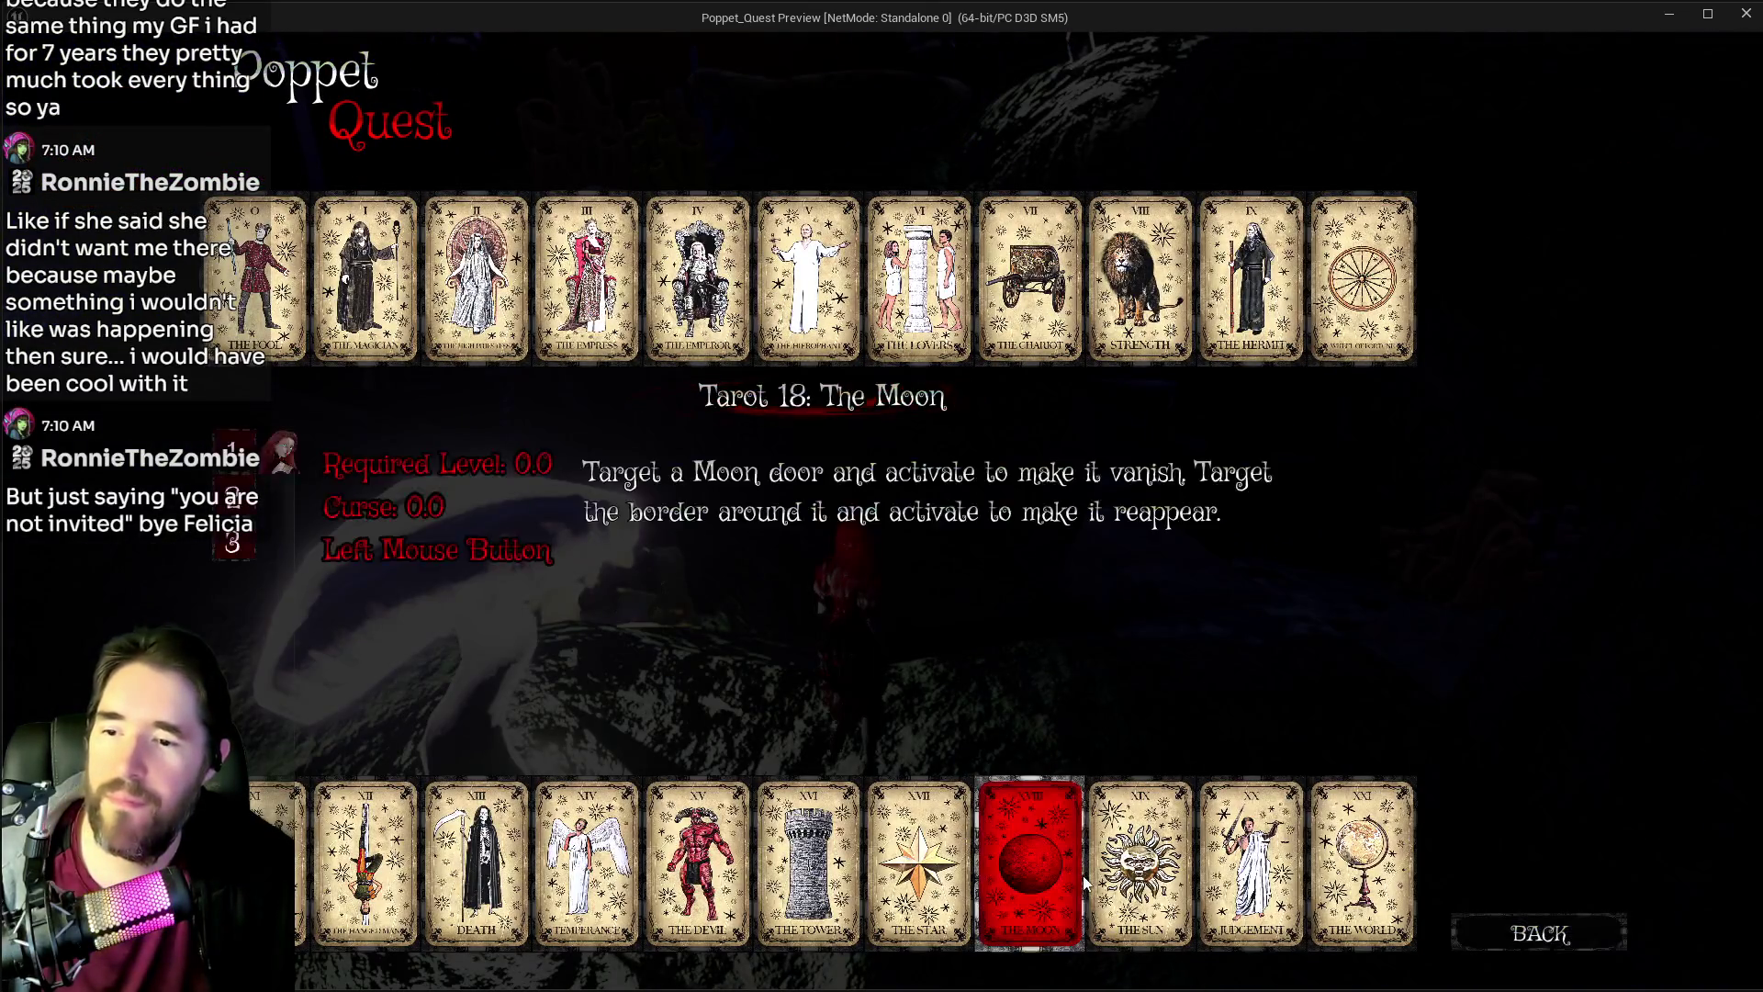
pyautogui.click(1141, 874)
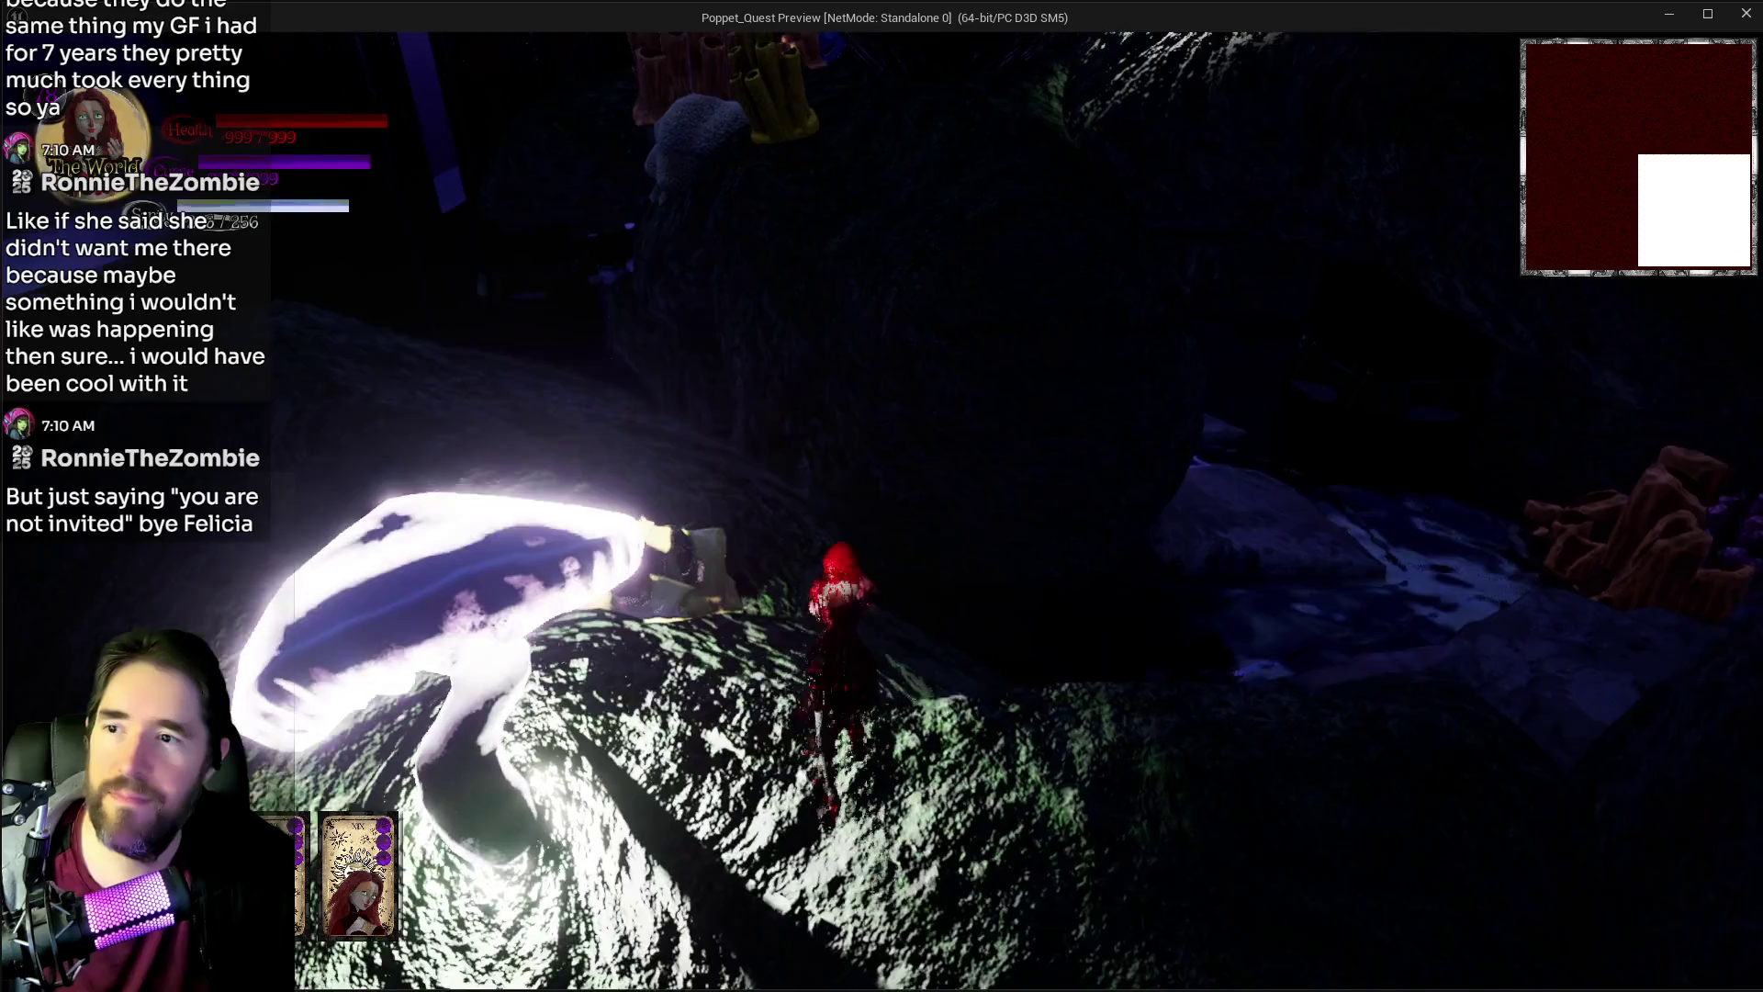
pyautogui.press('w')
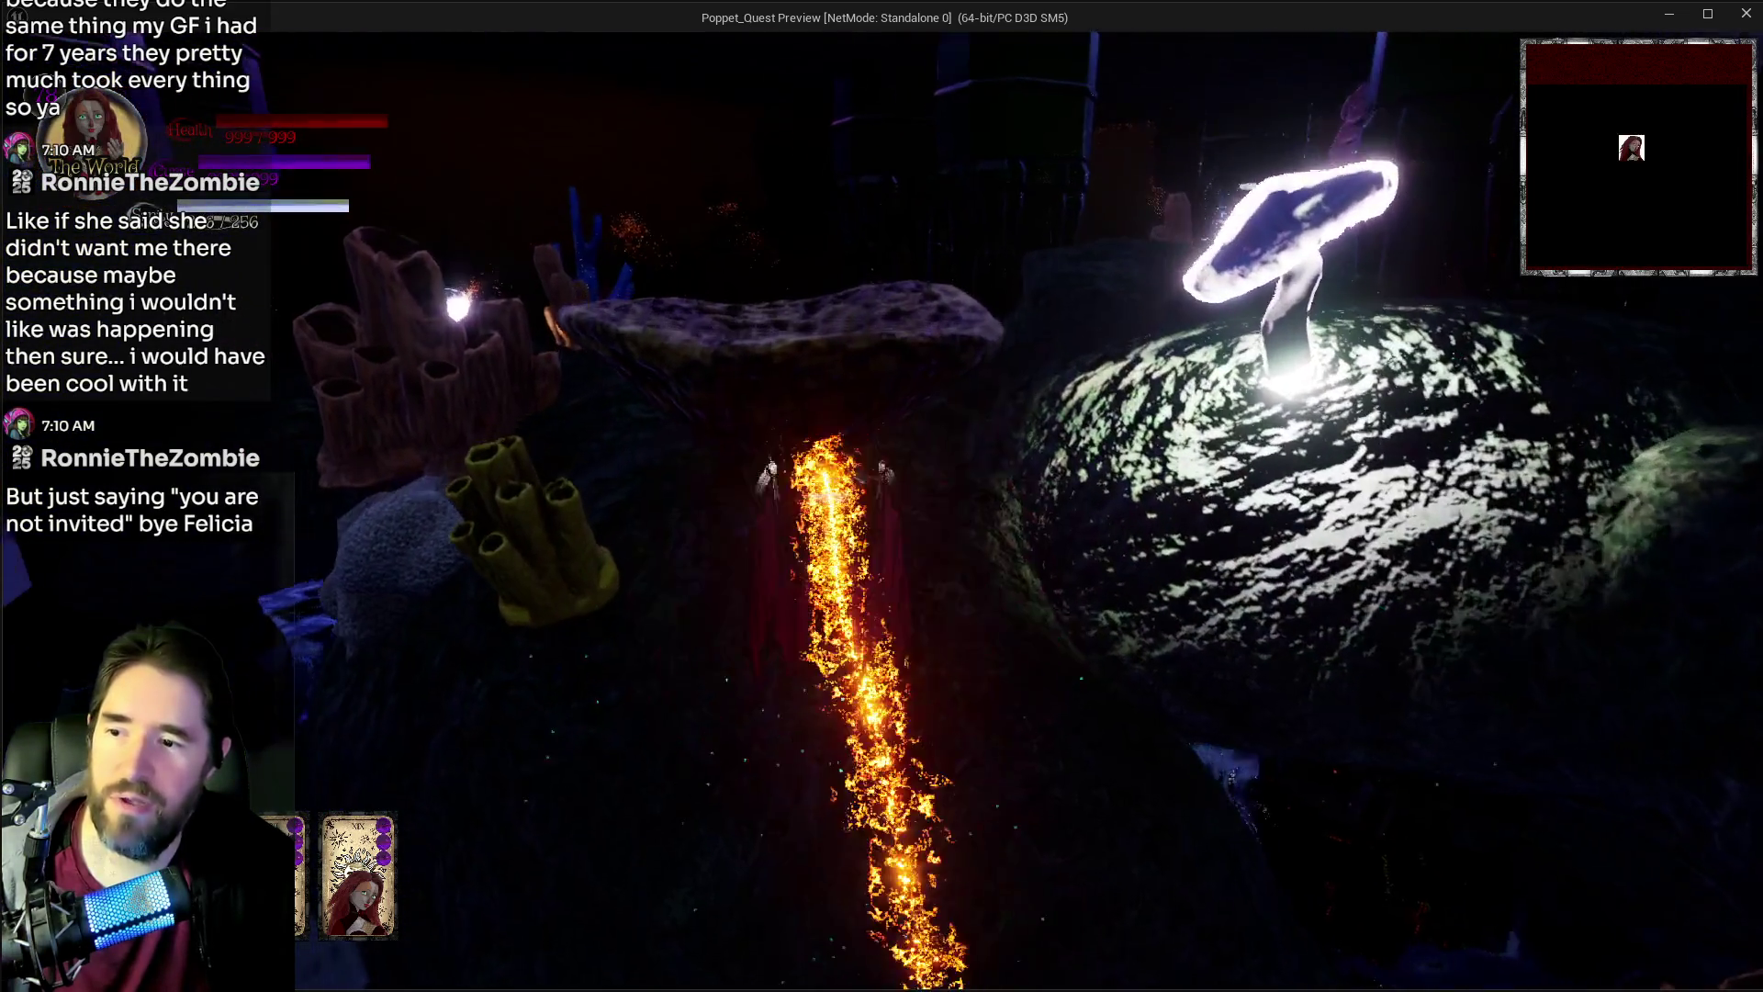
pyautogui.press('w')
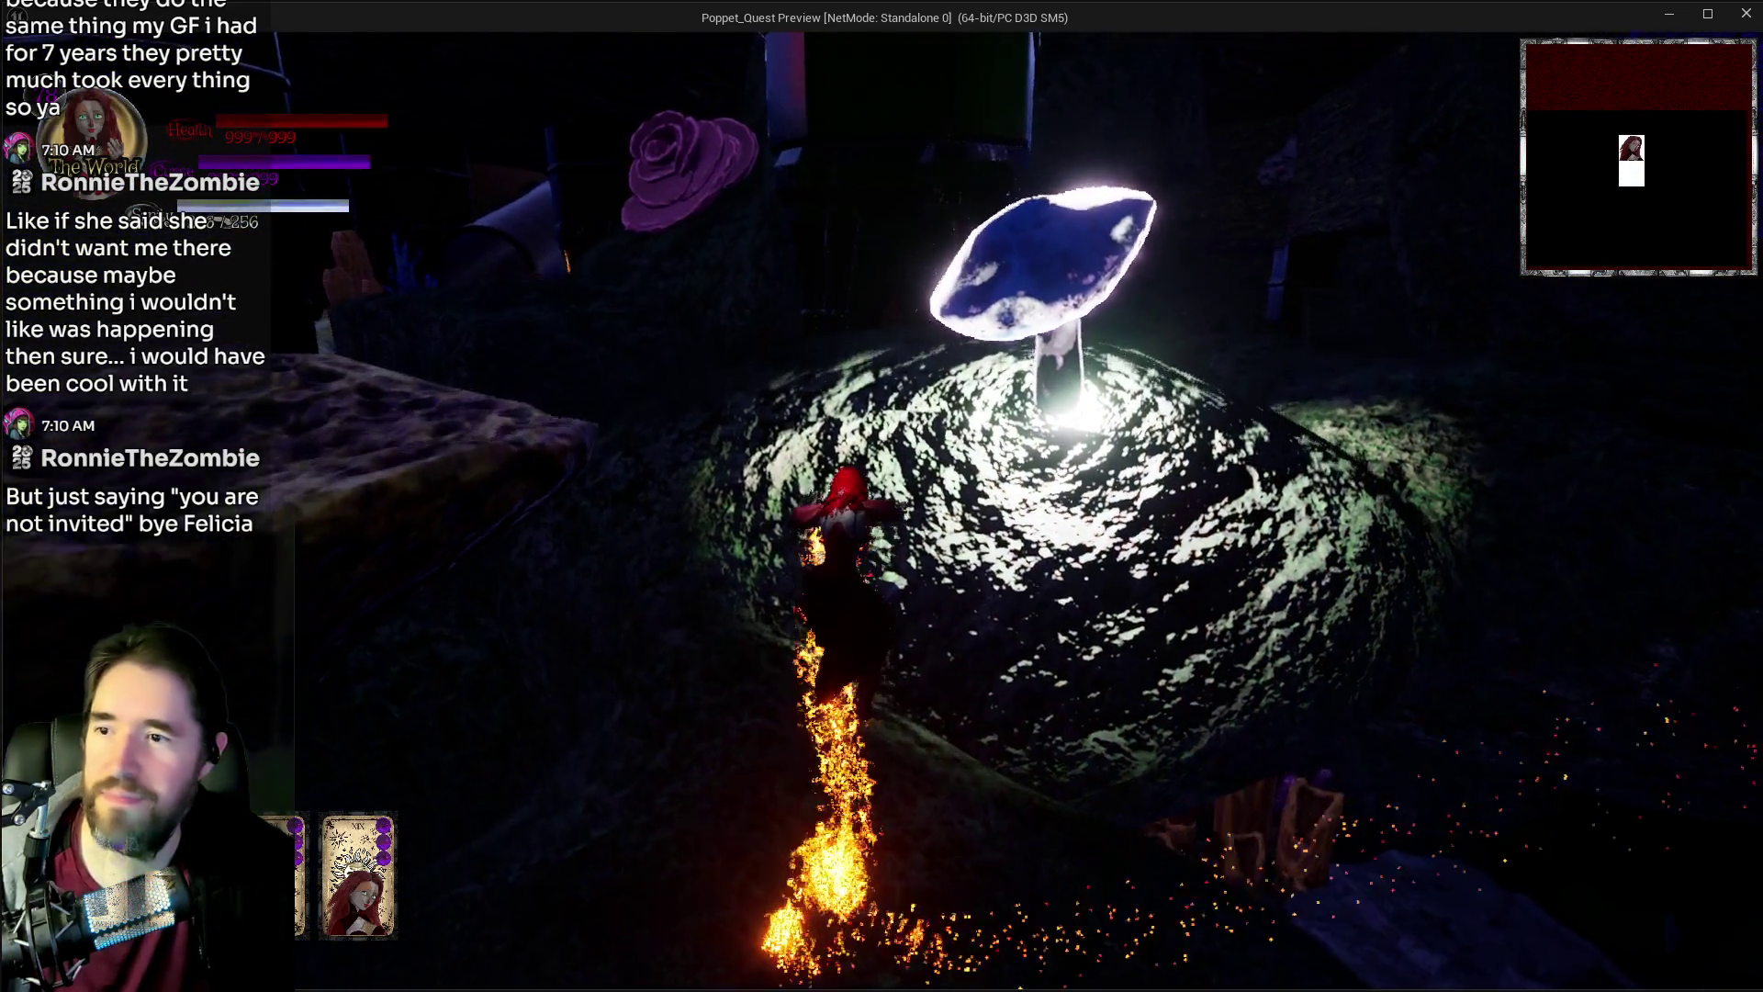
pyautogui.press('w')
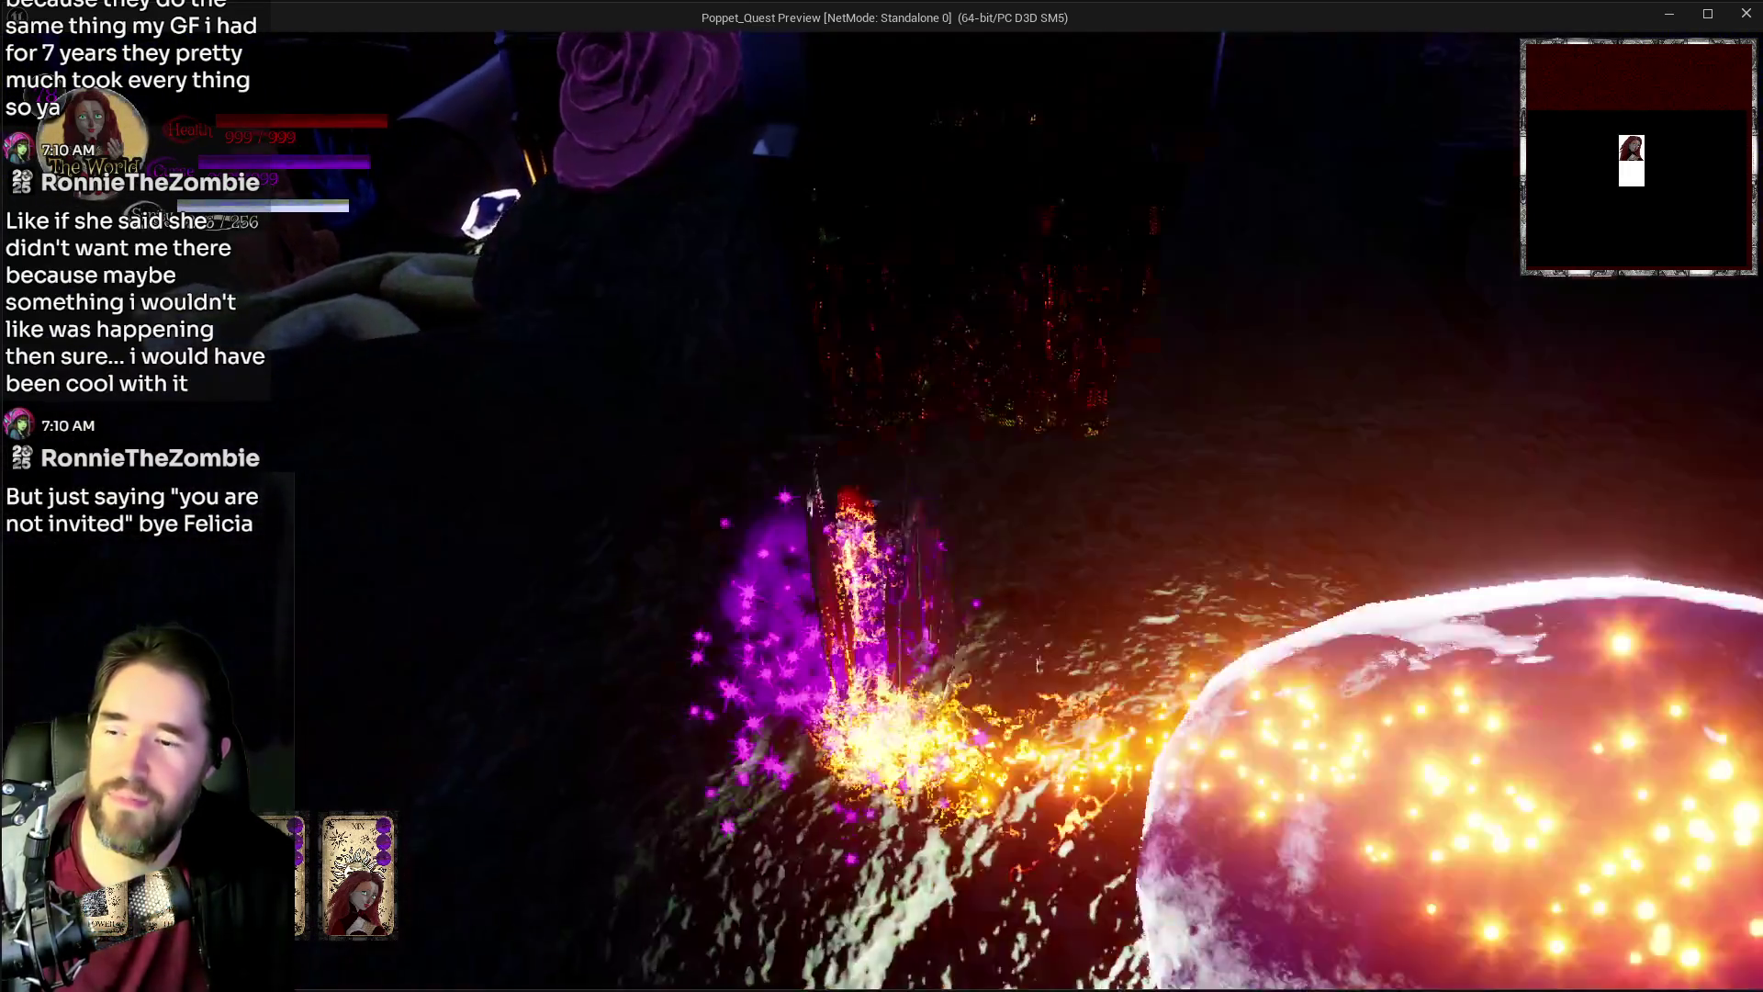
pyautogui.press('w')
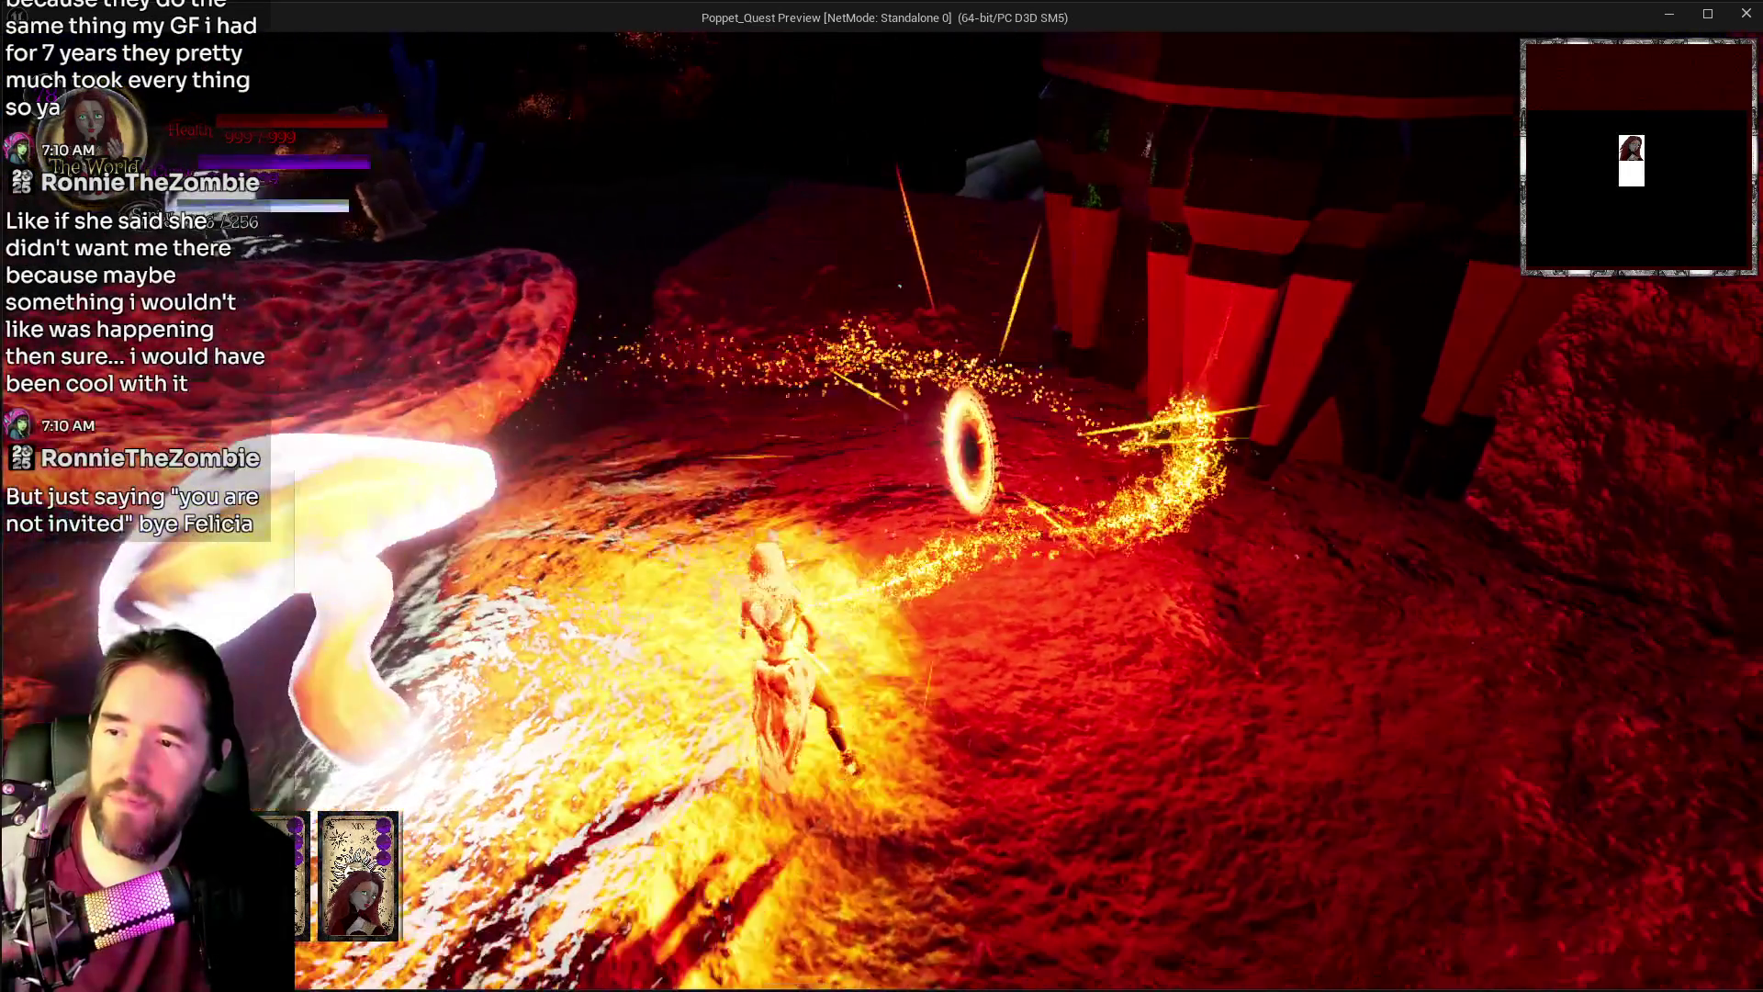
pyautogui.press('w')
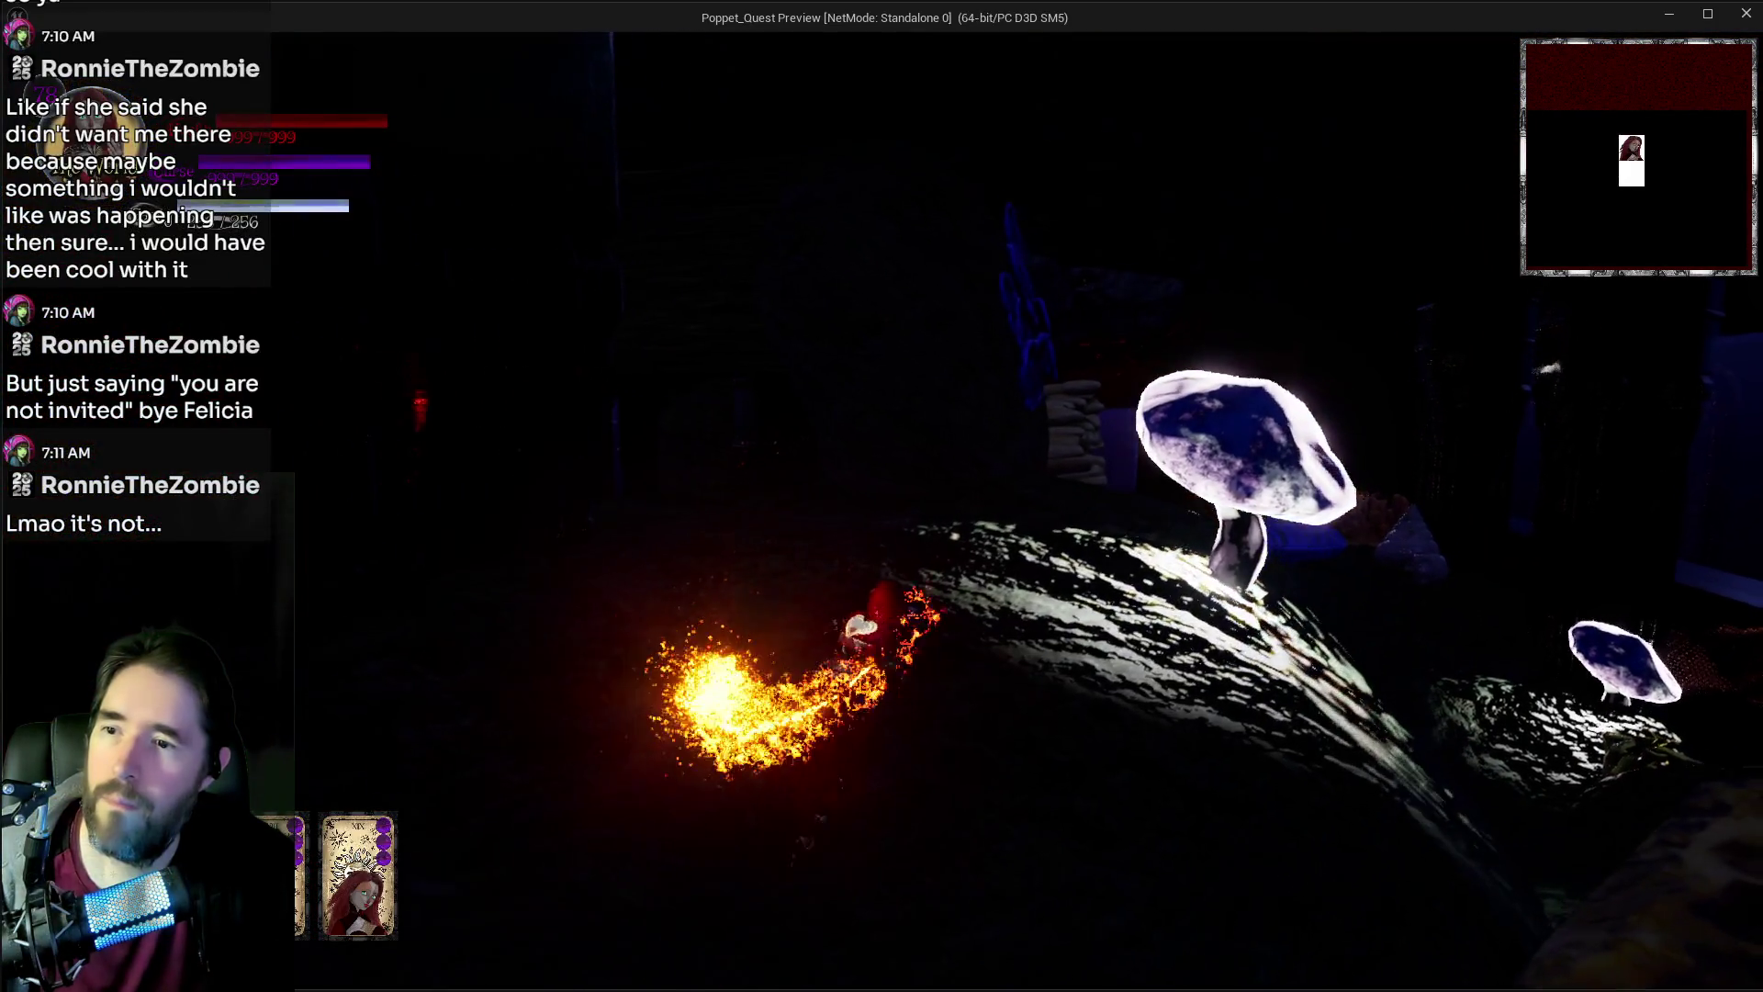
pyautogui.press('Escape')
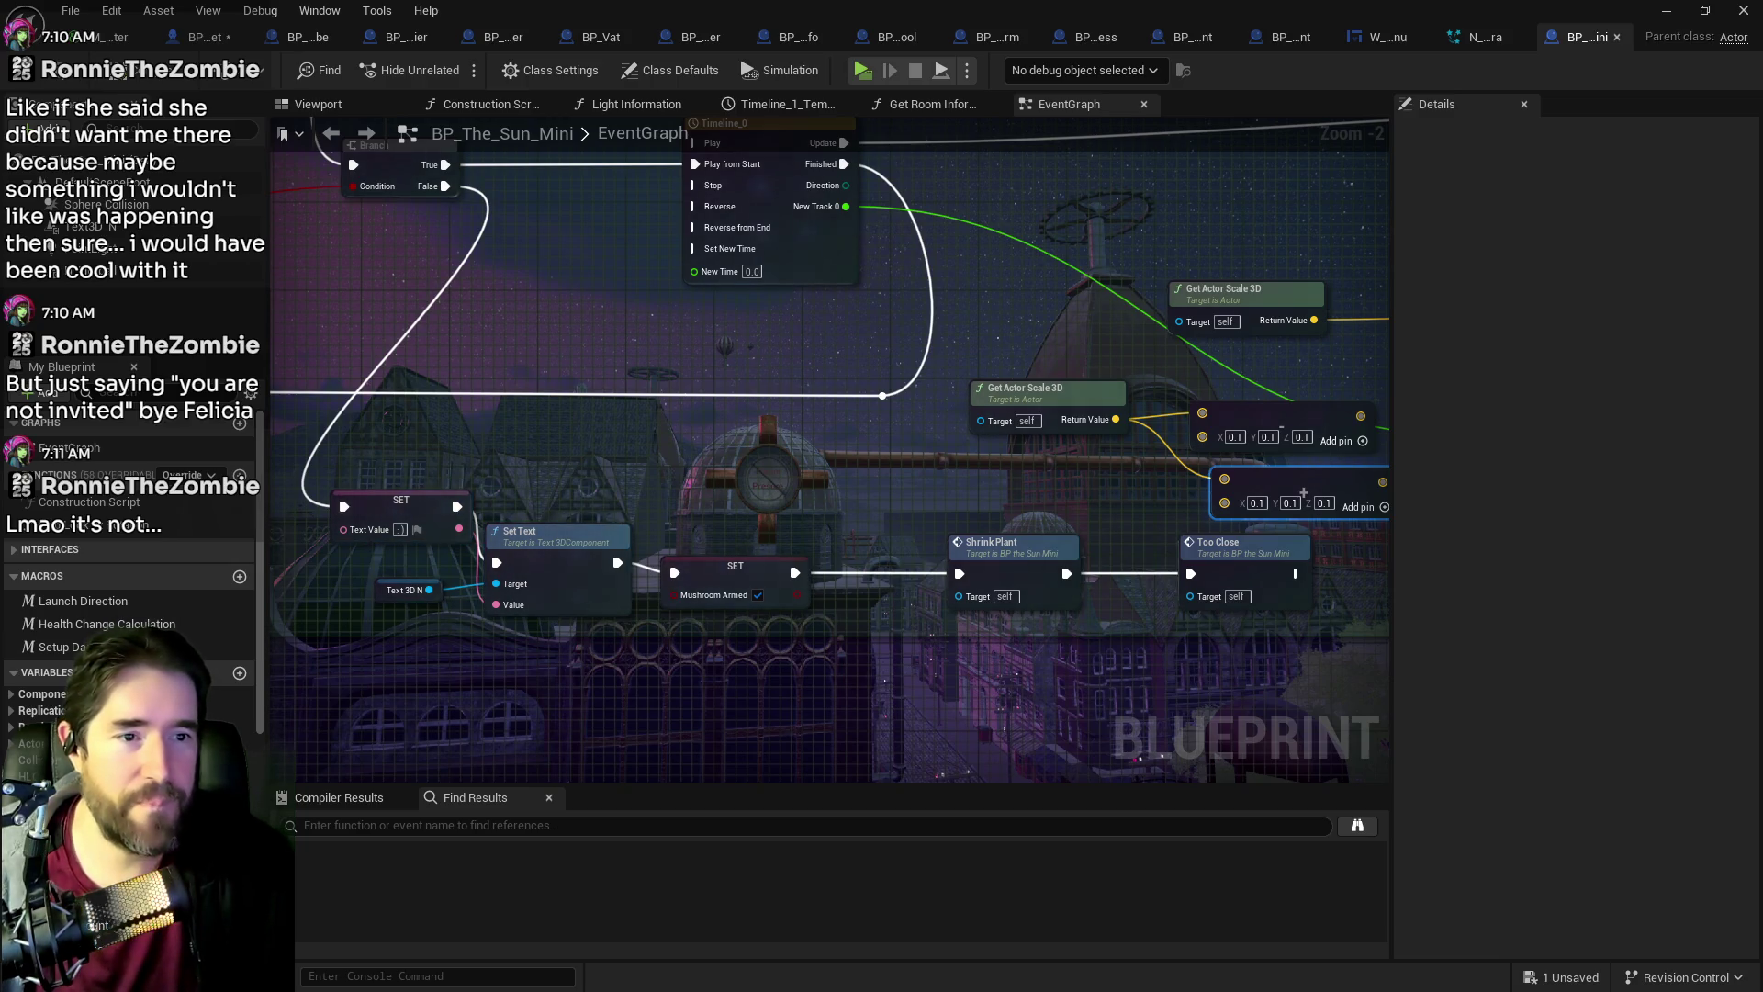
# Step: Survey the Destroy Mushroom, Play Sound at Location, Is Valid/For Each Loop and Mushroom Destroyed nodes
pyautogui.scroll(-6, 1137, 488)
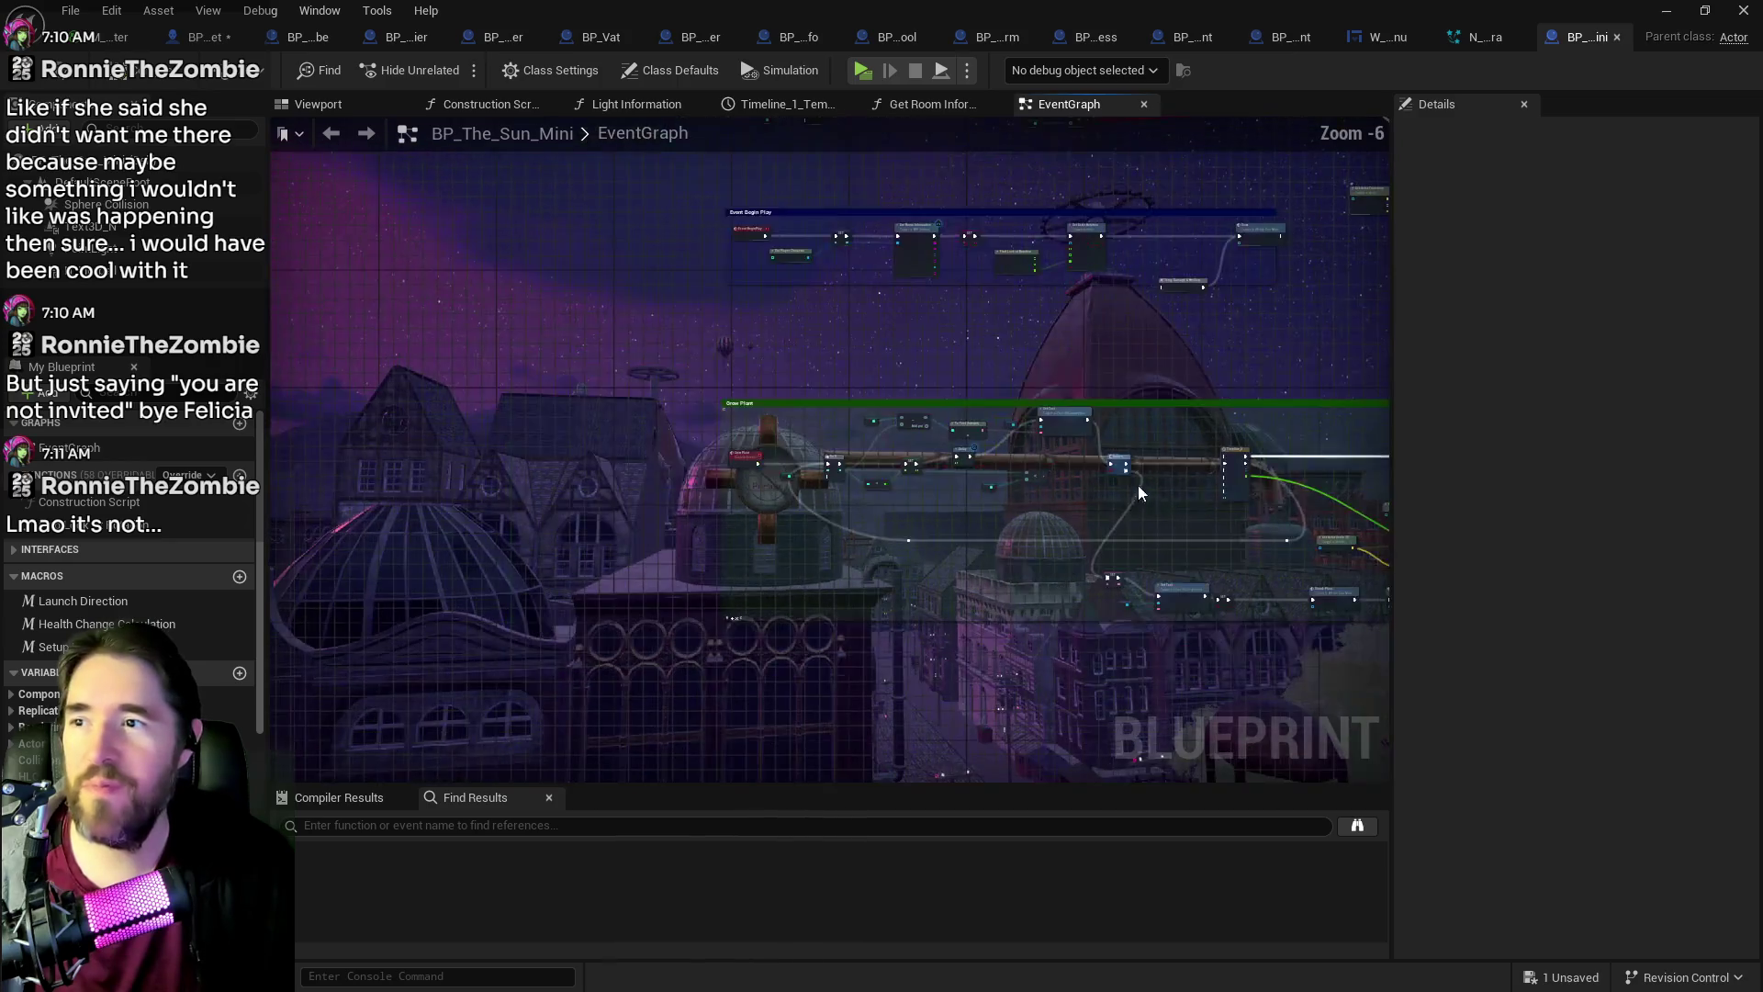
pyautogui.moveTo(1181, 403)
pyautogui.mouseDown()
pyautogui.moveTo(1024, 422)
pyautogui.moveTo(990, 330)
pyautogui.moveTo(949, 541)
pyautogui.moveTo(905, 478)
pyautogui.mouseUp()
pyautogui.scroll(4, 906, 477)
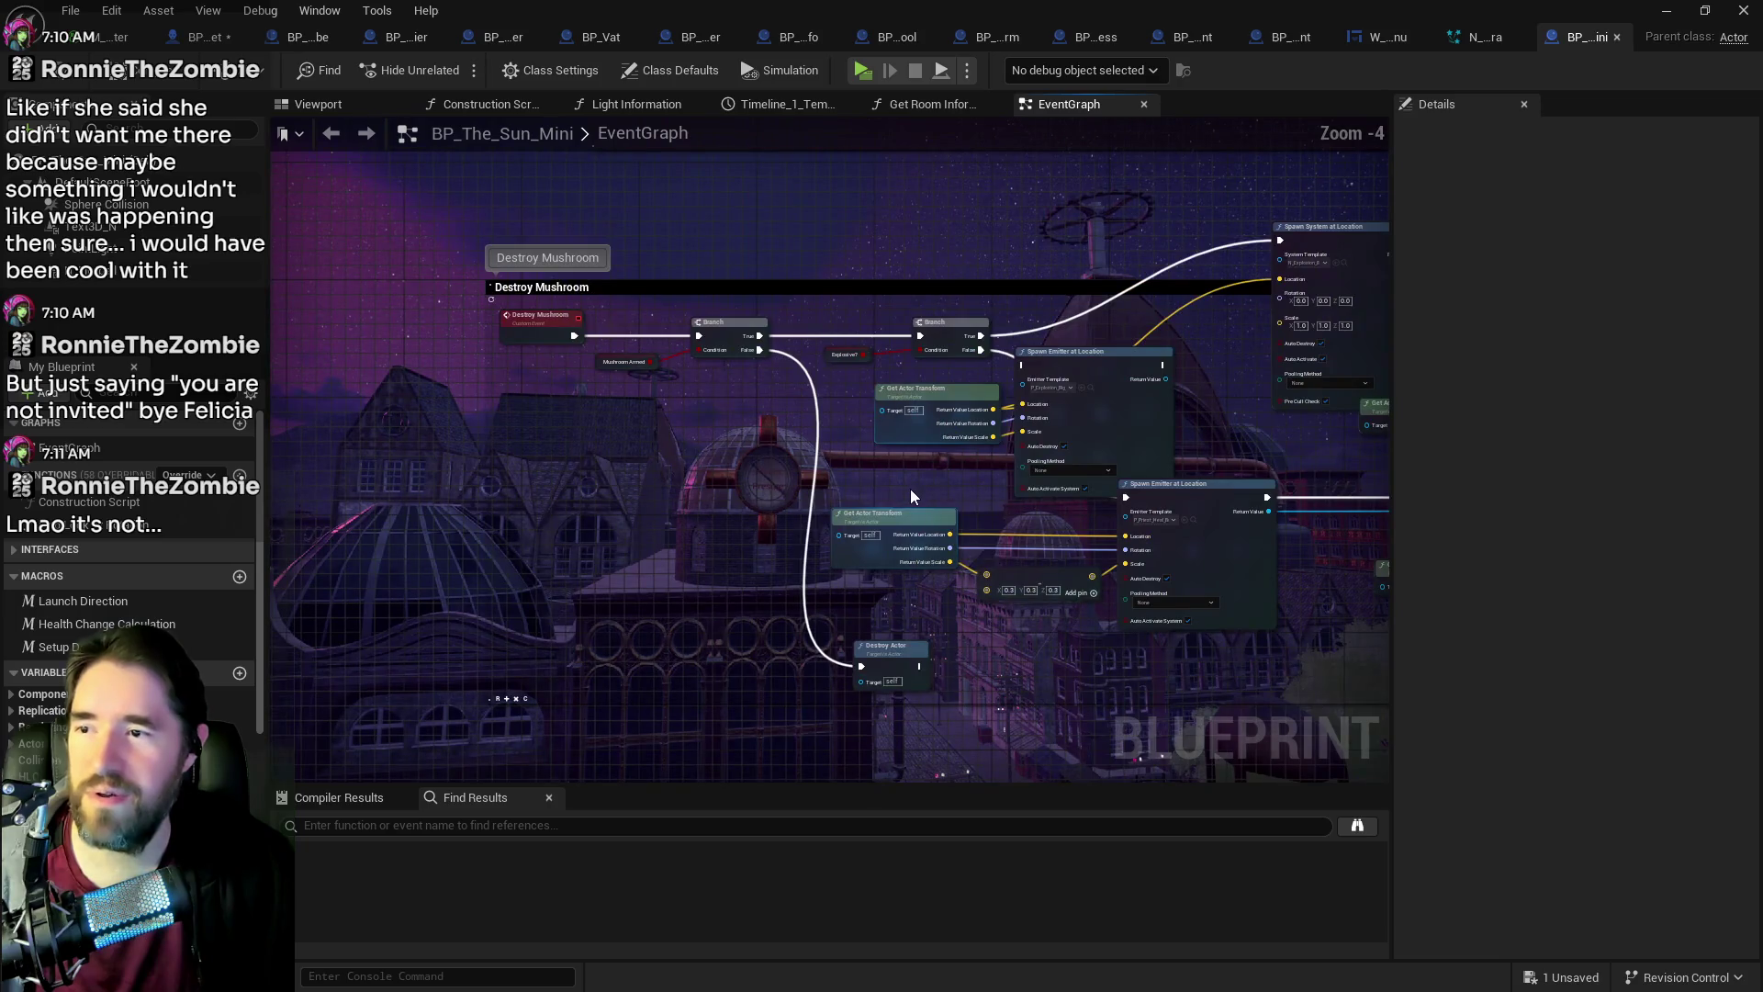
pyautogui.moveTo(1104, 474)
pyautogui.mouseDown()
pyautogui.moveTo(950, 459)
pyautogui.moveTo(1116, 444)
pyautogui.moveTo(790, 439)
pyautogui.moveTo(851, 417)
pyautogui.moveTo(1031, 421)
pyautogui.moveTo(813, 431)
pyautogui.moveTo(1044, 445)
pyautogui.moveTo(791, 444)
pyautogui.mouseUp()
pyautogui.scroll(2, 792, 444)
pyautogui.scroll(-5, 725, 427)
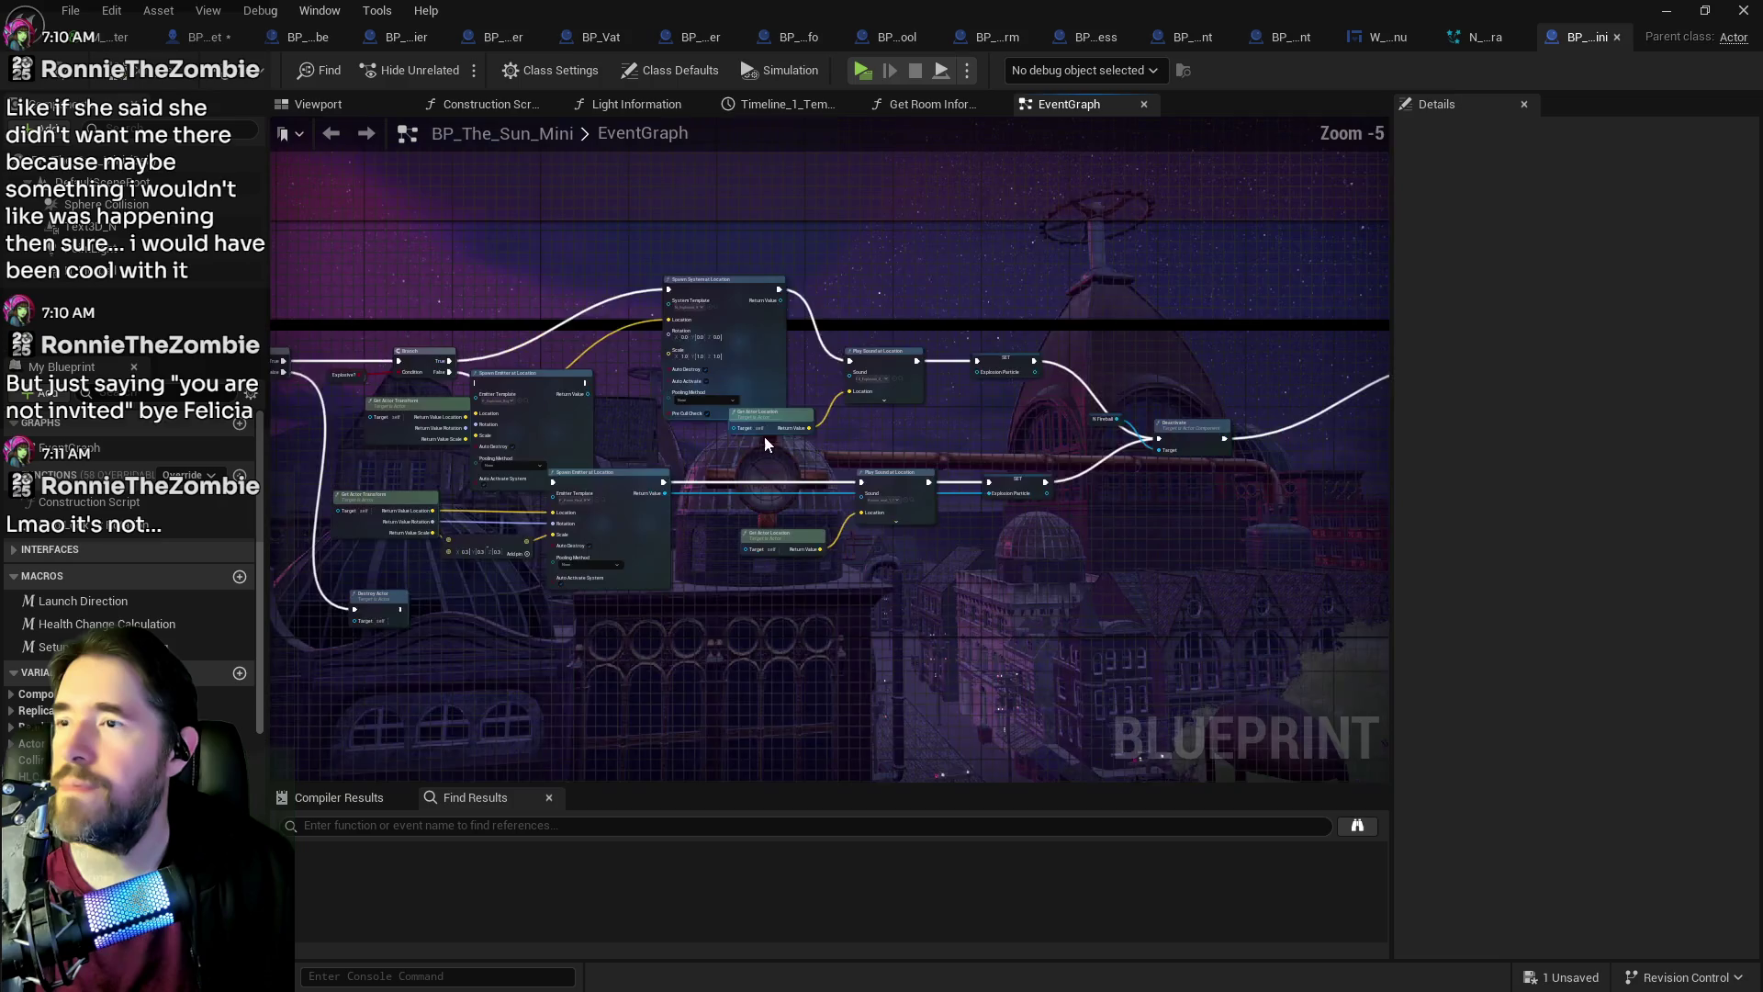
pyautogui.moveTo(1146, 410)
pyautogui.mouseDown()
pyautogui.moveTo(817, 423)
pyautogui.moveTo(1305, 456)
pyautogui.mouseUp()
pyautogui.scroll(3, 795, 433)
pyautogui.moveTo(698, 432); pyautogui.dragTo(1083, 441)
pyautogui.moveTo(753, 441); pyautogui.dragTo(1148, 432)
pyautogui.moveTo(827, 303)
pyautogui.mouseDown()
pyautogui.moveTo(1236, 442)
pyautogui.moveTo(1067, 272)
pyautogui.mouseUp()
pyautogui.moveTo(522, 257); pyautogui.dragTo(1091, 382)
pyautogui.scroll(1, 1091, 382)
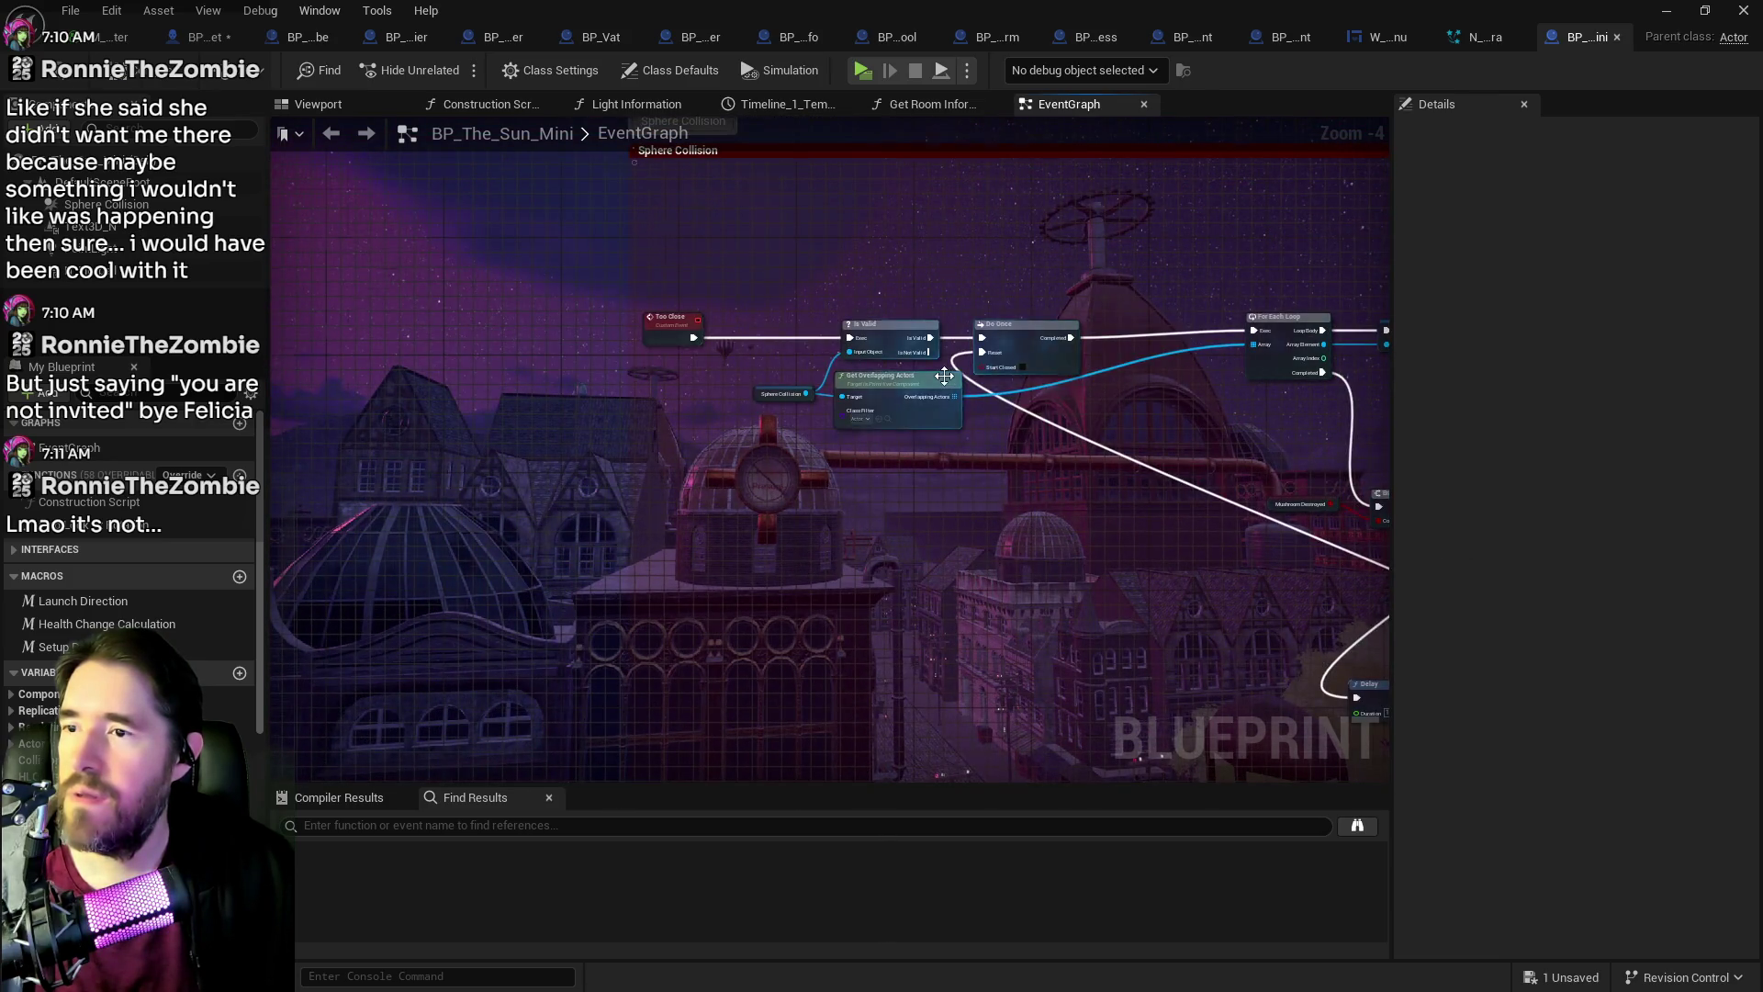
pyautogui.scroll(1, 1028, 424)
pyautogui.scroll(1, 1031, 432)
pyautogui.moveTo(1095, 467); pyautogui.dragTo(729, 457)
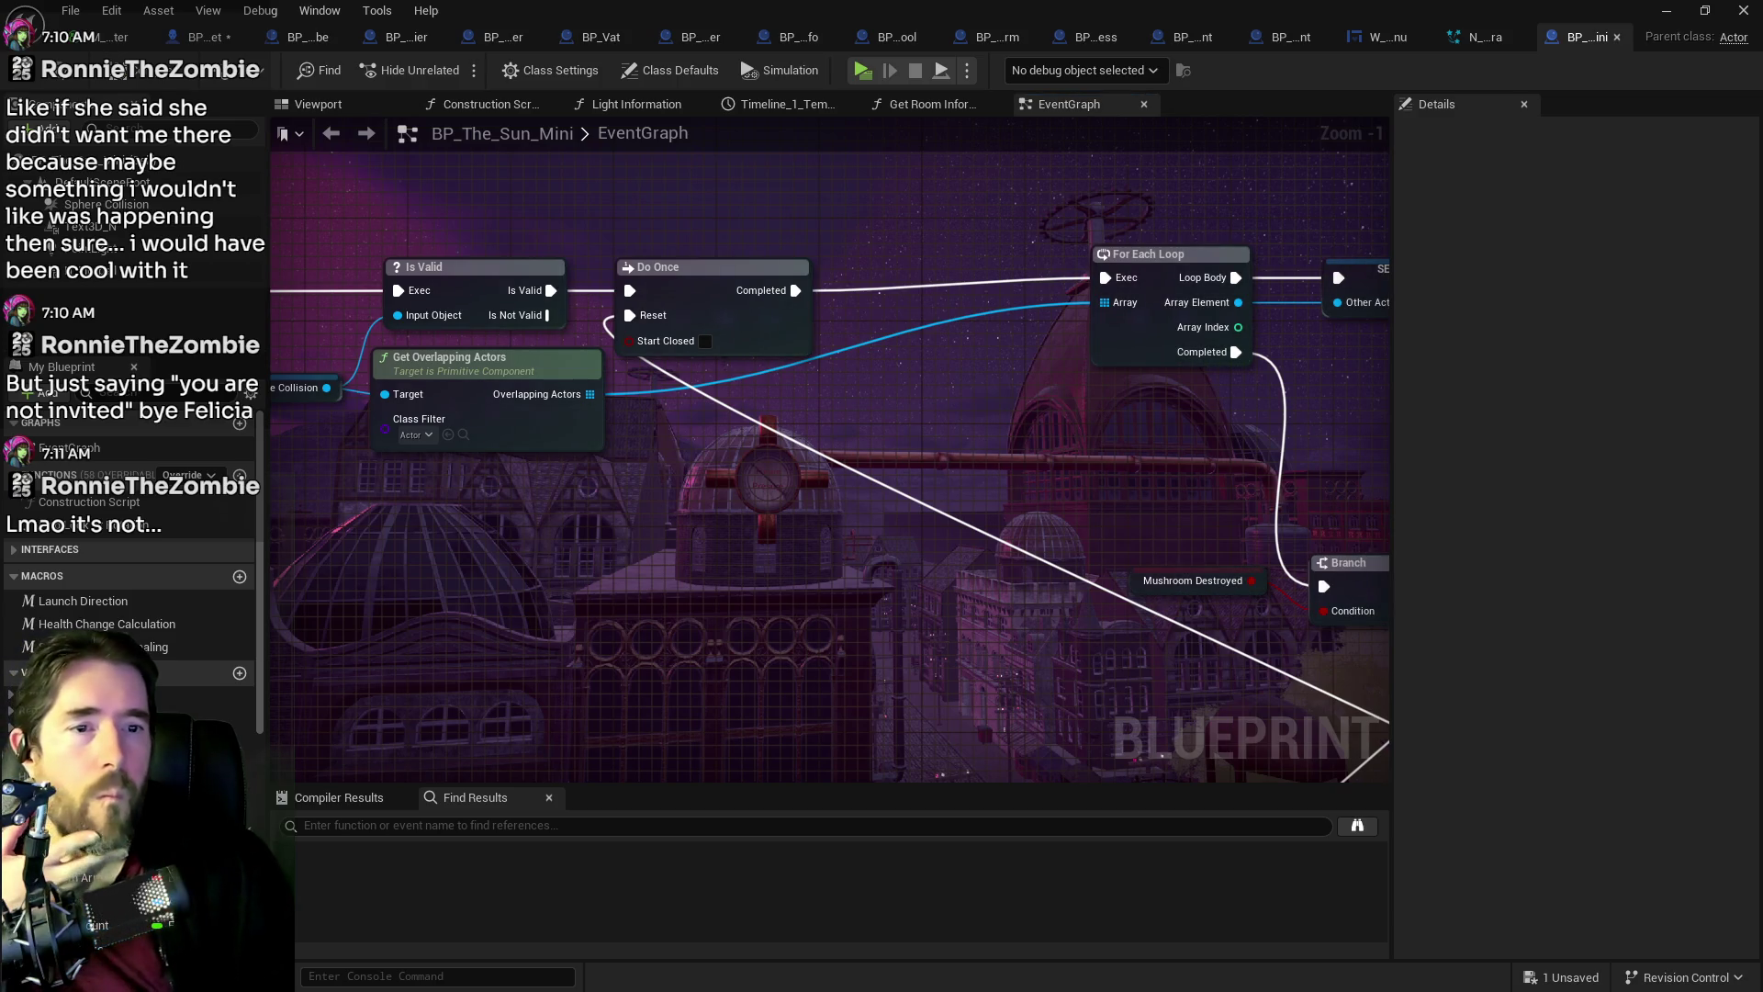
pyautogui.scroll(-3, 990, 384)
pyautogui.scroll(-3, 937, 499)
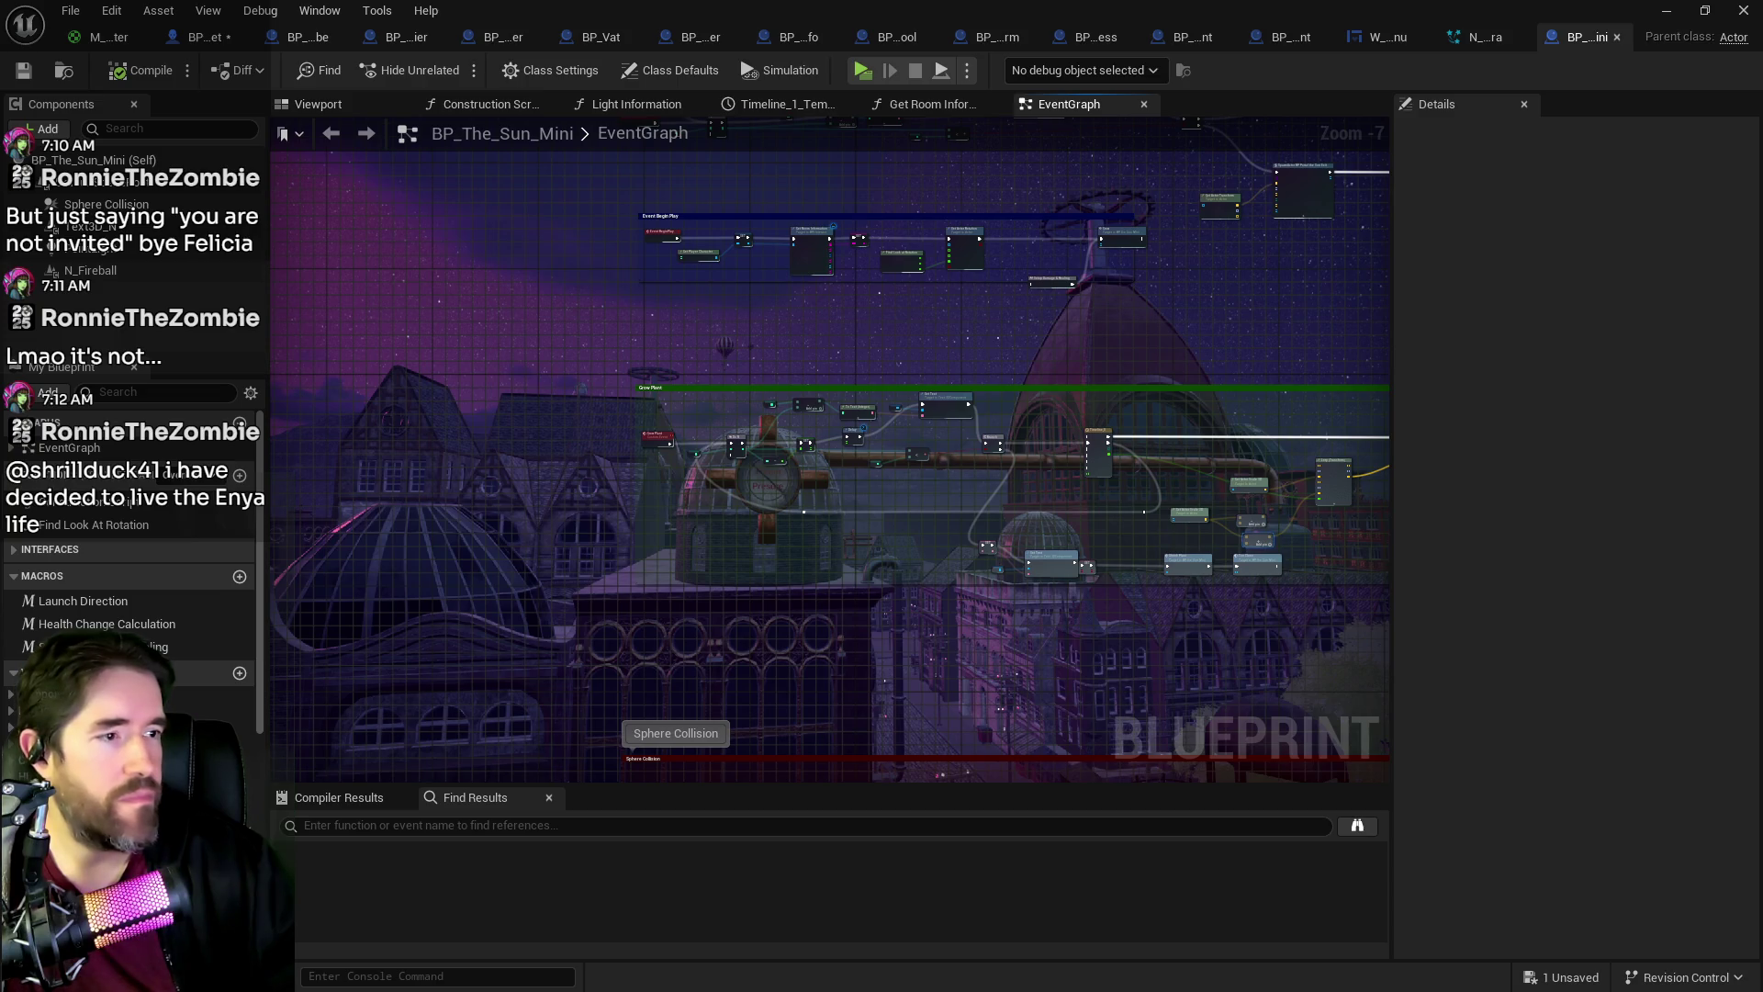
# Step: Insert Setup Damage & Healing after Set Actor Rotation in Event Begin Play and open the macro
pyautogui.moveTo(719, 326); pyautogui.dragTo(721, 549)
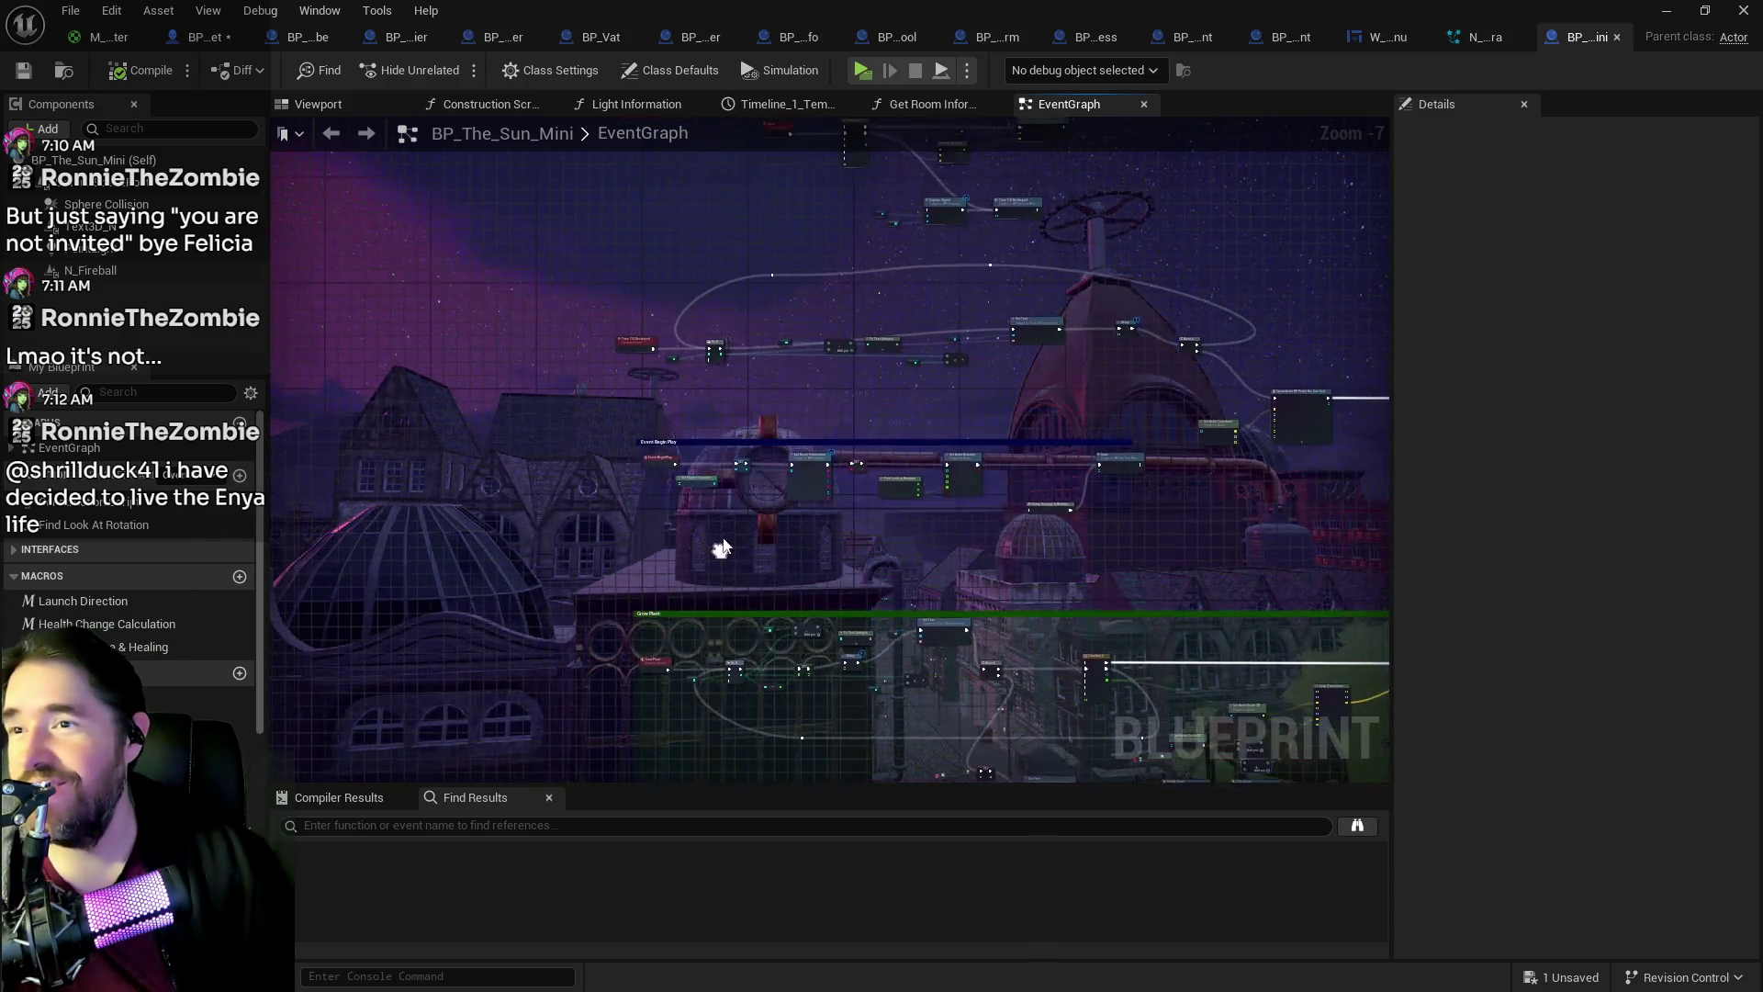
pyautogui.scroll(3, 717, 498)
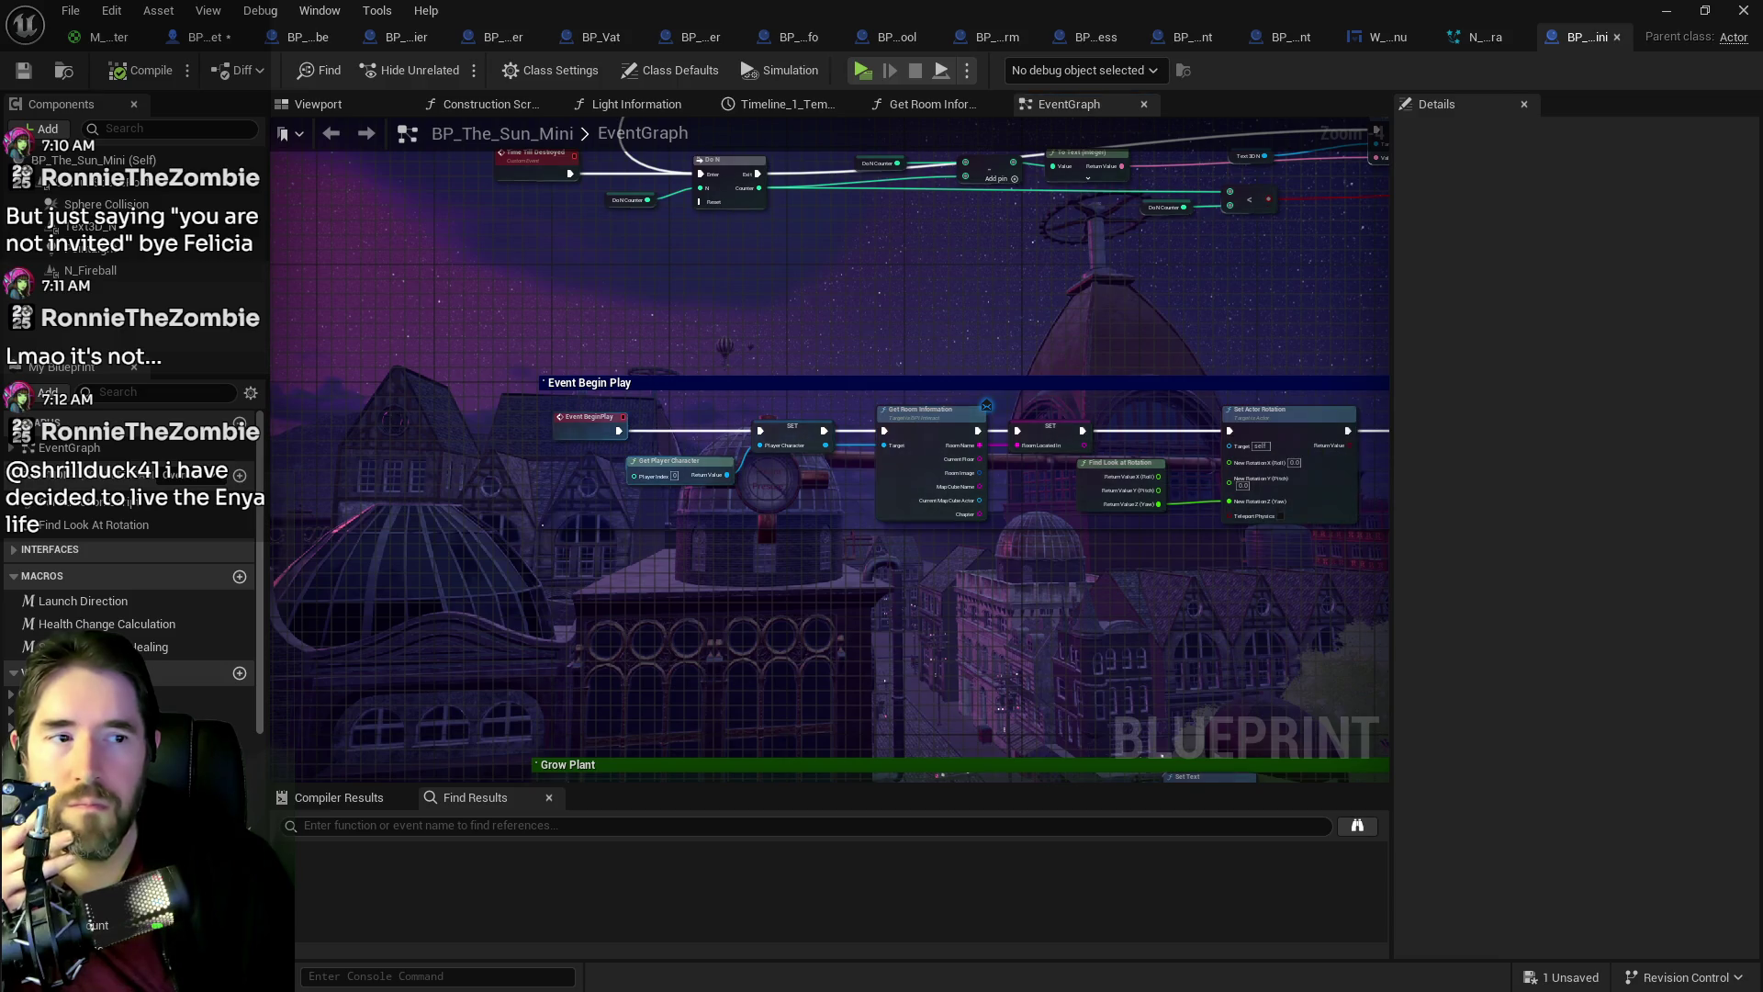
pyautogui.moveTo(1148, 643); pyautogui.dragTo(662, 637)
pyautogui.moveTo(978, 533); pyautogui.dragTo(978, 447)
pyautogui.doubleClick(978, 448)
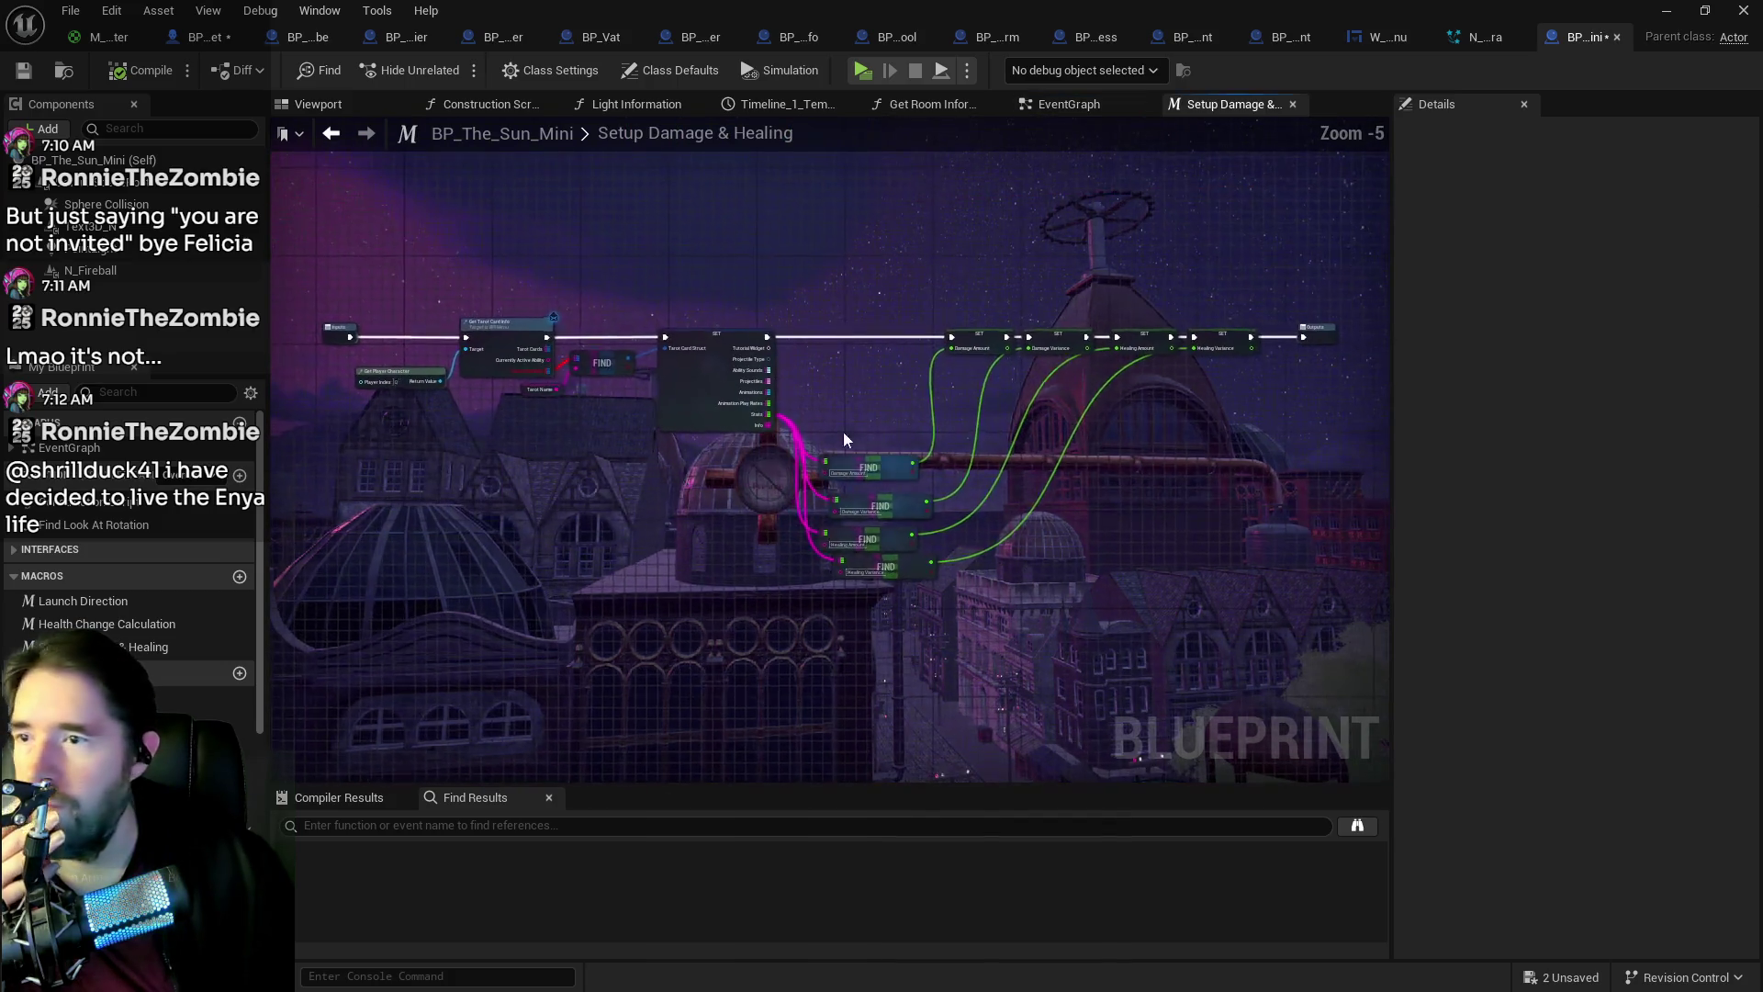
# Step: Dismiss a graph context menu without choosing anything and undo the last change
pyautogui.scroll(4, 515, 385)
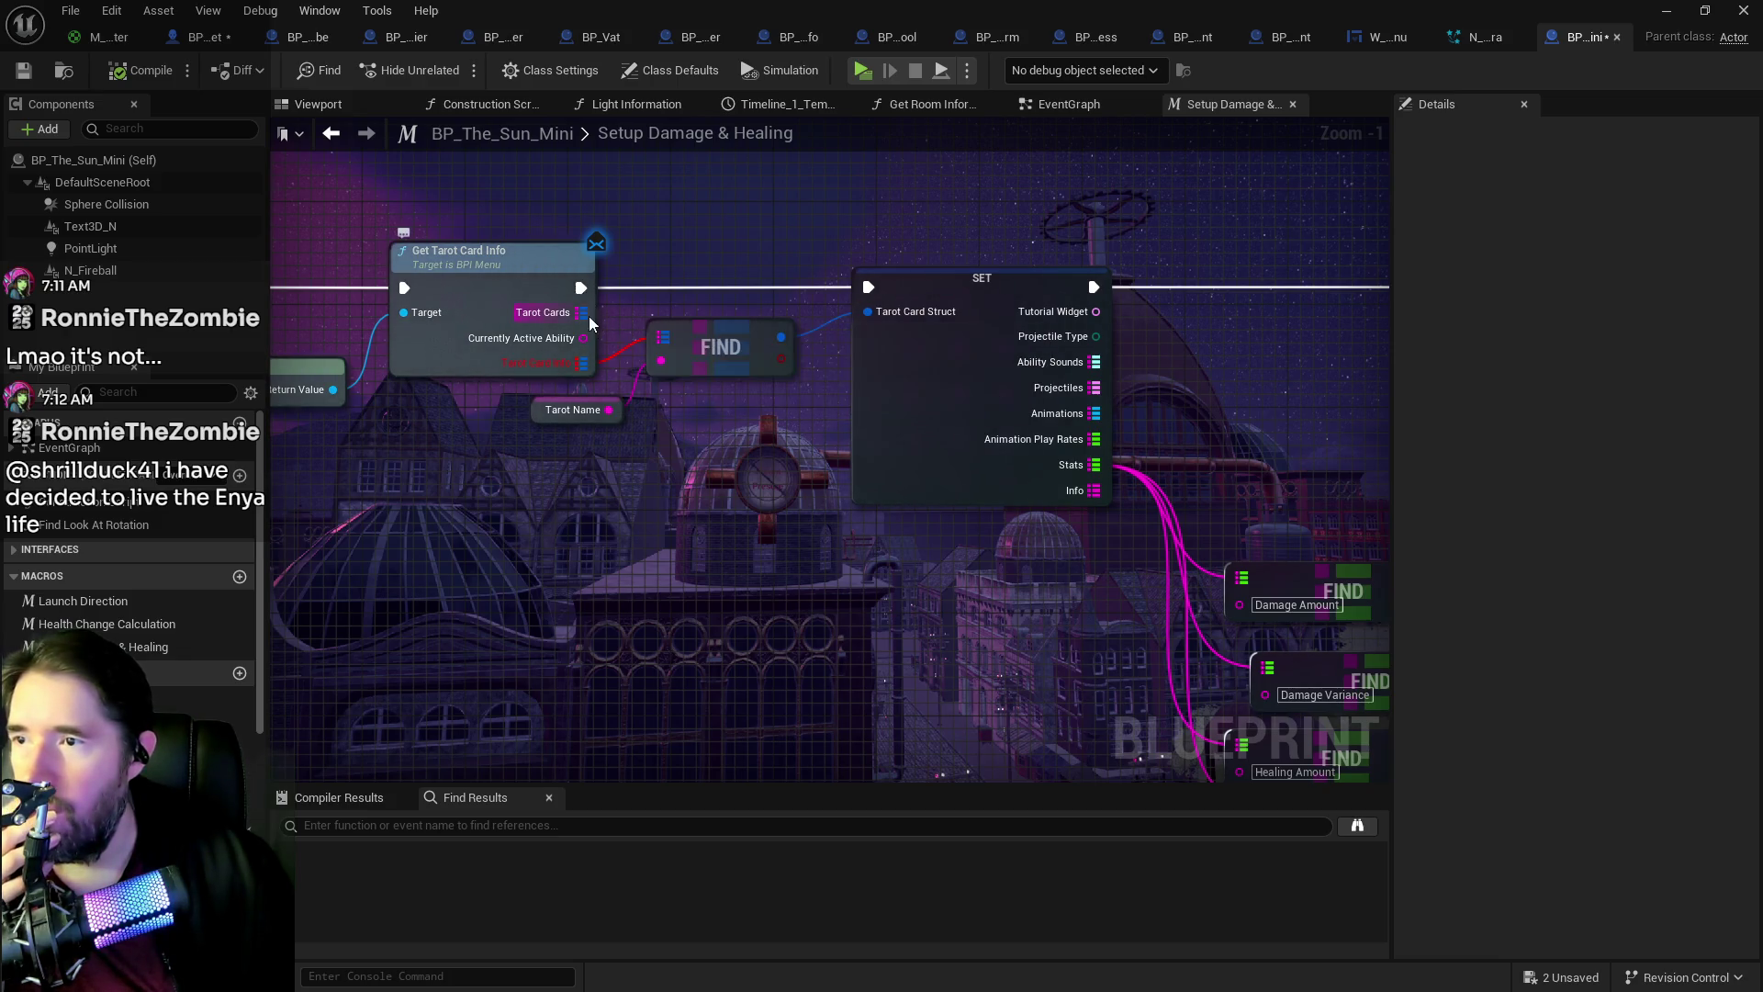
pyautogui.rightClick(651, 334)
pyautogui.click(617, 352)
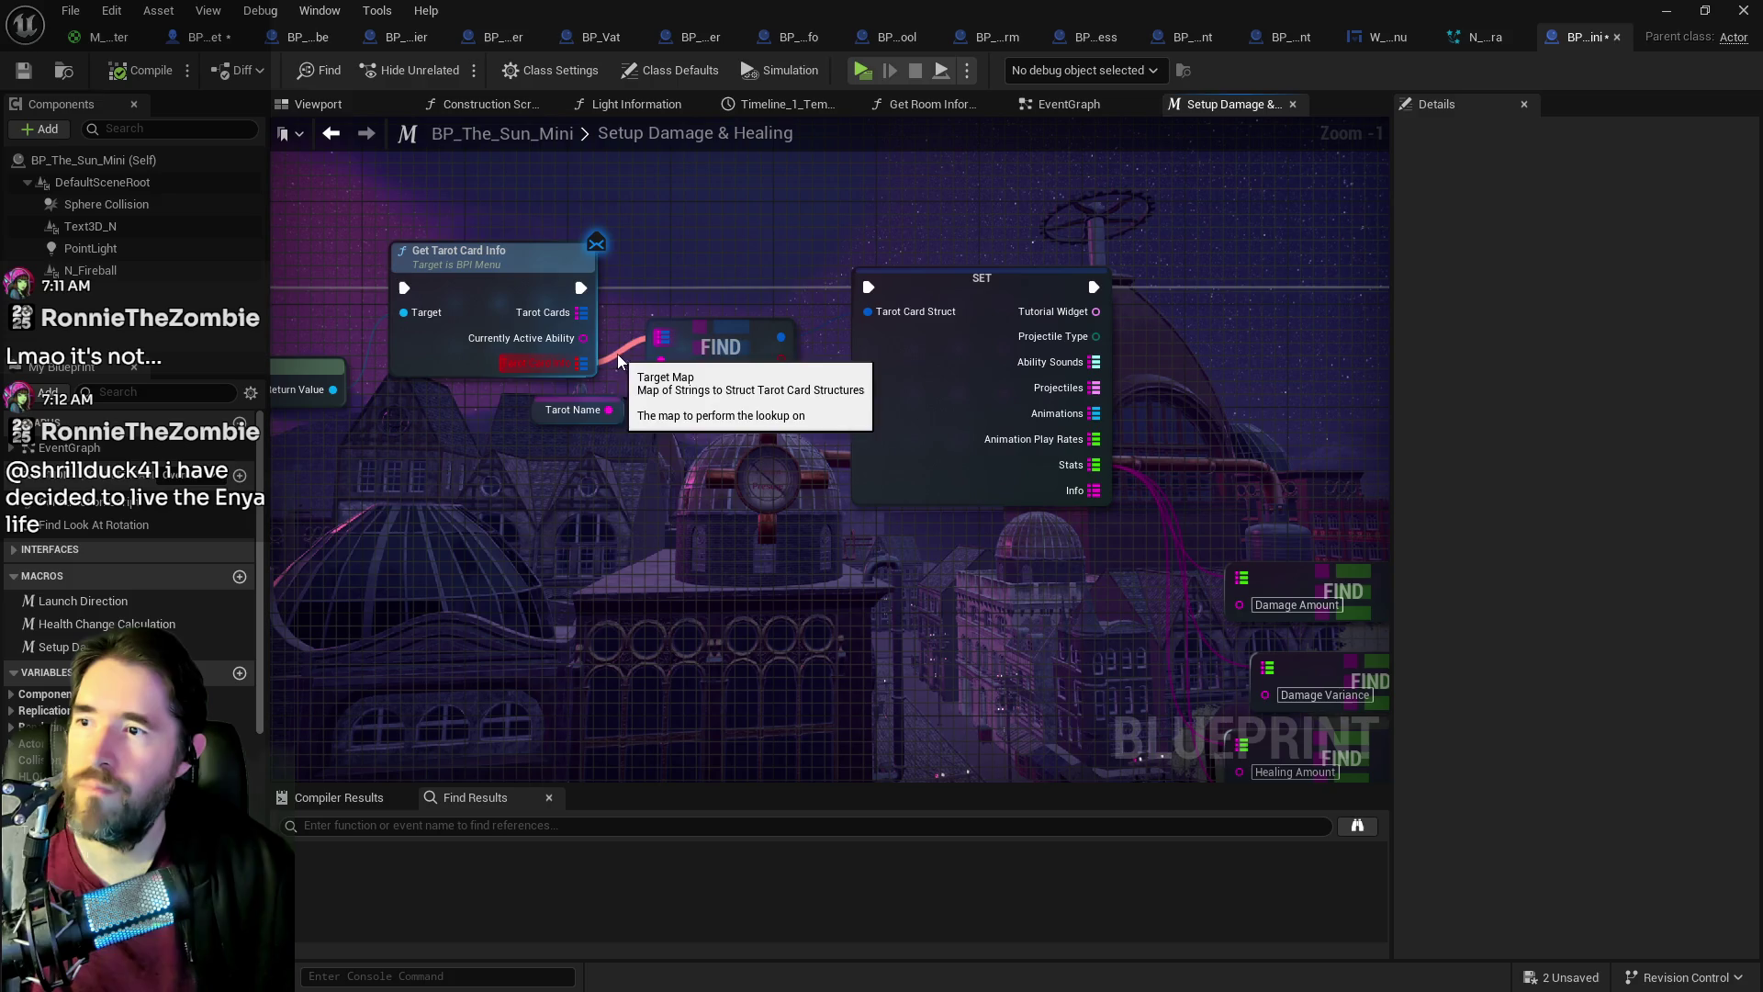
pyautogui.hotkey('ctrl', 'z')
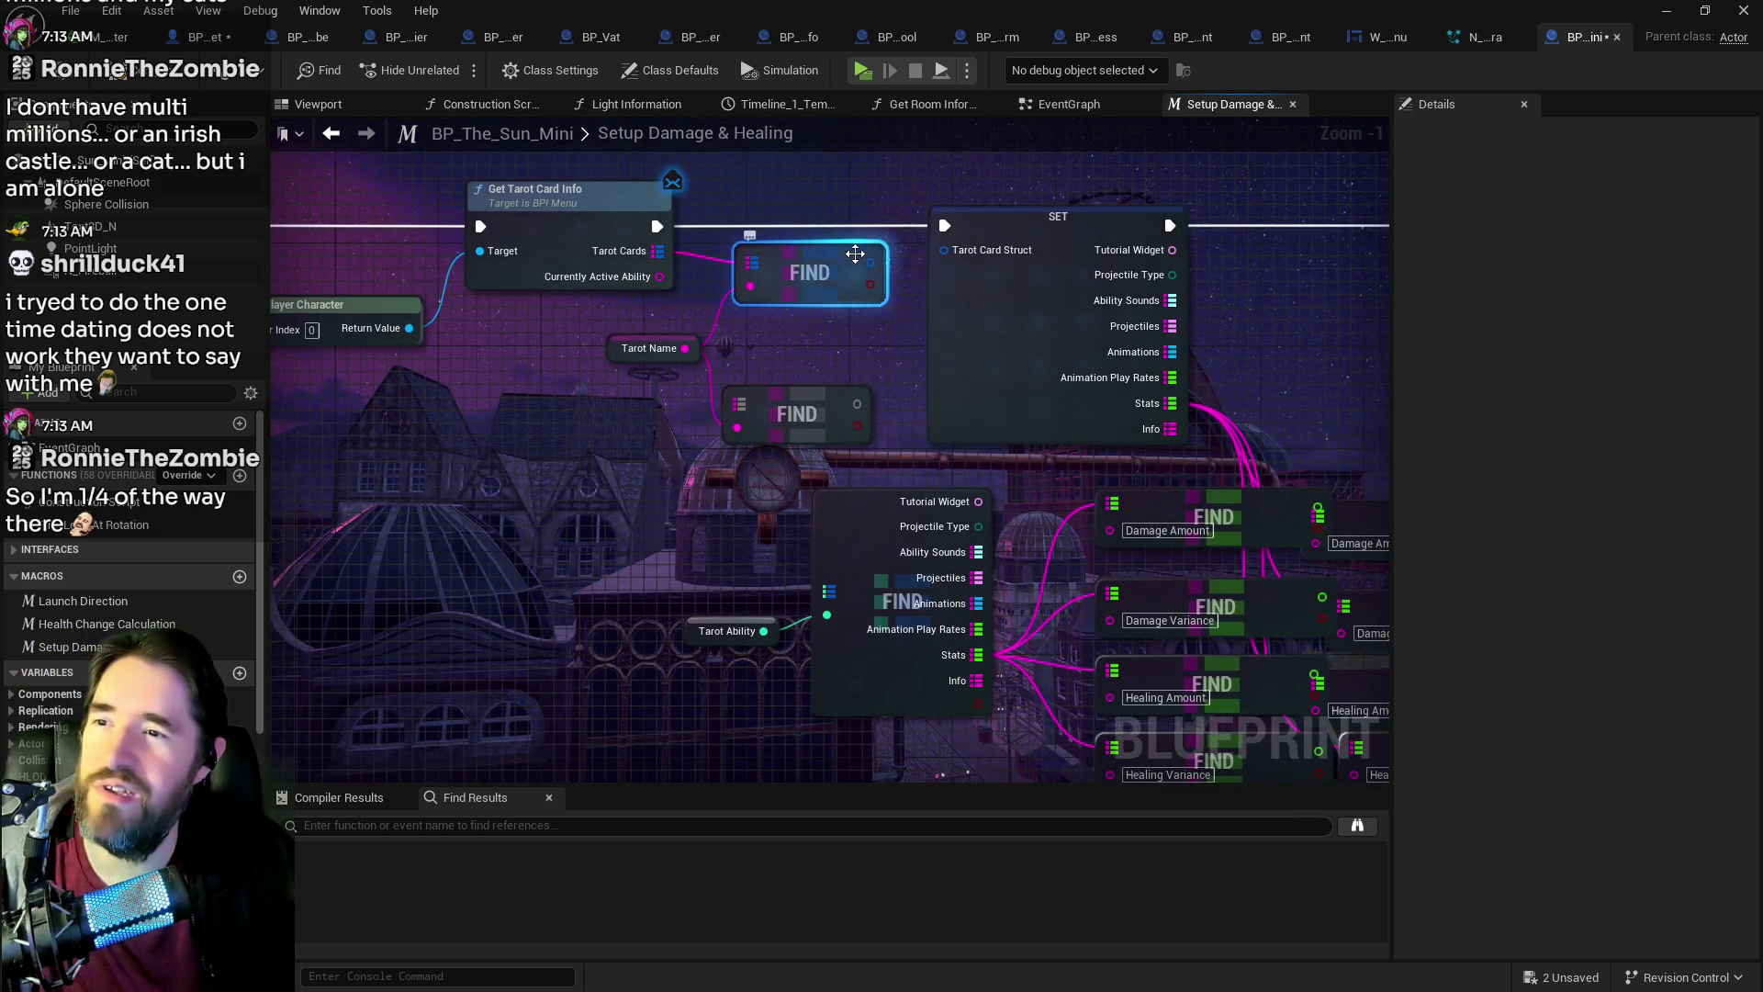
# Step: Split the FIND result pin into its card fields and wire the Tarot Card field onward
pyautogui.rightClick(868, 259)
pyautogui.click(918, 340)
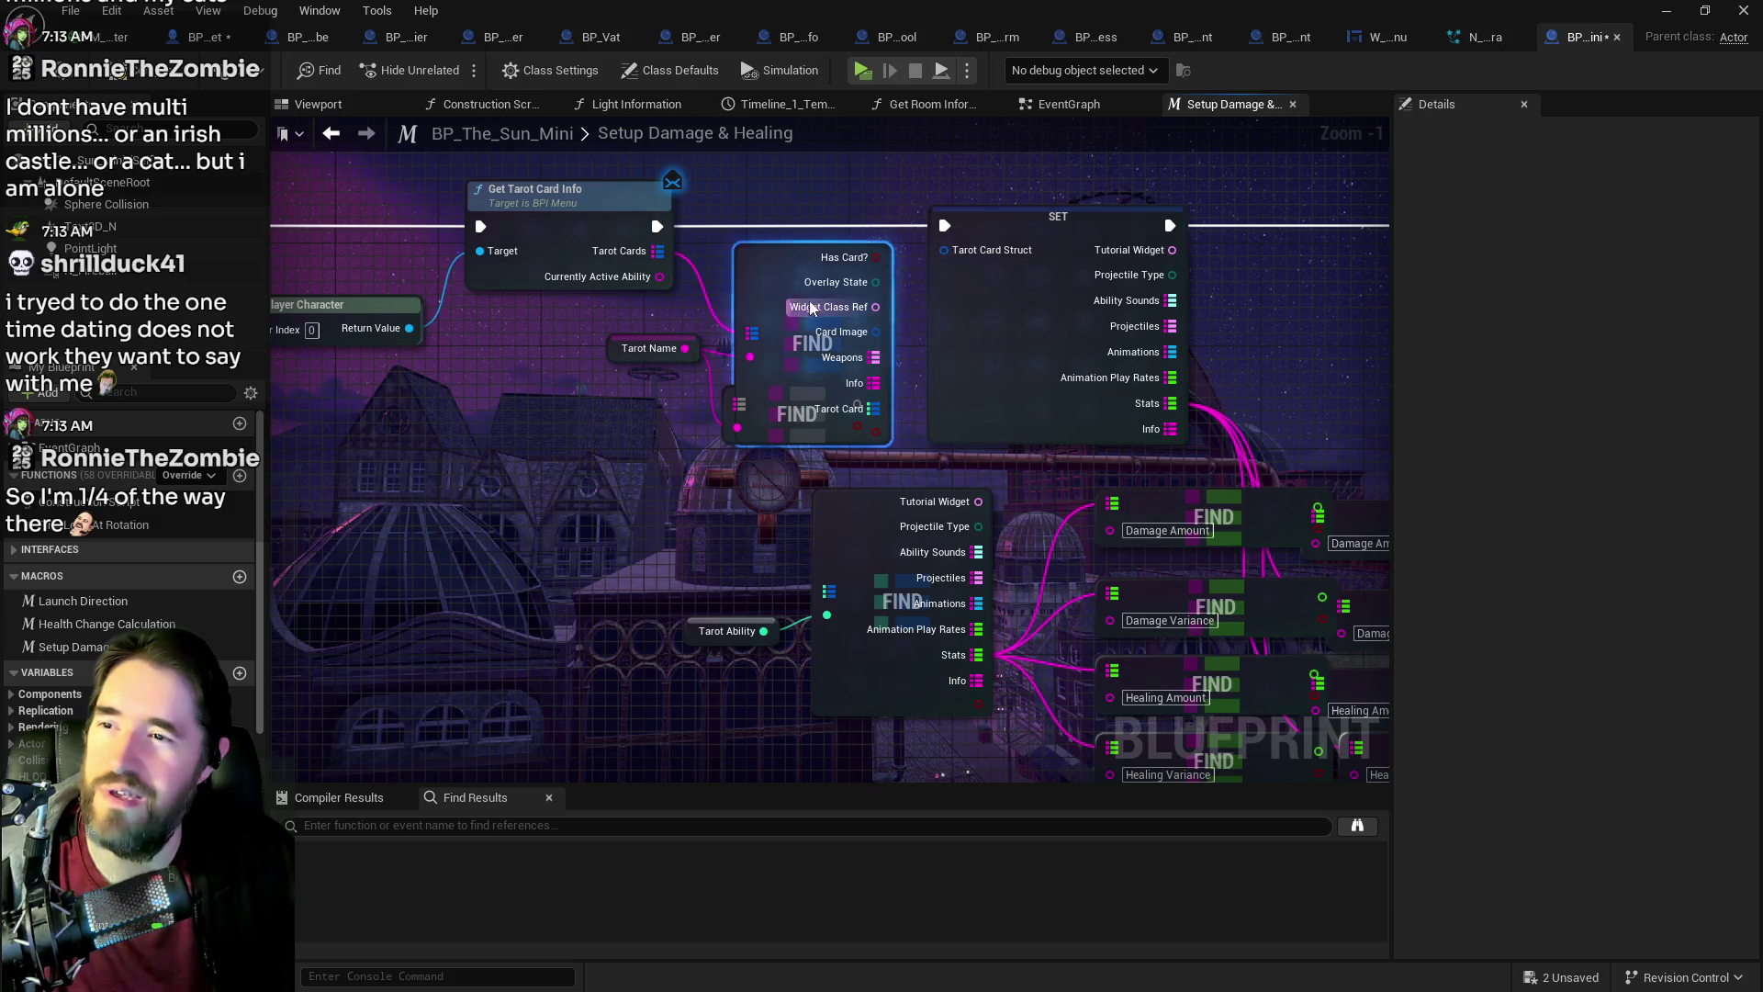
pyautogui.moveTo(813, 311); pyautogui.dragTo(788, 246)
pyautogui.moveTo(847, 344)
pyautogui.mouseDown()
pyautogui.moveTo(802, 526)
pyautogui.moveTo(829, 590)
pyautogui.mouseUp()
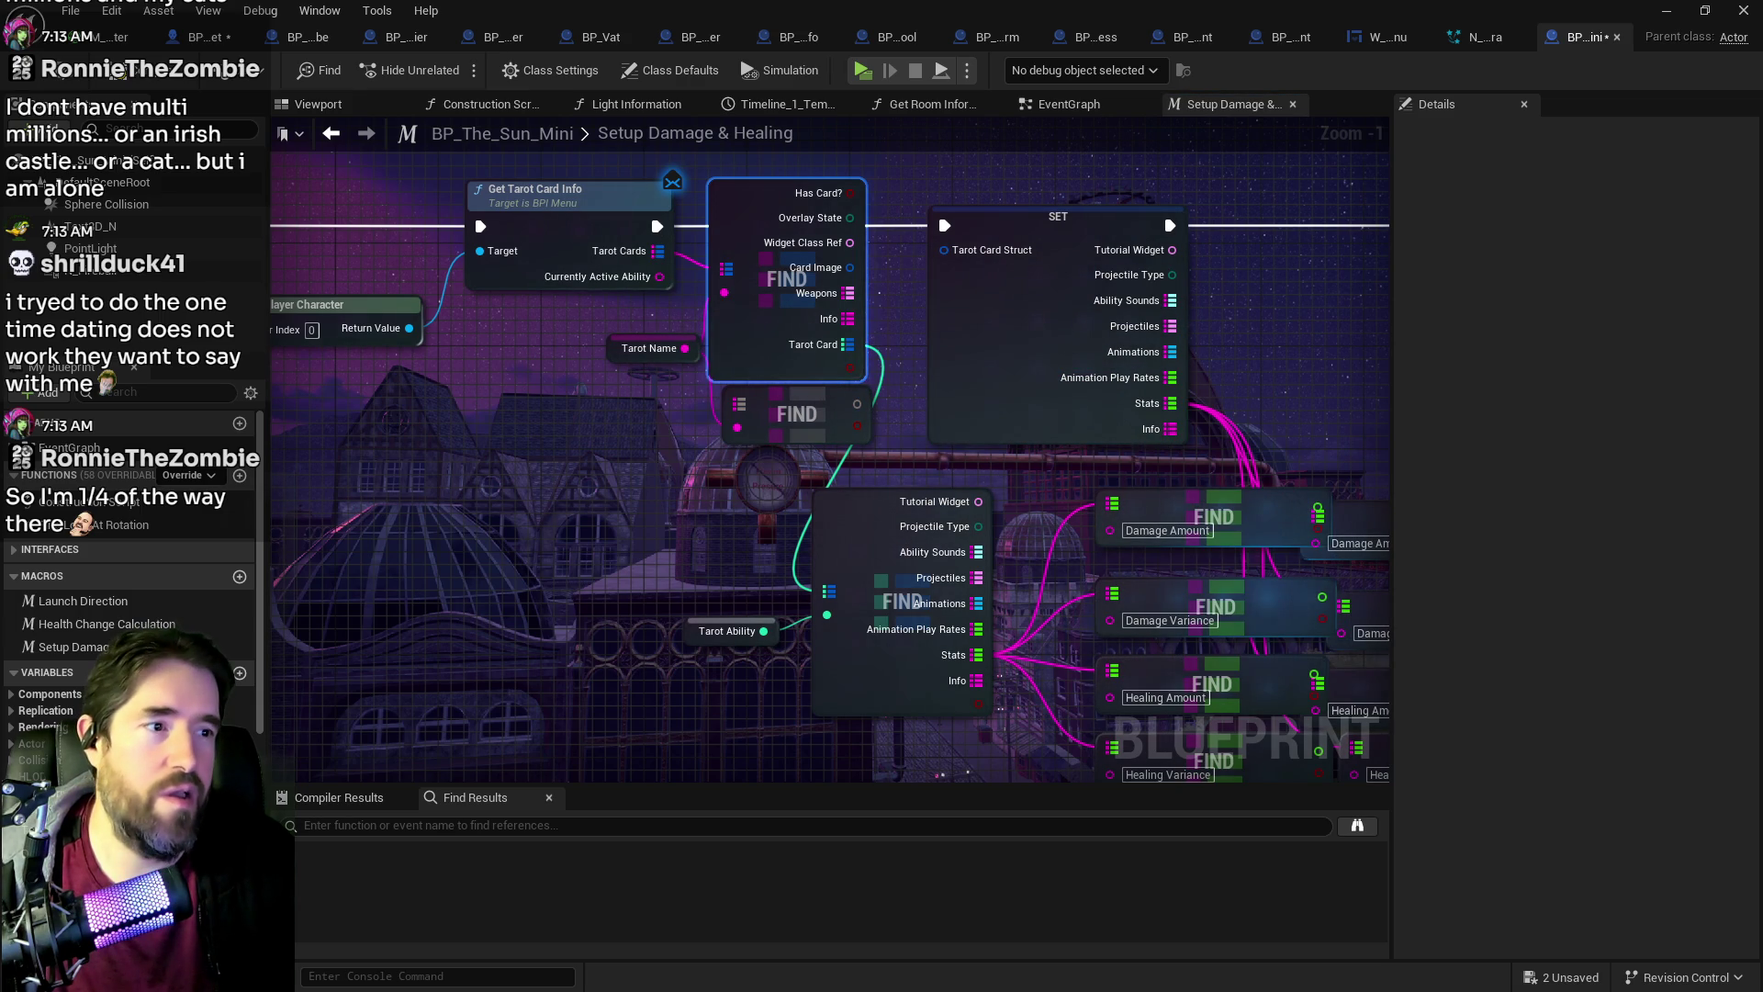
# Step: Set the Tarot Ability variable to Expose on Spawn
pyautogui.click(695, 634)
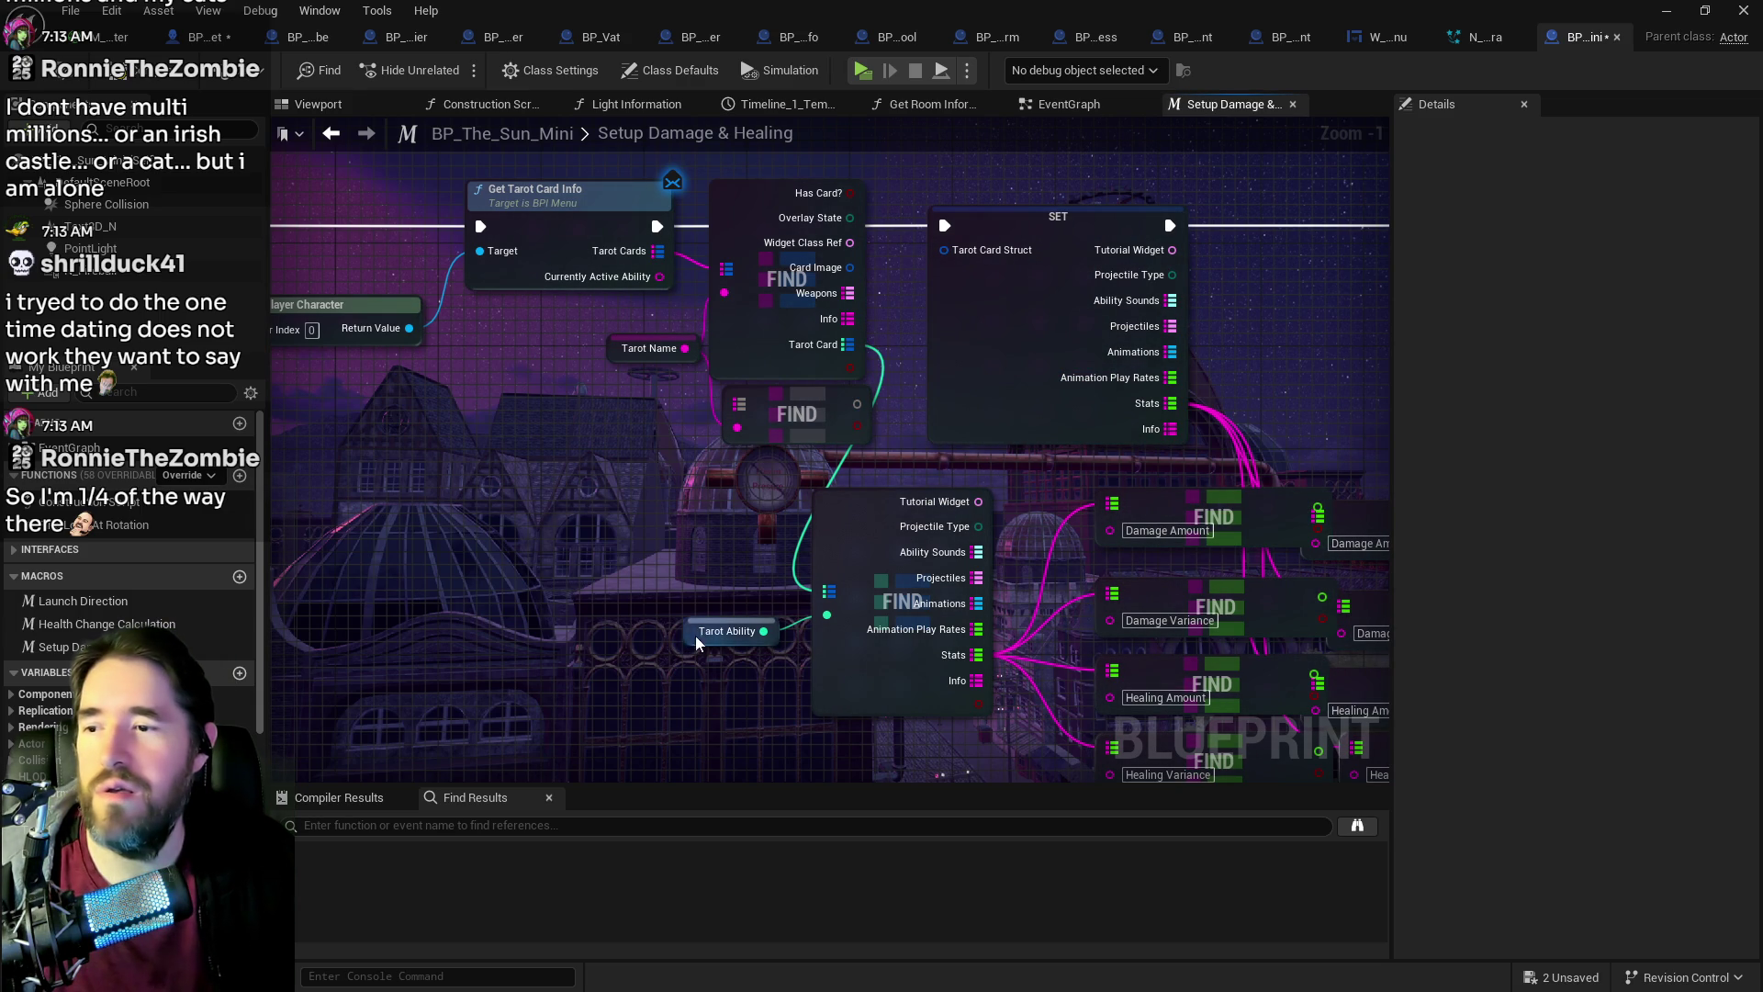
pyautogui.rightClick(695, 634)
pyautogui.click(1509, 532)
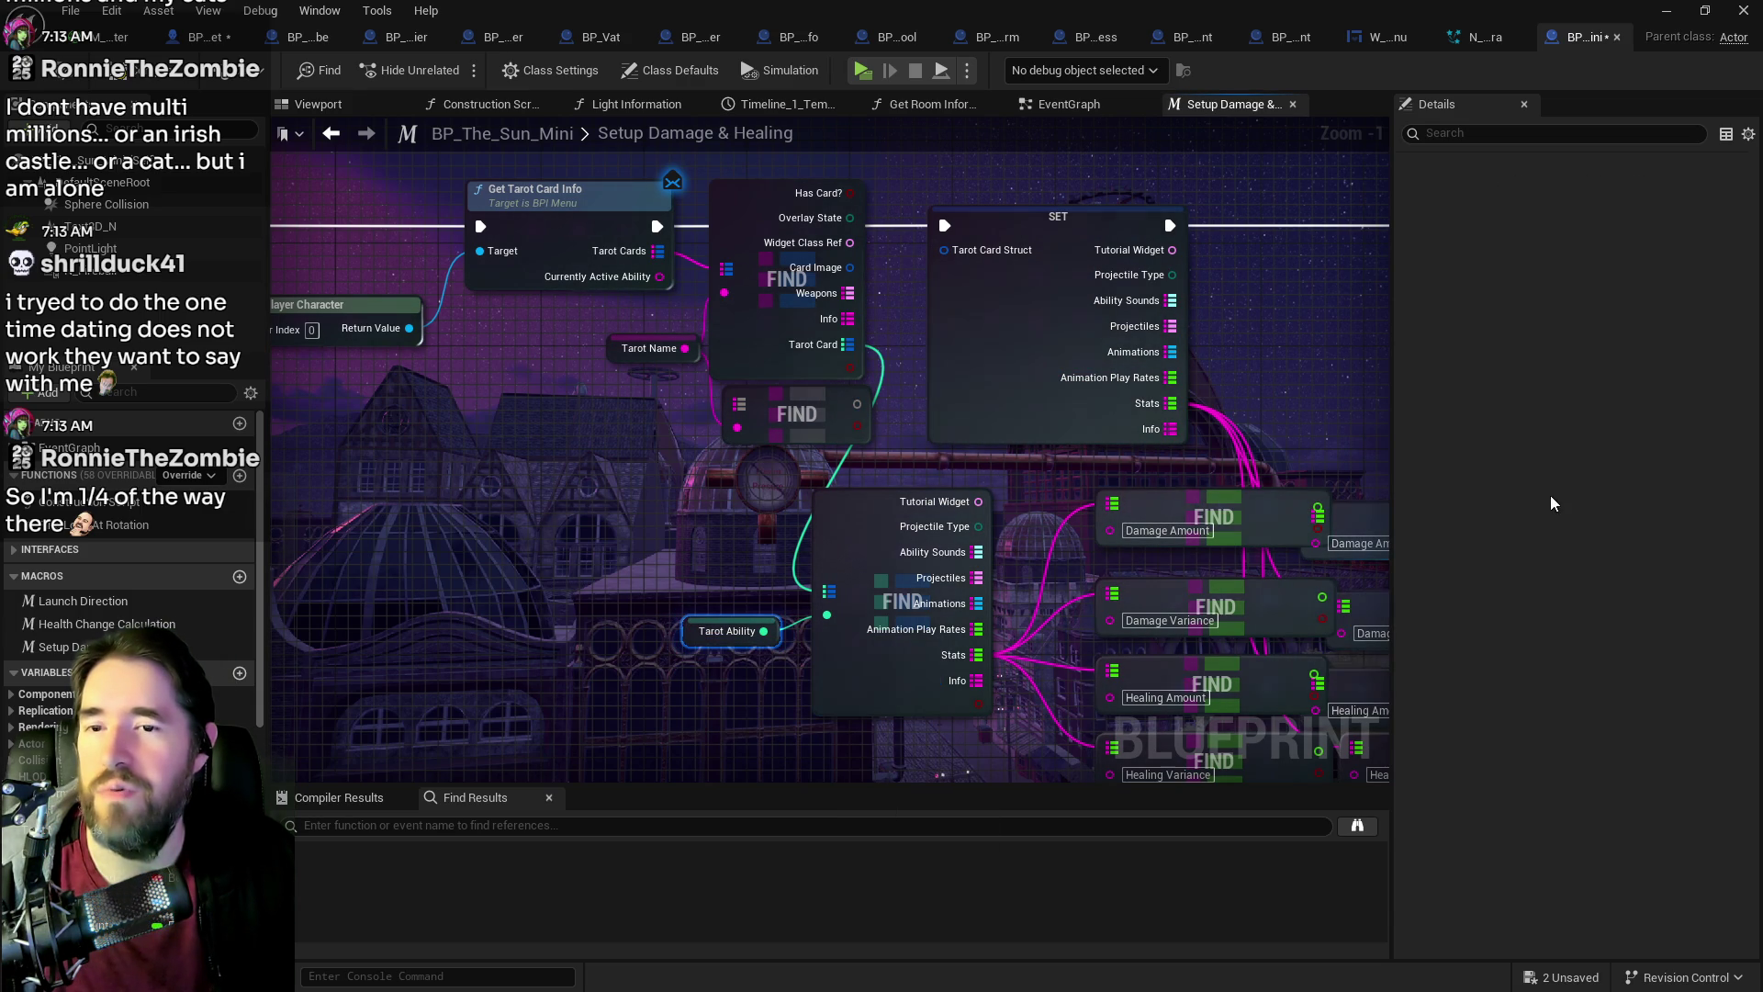
pyautogui.click(1559, 313)
# Step: Move the leftover small FIND node aside and delete it
pyautogui.scroll(-3, 608, 564)
pyautogui.moveTo(560, 436); pyautogui.dragTo(545, 464)
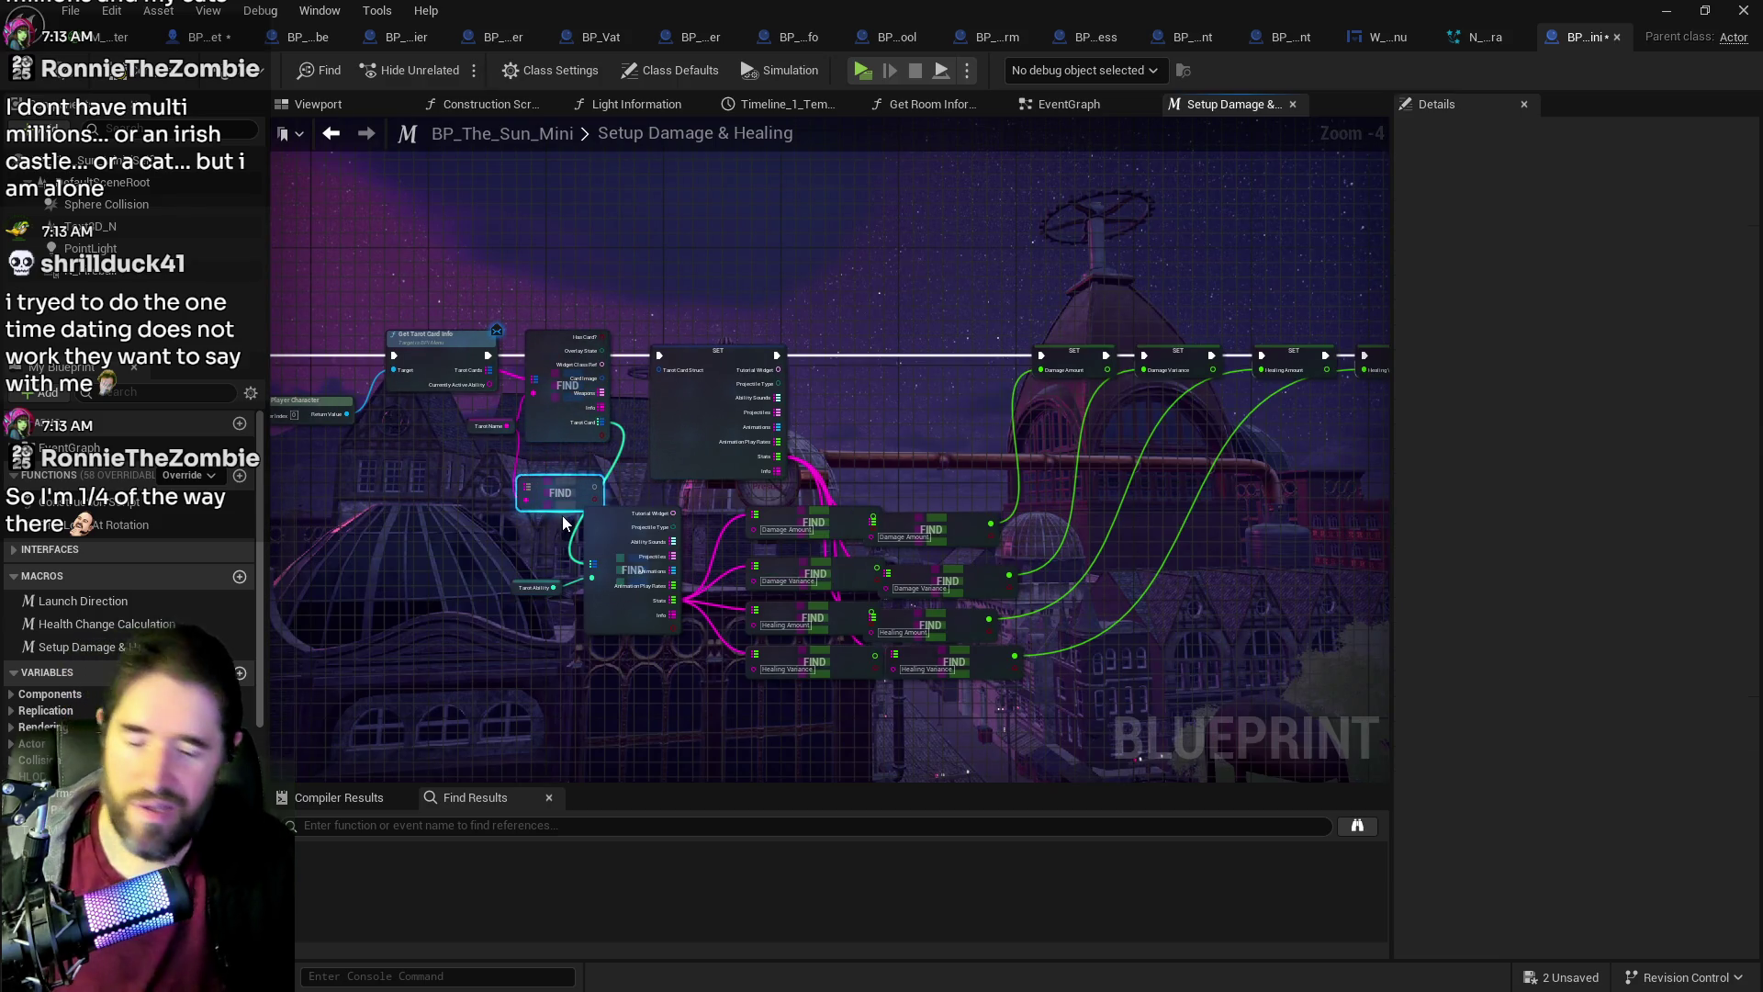
pyautogui.press('Delete')
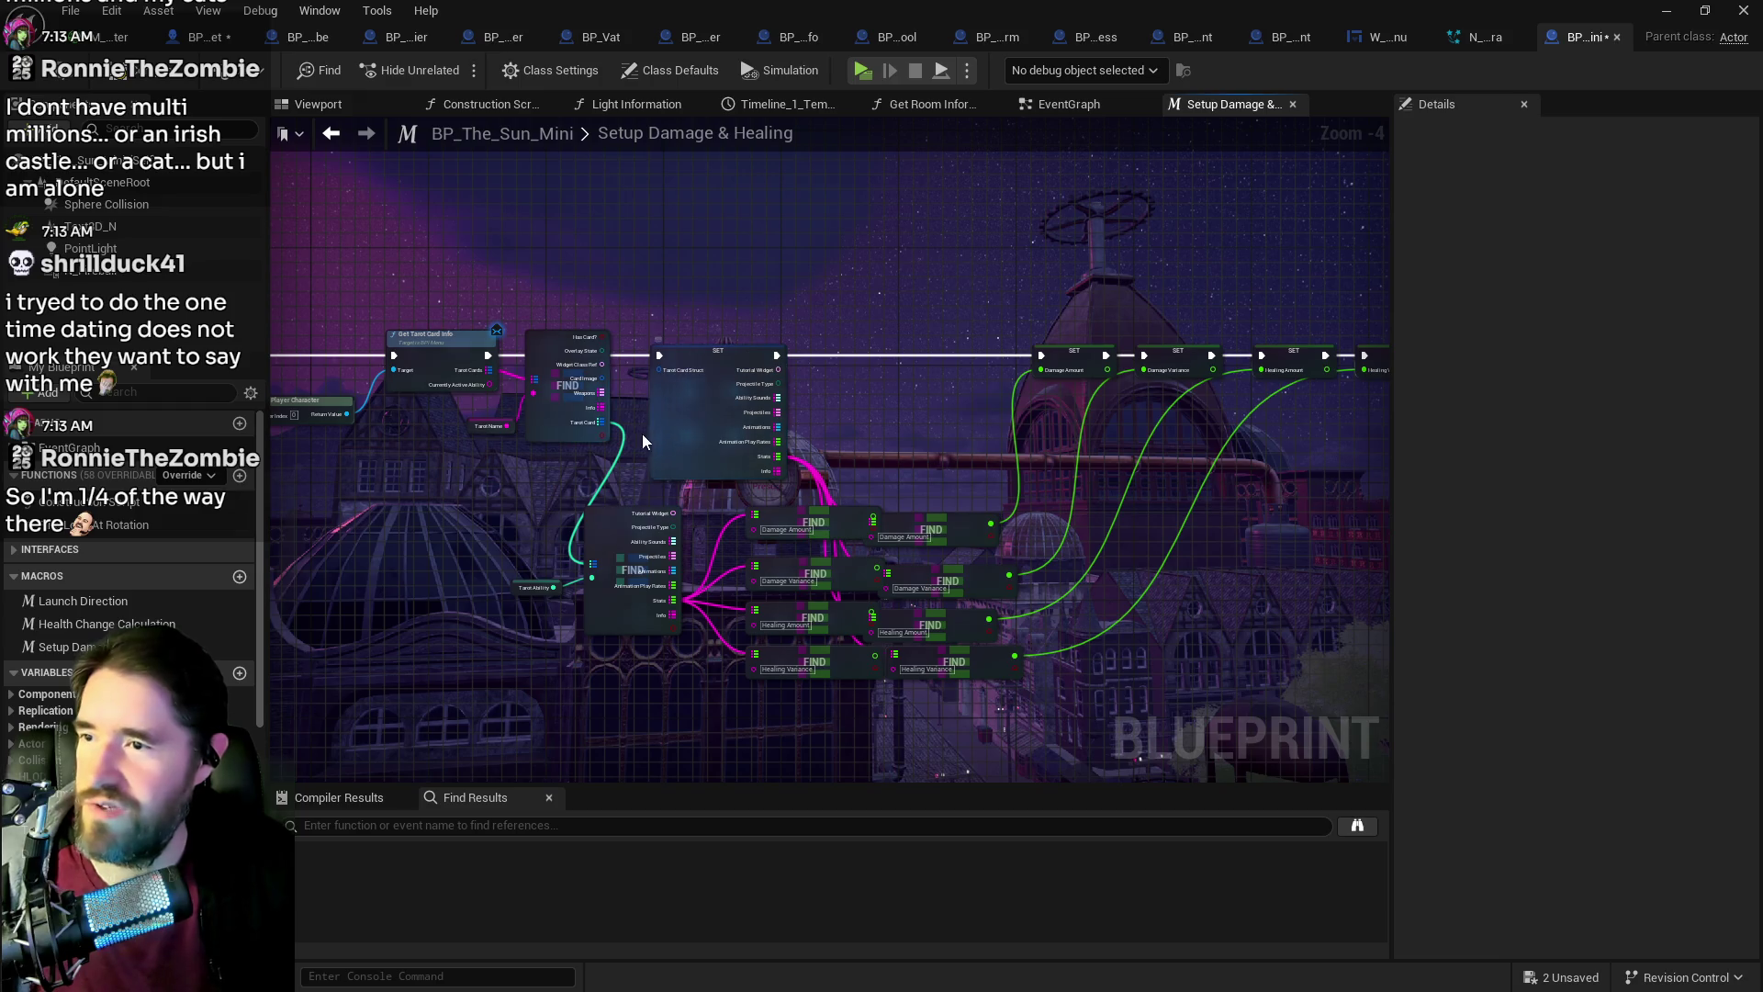
# Step: Feed SET Damage Amount, Damage Variance, Healing Amount and Healing Variance from the left FIND nodes
pyautogui.scroll(1, 706, 456)
pyautogui.scroll(-2, 706, 456)
pyautogui.scroll(2, 677, 442)
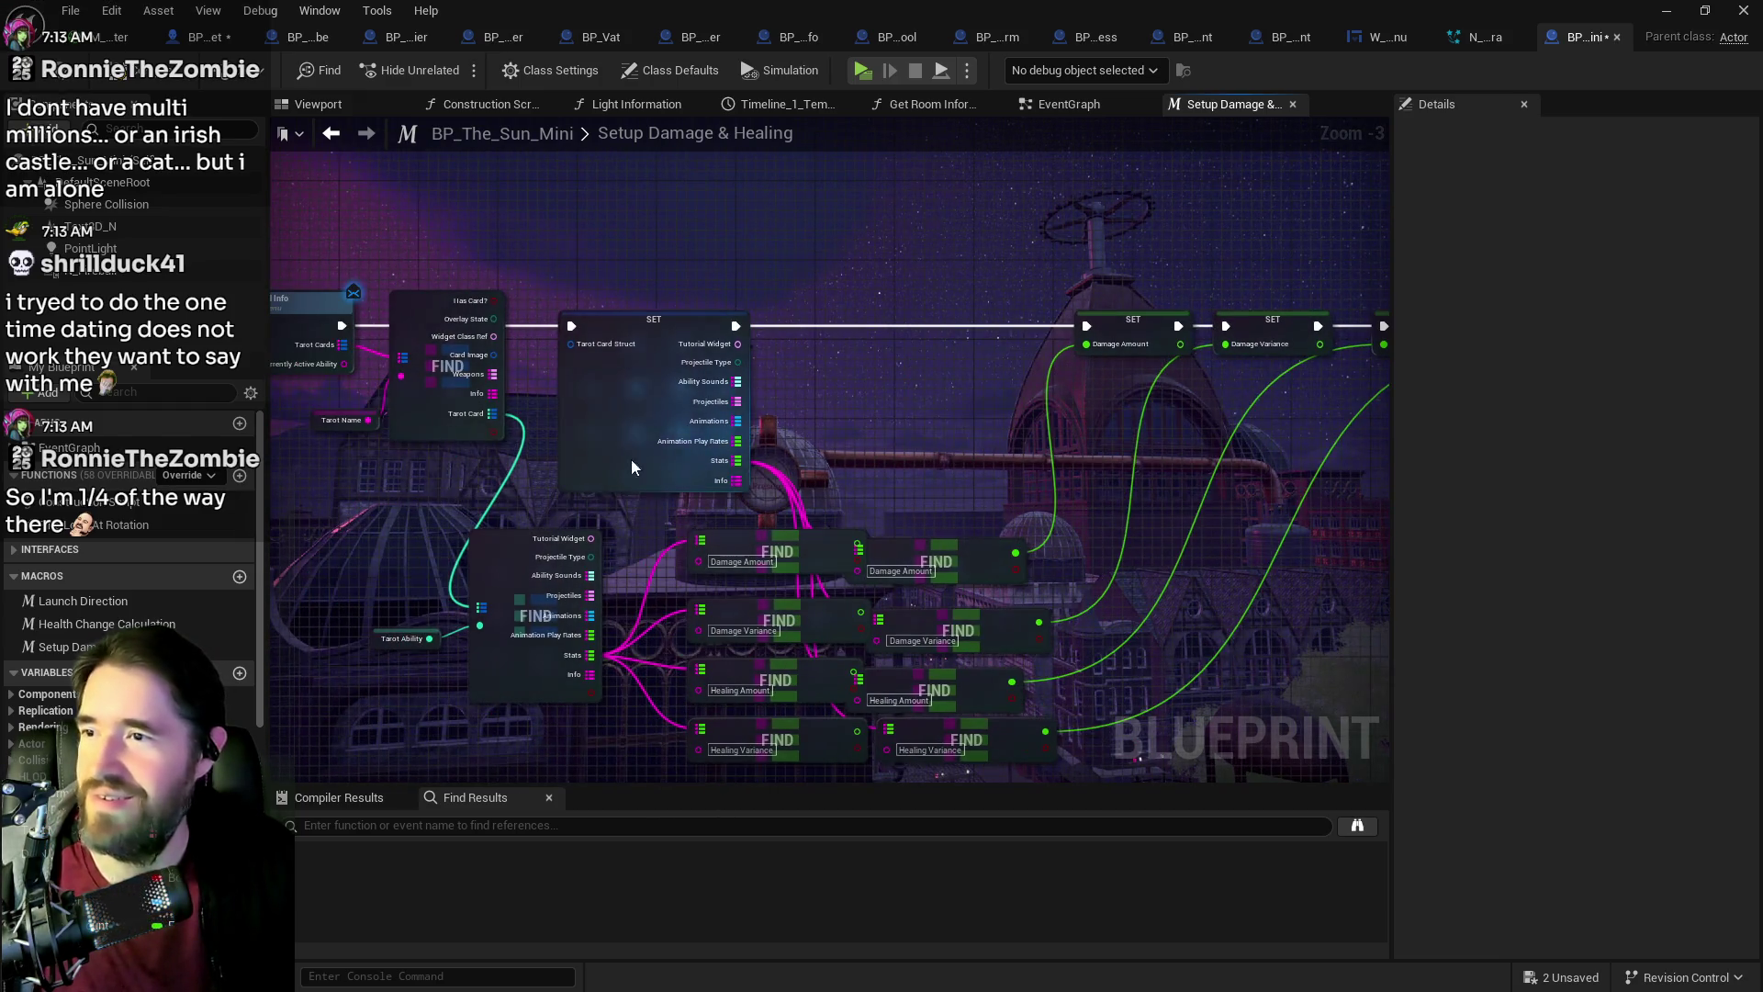
pyautogui.moveTo(1015, 474)
pyautogui.mouseDown()
pyautogui.moveTo(1148, 740)
pyautogui.moveTo(1377, 716)
pyautogui.moveTo(1075, 725)
pyautogui.mouseUp()
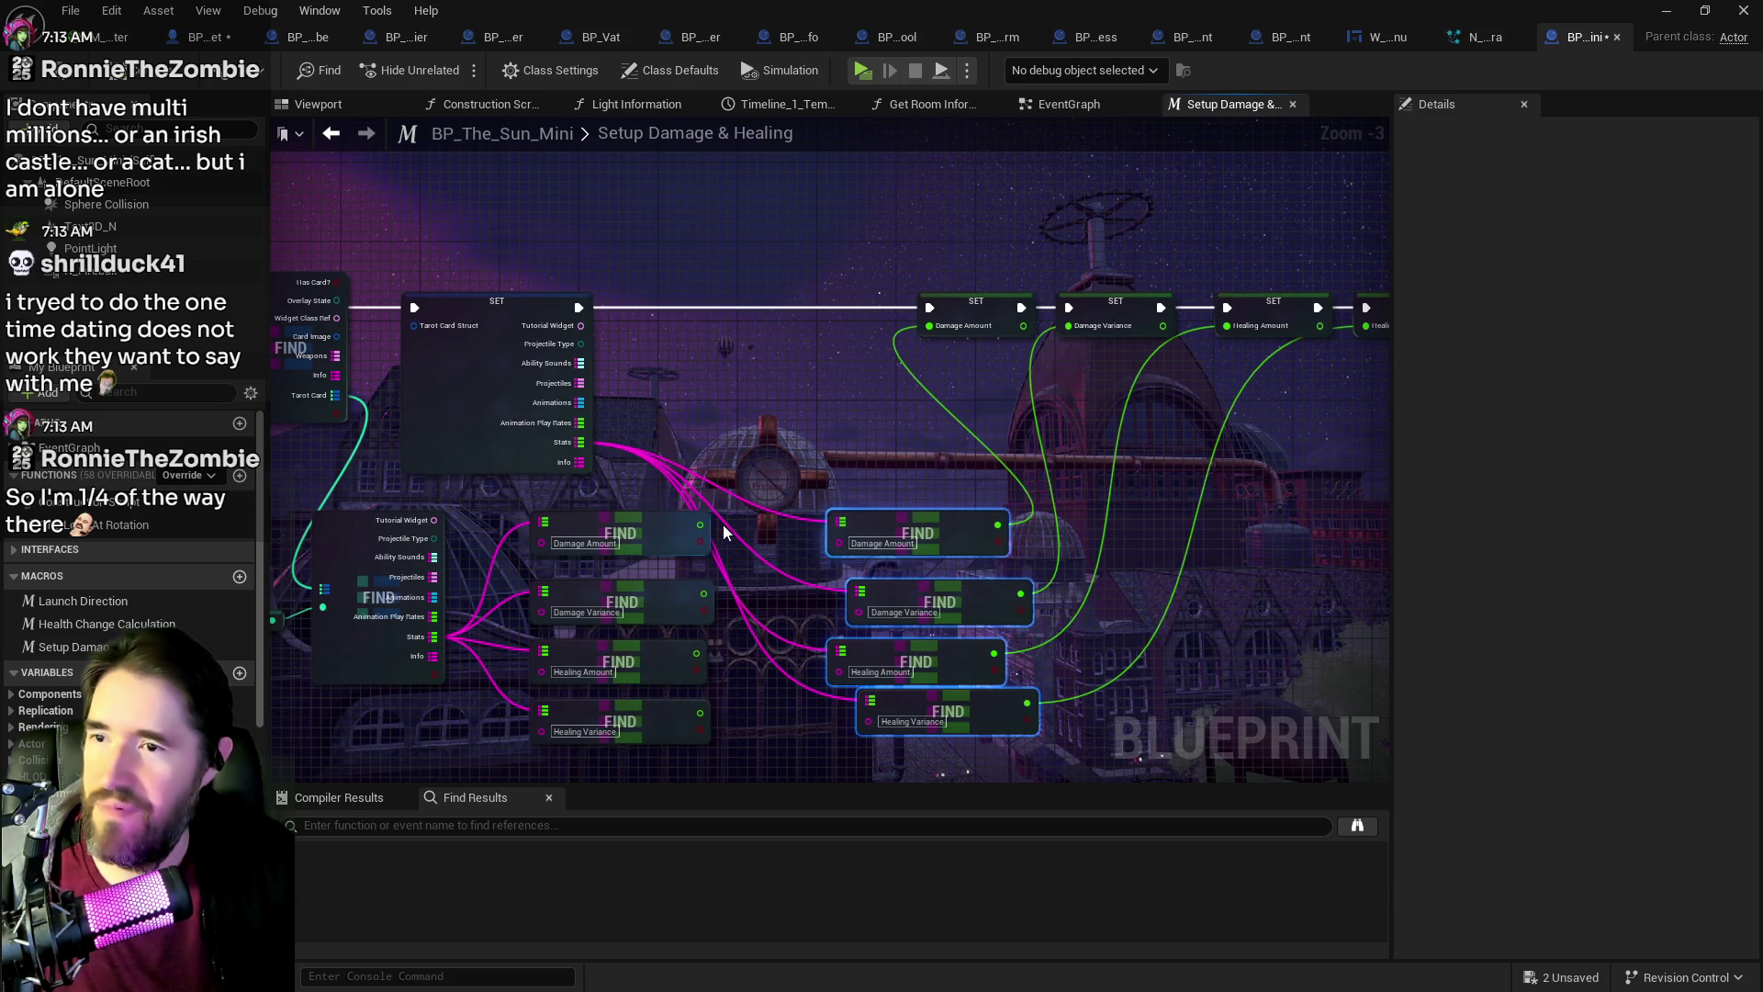
pyautogui.moveTo(698, 525)
pyautogui.mouseDown()
pyautogui.moveTo(780, 478)
pyautogui.moveTo(929, 326)
pyautogui.mouseUp()
pyautogui.moveTo(703, 593); pyautogui.dragTo(1069, 327)
pyautogui.click(1115, 306)
pyautogui.moveTo(696, 653); pyautogui.dragTo(1227, 326)
pyautogui.moveTo(700, 713)
pyautogui.mouseDown()
pyautogui.moveTo(1231, 367)
pyautogui.moveTo(1366, 325)
pyautogui.mouseUp()
pyautogui.moveTo(1231, 388)
pyautogui.mouseDown()
pyautogui.moveTo(912, 558)
pyautogui.moveTo(927, 684)
pyautogui.mouseUp()
# Step: Delete the four redundant FIND nodes and save the blueprint
pyautogui.keyDown('ctrl'); pyautogui.click(960, 730); pyautogui.keyUp('ctrl')
pyautogui.press('Delete')
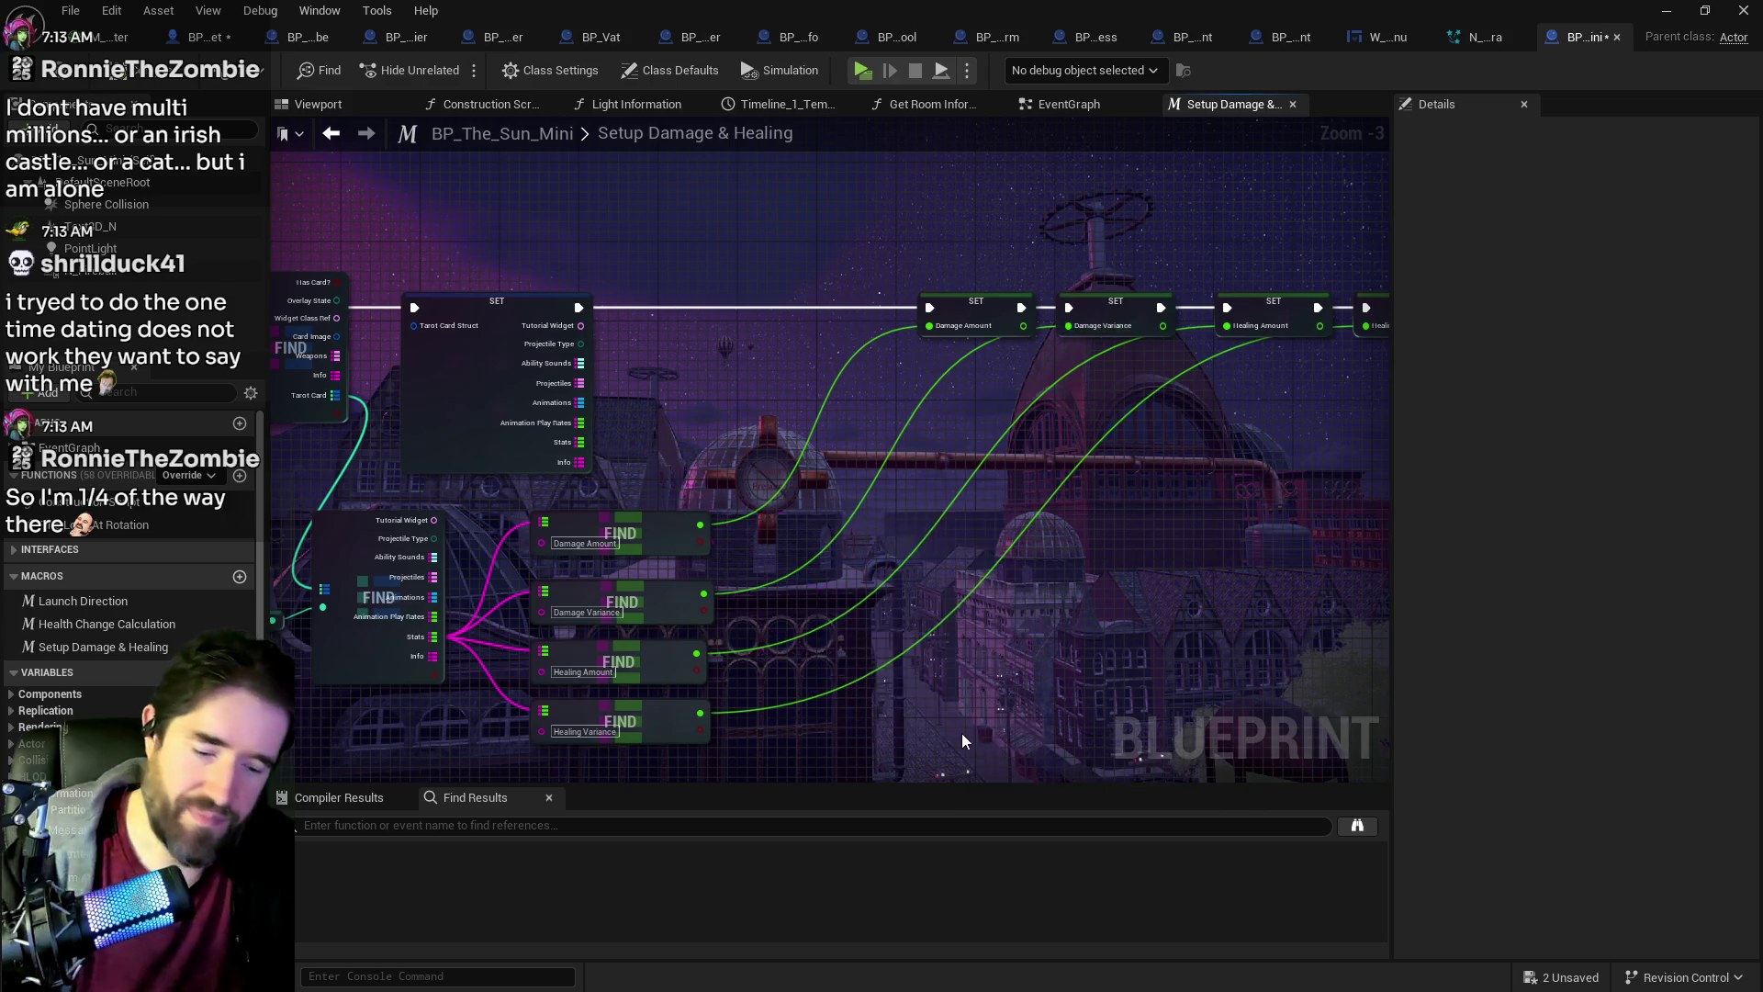
pyautogui.hotkey('ctrl', 'shift', 's')
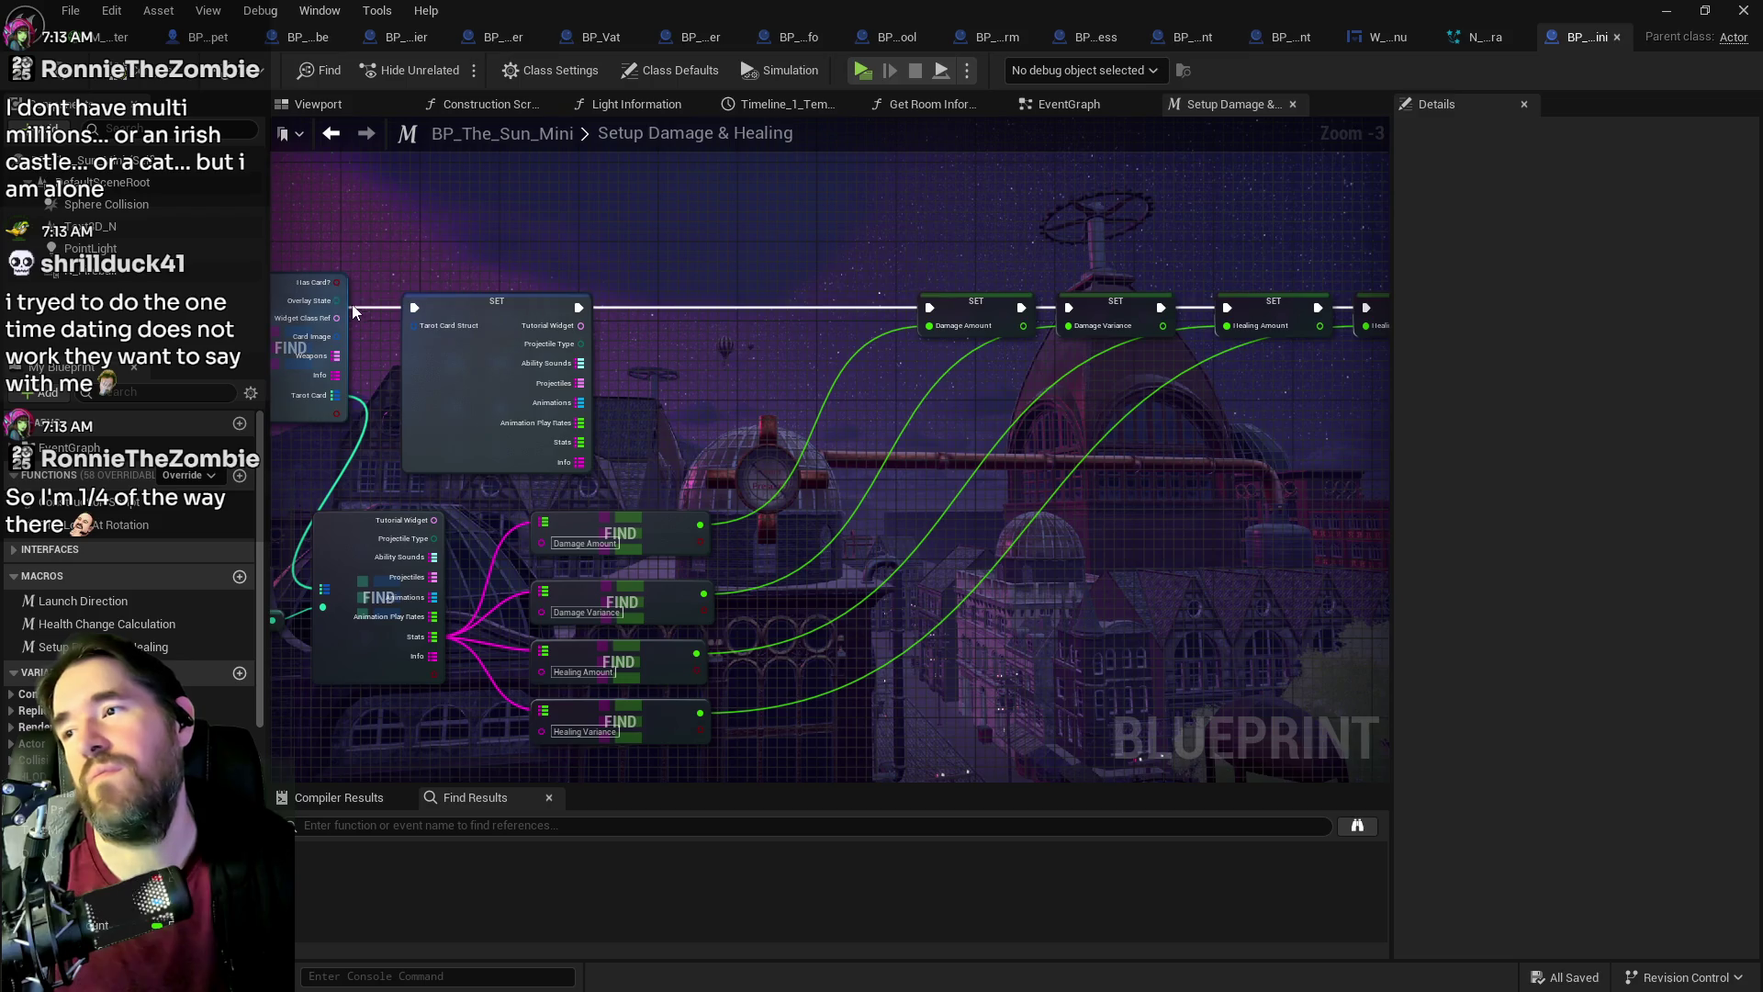
# Step: Link Get Tarot Card Info's execution to the SETs and delete the Tarot Card Struct SET
pyautogui.moveTo(627, 305); pyautogui.dragTo(627, 355)
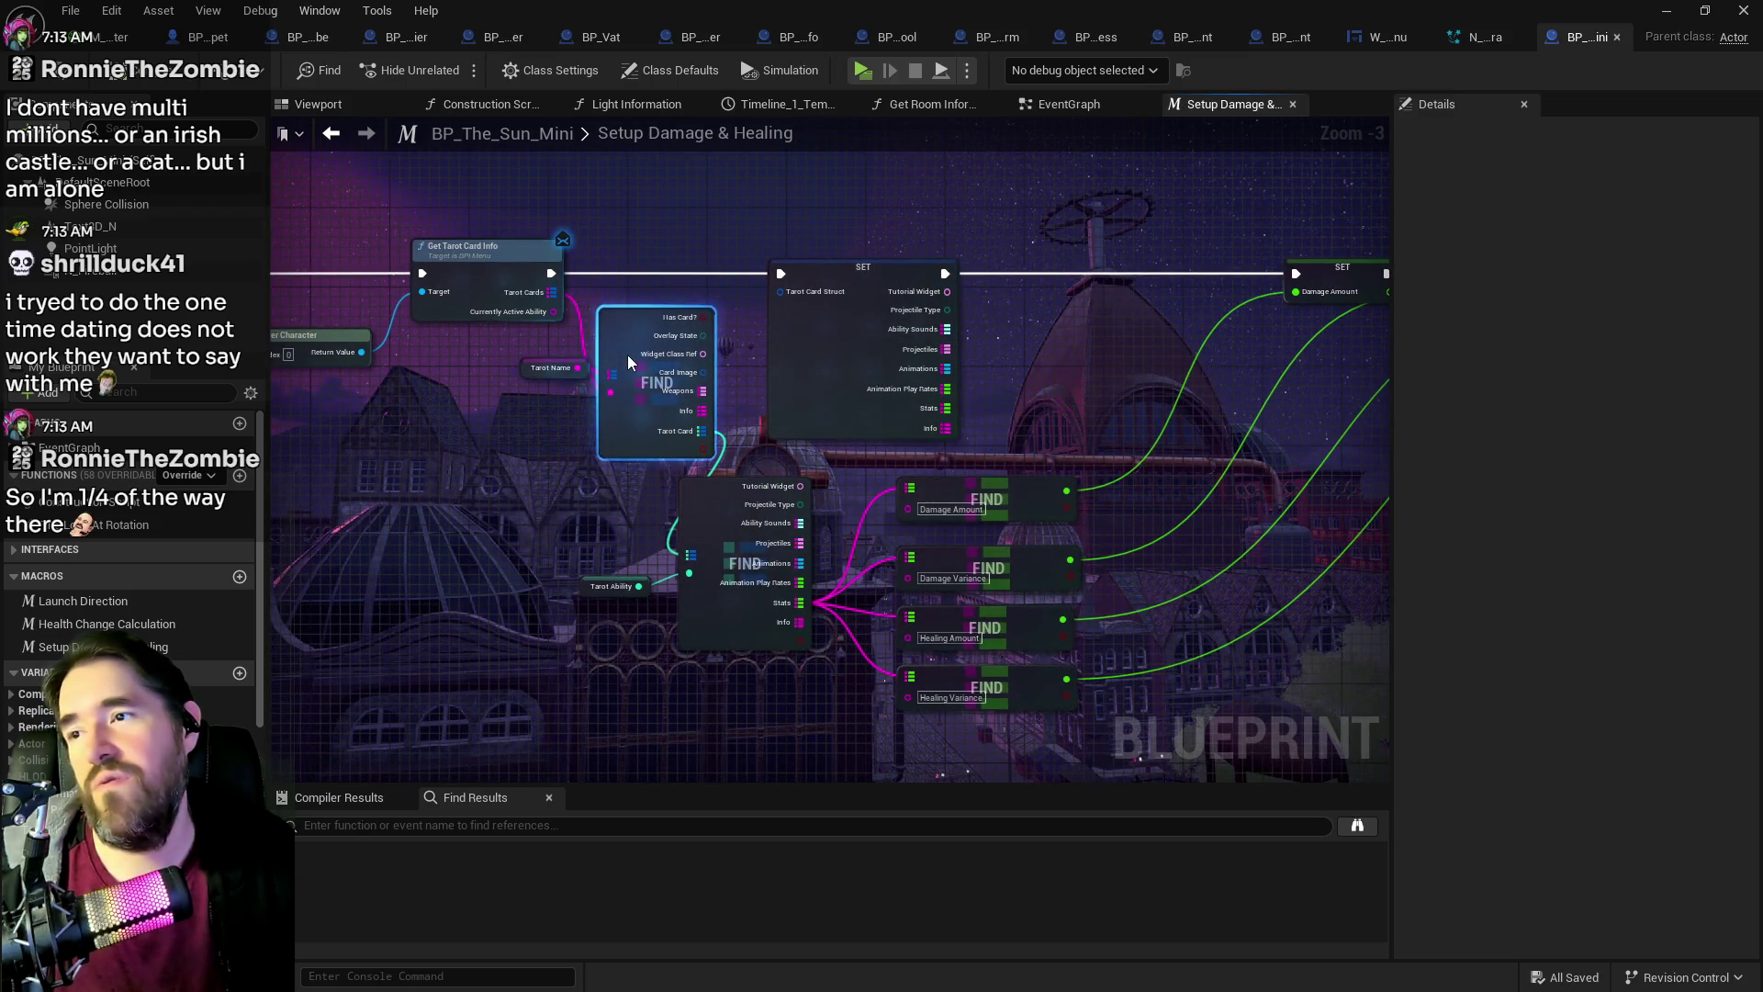
pyautogui.moveTo(548, 279)
pyautogui.mouseDown()
pyautogui.moveTo(1264, 264)
pyautogui.moveTo(834, 275)
pyautogui.mouseUp()
pyautogui.click(834, 281)
pyautogui.press('Delete')
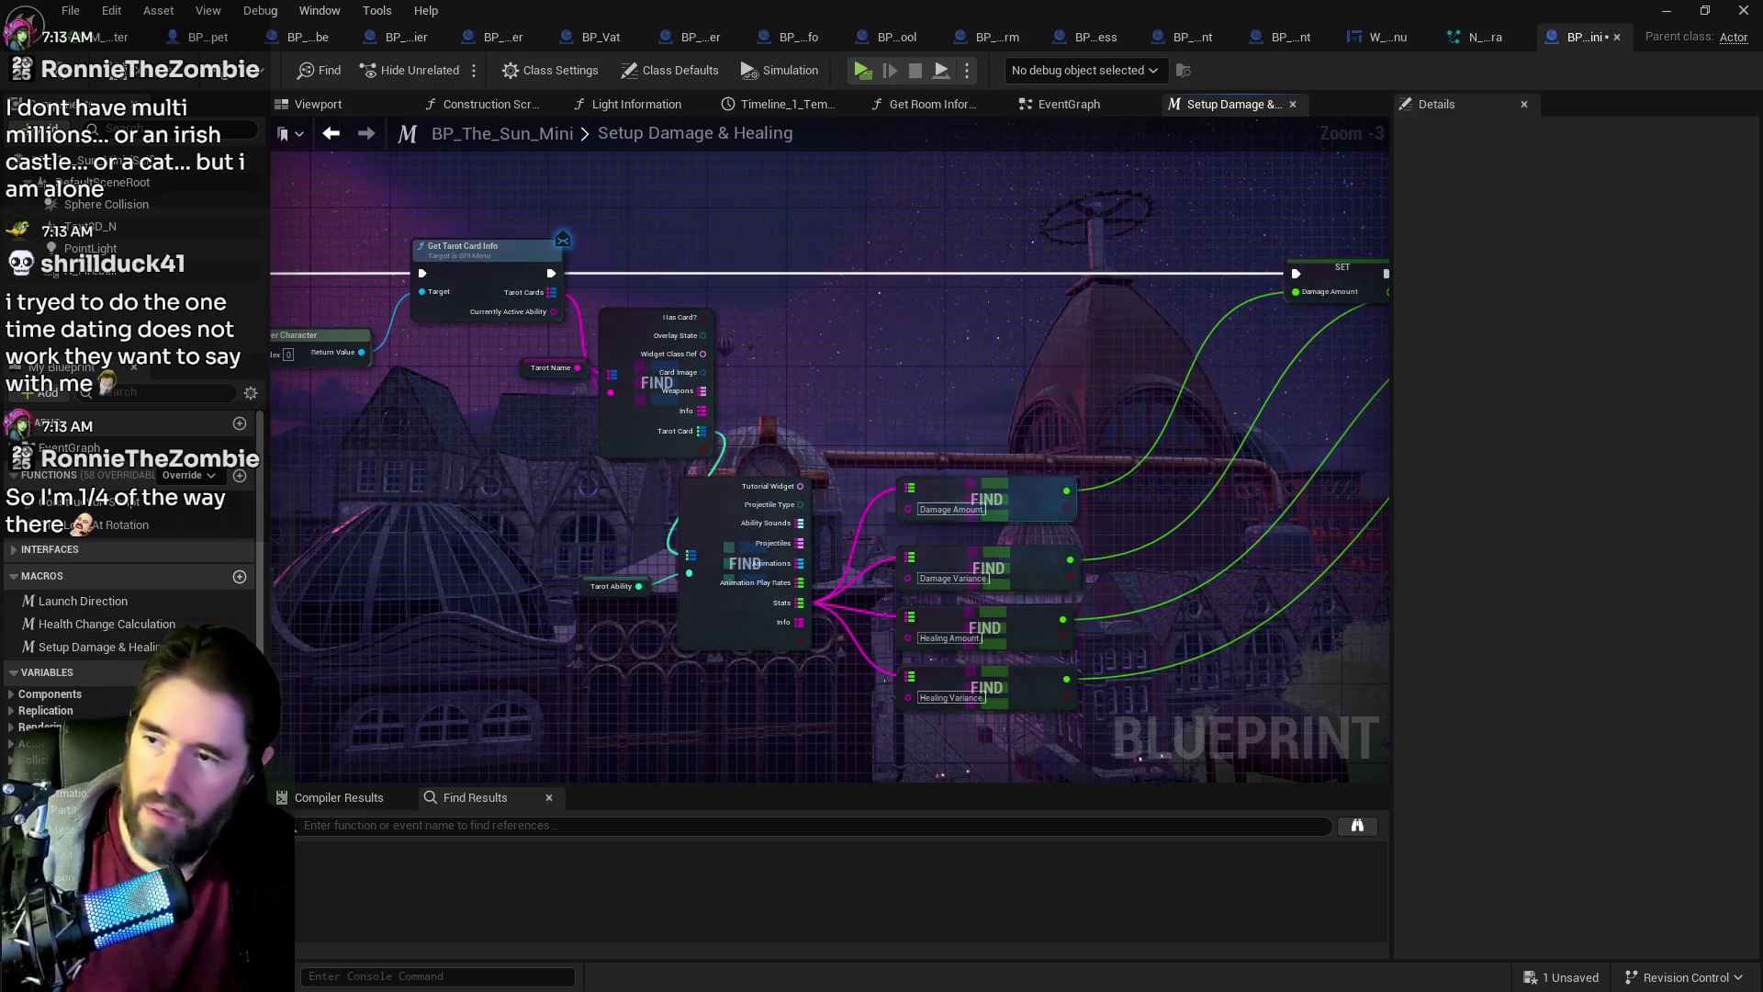
# Step: Check the SET and Outputs nodes, save the blueprint, and return to the EventGraph
pyautogui.moveTo(1264, 474); pyautogui.dragTo(725, 462)
pyautogui.scroll(-1, 1132, 460)
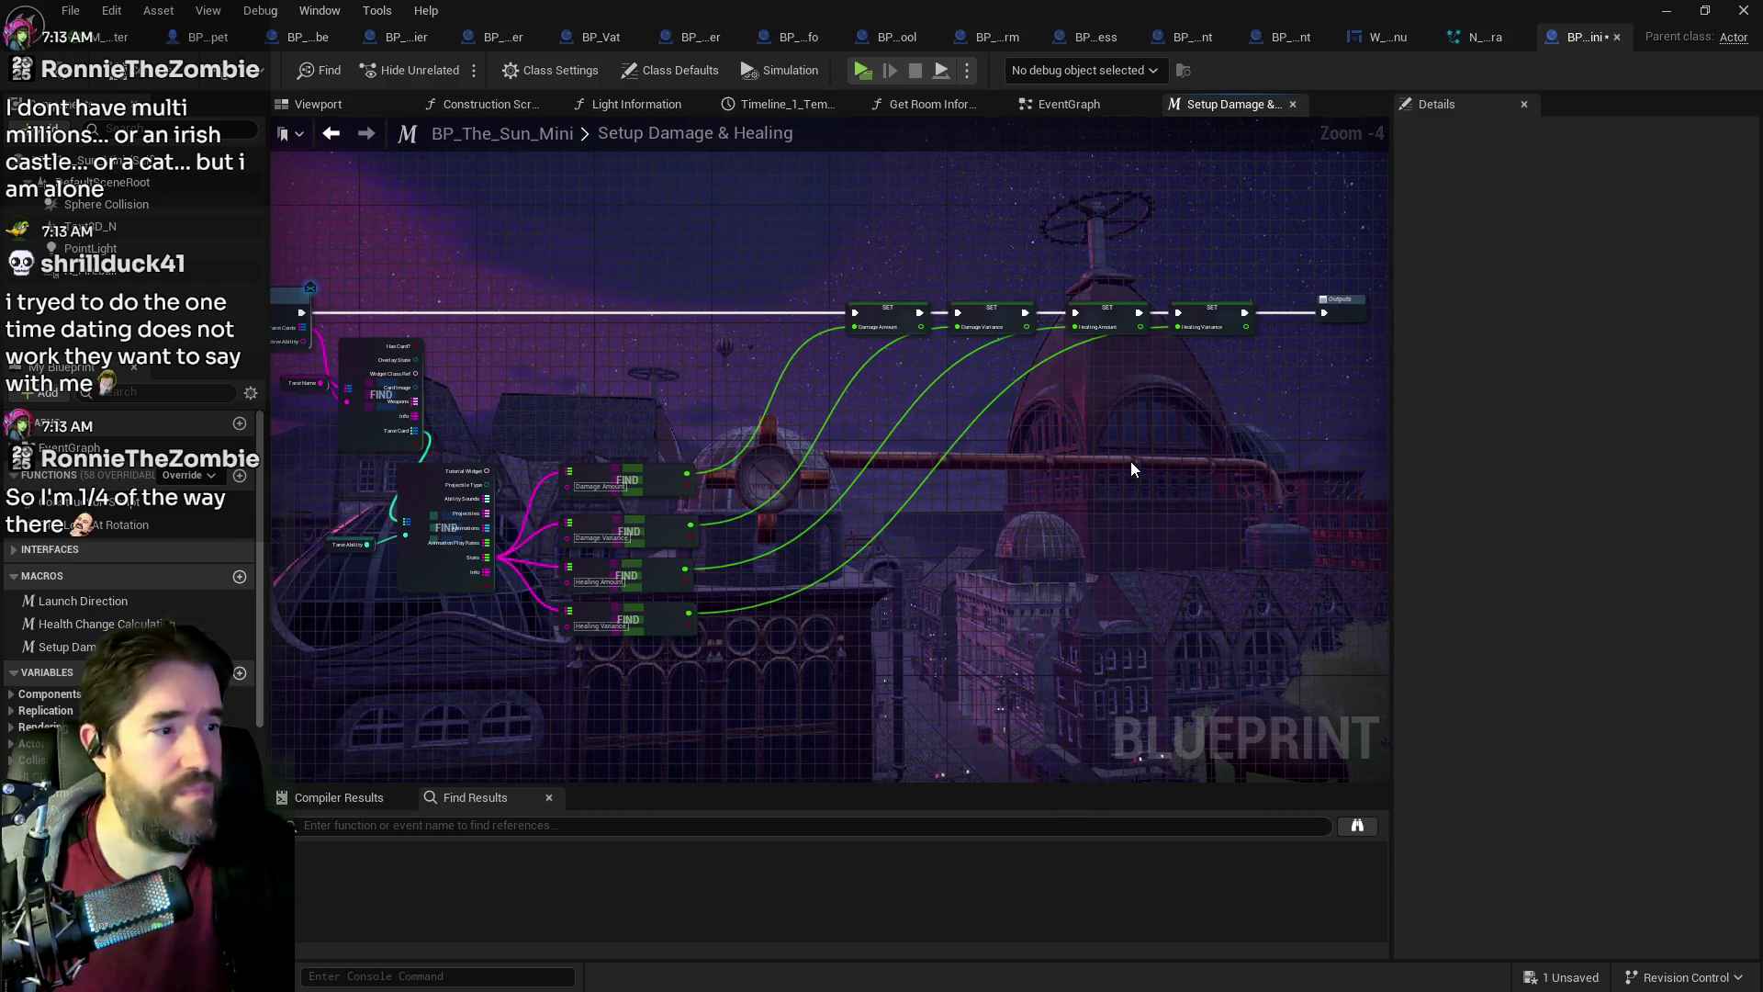
pyautogui.moveTo(1131, 461); pyautogui.dragTo(817, 449)
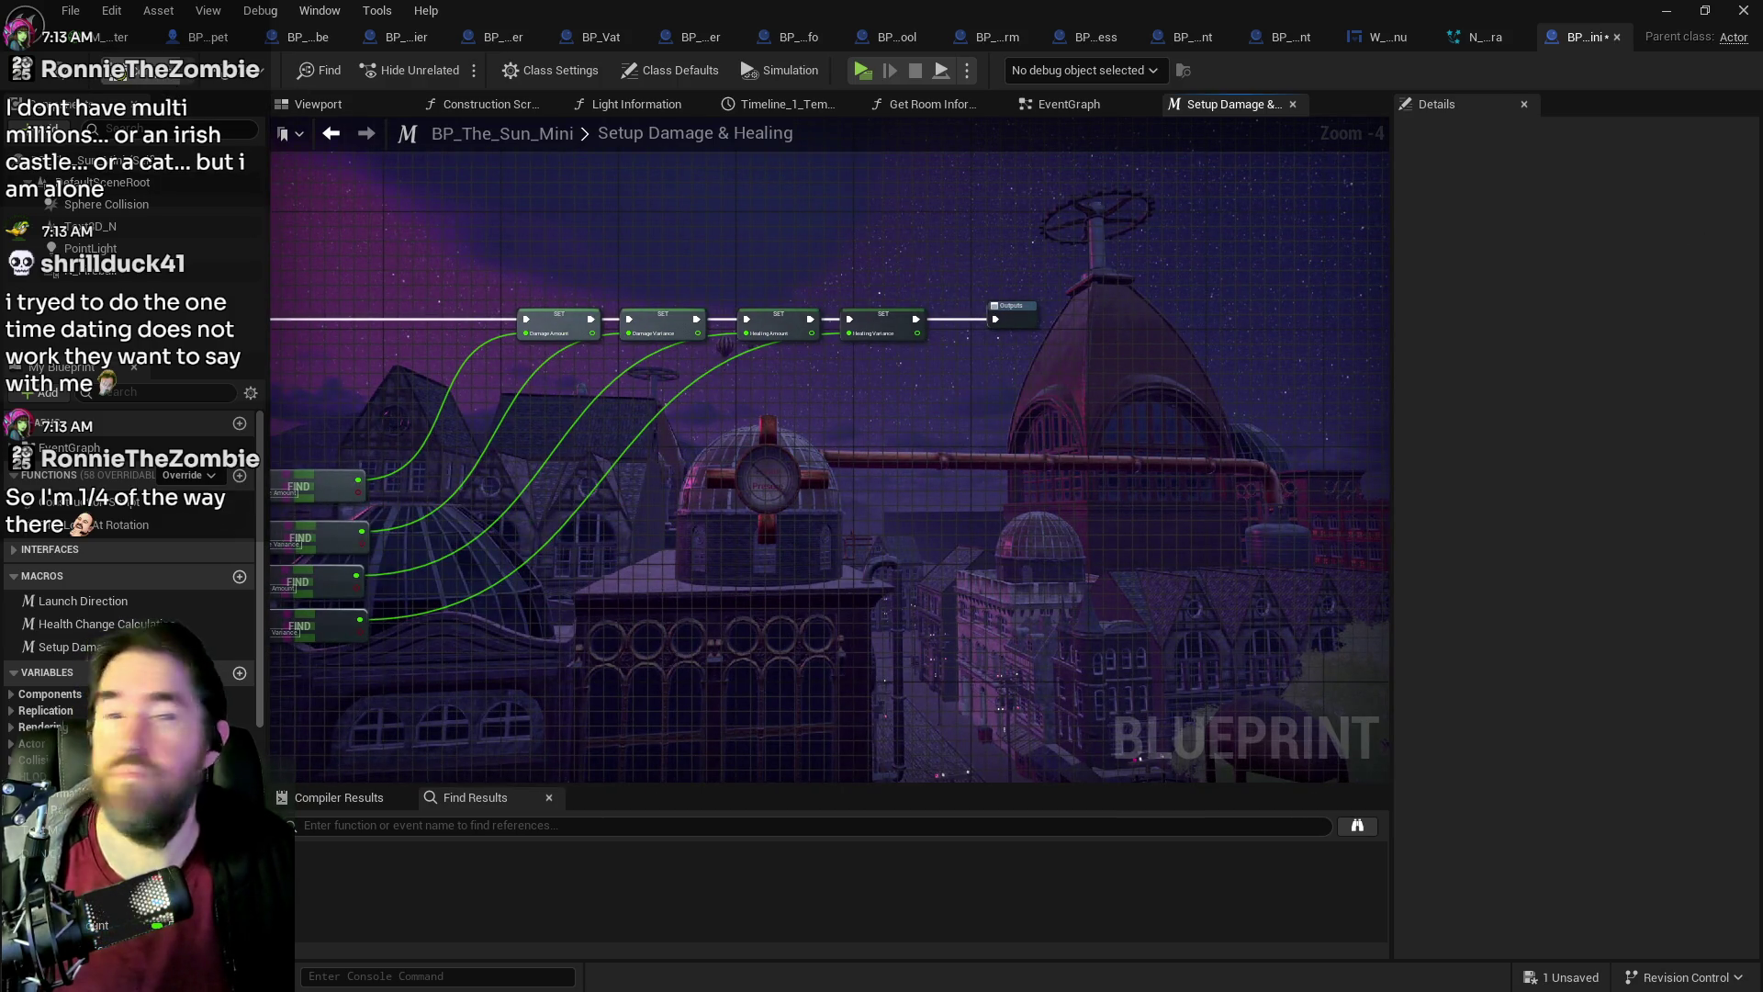
pyautogui.hotkey('ctrl', 's')
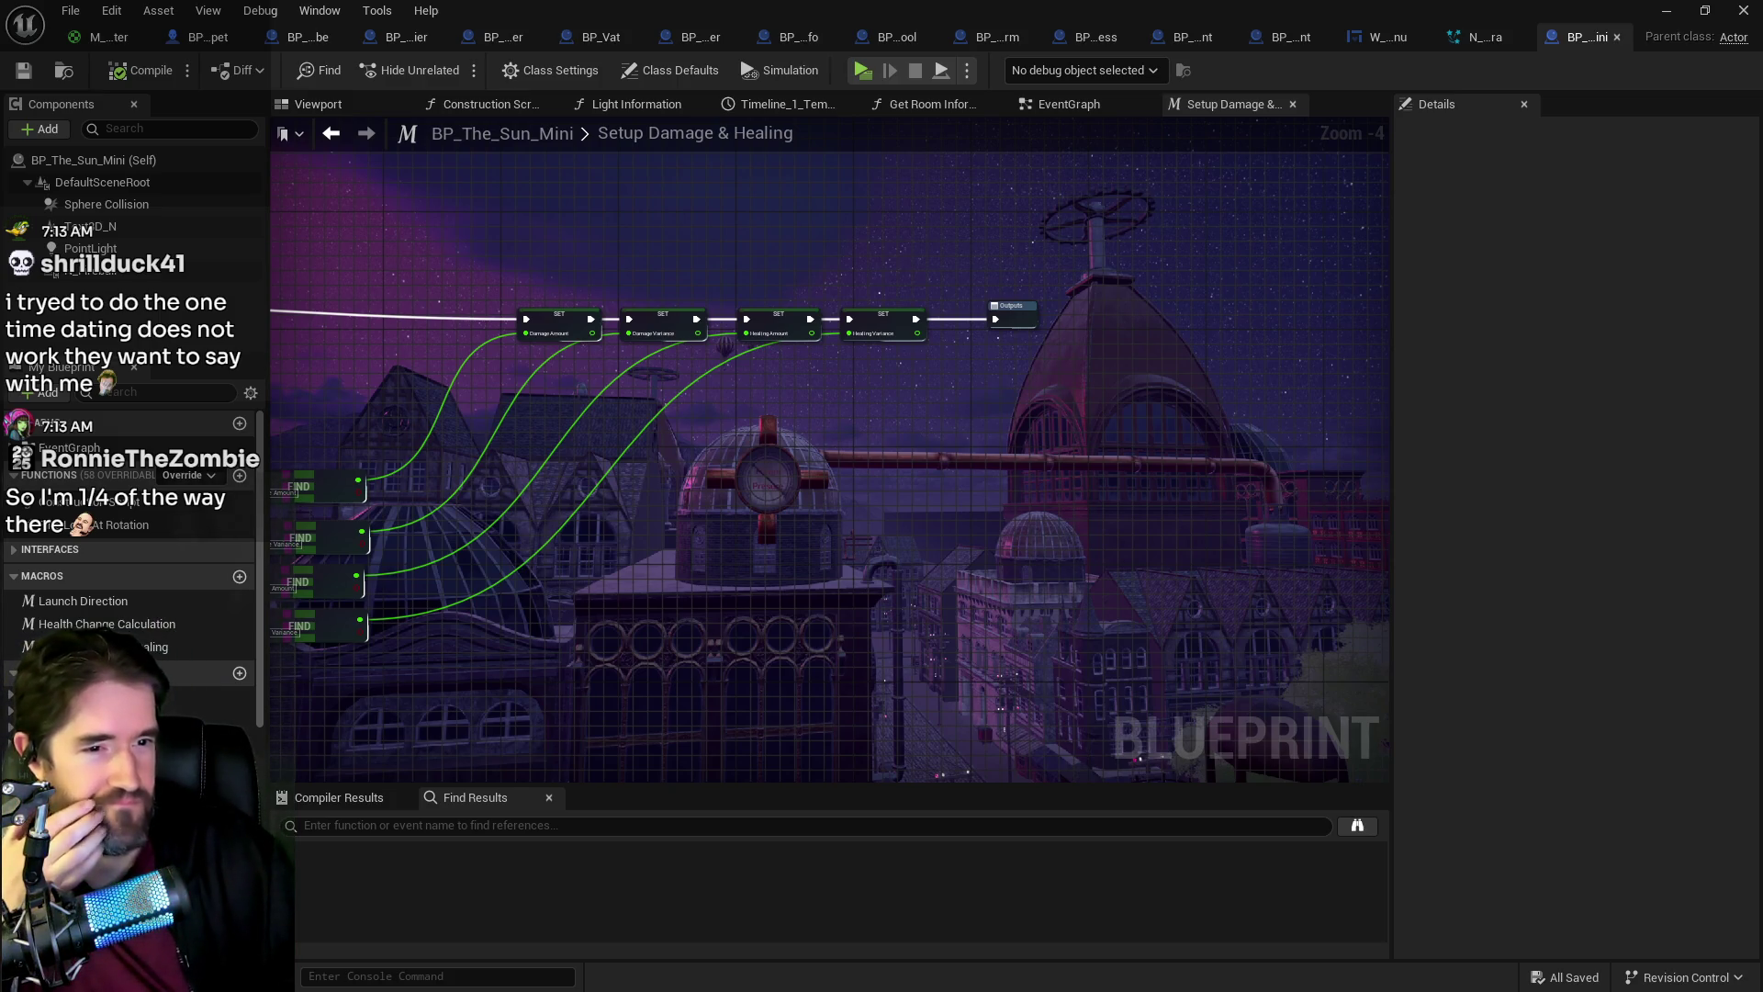
pyautogui.click(1093, 105)
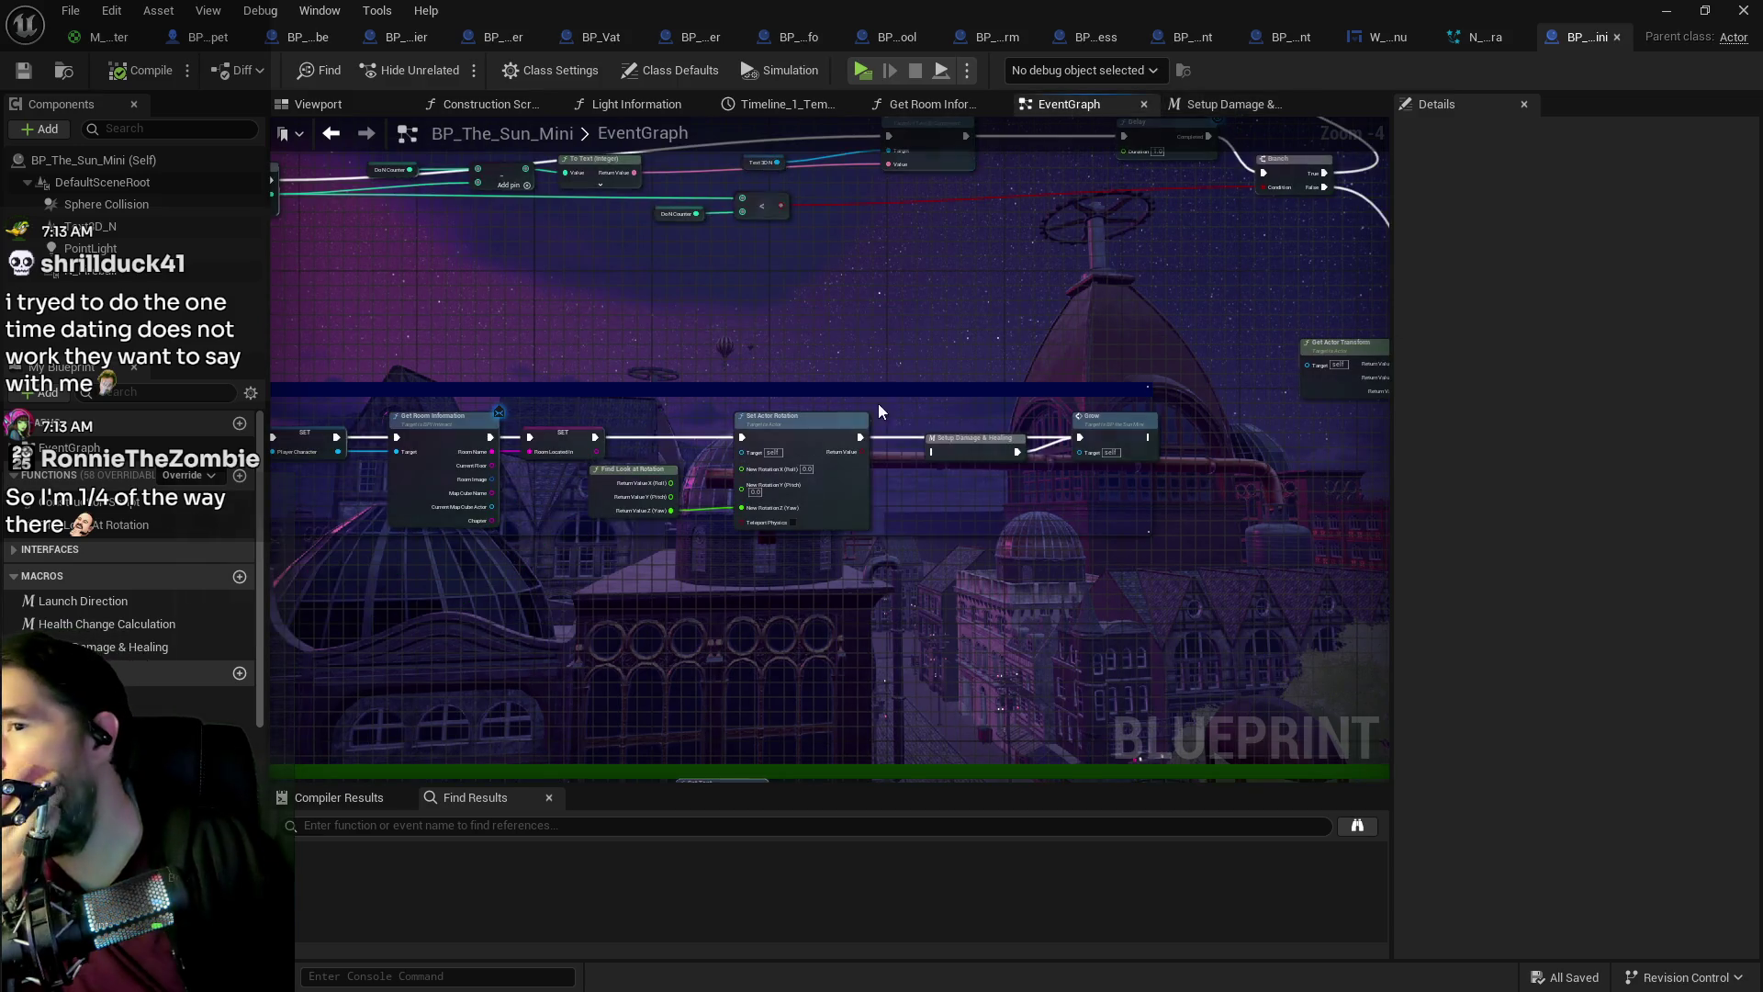
# Step: Look over the EventGraph's Begin Play, Grow, Timeline and Time Till Destroyed sections
pyautogui.moveTo(834, 382)
pyautogui.mouseDown()
pyautogui.moveTo(1326, 496)
pyautogui.moveTo(1050, 397)
pyautogui.moveTo(823, 423)
pyautogui.moveTo(838, 701)
pyautogui.mouseUp()
pyautogui.moveTo(894, 449)
pyautogui.mouseDown()
pyautogui.moveTo(791, 608)
pyautogui.moveTo(776, 595)
pyautogui.mouseUp()
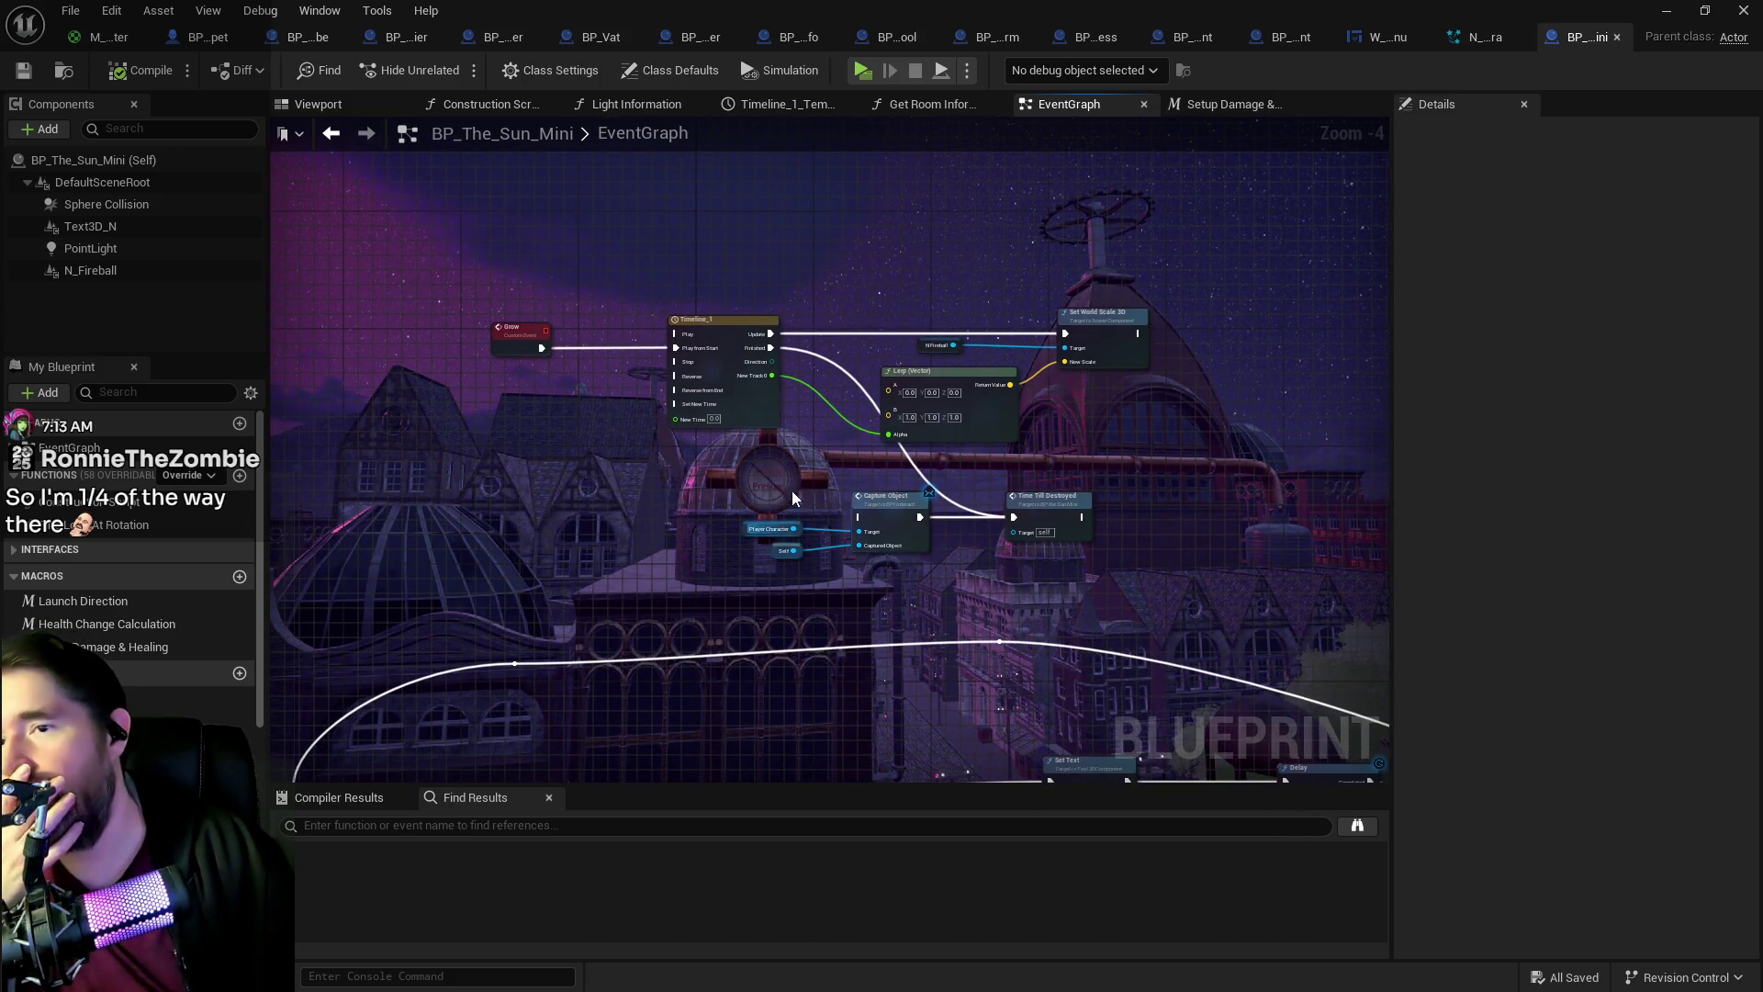
pyautogui.scroll(1, 790, 496)
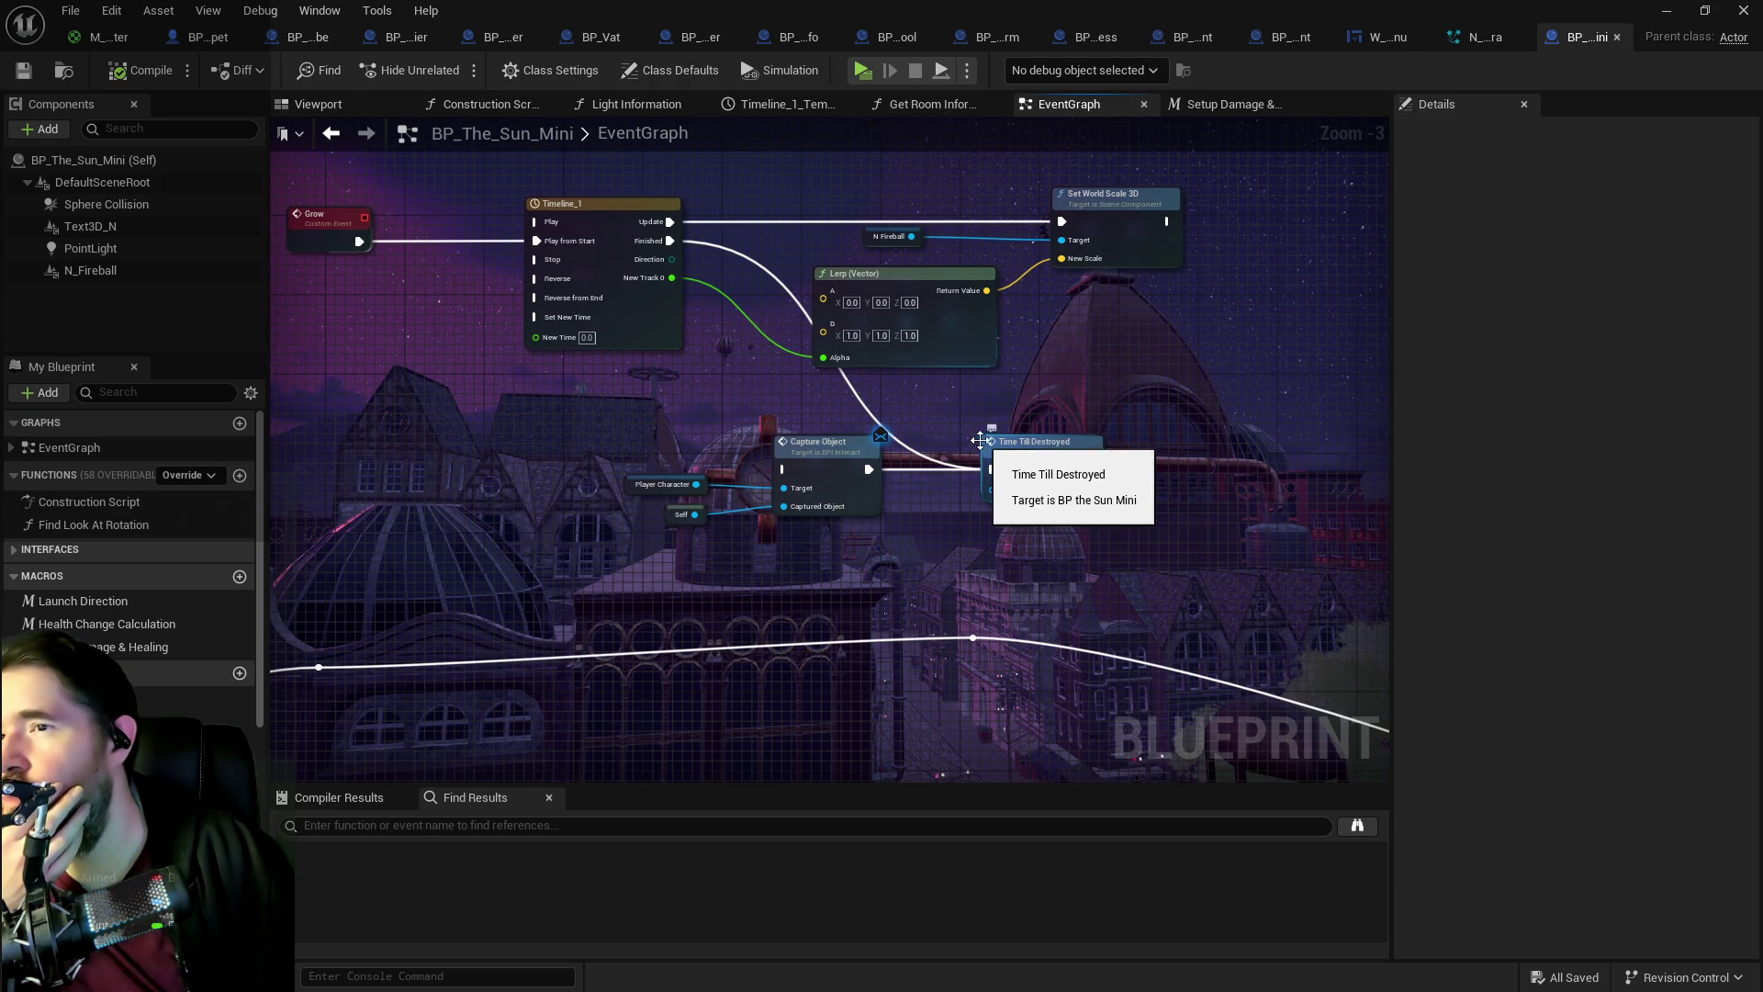
pyautogui.scroll(-2, 968, 449)
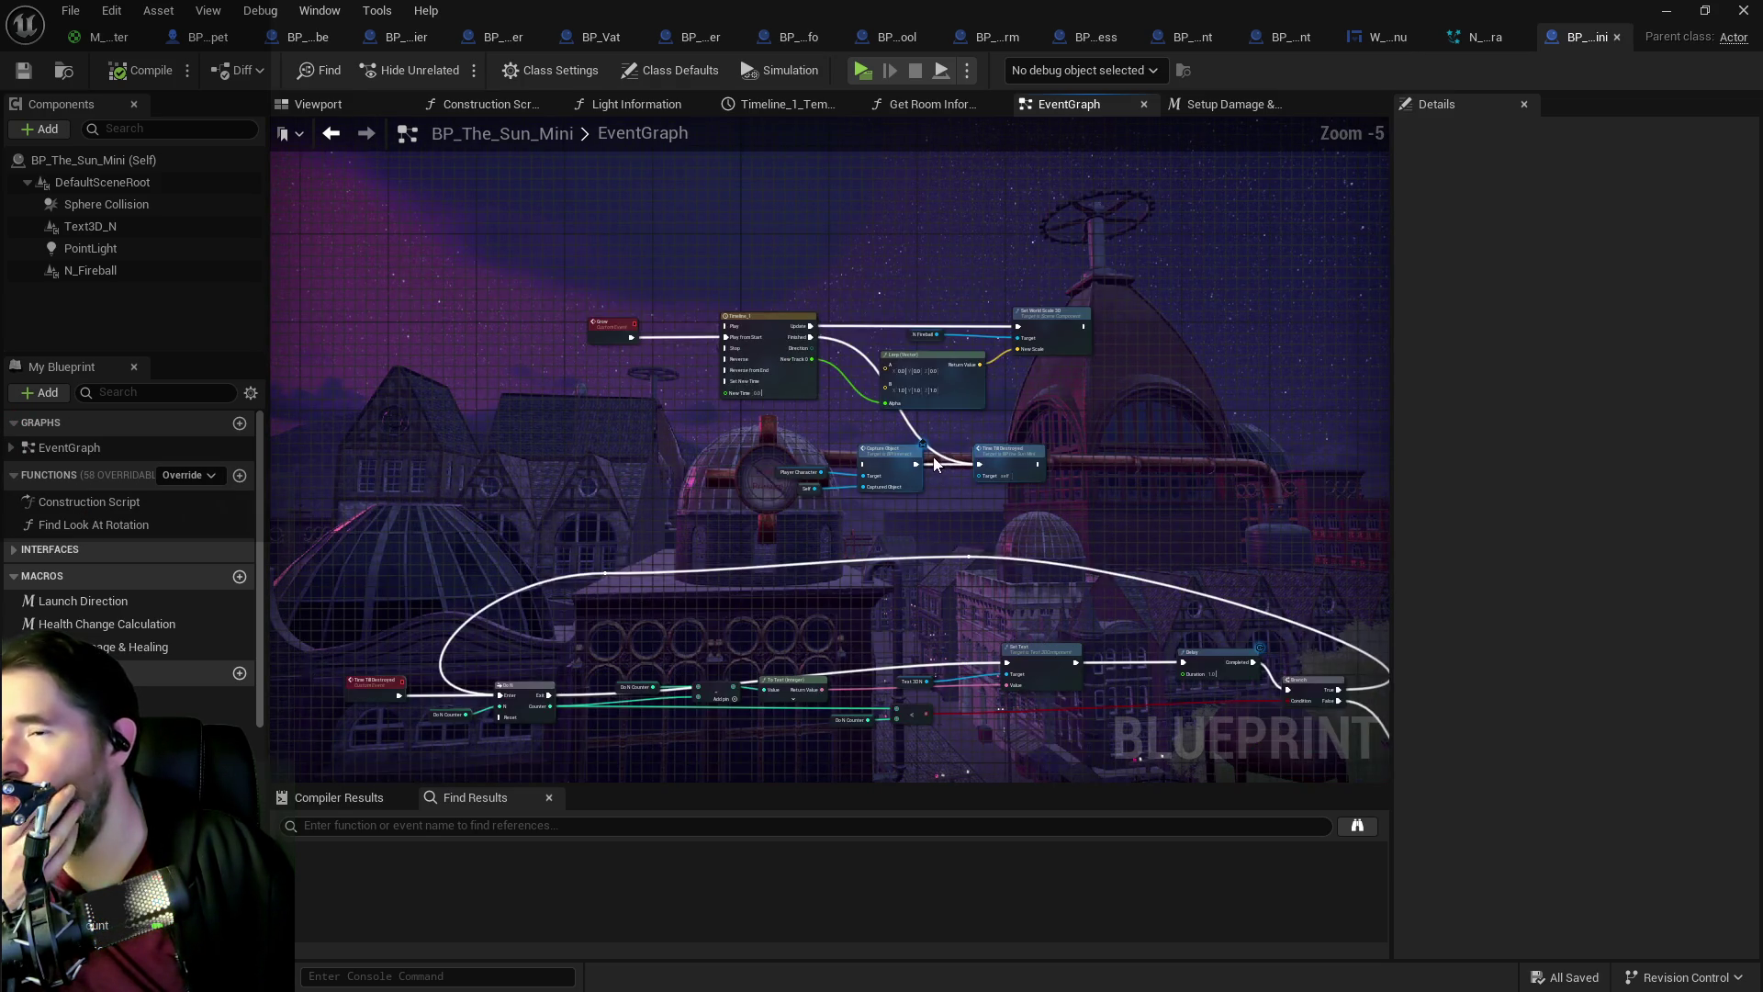
pyautogui.moveTo(960, 539); pyautogui.dragTo(872, 390)
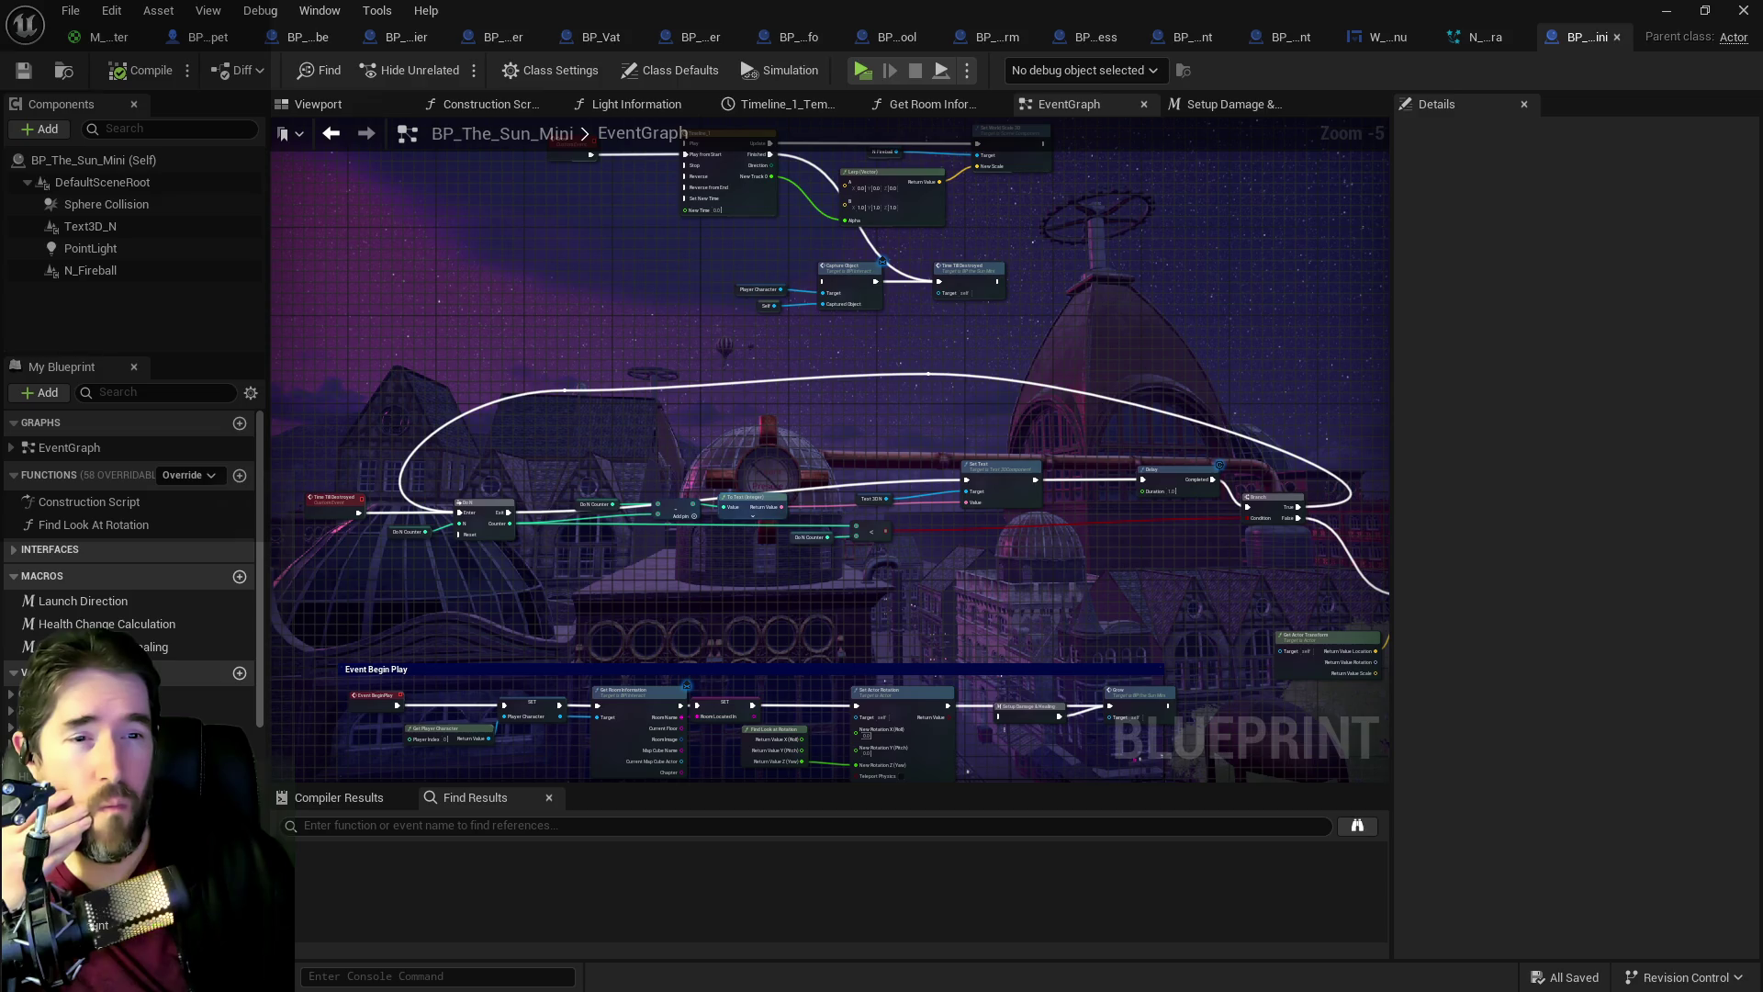
pyautogui.moveTo(696, 337)
pyautogui.mouseDown()
pyautogui.moveTo(806, 480)
pyautogui.moveTo(714, 371)
pyautogui.moveTo(929, 248)
pyautogui.mouseUp()
pyautogui.moveTo(734, 481); pyautogui.dragTo(758, 335)
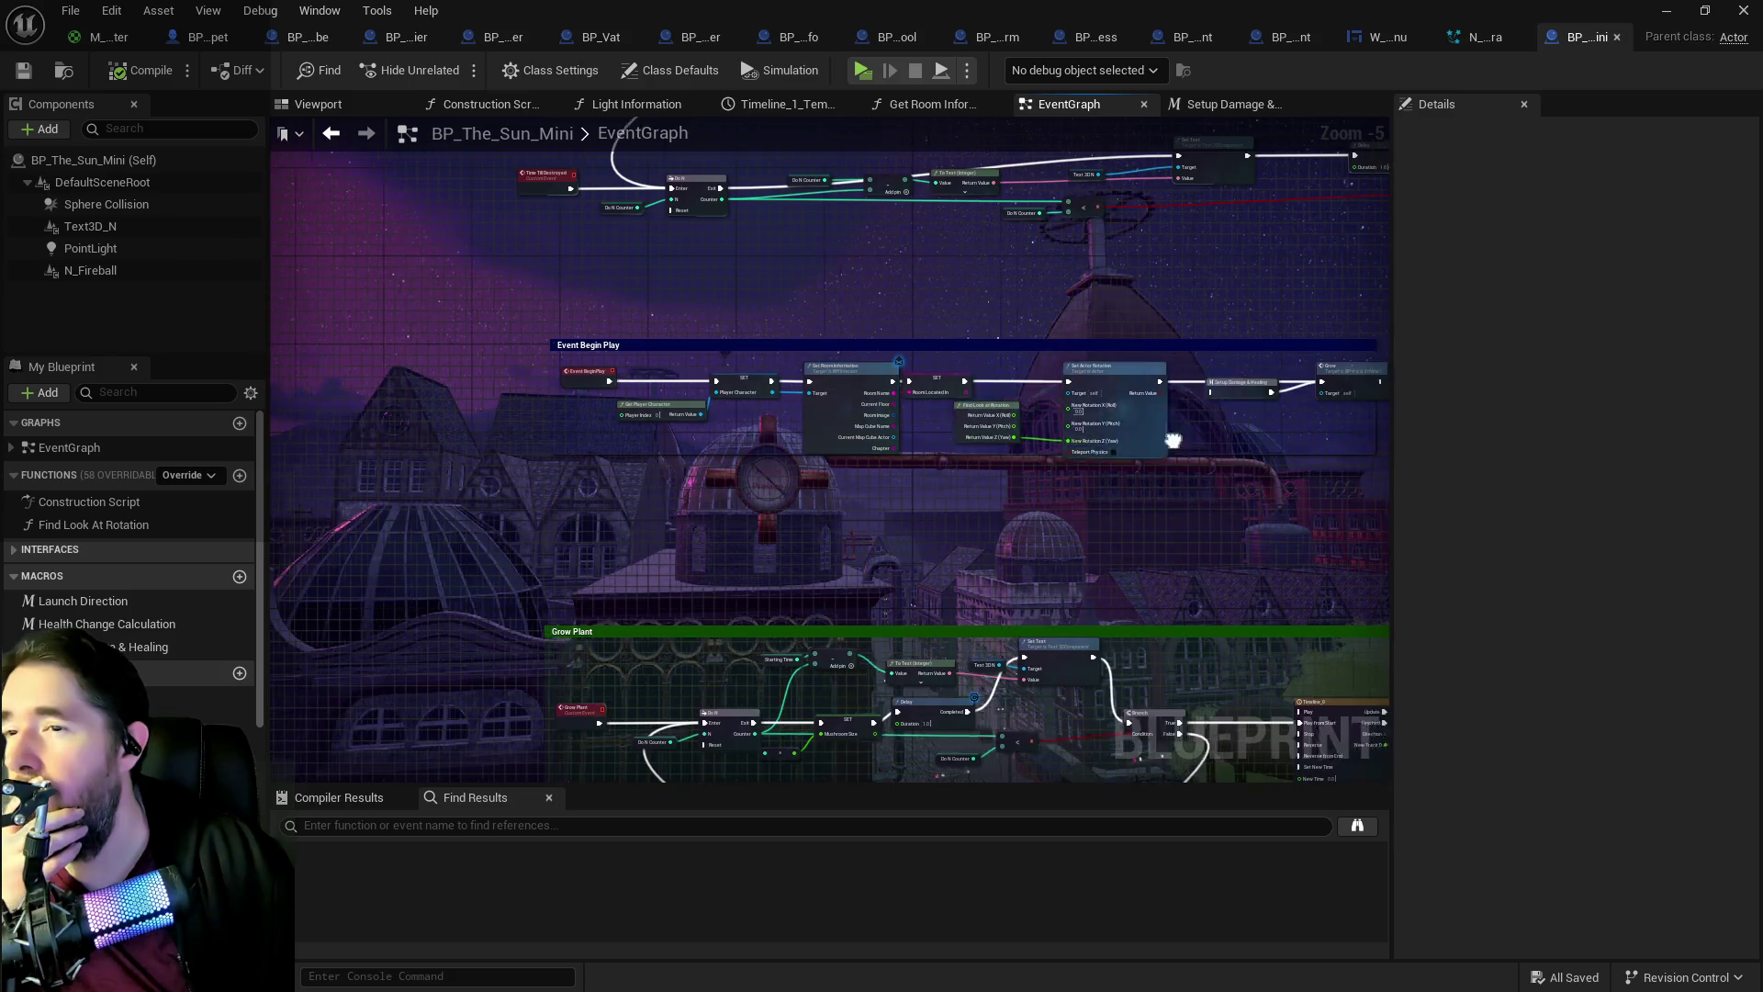
pyautogui.scroll(1, 960, 429)
pyautogui.moveTo(959, 428)
pyautogui.mouseDown()
pyautogui.moveTo(1010, 642)
pyautogui.moveTo(1188, 558)
pyautogui.moveTo(1001, 551)
pyautogui.moveTo(805, 489)
pyautogui.mouseUp()
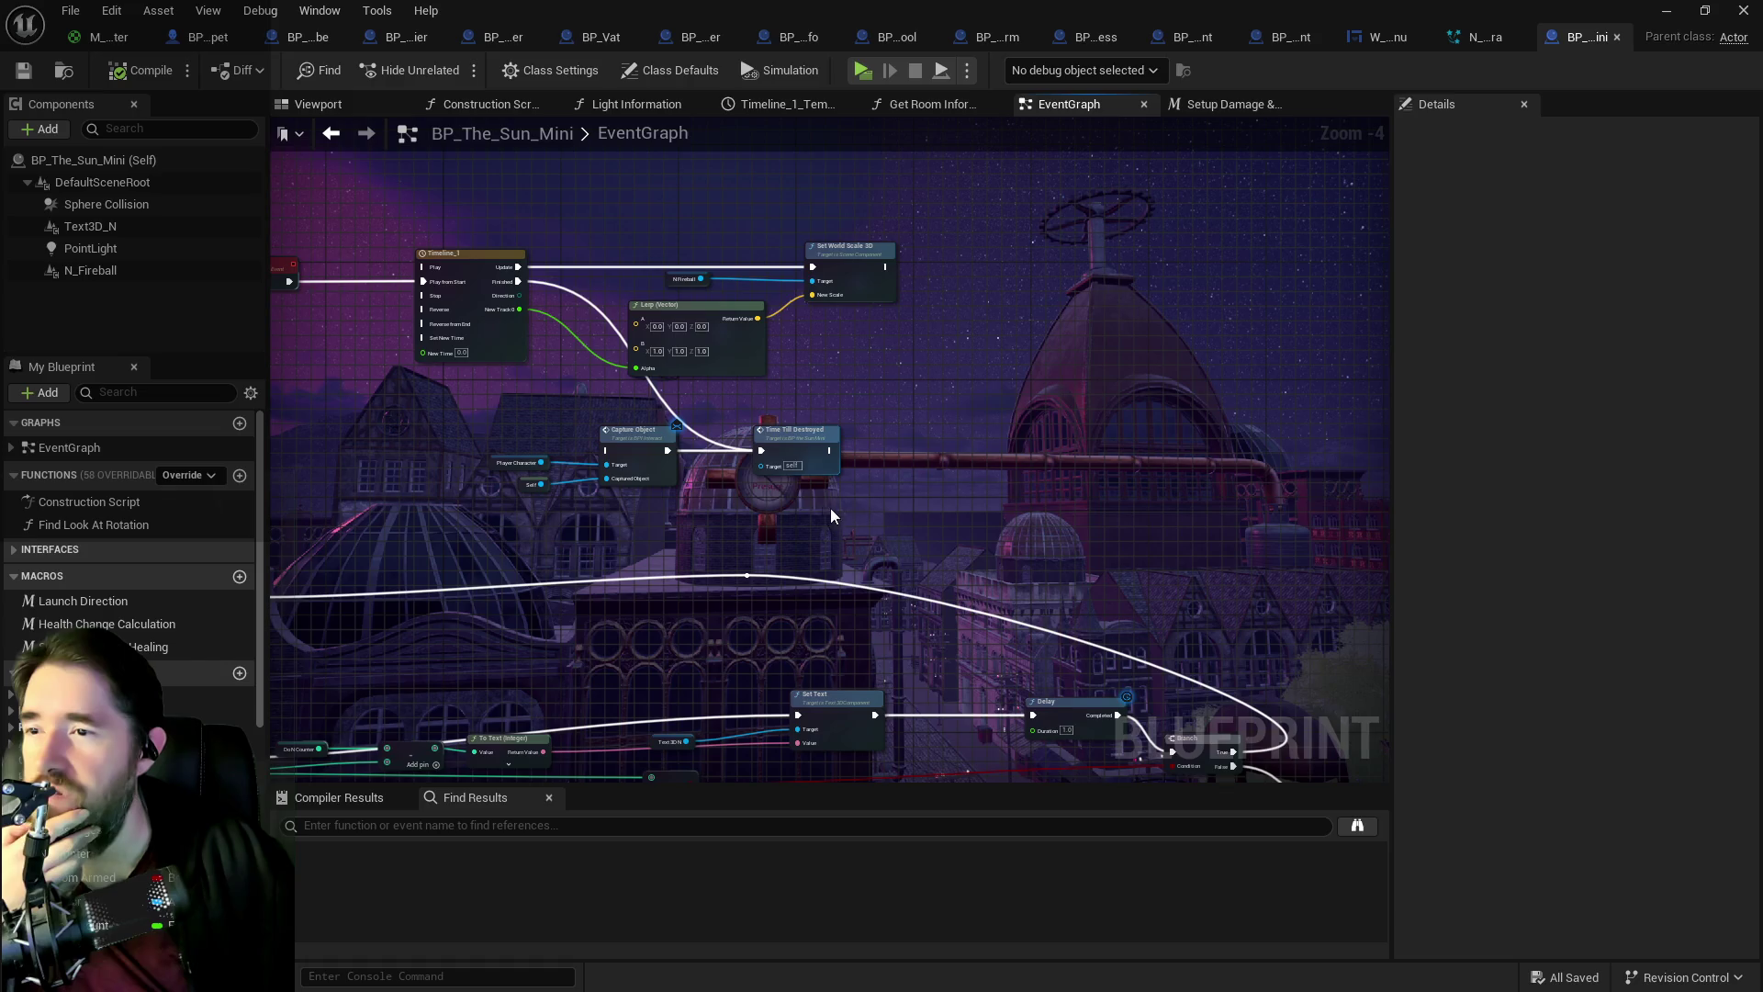
pyautogui.doubleClick(805, 441)
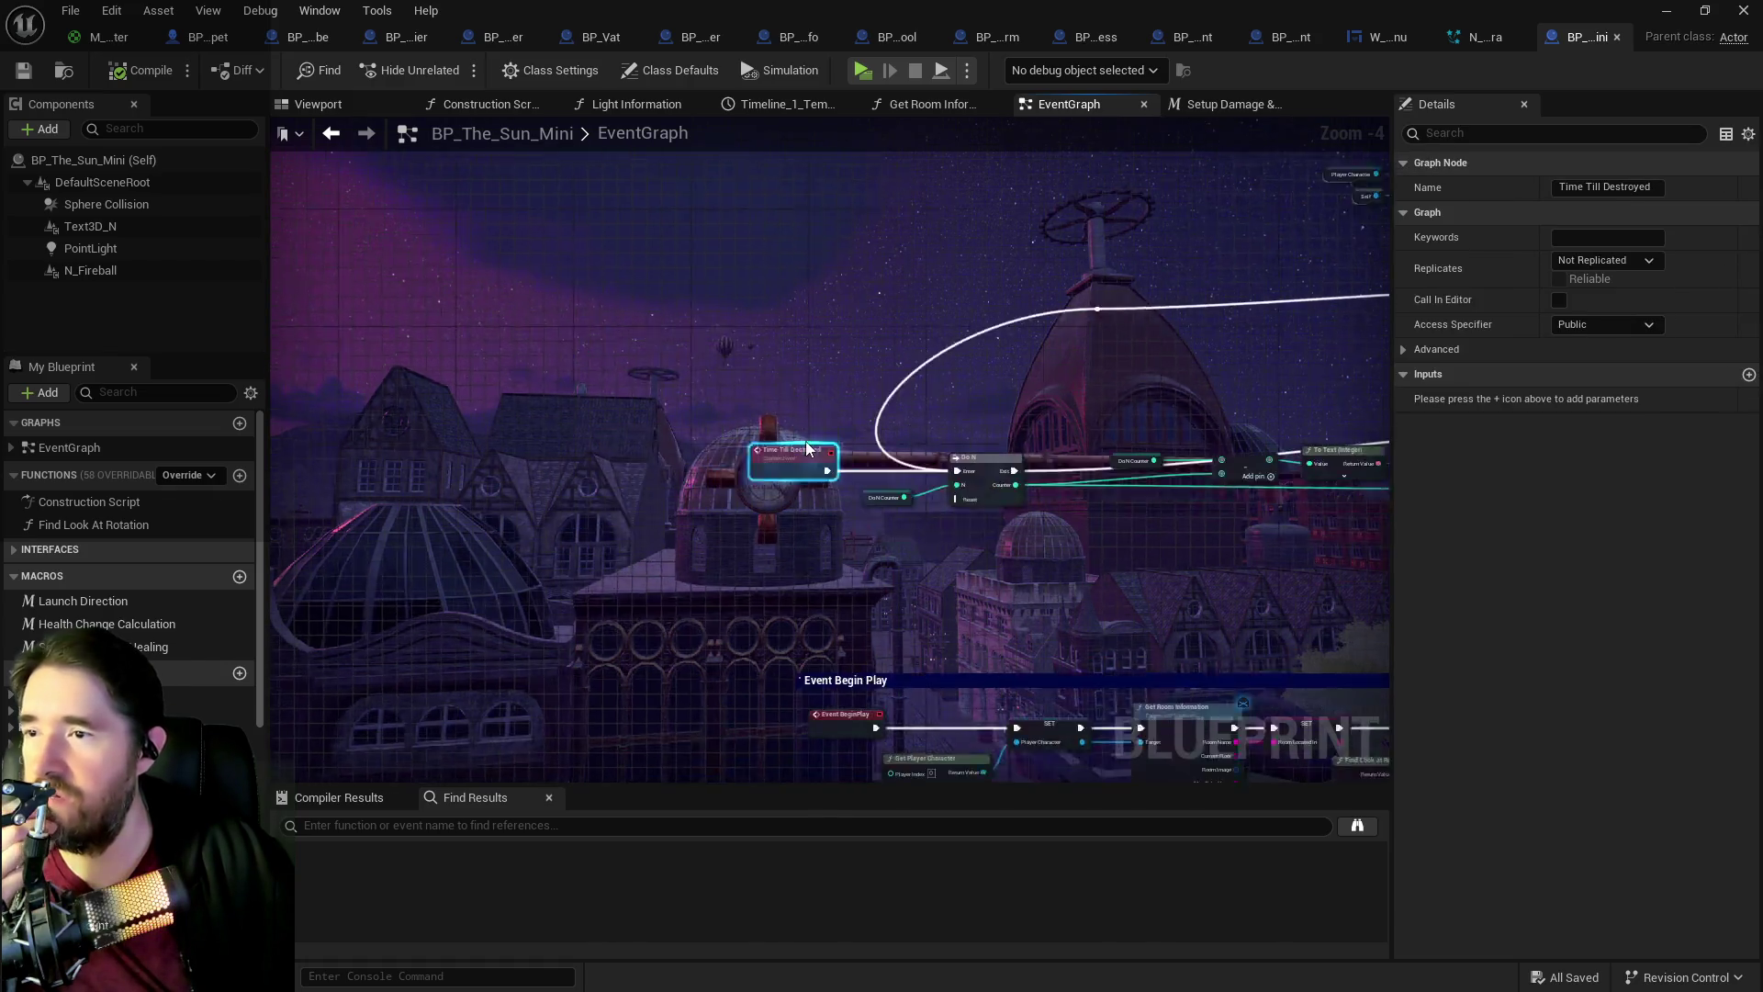
pyautogui.scroll(-4, 847, 516)
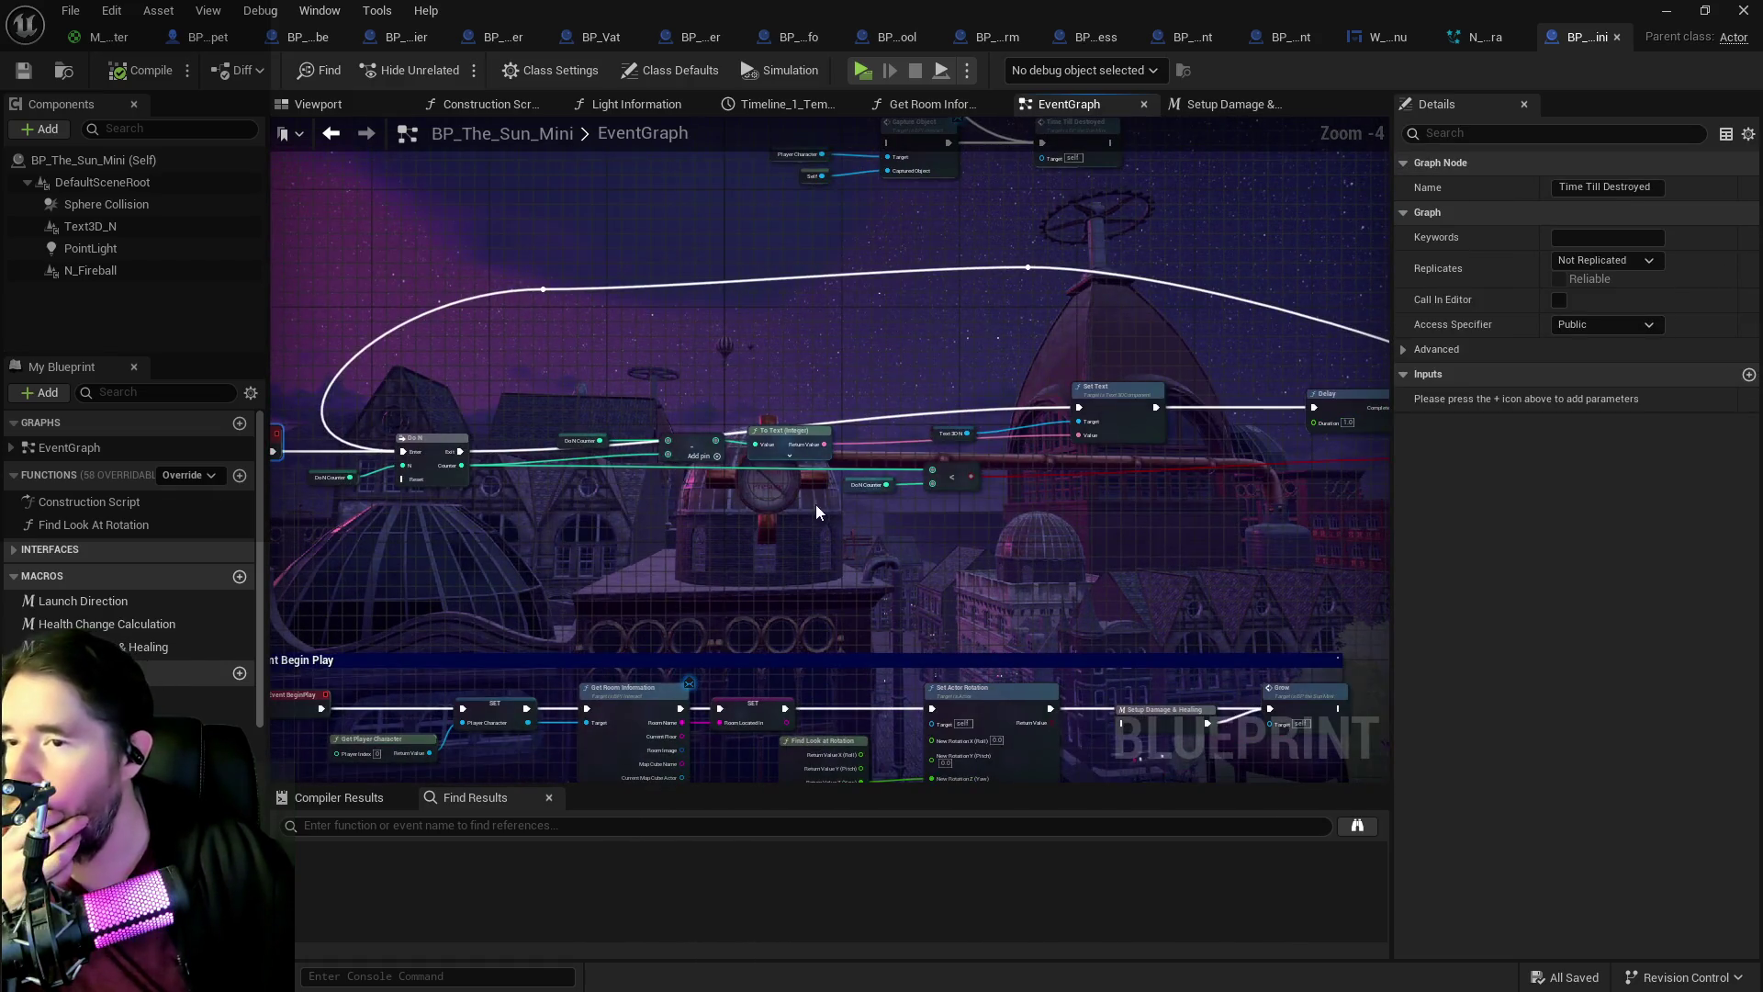
pyautogui.moveTo(850, 576); pyautogui.dragTo(630, 507)
# Step: Inspect the Too Close, Destroy, Grow Plant and Sphere Collision sections
pyautogui.moveTo(1377, 517)
pyautogui.mouseDown()
pyautogui.moveTo(889, 534)
pyautogui.moveTo(995, 532)
pyautogui.moveTo(944, 504)
pyautogui.moveTo(1141, 413)
pyautogui.mouseUp()
pyautogui.scroll(-1, 962, 554)
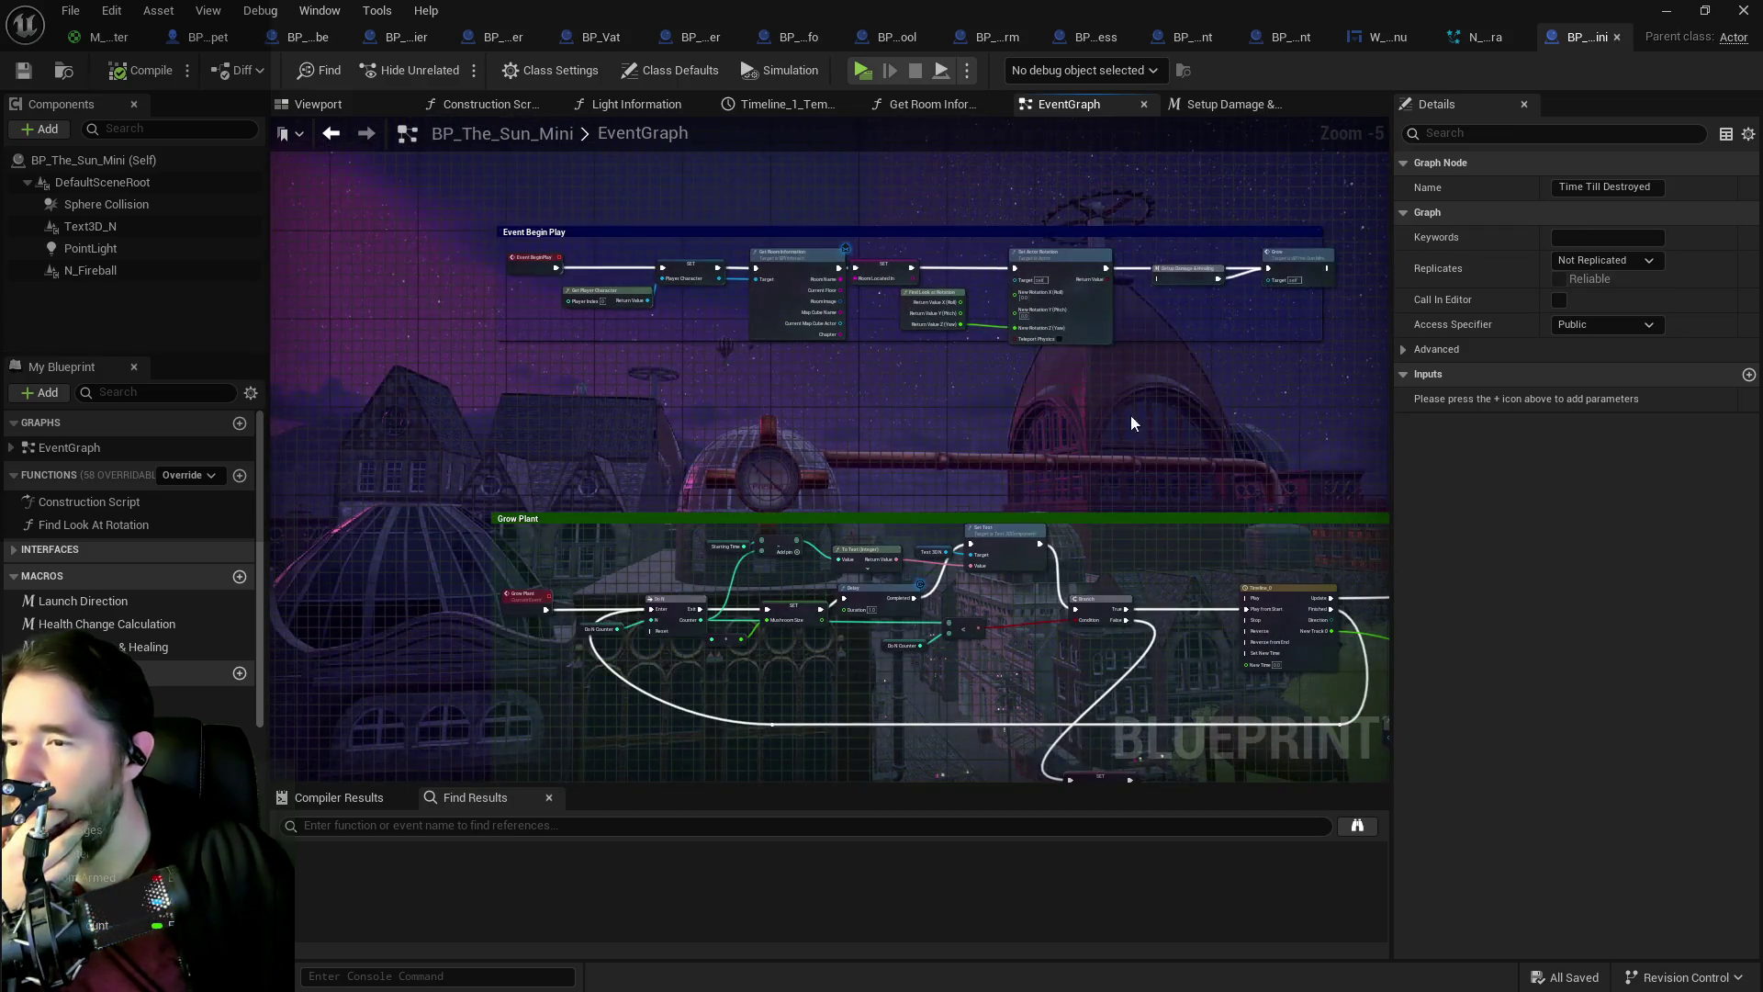
pyautogui.moveTo(1114, 535); pyautogui.dragTo(951, 358)
pyautogui.moveTo(679, 362)
pyautogui.mouseDown()
pyautogui.moveTo(939, 554)
pyautogui.moveTo(624, 283)
pyautogui.mouseUp()
pyautogui.moveTo(1166, 628)
pyautogui.mouseDown()
pyautogui.moveTo(1065, 567)
pyautogui.moveTo(1050, 344)
pyautogui.mouseUp()
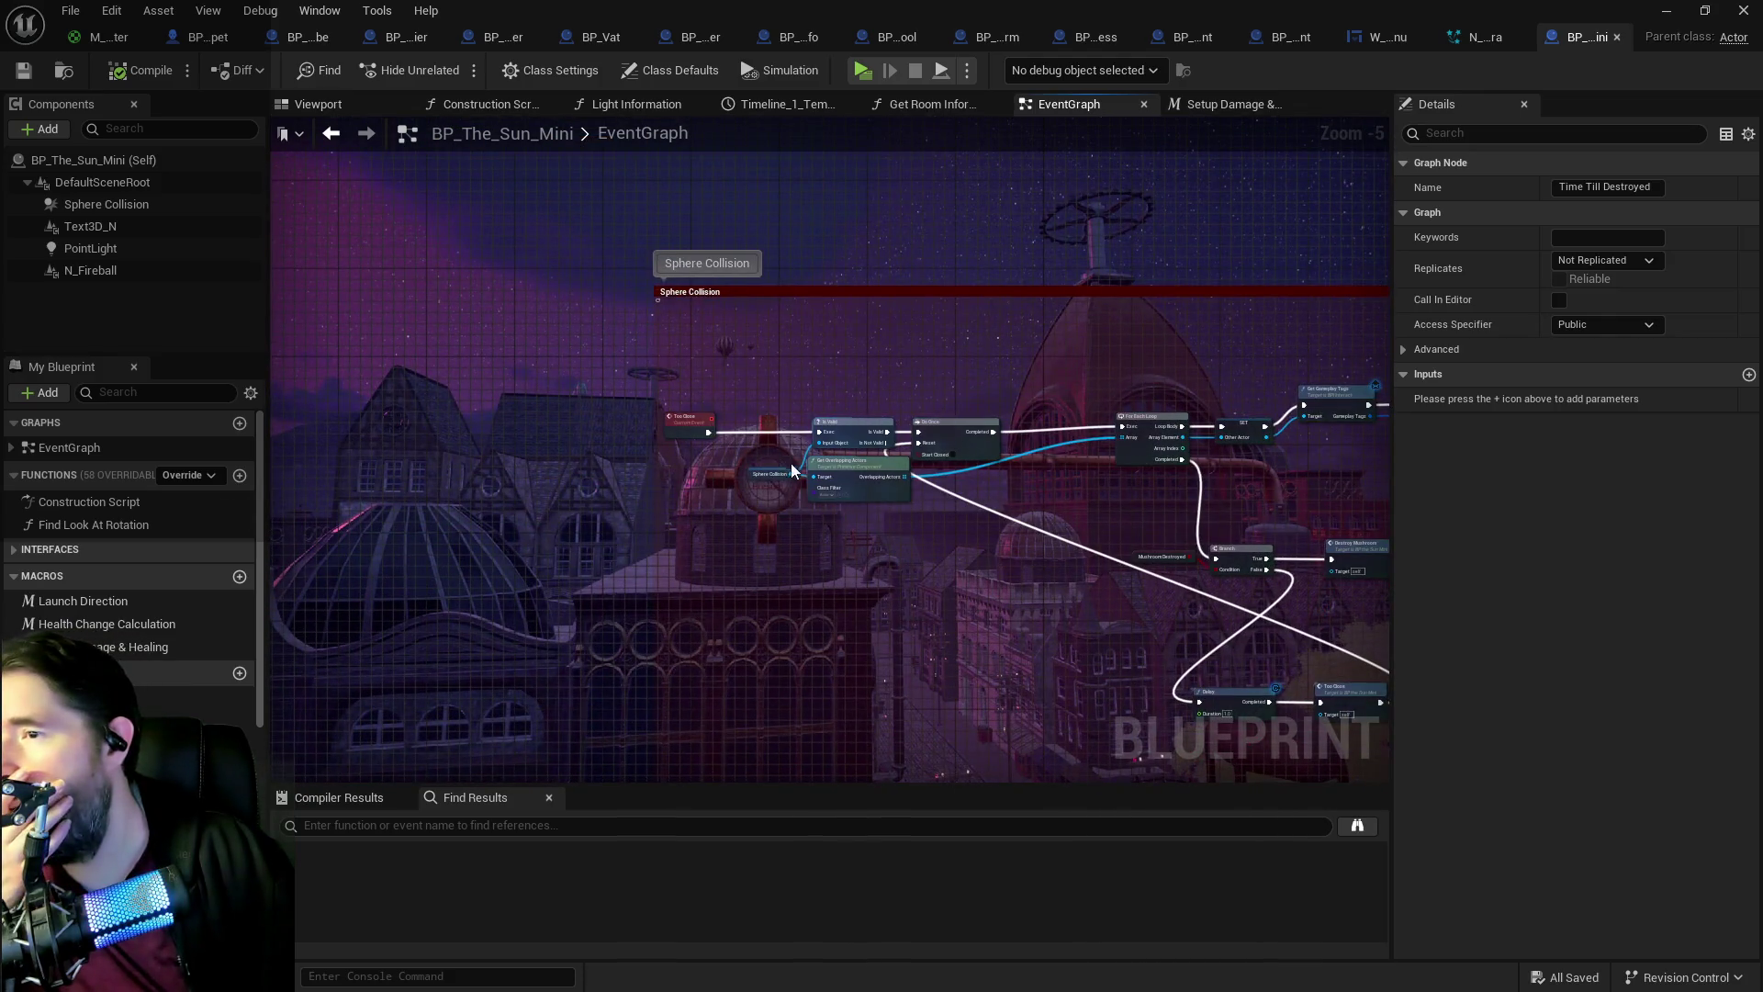
pyautogui.scroll(2, 854, 509)
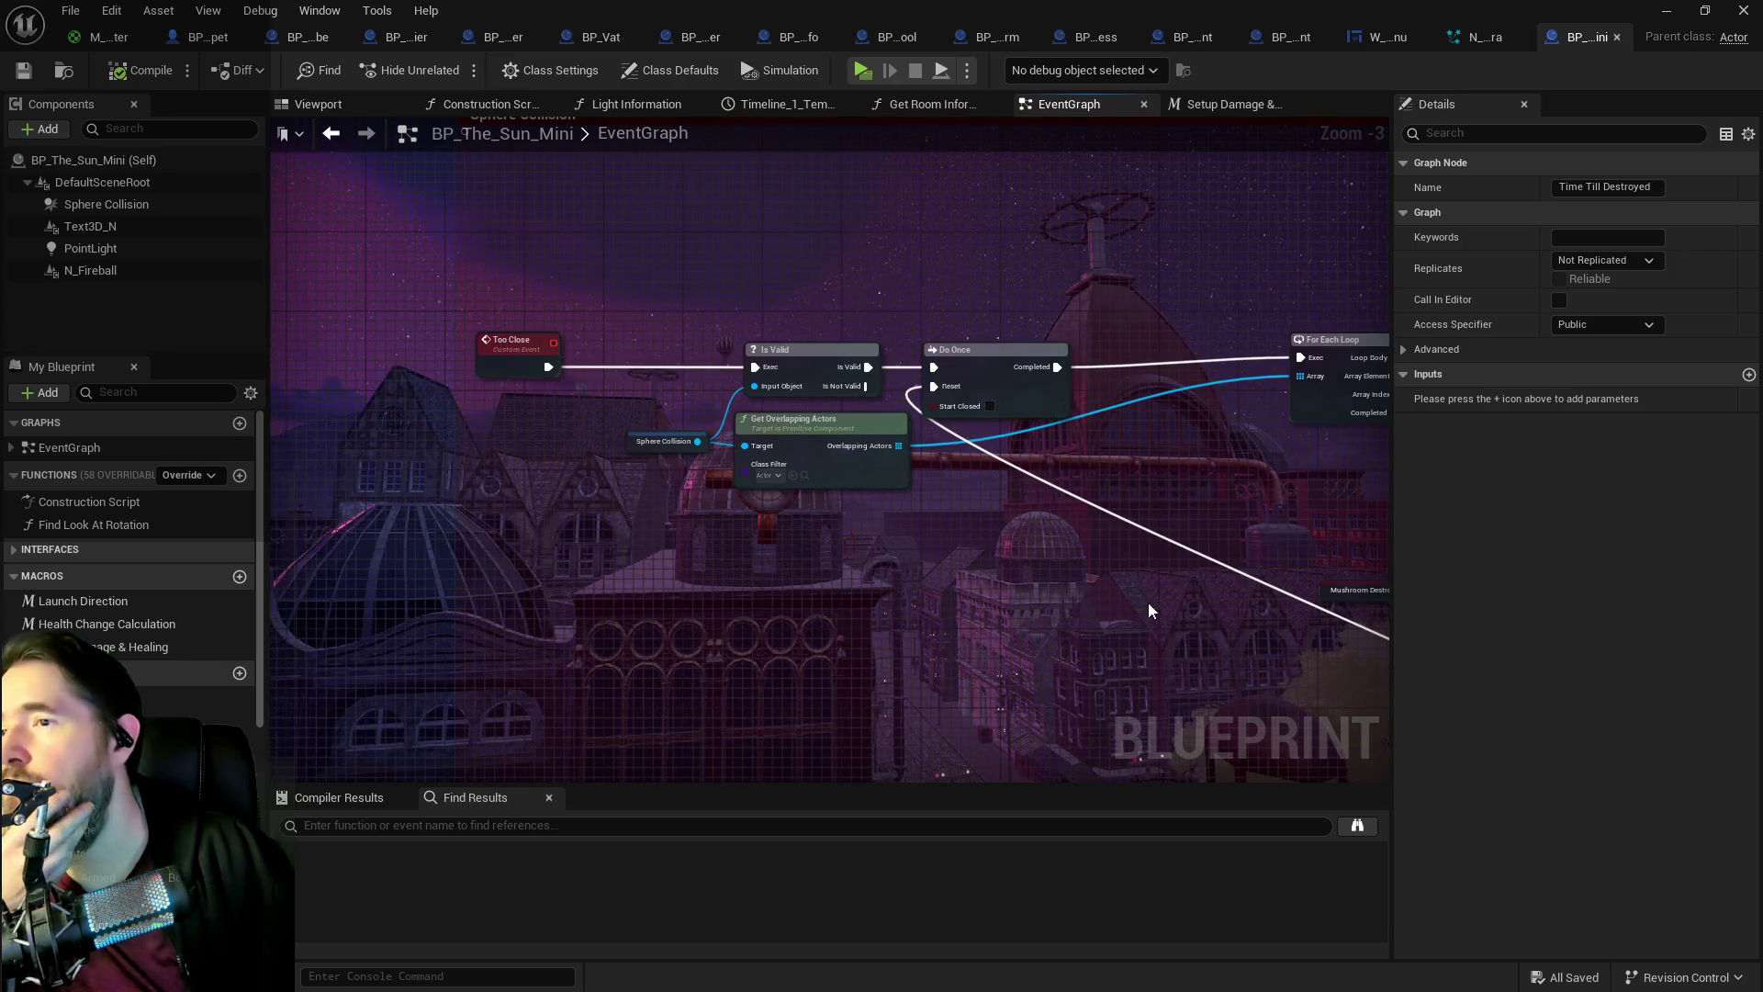
# Step: Trace the hit chain from Has Tag, OR and Branch through Destroyable Hit to Destroy Mushroom
pyautogui.moveTo(1142, 606); pyautogui.dragTo(708, 544)
pyautogui.moveTo(1152, 621); pyautogui.dragTo(867, 560)
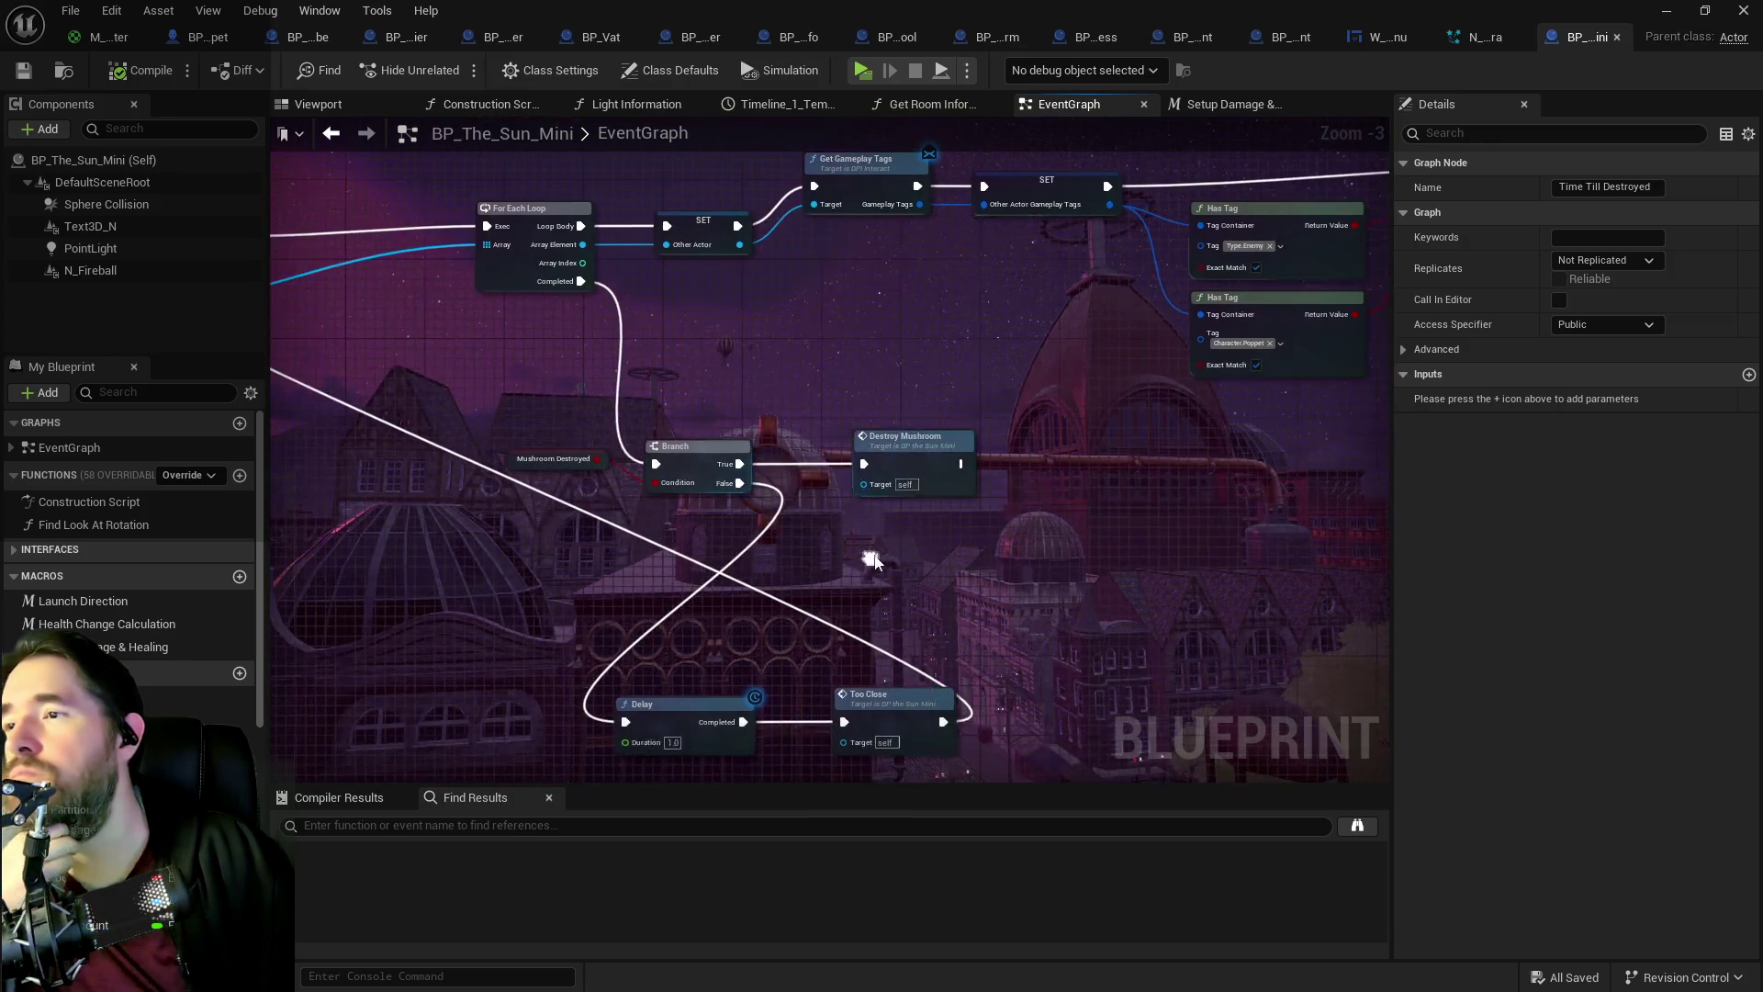
pyautogui.scroll(-1, 982, 550)
pyautogui.moveTo(1148, 597); pyautogui.dragTo(845, 561)
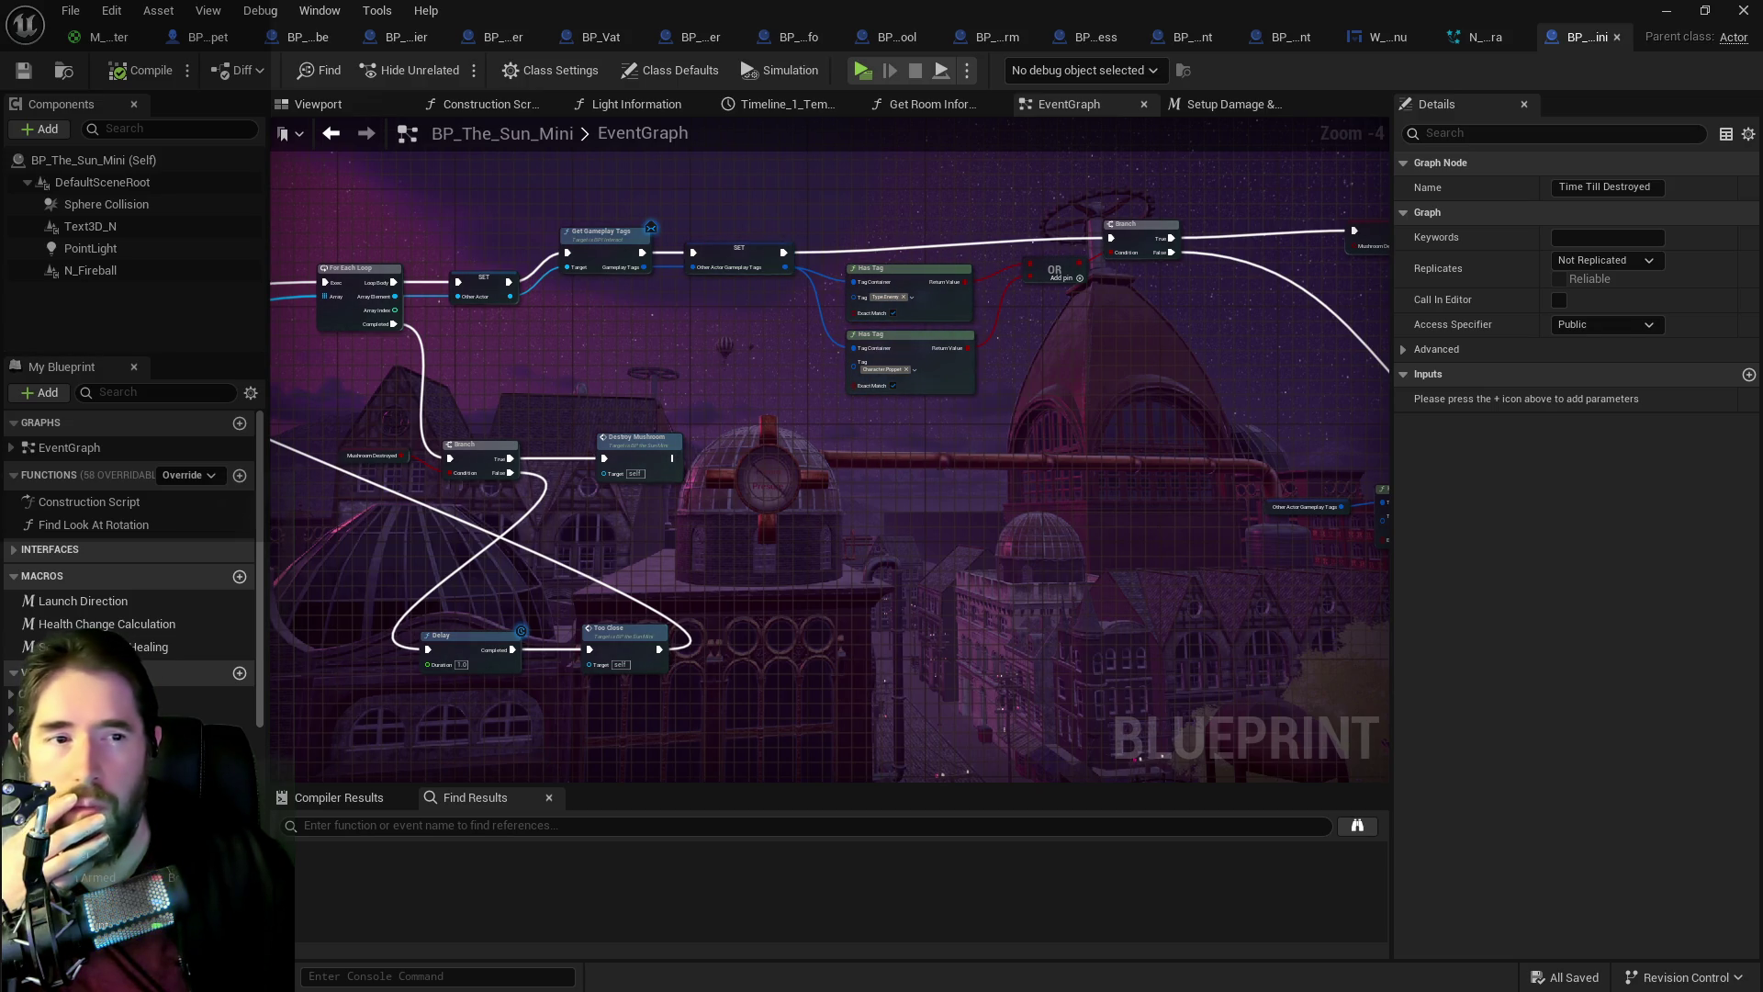
pyautogui.moveTo(514, 395); pyautogui.dragTo(1358, 469)
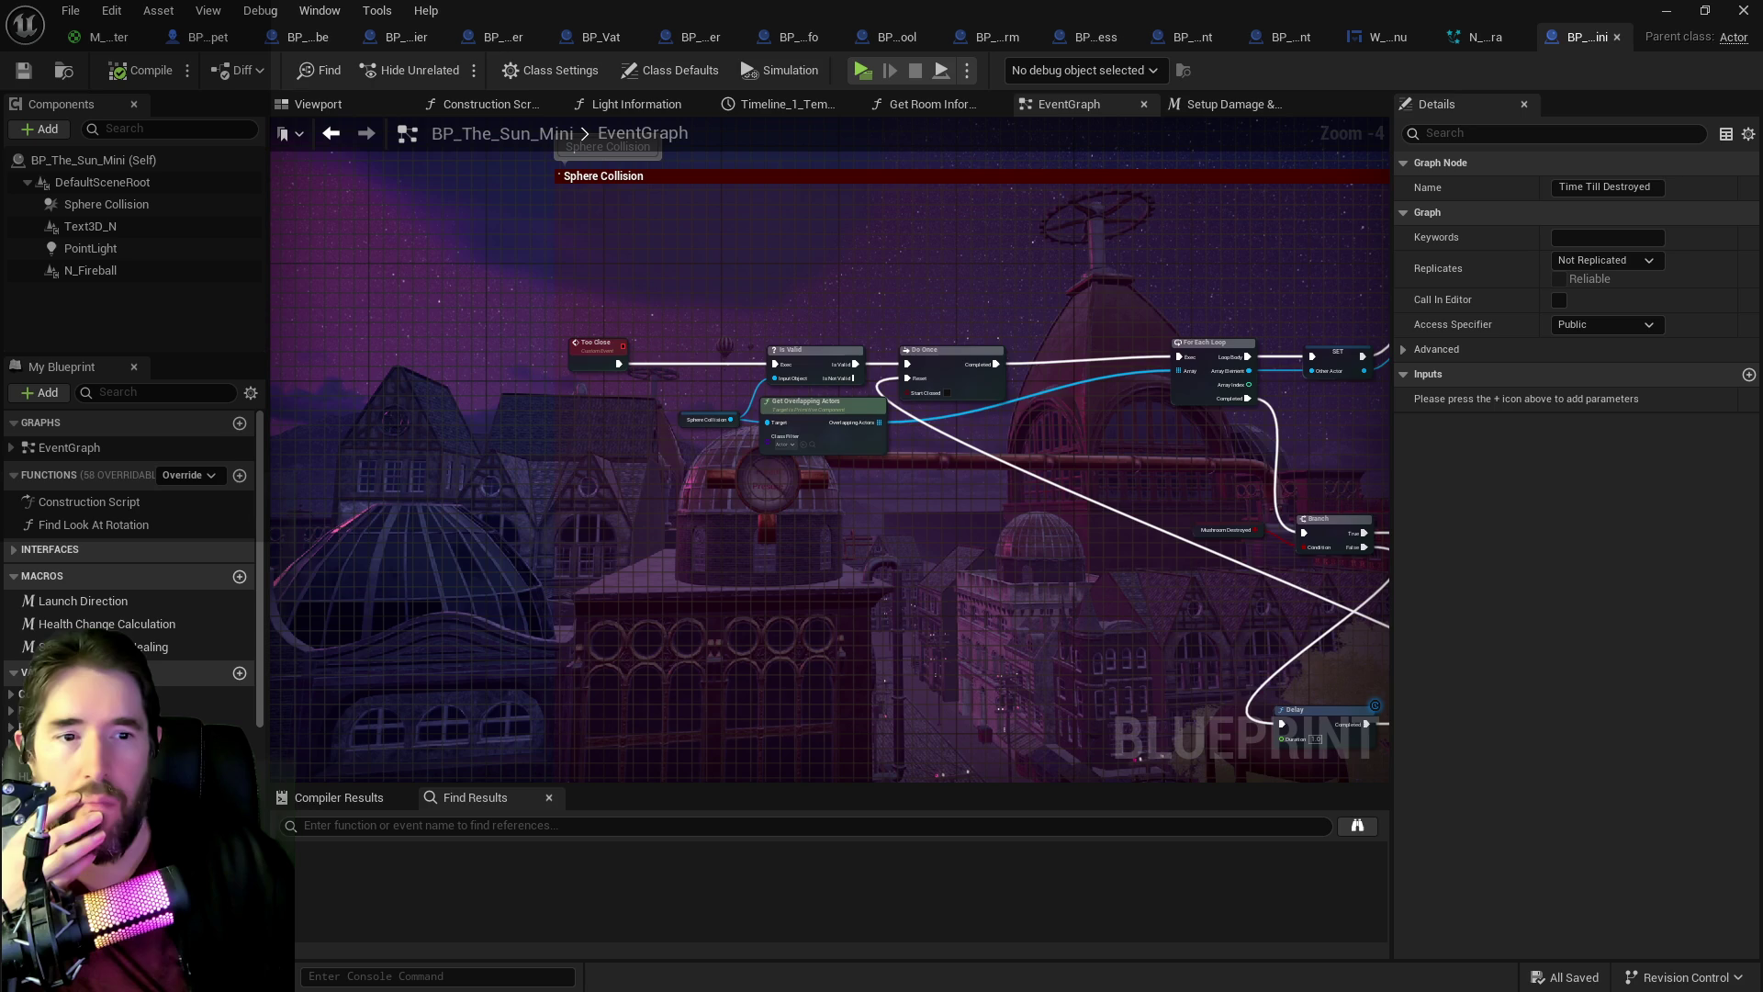
pyautogui.moveTo(1367, 627); pyautogui.dragTo(637, 577)
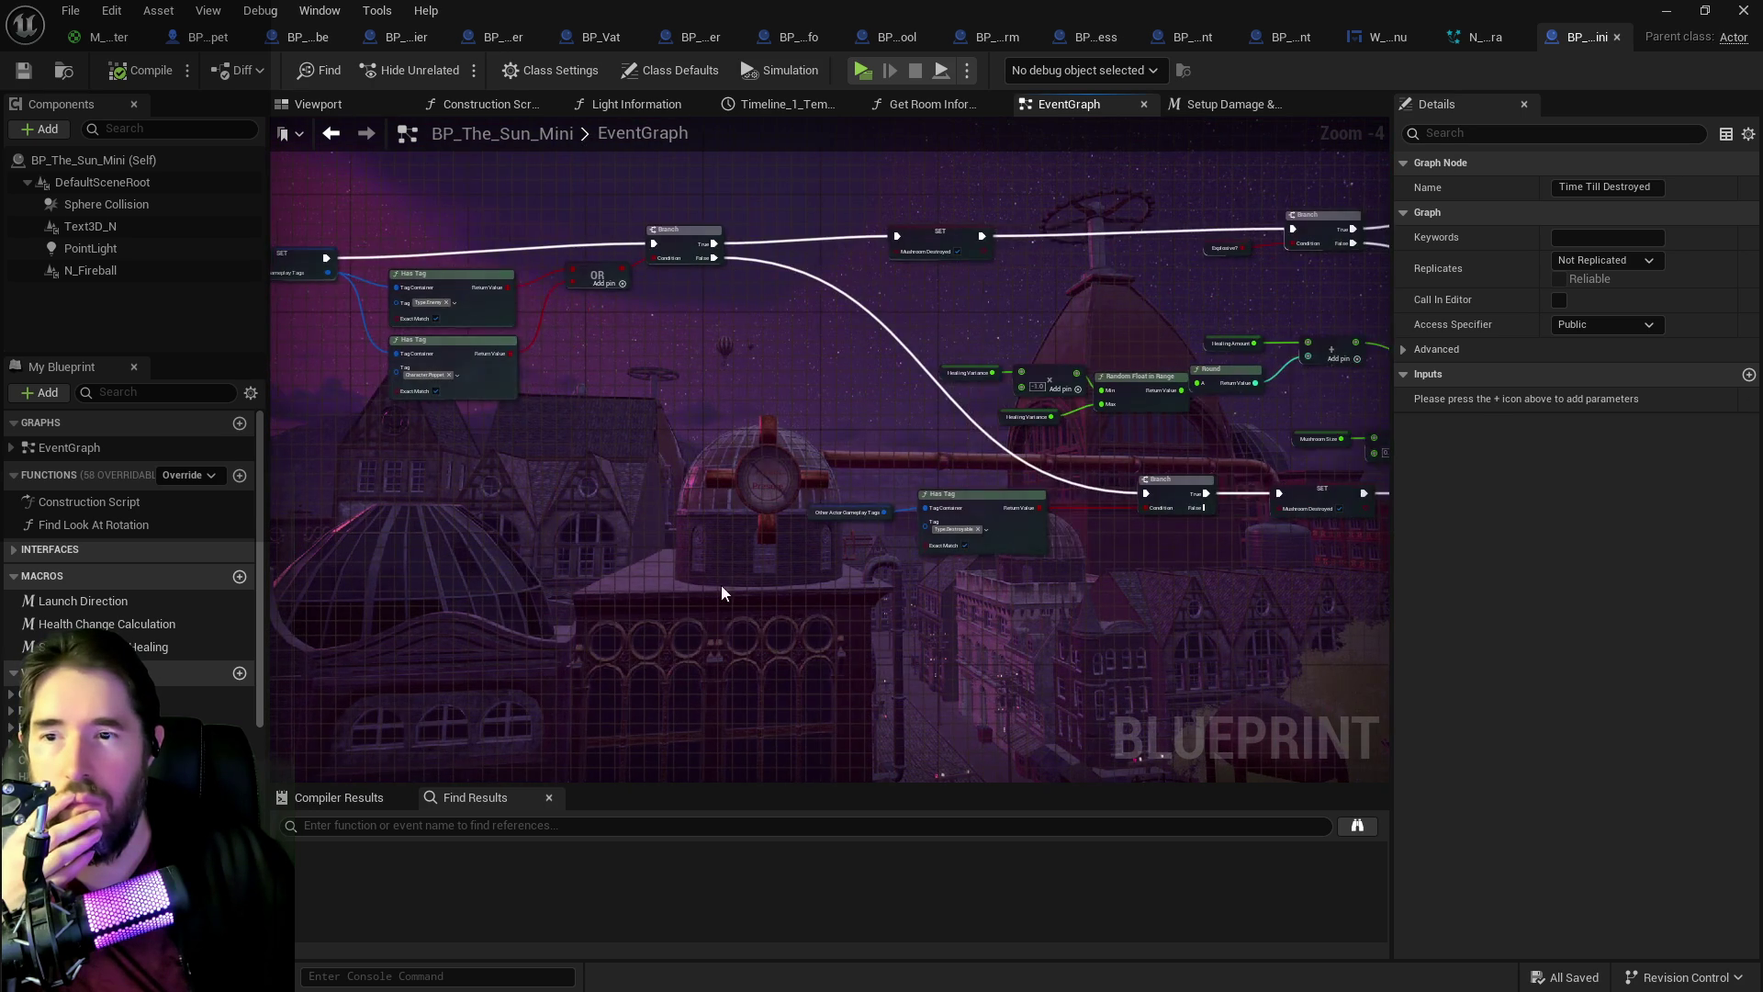
pyautogui.moveTo(978, 581); pyautogui.dragTo(668, 606)
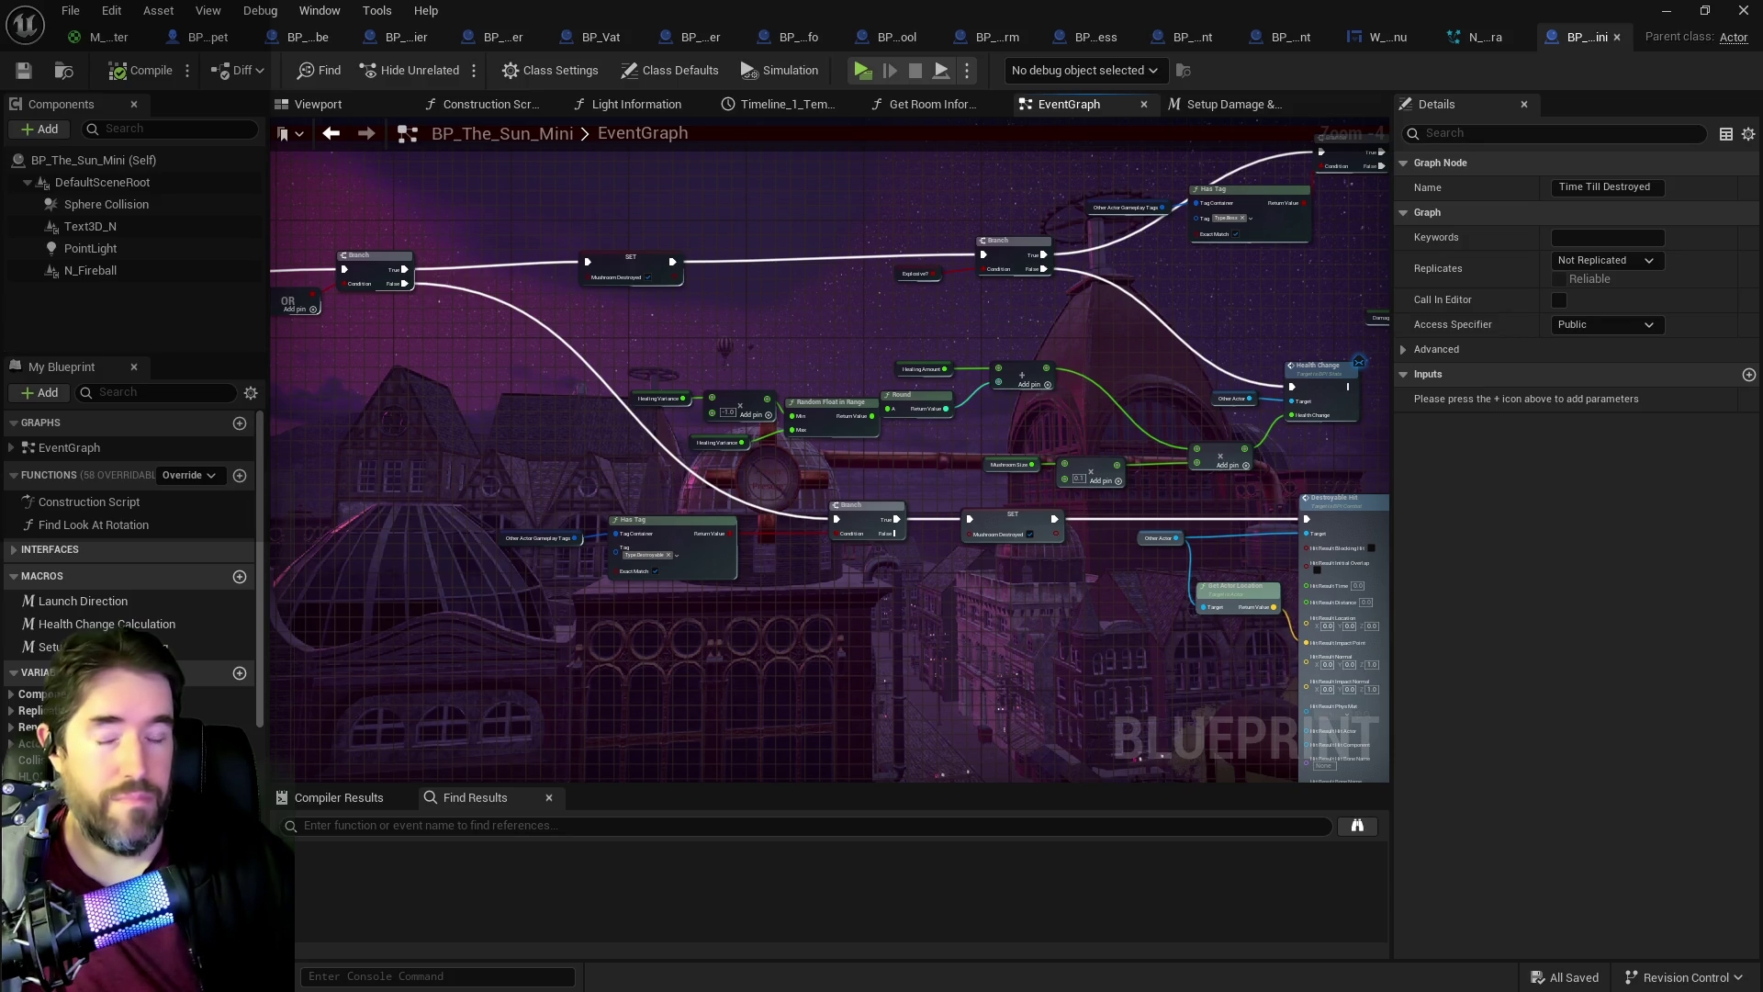
pyautogui.moveTo(1083, 709)
pyautogui.mouseDown()
pyautogui.moveTo(921, 654)
pyautogui.moveTo(887, 580)
pyautogui.mouseUp()
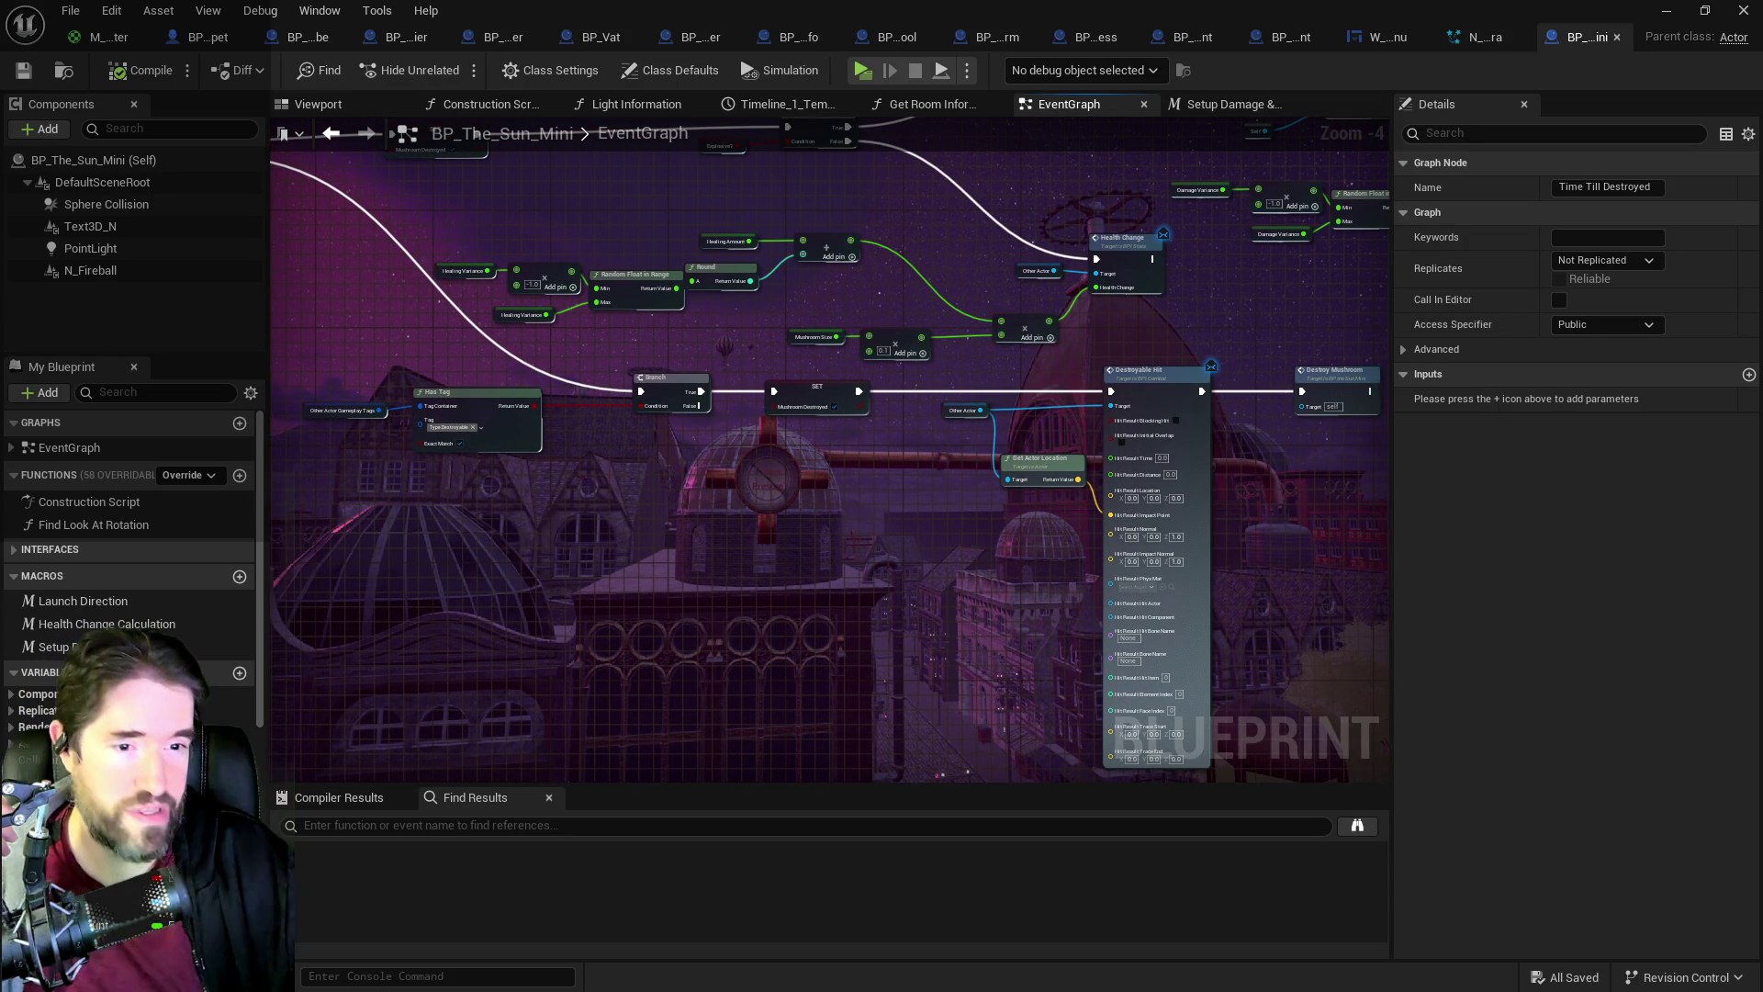
# Step: Switch to the tarot abilities design doc and briefly select the Tarot 20: Judgement entry
pyautogui.hotkey('alt', 'Tab')
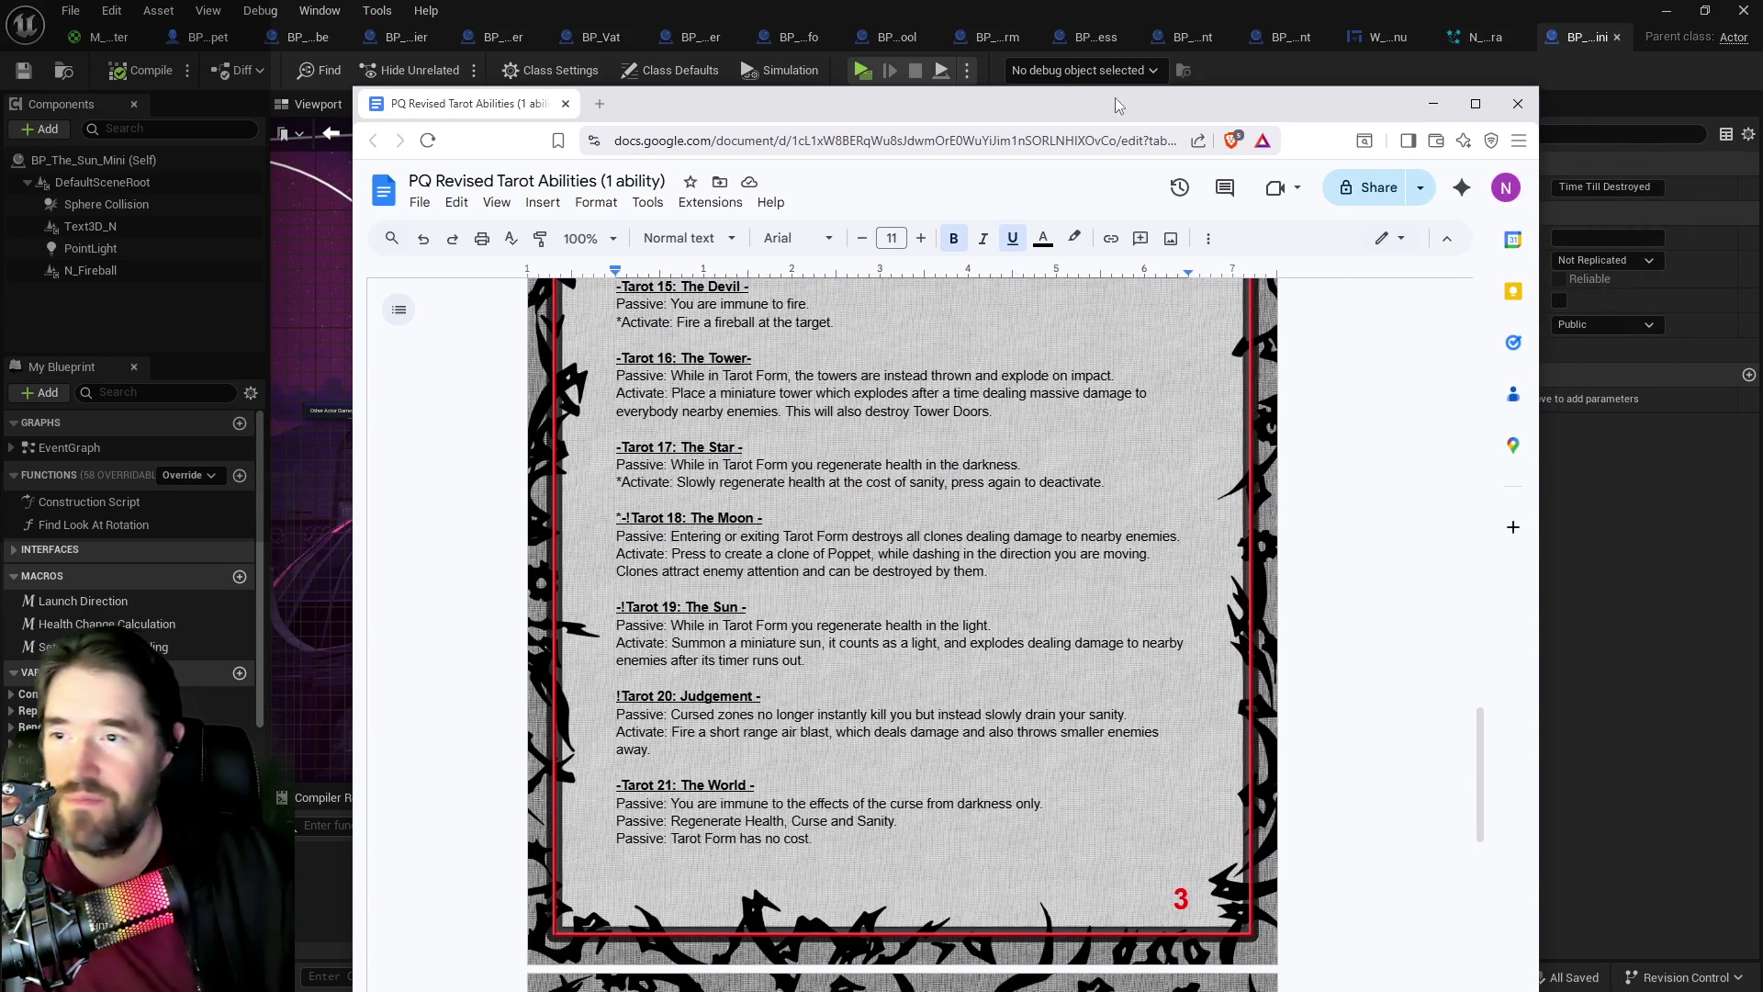
pyautogui.scroll(-2, 839, 428)
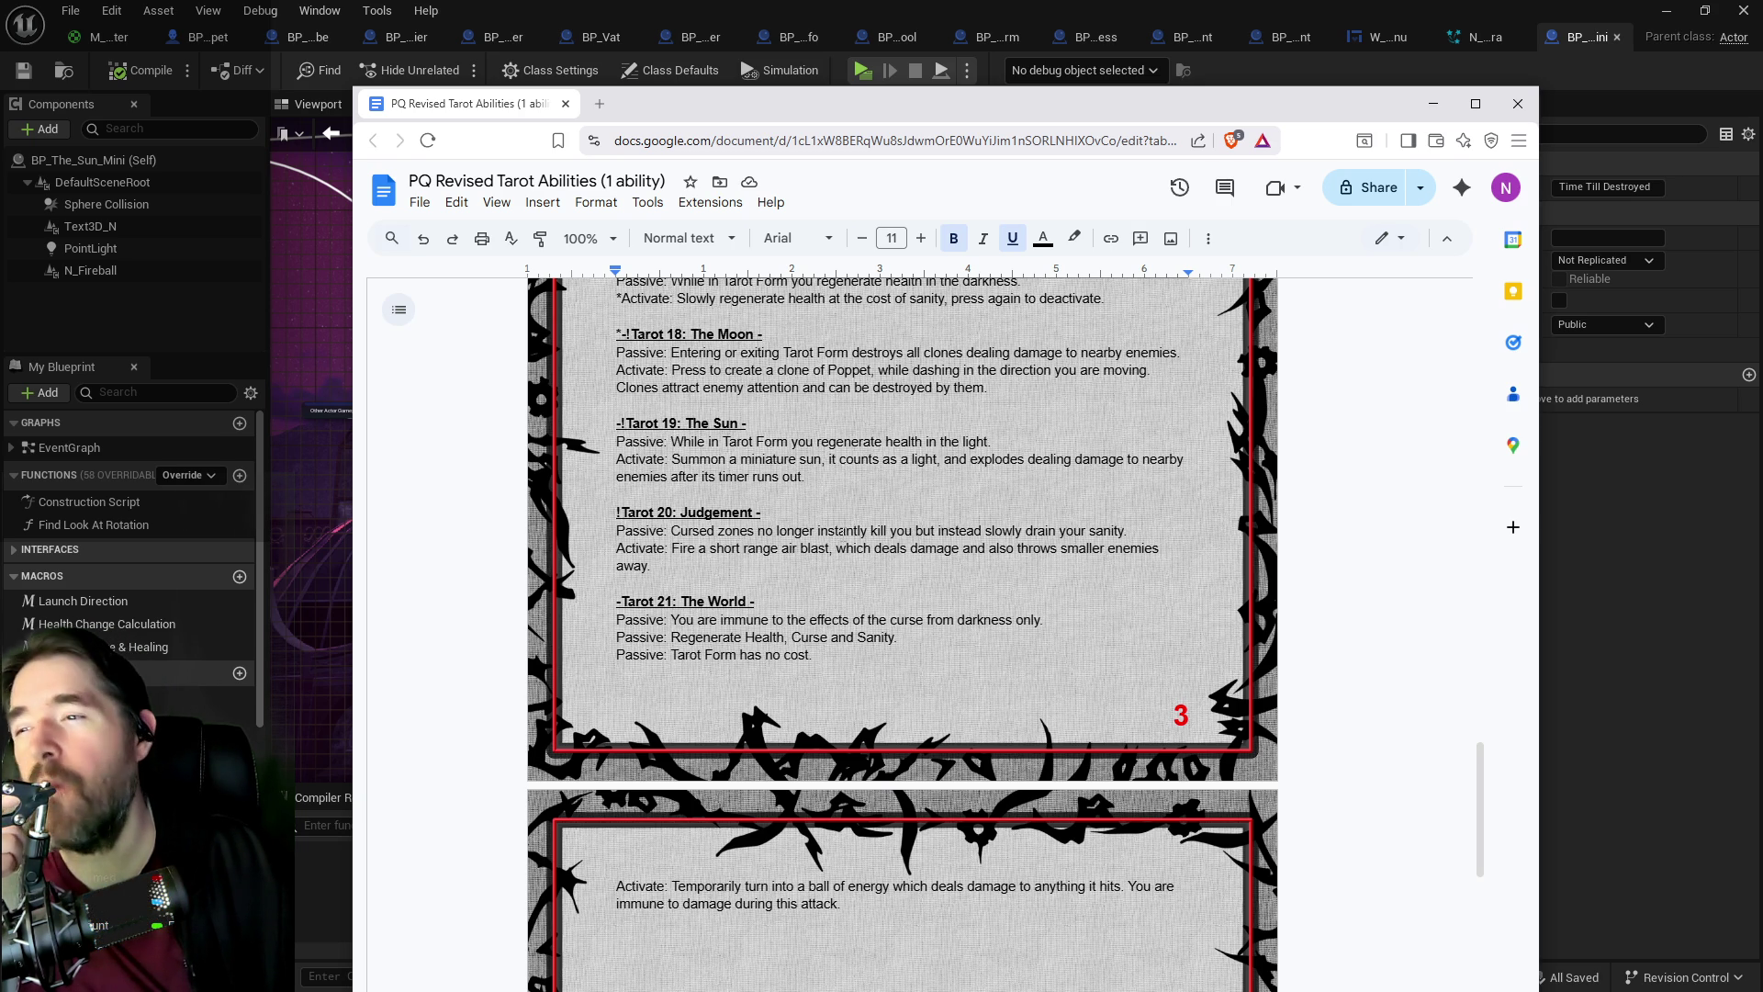
pyautogui.scroll(3, 841, 531)
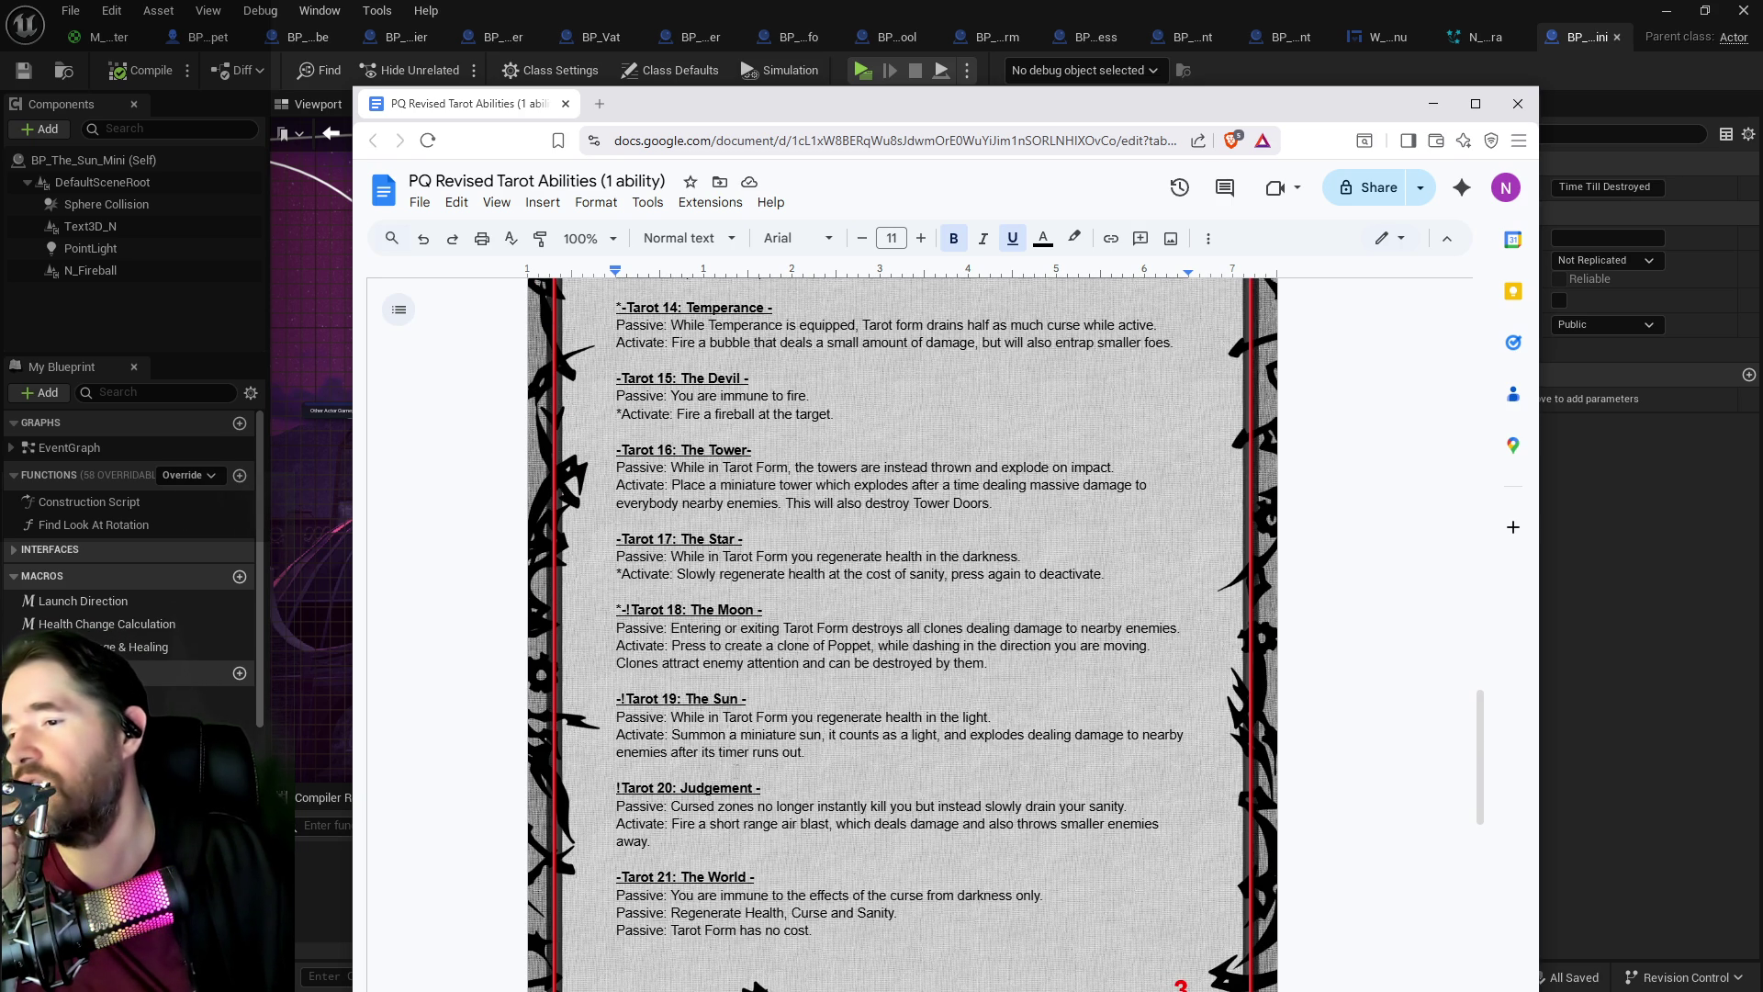
pyautogui.moveTo(670, 842); pyautogui.dragTo(617, 787)
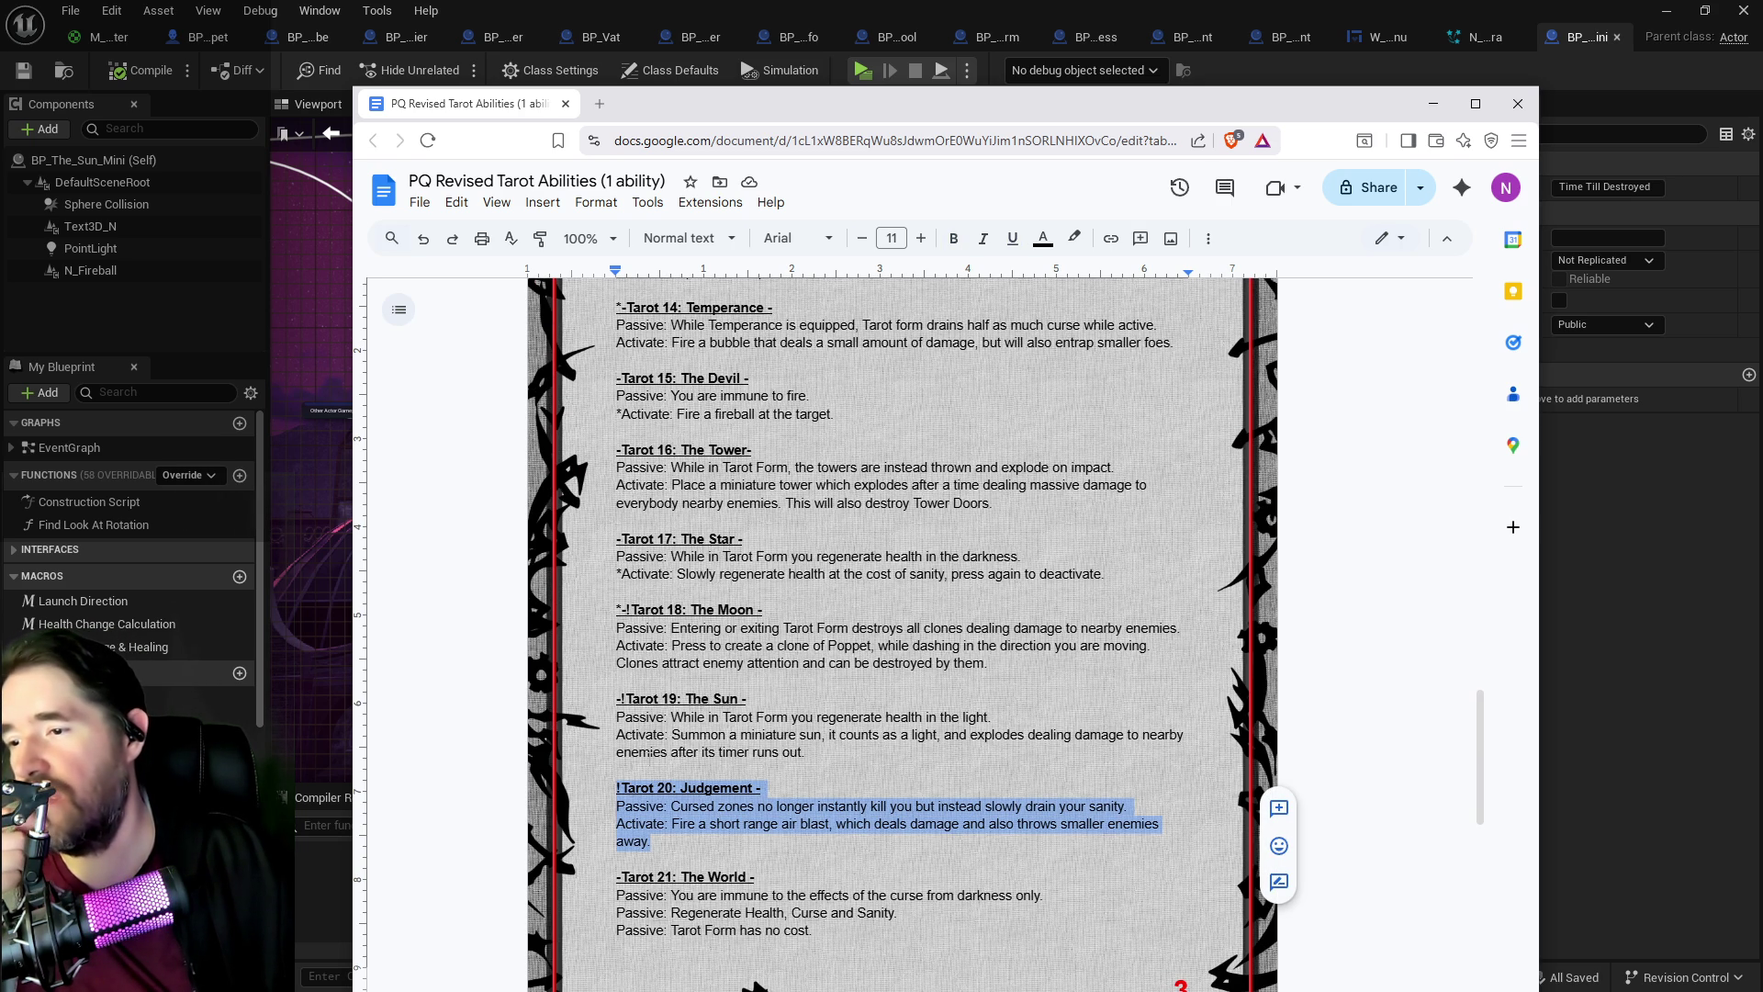
pyautogui.click(829, 735)
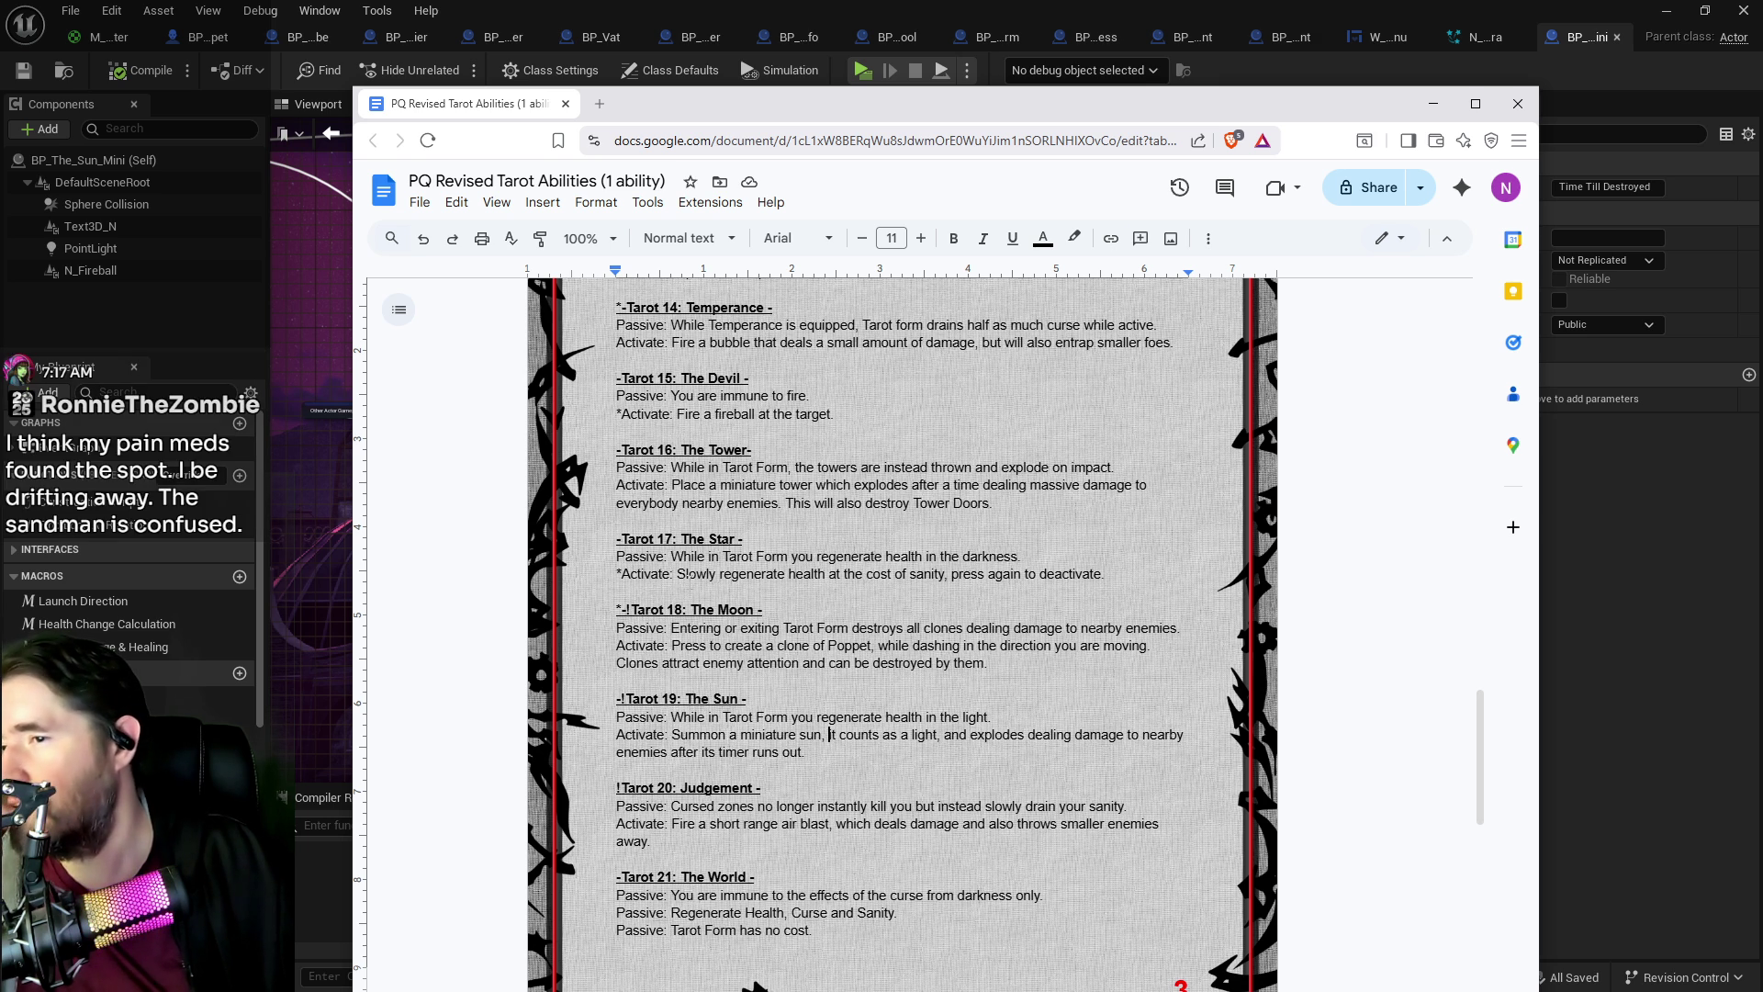
# Step: Read through the Tarot 19: The Sun Activate description, then return to Unreal
pyautogui.scroll(3, 689, 575)
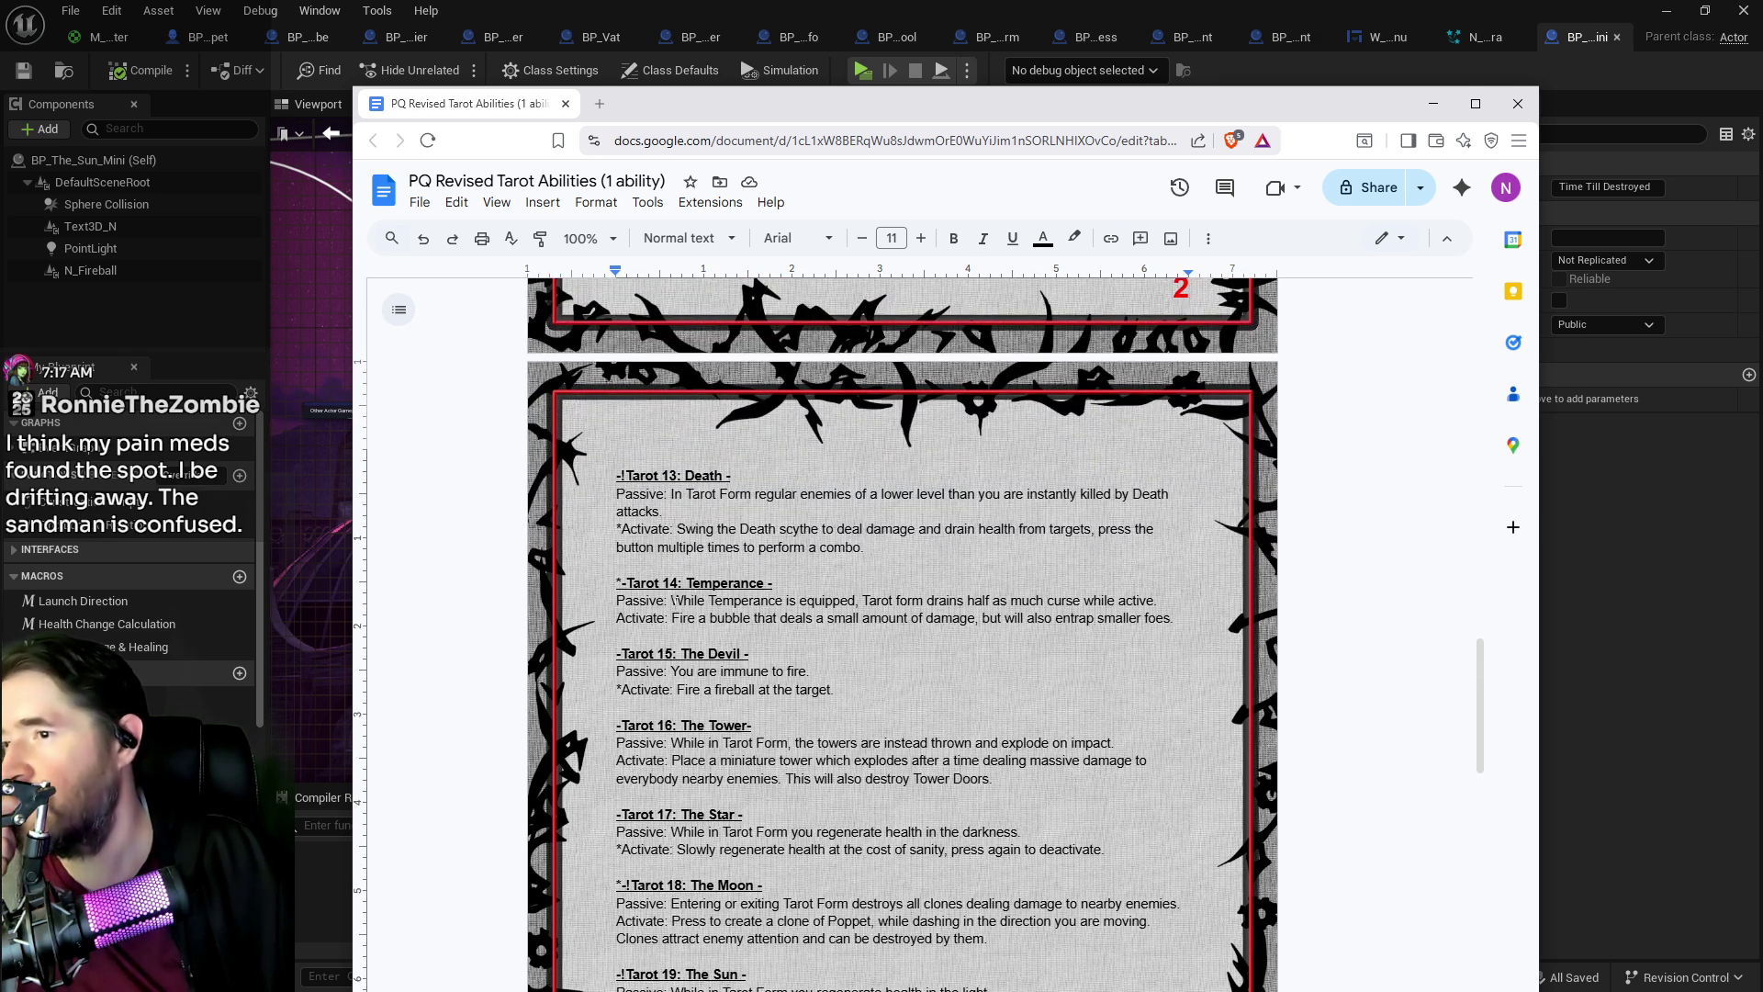
pyautogui.scroll(3, 680, 618)
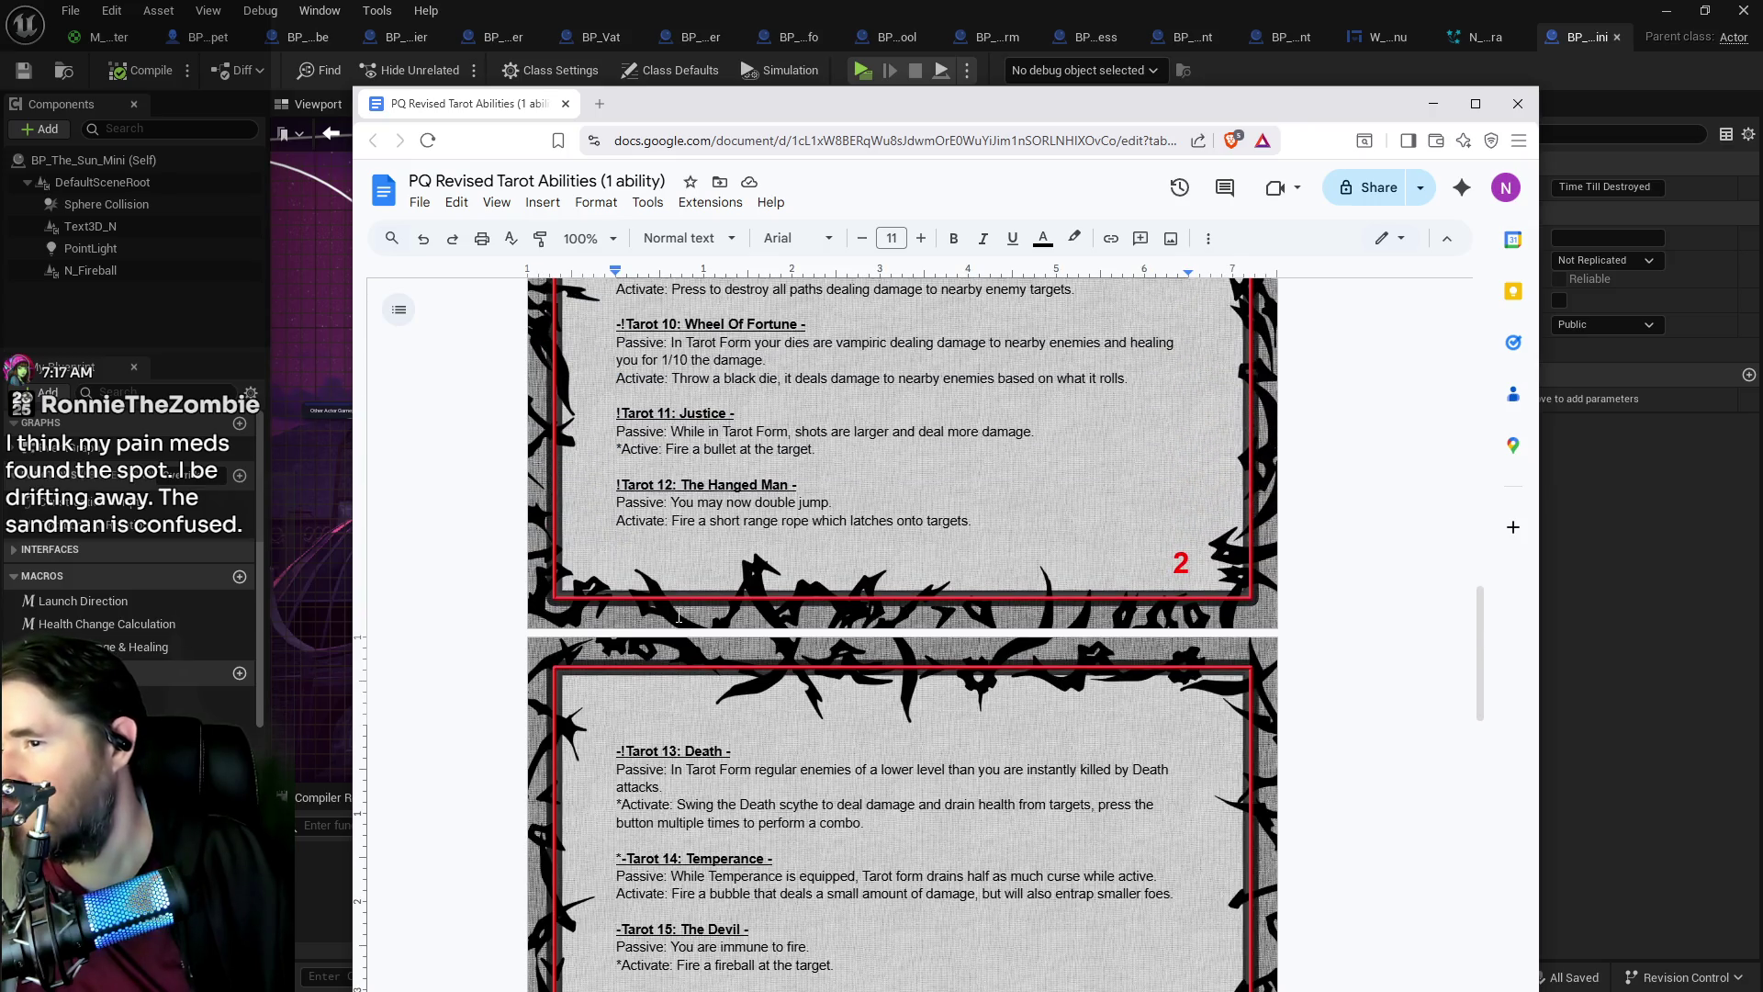
pyautogui.scroll(3, 679, 618)
pyautogui.scroll(-4, 680, 618)
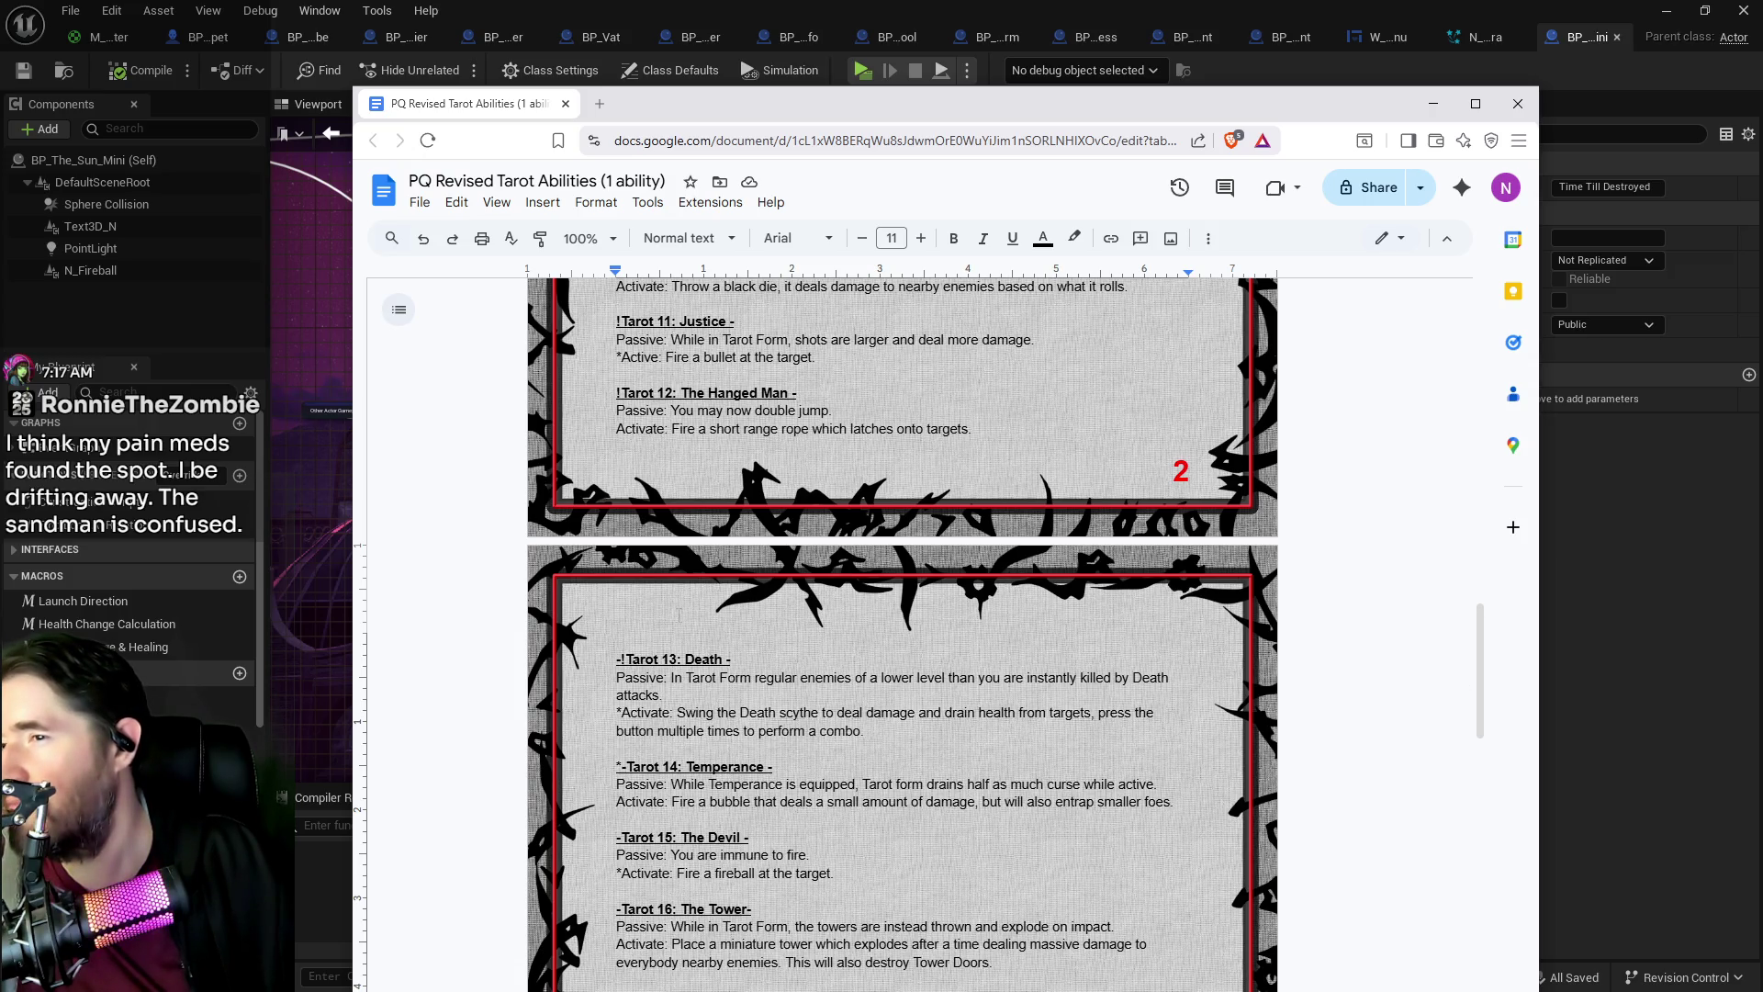
pyautogui.scroll(-3, 677, 613)
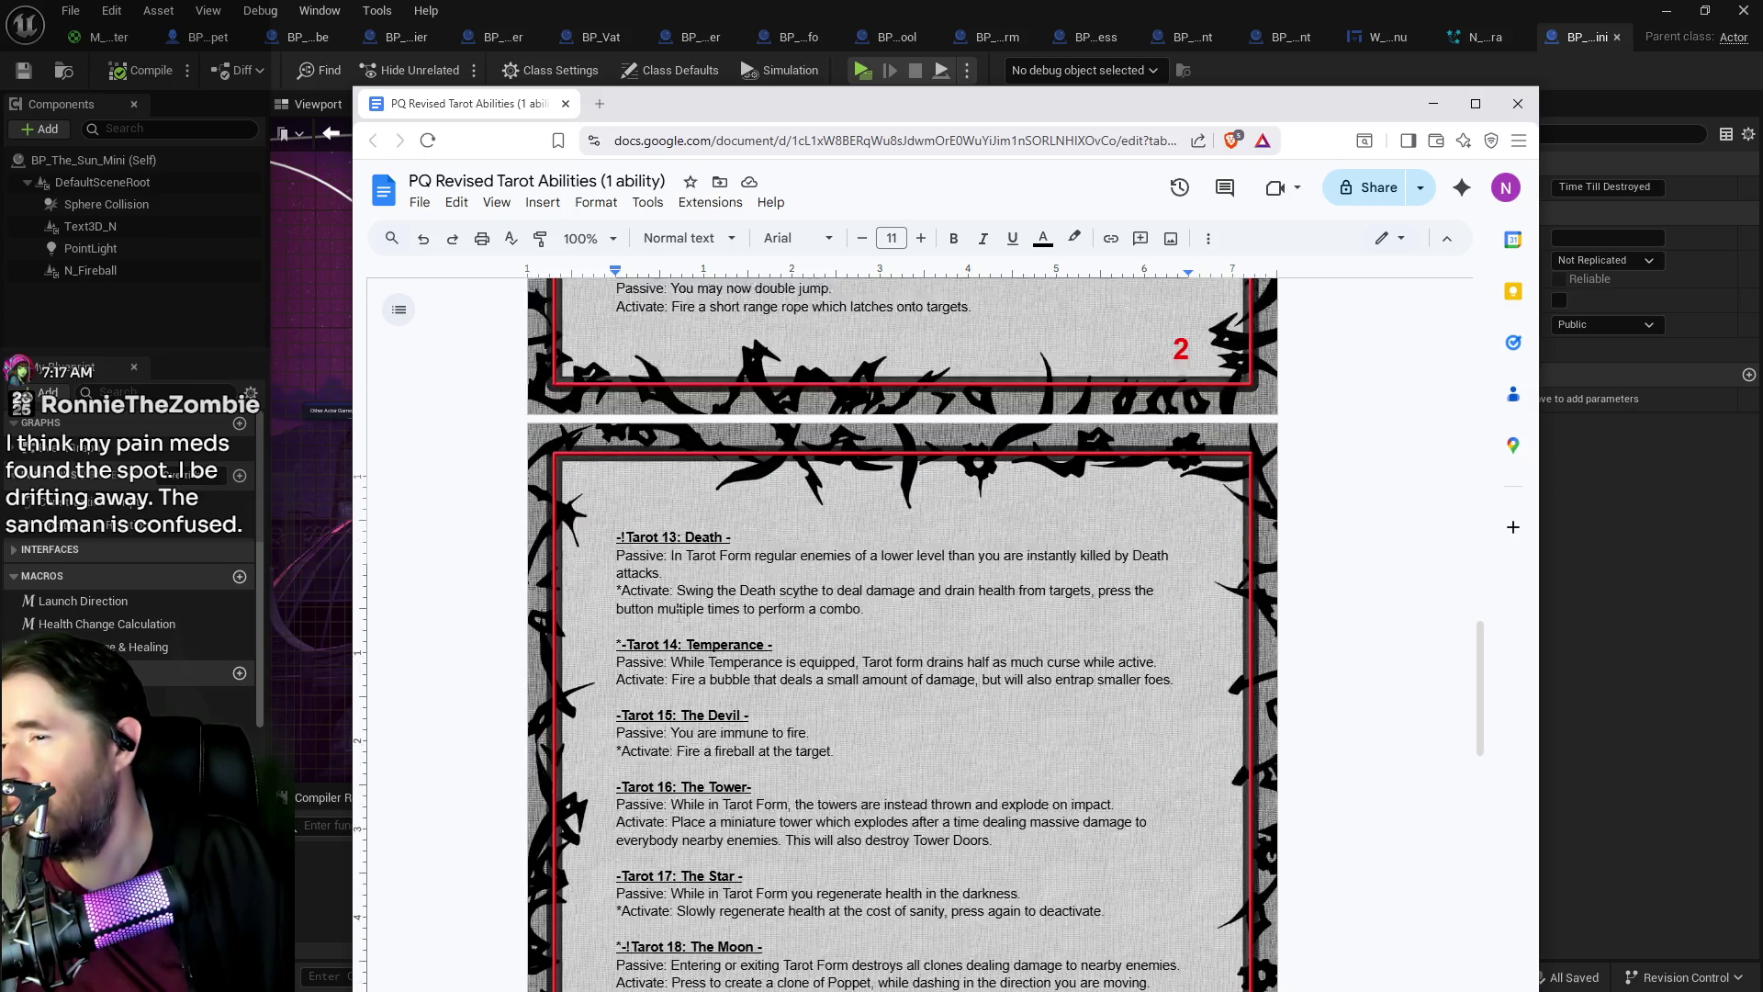
pyautogui.scroll(-1, 678, 613)
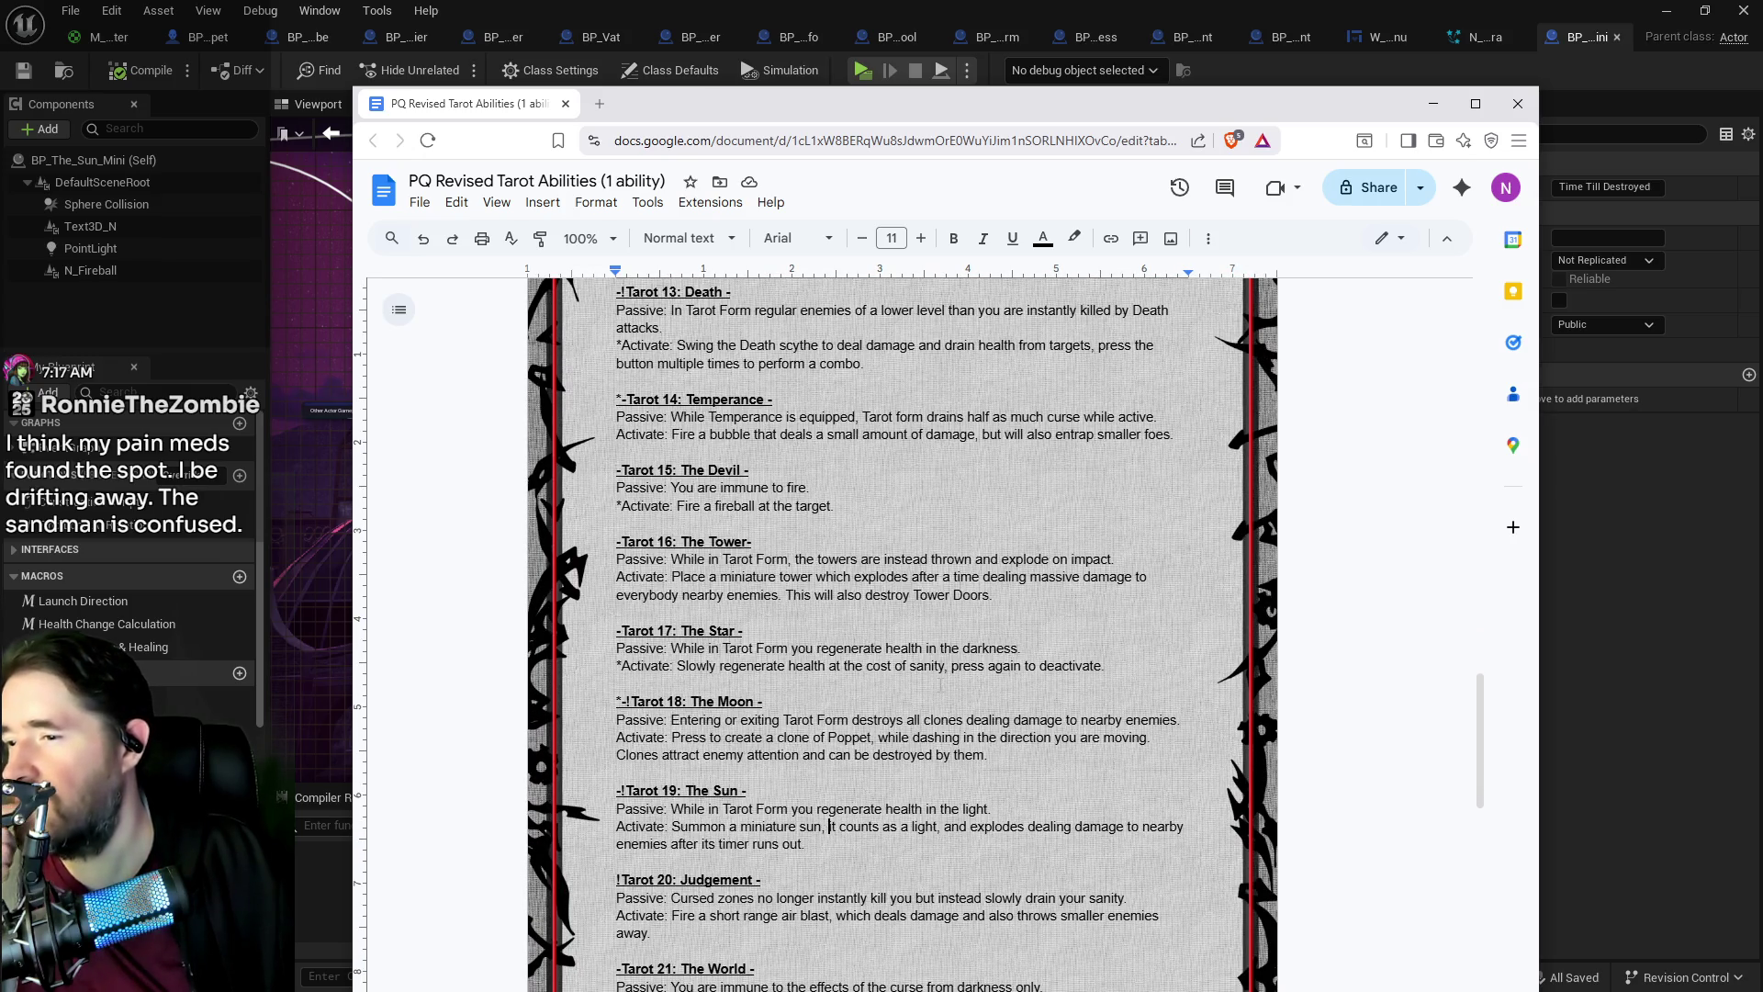
pyautogui.click(829, 827)
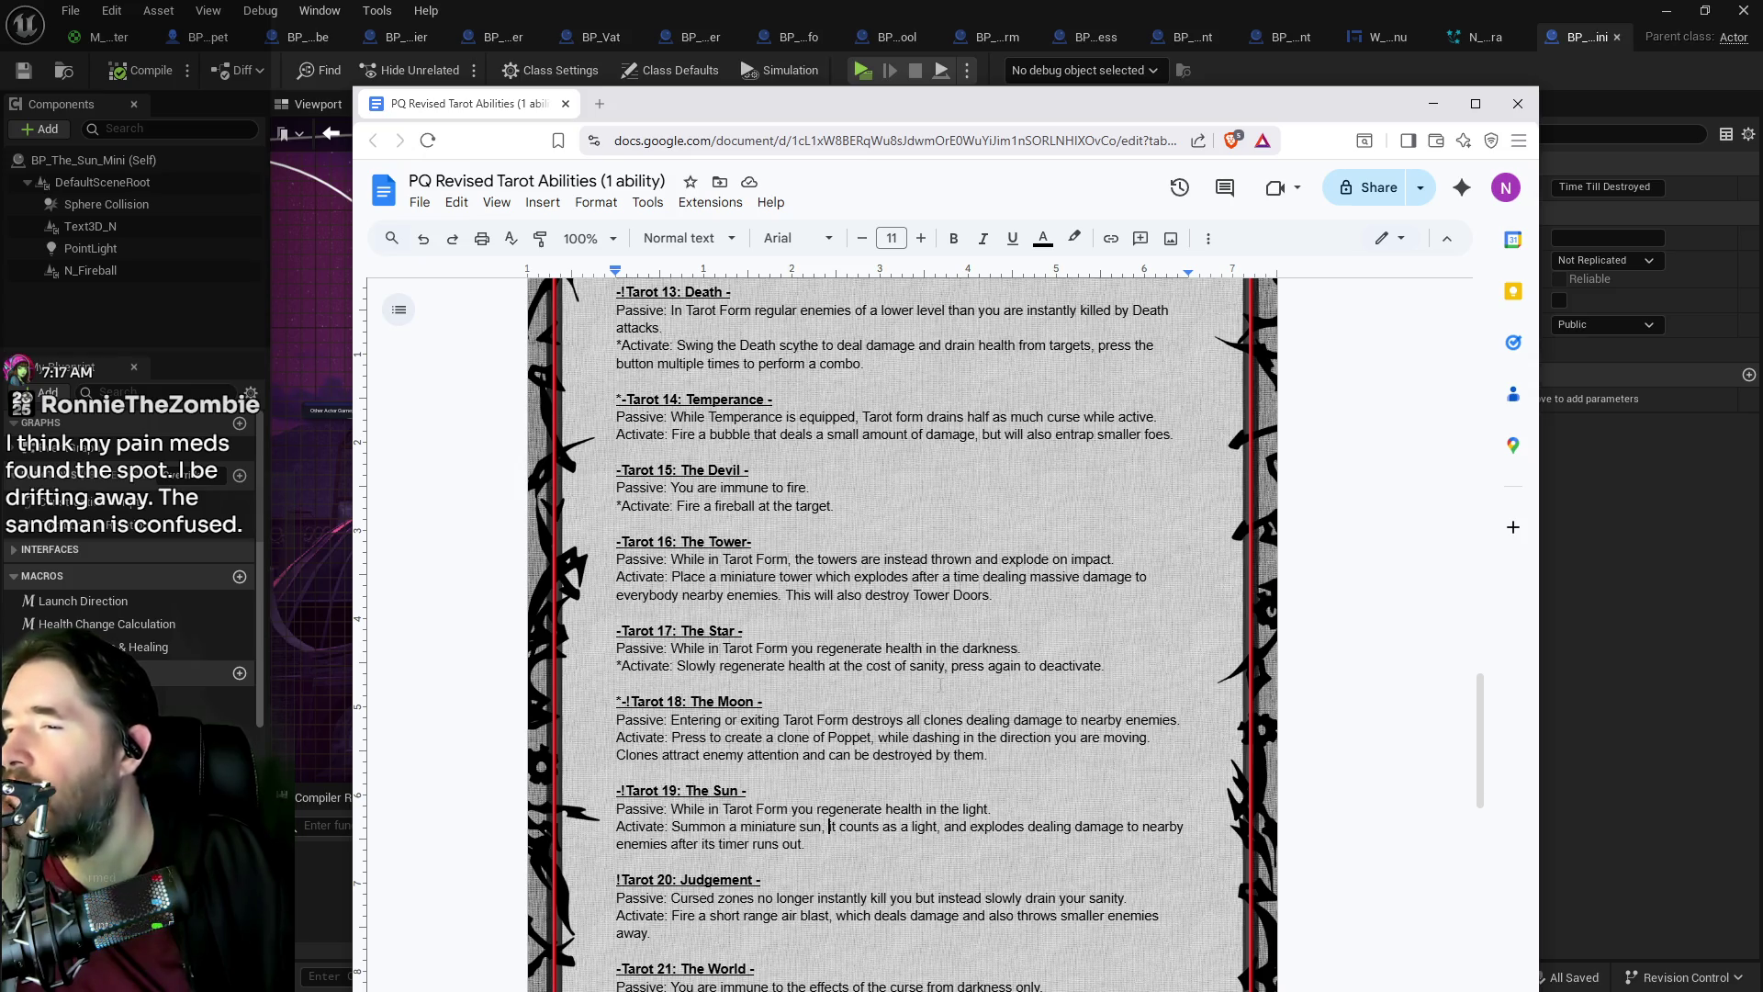
pyautogui.scroll(7, 940, 685)
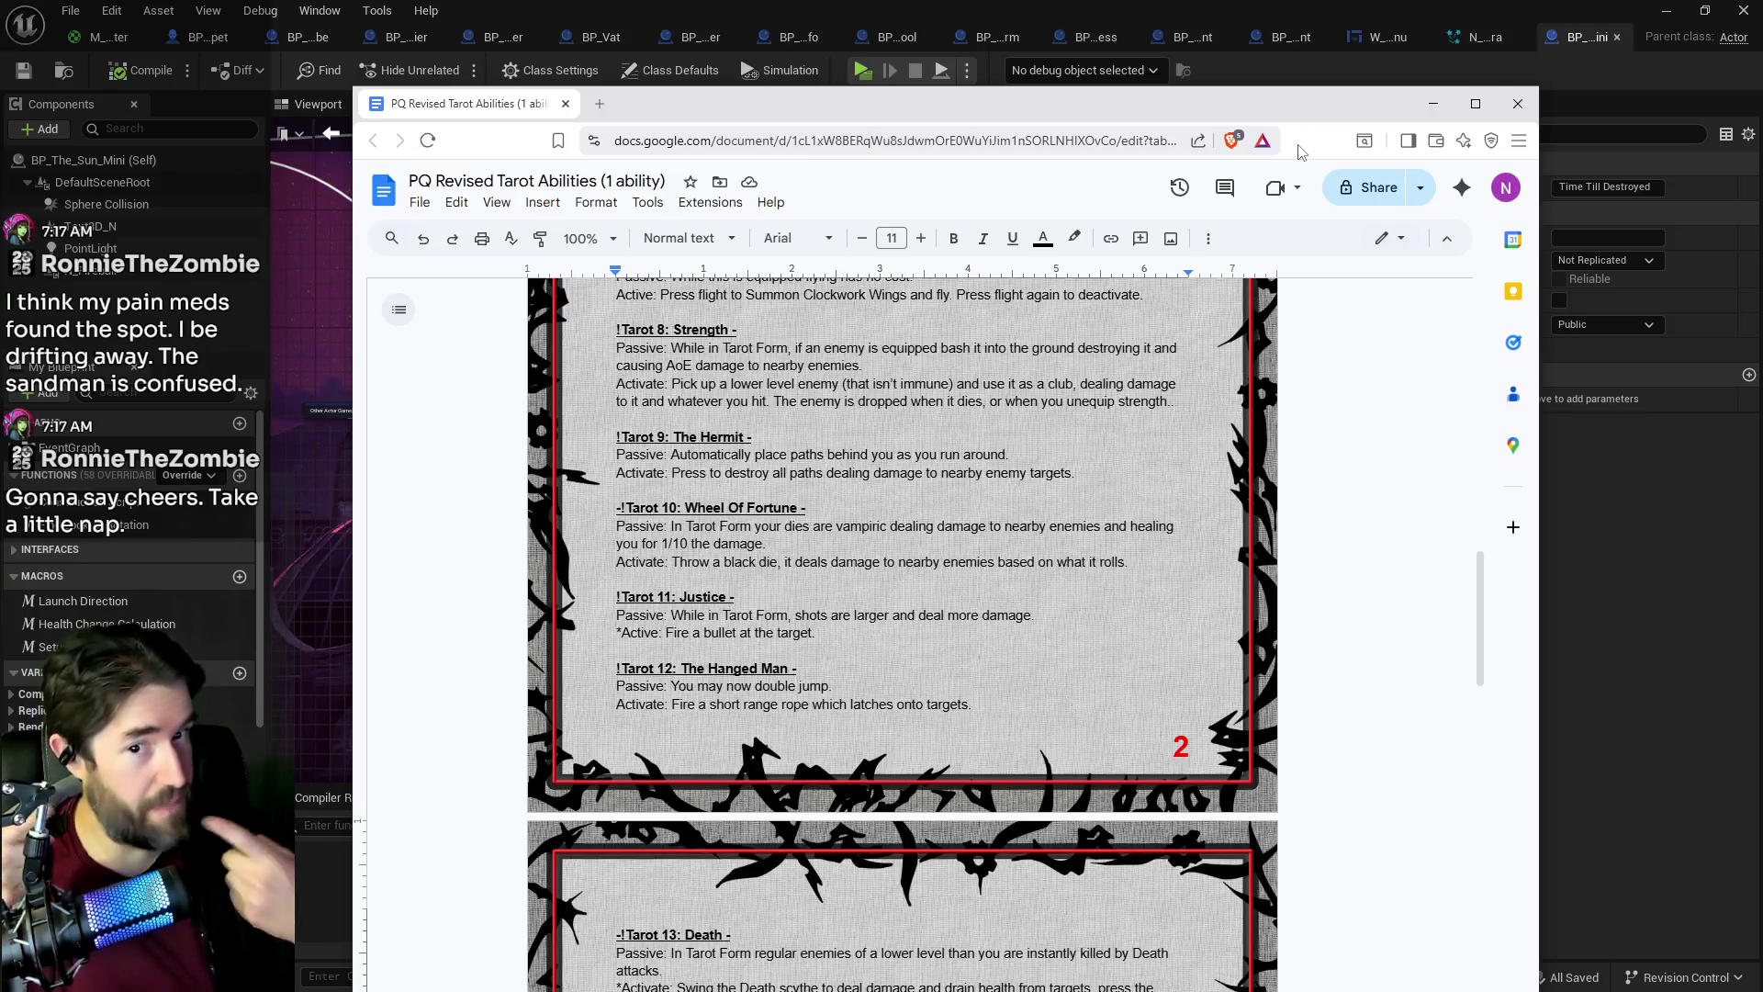
pyautogui.click(295, 824)
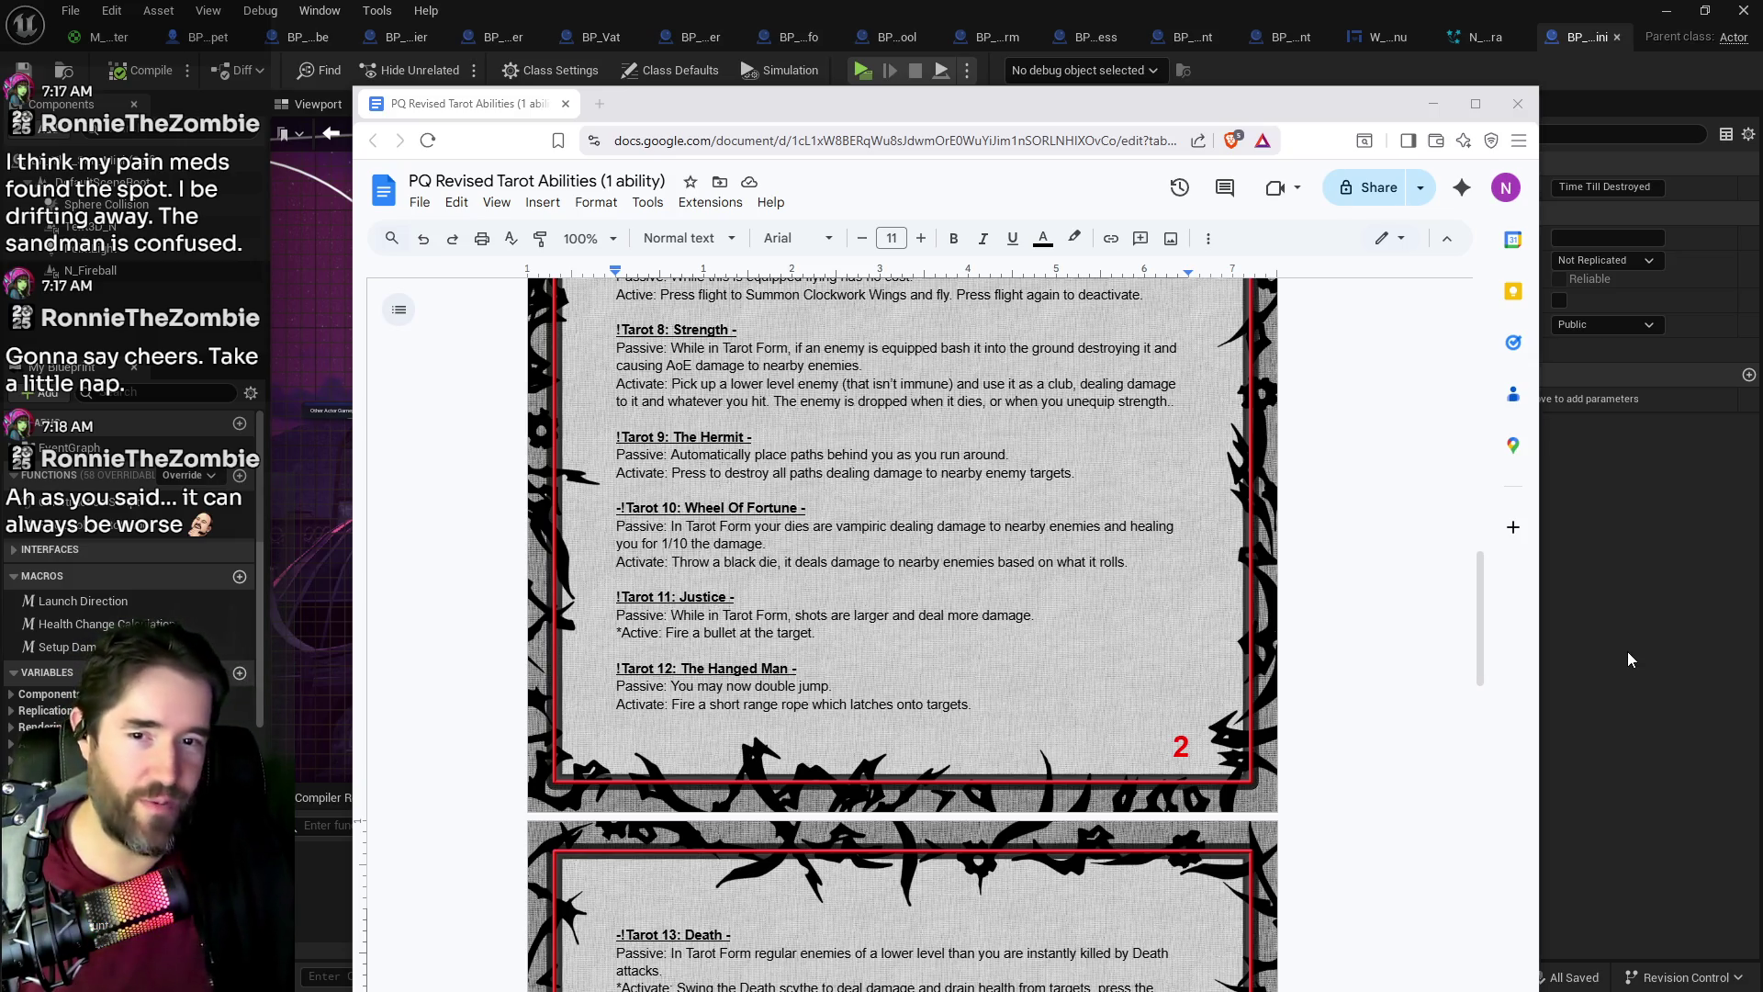
pyautogui.hotkey('alt', 'Tab')
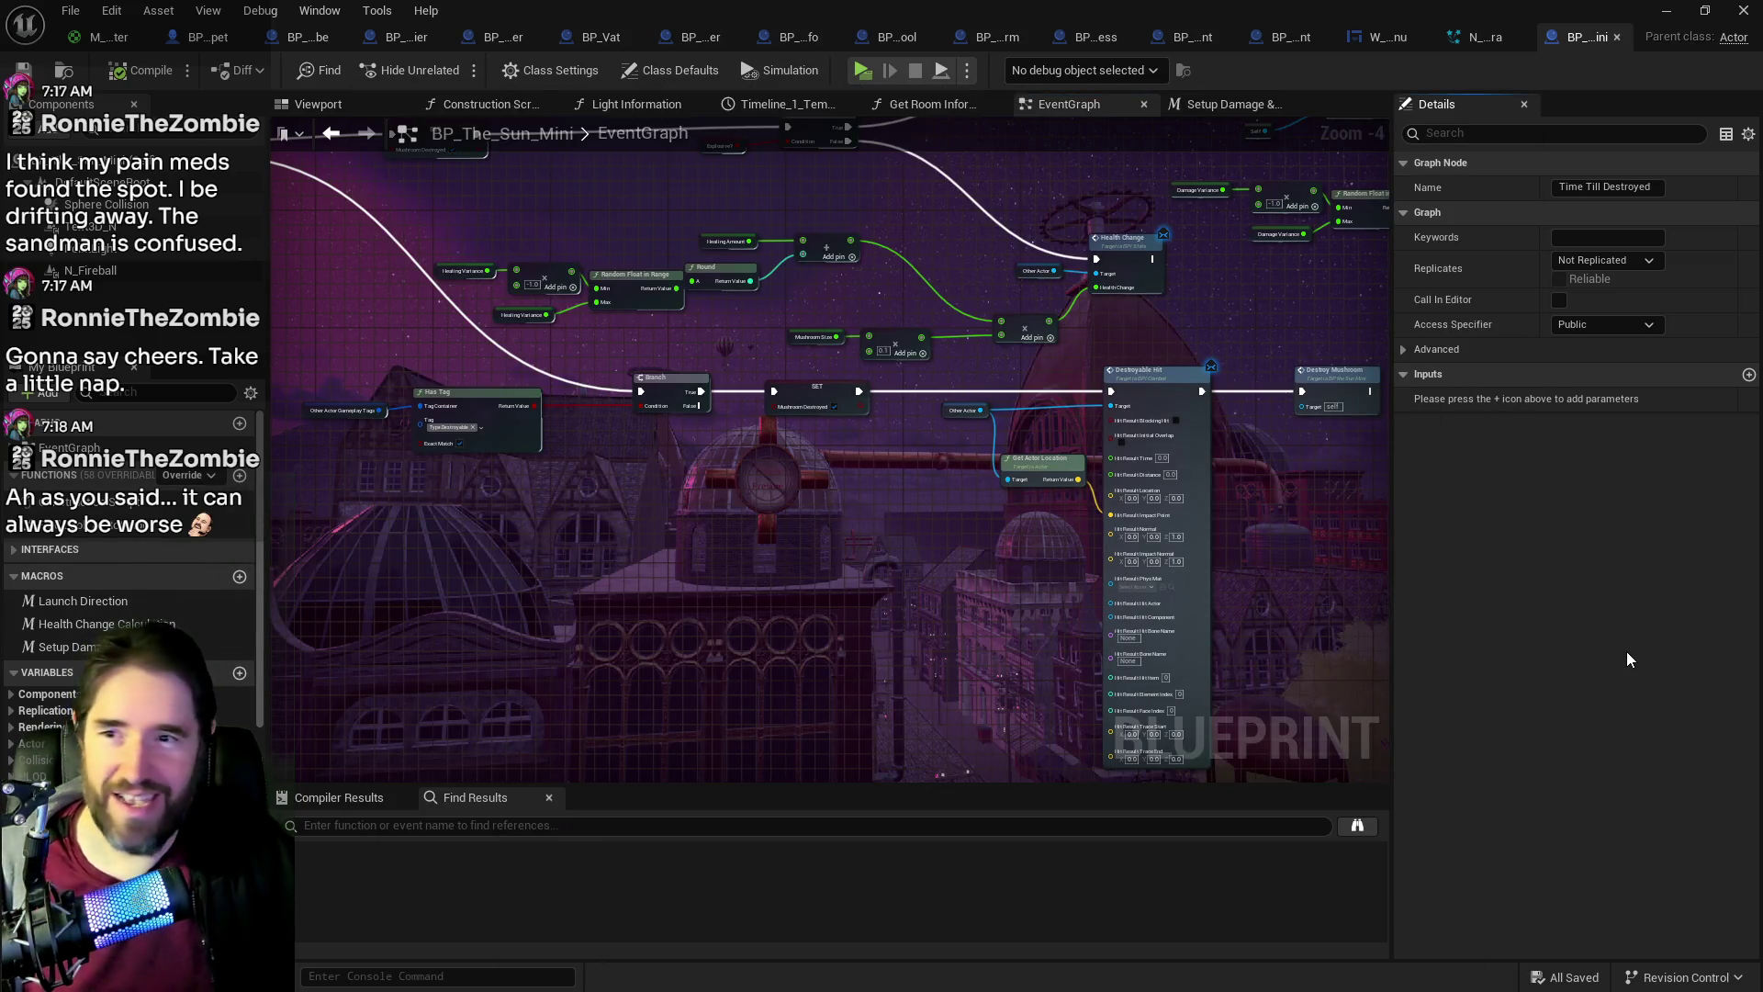
# Step: Review the Health Change section and the Destroyable Hit chain in the EventGraph
pyautogui.moveTo(901, 513)
pyautogui.mouseDown()
pyautogui.moveTo(818, 386)
pyautogui.moveTo(711, 485)
pyautogui.mouseUp()
pyautogui.scroll(-3, 1026, 445)
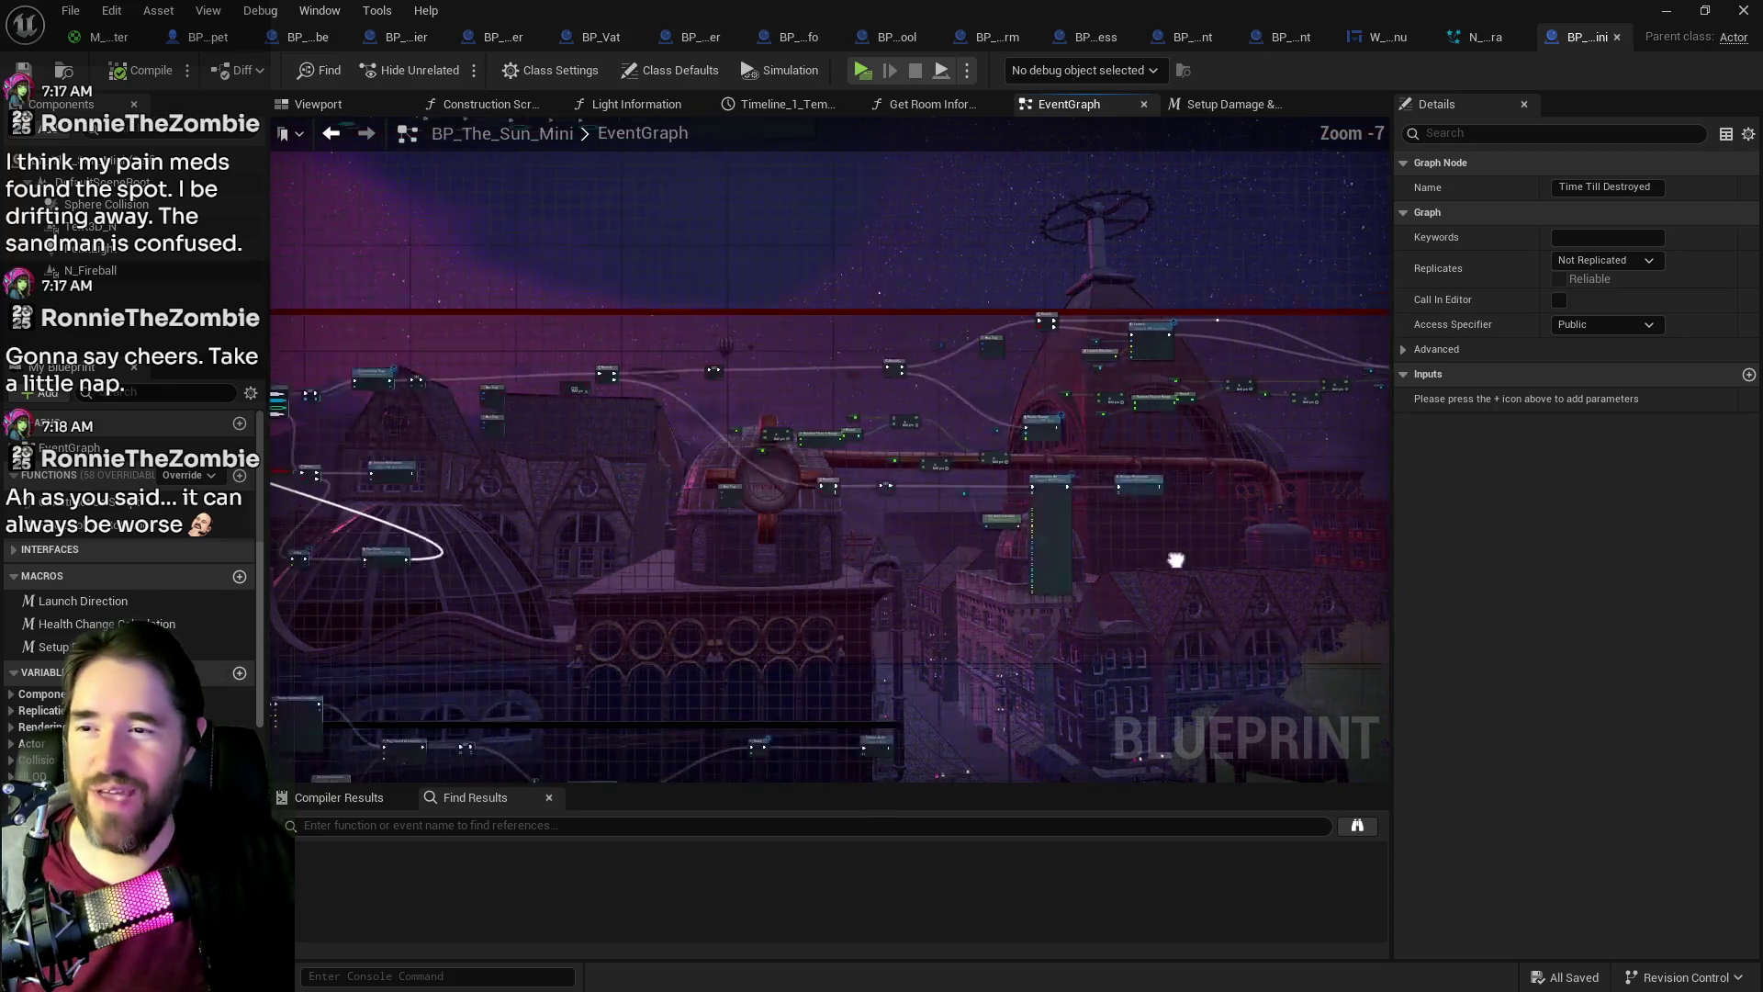
pyautogui.scroll(4, 1060, 551)
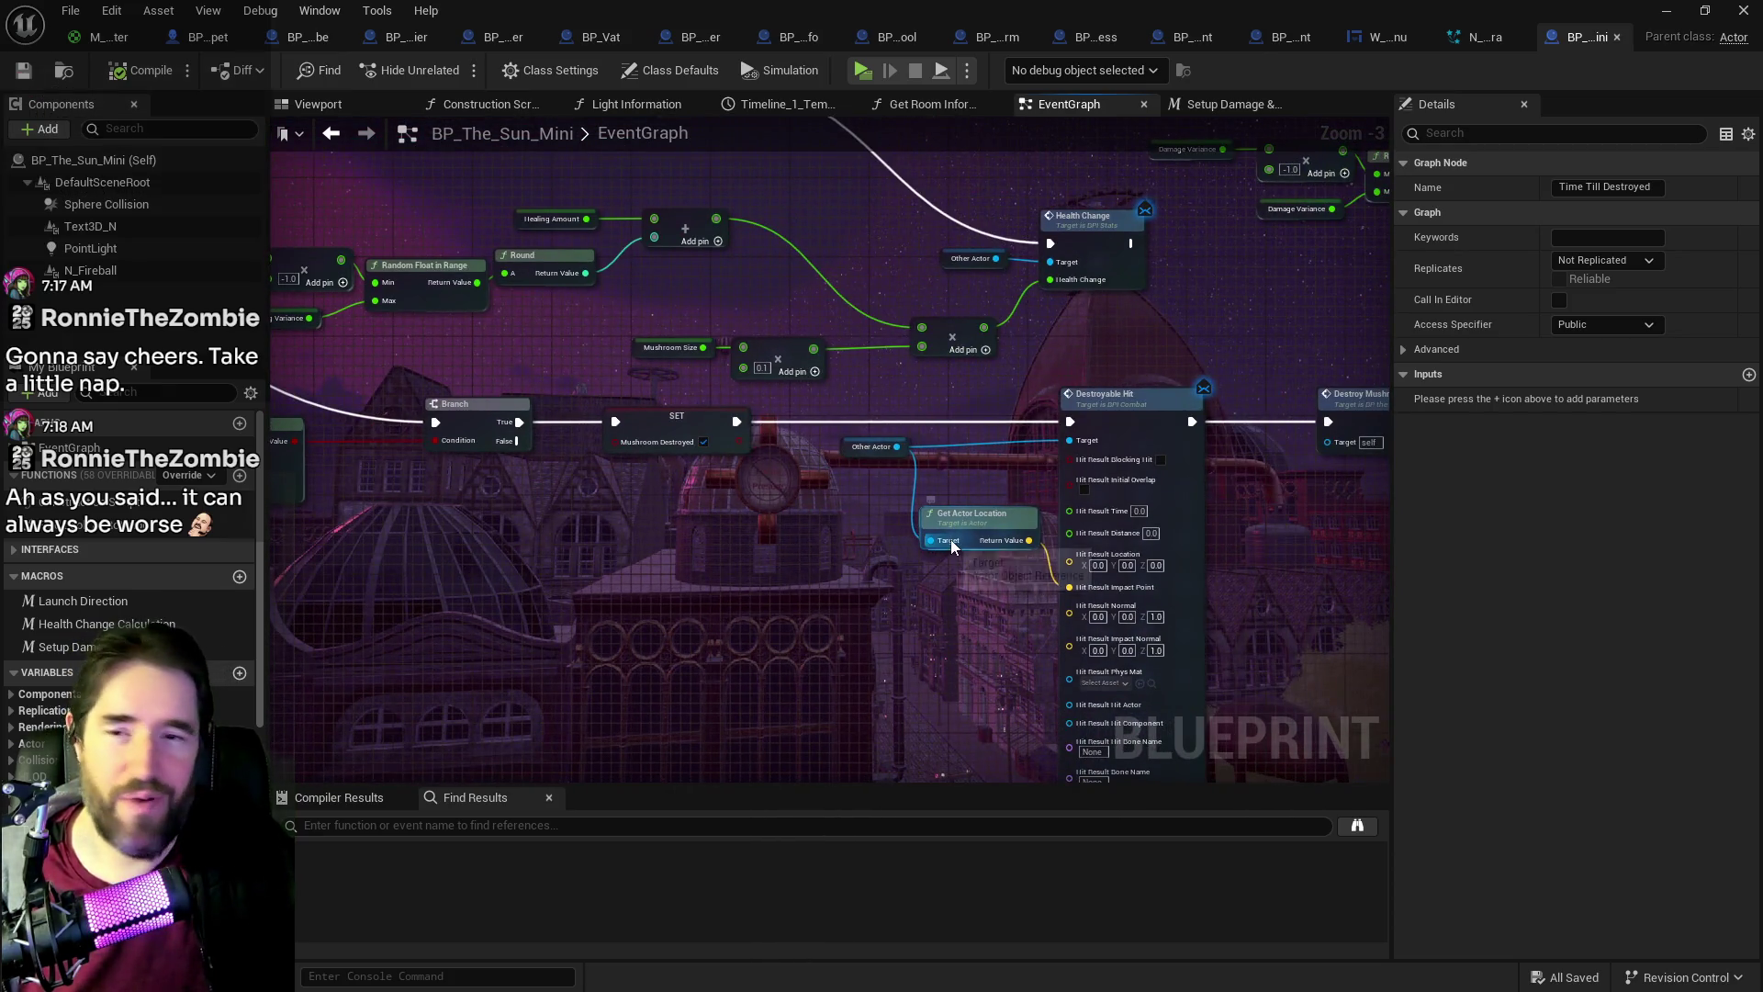
pyautogui.moveTo(952, 545); pyautogui.dragTo(825, 571)
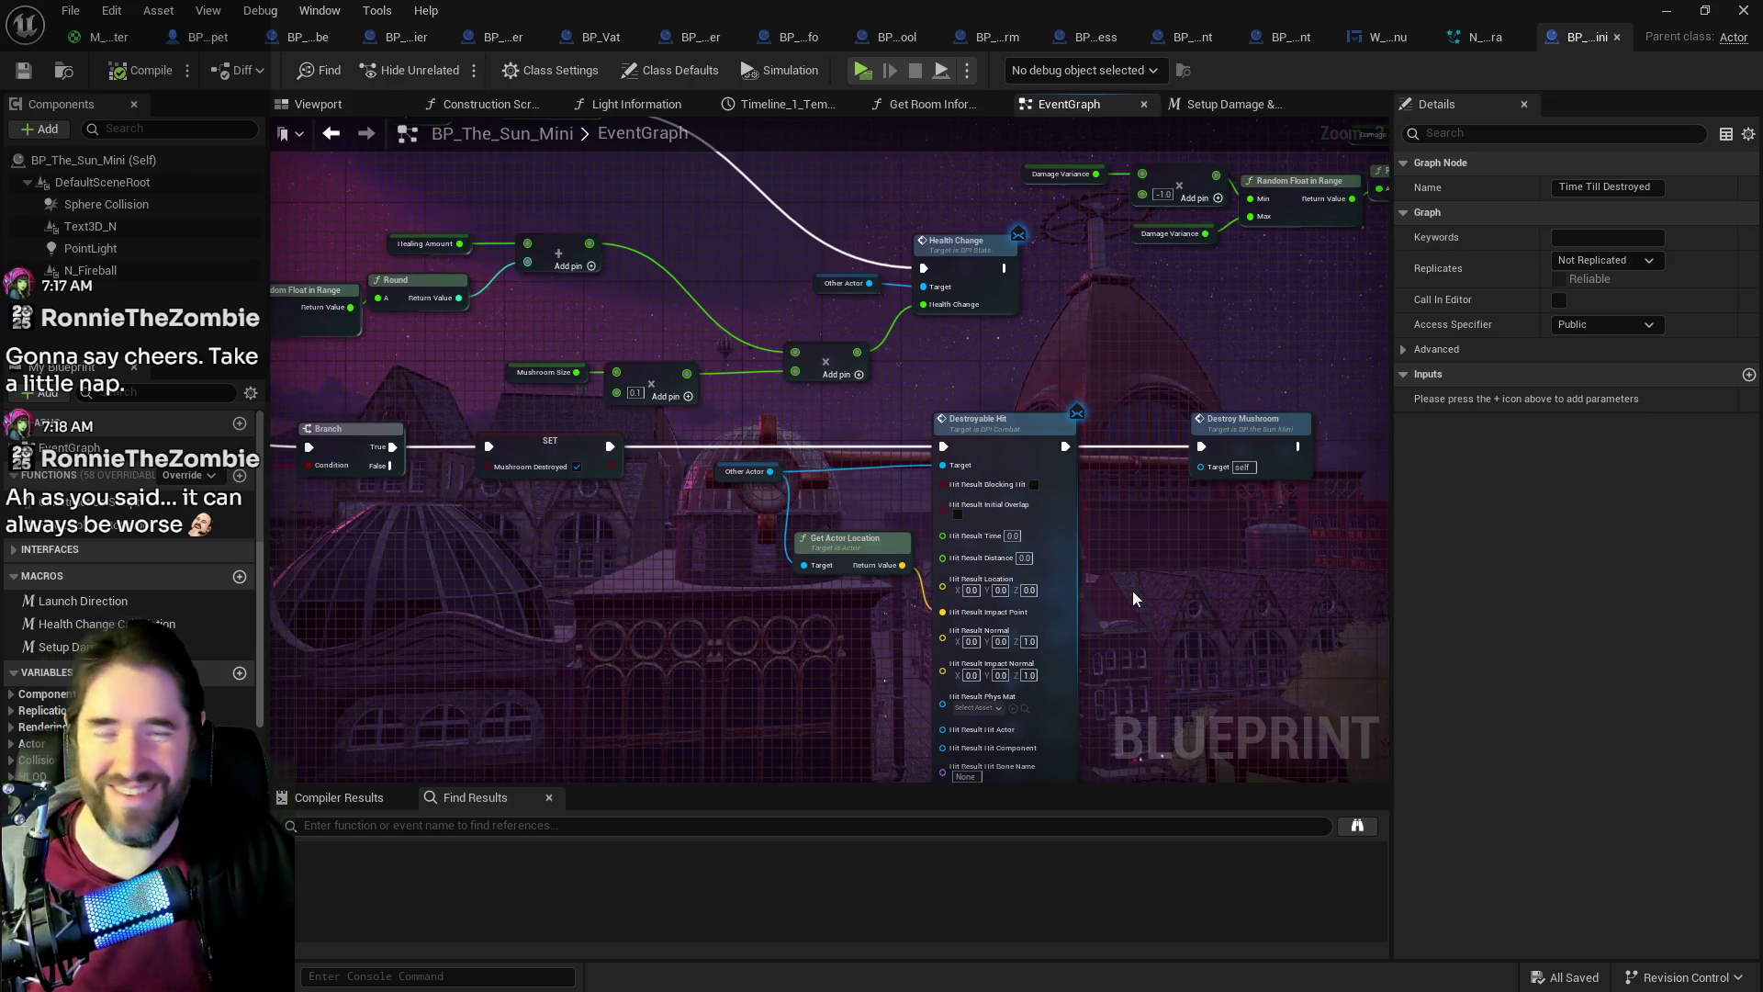
pyautogui.scroll(-2, 1132, 591)
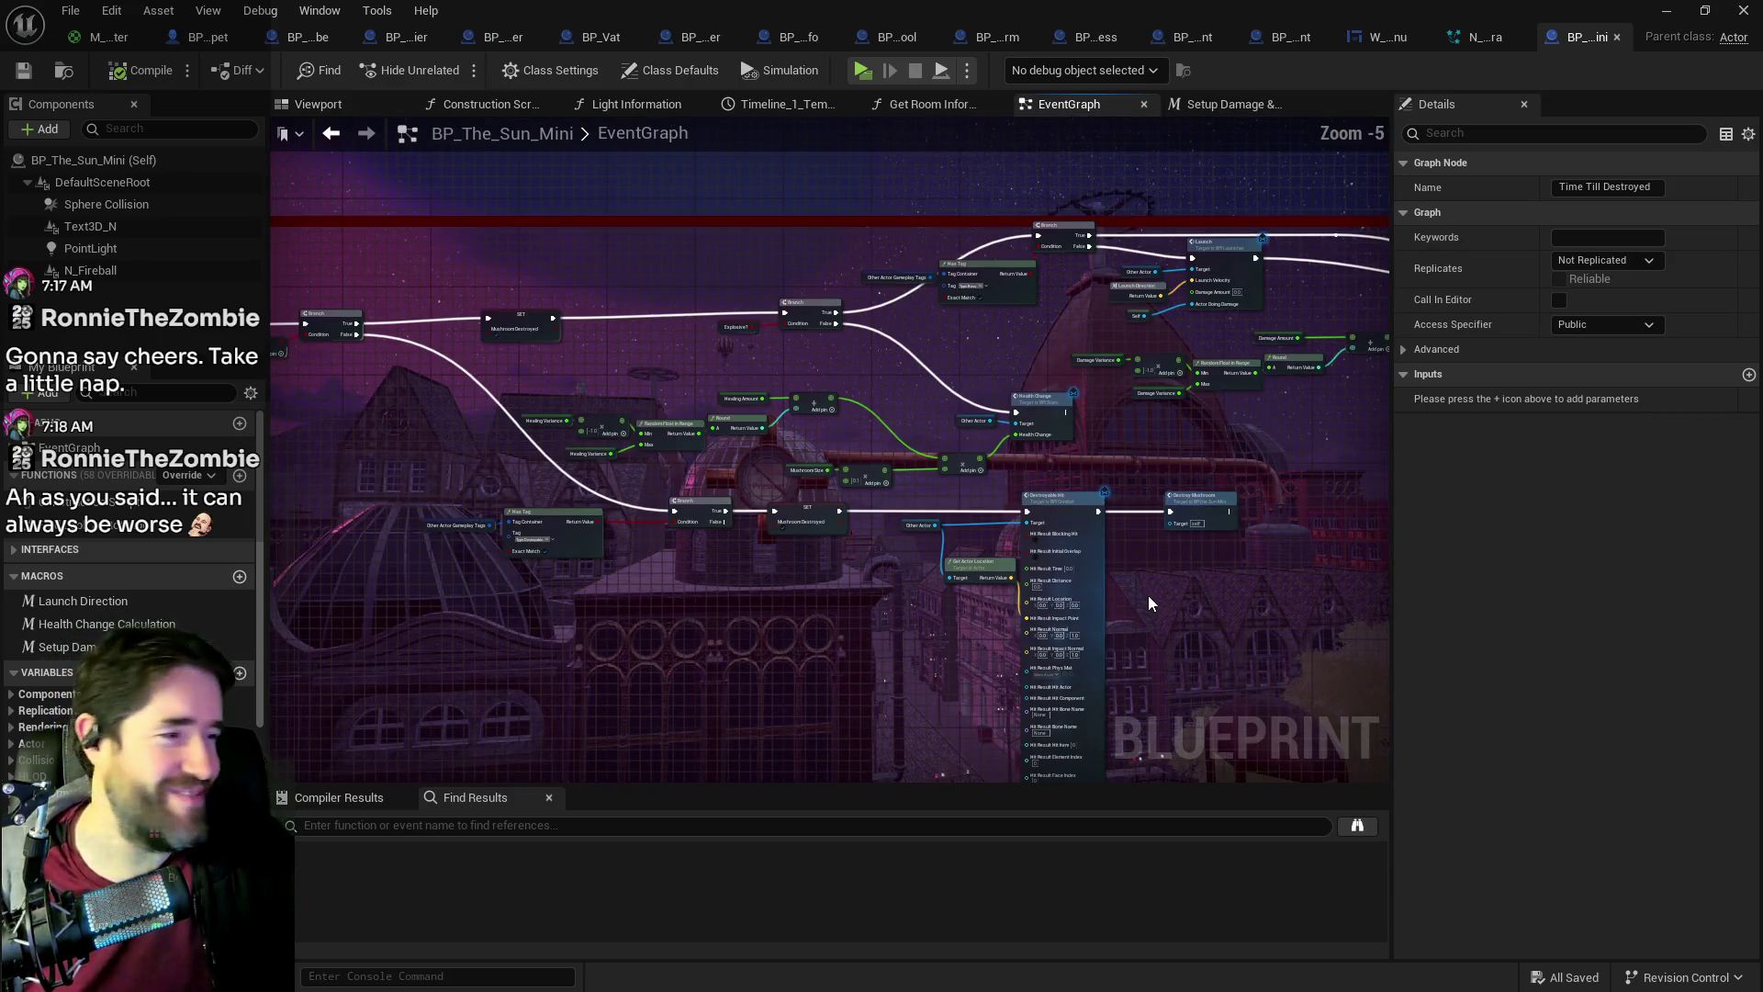
pyautogui.scroll(1, 1068, 562)
pyautogui.scroll(1, 1068, 562)
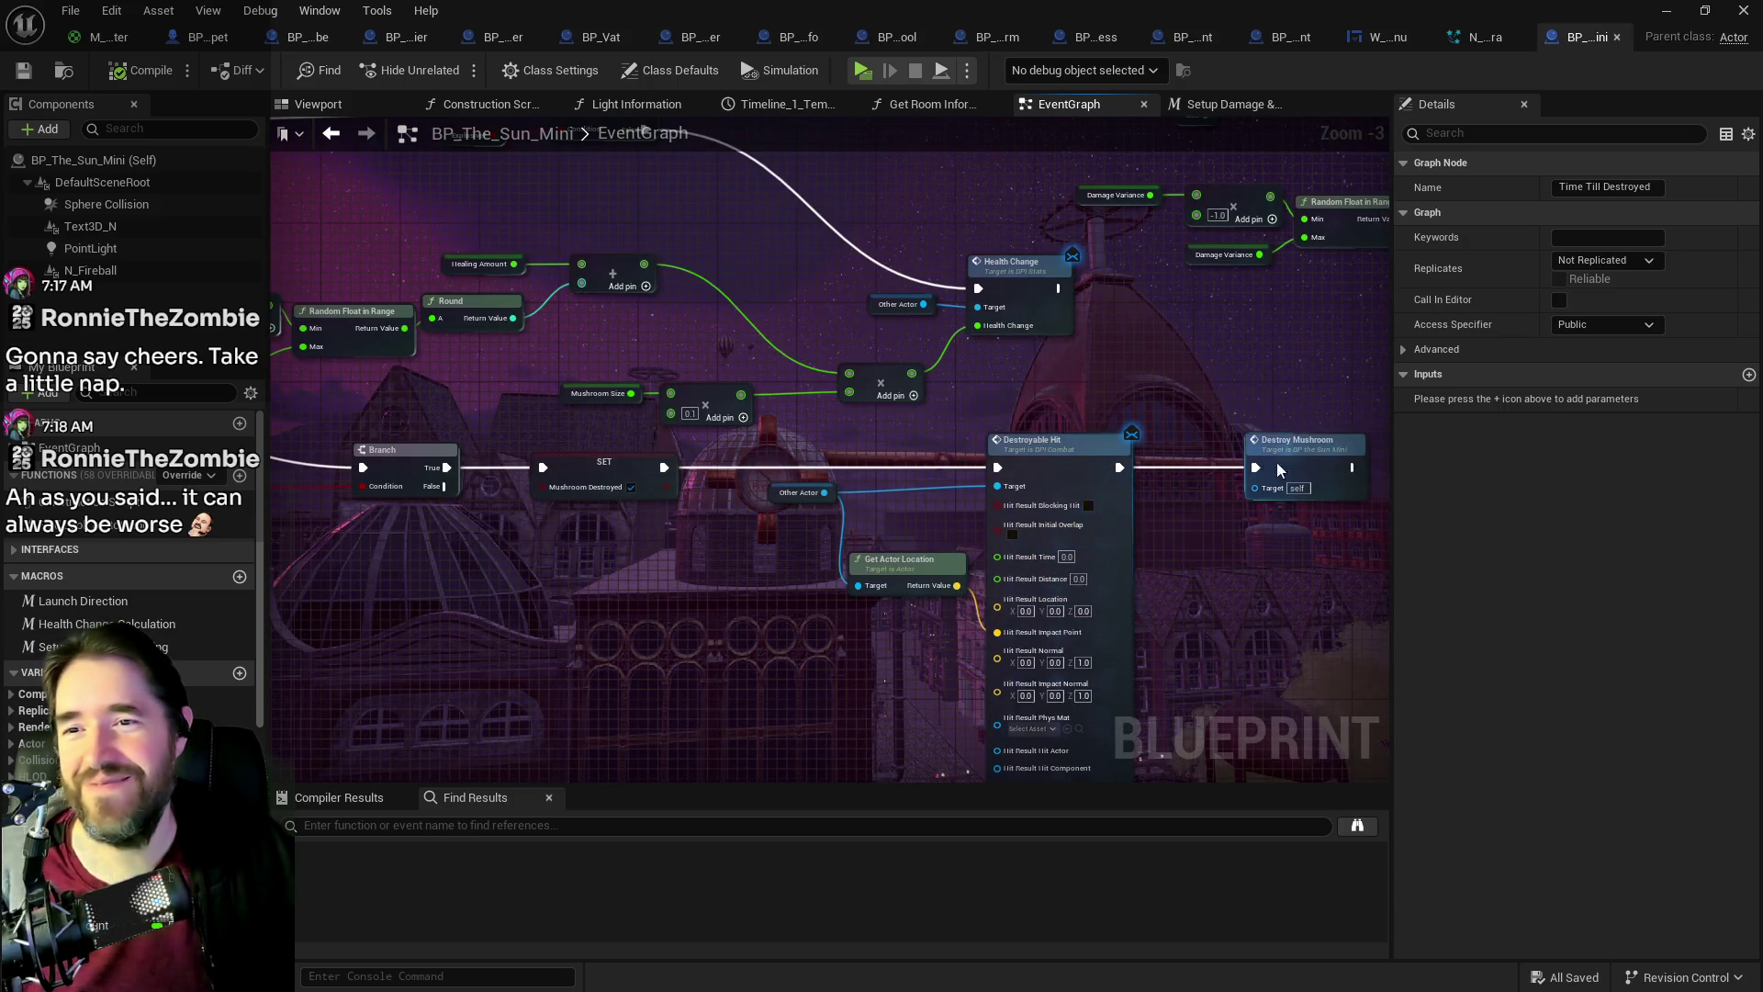
pyautogui.scroll(-4, 1222, 595)
pyautogui.scroll(2, 1210, 523)
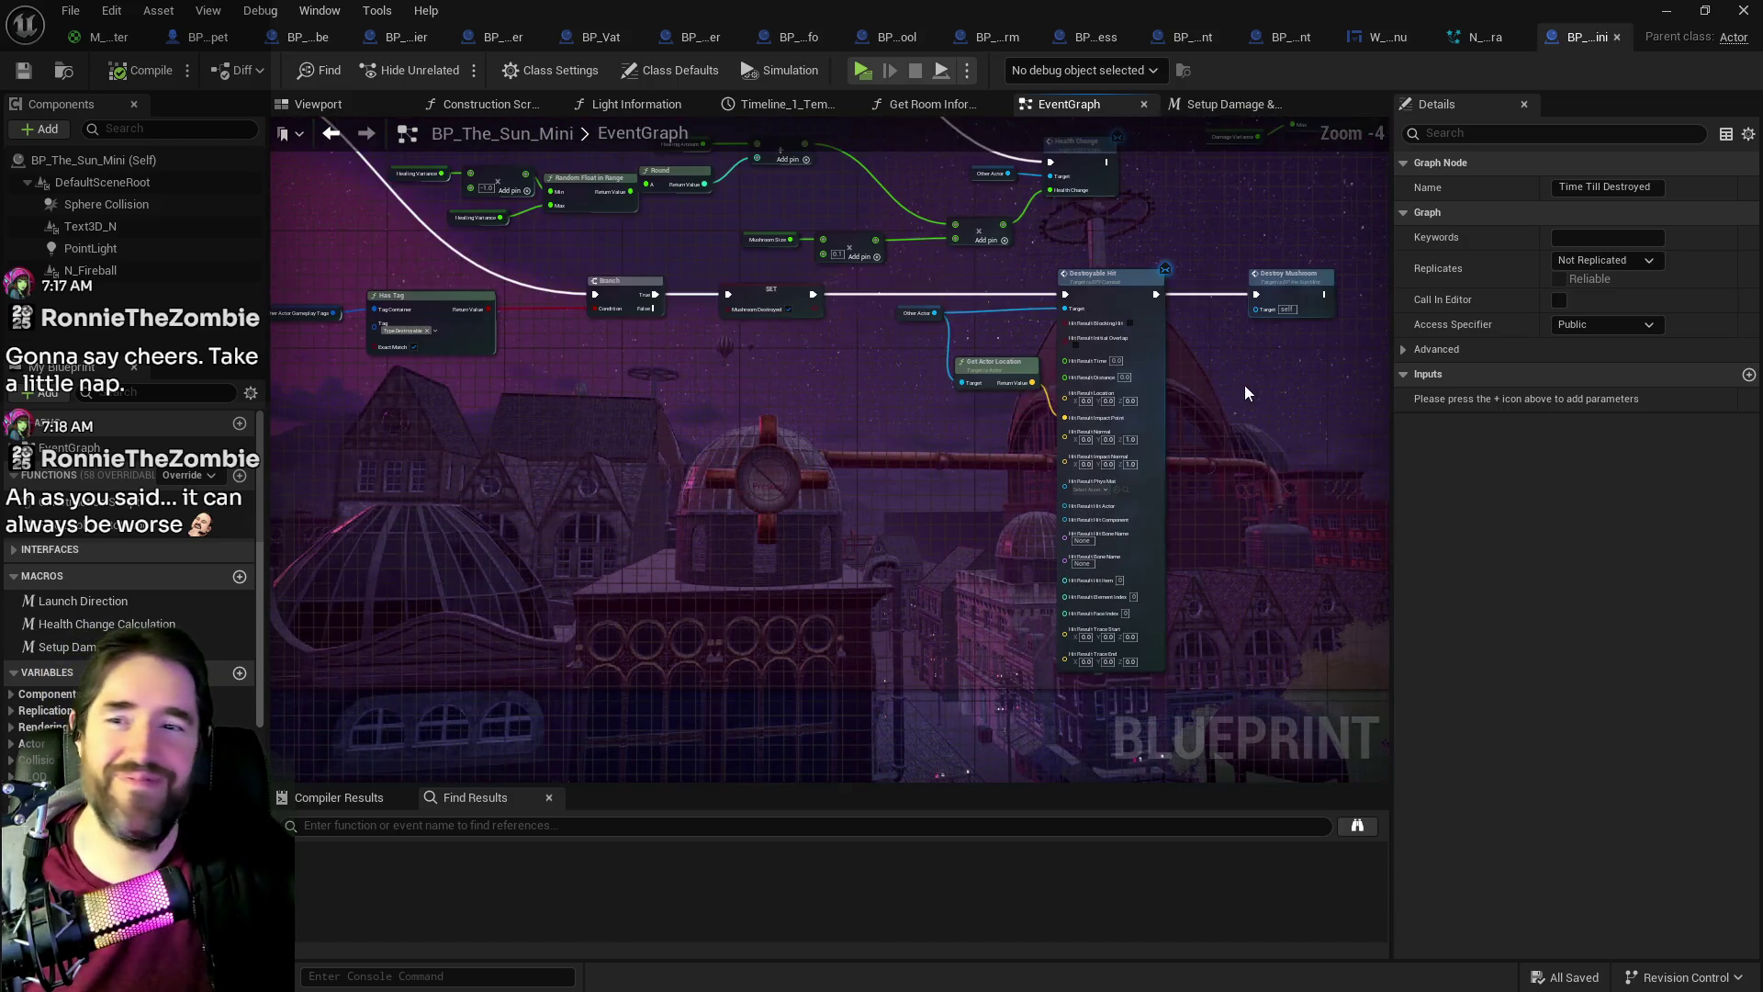
# Step: Restore the BP_The_Sun_Mini editor to a smaller window, revealing the level editor
pyautogui.moveTo(1210, 524)
pyautogui.mouseDown()
pyautogui.moveTo(1074, 559)
pyautogui.moveTo(1109, 562)
pyautogui.moveTo(1031, 504)
pyautogui.moveTo(1165, 480)
pyautogui.moveTo(1140, 520)
pyautogui.moveTo(1204, 498)
pyautogui.mouseUp()
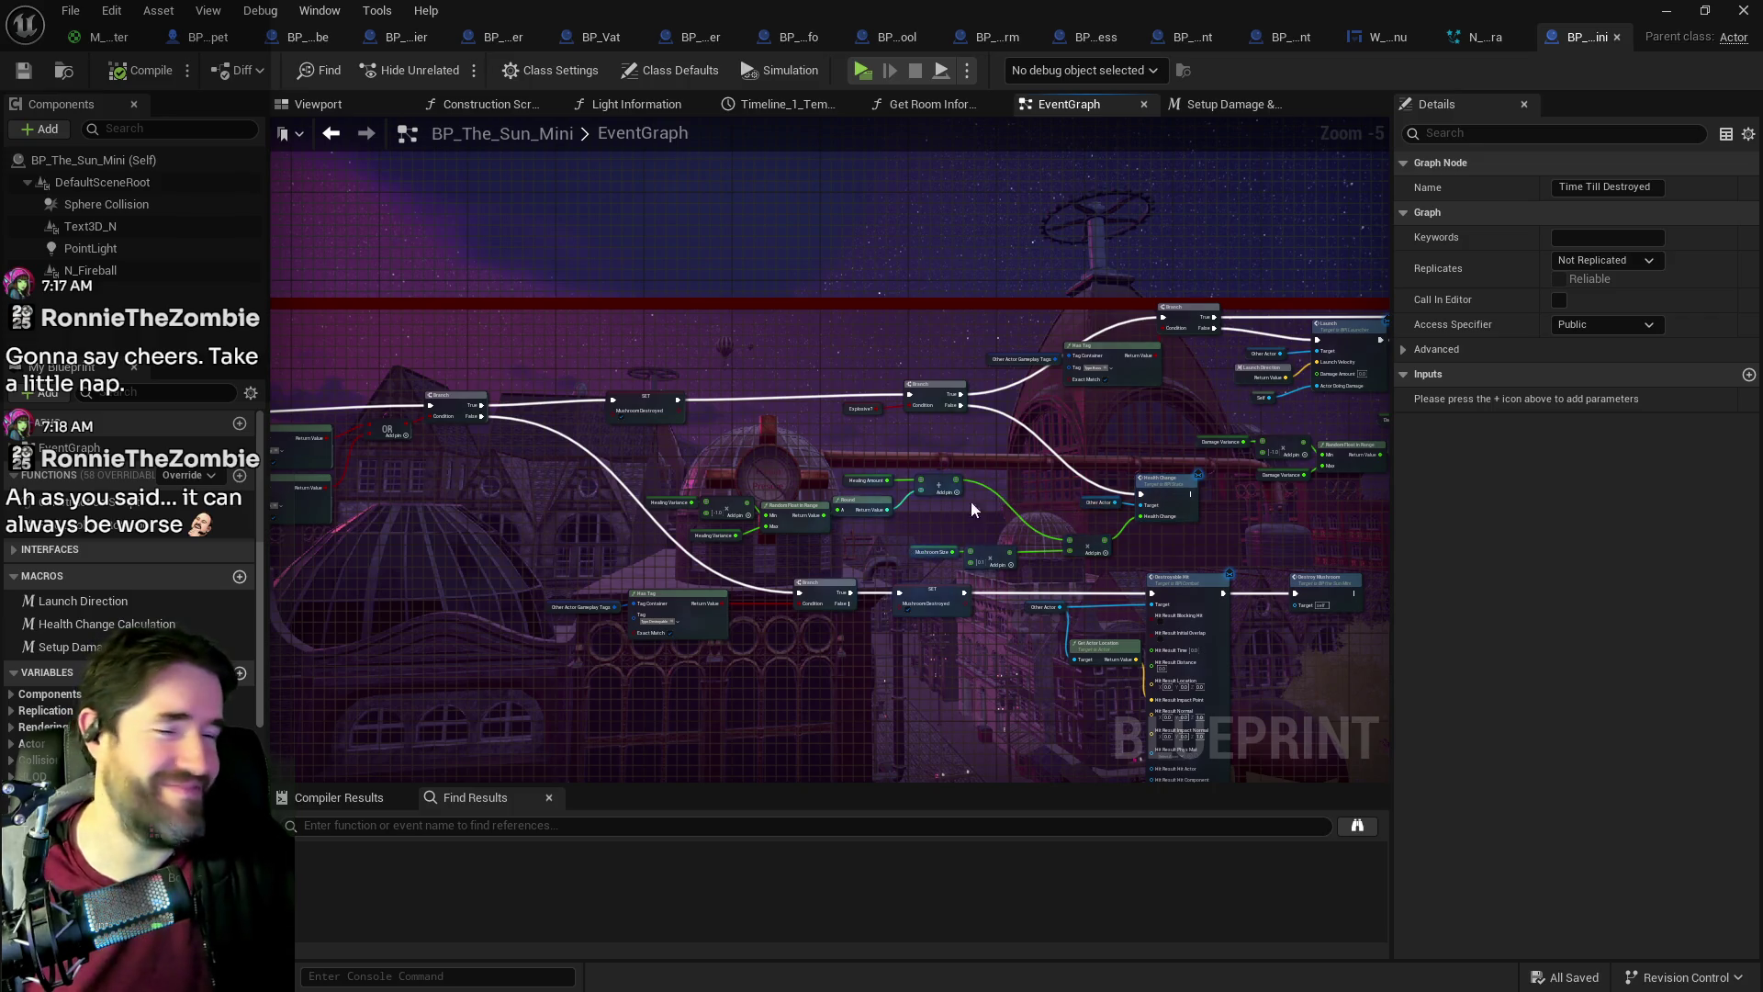
pyautogui.scroll(2, 953, 521)
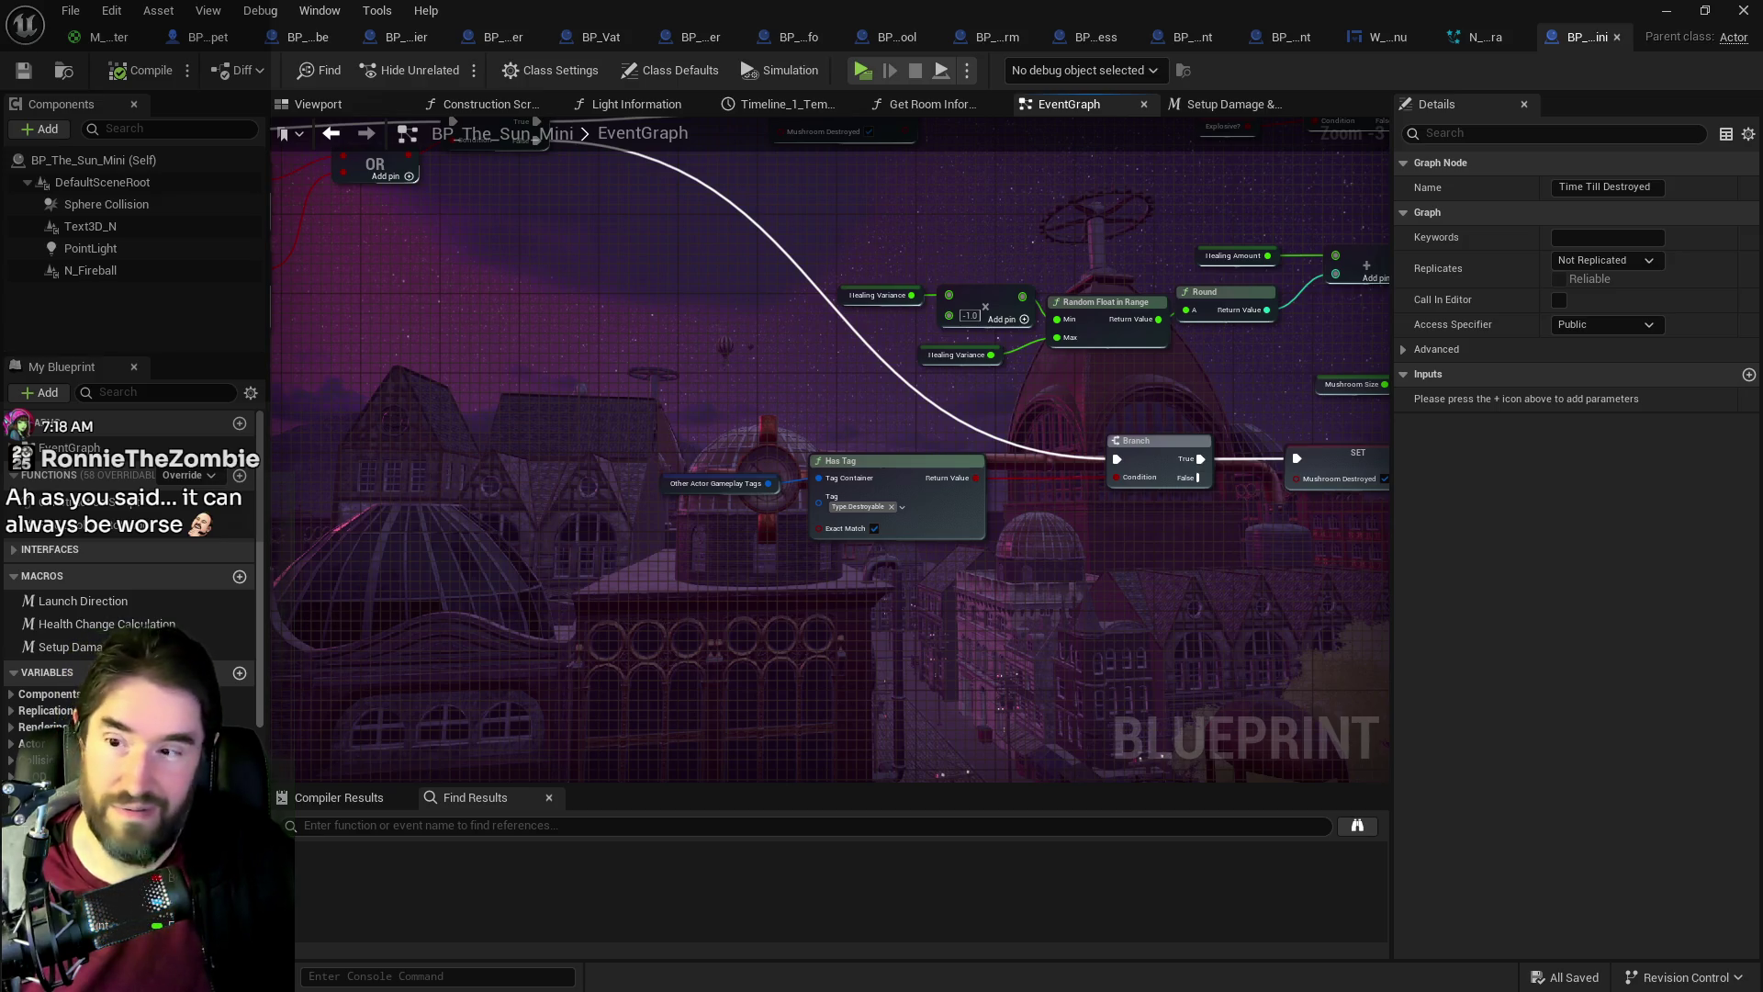
pyautogui.moveTo(1323, 9)
pyautogui.mouseDown()
pyautogui.moveTo(1762, 119)
pyautogui.moveTo(1757, 220)
pyautogui.moveTo(1242, 220)
pyautogui.mouseUp()
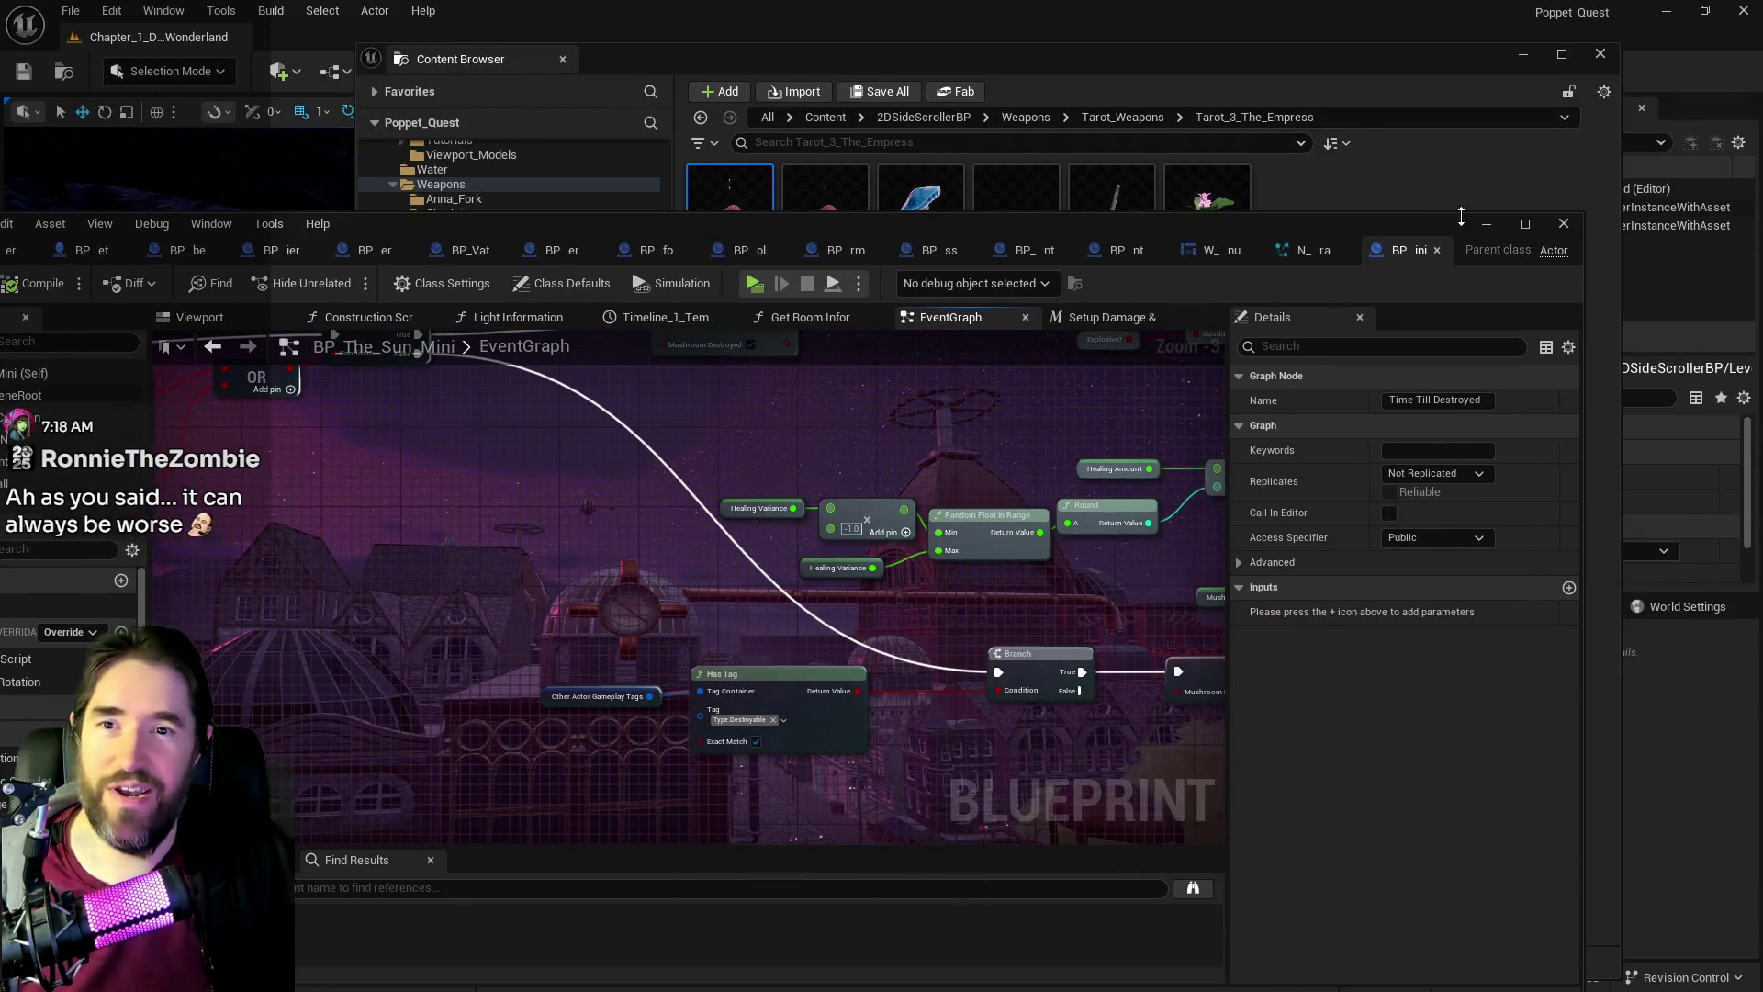
# Step: Minimize the blueprint editor and Content Browser, and move the design doc to the other monitor
pyautogui.click(1485, 226)
pyautogui.click(1520, 55)
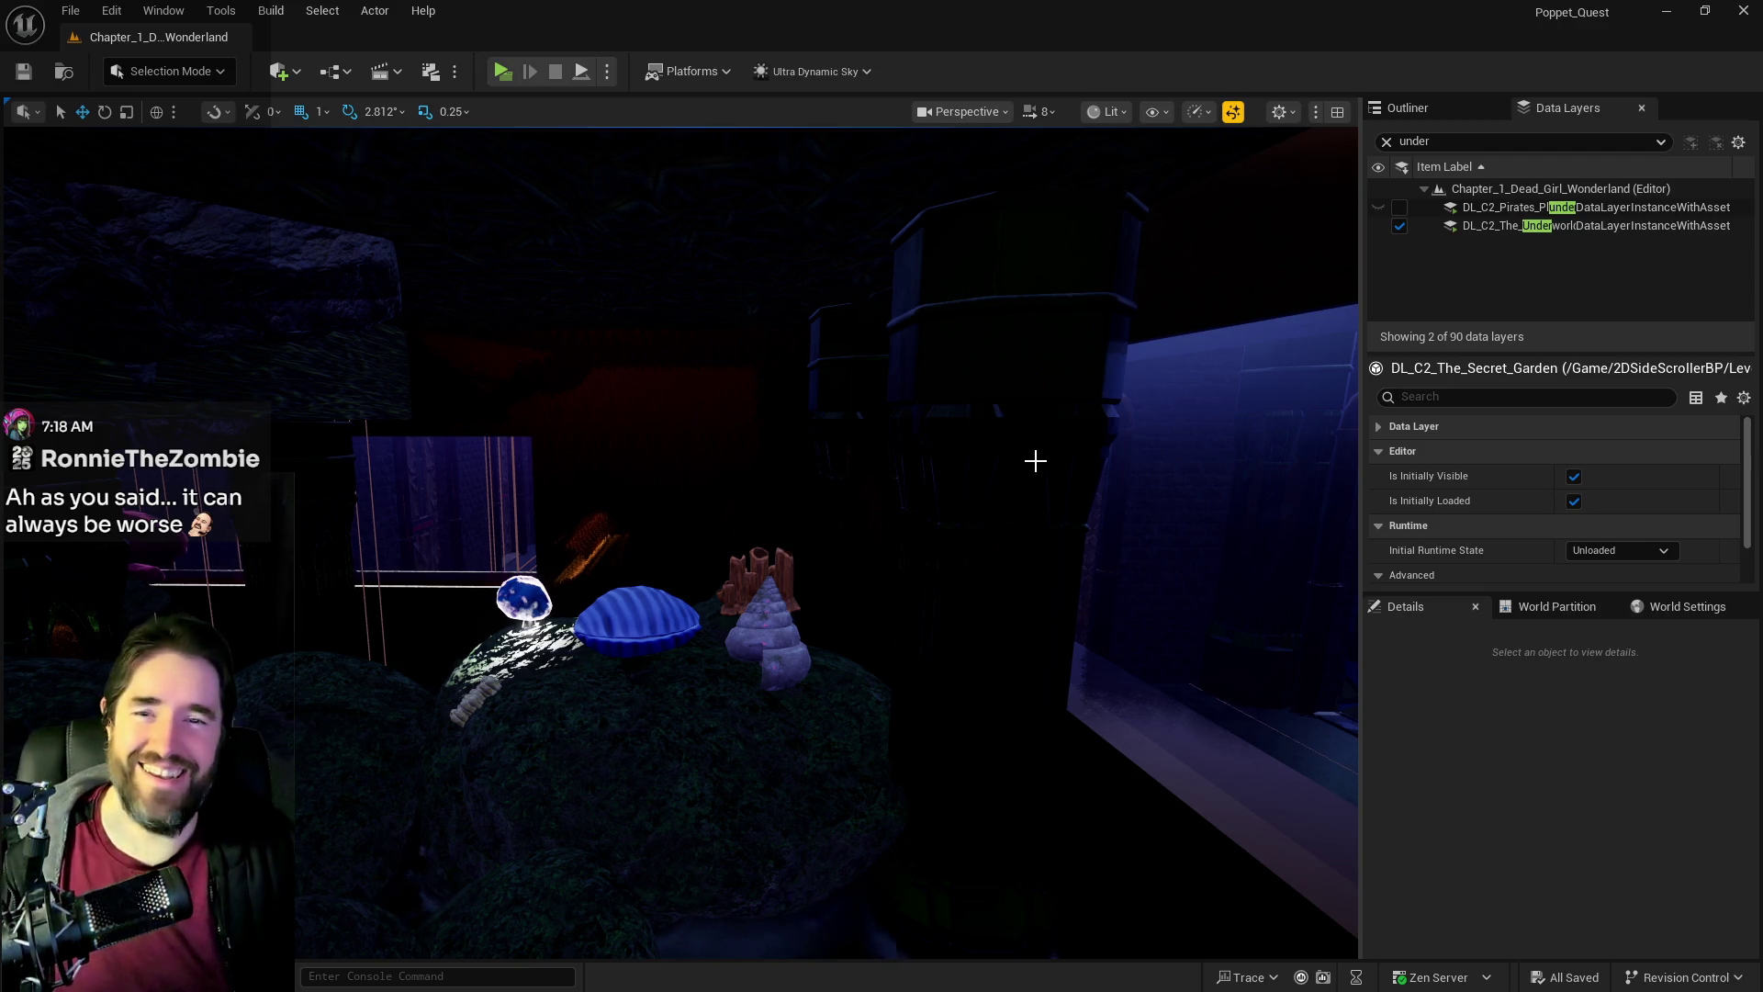
pyautogui.hotkey('alt', 'Tab')
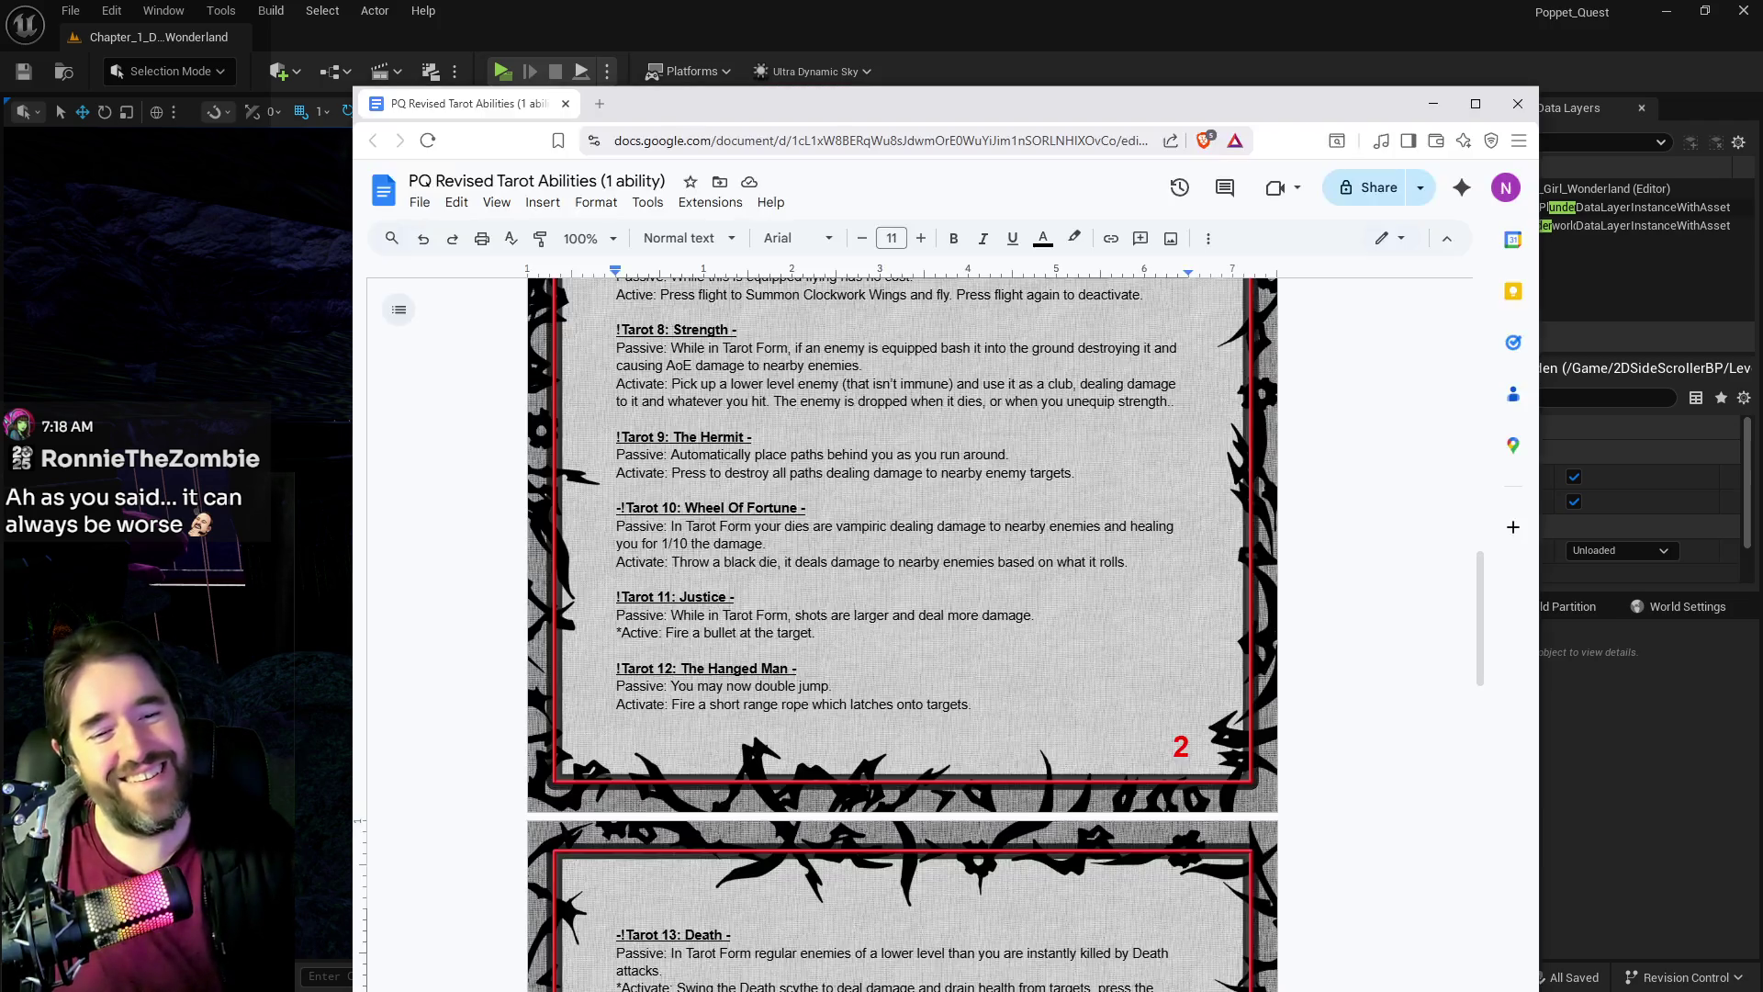
pyautogui.moveTo(1105, 90)
pyautogui.mouseDown()
pyautogui.moveTo(1408, 125)
pyautogui.moveTo(1762, 129)
pyautogui.mouseUp()
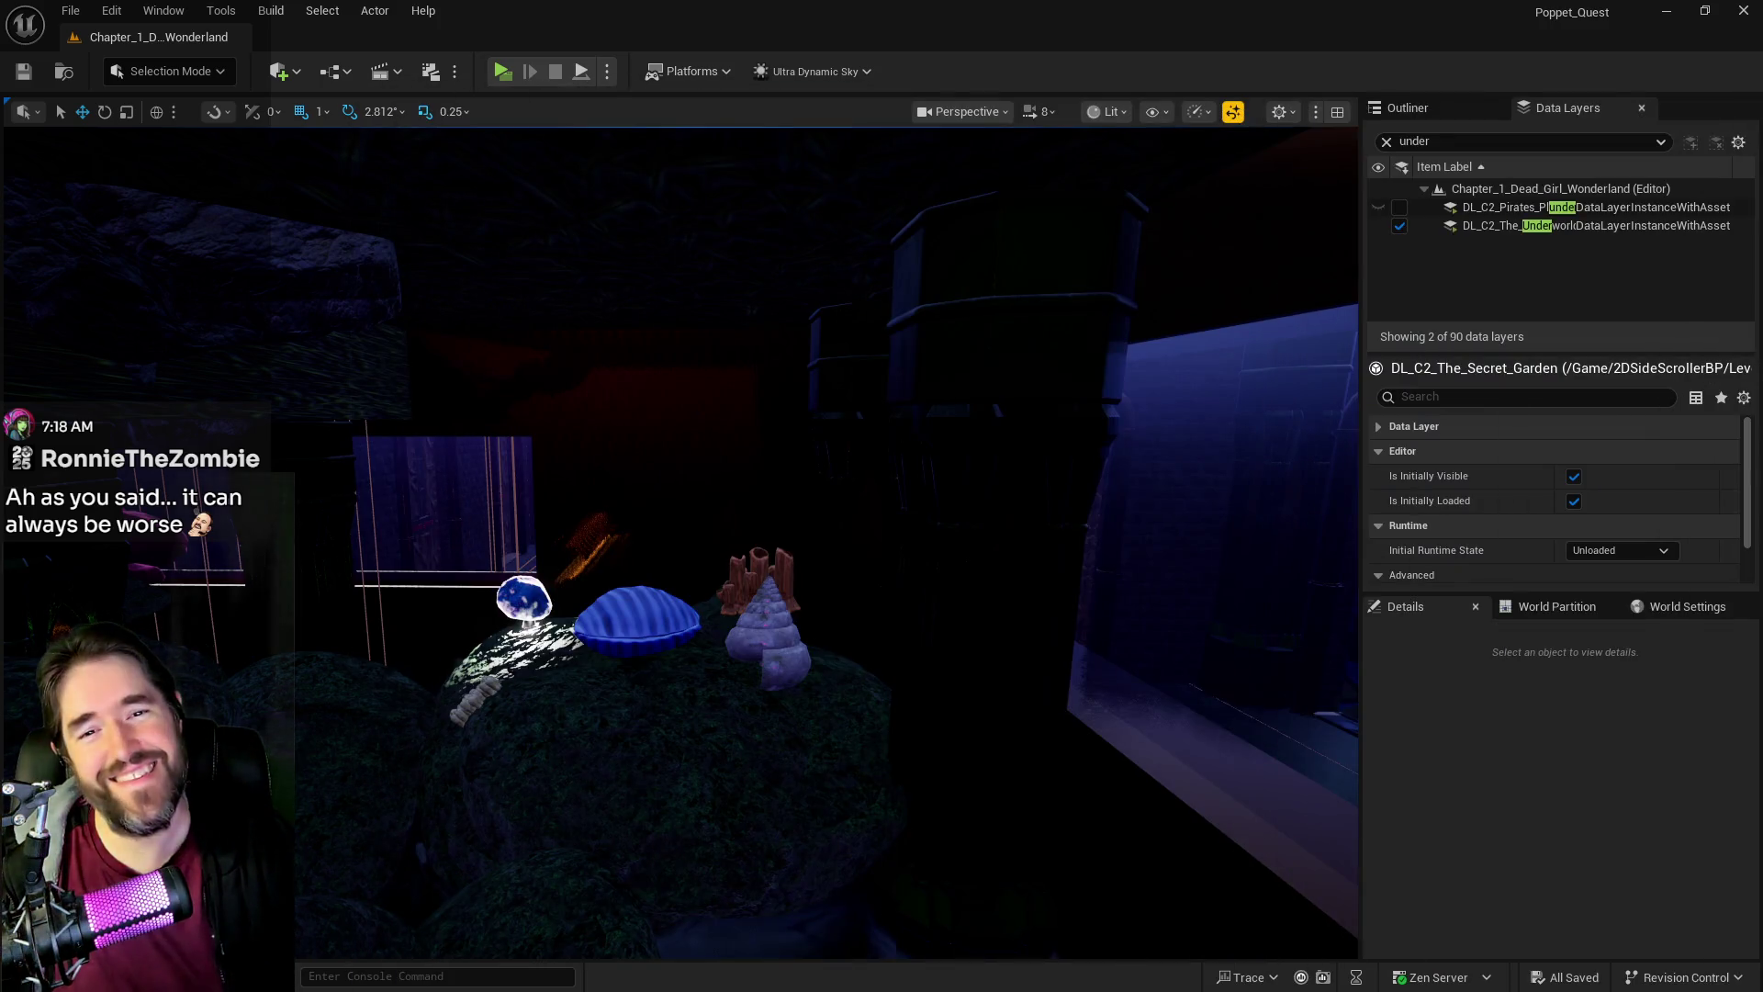